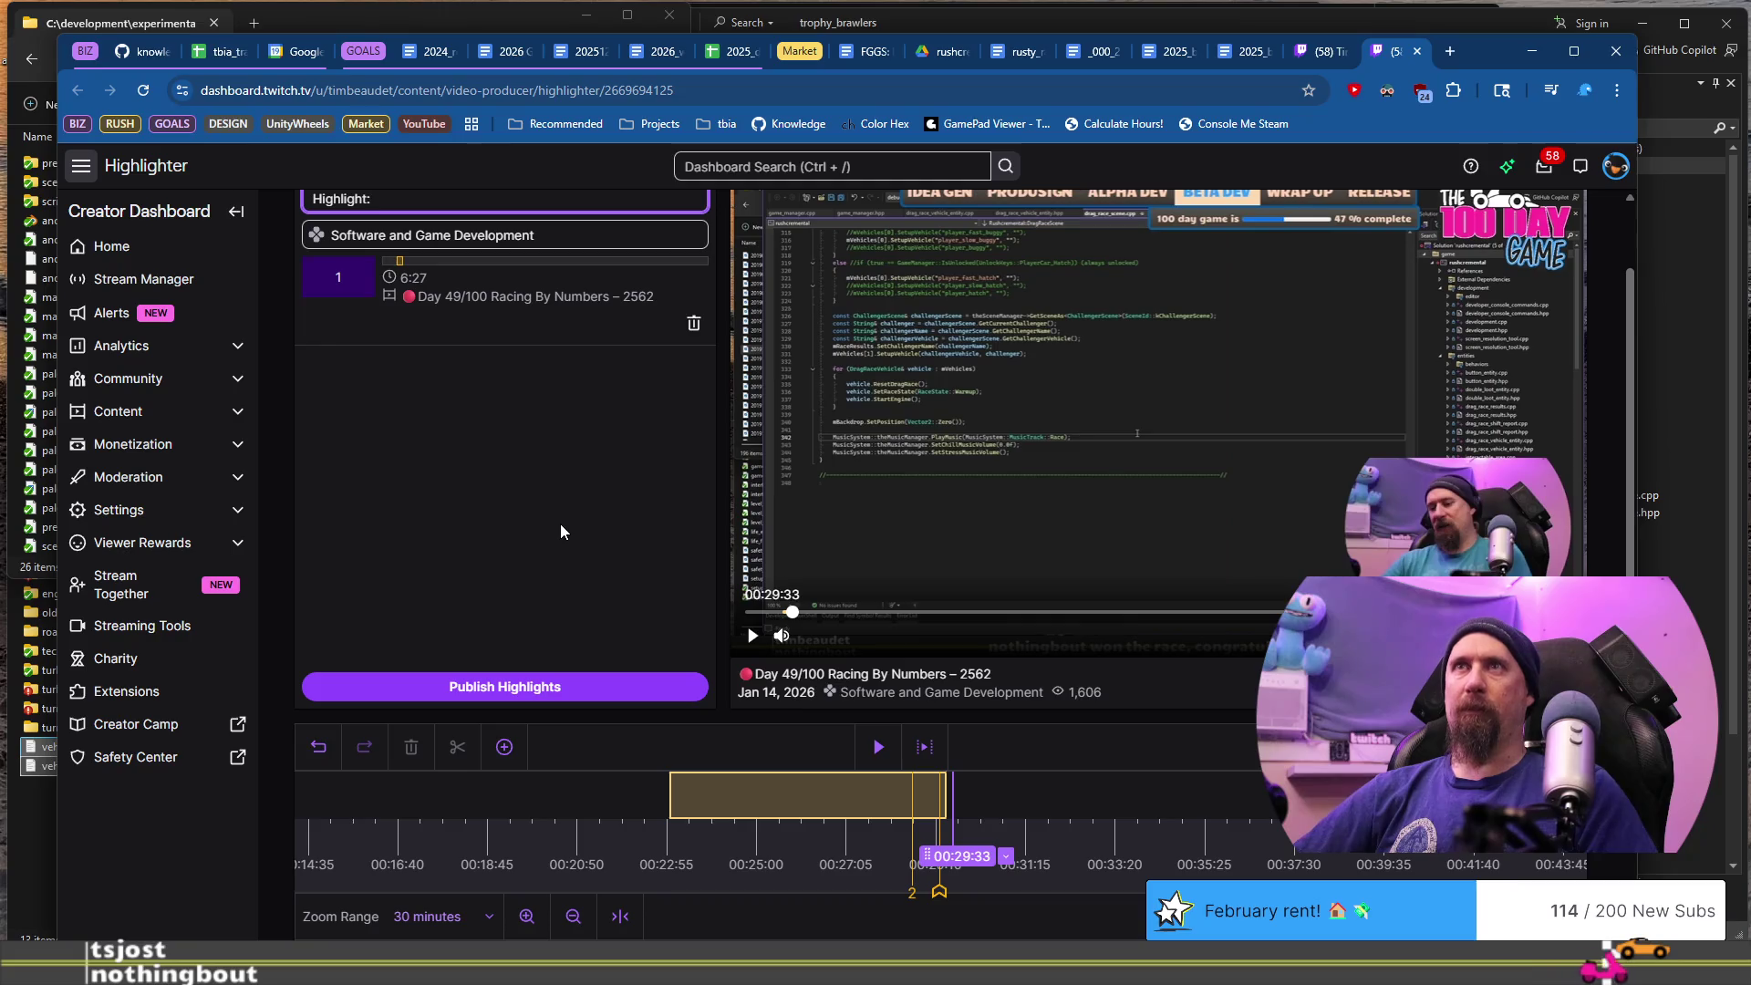
- Title the highlight 'Highlight: Coloring Unity Window' and move its start back to 00:19:59, making it 9:27
text(Coloring Unity Window)
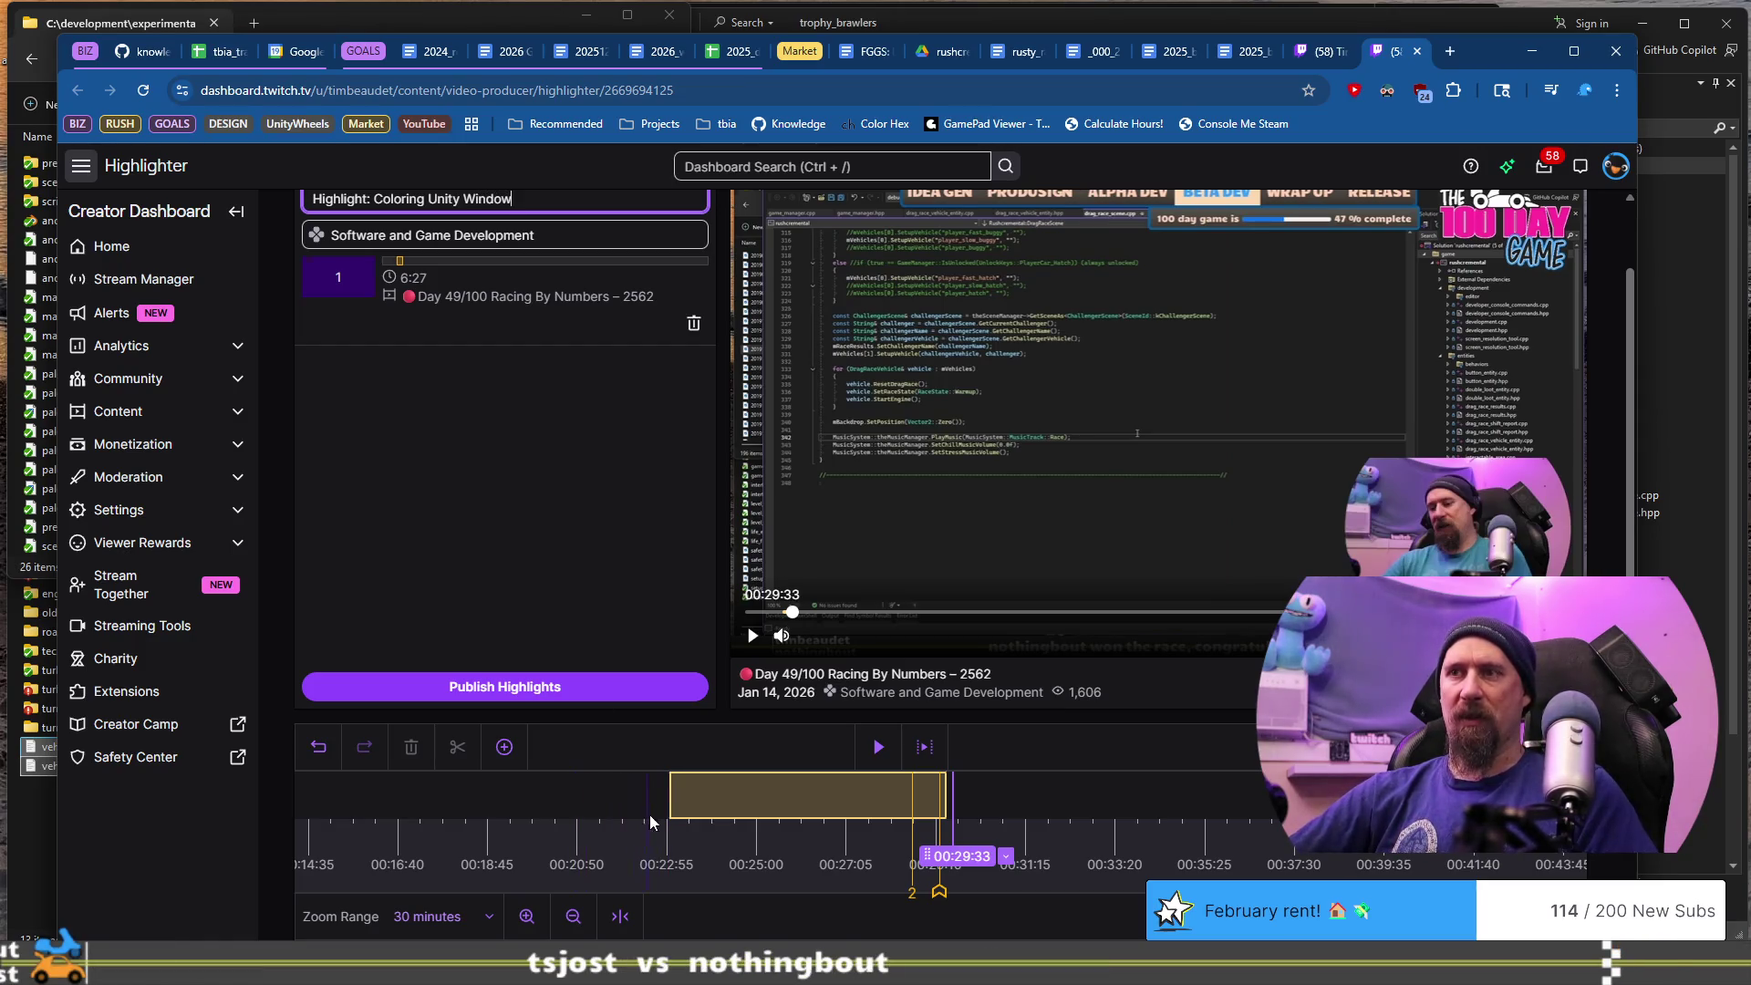
drag(670, 792, 545, 791)
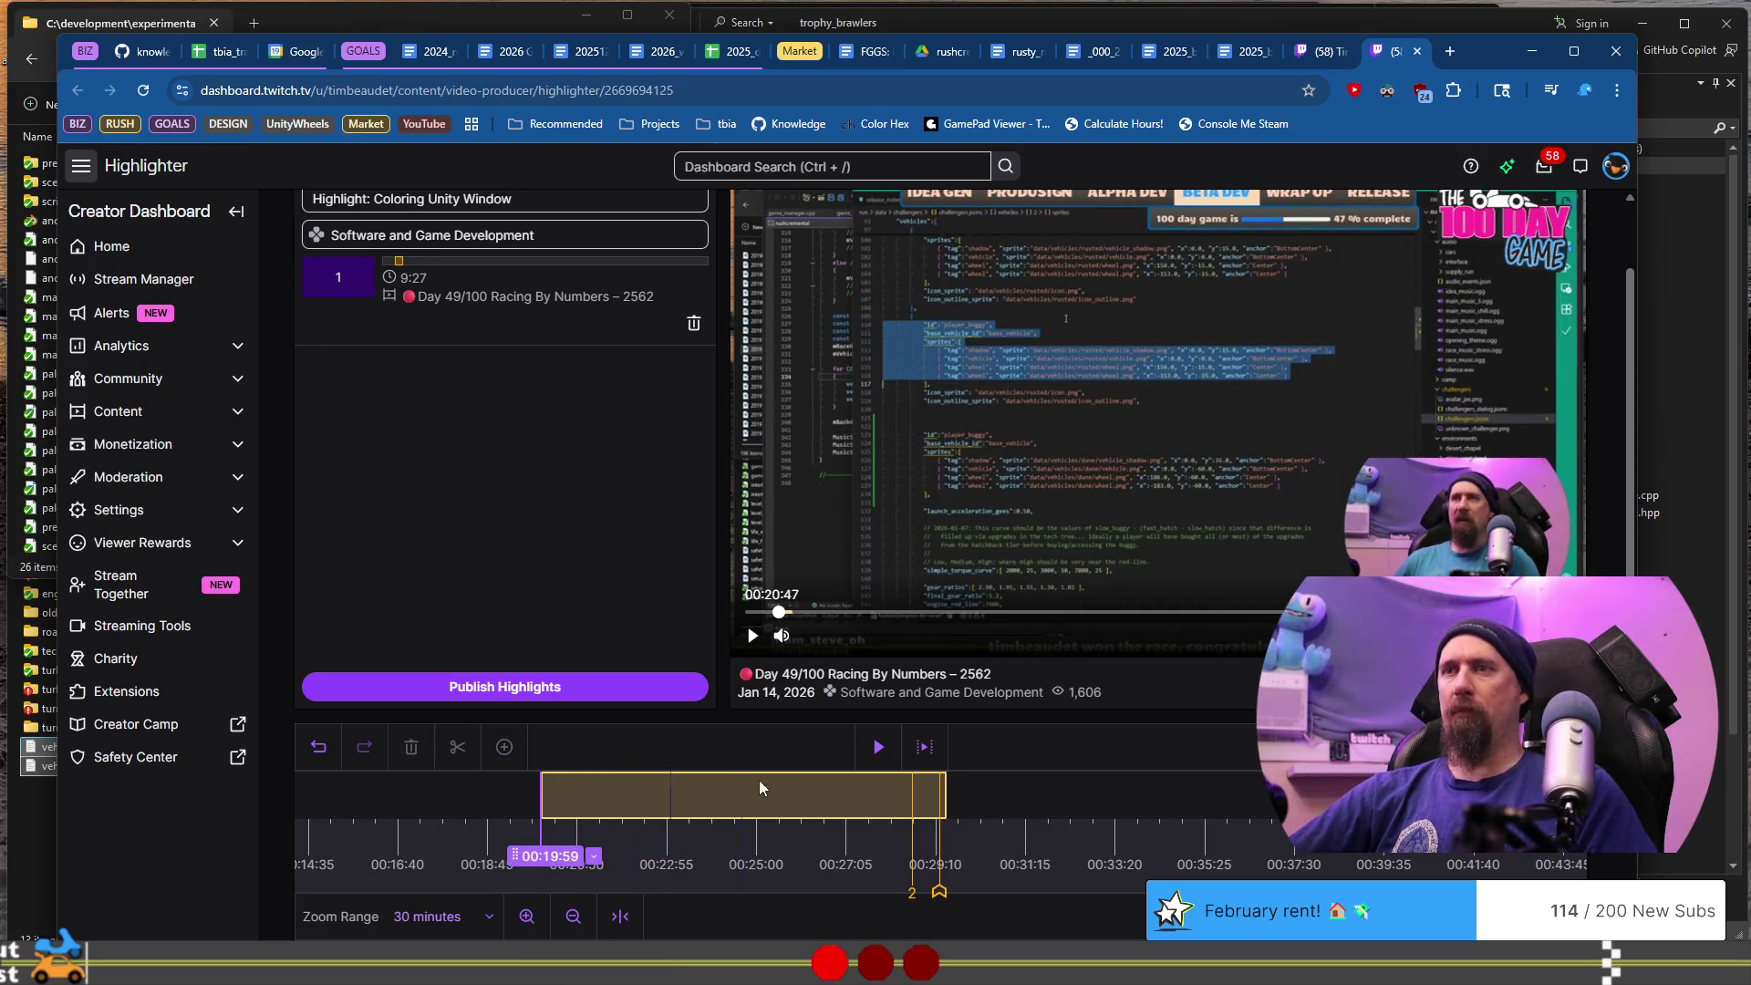
scroll(544, 310, up, 1)
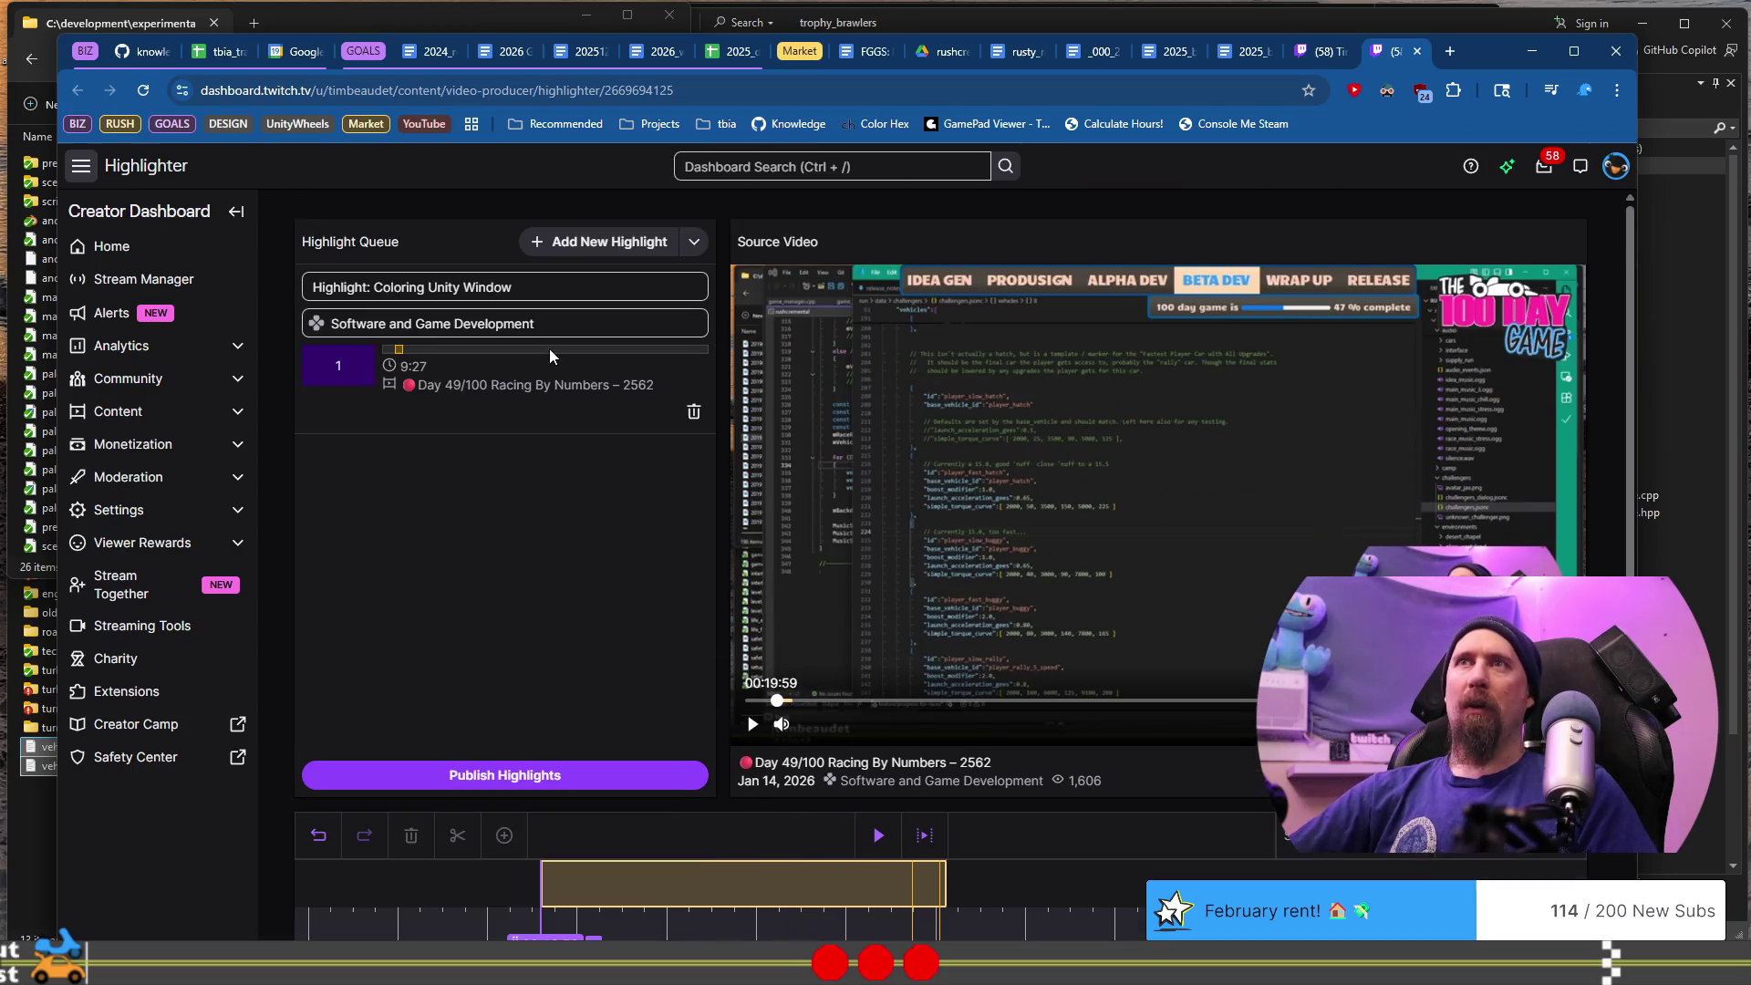
- Publish the queued 'Highlight: Coloring Unity Window' highlight
click(596, 299)
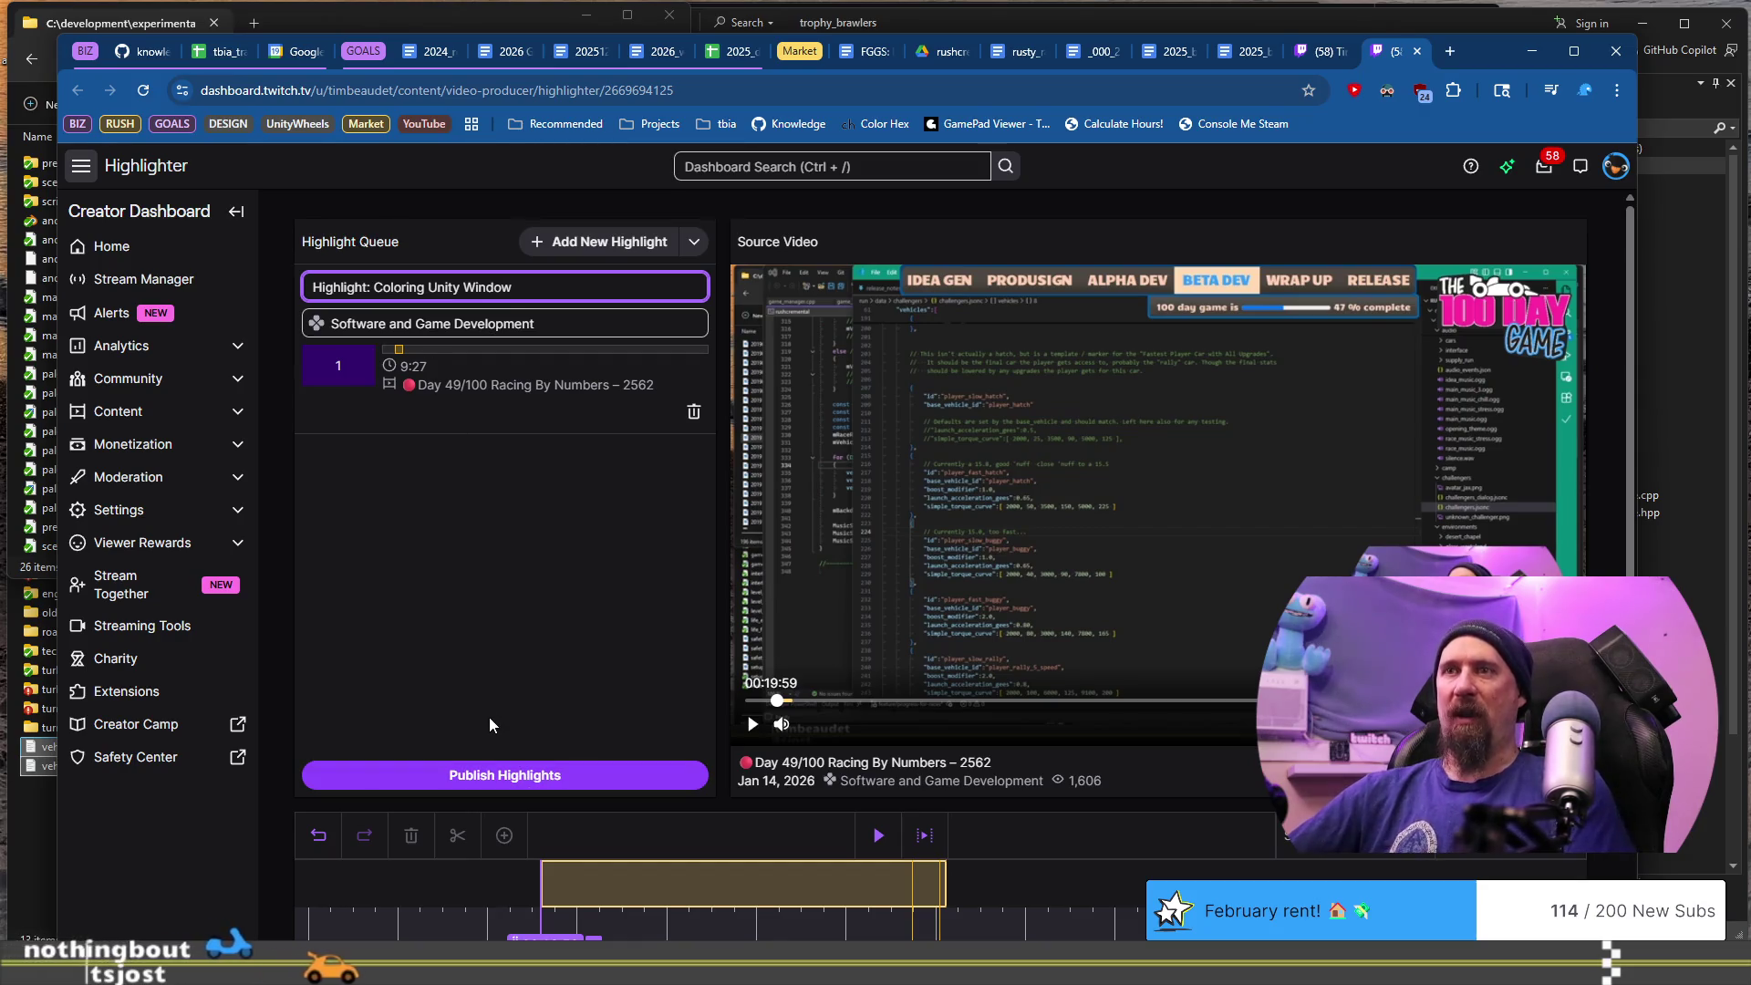
scroll(489, 717, down, 3)
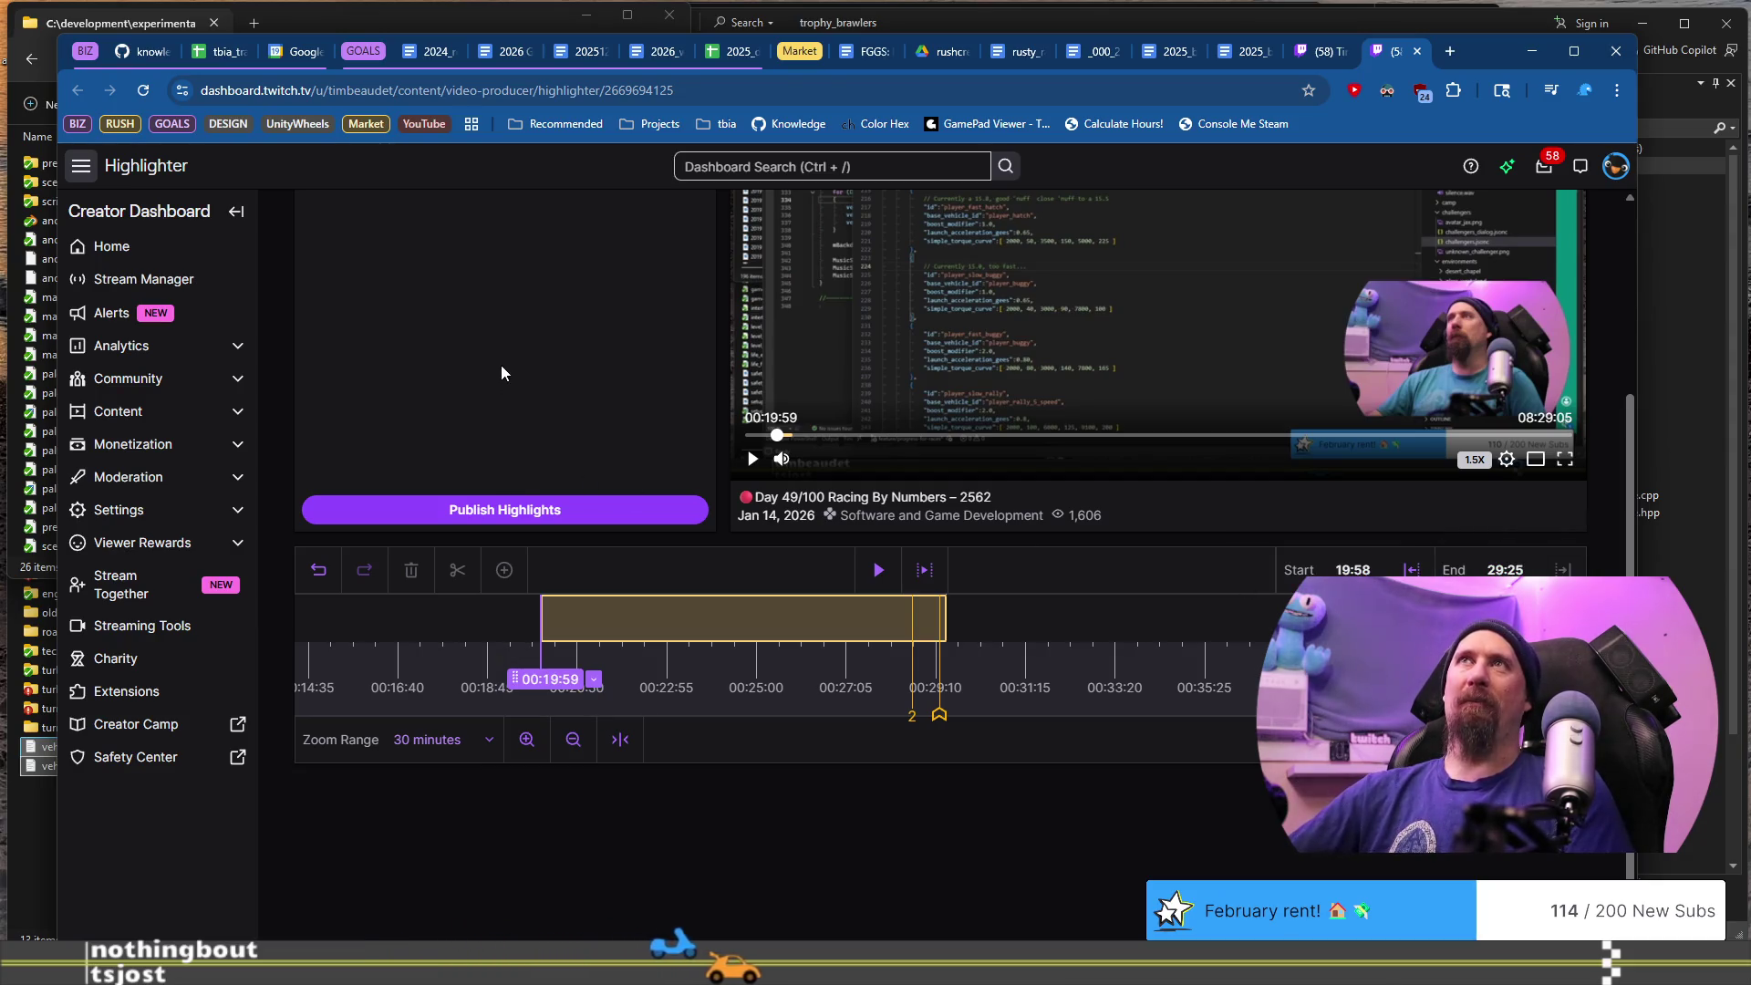
scroll(491, 457, up, 3)
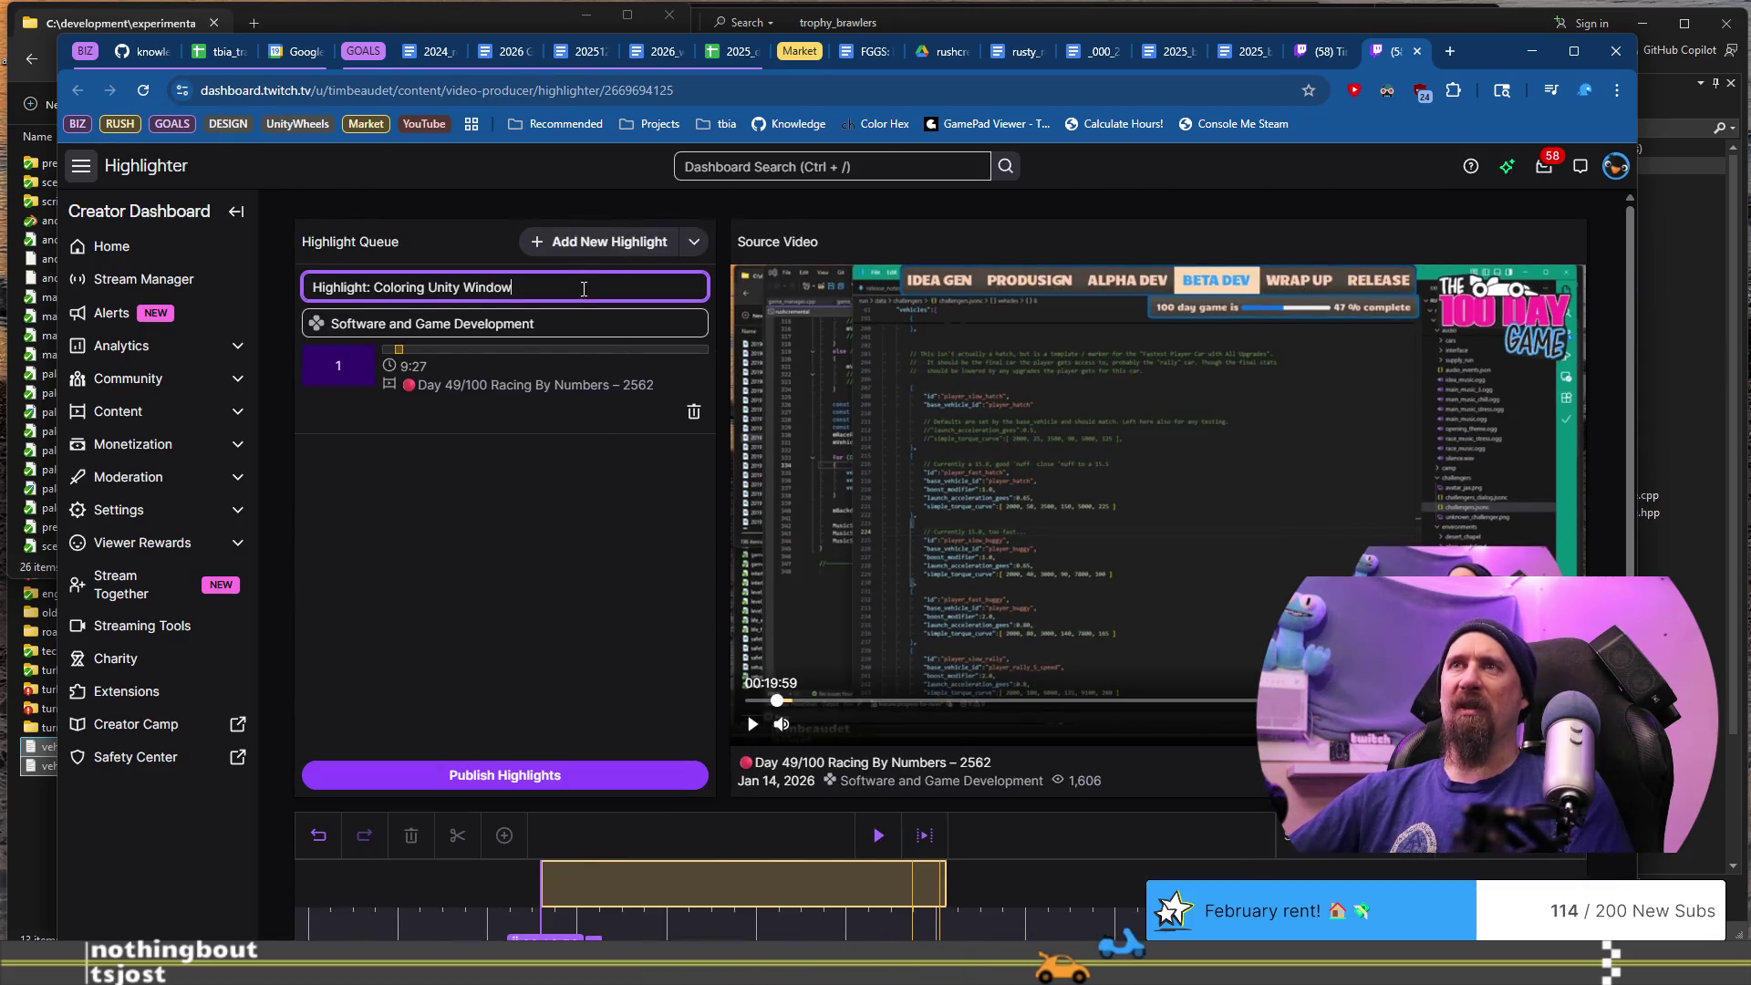
click(694, 244)
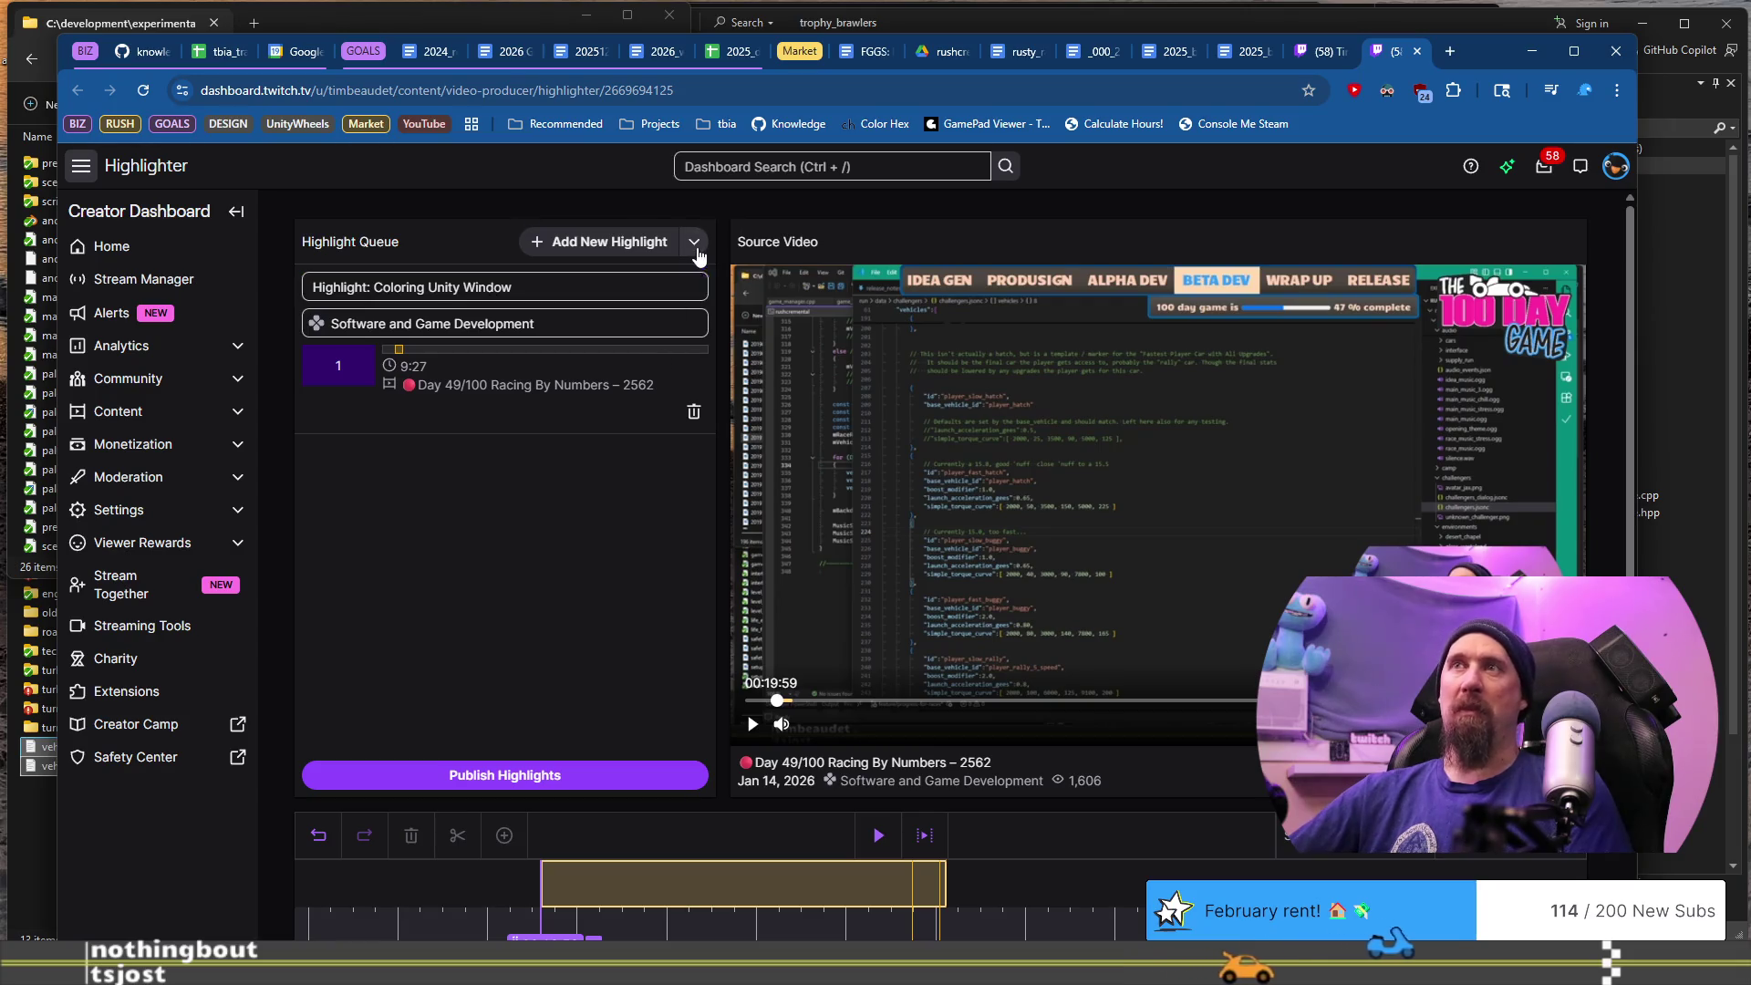
click(621, 506)
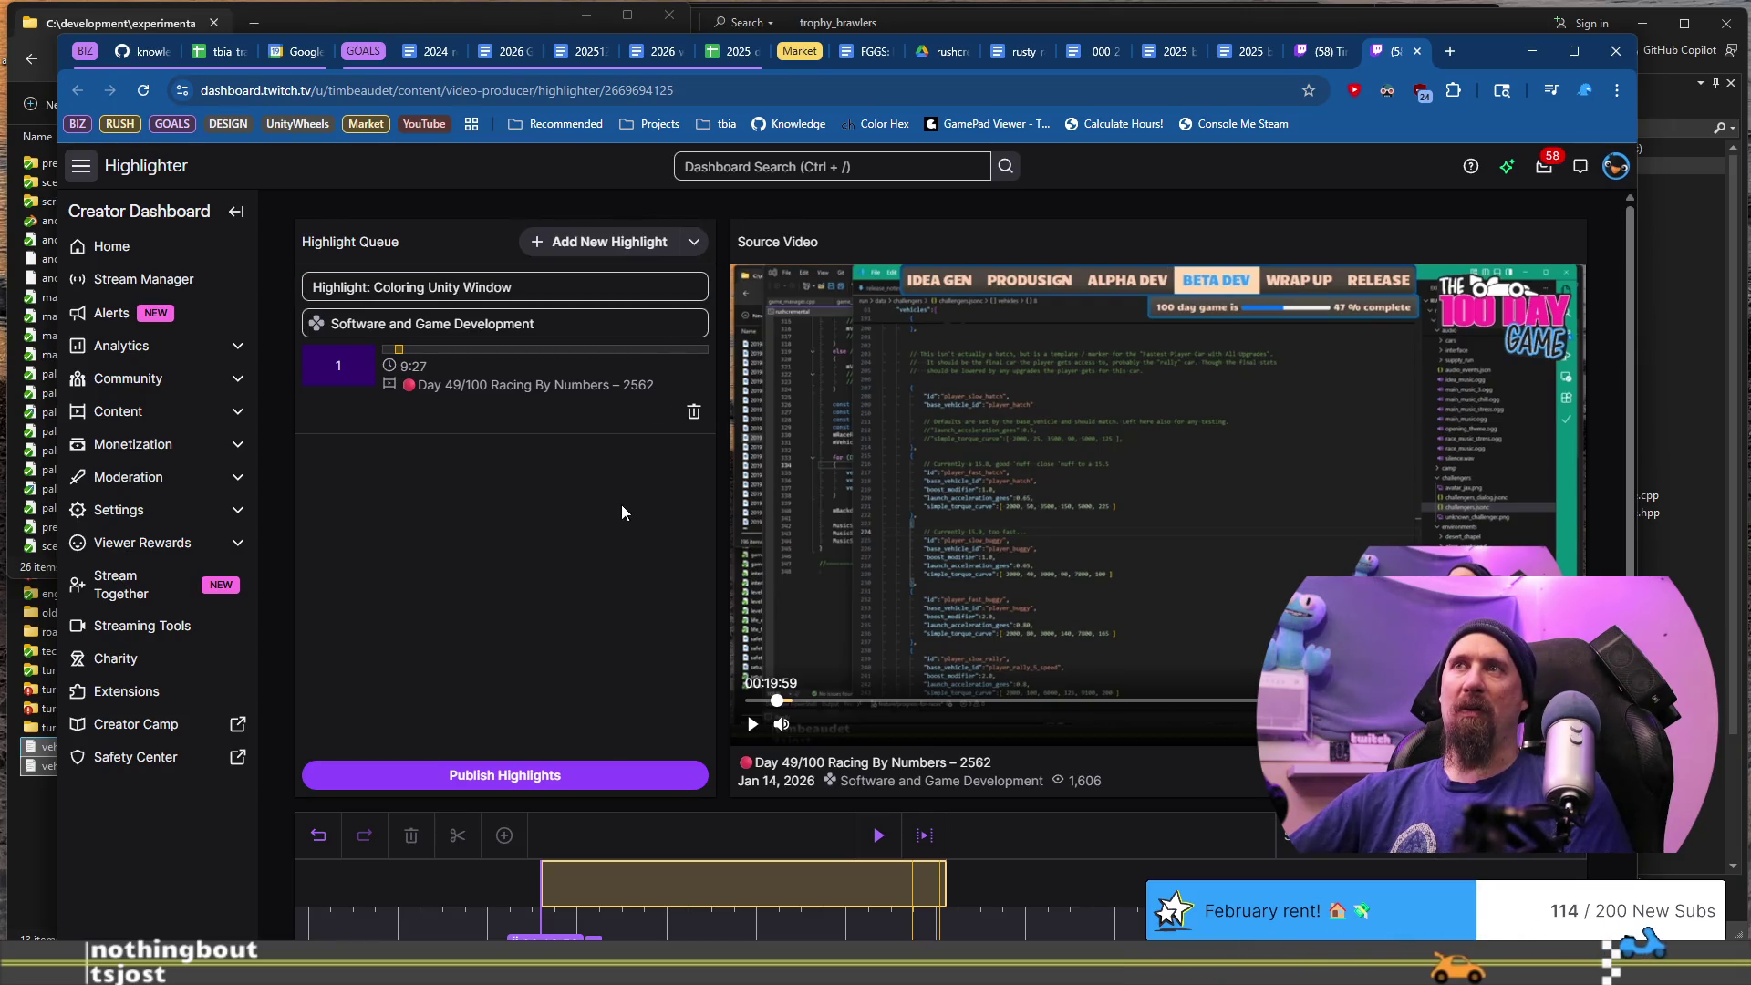
click(521, 777)
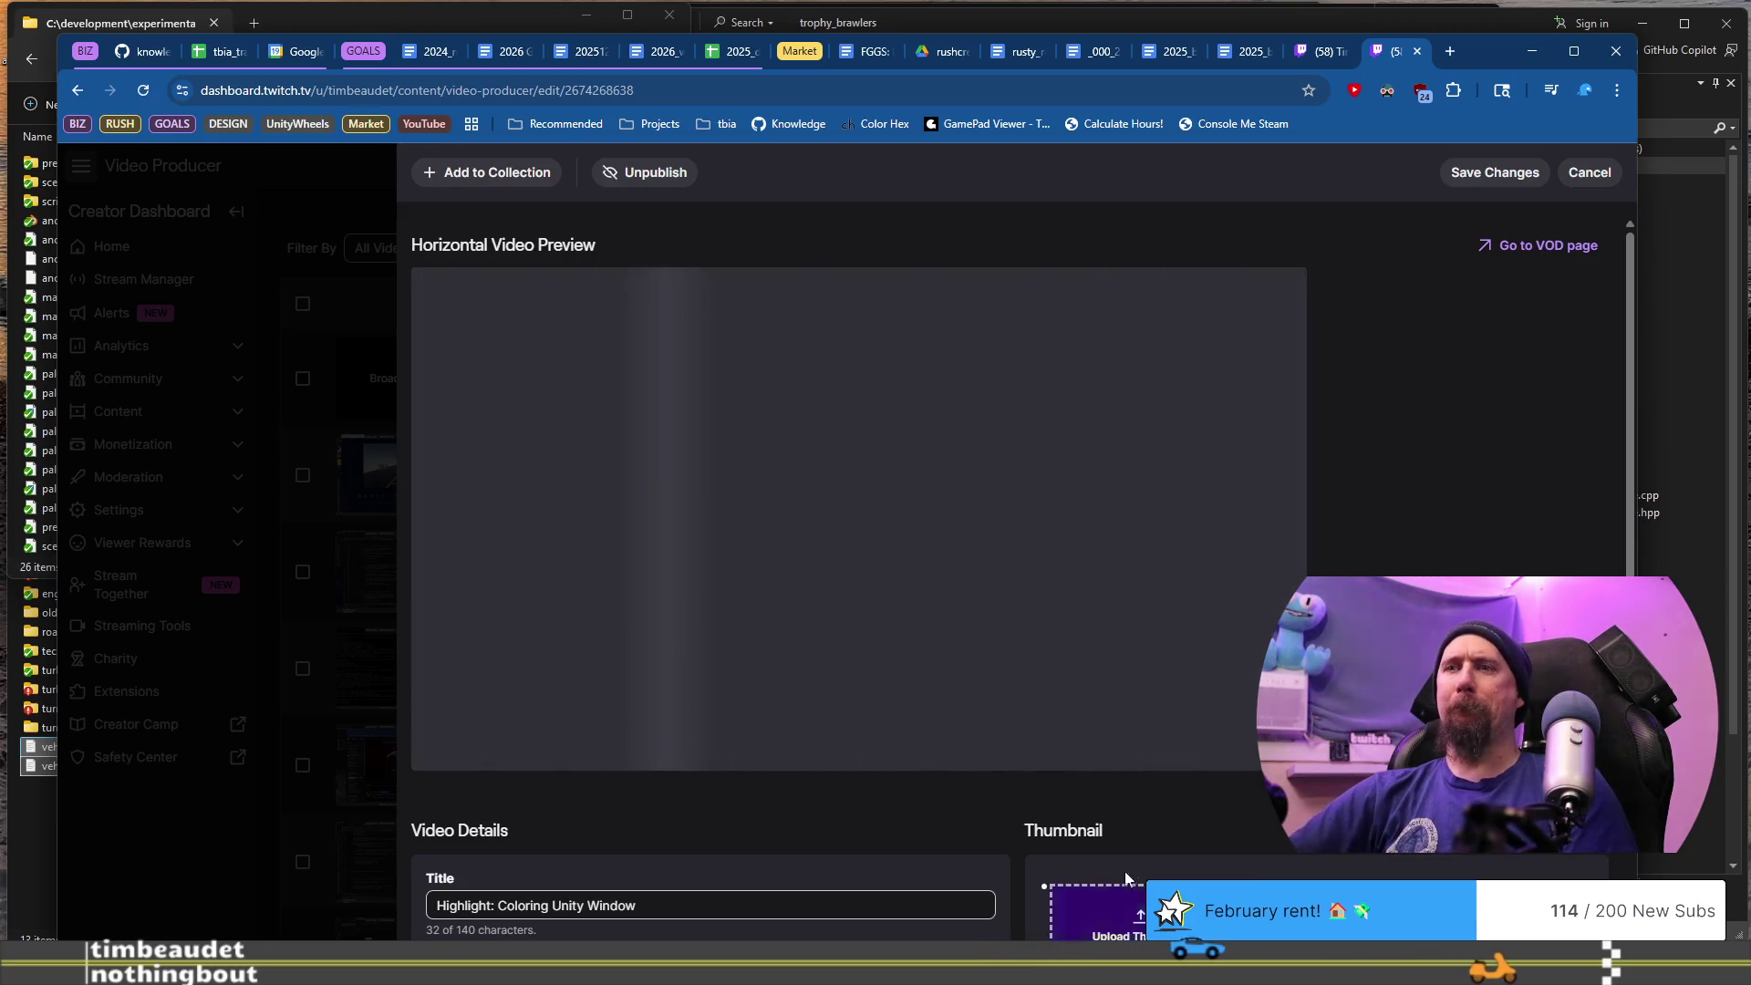
- Scroll through the new highlight's video details on its edit page
scroll(1127, 878, down, 5)
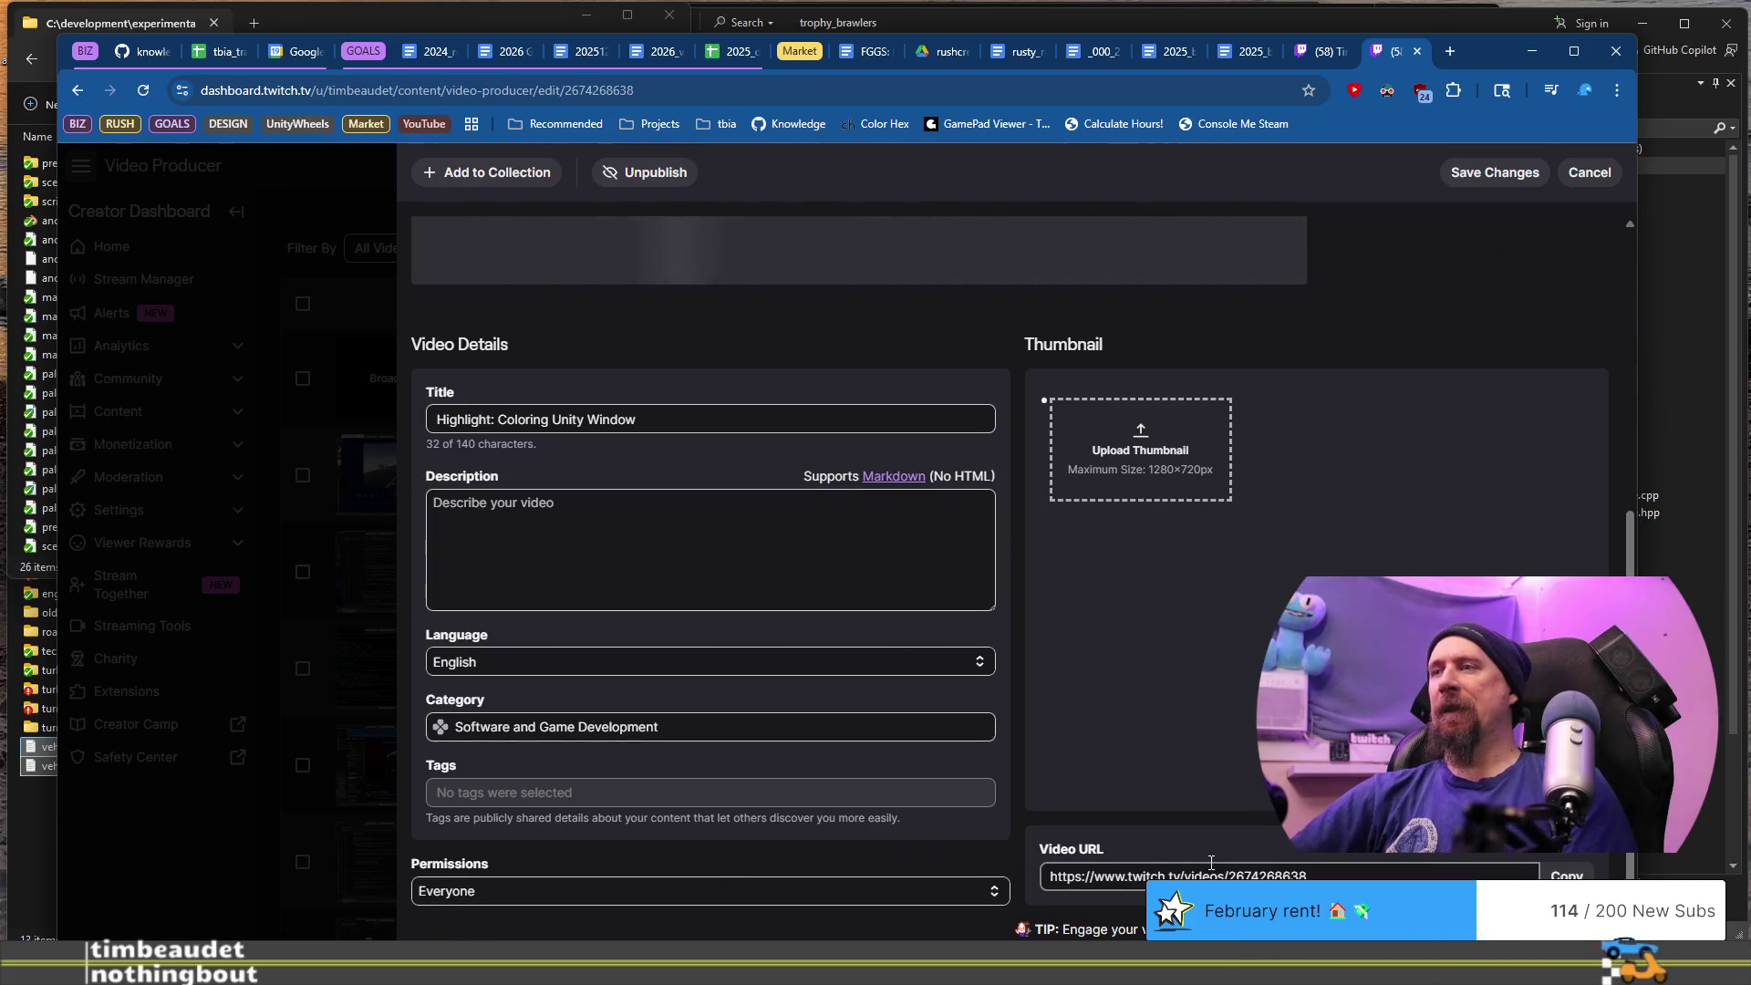
scroll(920, 731, up, 5)
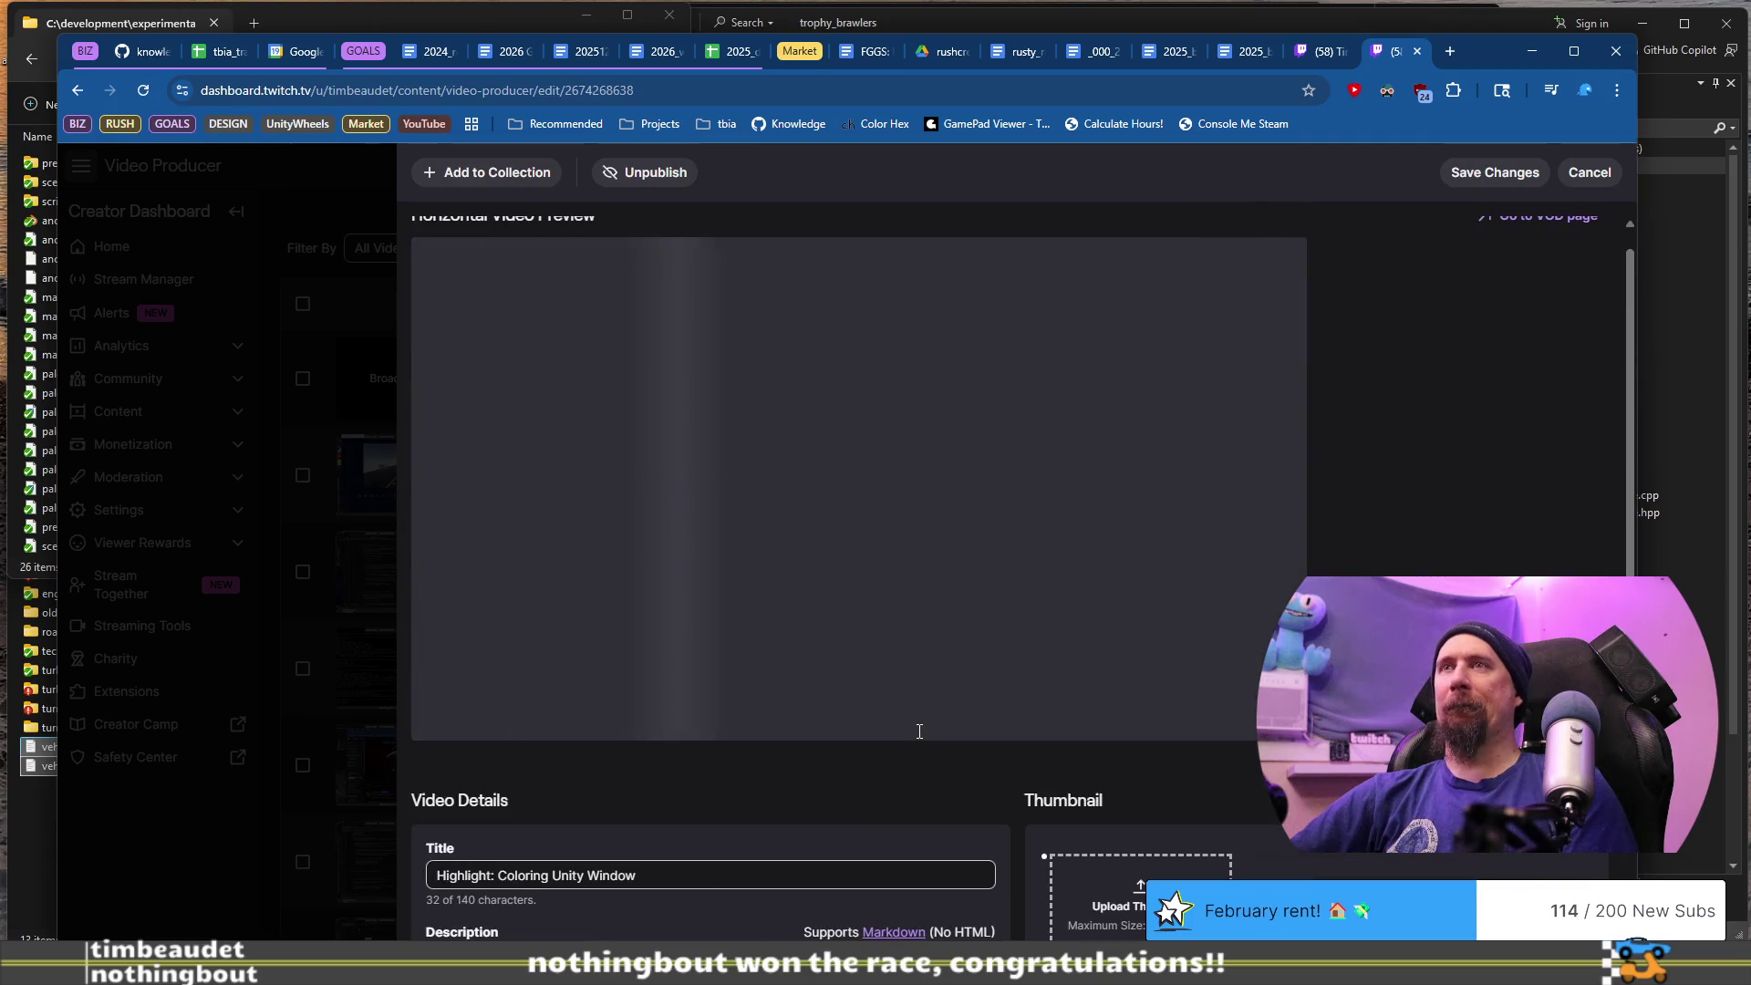
scroll(919, 731, up, 1)
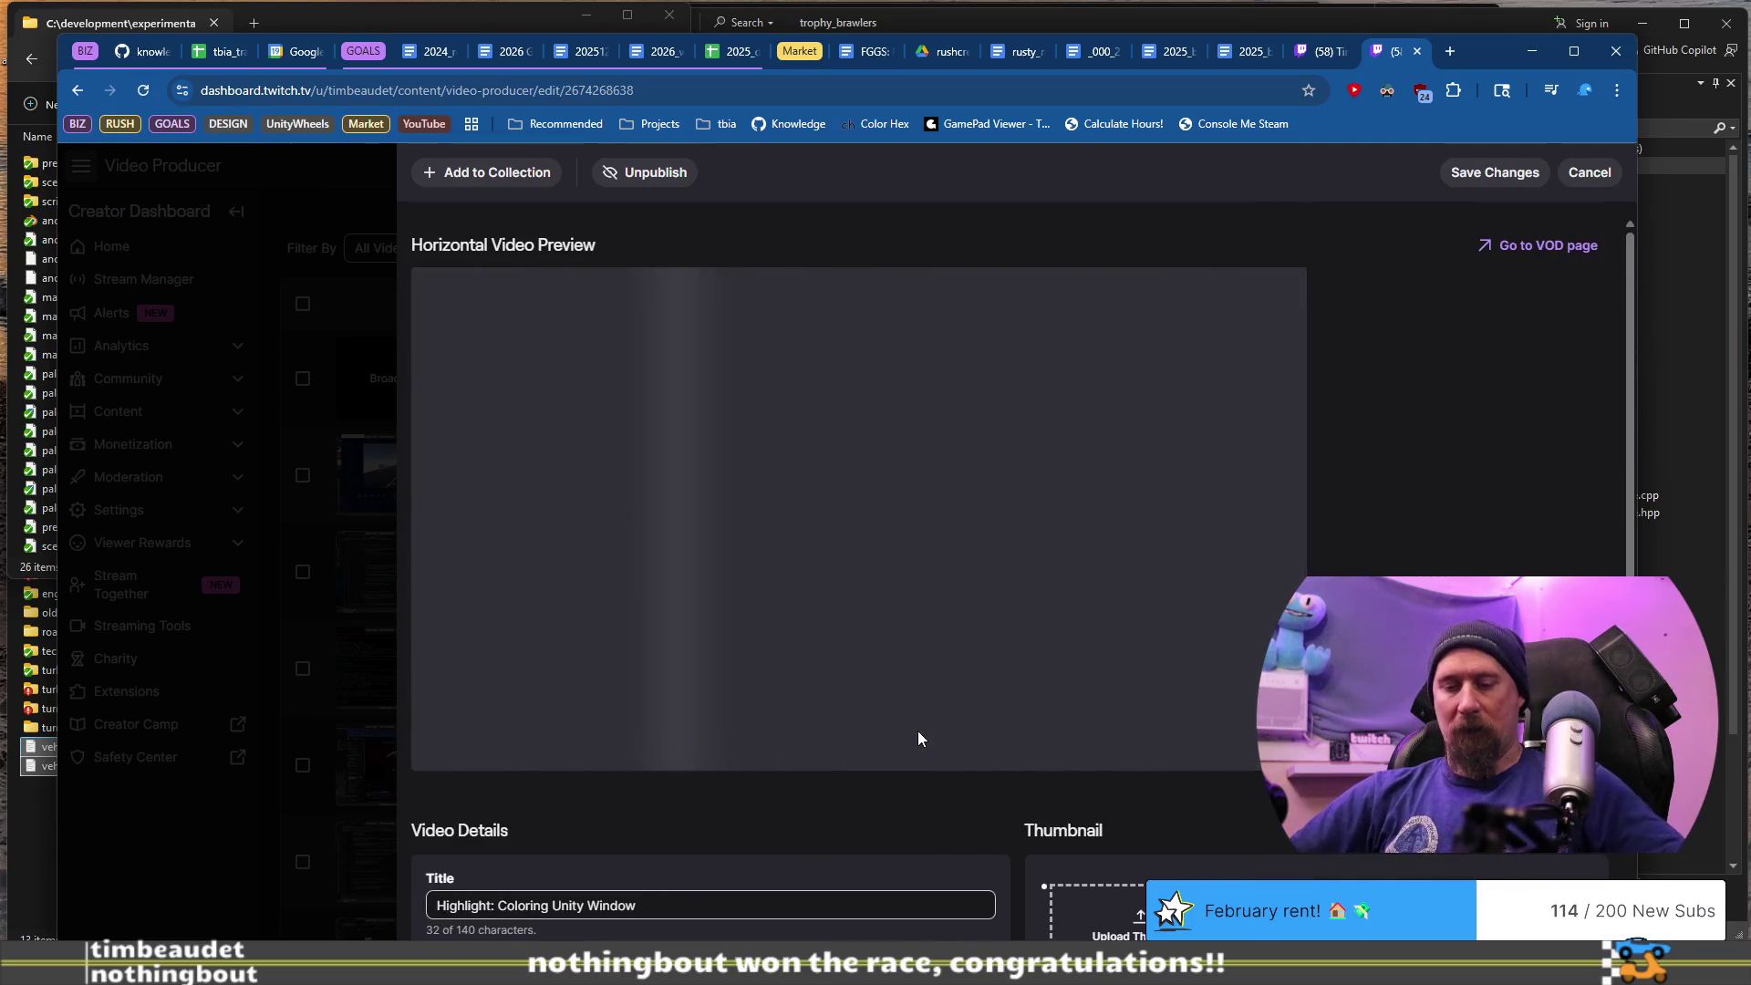
- Open the highlight's public twitch.tv/videos page in a new browser tab
drag(1450, 55, 1456, 54)
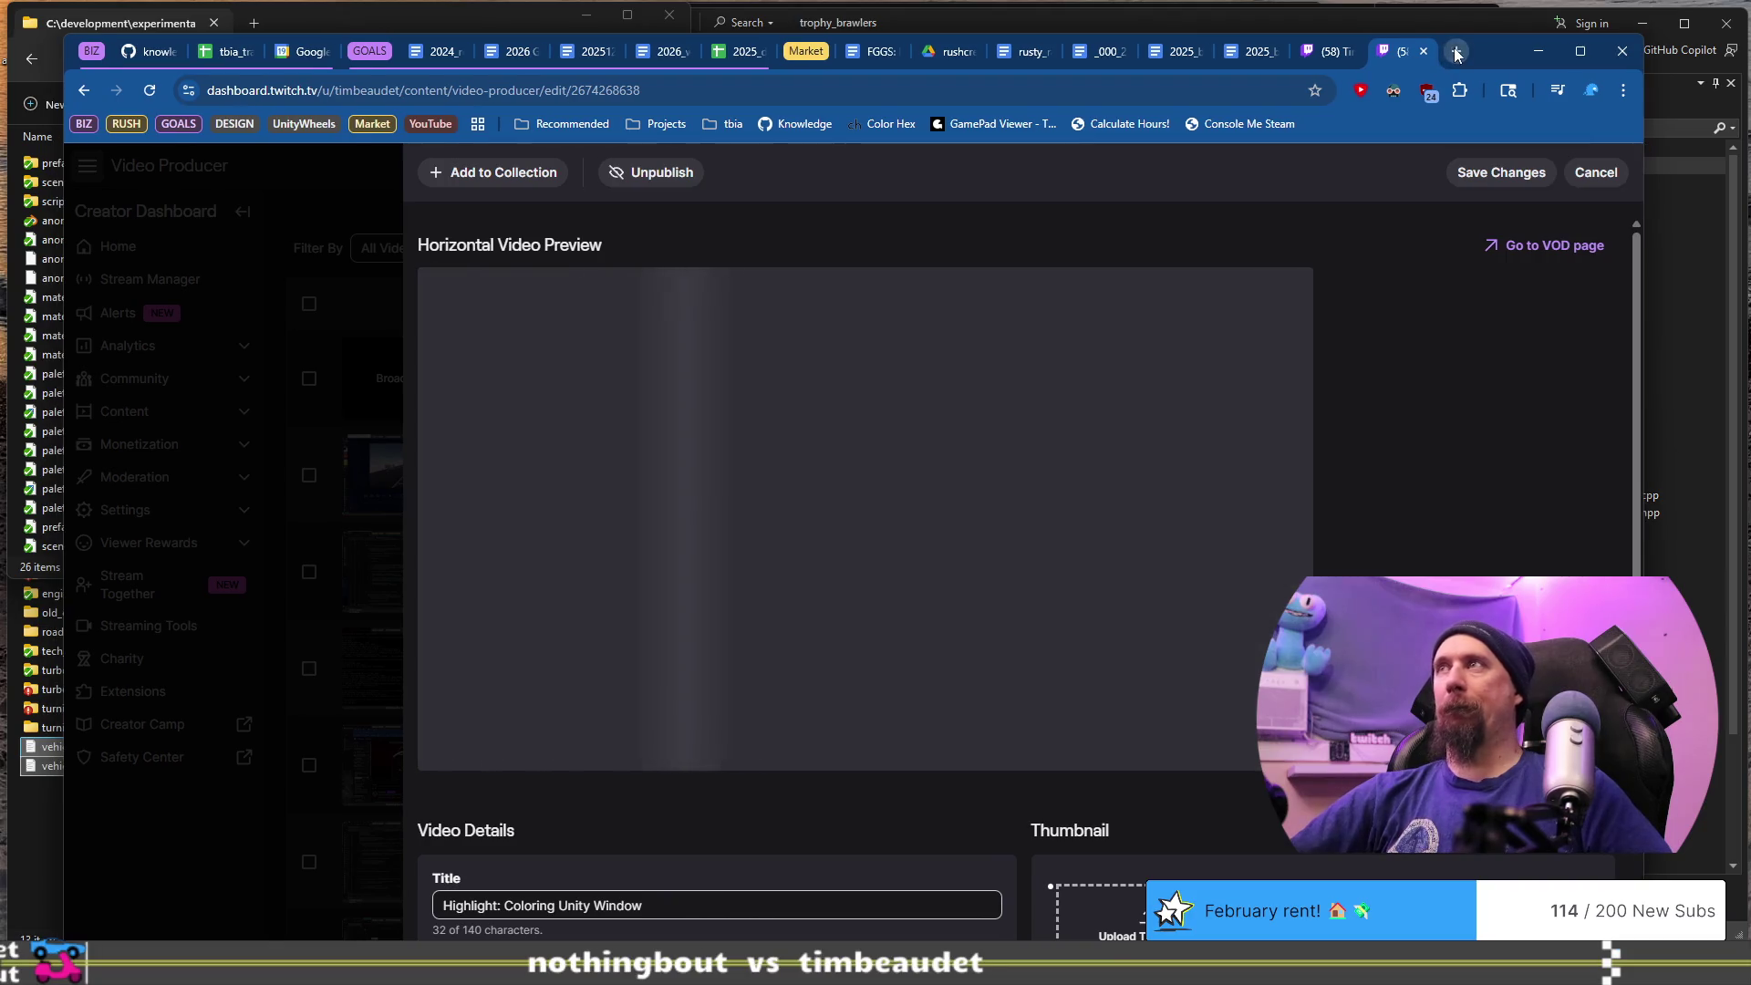
click(1457, 55)
key(ctrl+v)
key(Return)
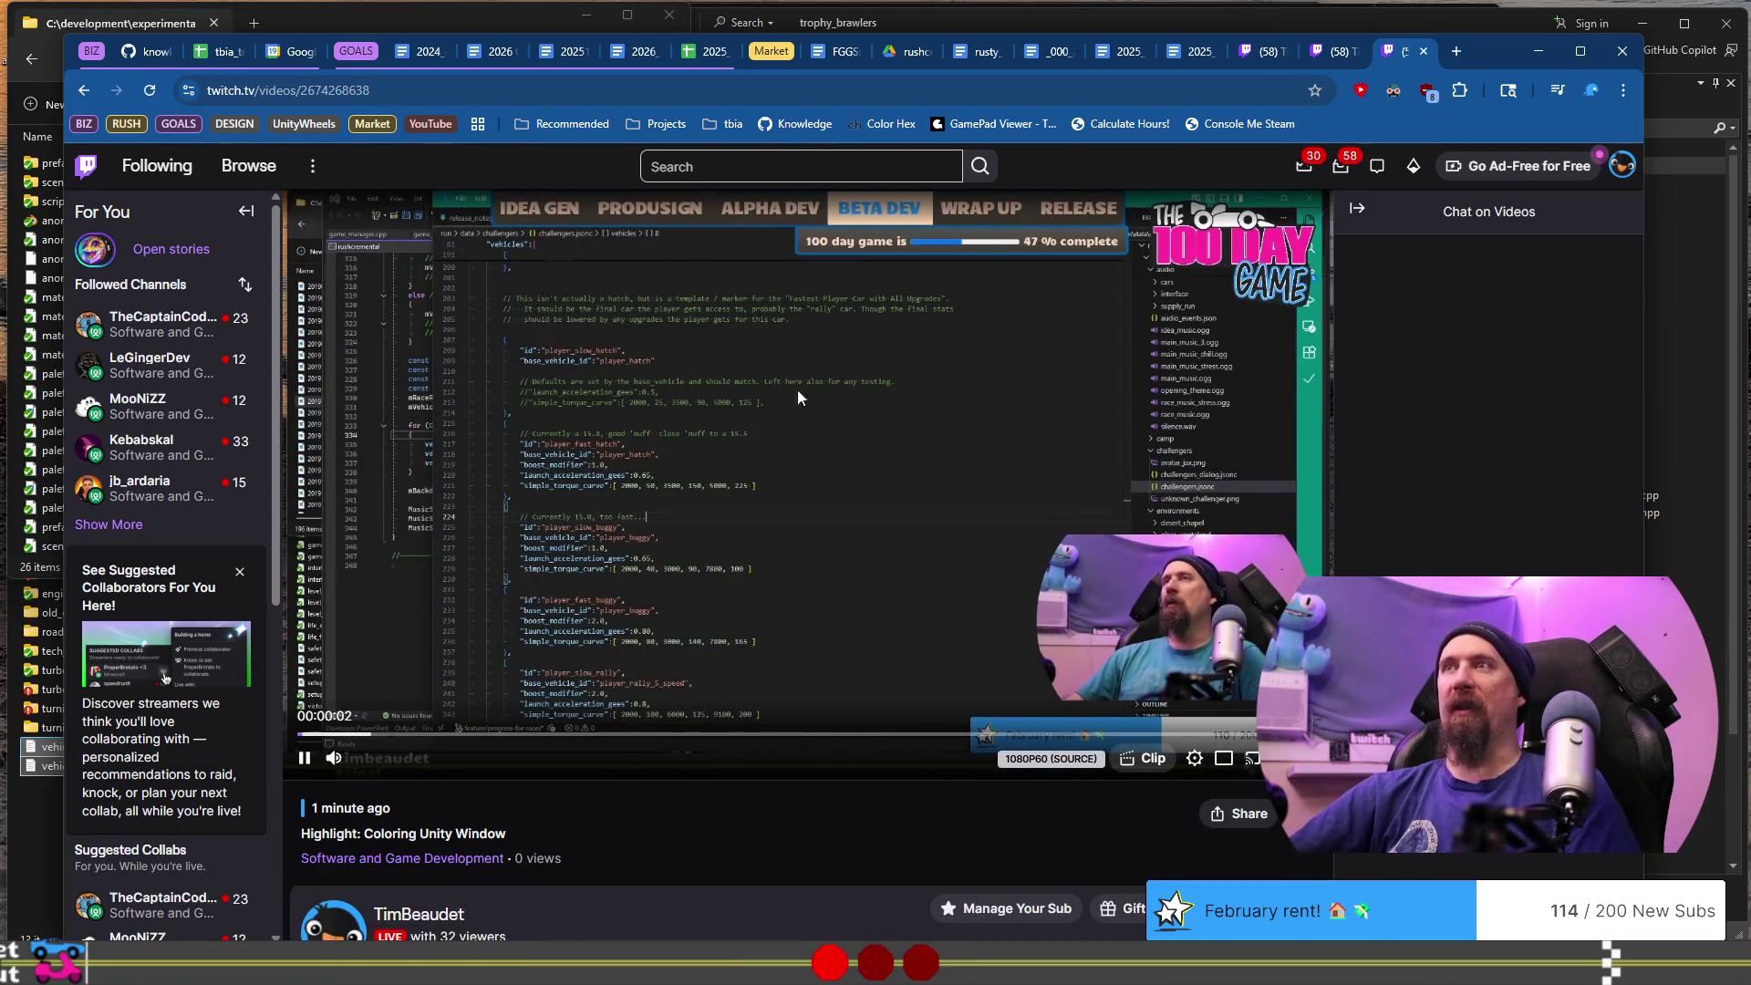
- Pause the highlight preview at 00:00:11
key(ctrl+shift+Tab)
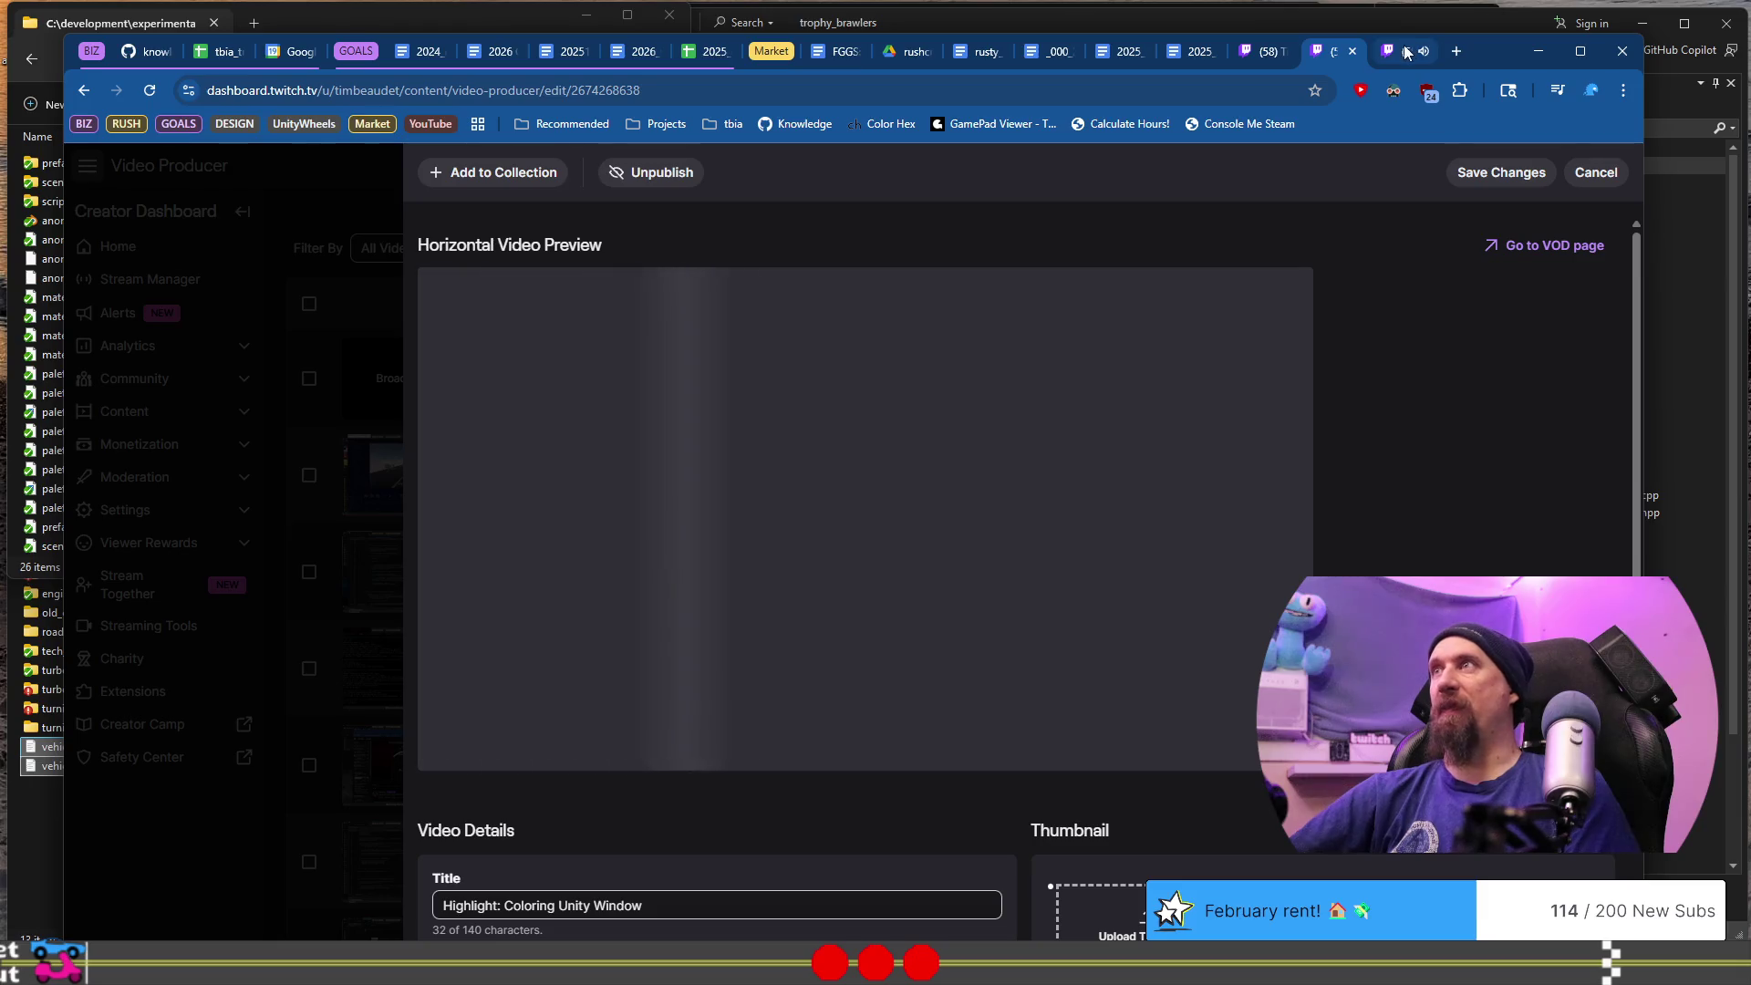
click(1394, 90)
click(1399, 51)
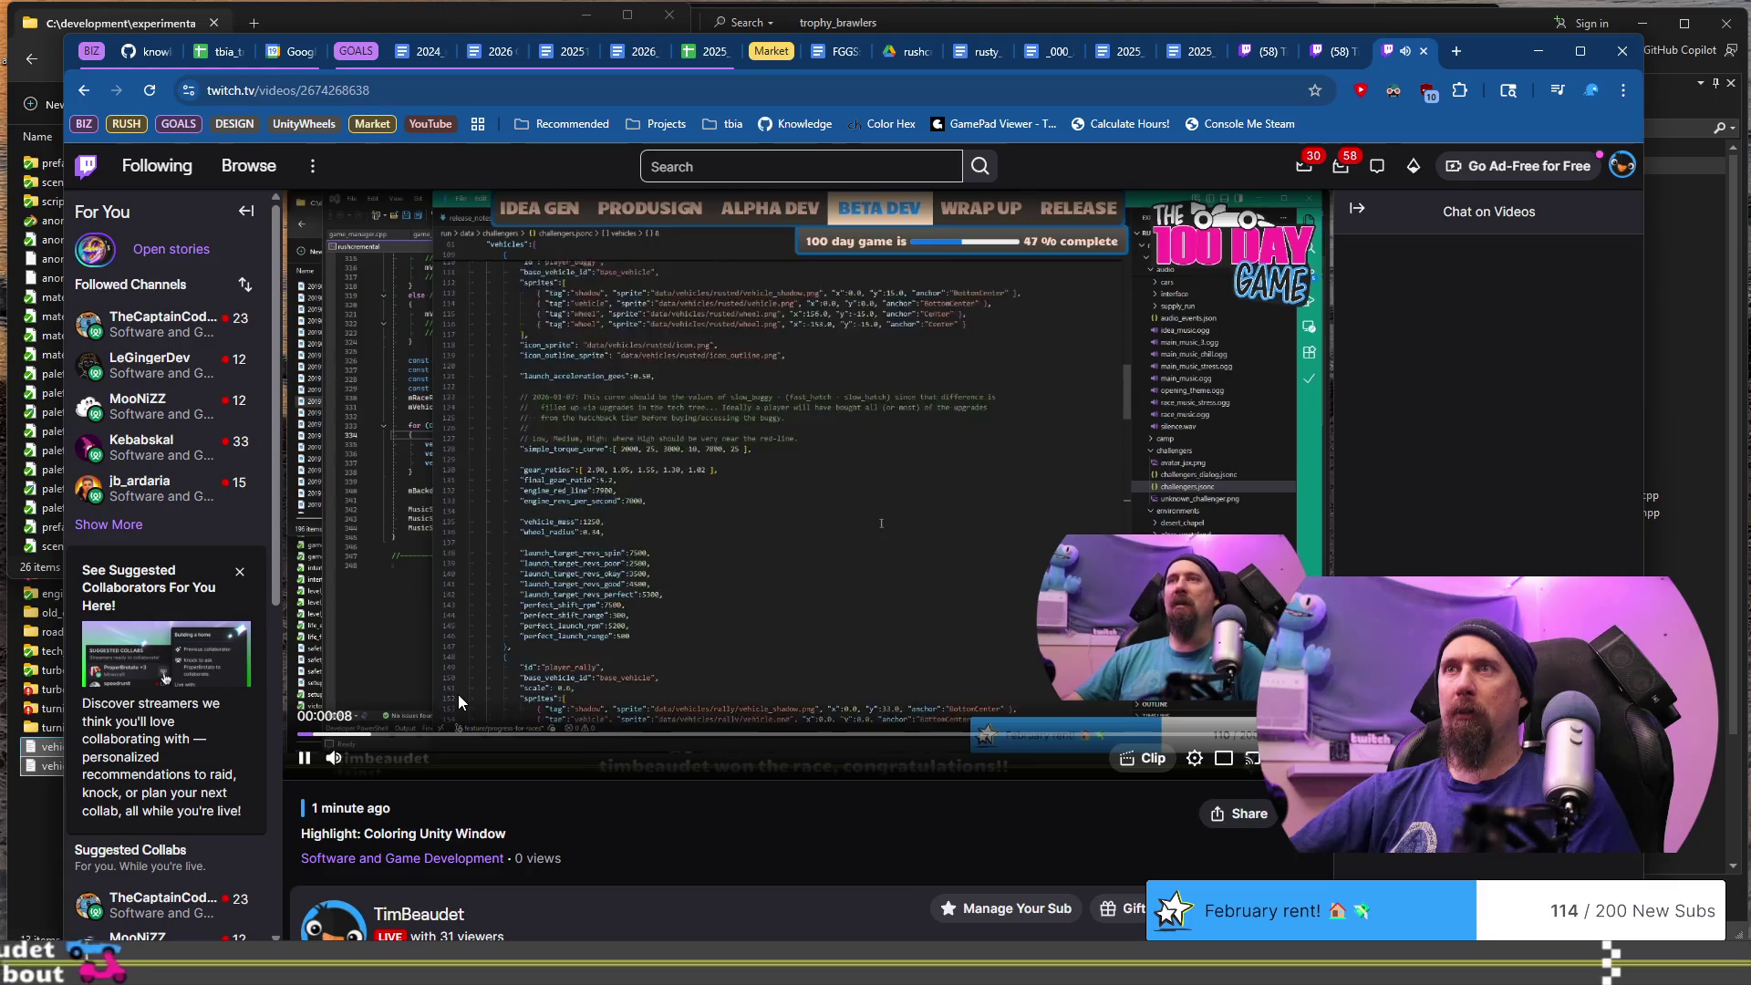
click(304, 758)
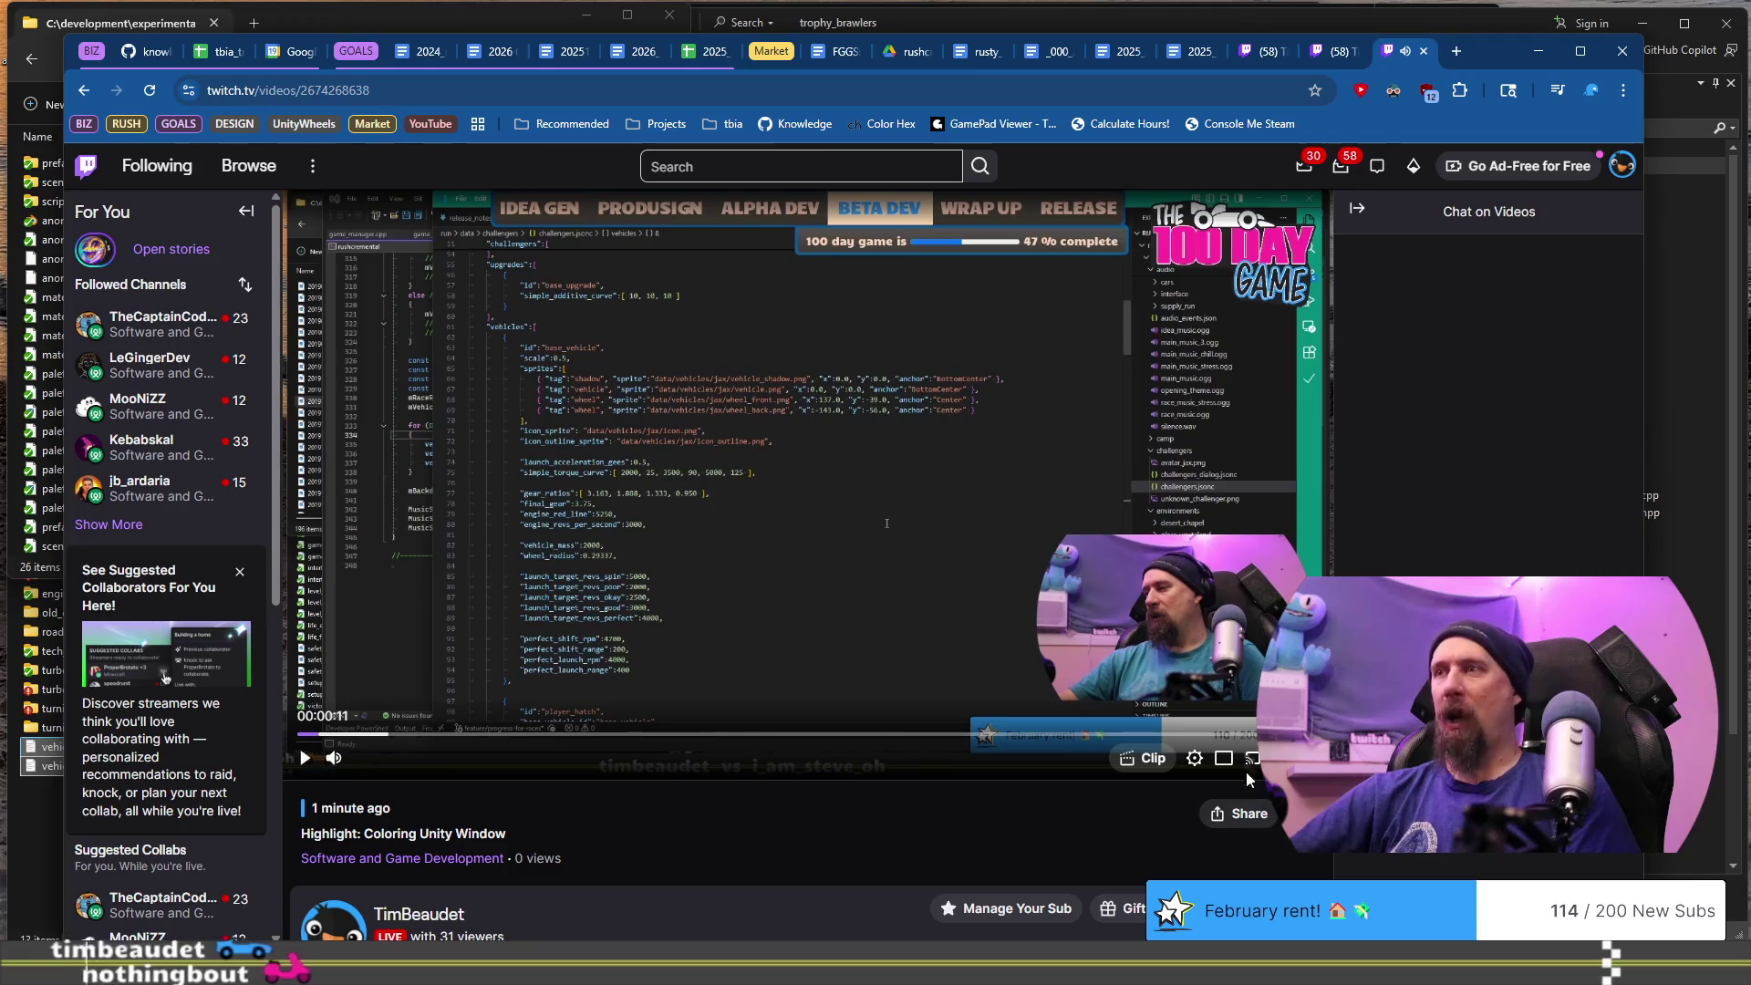
- Check the player settings and video options, then return to the Video Producer tab
click(1196, 759)
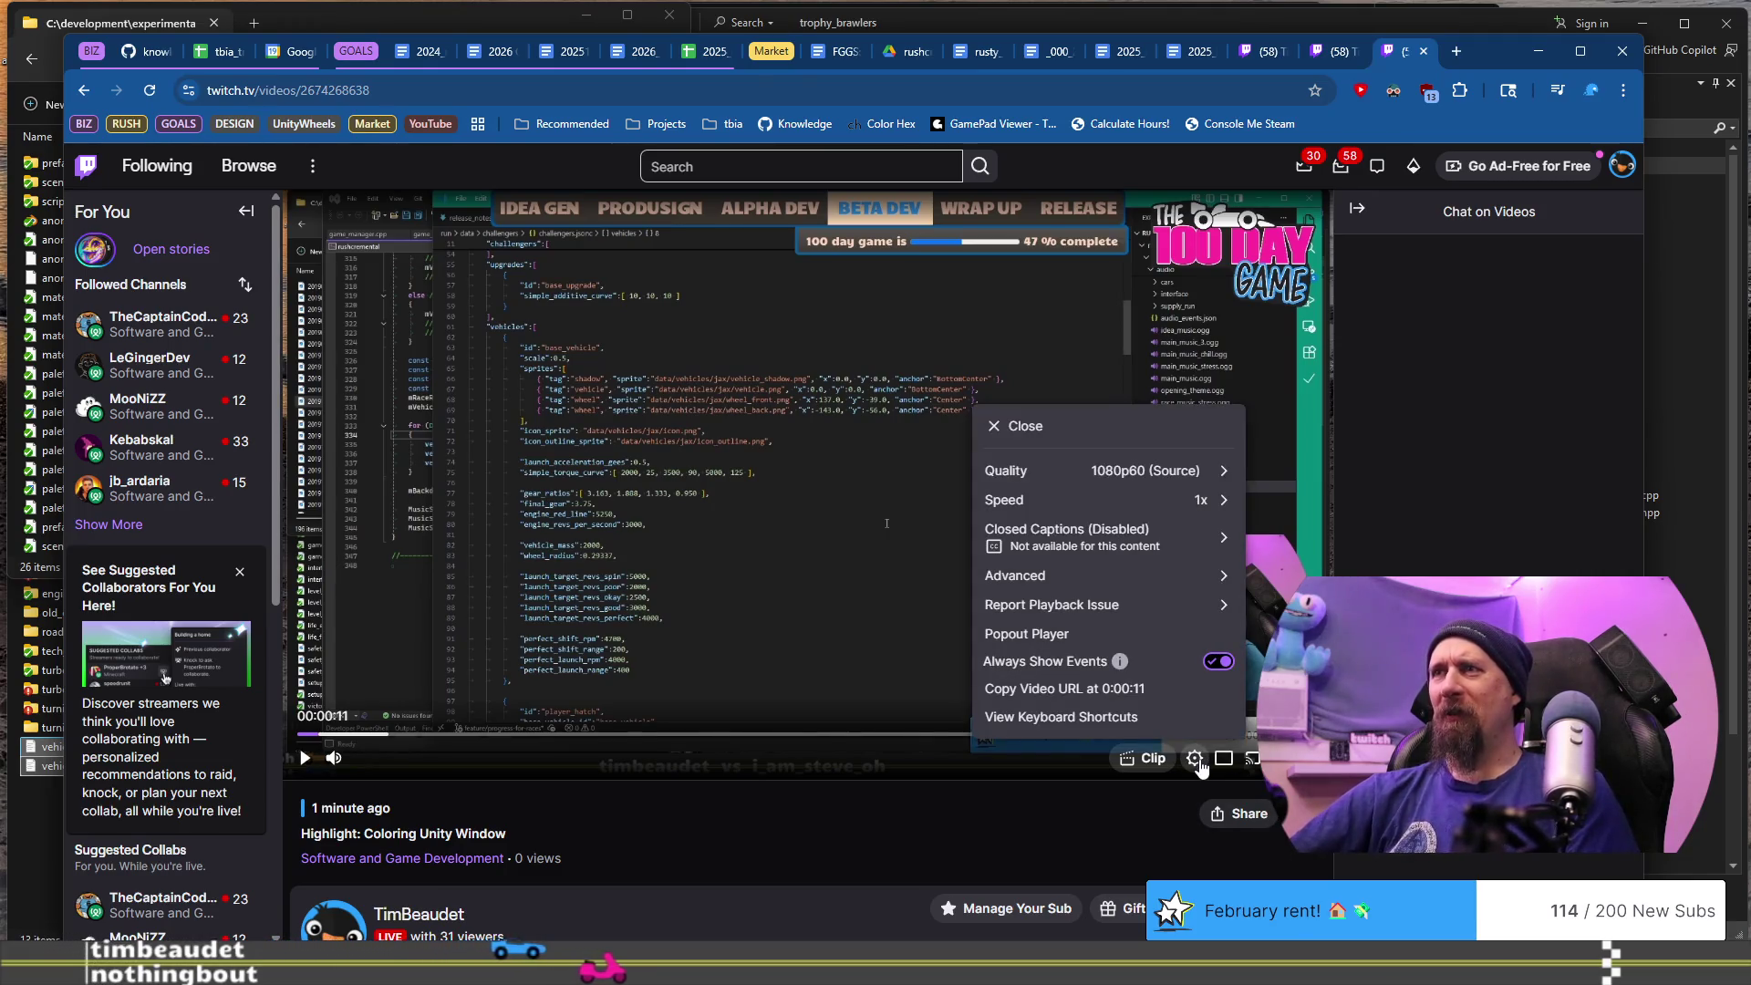
click(1112, 807)
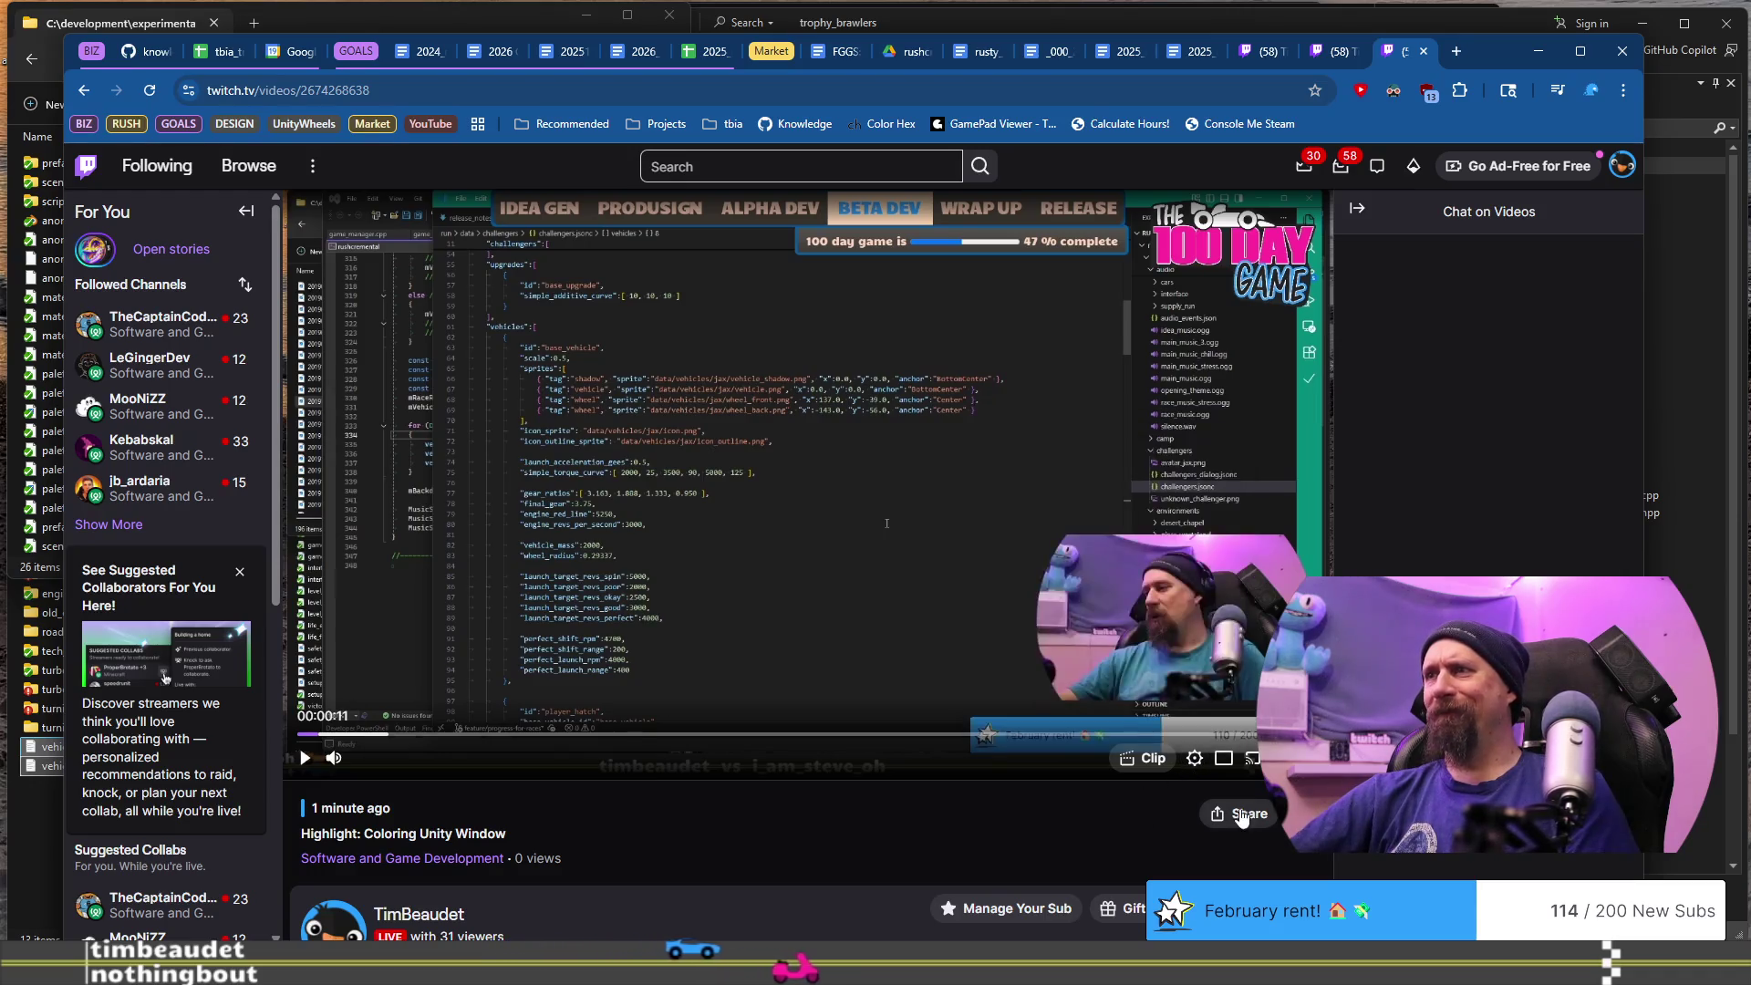
click(1294, 814)
click(1076, 814)
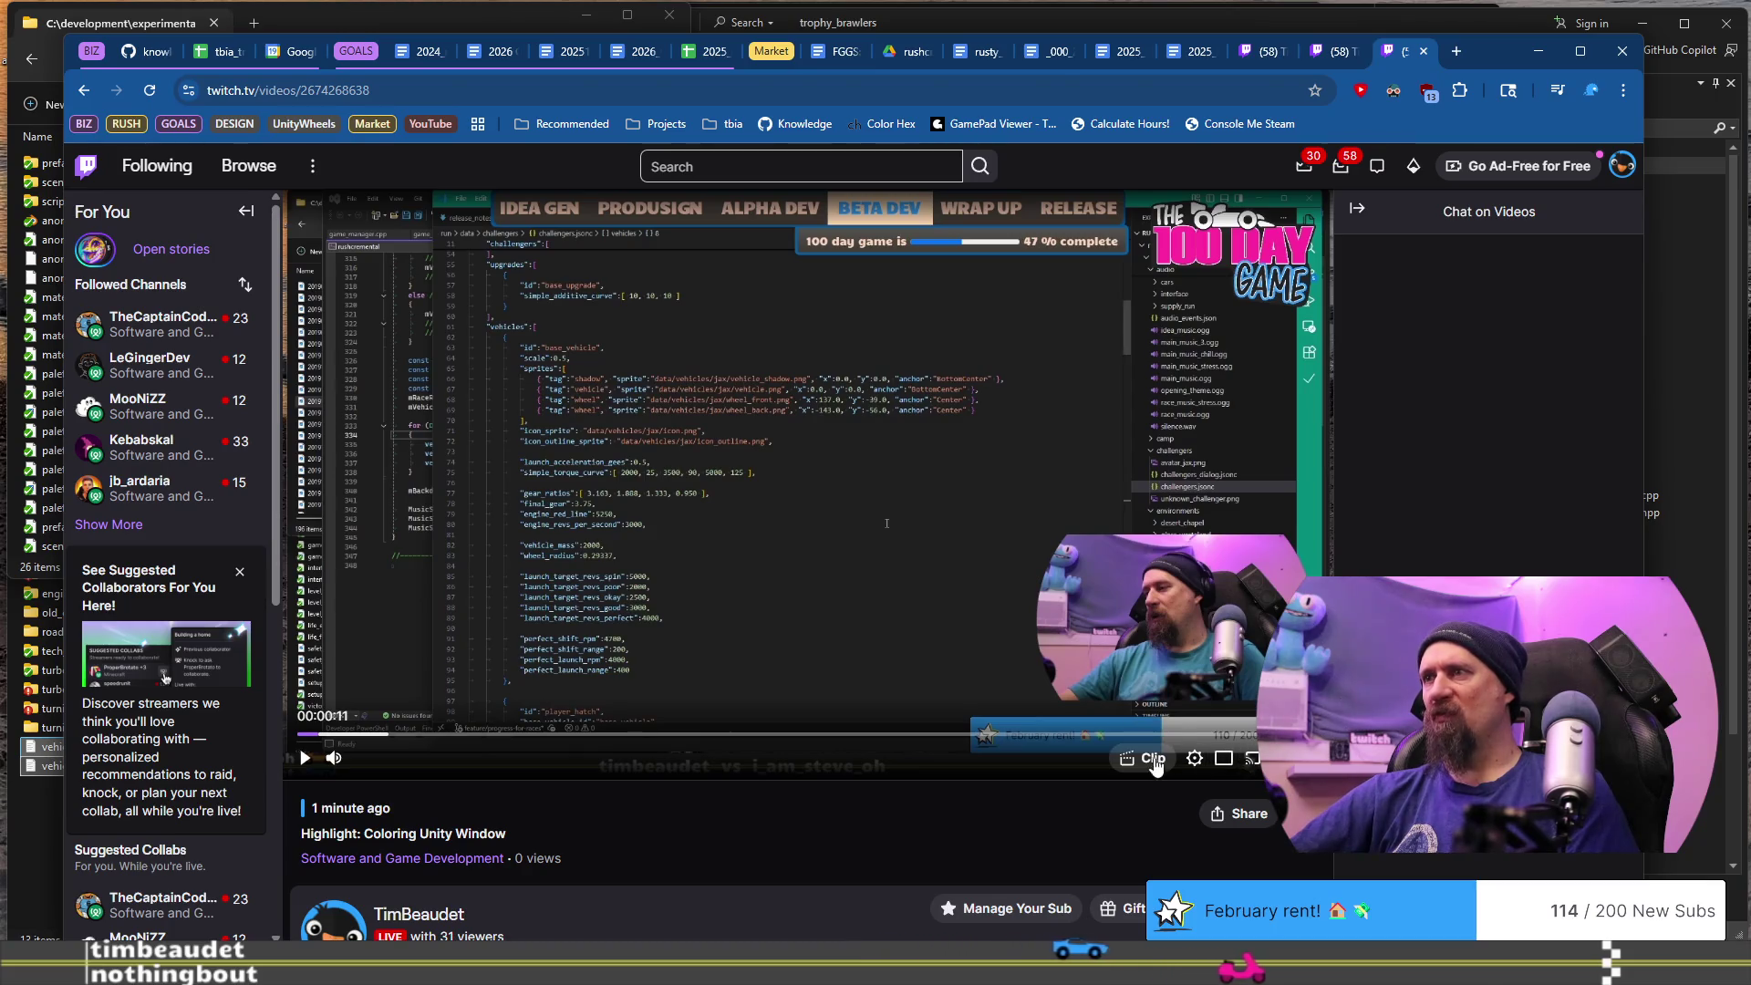
key(ctrl+shift+Tab)
key(ctrl+shift+Tab)
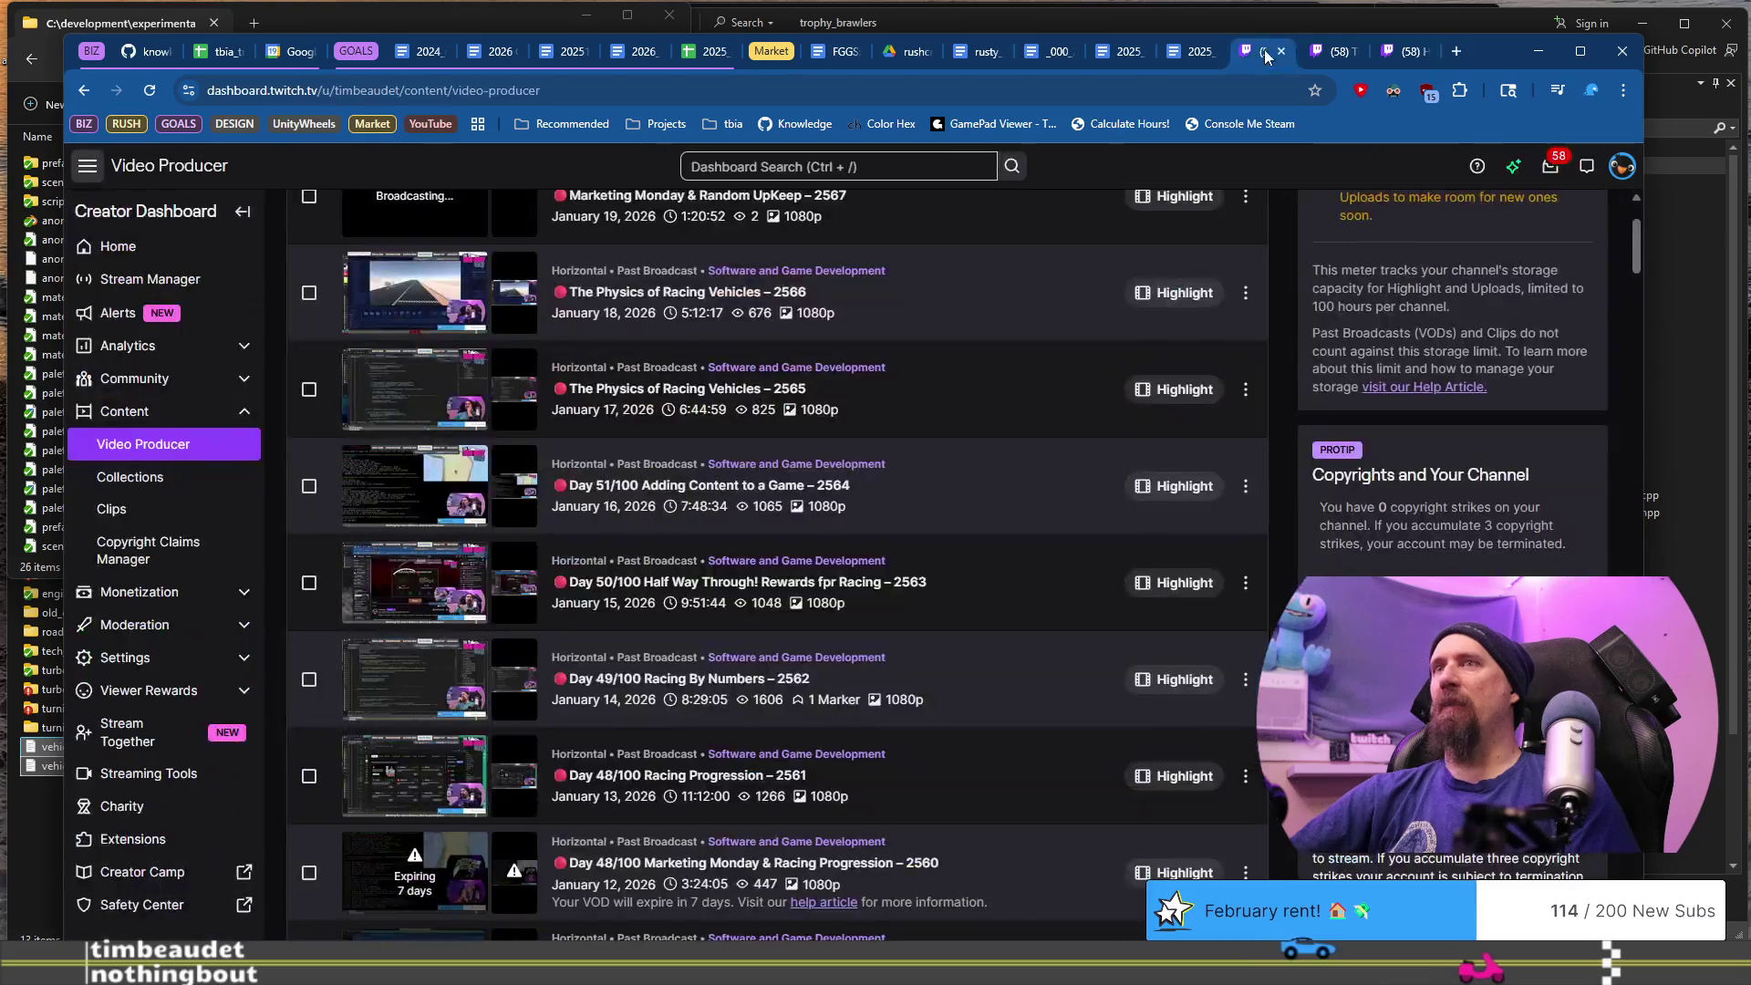
- Refresh Video Producer and choose Download for the 'Highlight: Coloring Unity Window' row
click(593, 89)
key(Return)
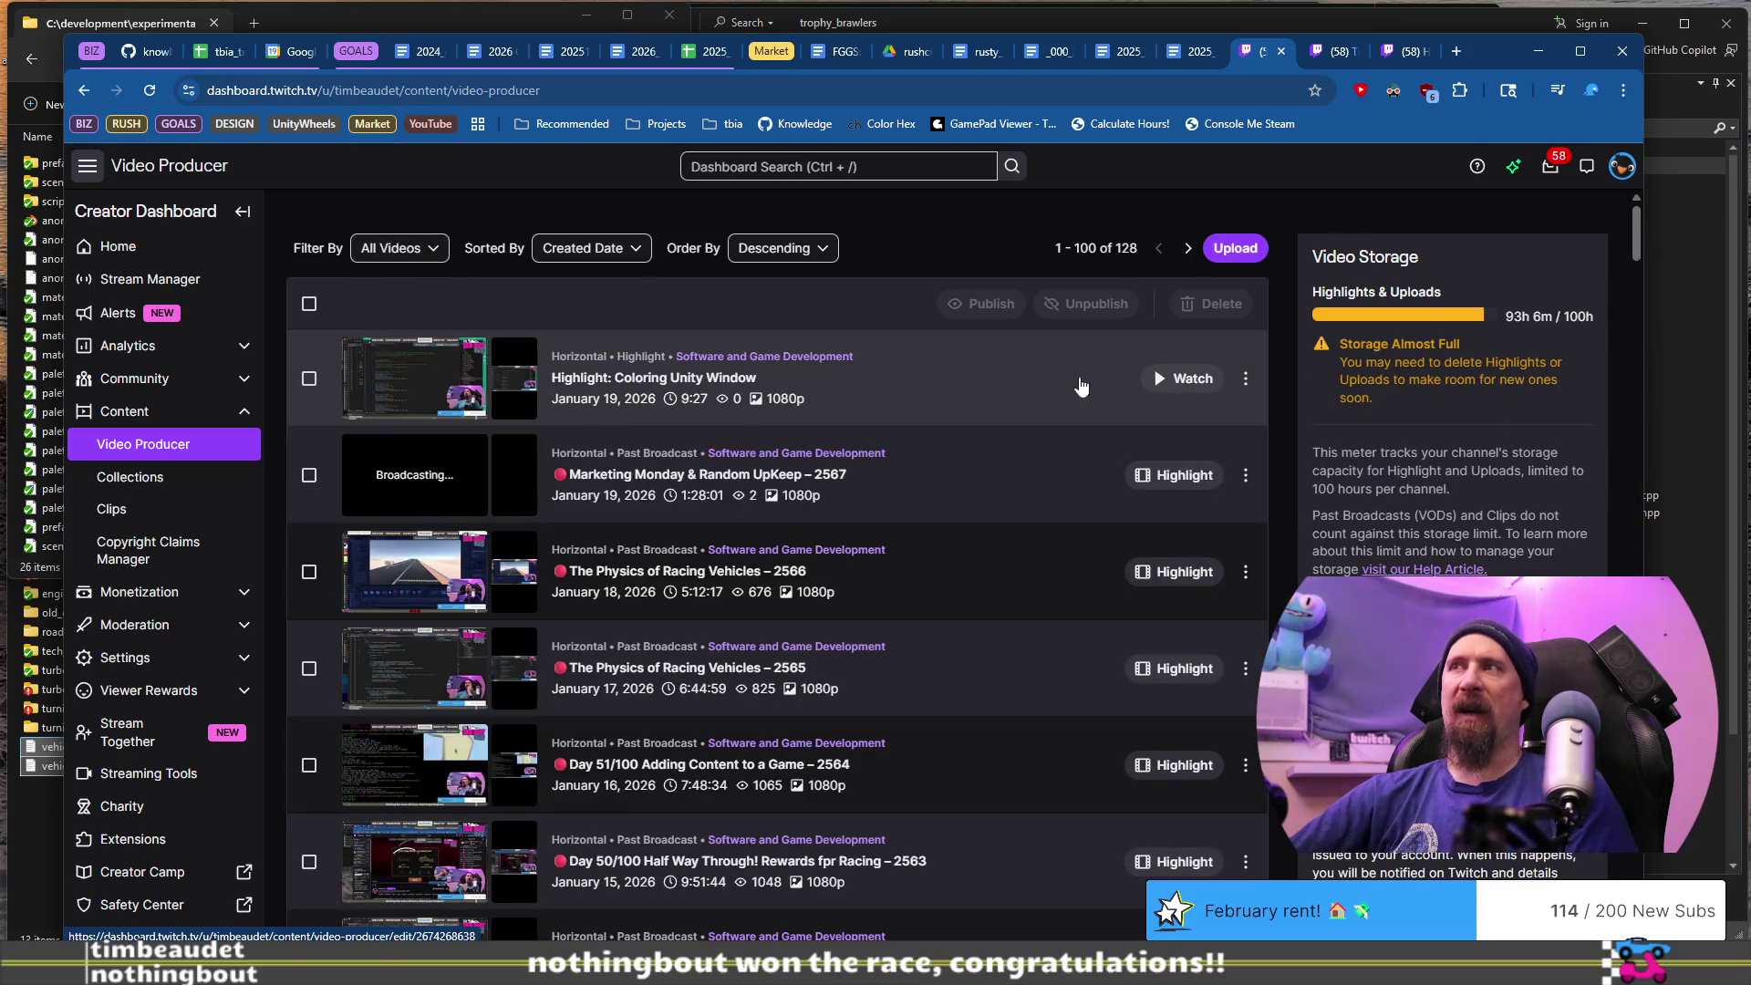
click(1246, 378)
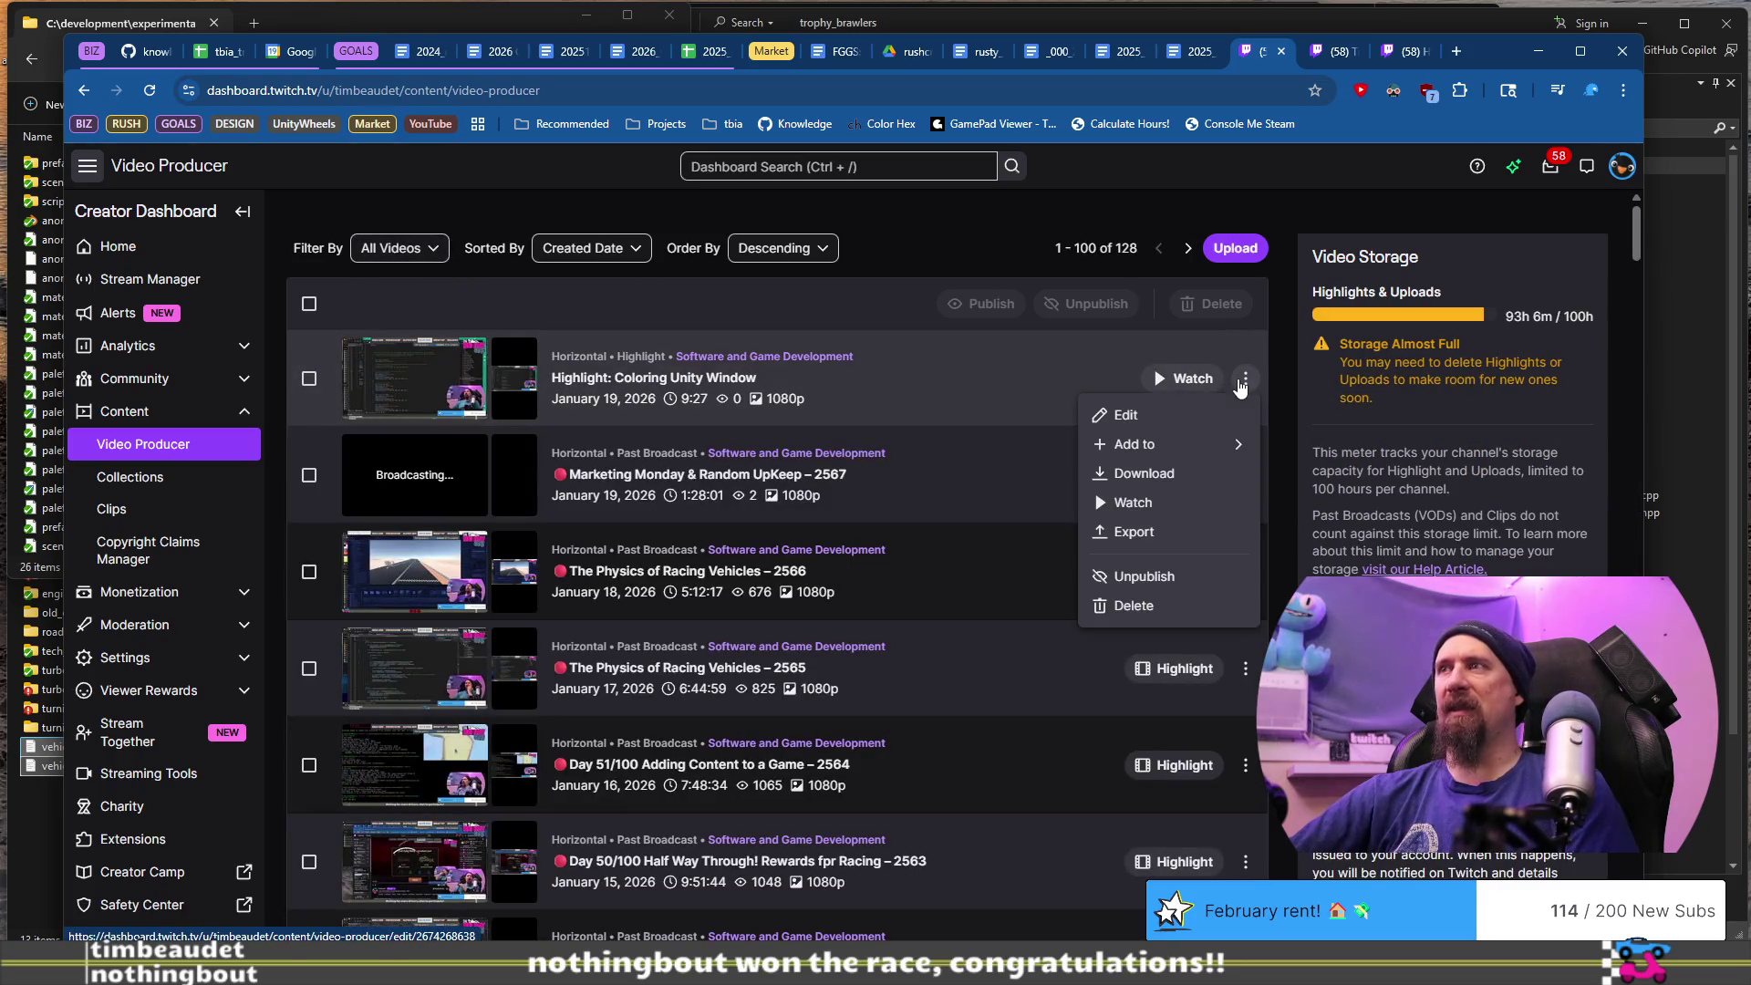
click(1195, 474)
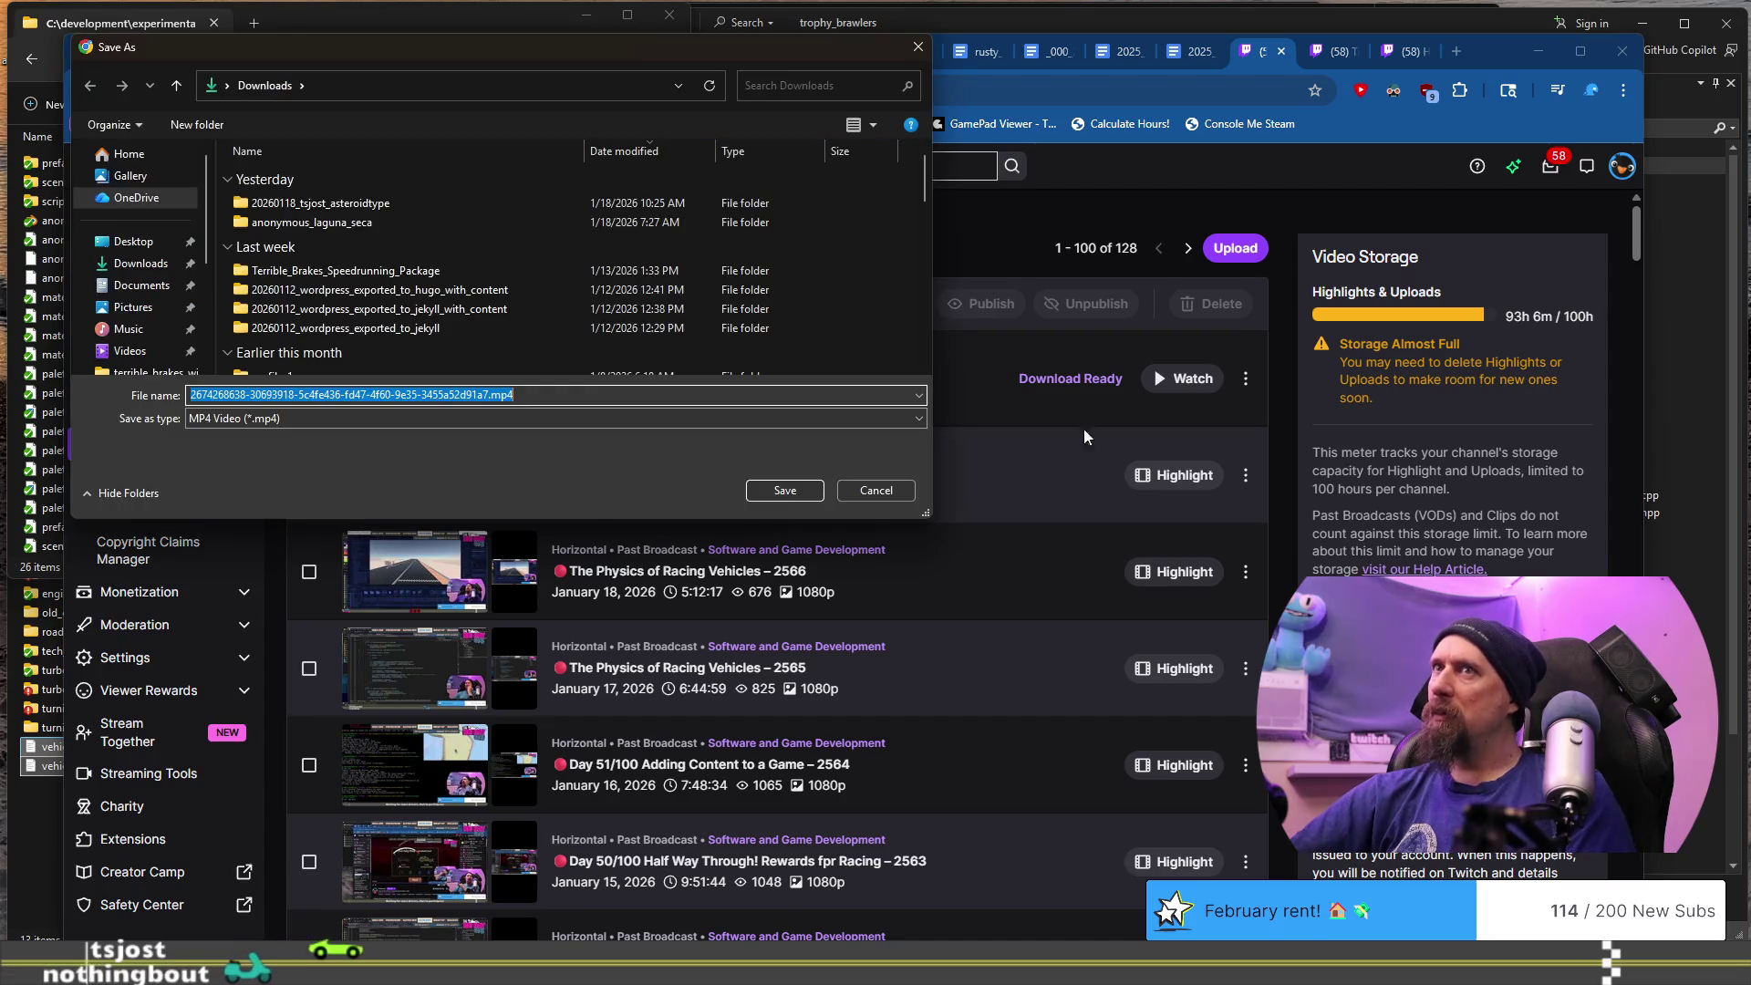
- Save the download to Downloads as highlight_unity_runtime_colors.mp4
click(617, 395)
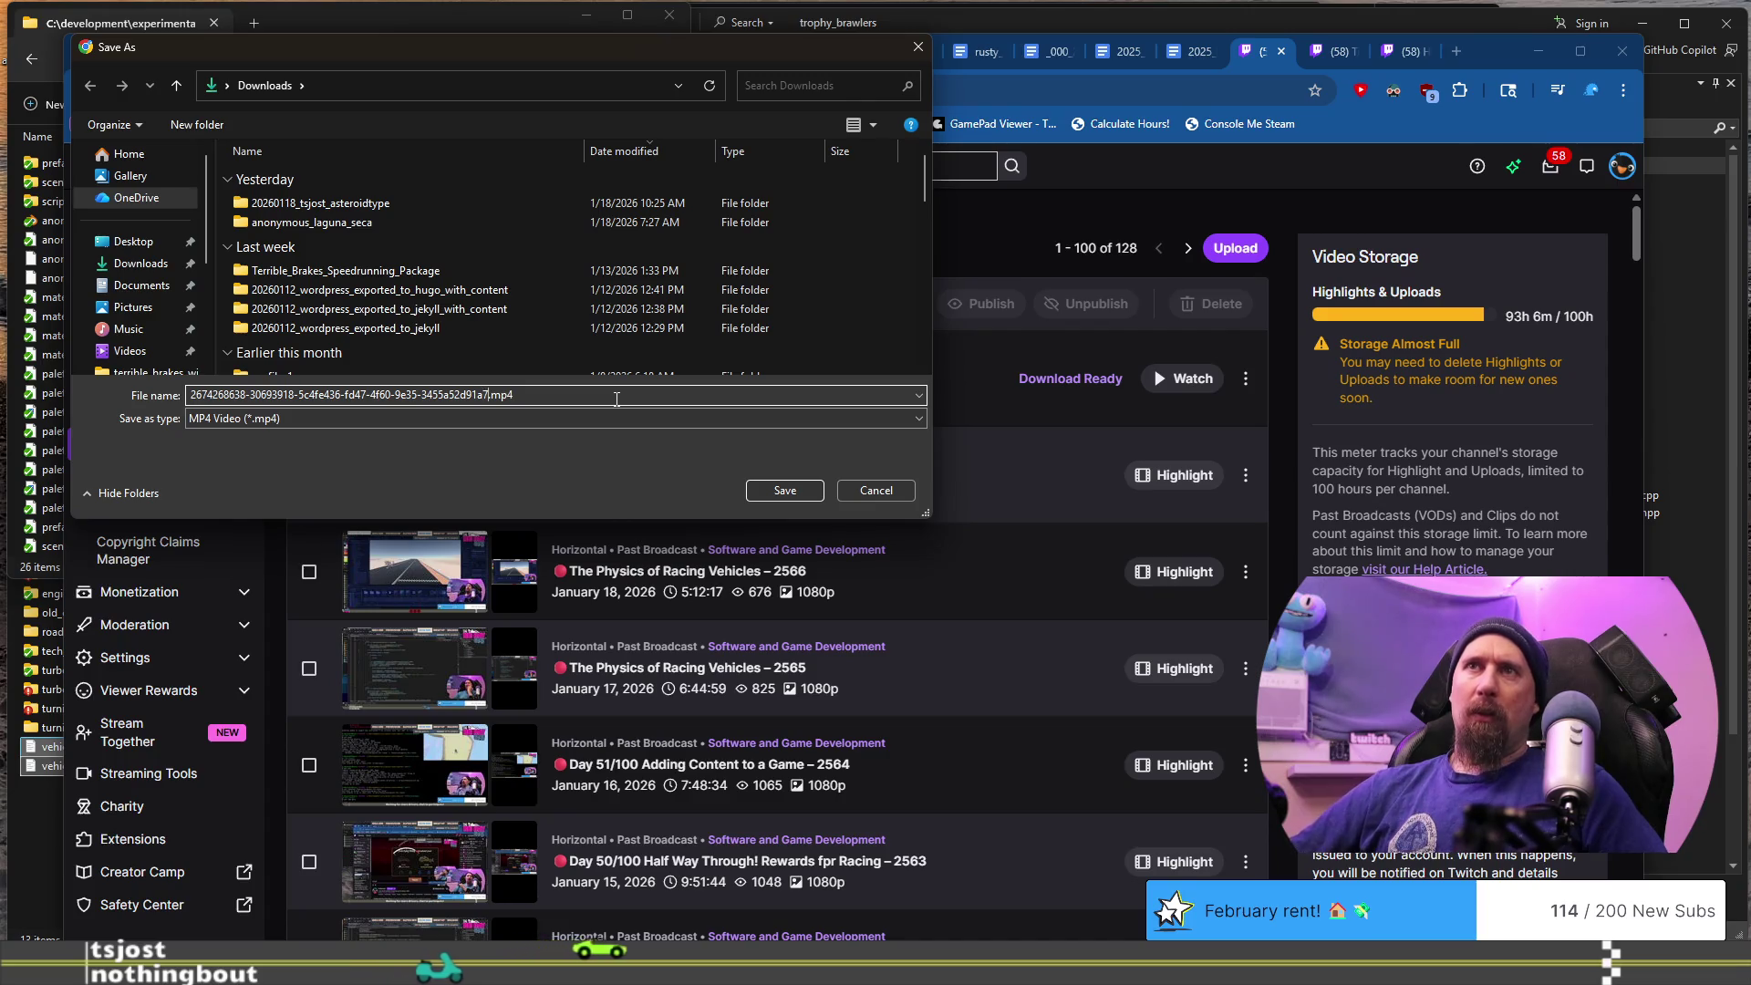
key(shift+Home)
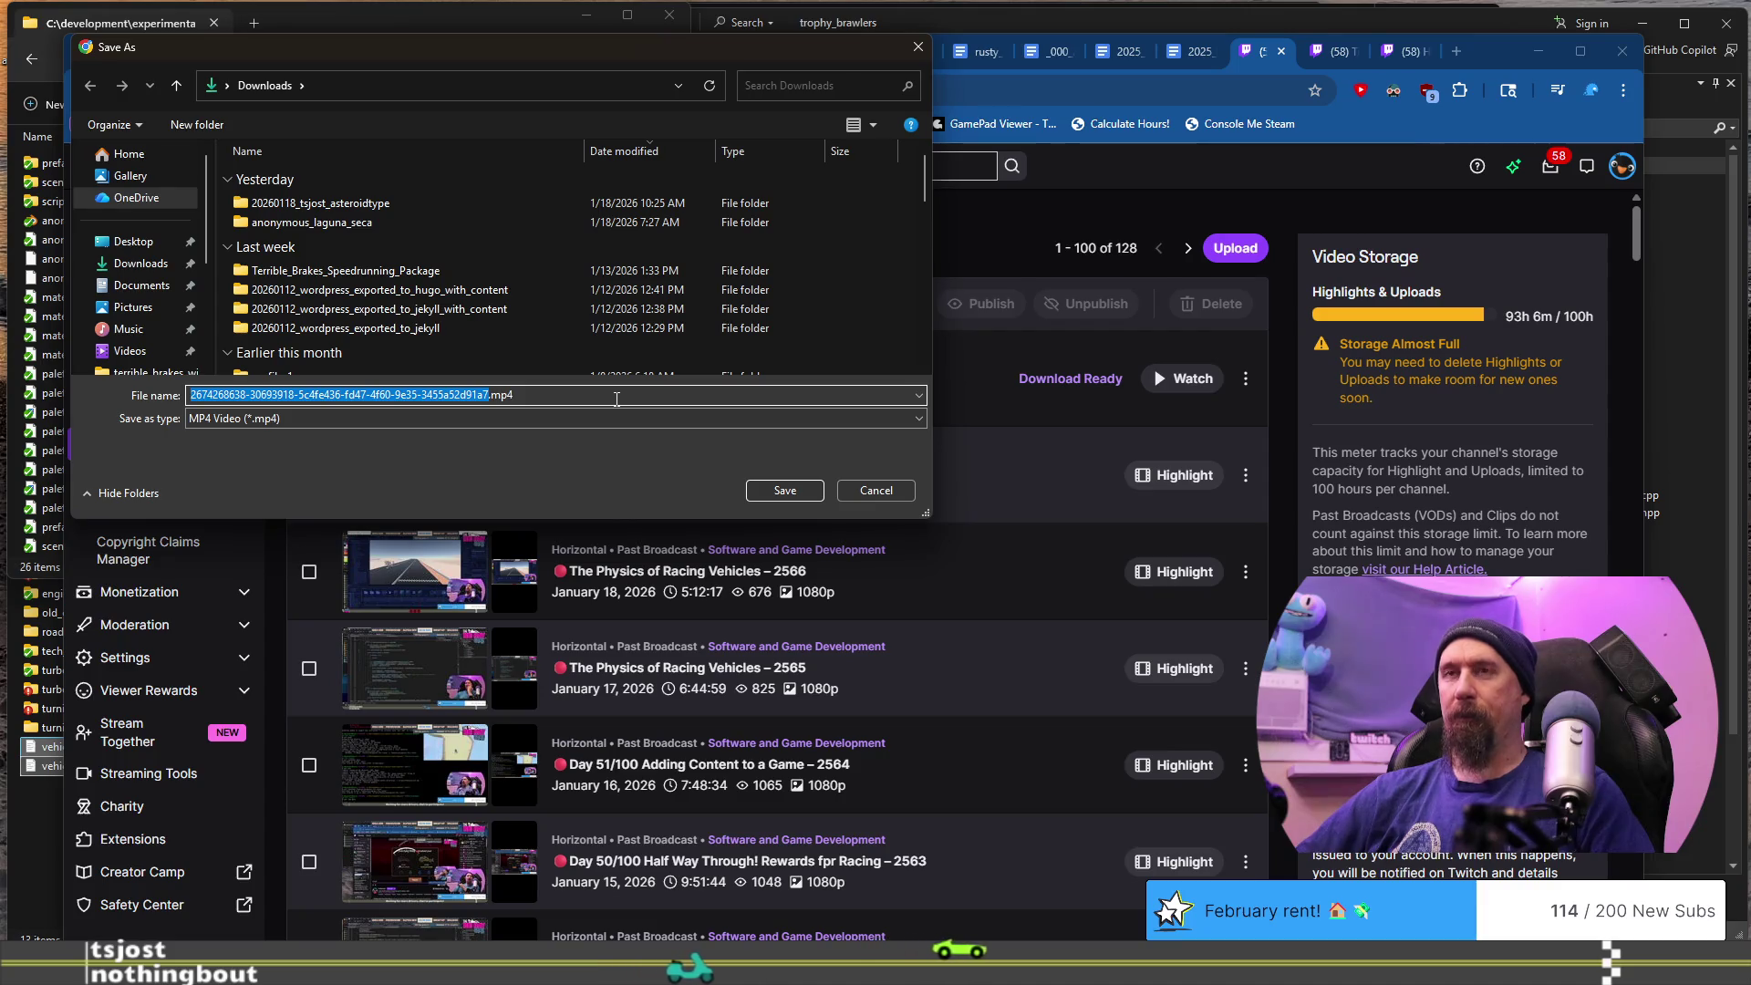
text(highlight_)
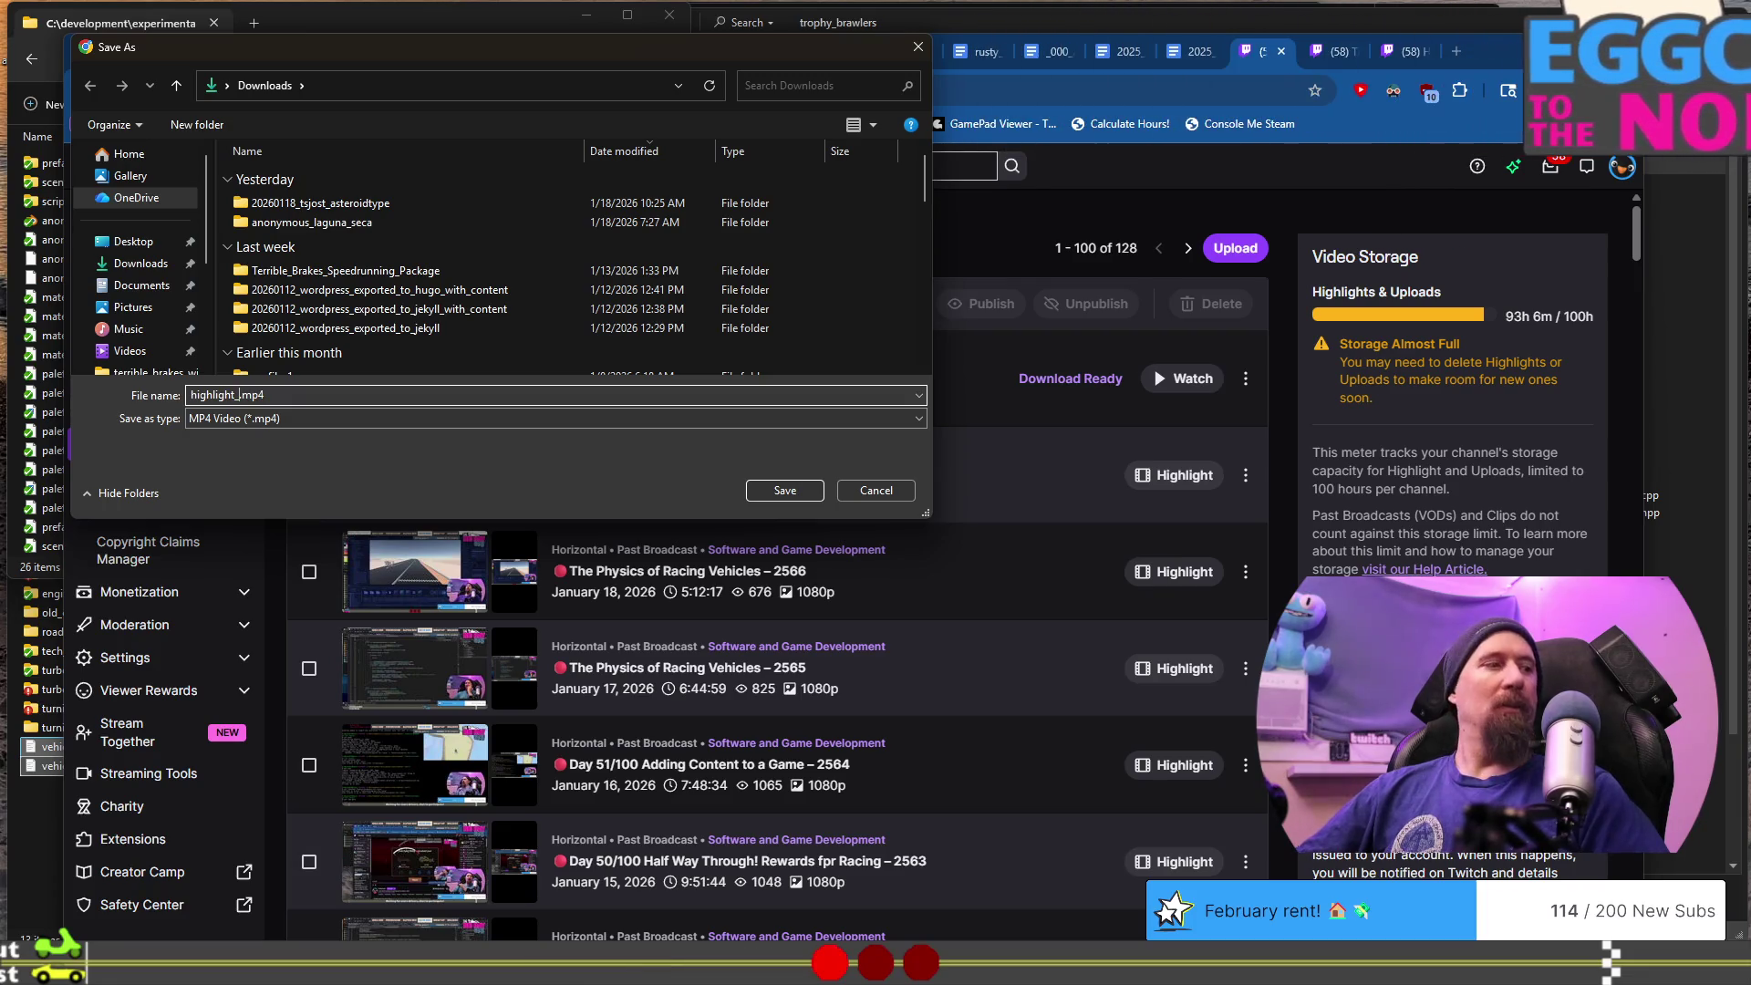
text(unity_run)
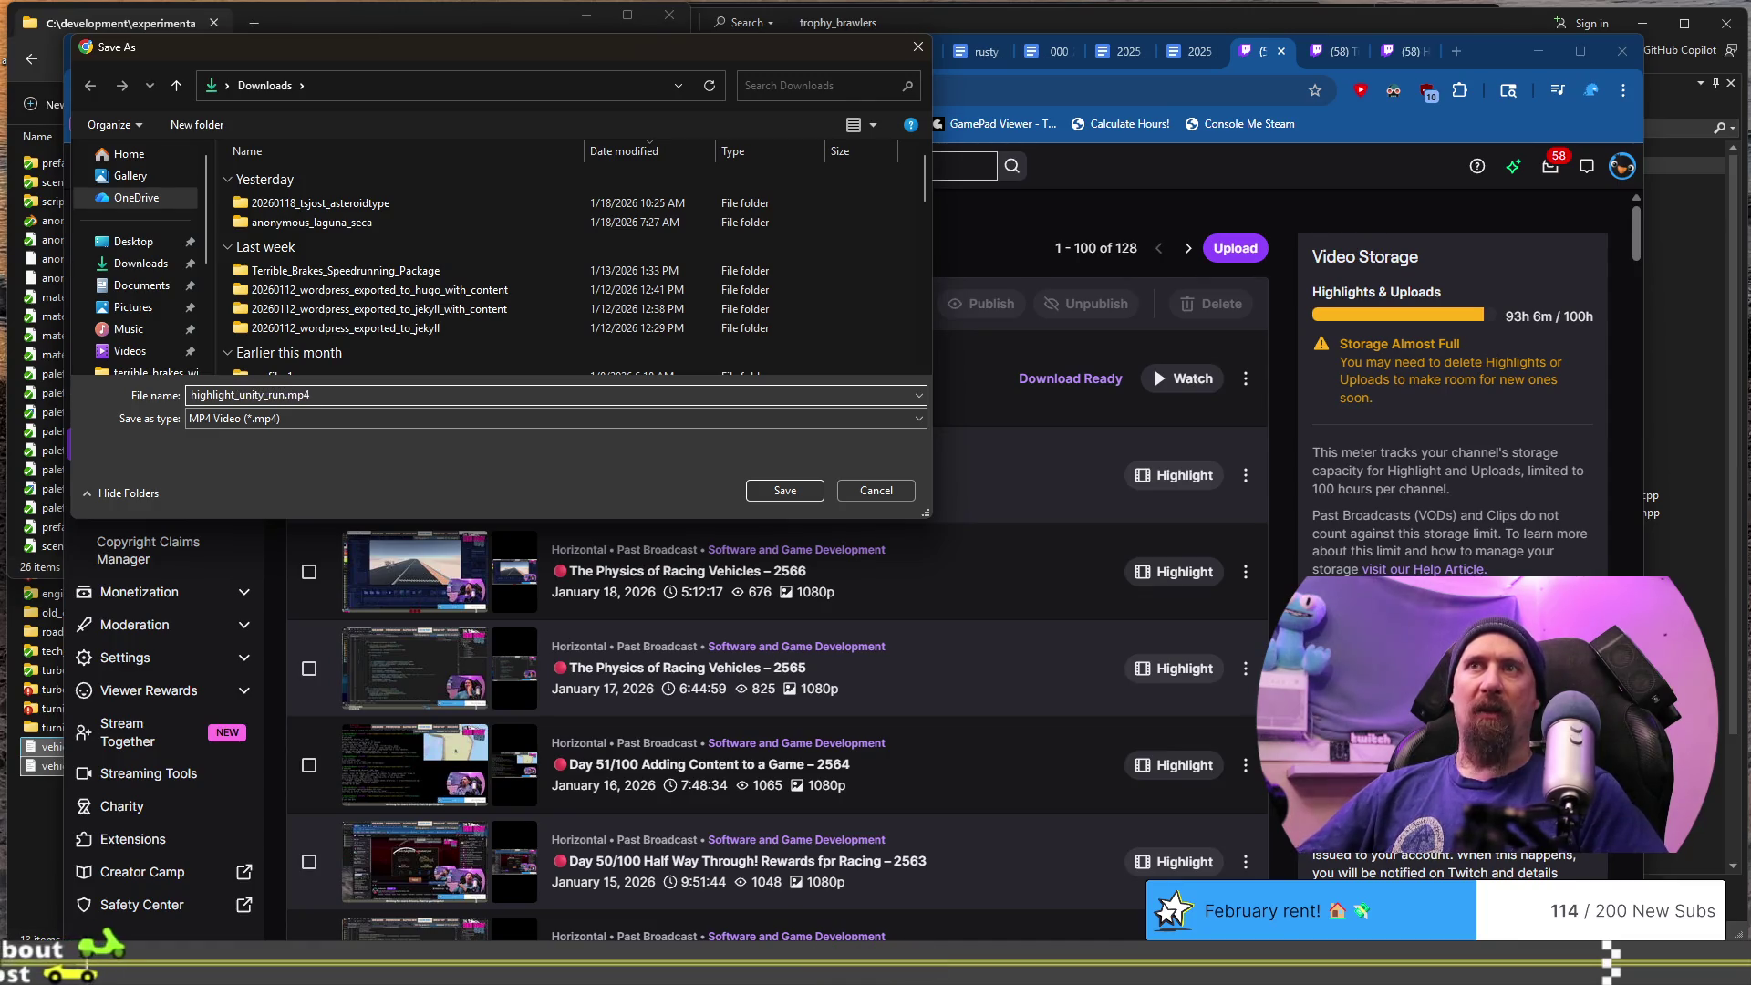
text(colors)
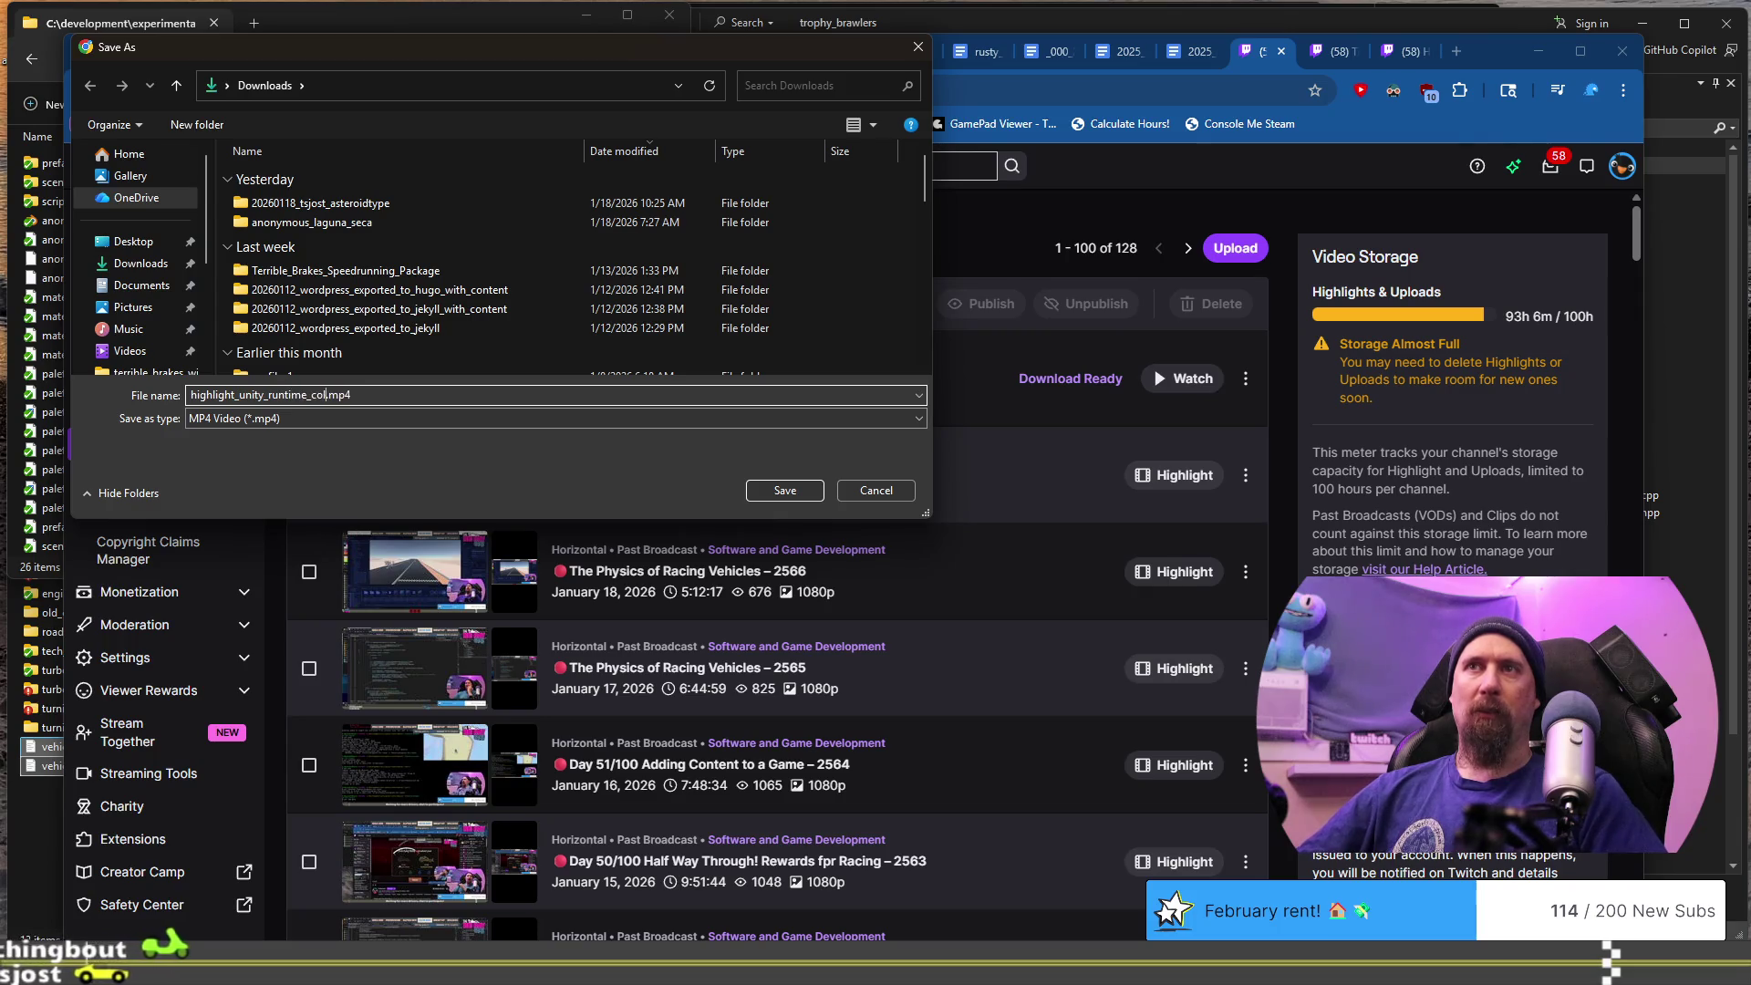
click(821, 493)
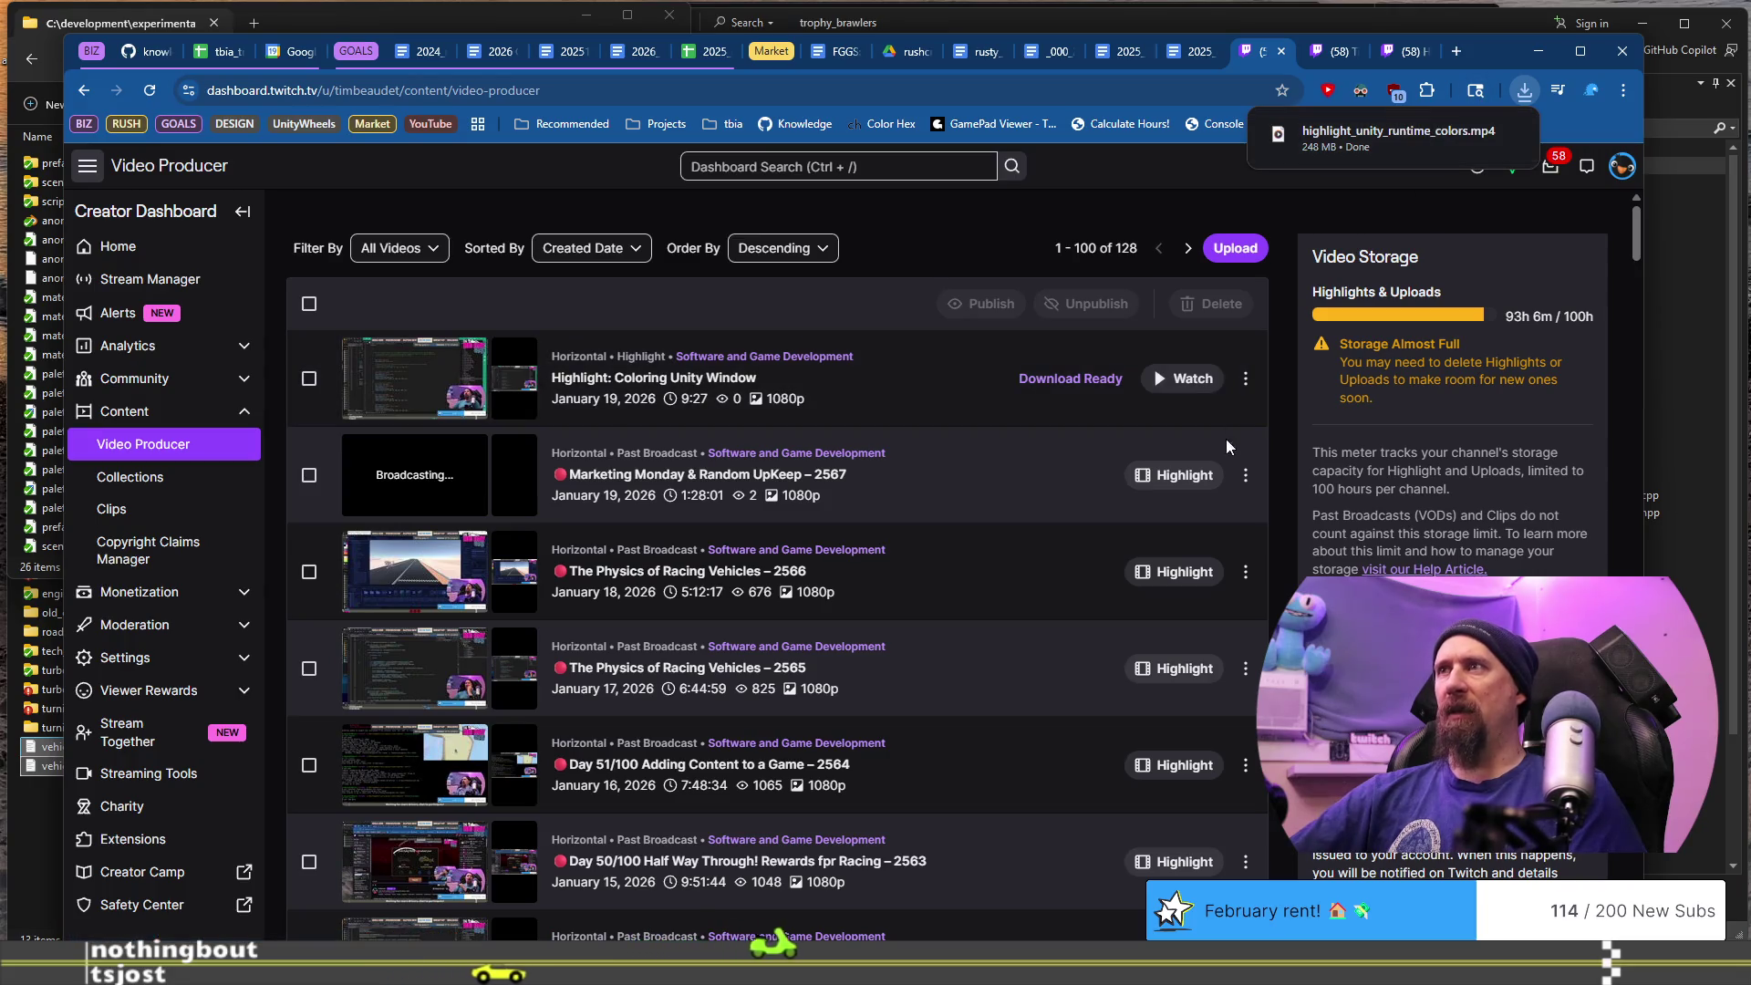
- Open the Coloring Unity Window highlight's edit page and close it again
click(1245, 377)
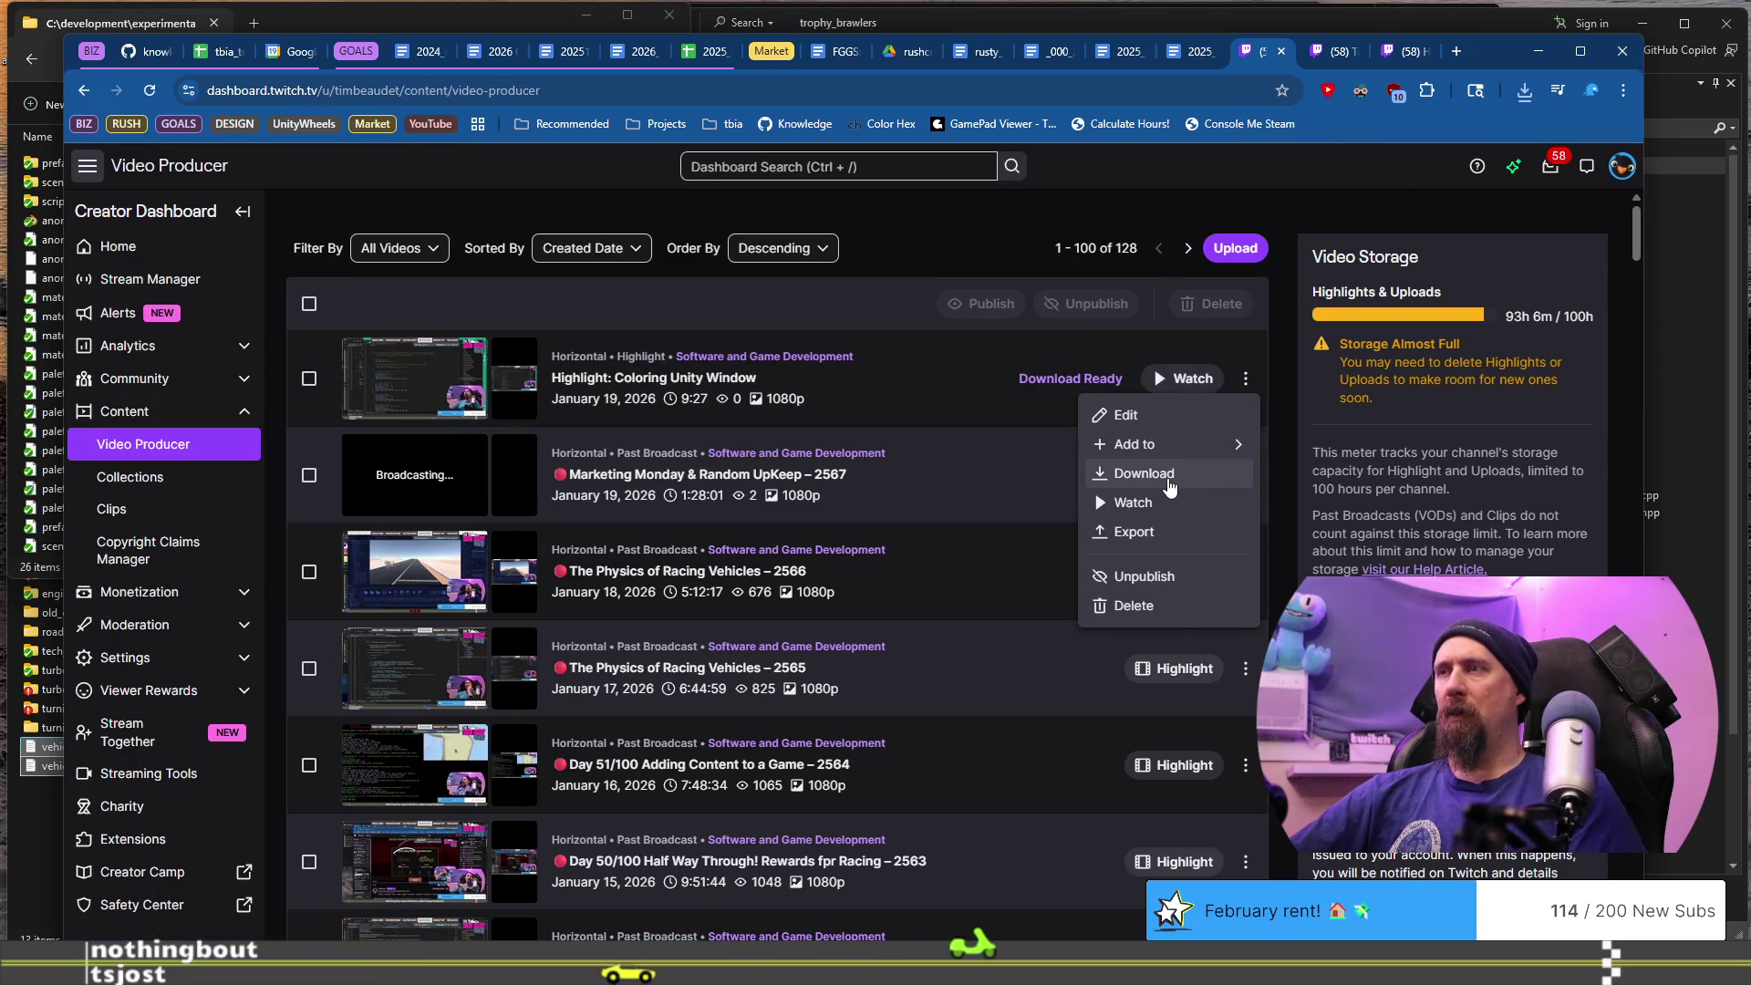
click(942, 395)
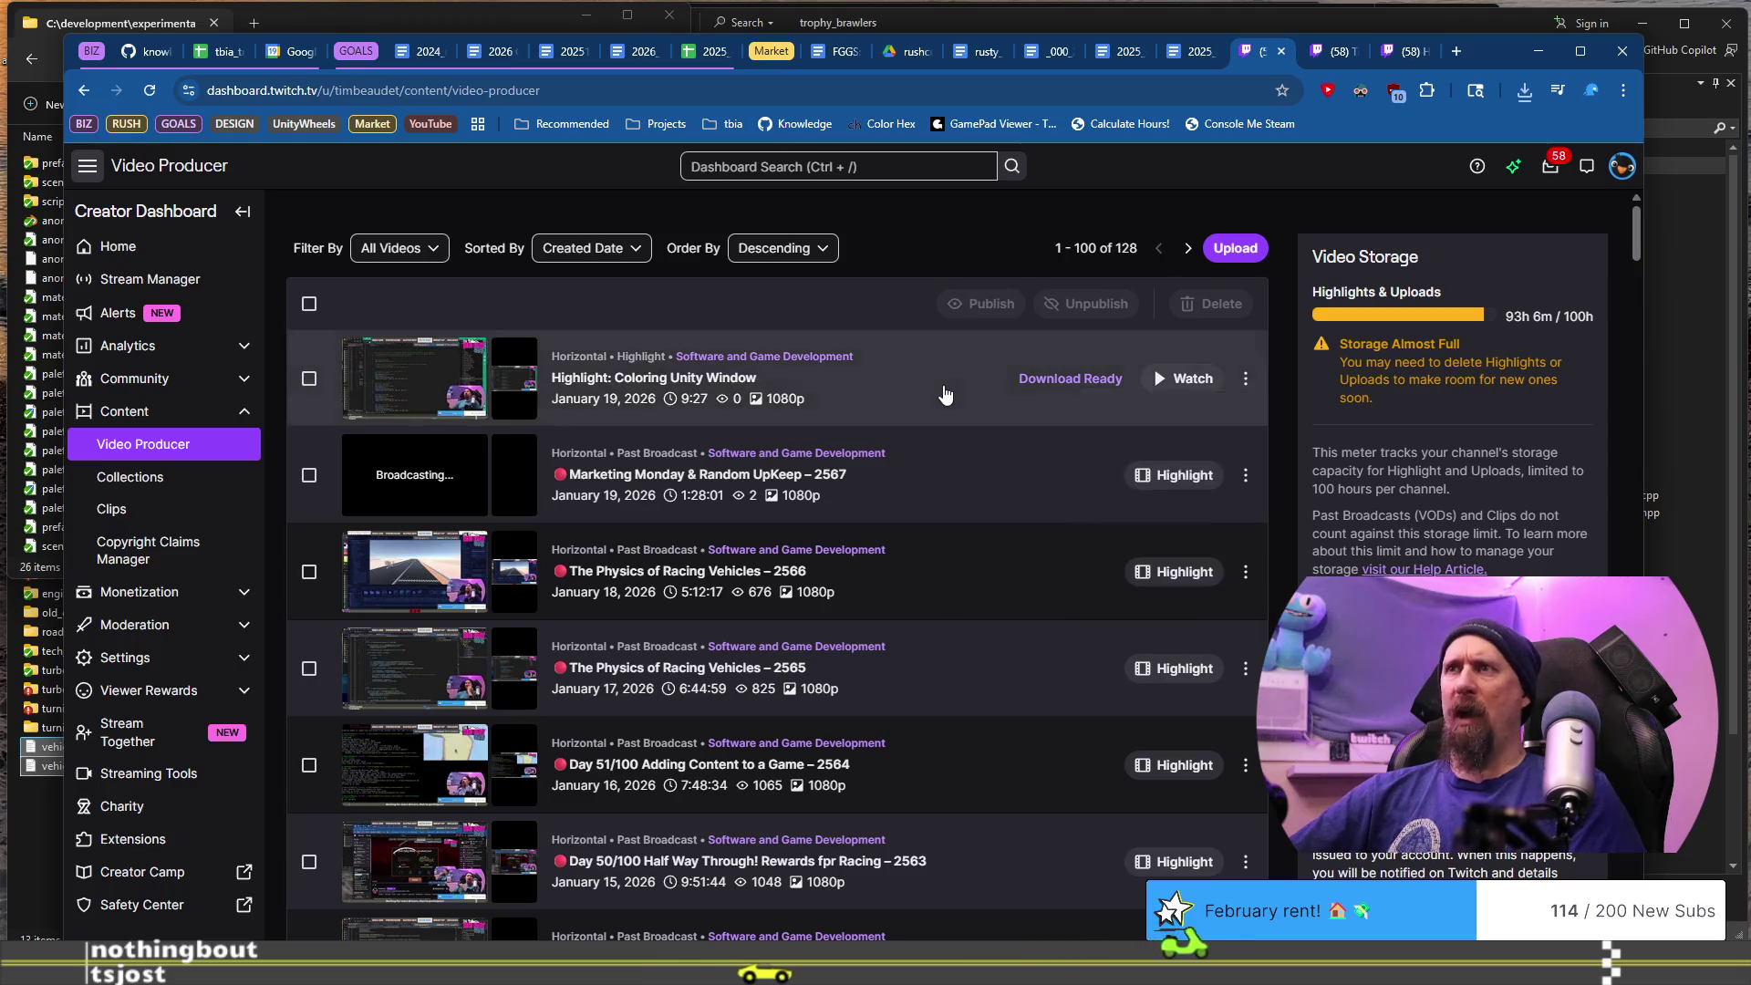
click(945, 401)
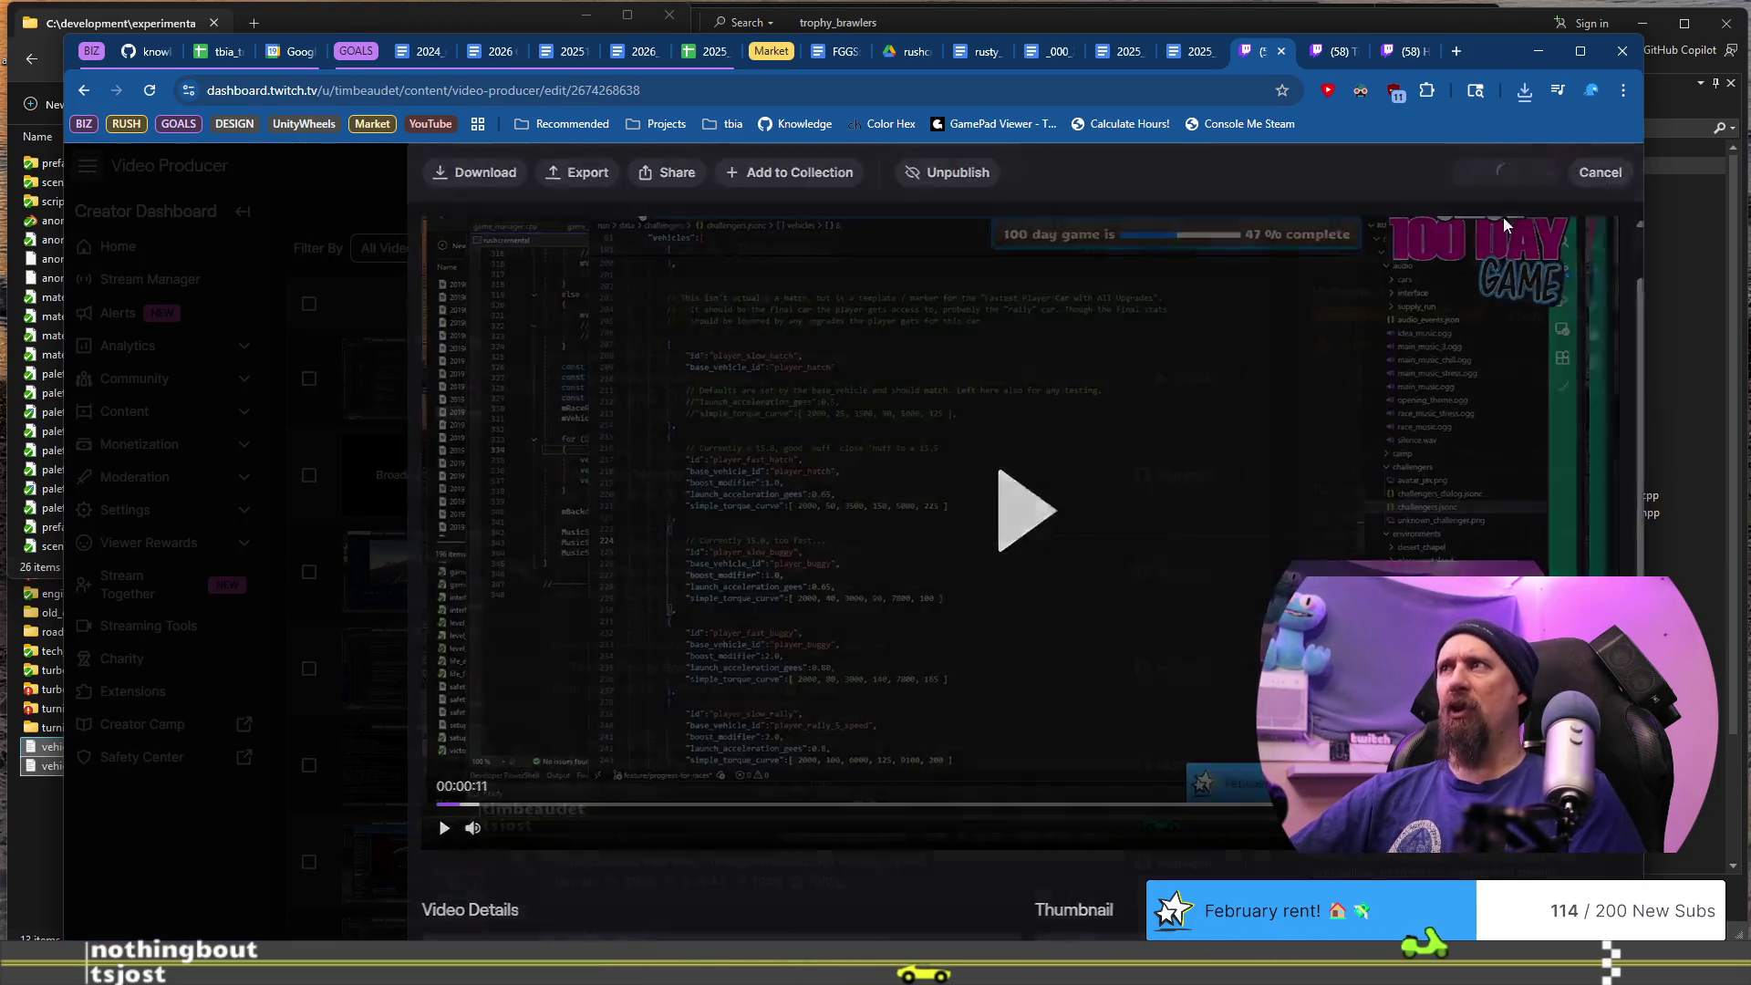
click(1594, 171)
- Scroll down to older unpublished highlights like 'maintenance story raw – stream 2503'
scroll(930, 554, down, 10)
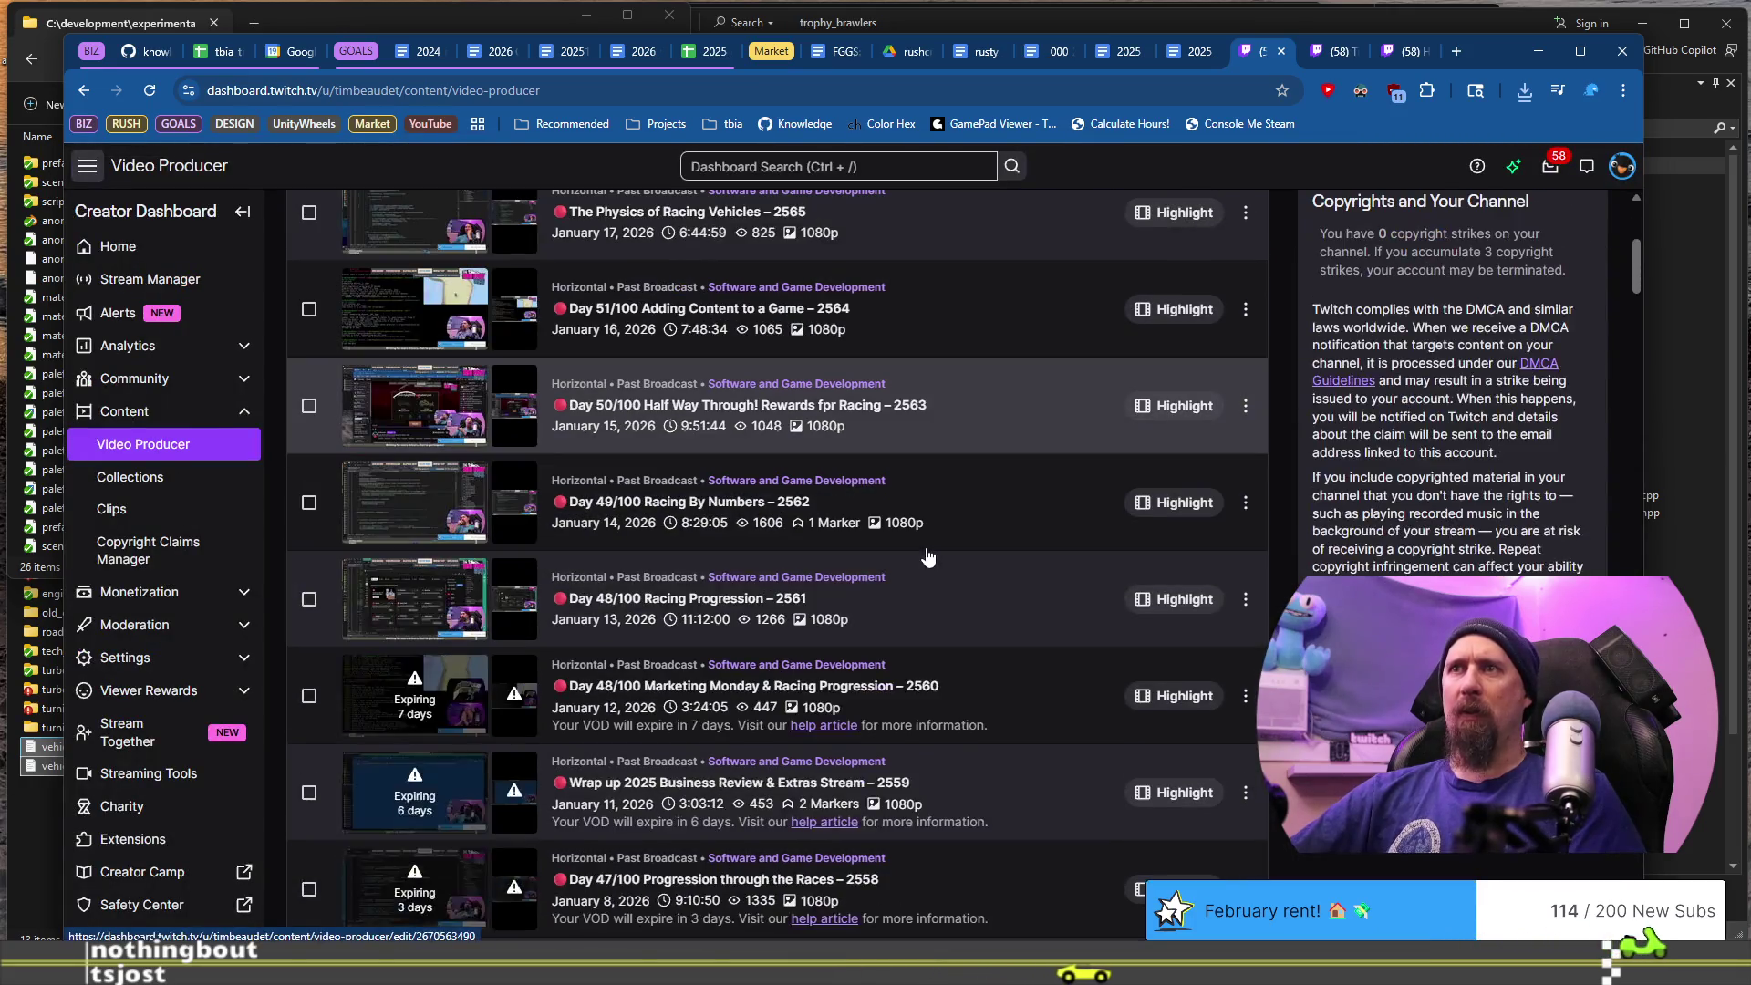
scroll(927, 556, down, 4)
scroll(927, 556, up, 1)
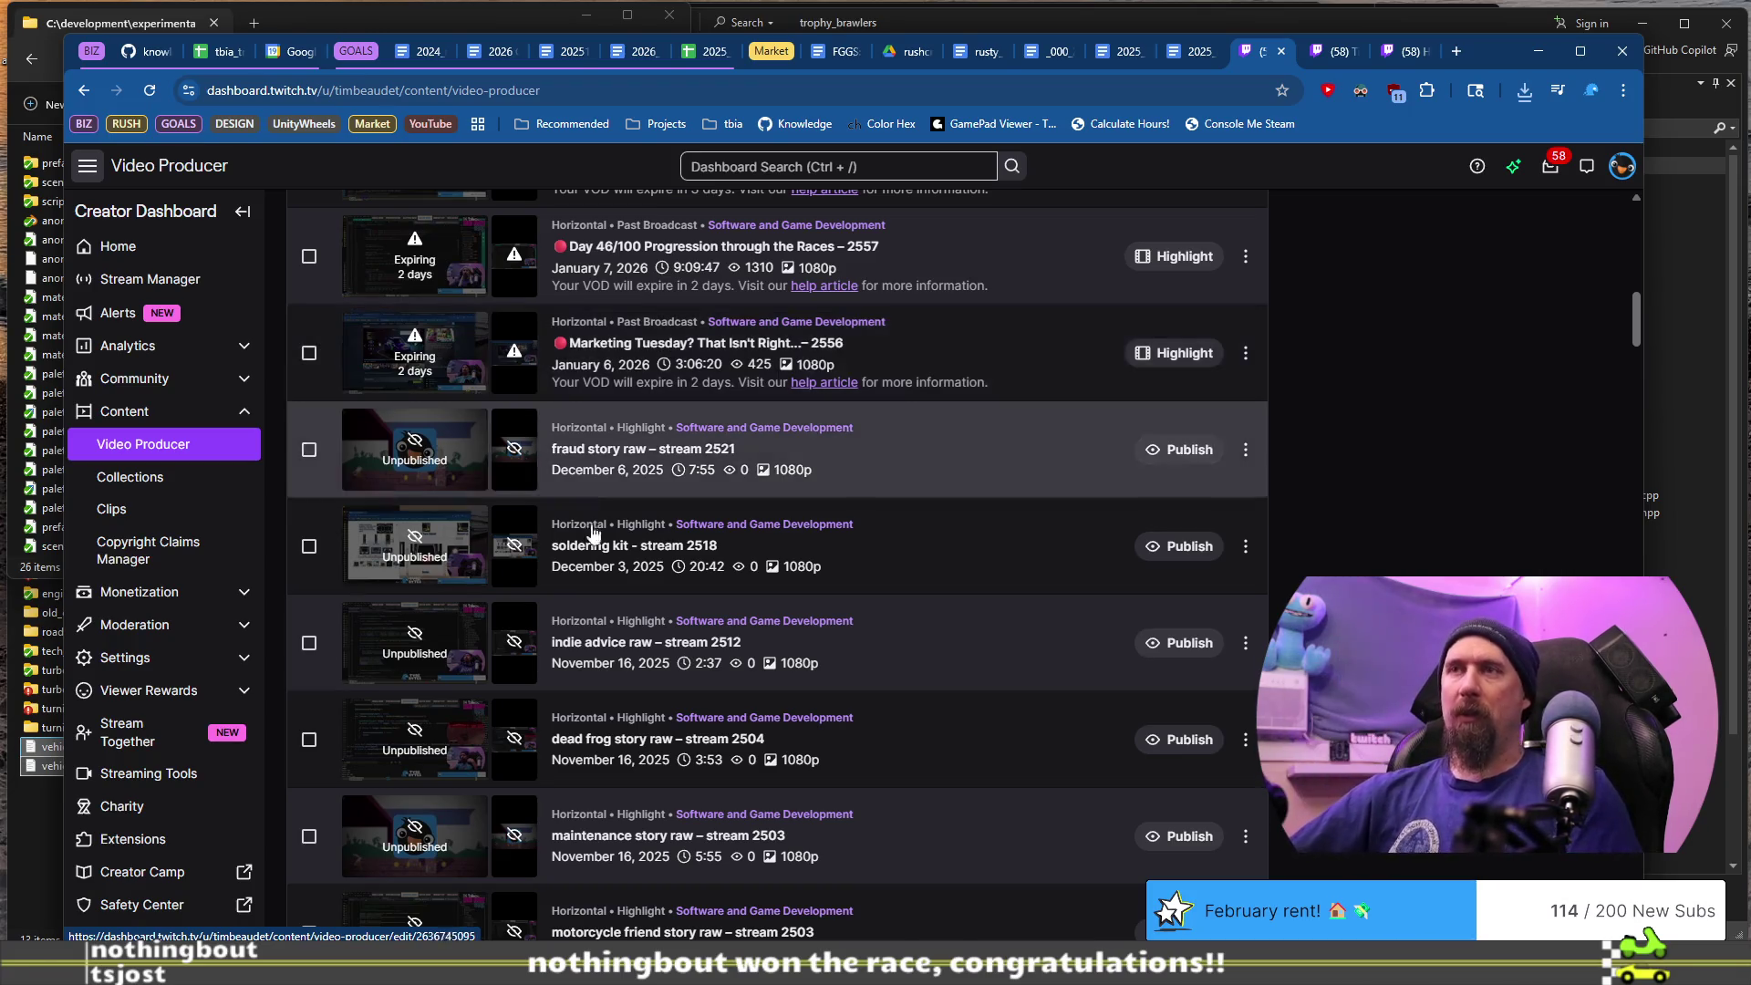
scroll(934, 563, down, 2)
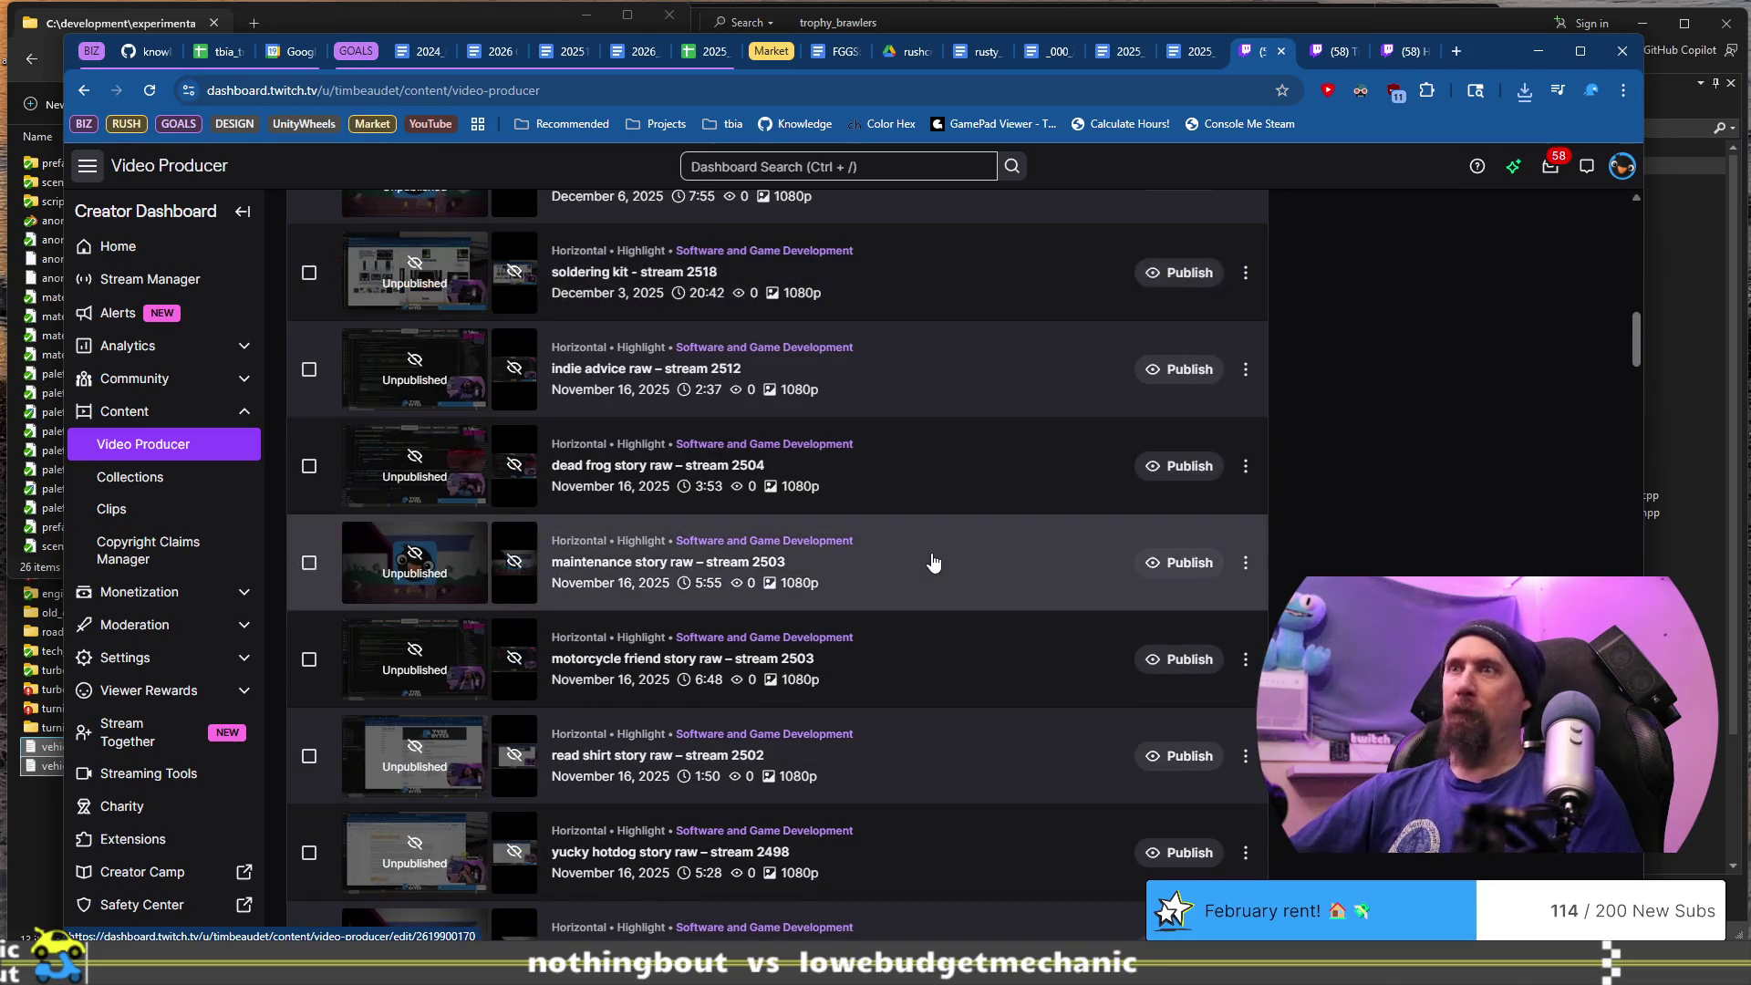
scroll(933, 562, down, 1)
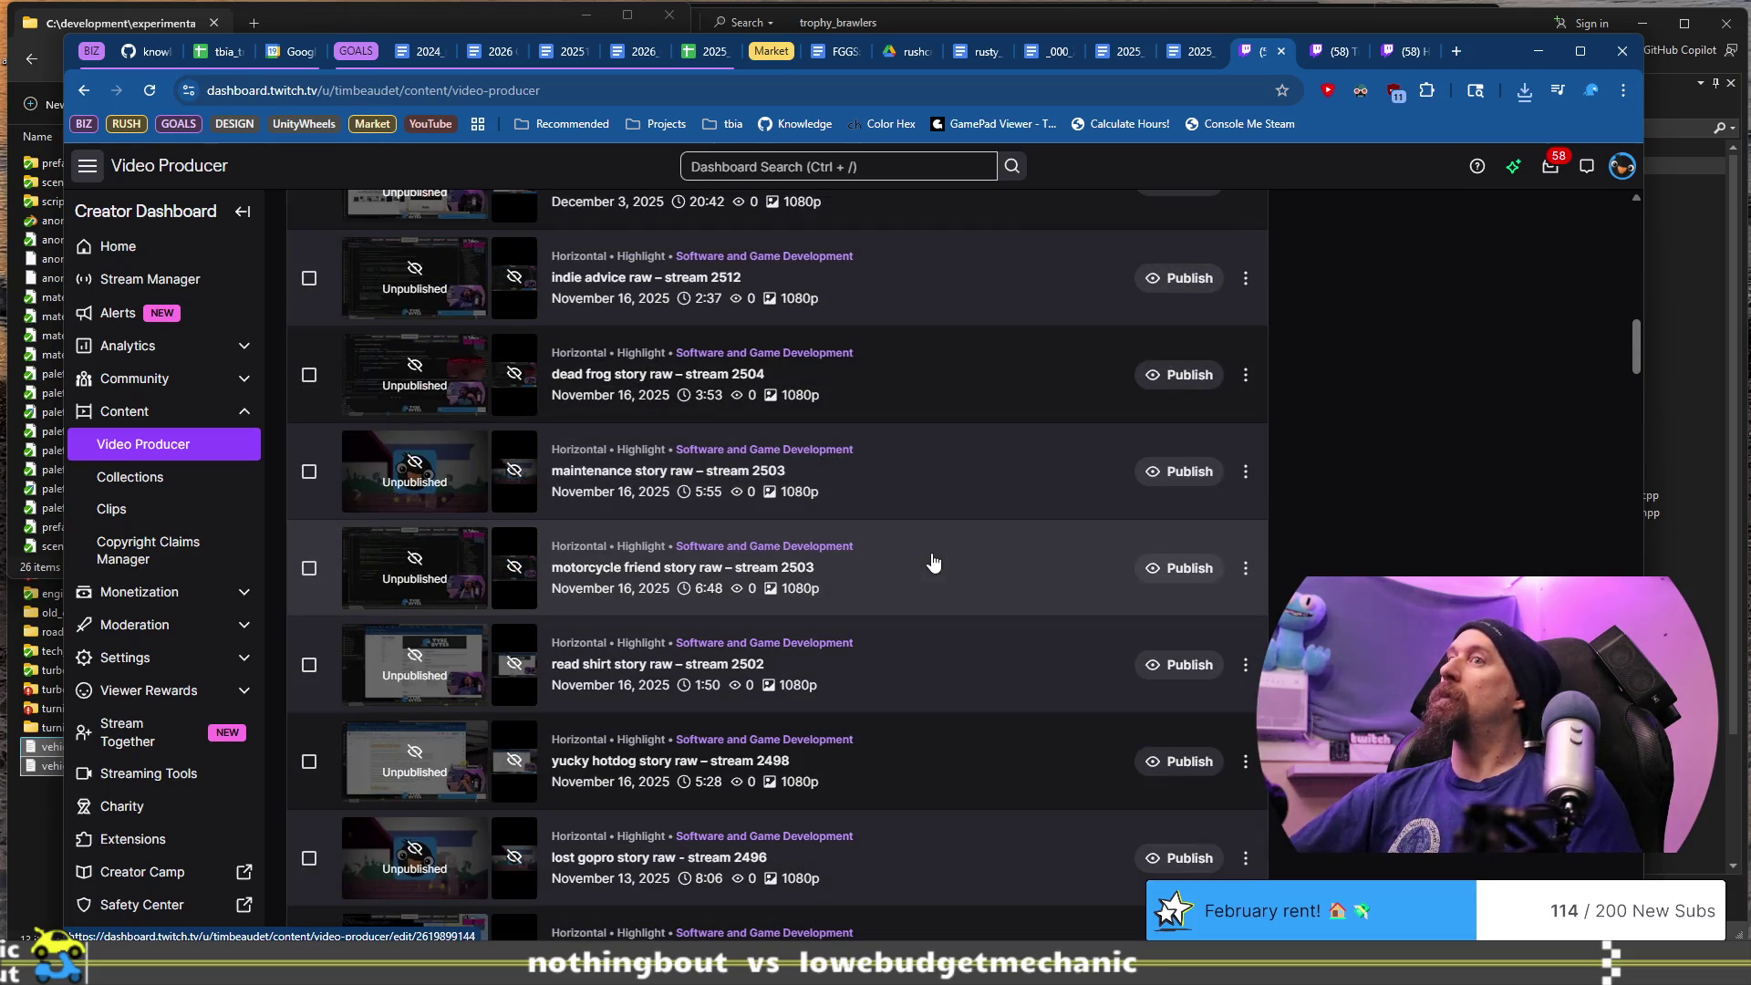
scroll(930, 559, down, 3)
scroll(930, 559, up, 3)
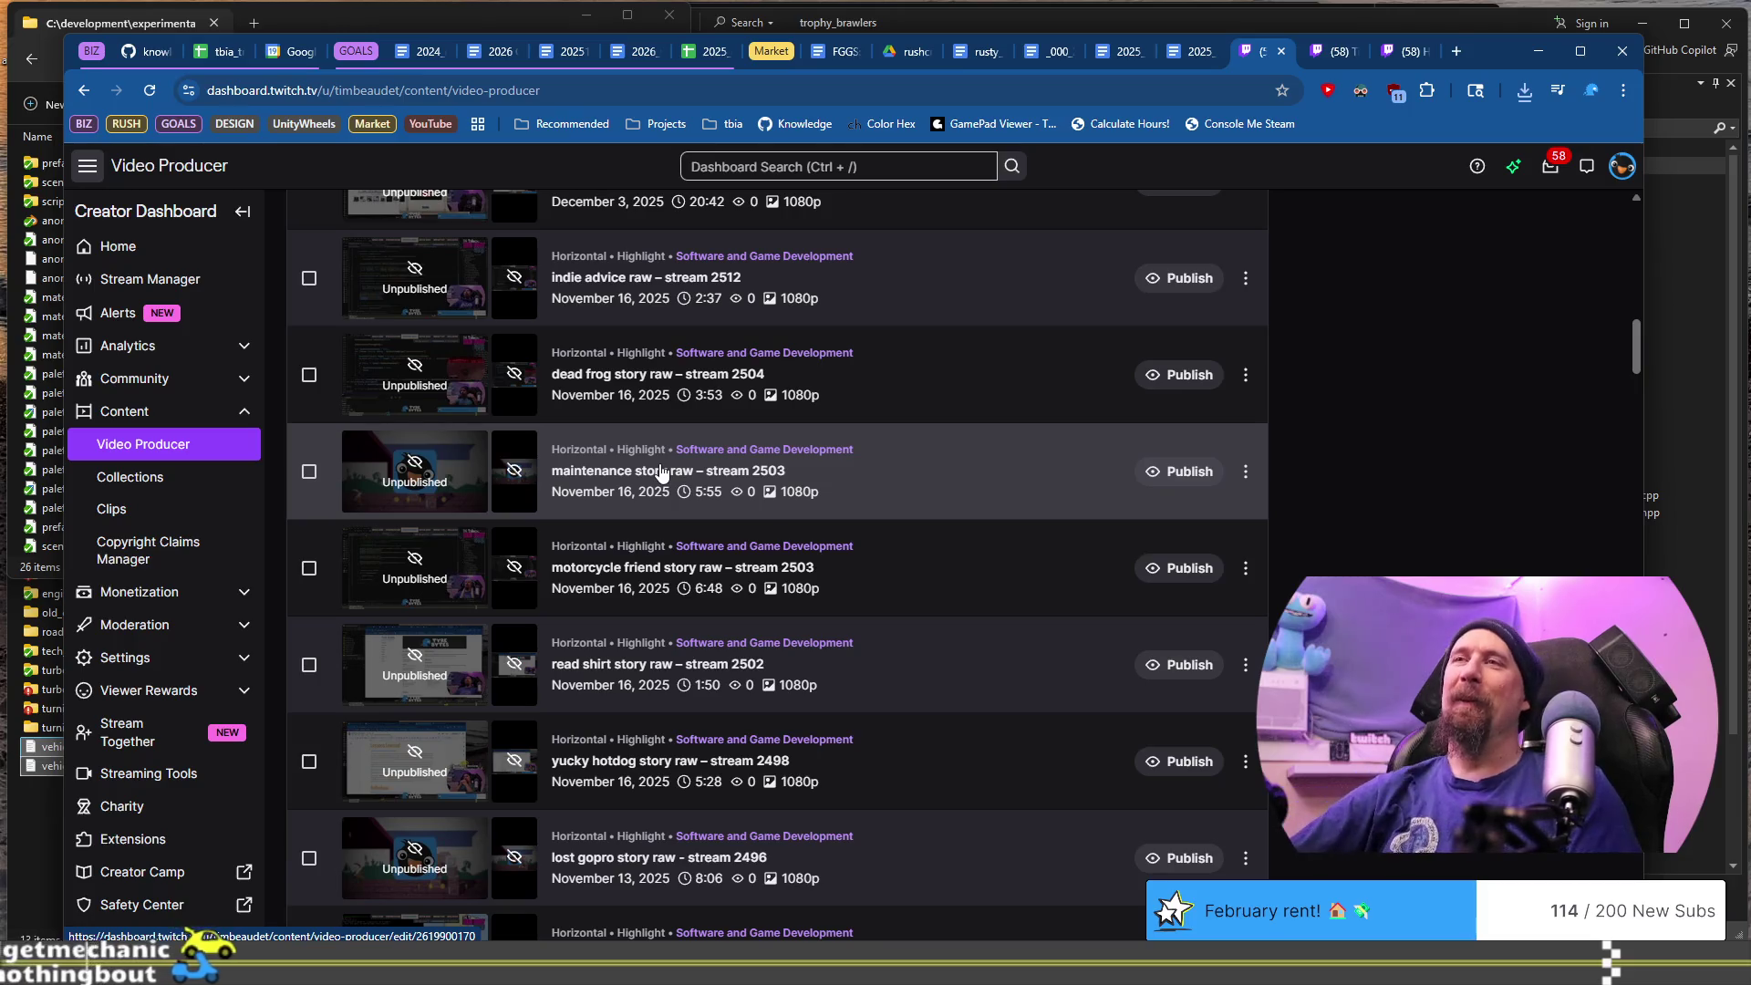
- Open an unpublished story highlight and start its preview playing
click(700, 401)
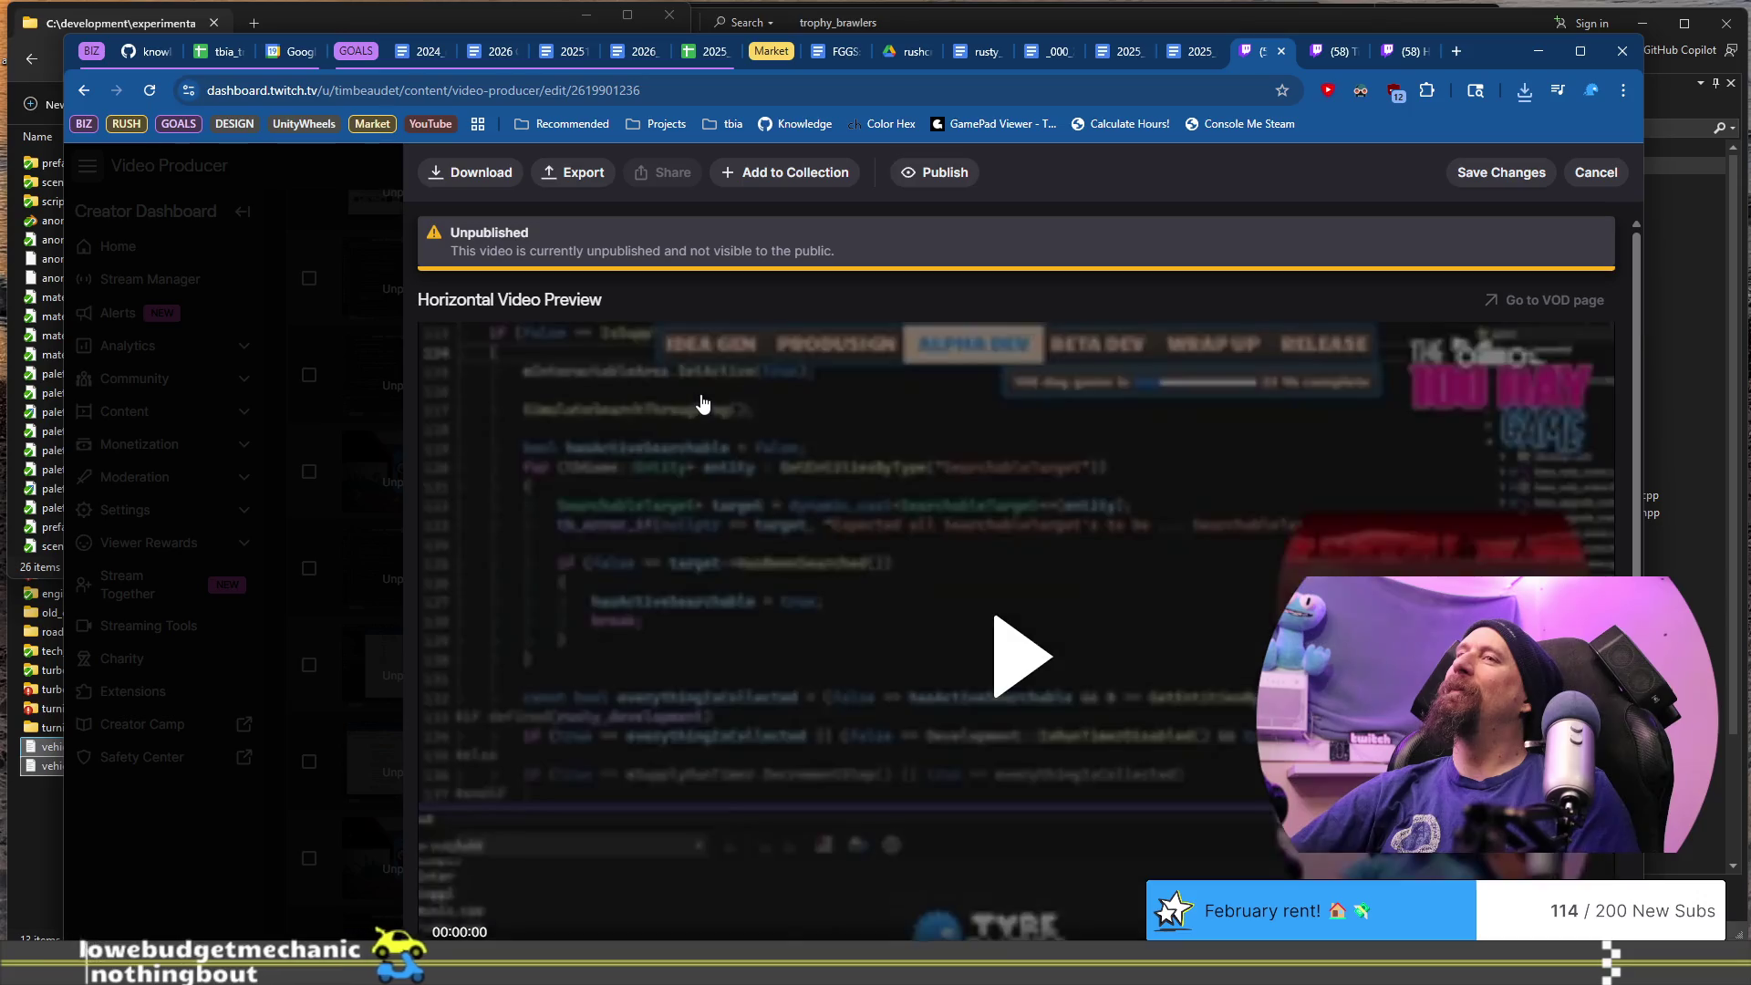
click(1006, 650)
scroll(790, 569, down, 2)
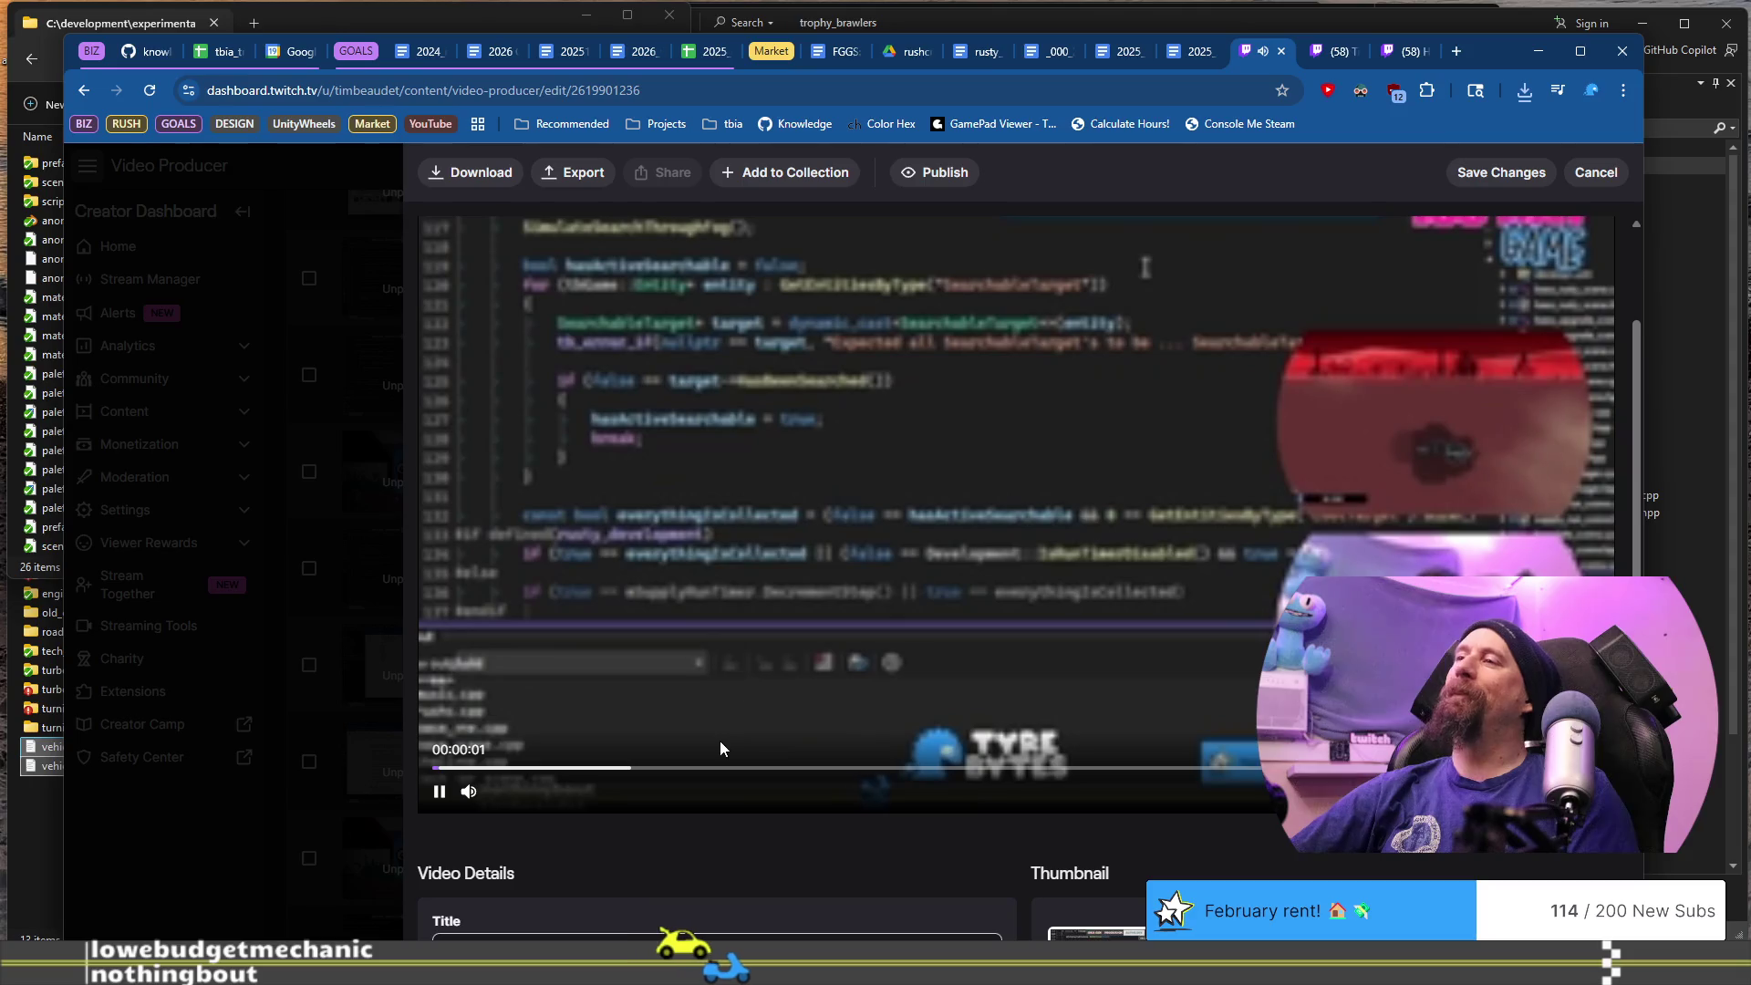
mouse_move(541, 796)
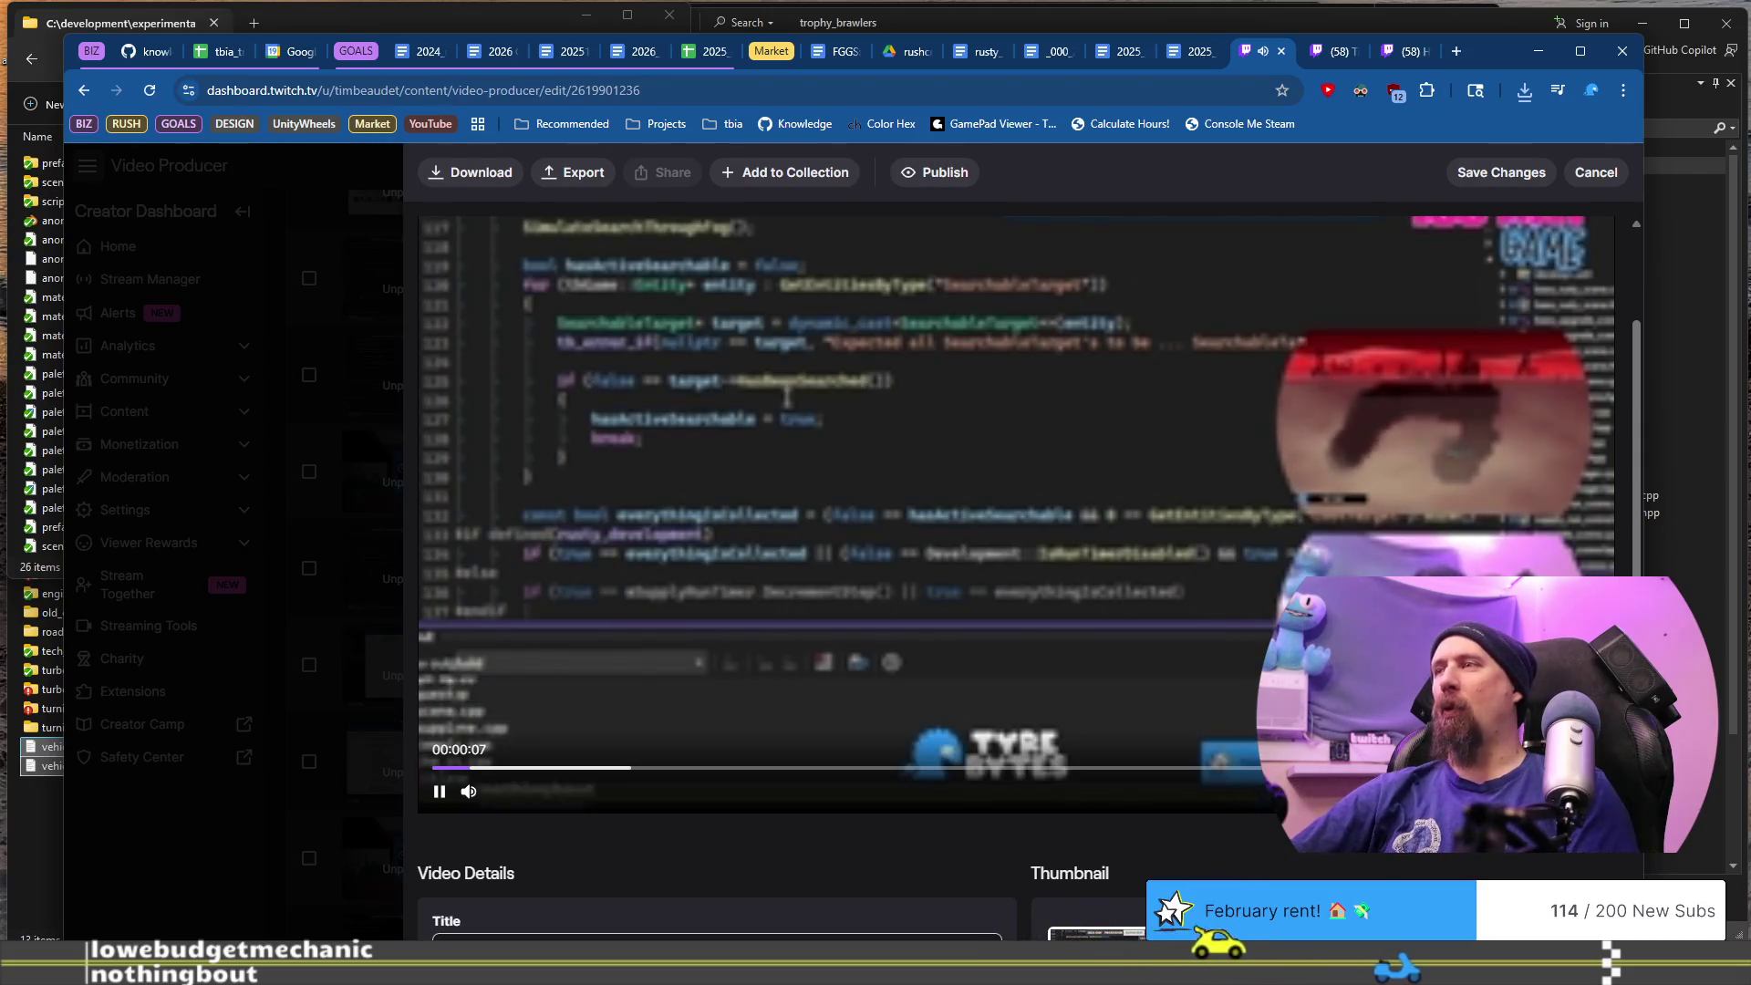
click(1583, 792)
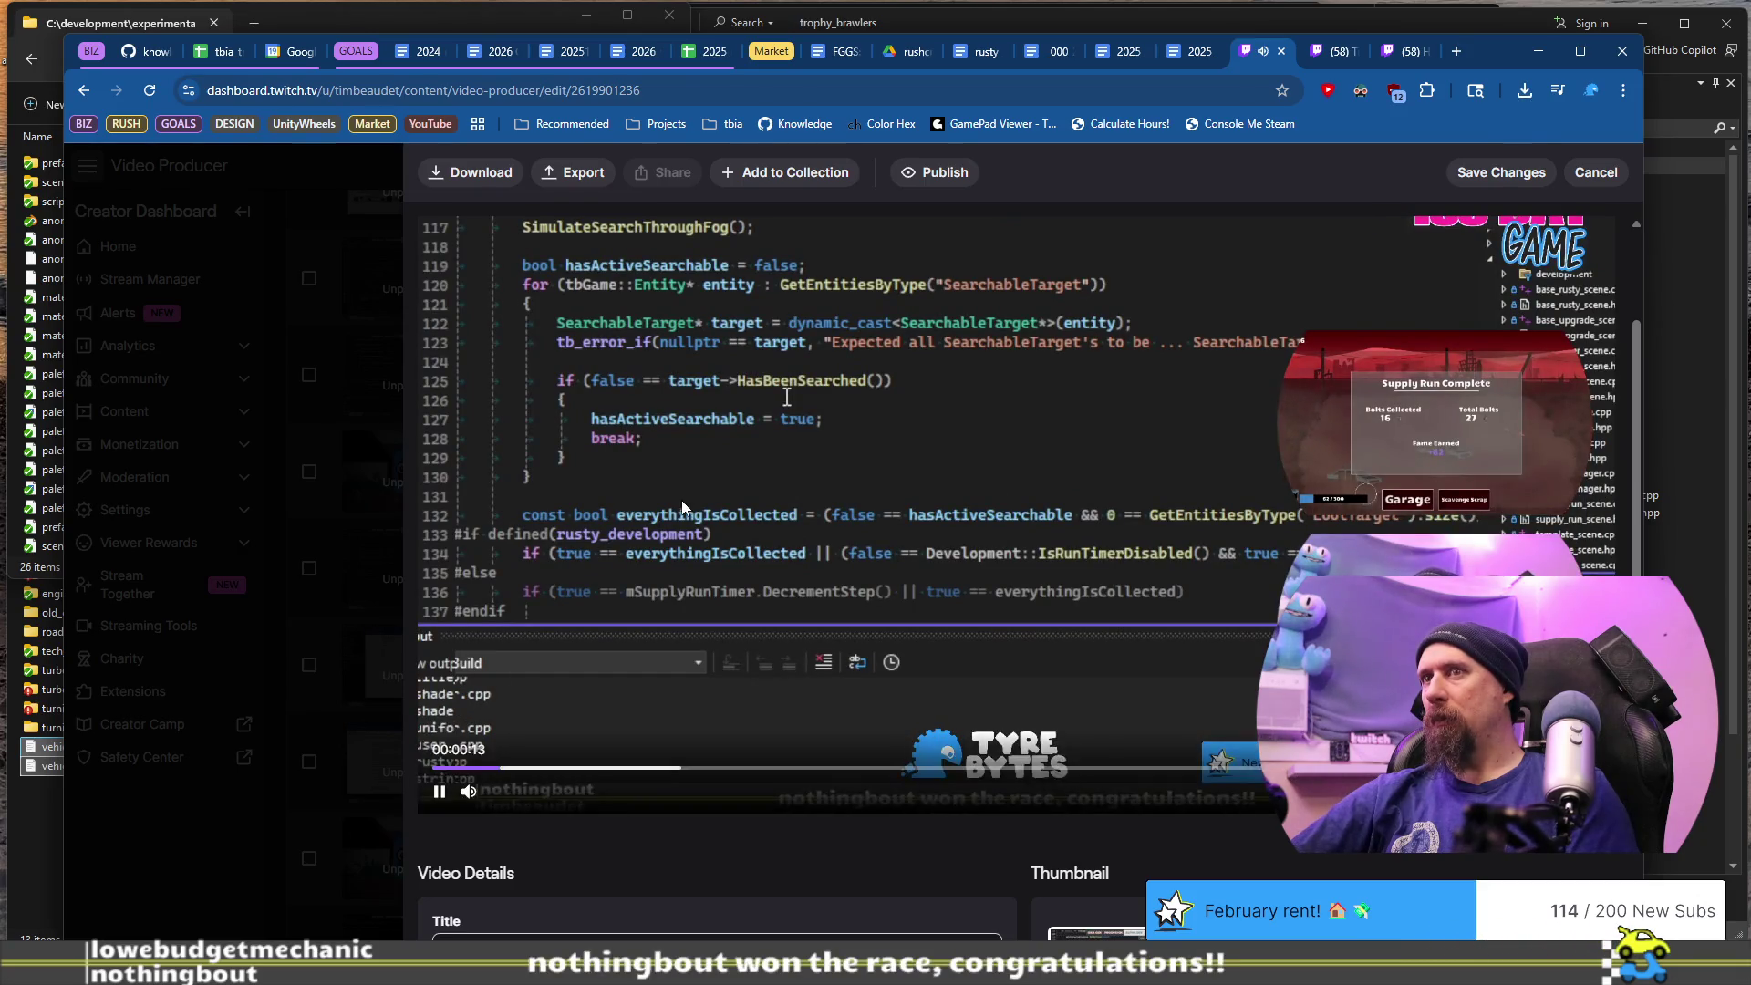
- Skip the preview ahead via 00:00:23, 00:00:41 and 00:01:07 to about two minutes, then close the tab
click(555, 770)
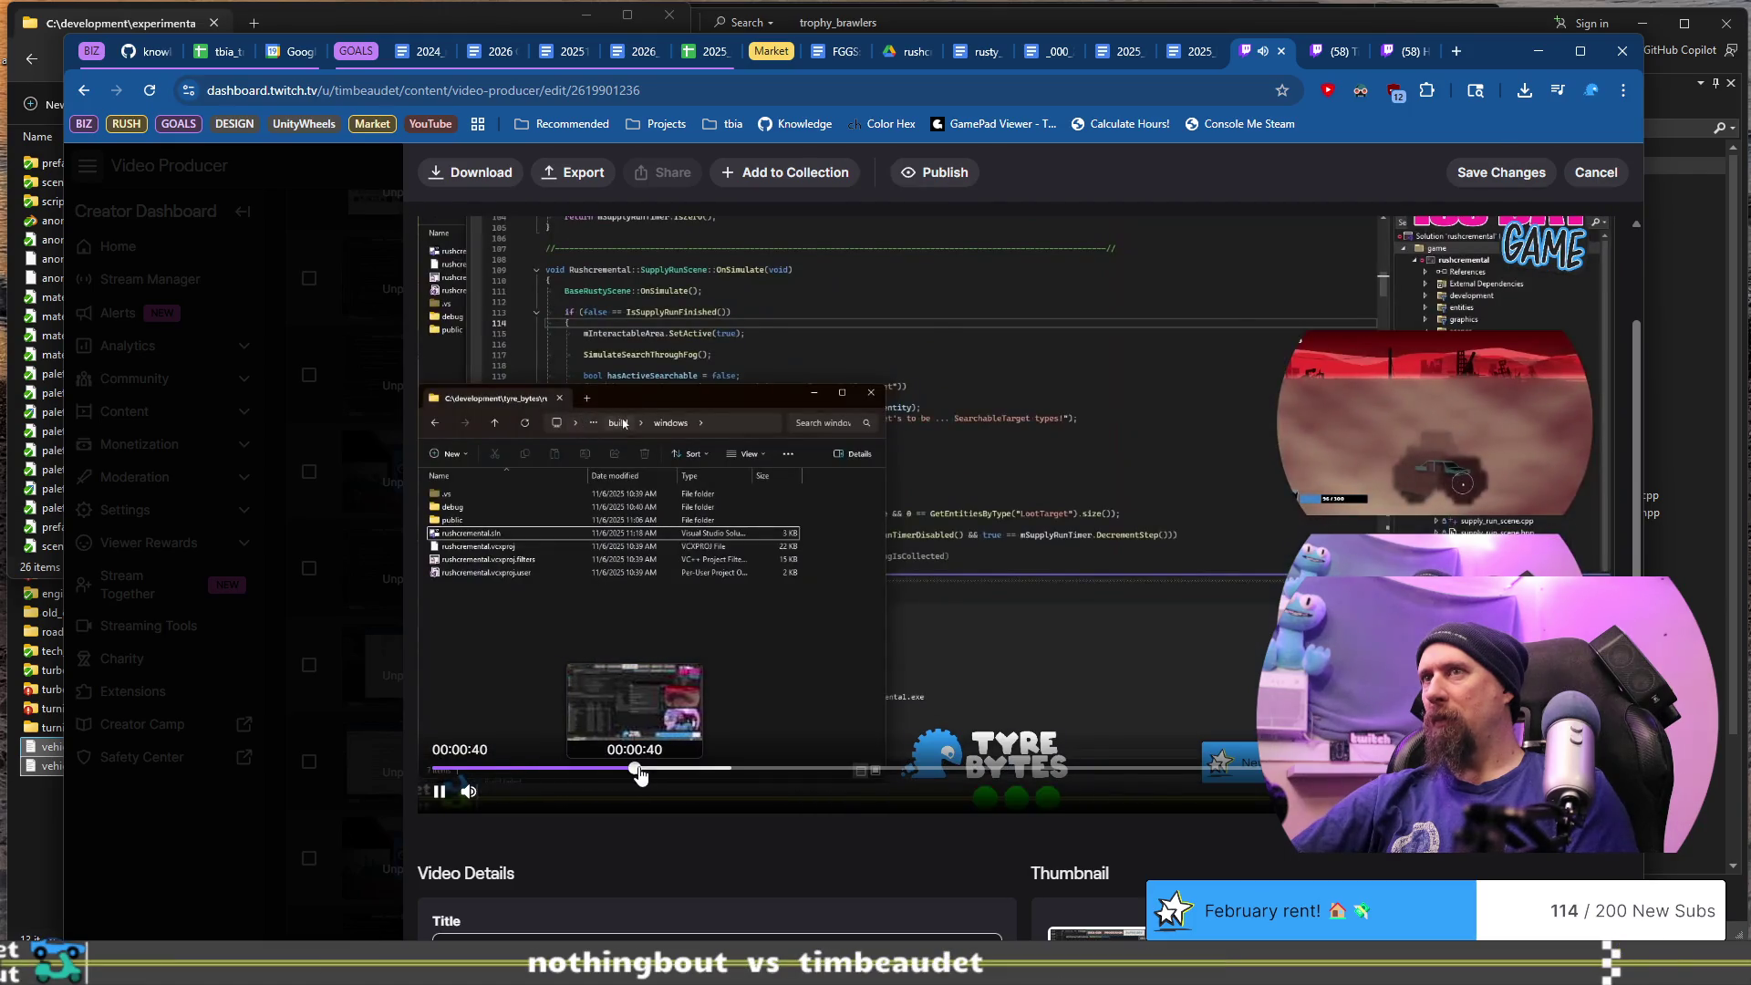
click(636, 770)
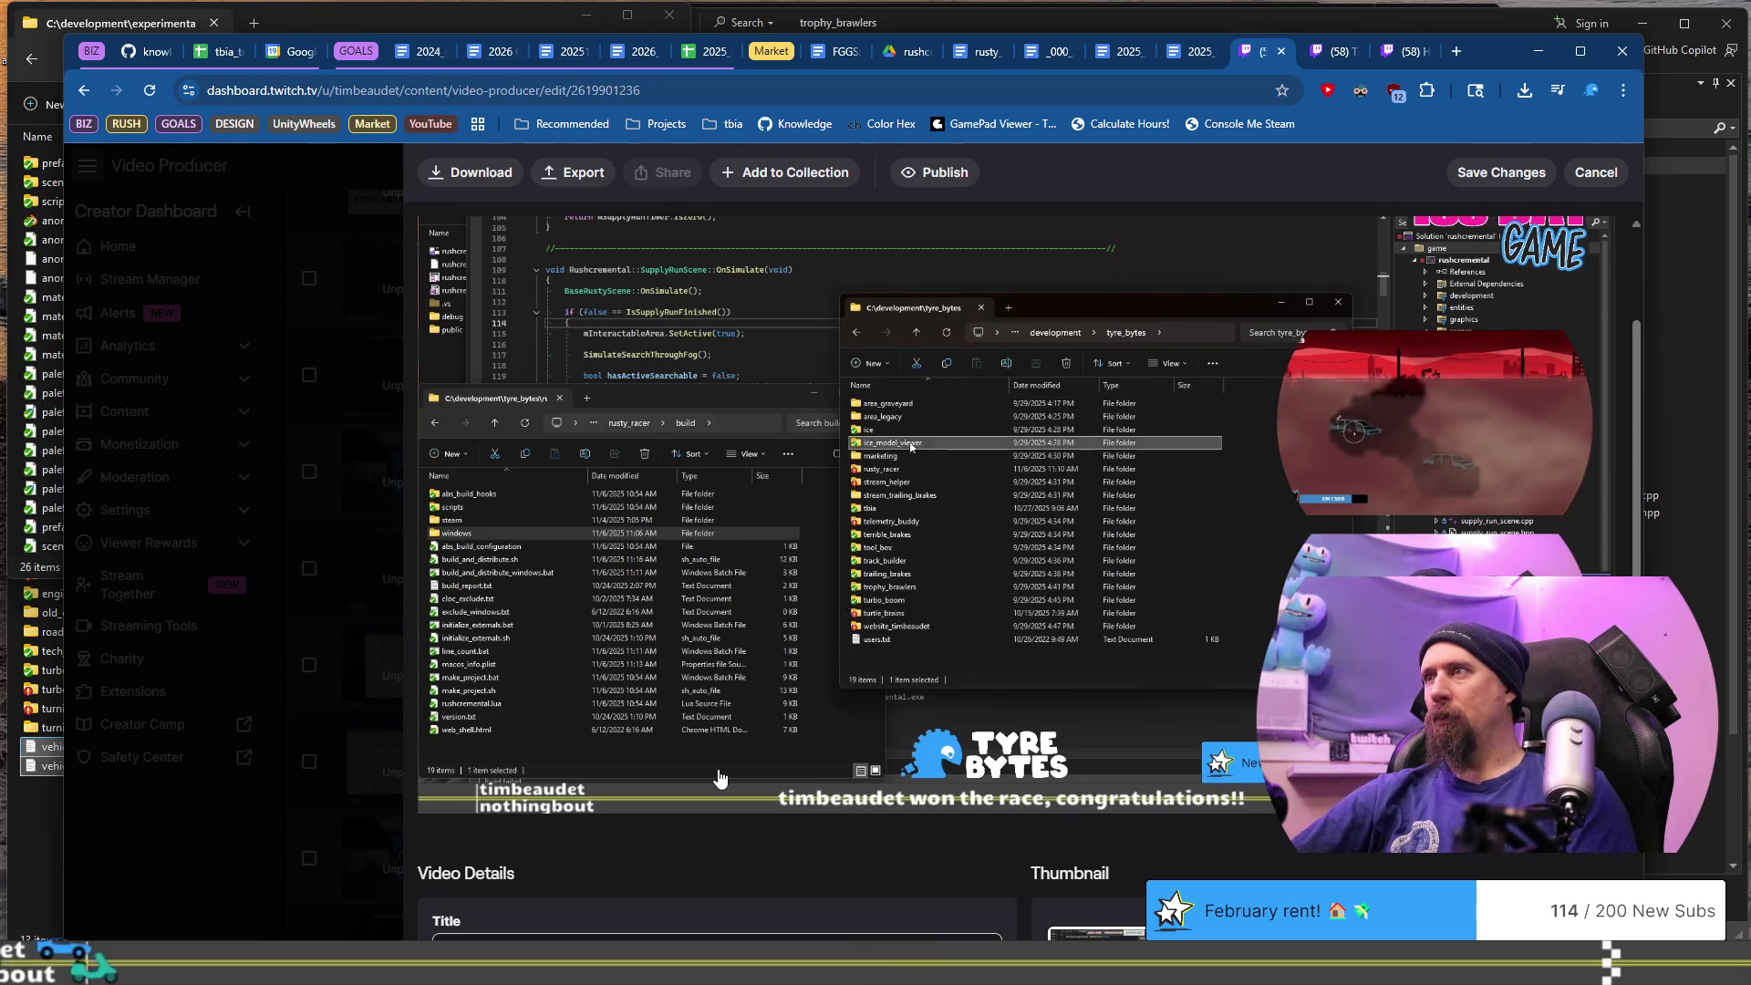
mouse_move(747, 775)
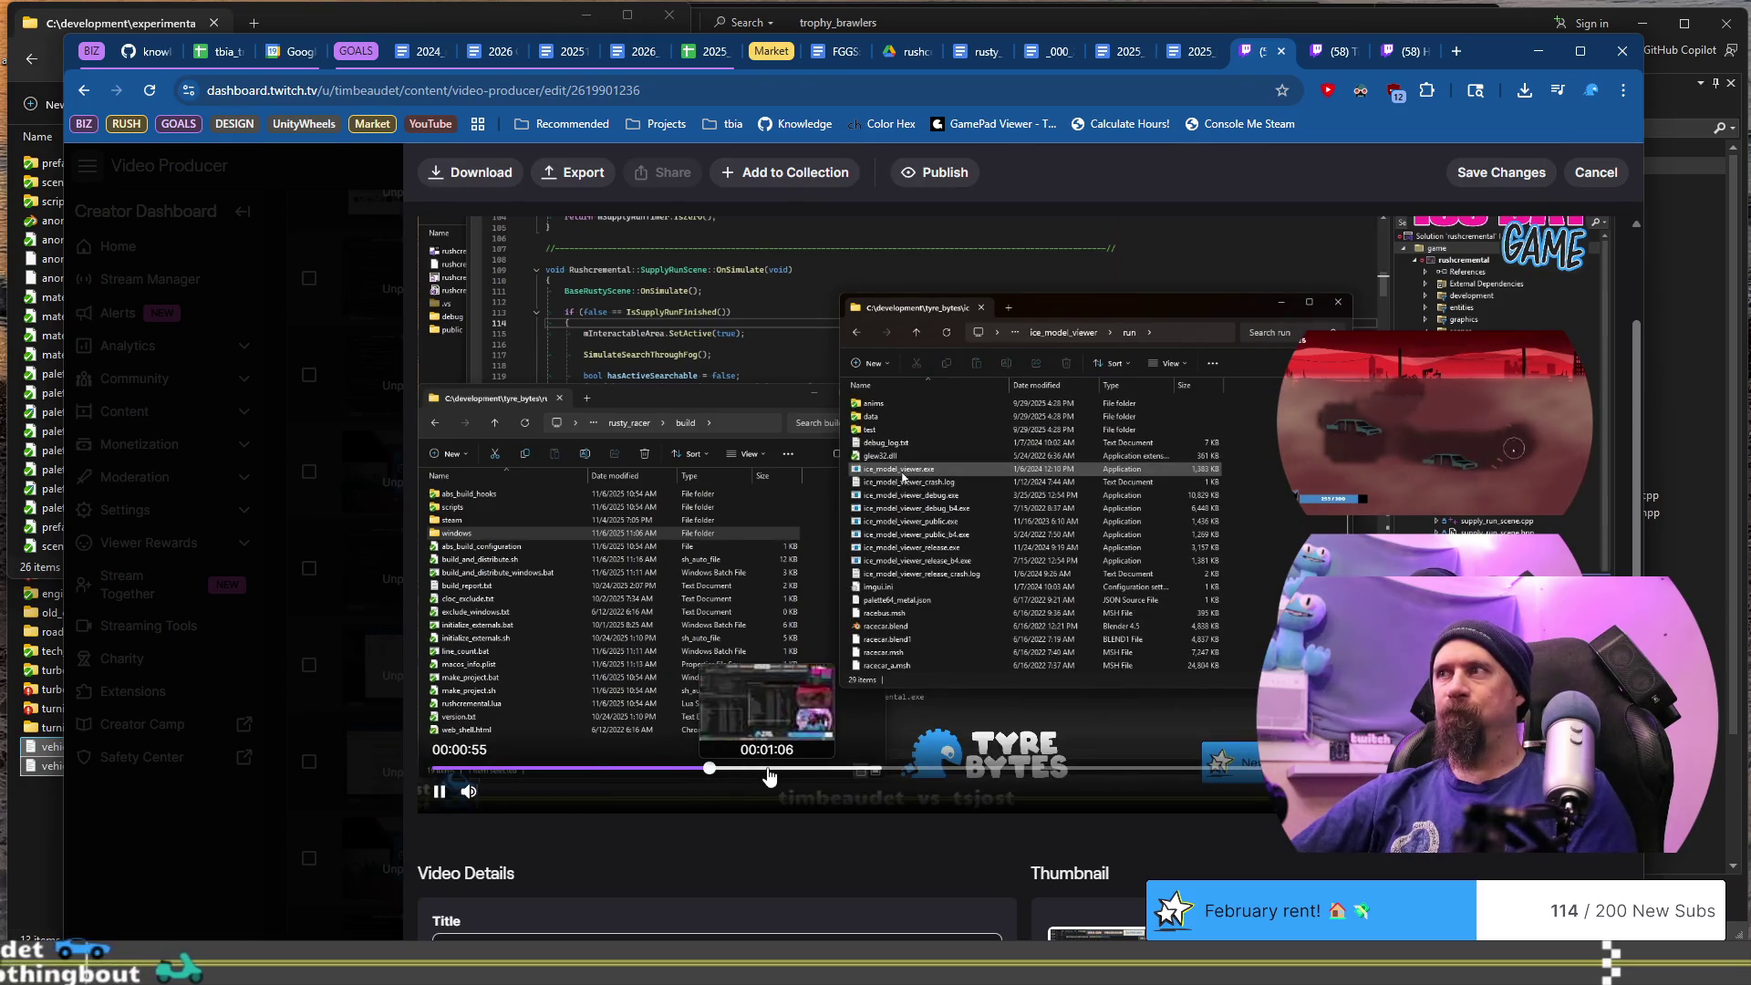
click(768, 775)
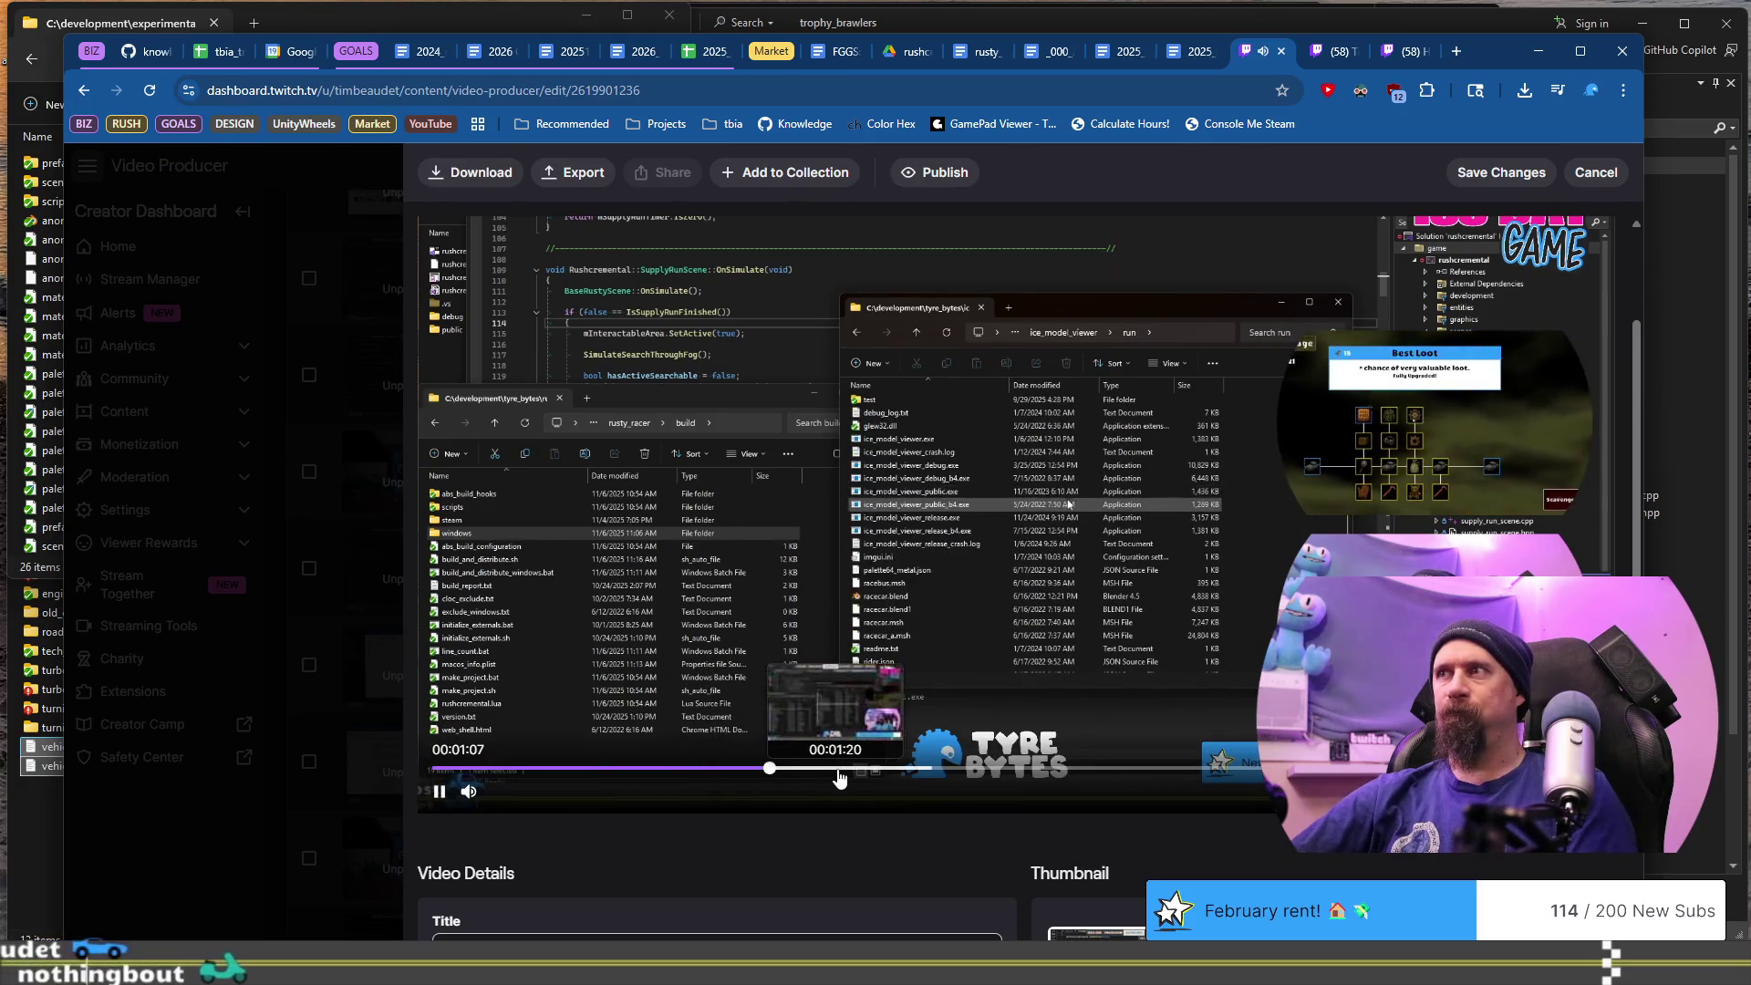
drag(855, 778, 940, 775)
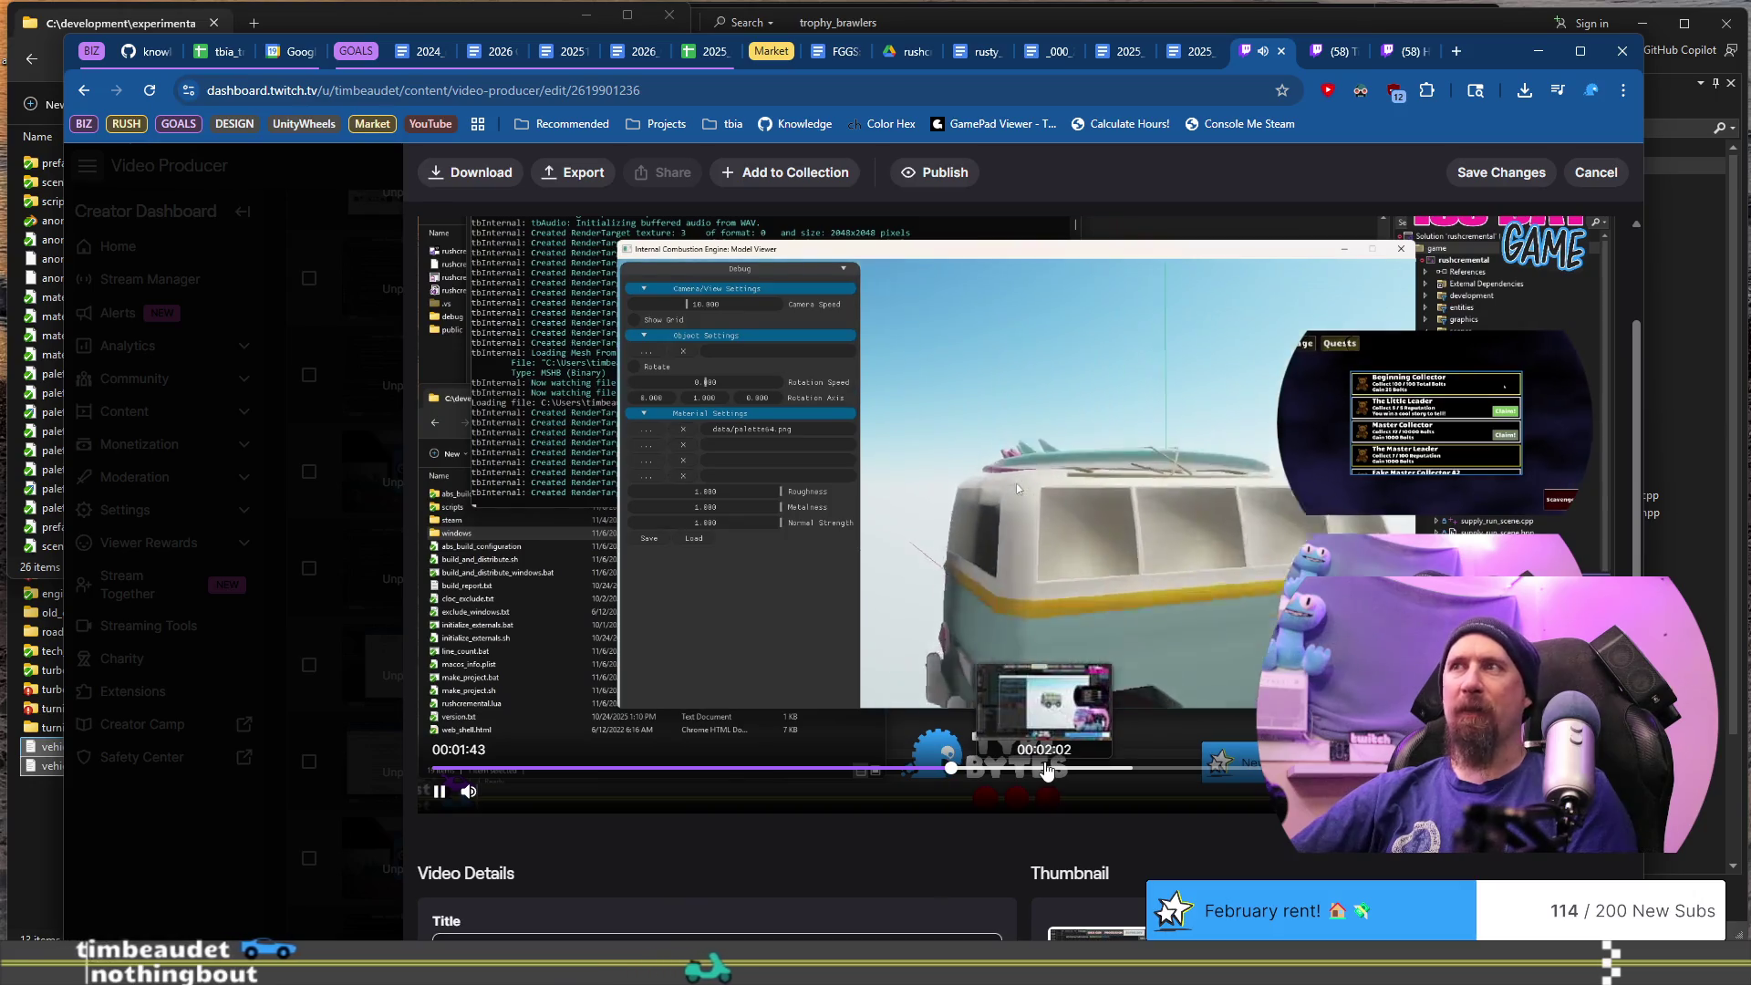
click(1046, 770)
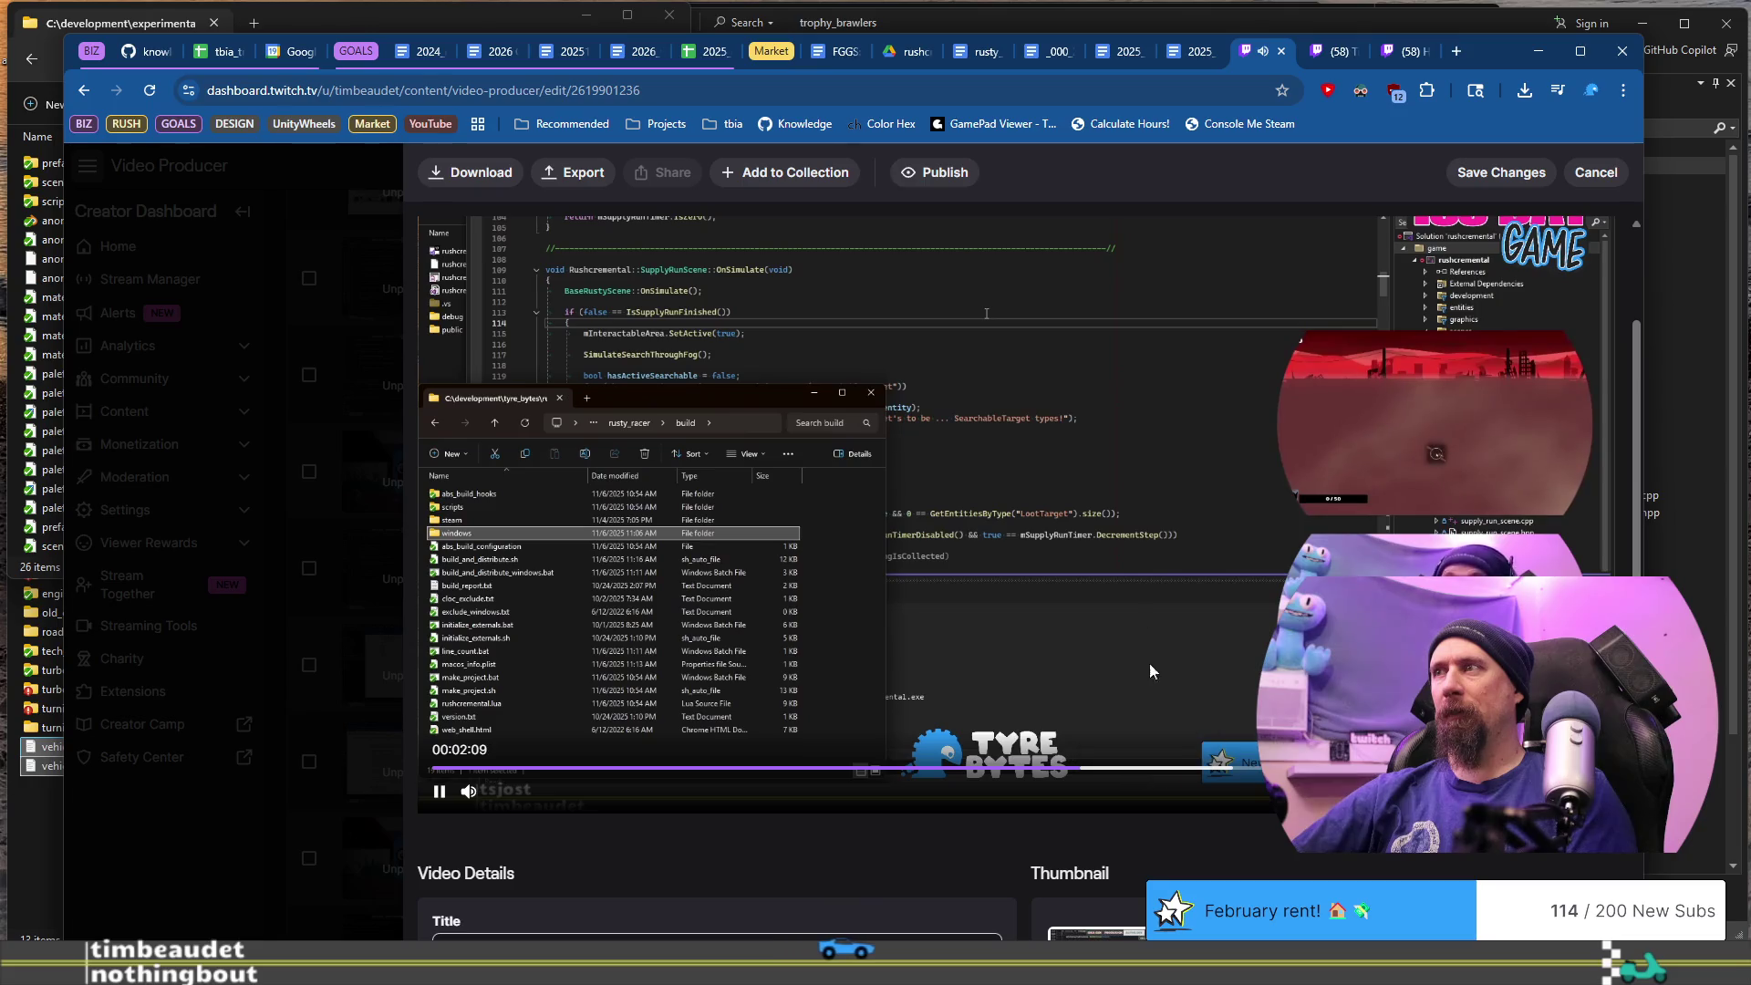
click(1277, 56)
- Close the remaining editing tab and bring Visual Studio's network_packets.cpp to the front
click(1278, 56)
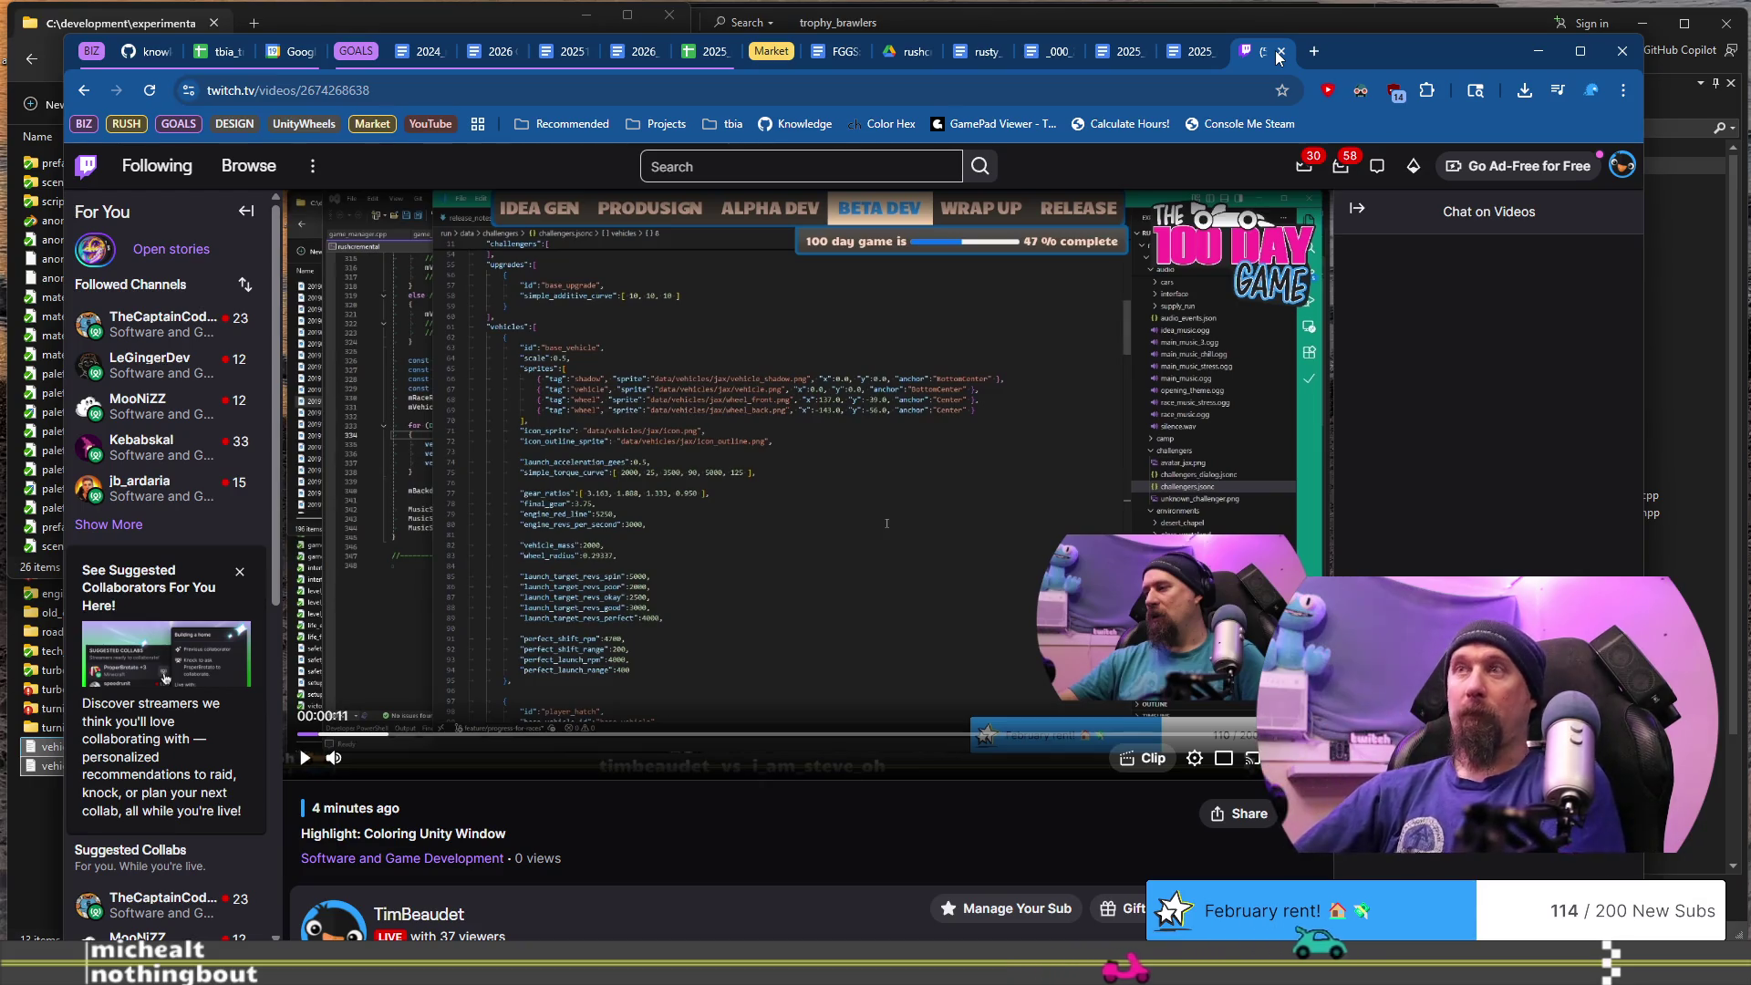
mouse_move(1483, 53)
mouse_down()
mouse_move(1485, 75)
mouse_move(1470, 62)
mouse_up()
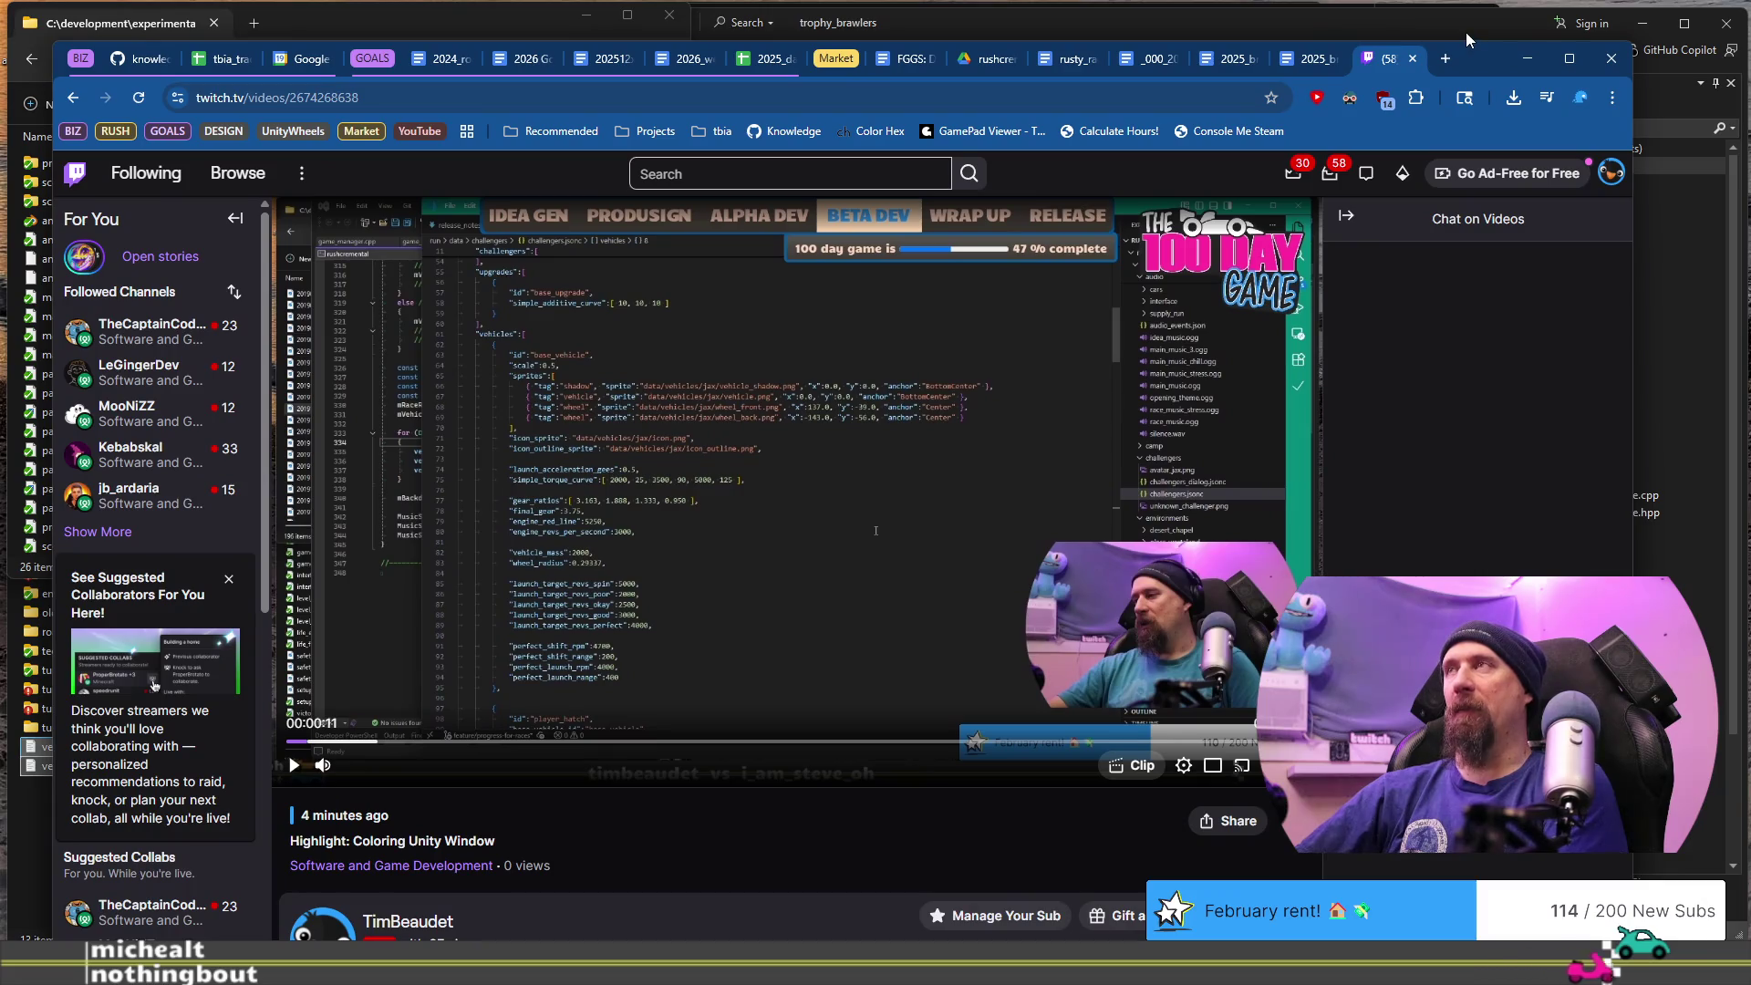
click(1464, 31)
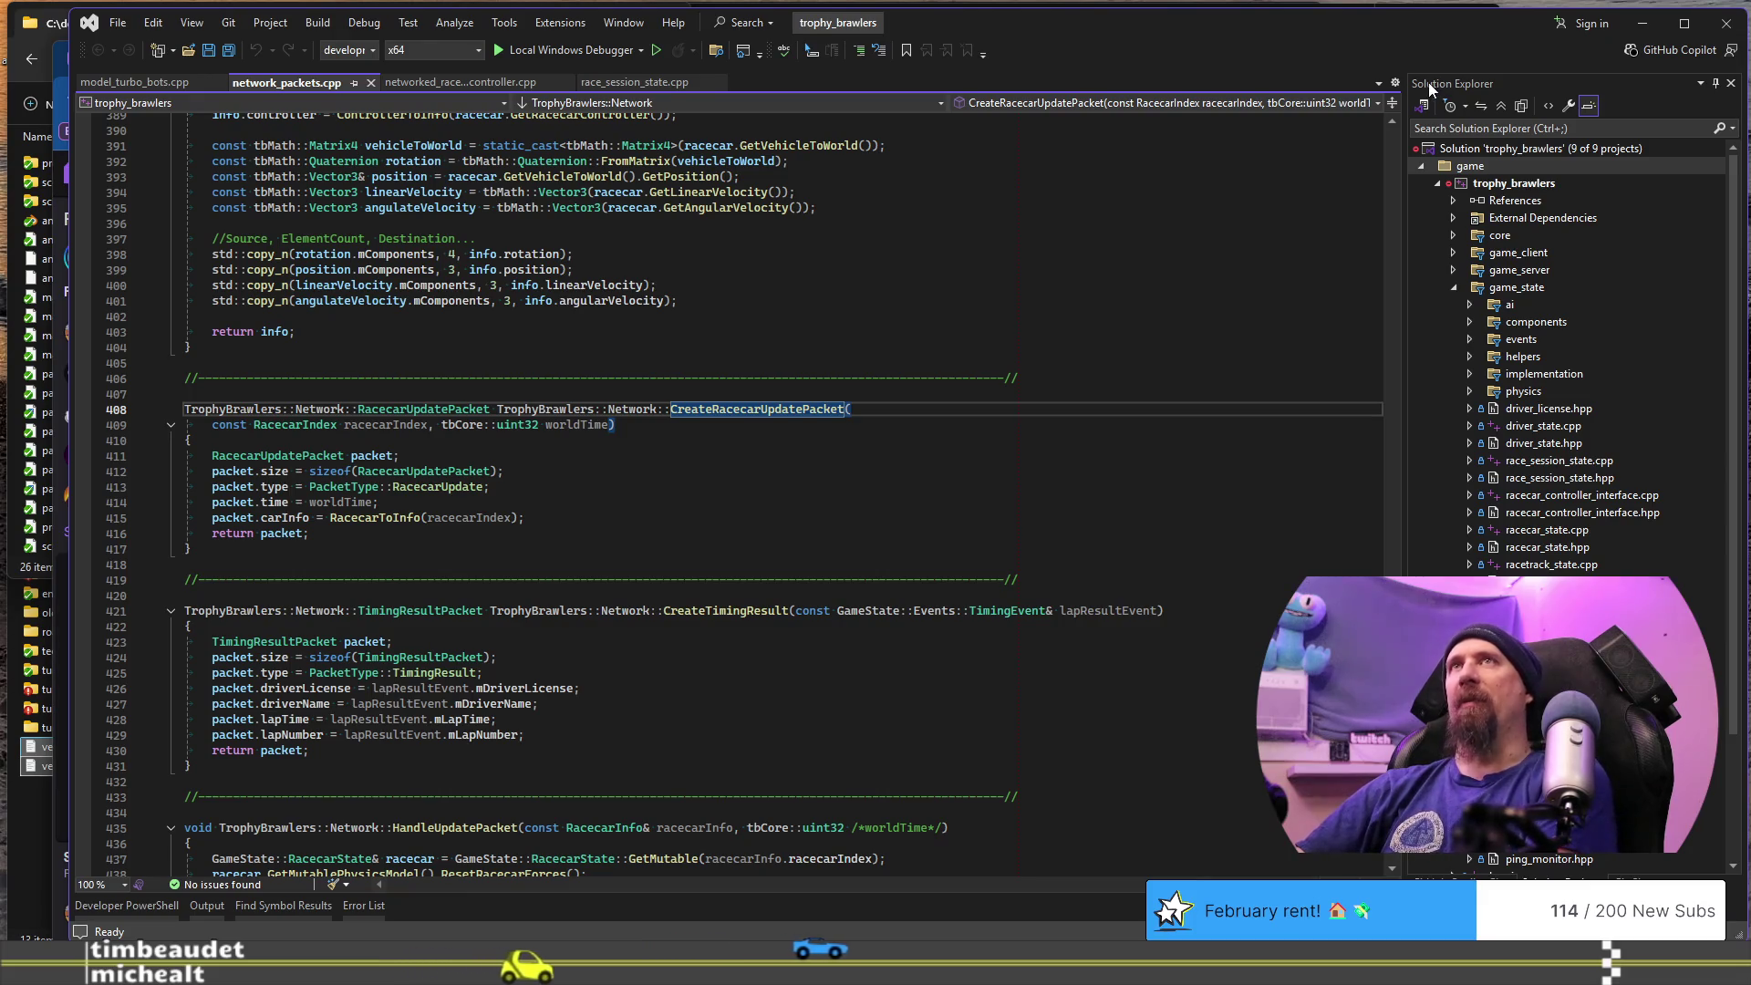
- Review the RacecarToInfo code in network_packets.cpp, then close the trophy_brawlers Visual Studio window
click(1259, 197)
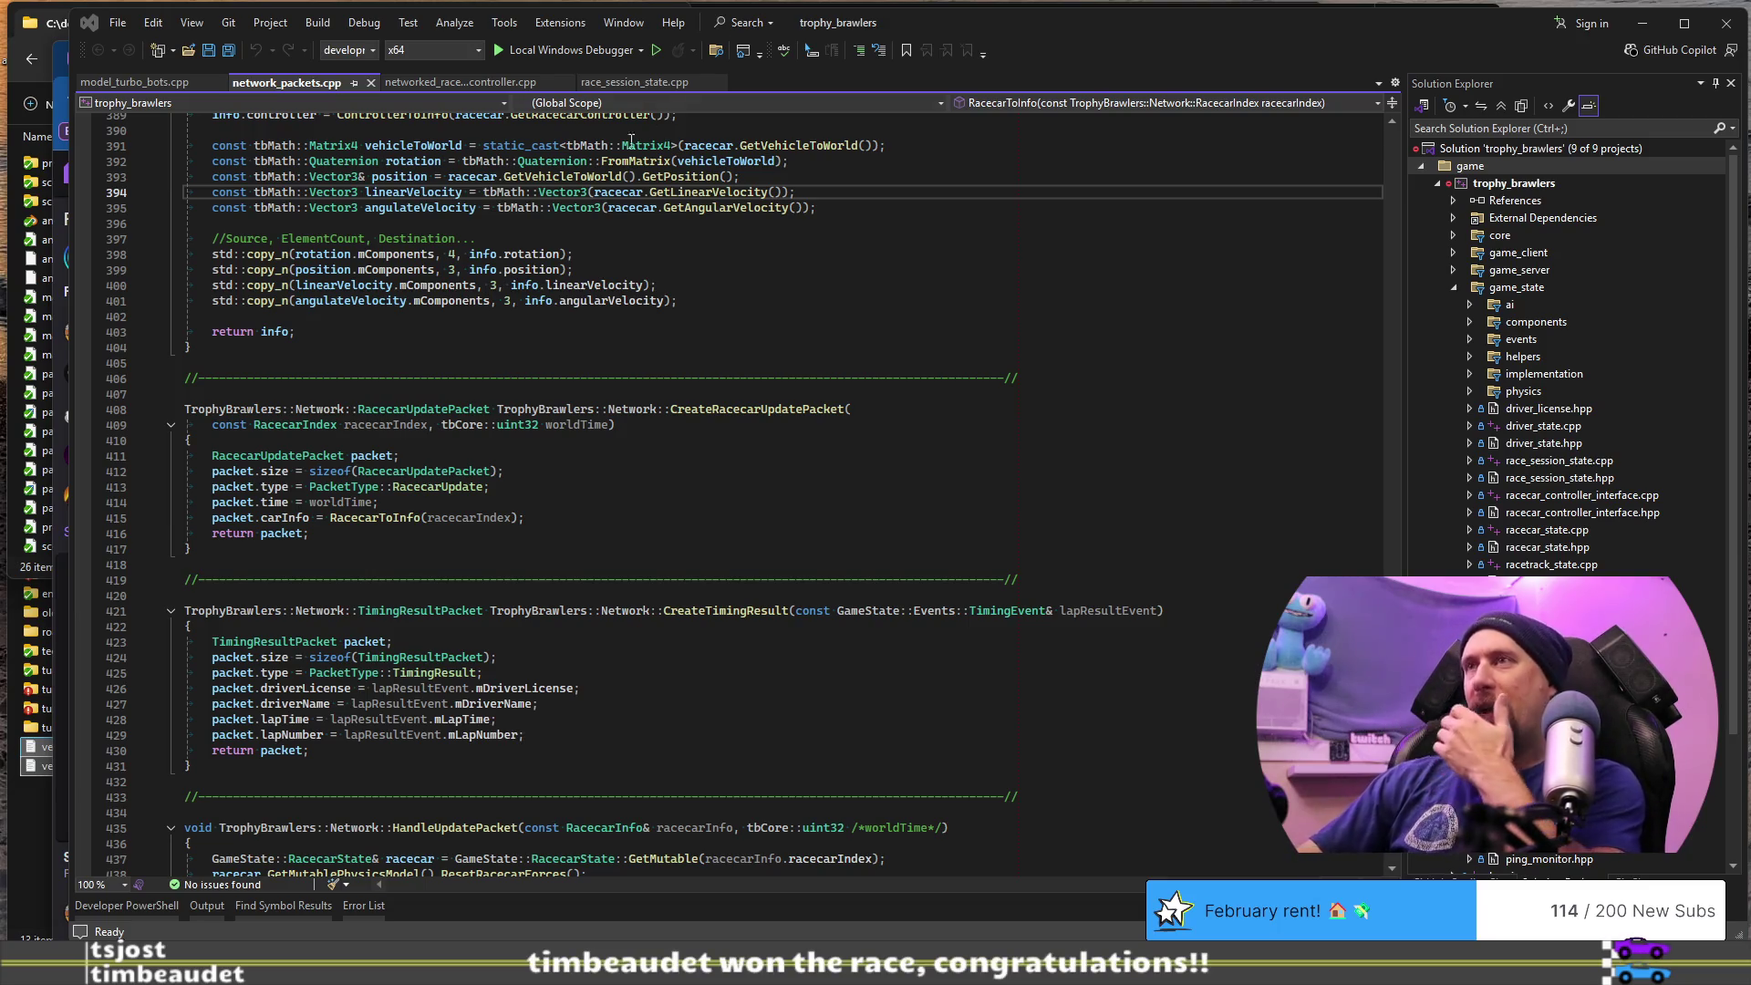
click(1109, 369)
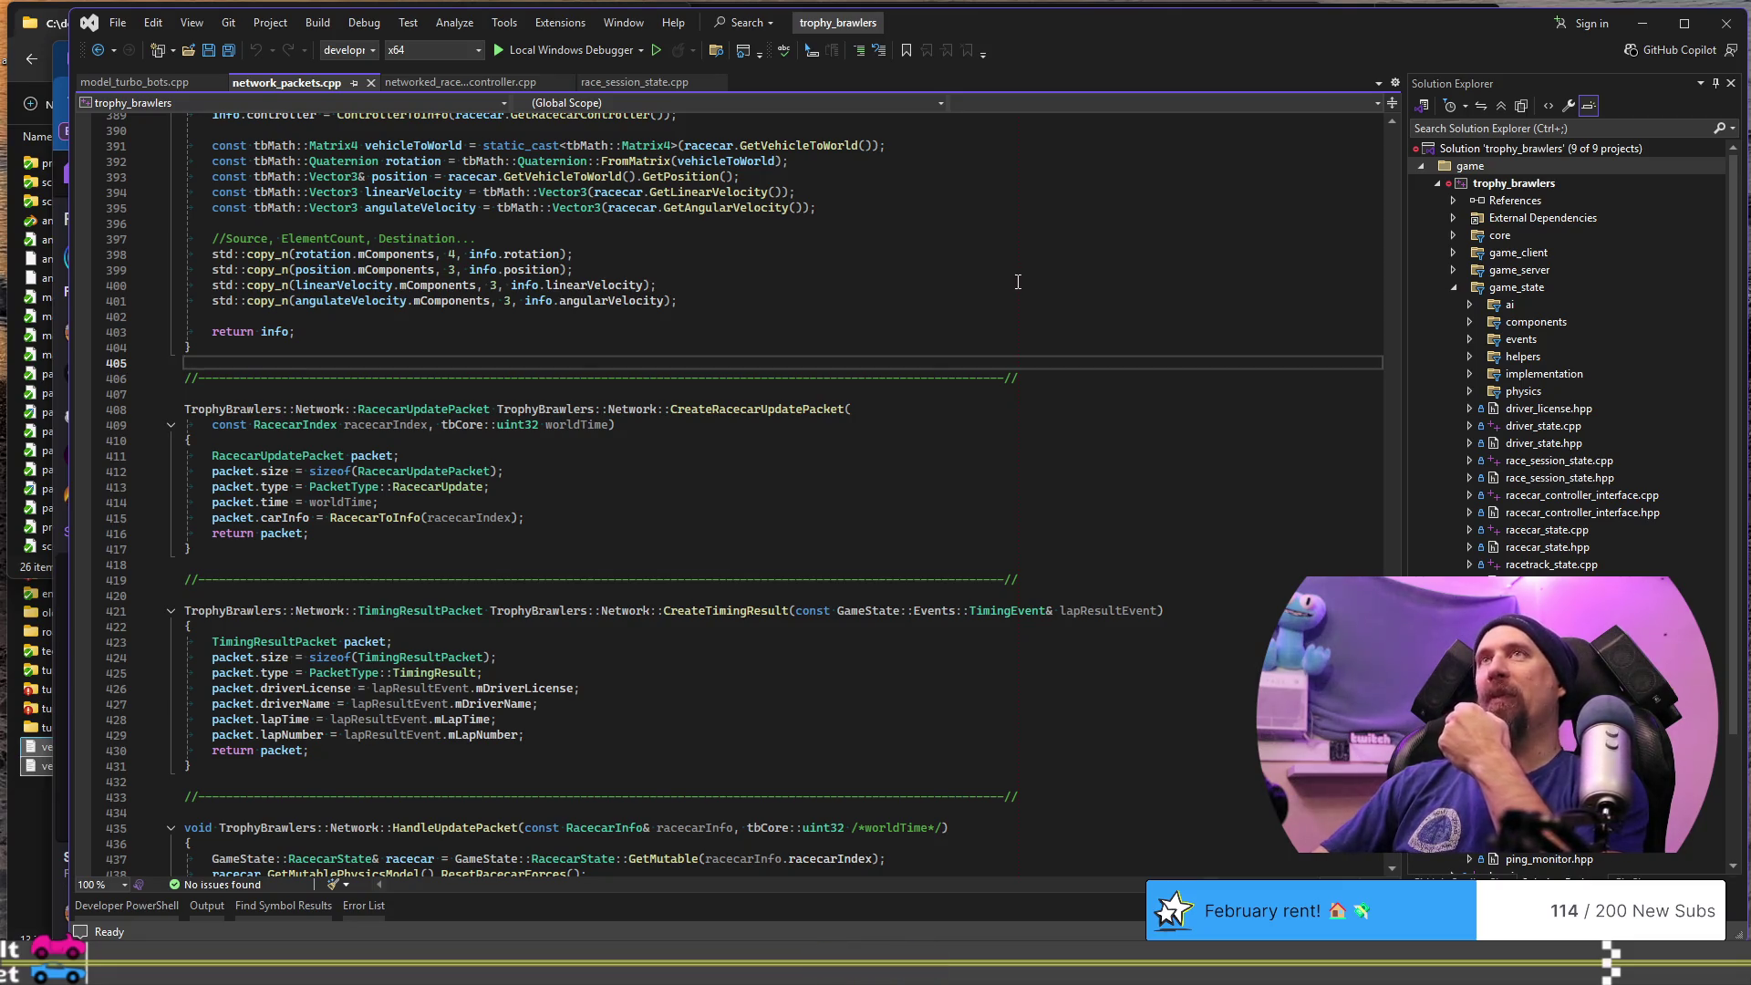
scroll(1017, 282, up, 6)
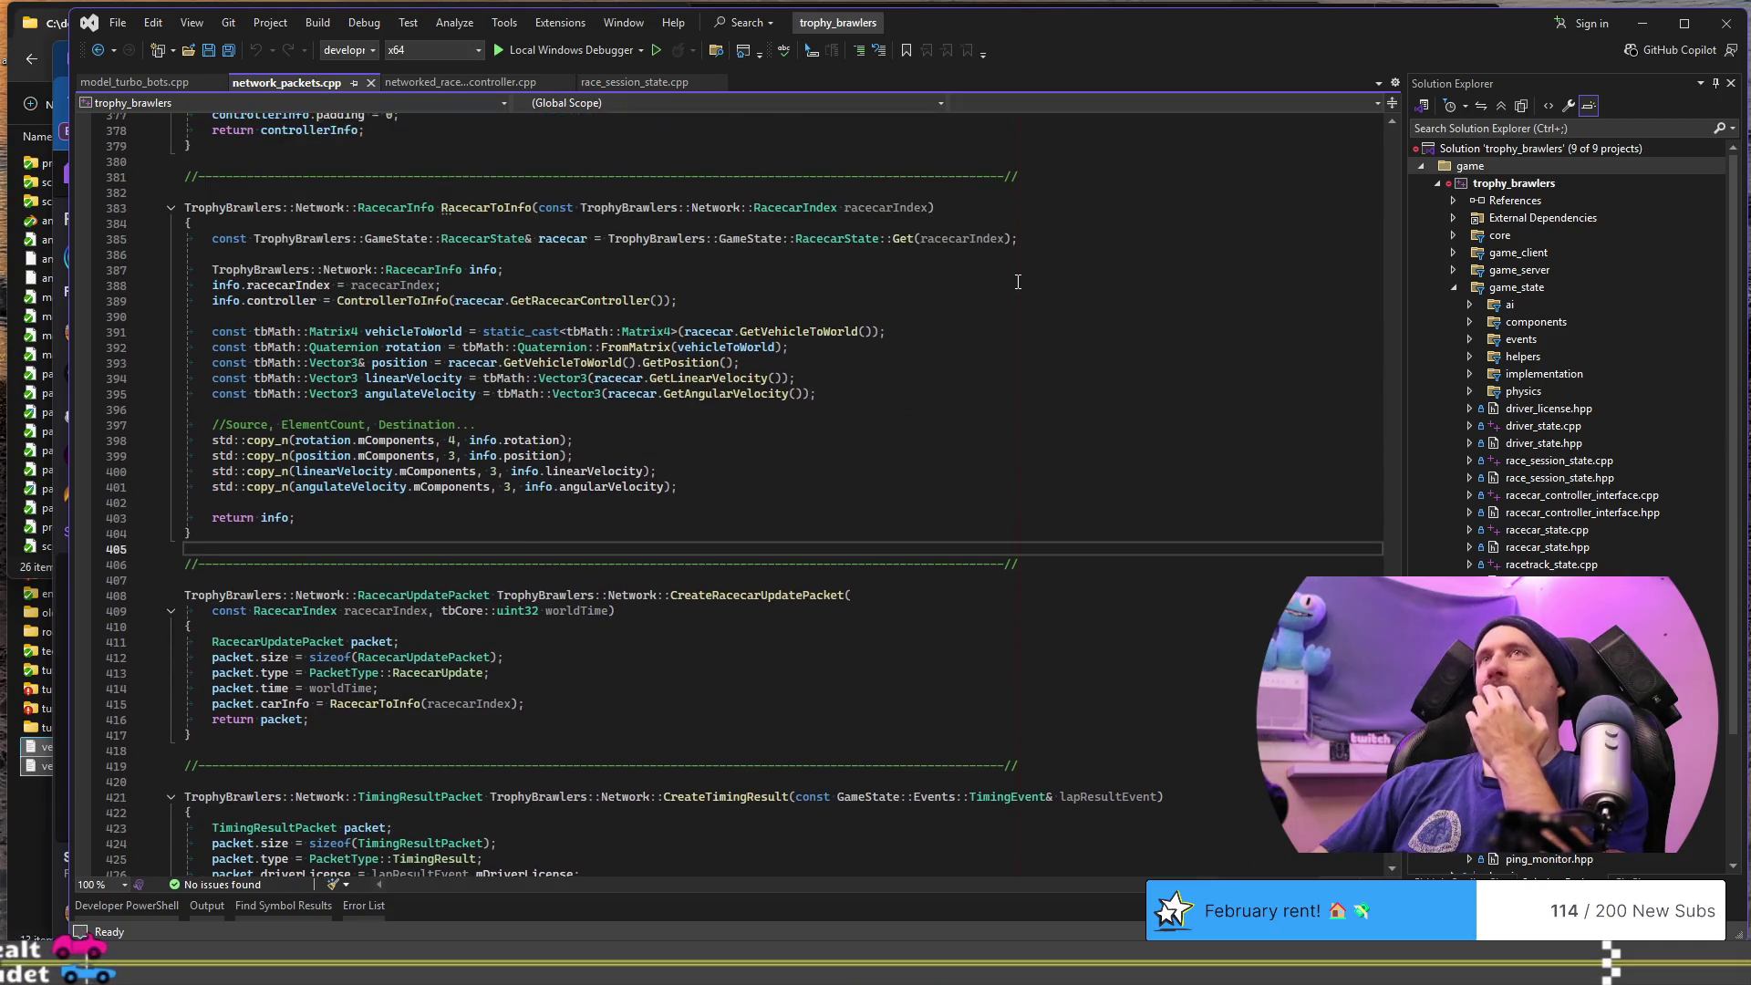
scroll(1017, 281, up, 12)
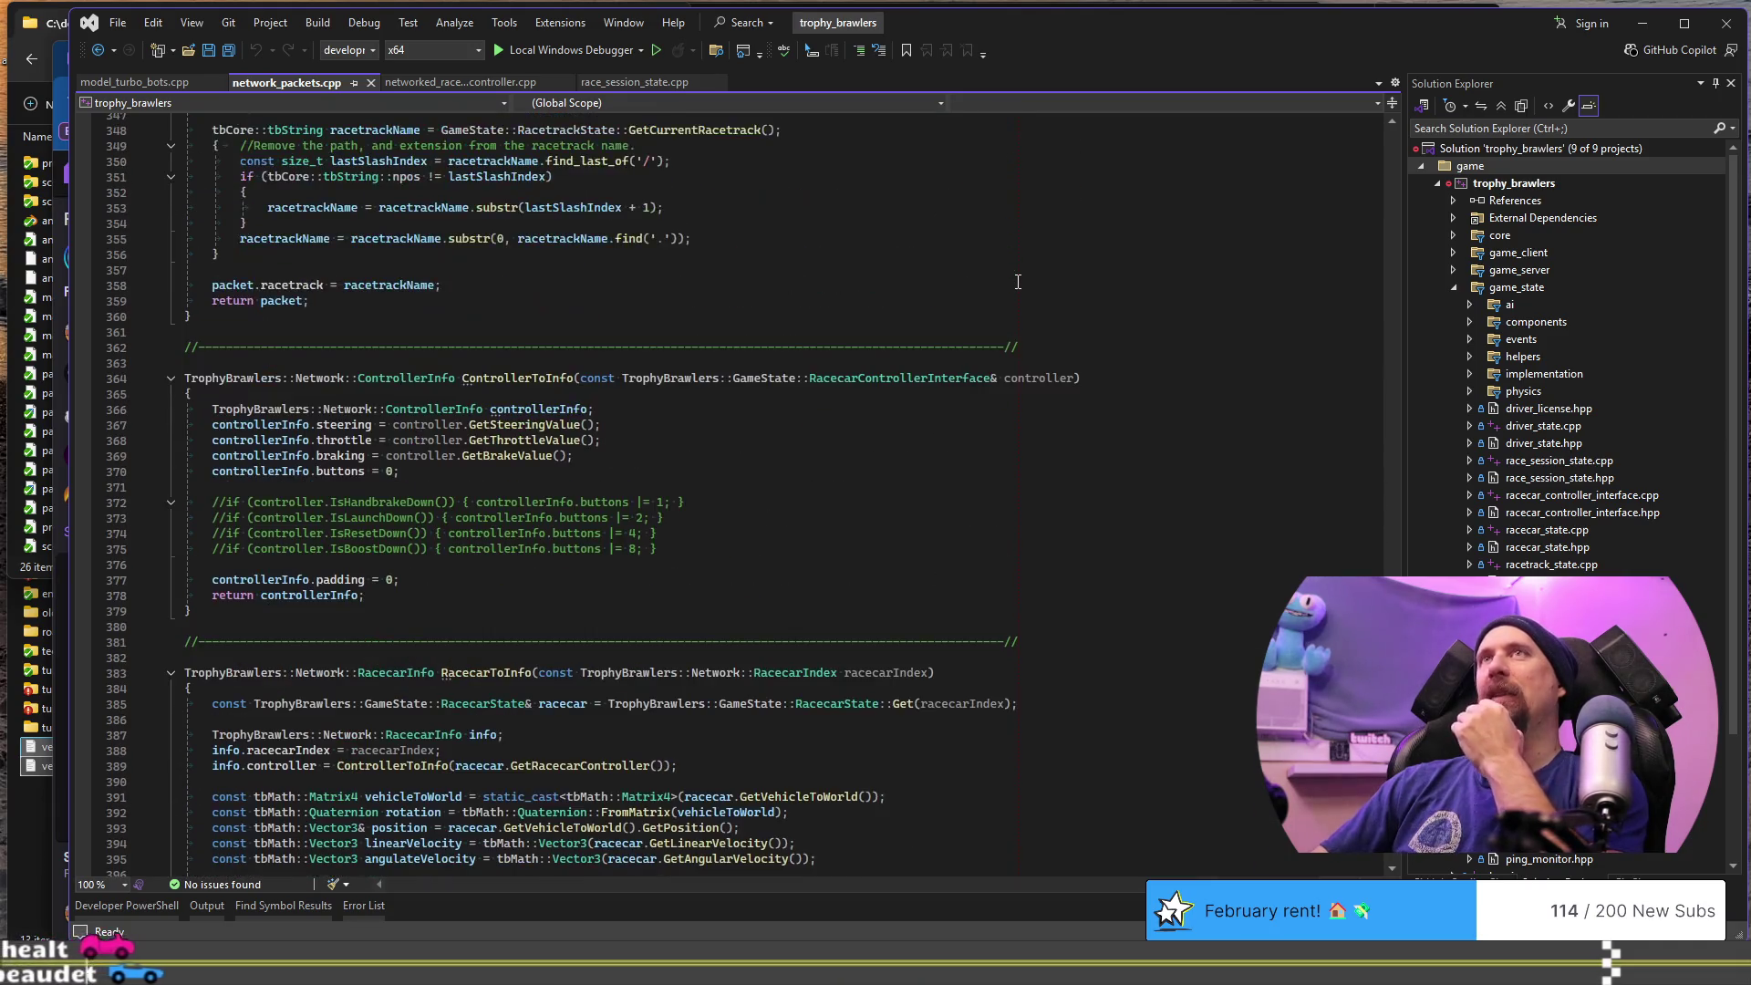
scroll(1018, 282, up, 13)
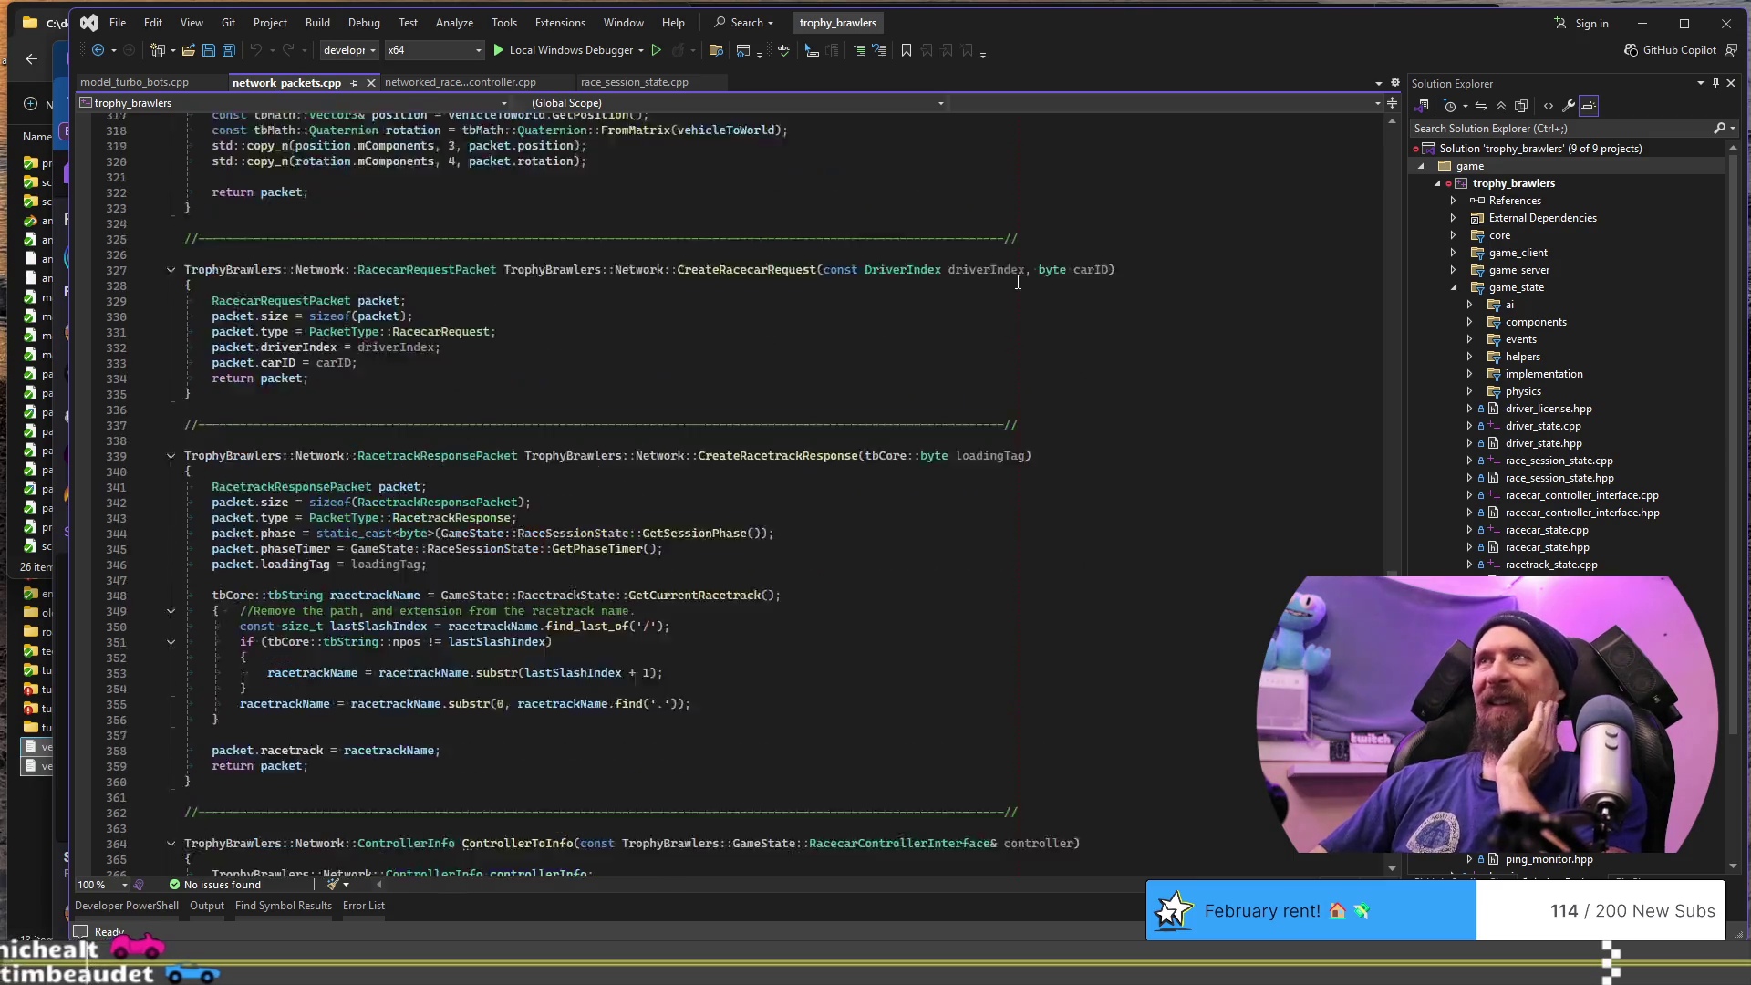
scroll(1017, 282, up, 12)
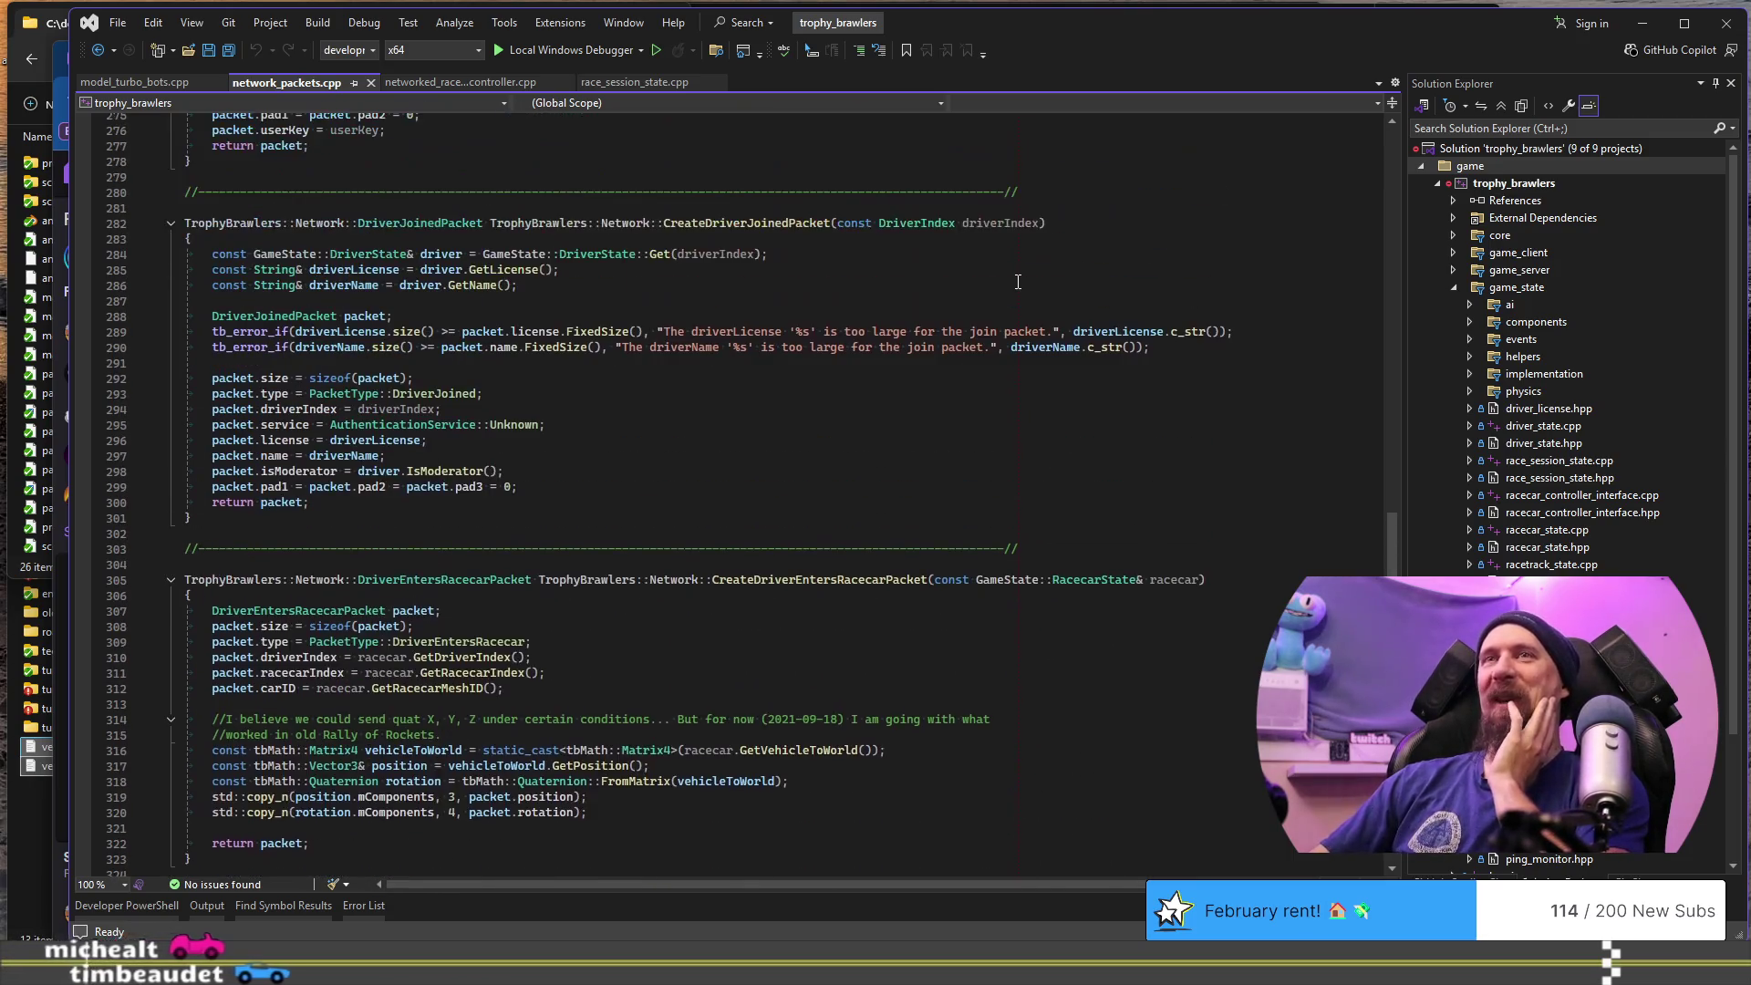
scroll(1017, 282, up, 5)
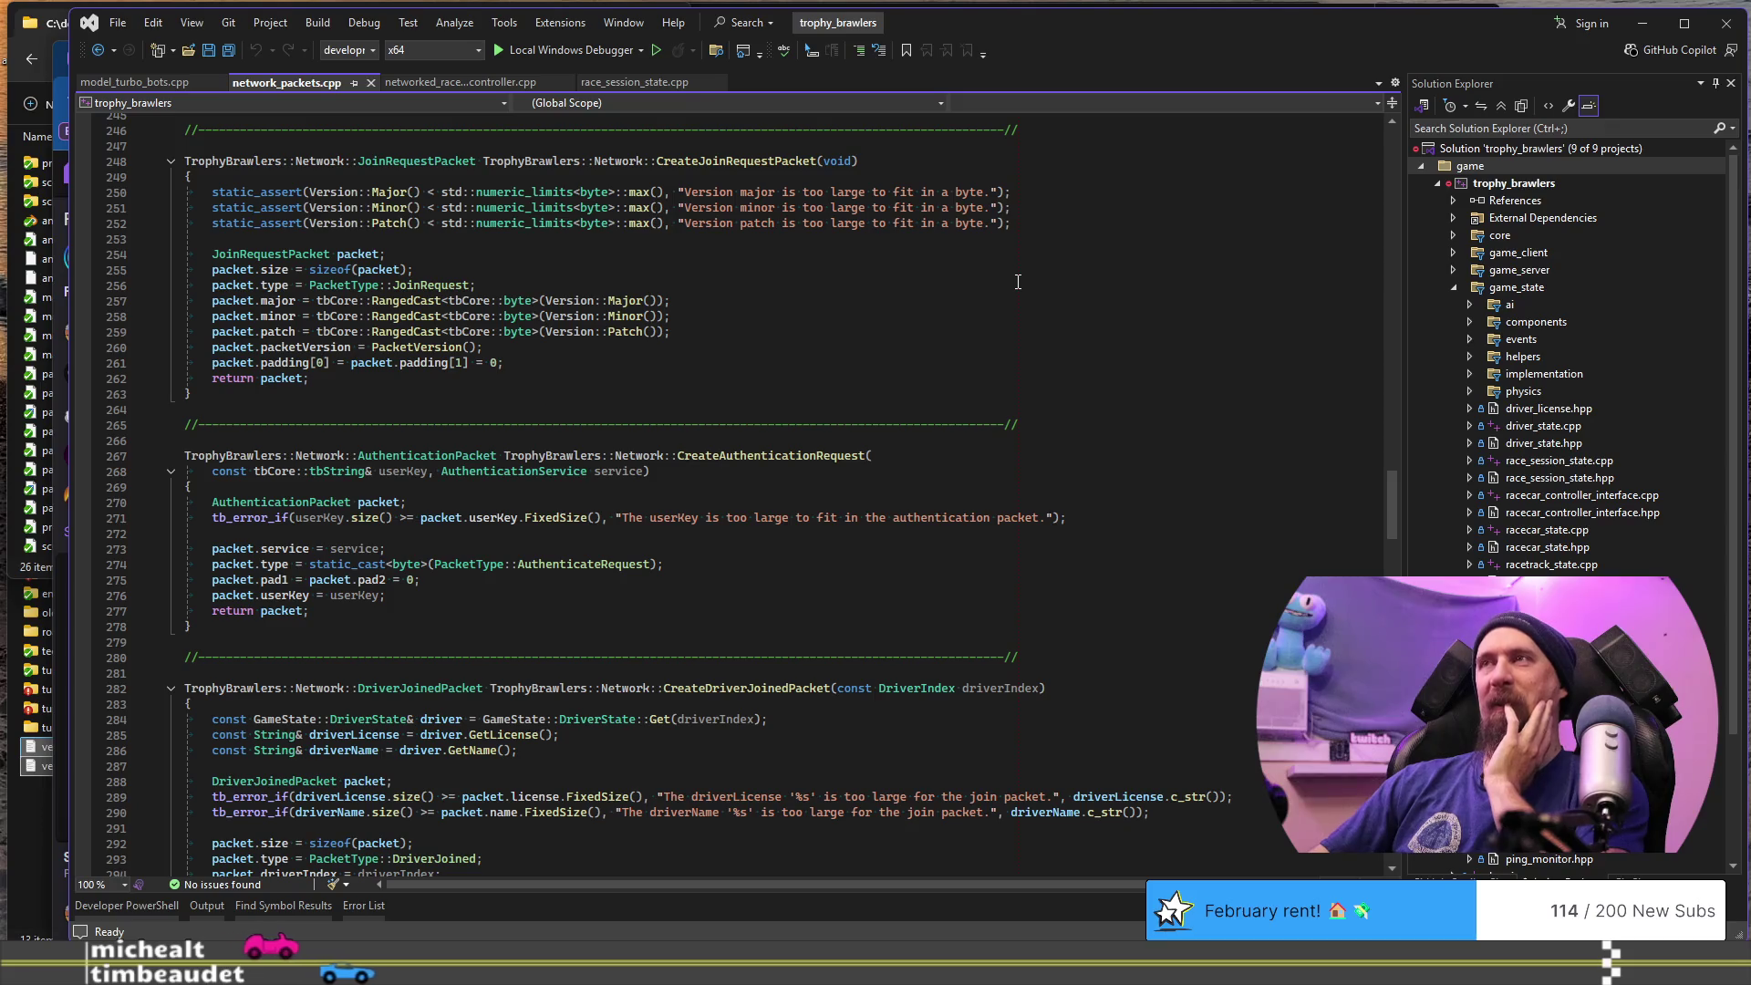
scroll(1017, 282, up, 9)
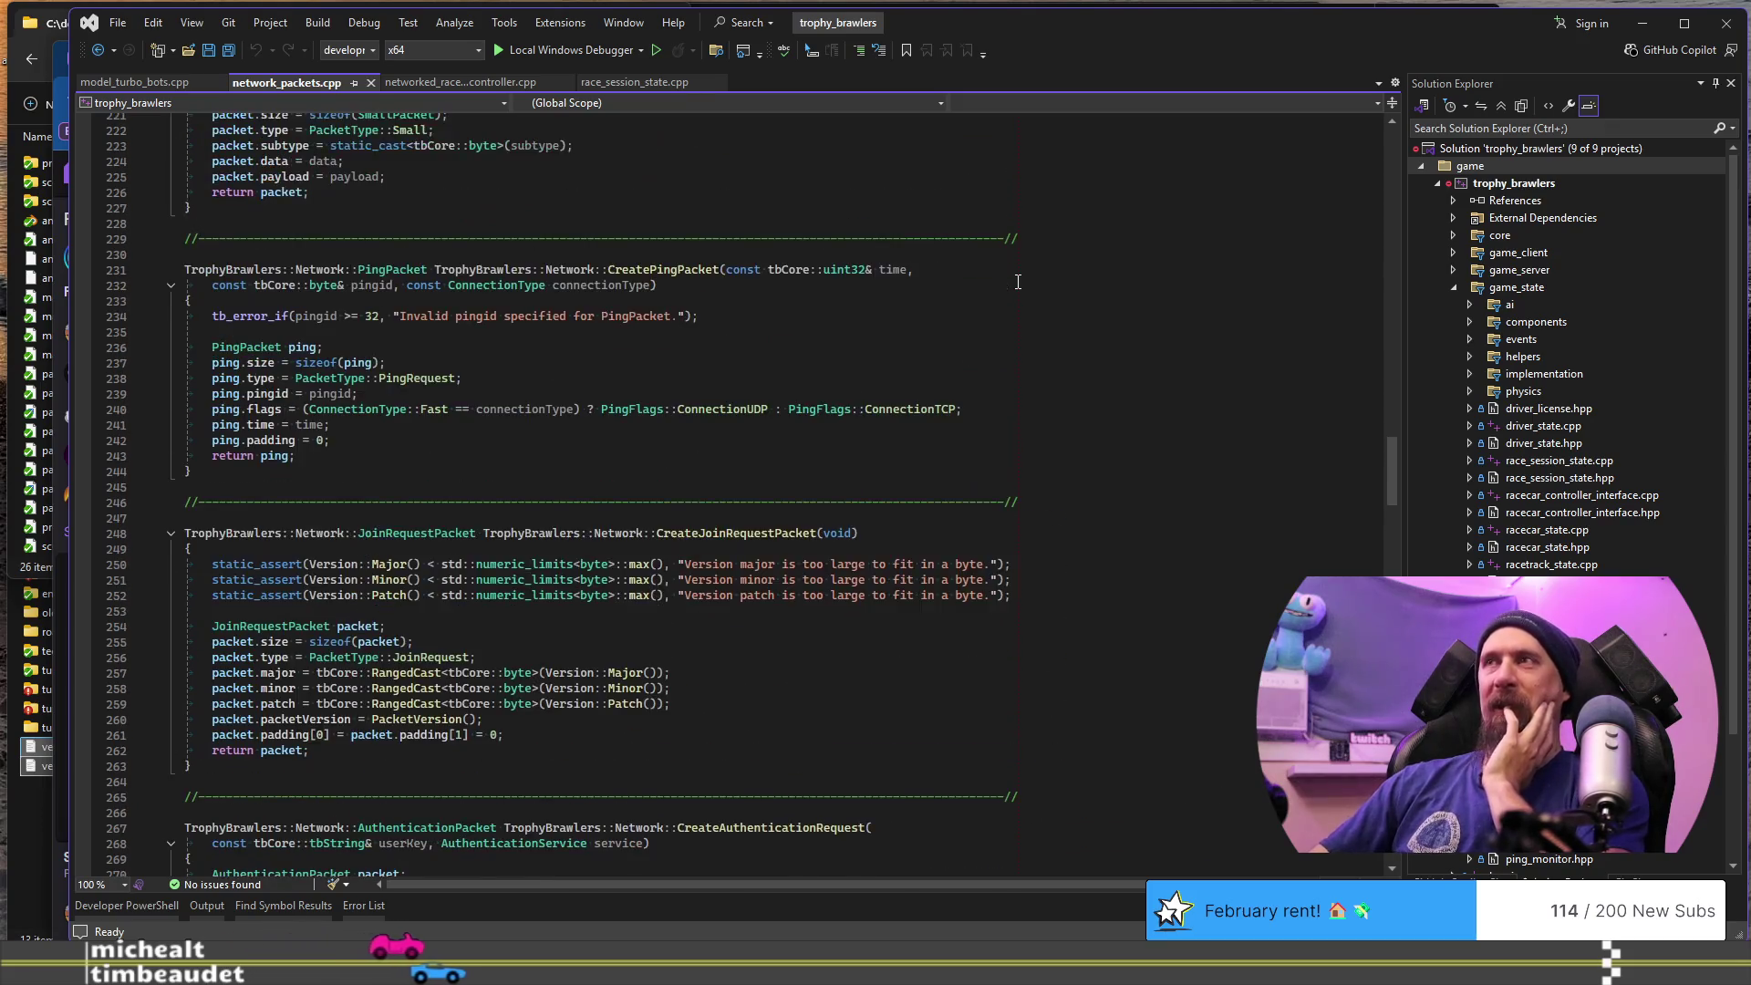
scroll(1017, 281, up, 3)
scroll(1018, 282, down, 1)
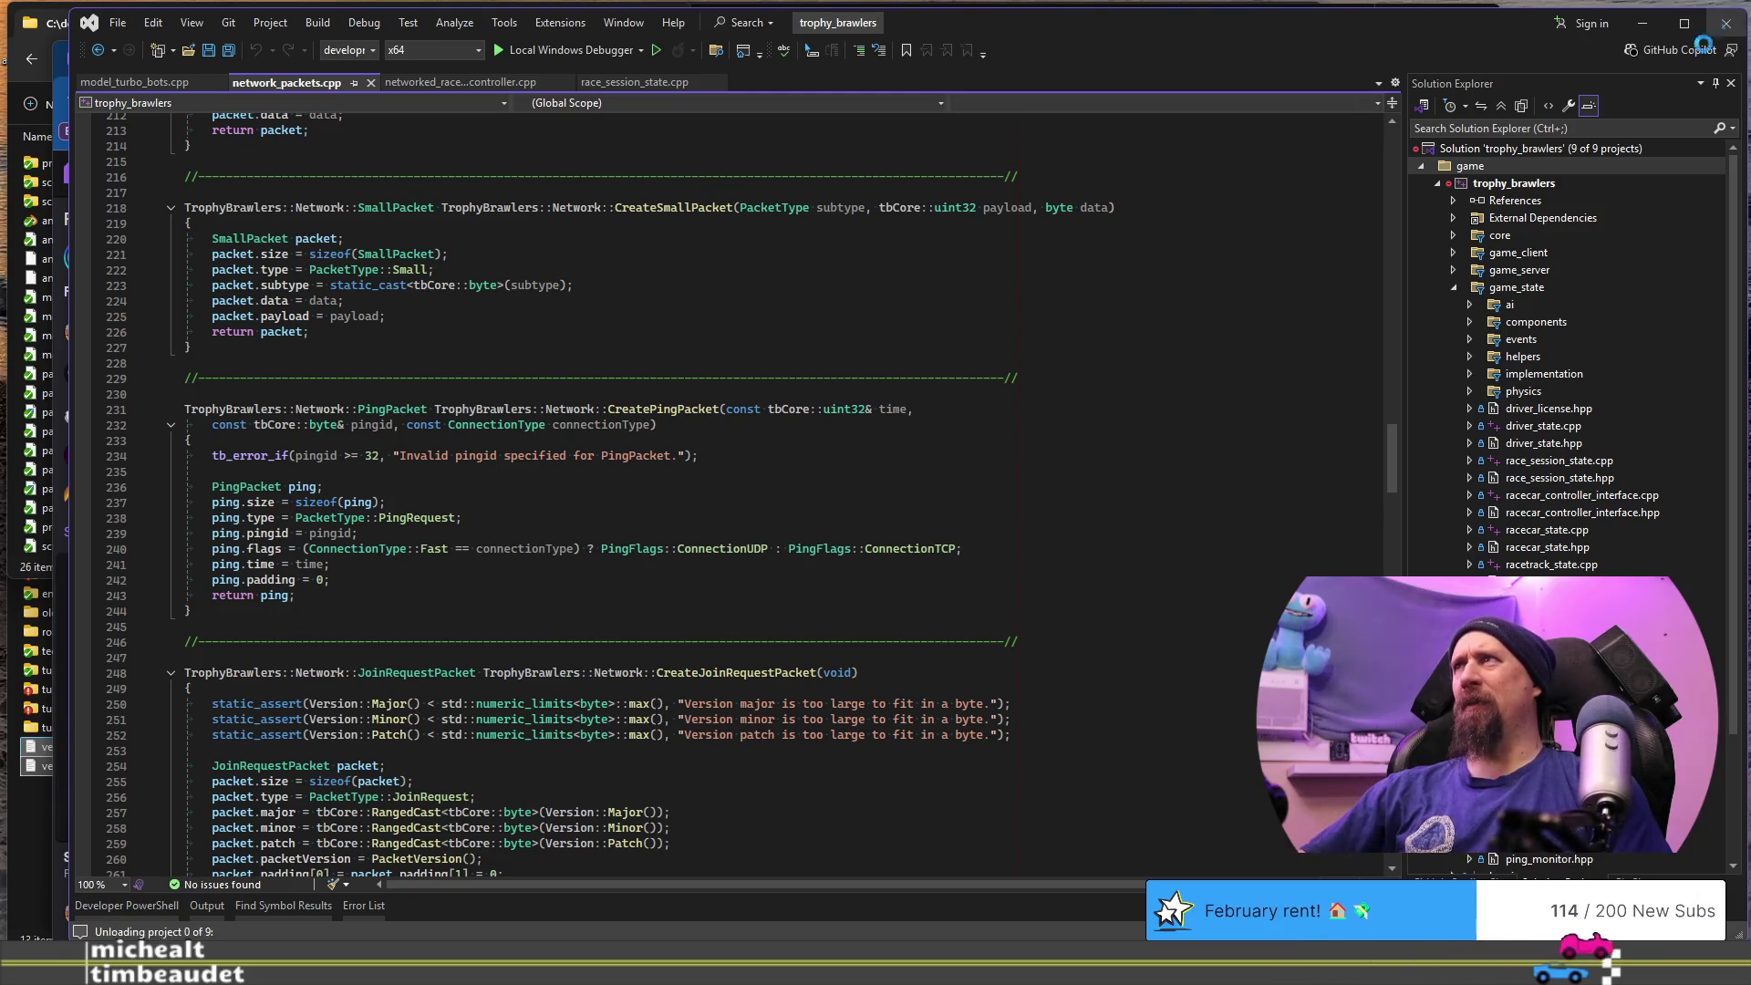
click(1726, 24)
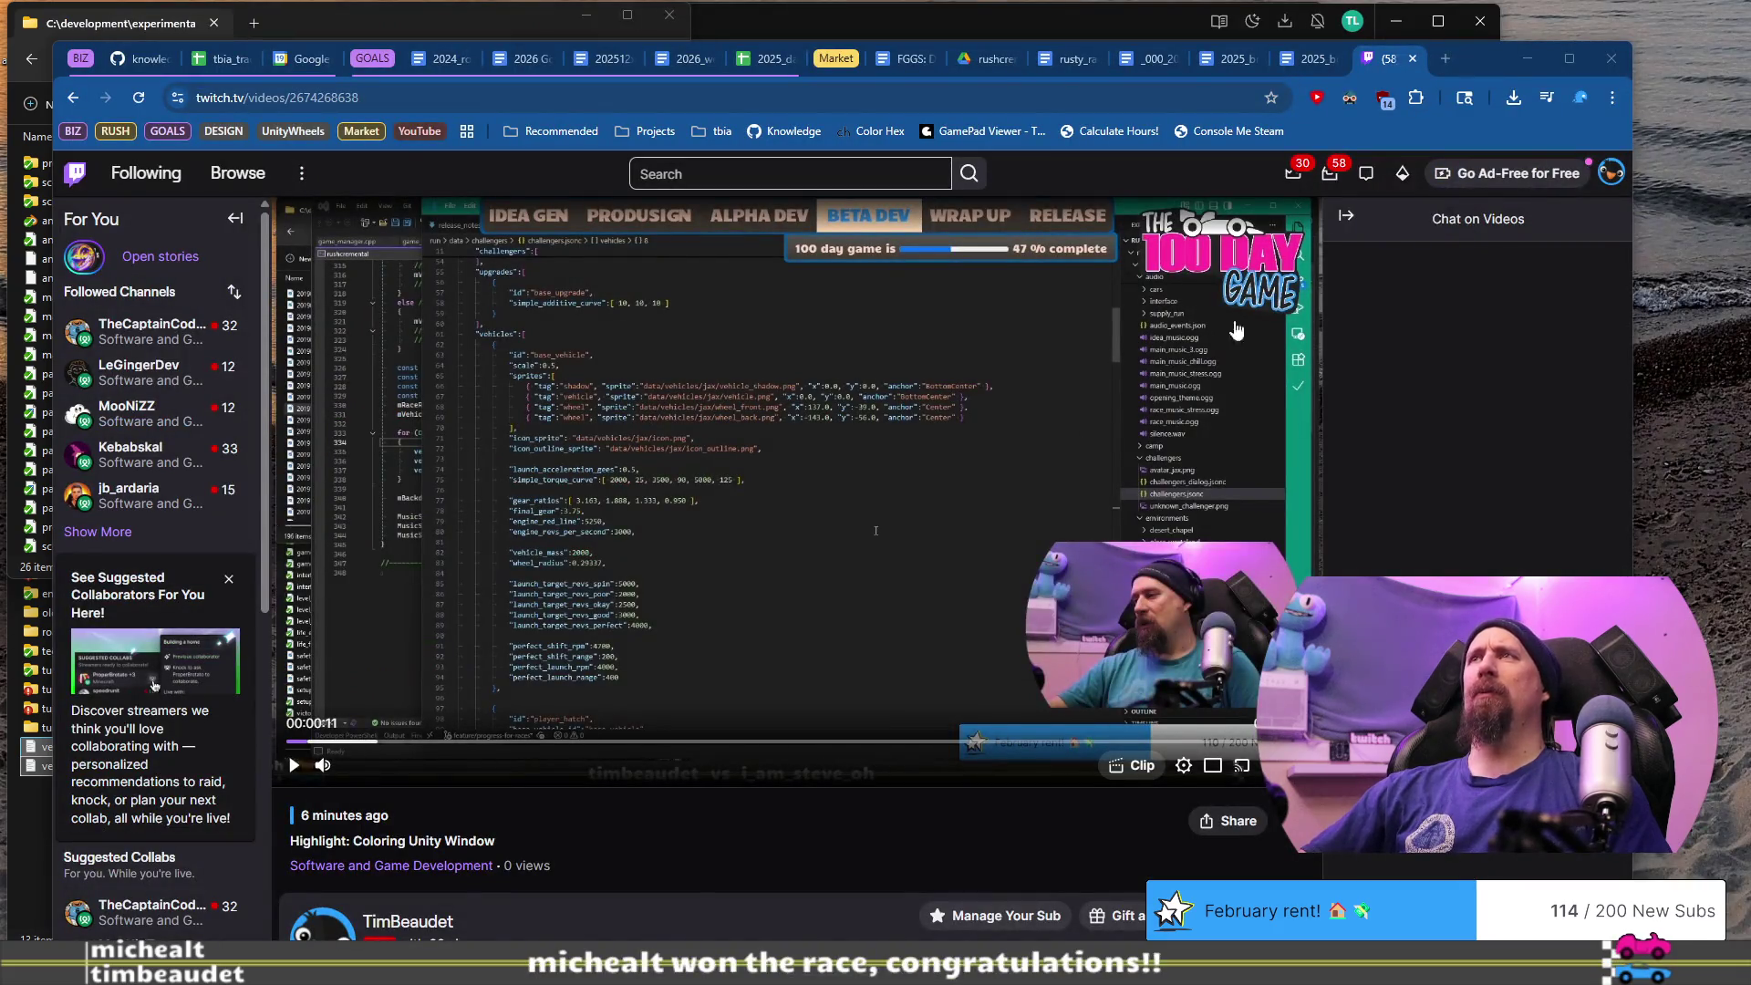
- Clear away the browser, Unity Hub and terrible_brakes_windows windows, then place This PC beside Assets
mouse_move(1499, 59)
mouse_down()
mouse_move(1427, 149)
mouse_move(10, 235)
mouse_up()
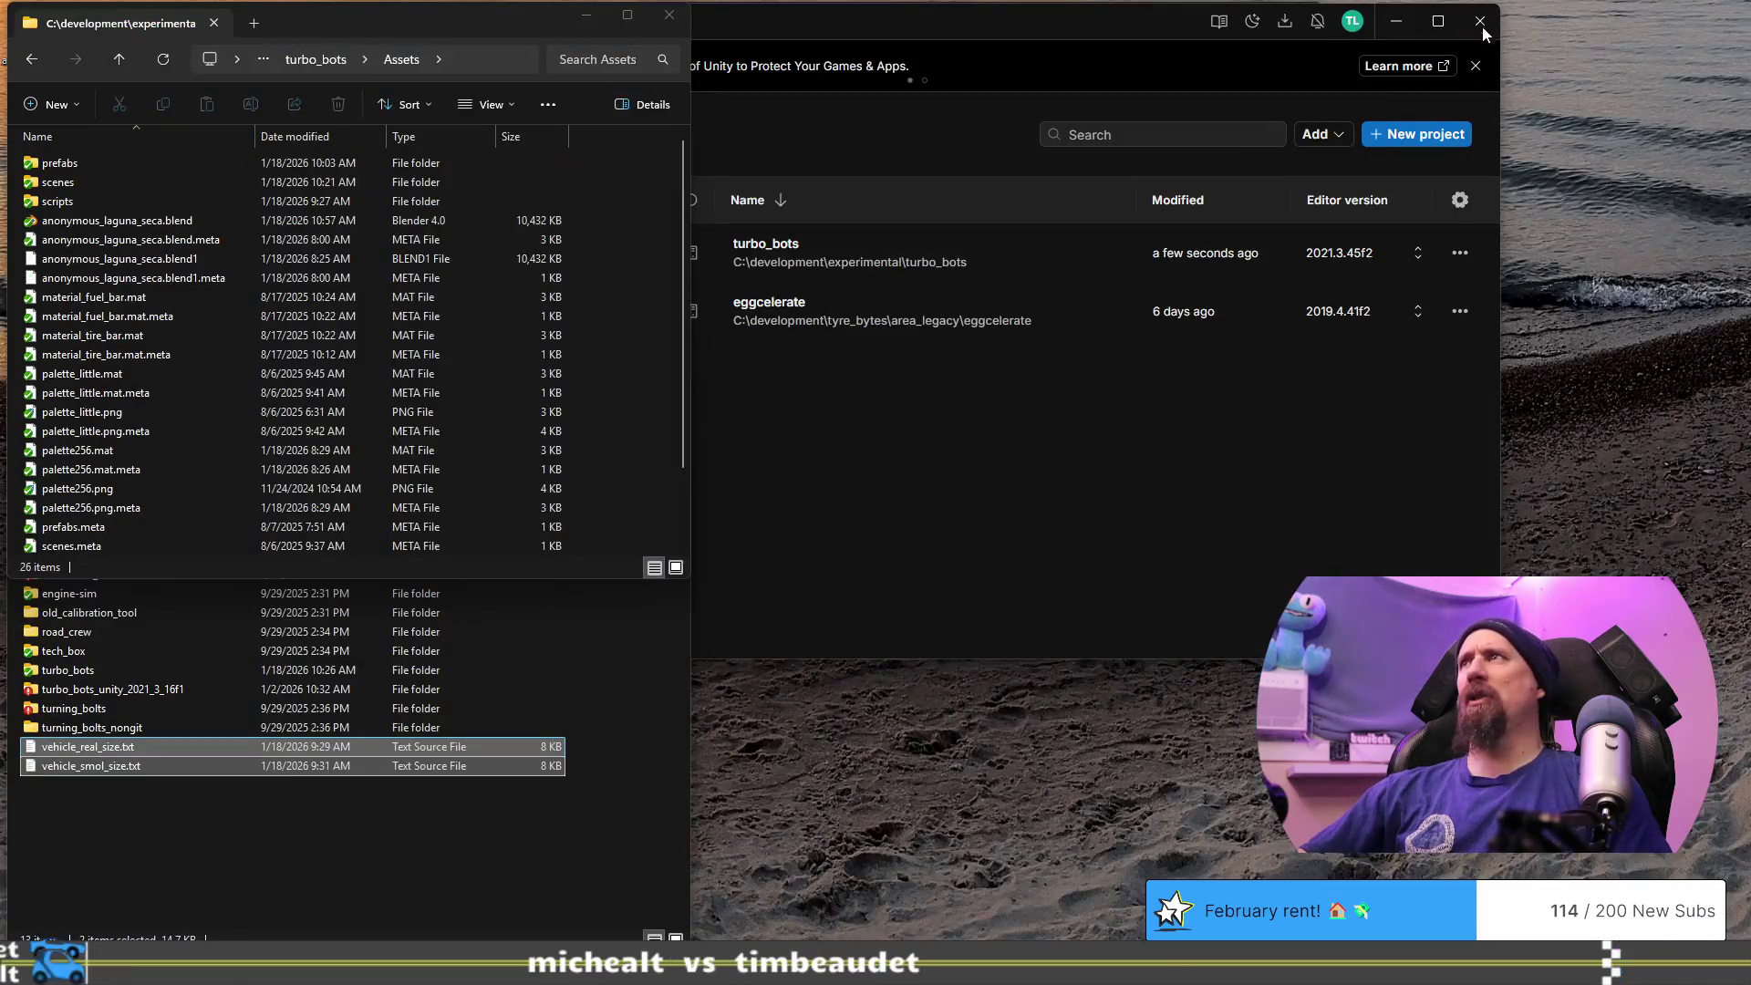
click(1483, 18)
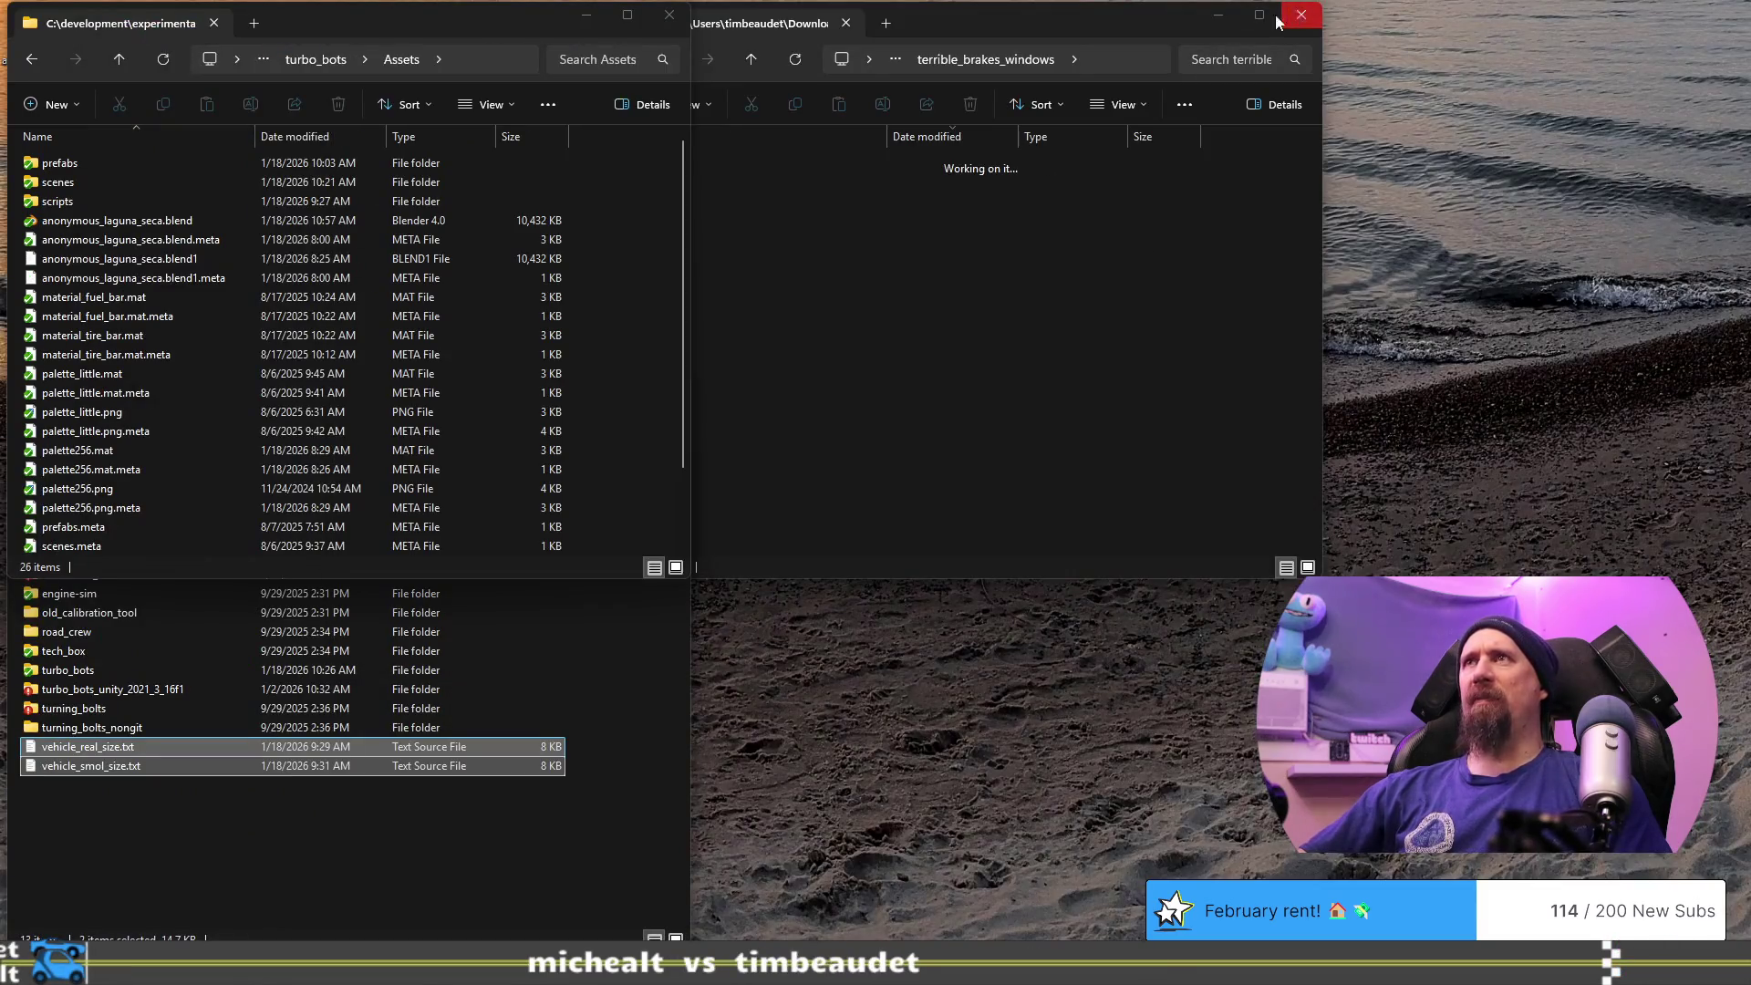
click(1308, 20)
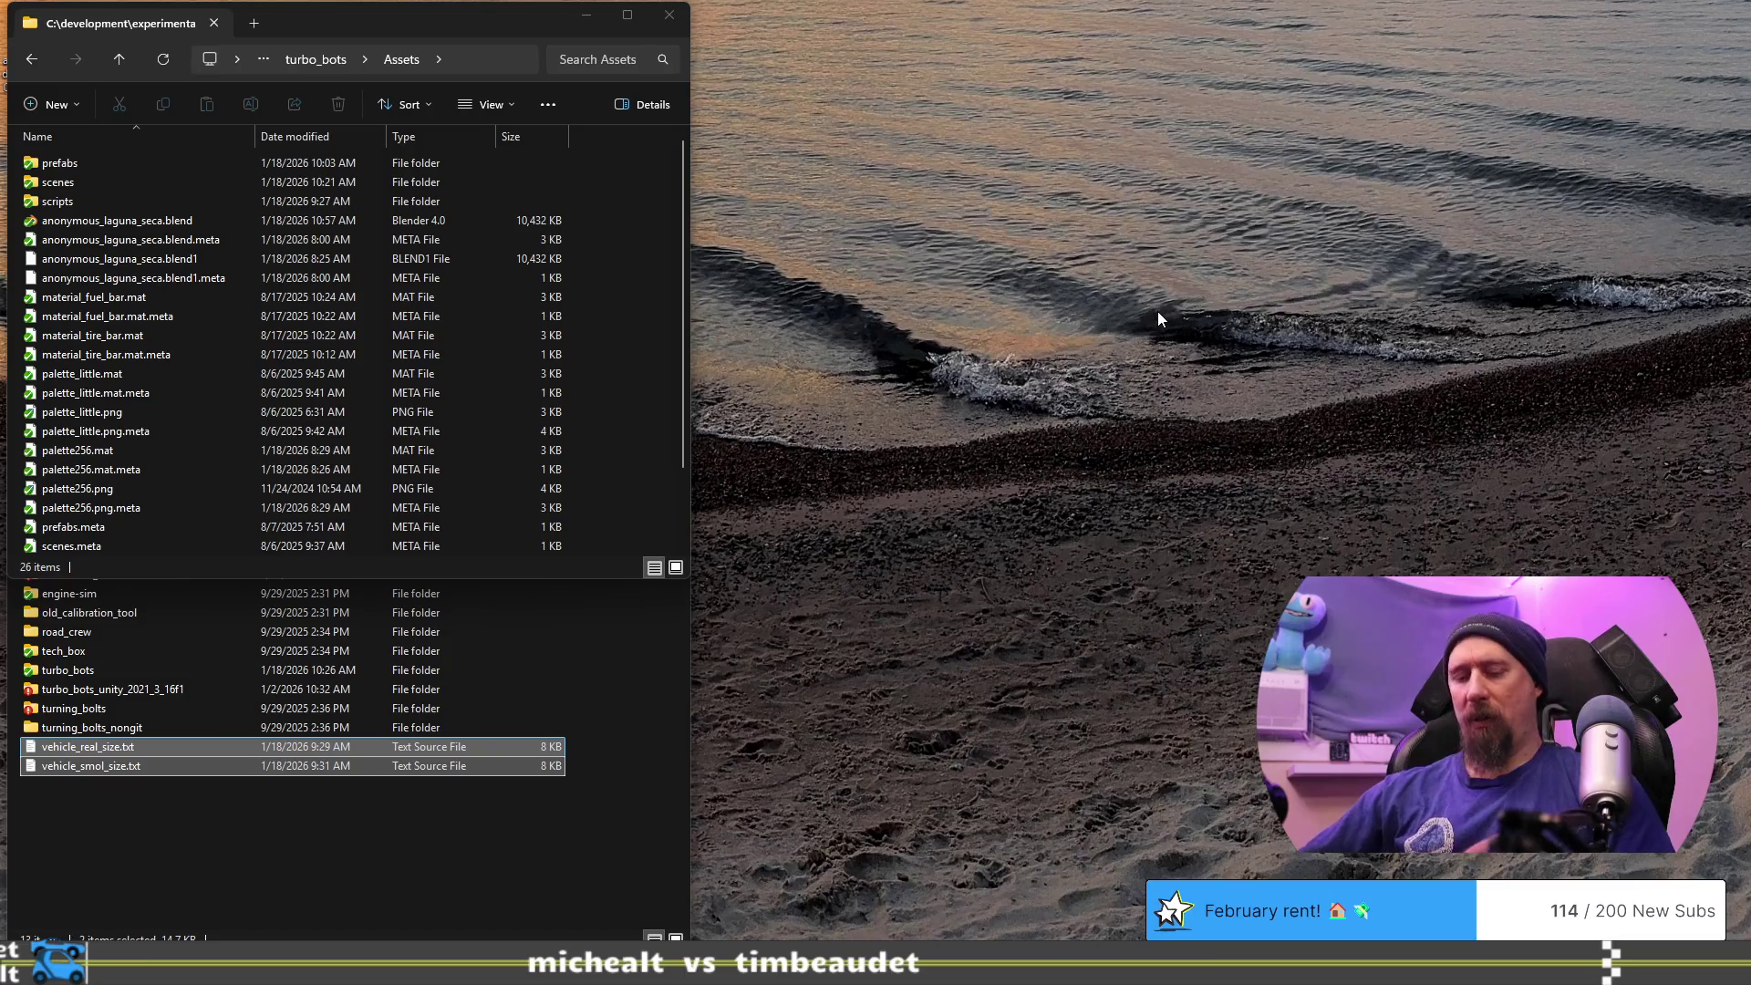
key(super)
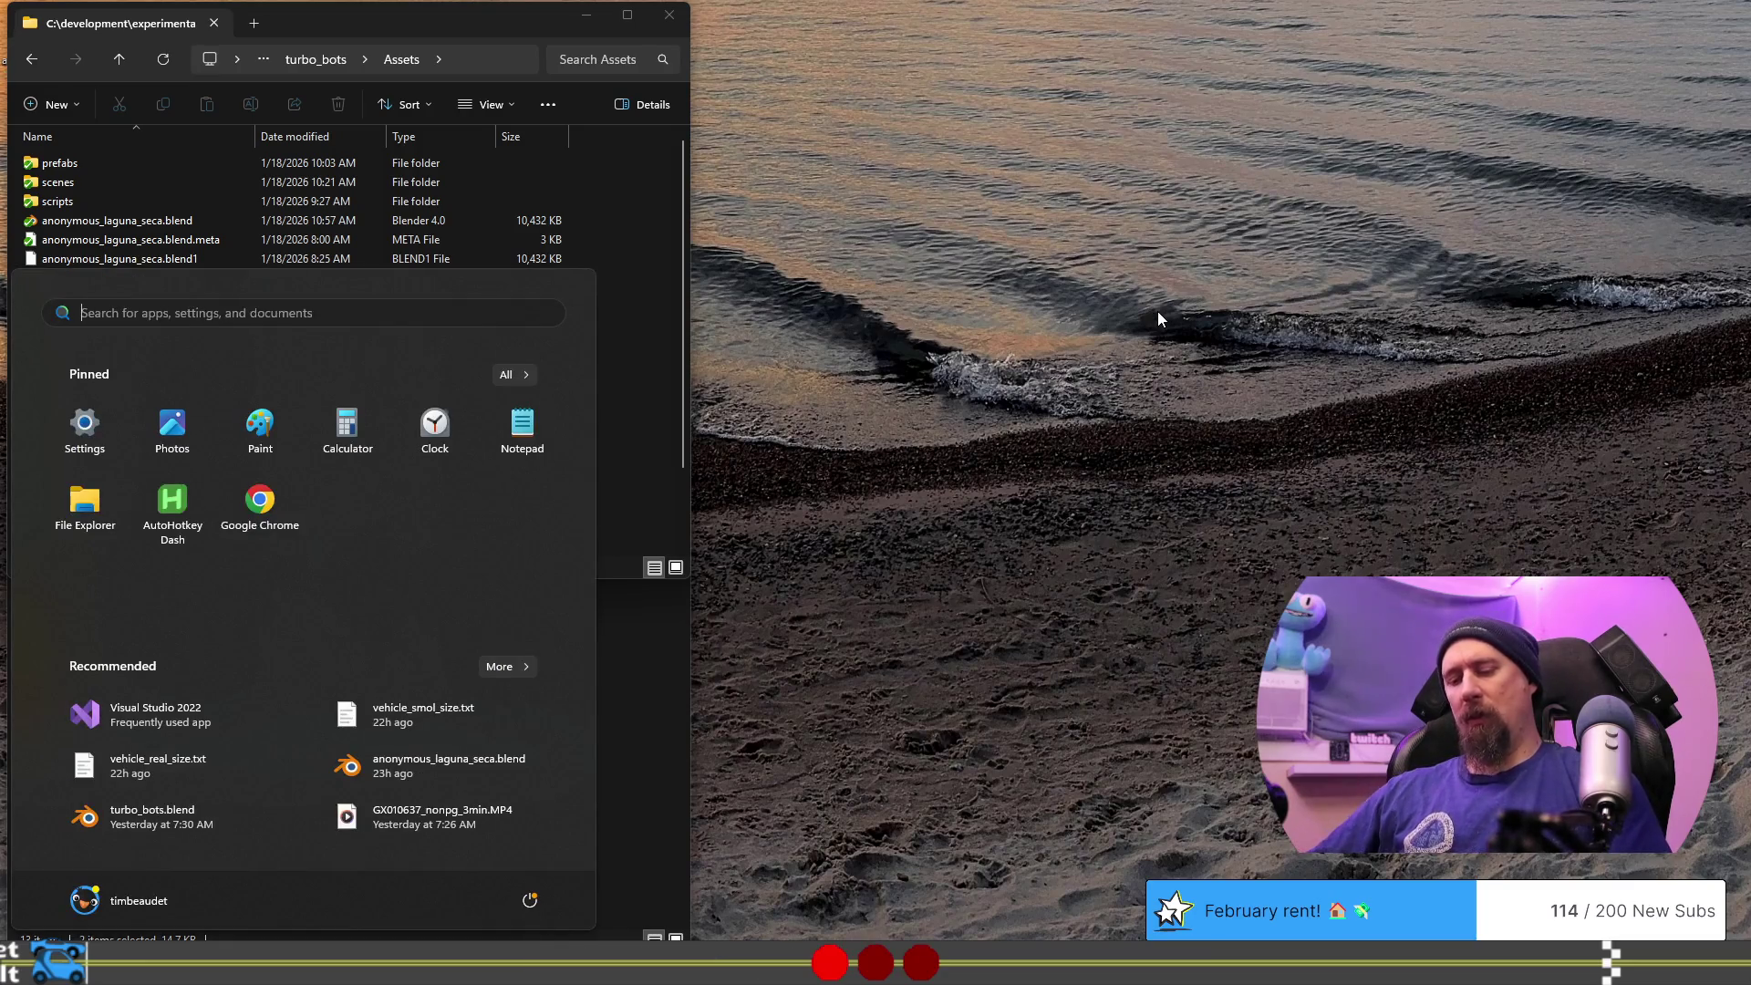
key(super)
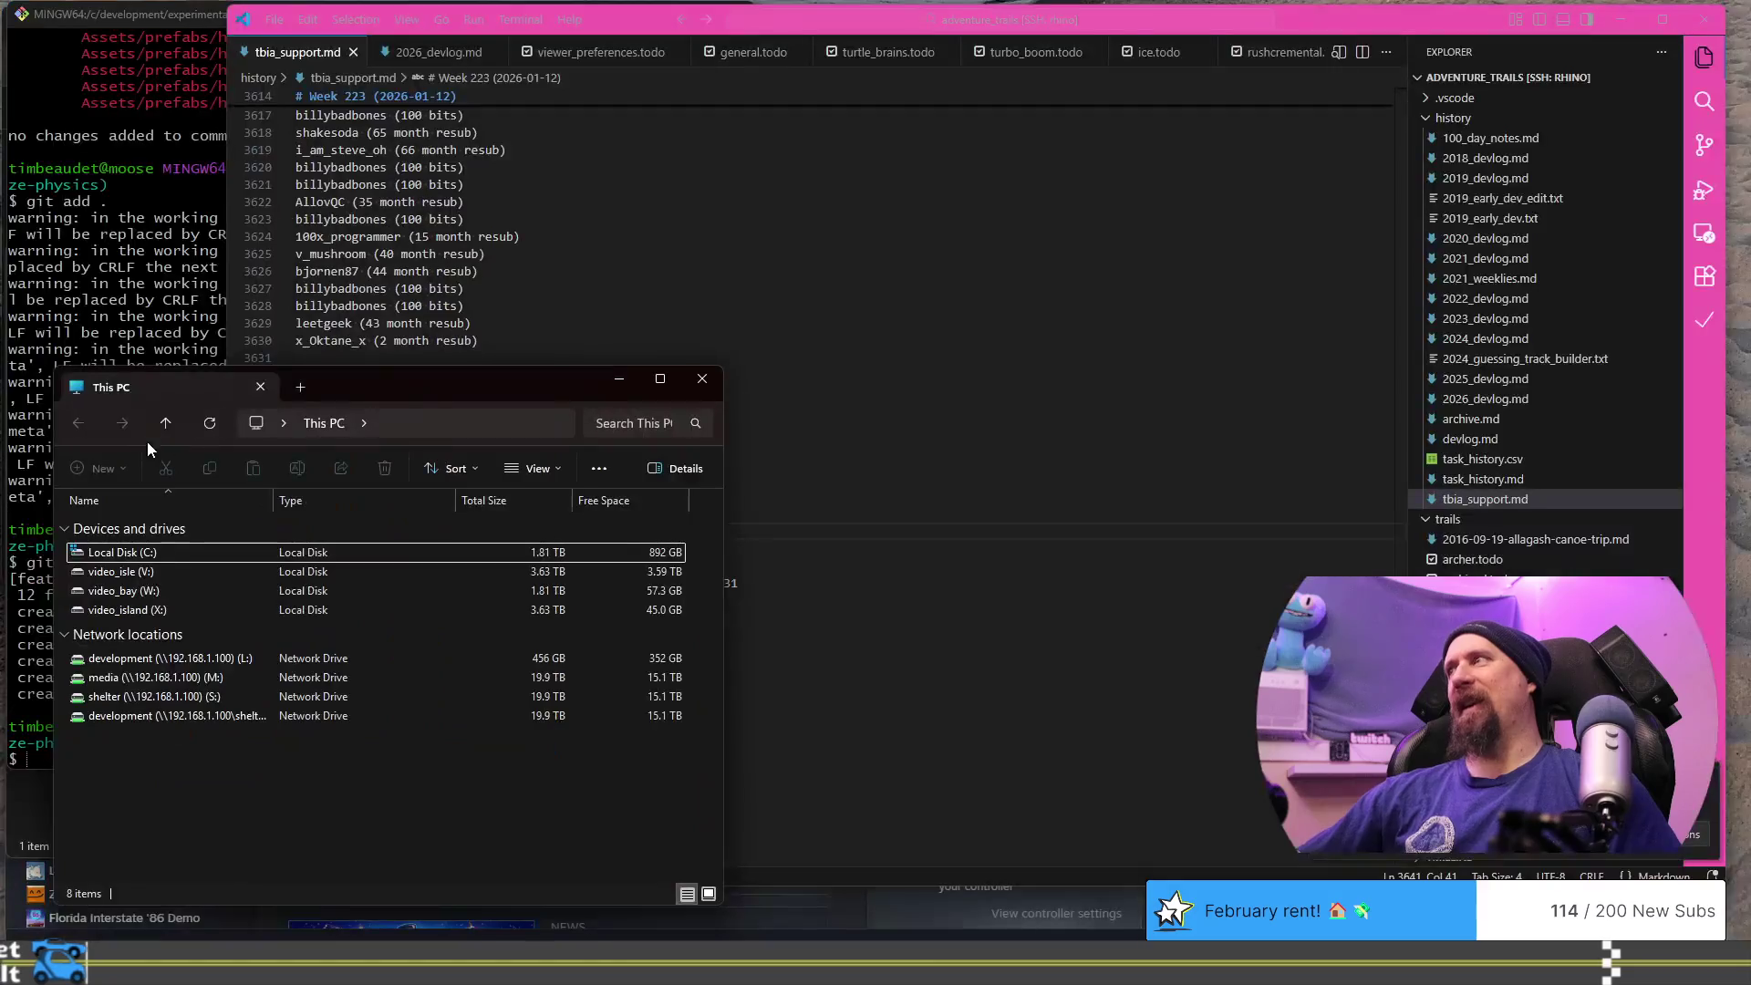
mouse_move(417, 393)
mouse_down()
mouse_move(1003, 64)
mouse_move(953, 44)
mouse_up()
- Open the Downloads folder from the D:\ address suggestions
click(974, 77)
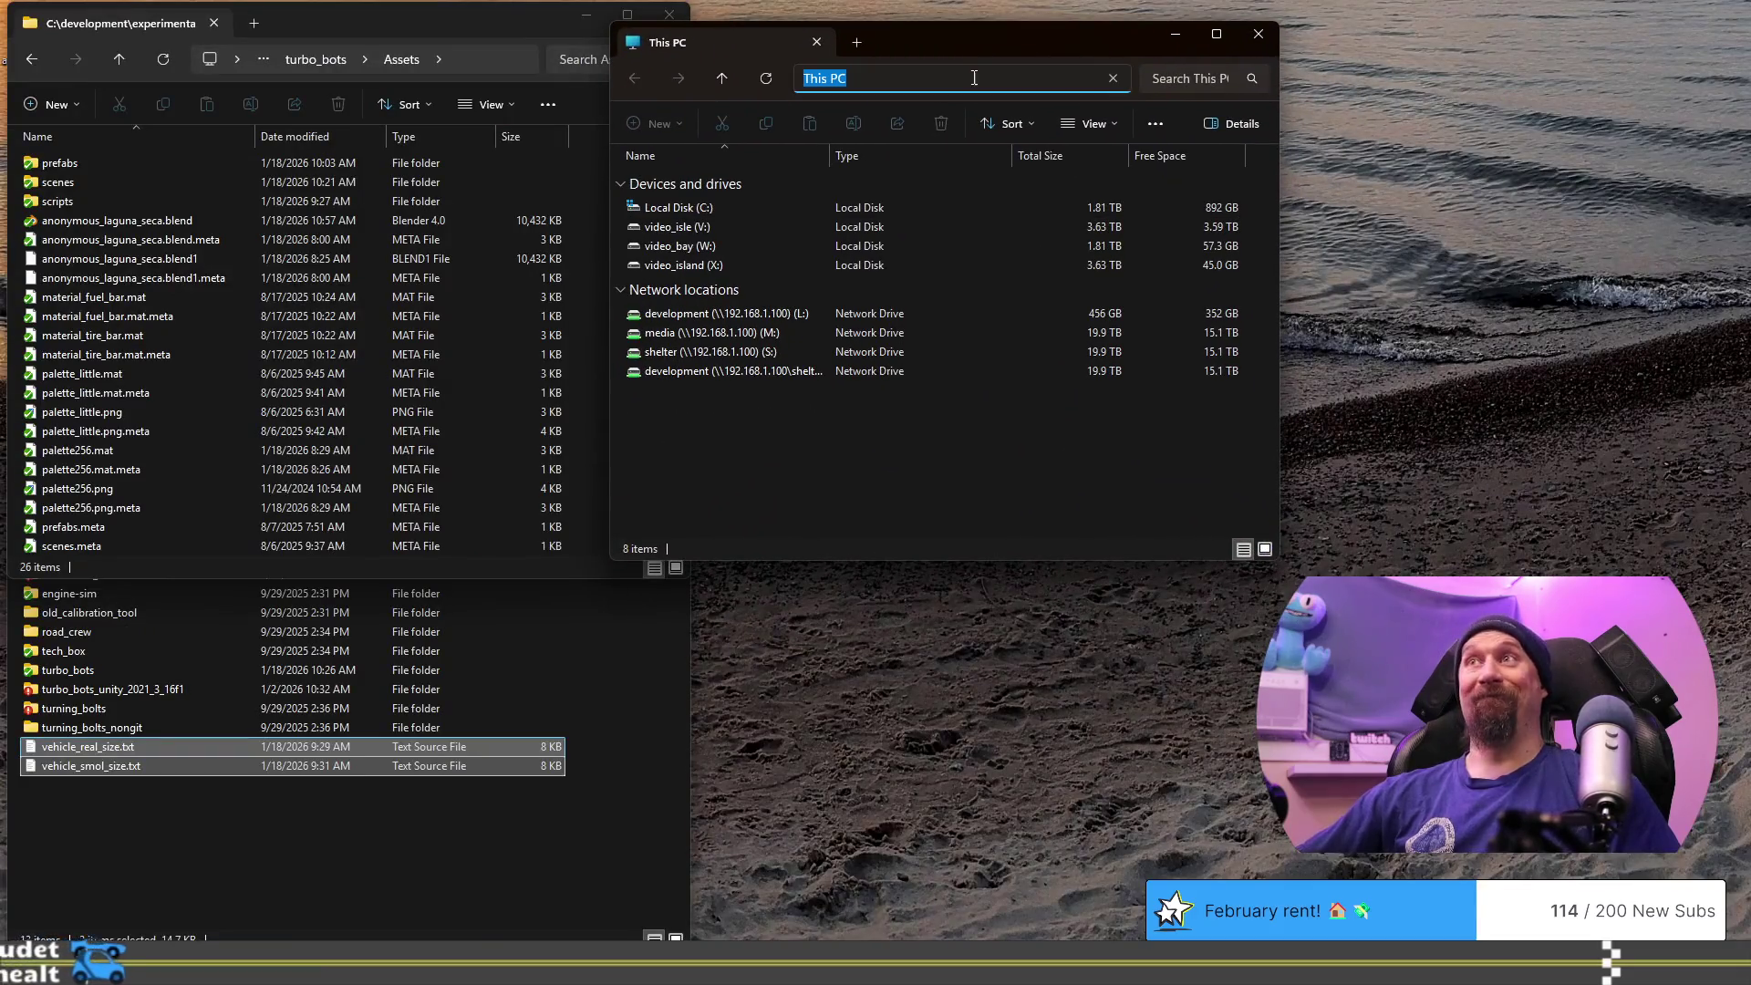
key(Escape)
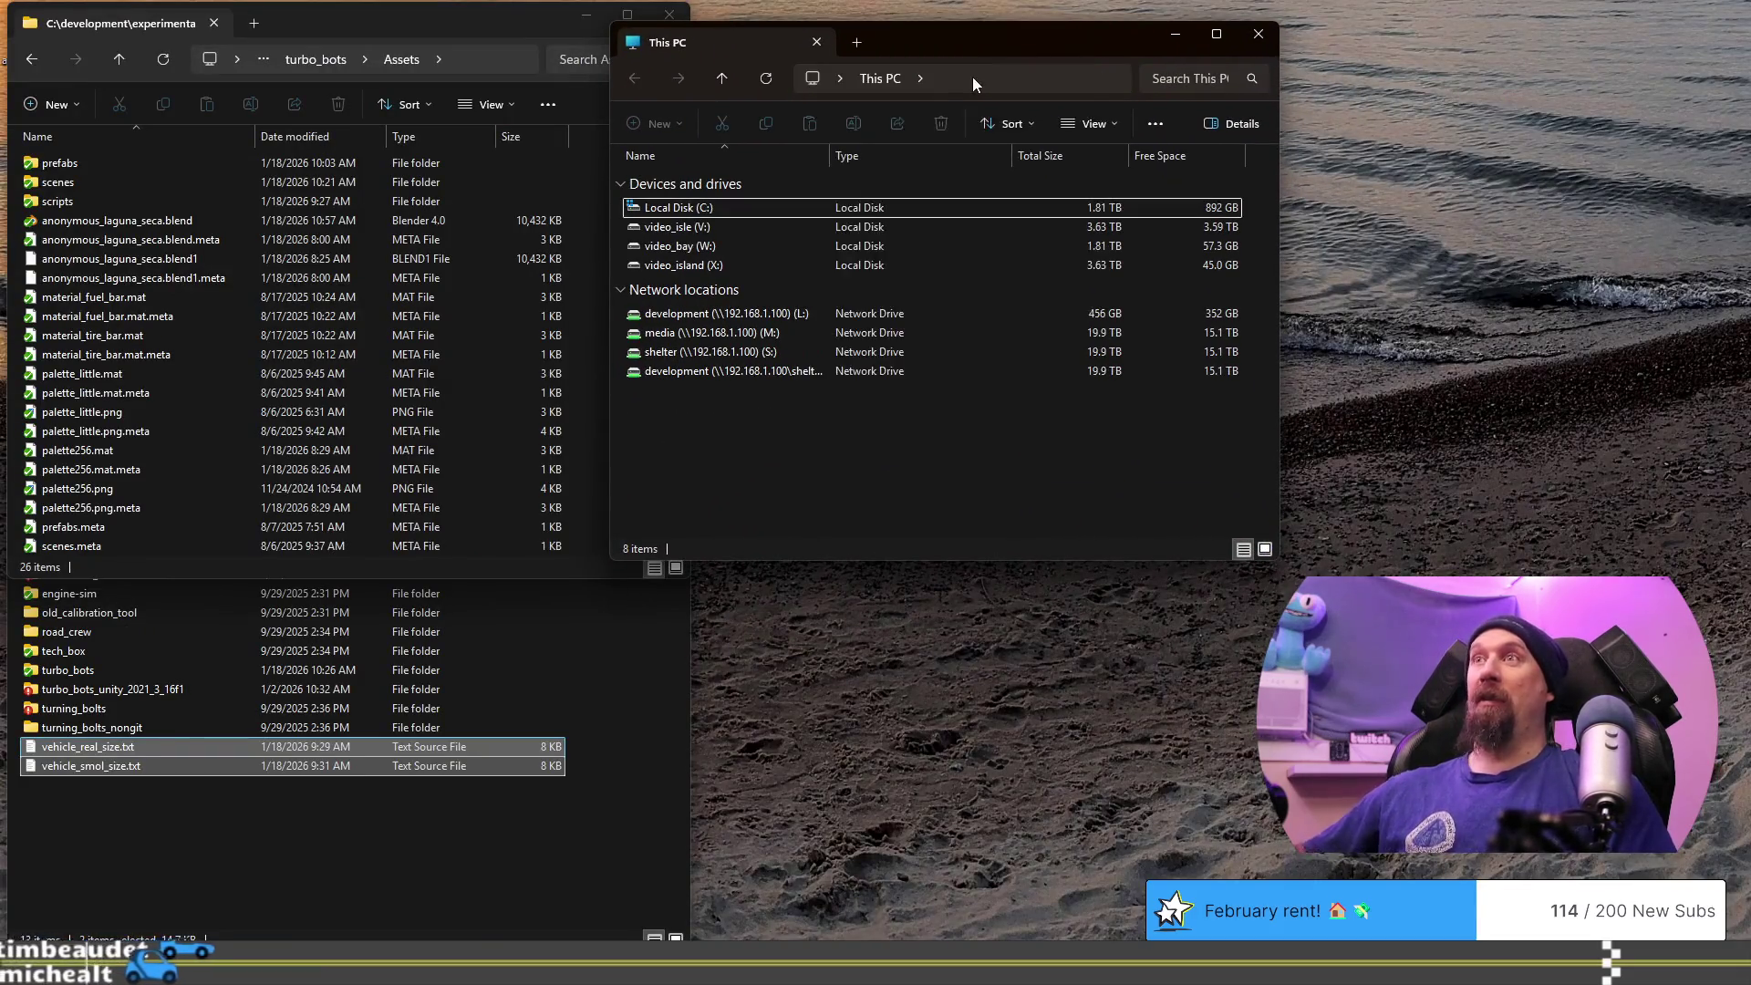
click(972, 77)
text(D:\)
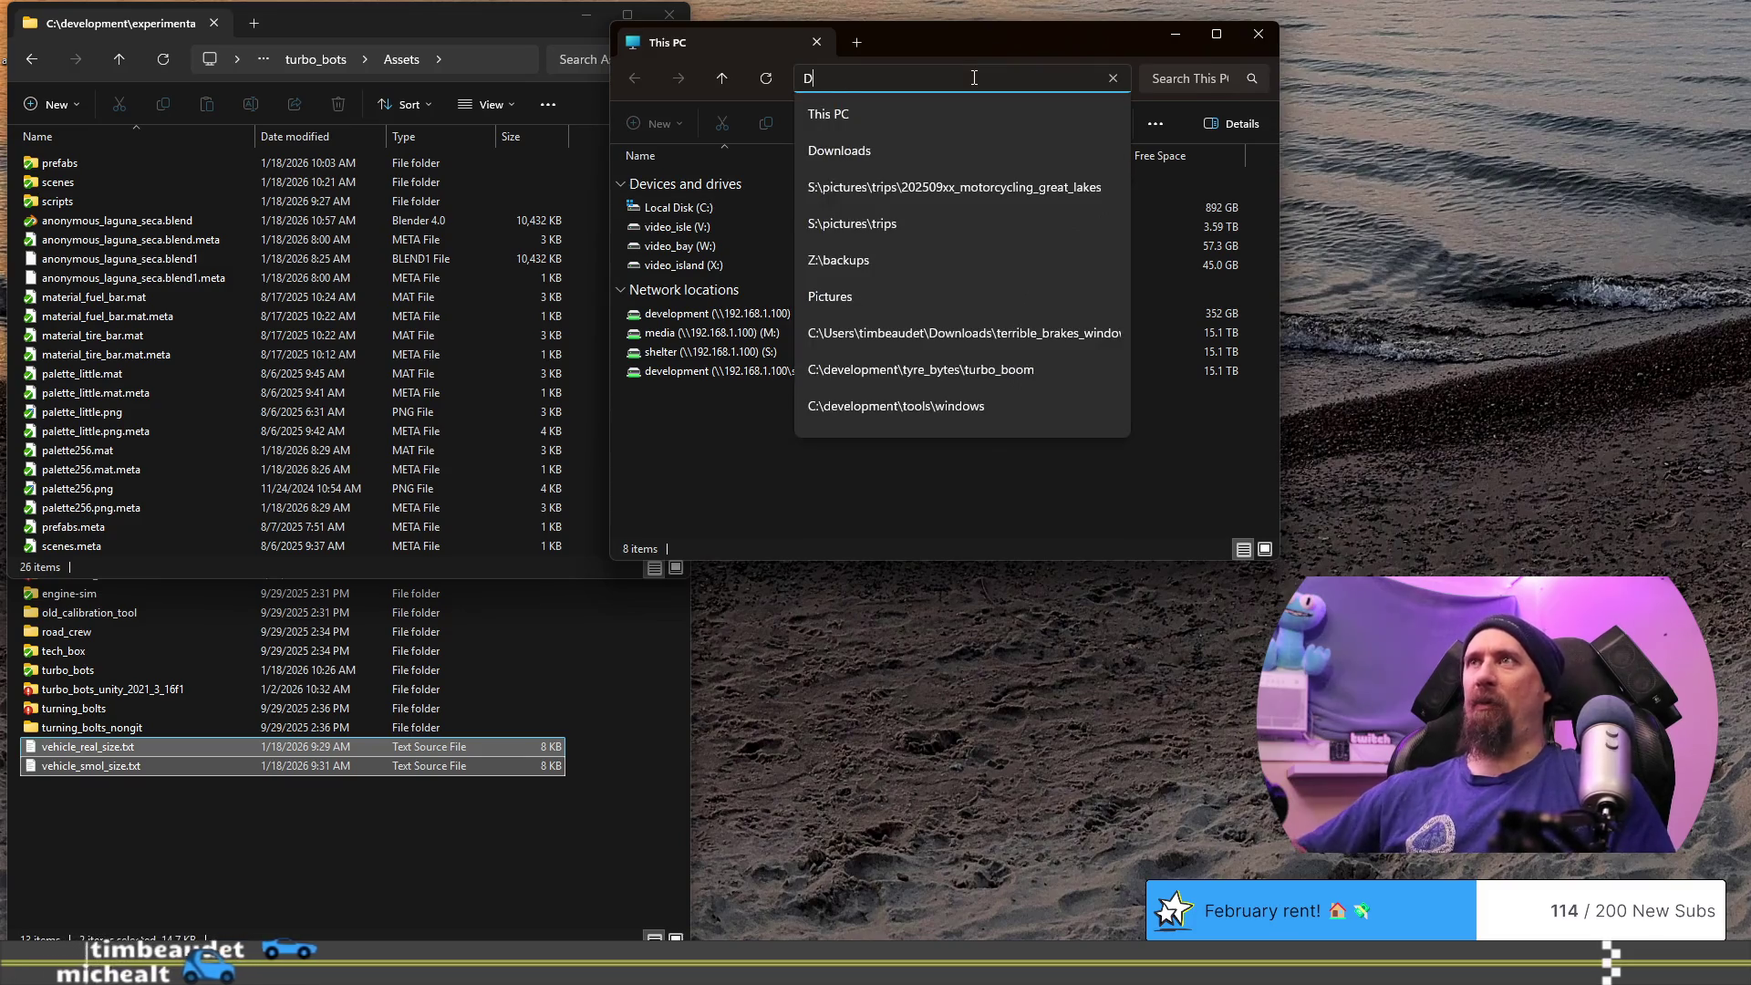
key(Down)
key(Down)
key(Down)
key(Return)
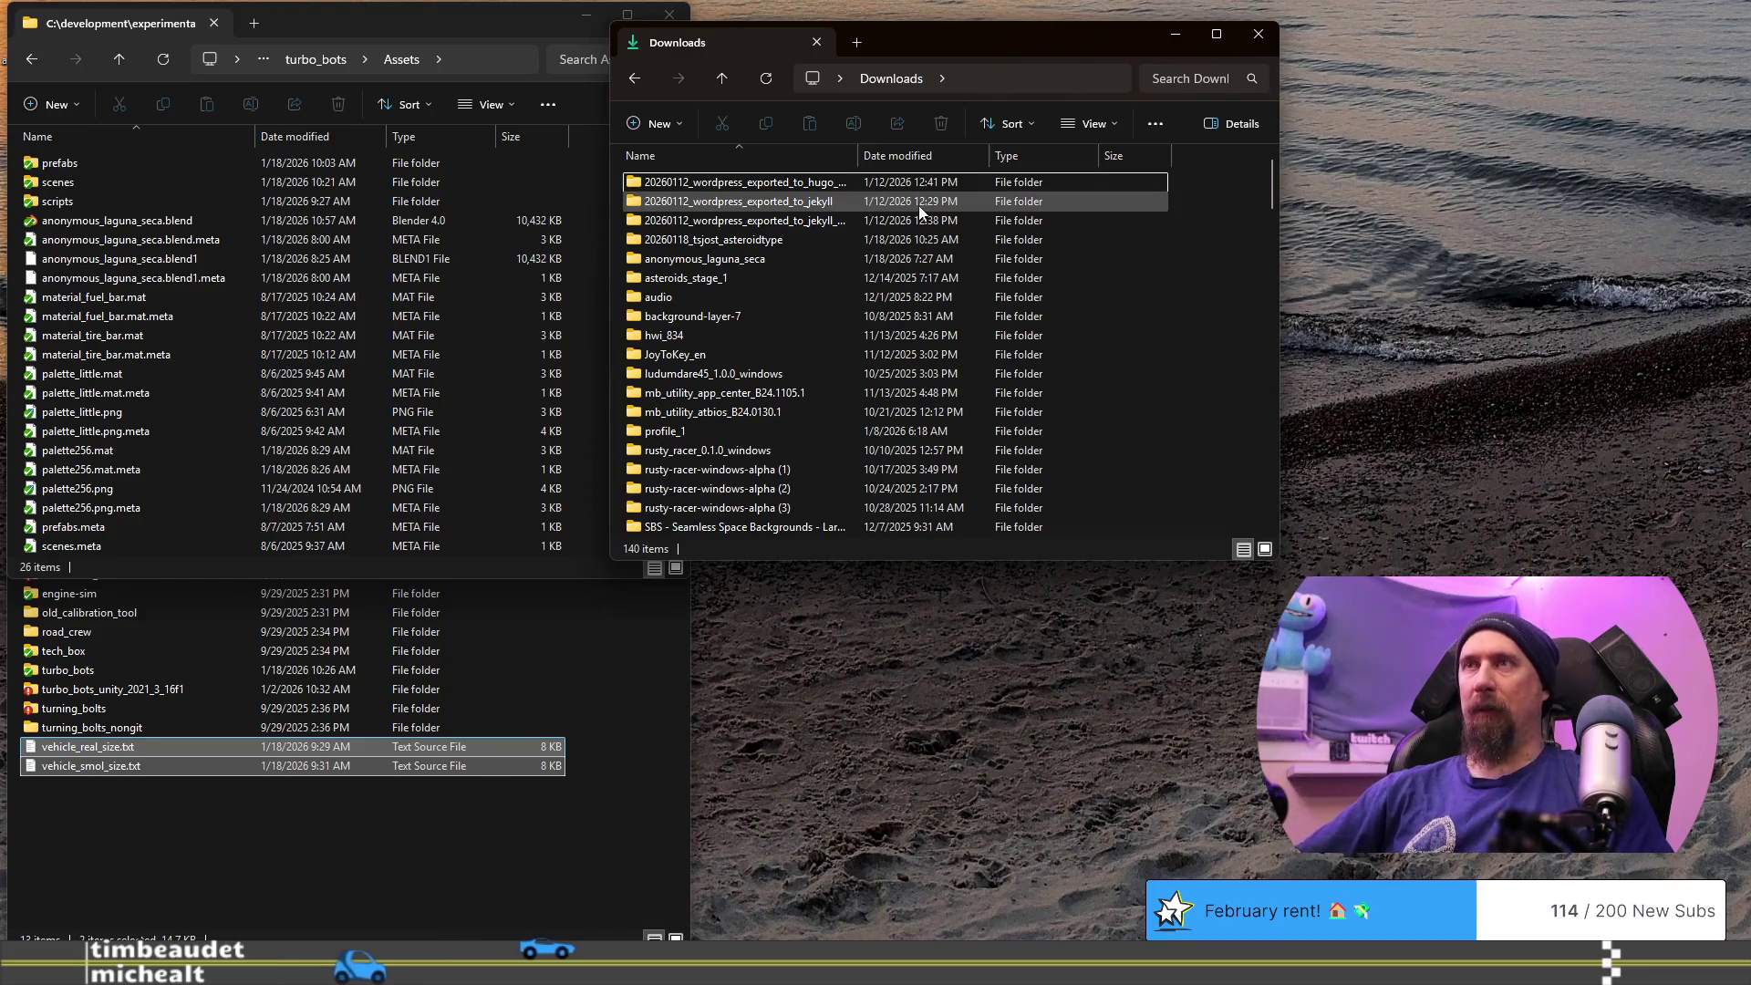
- Scroll through Downloads and jump to files starting with u and c
scroll(753, 314, down, 8)
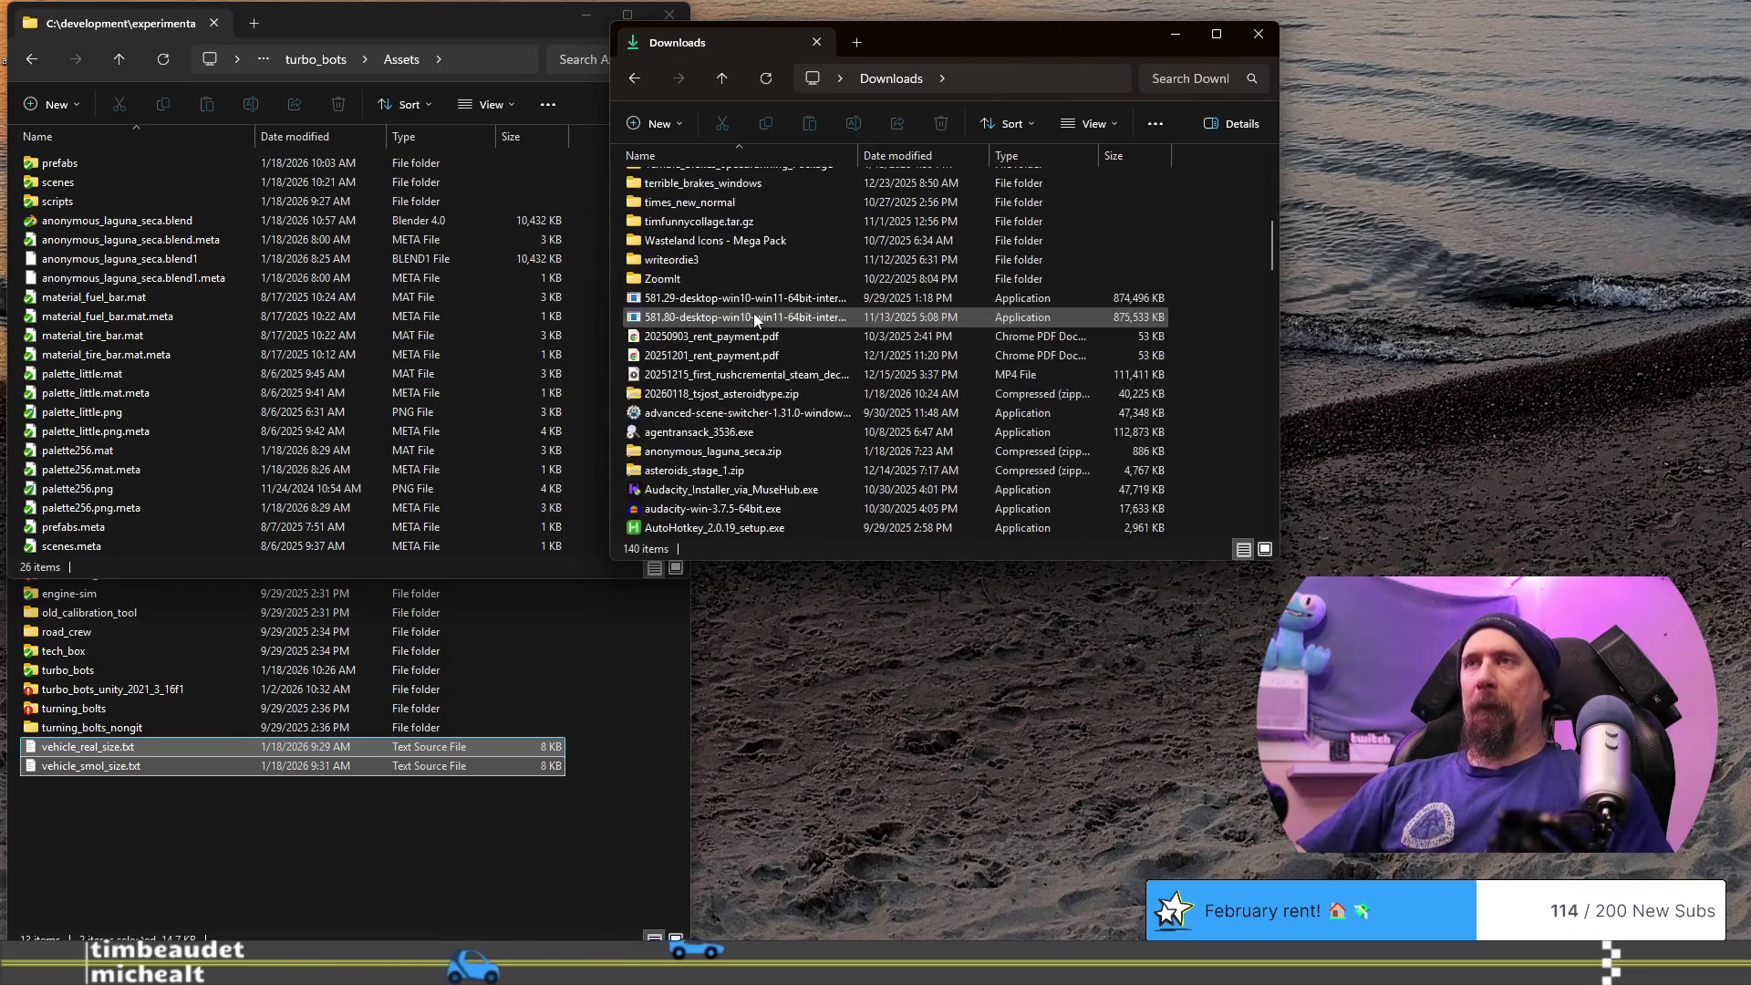
scroll(1176, 383, down, 20)
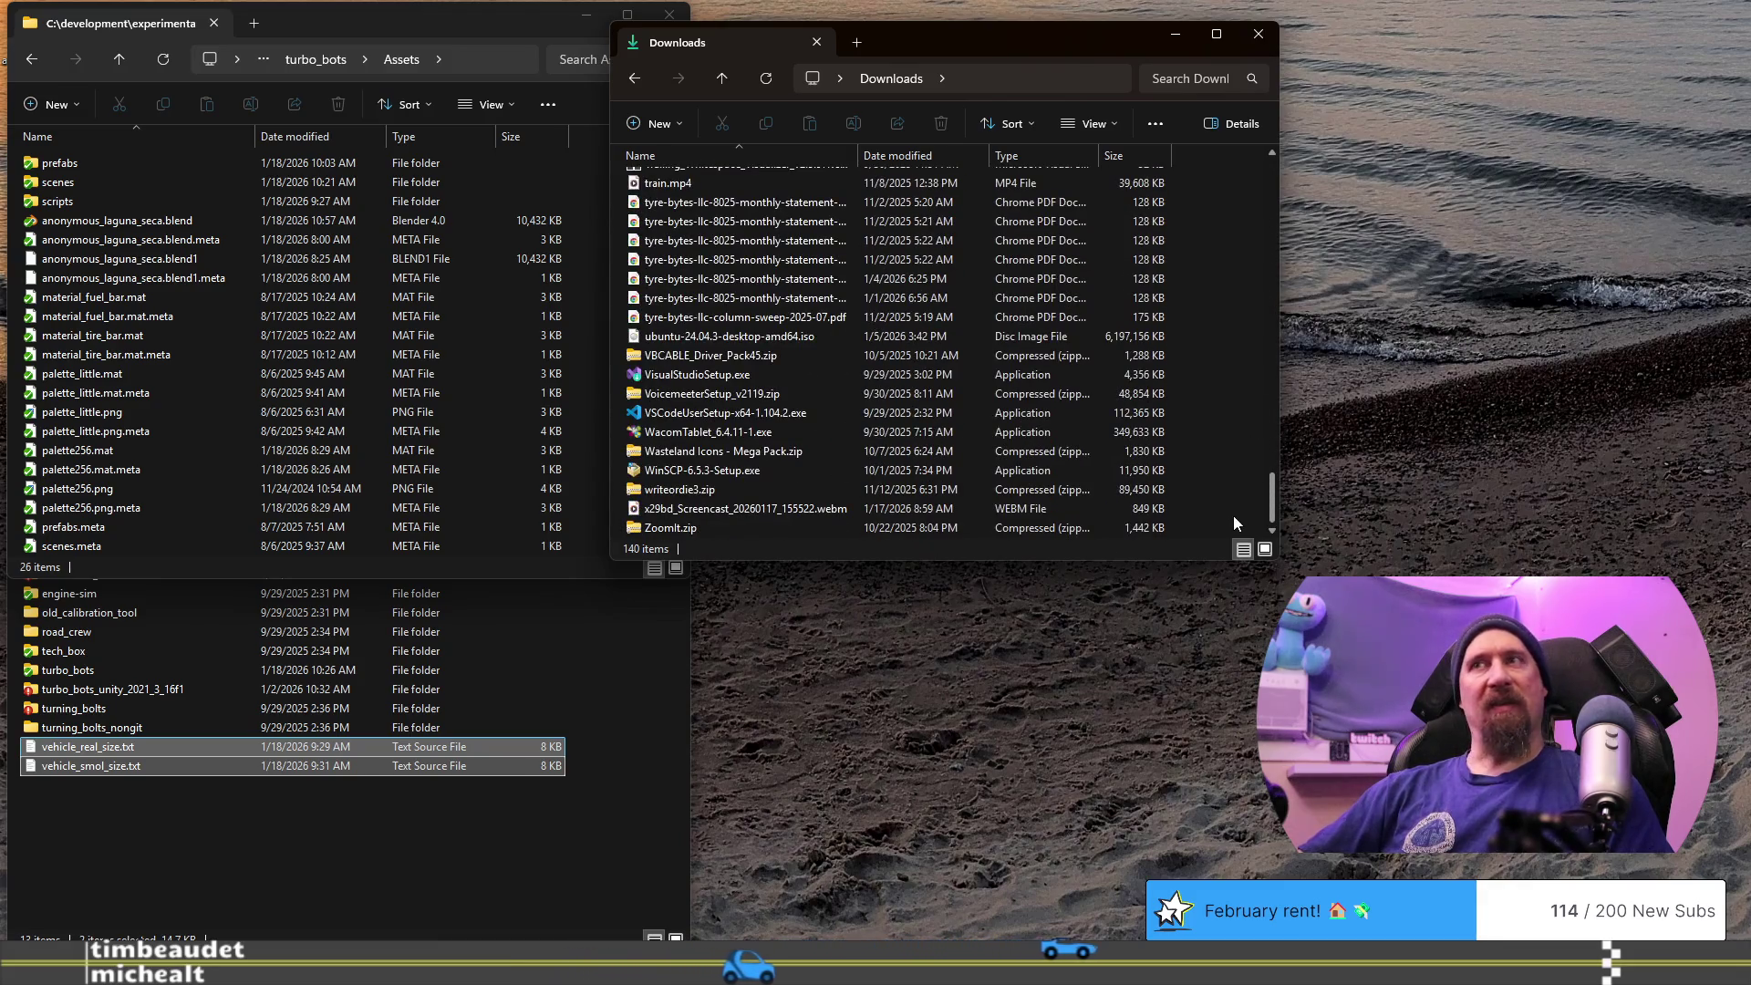
scroll(692, 395, up, 2)
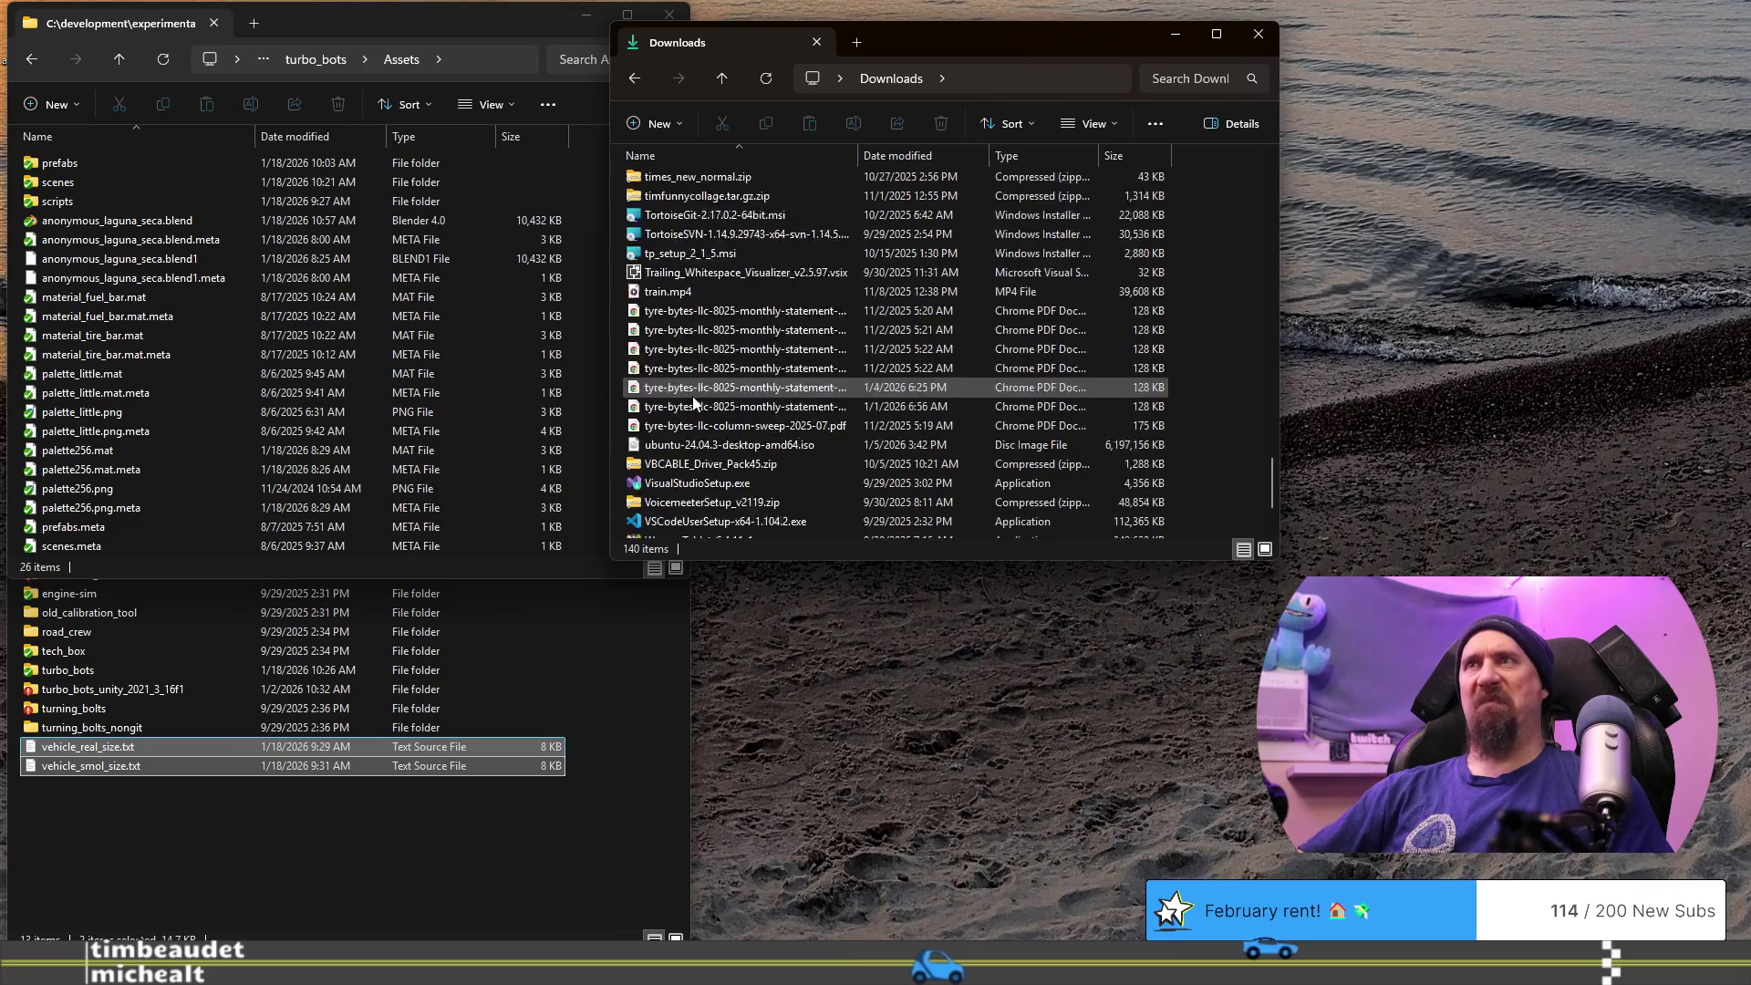
scroll(735, 410, up, 10)
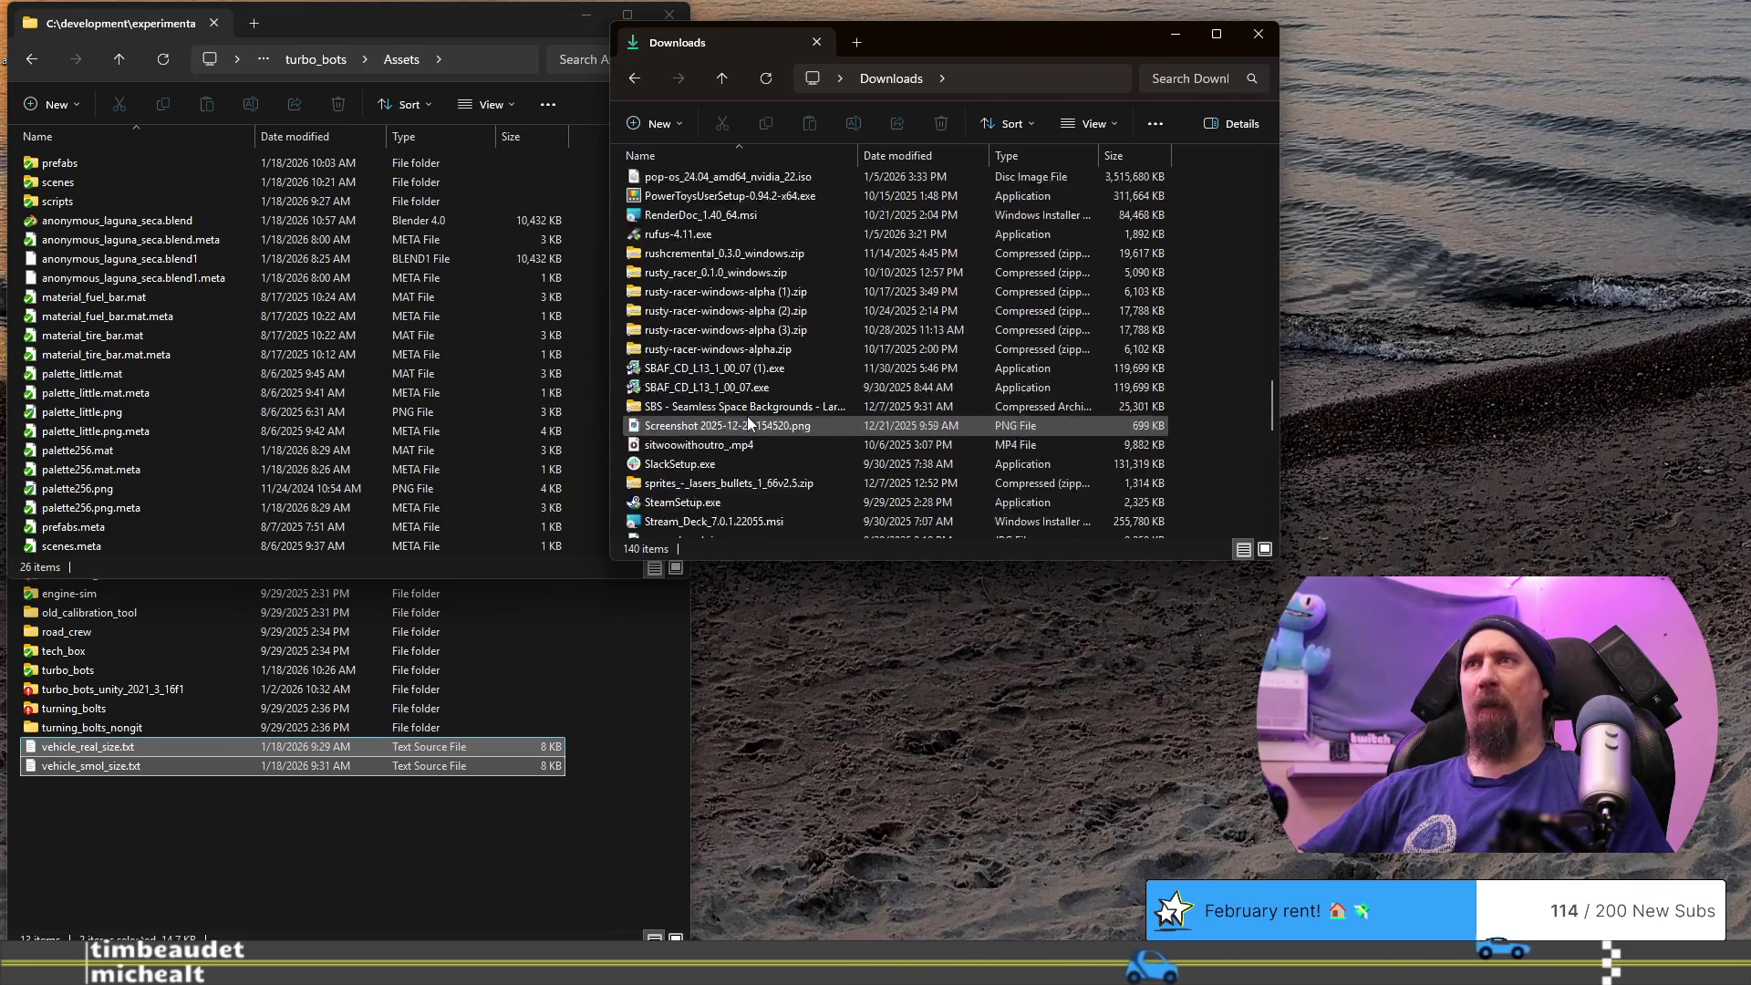
key(u)
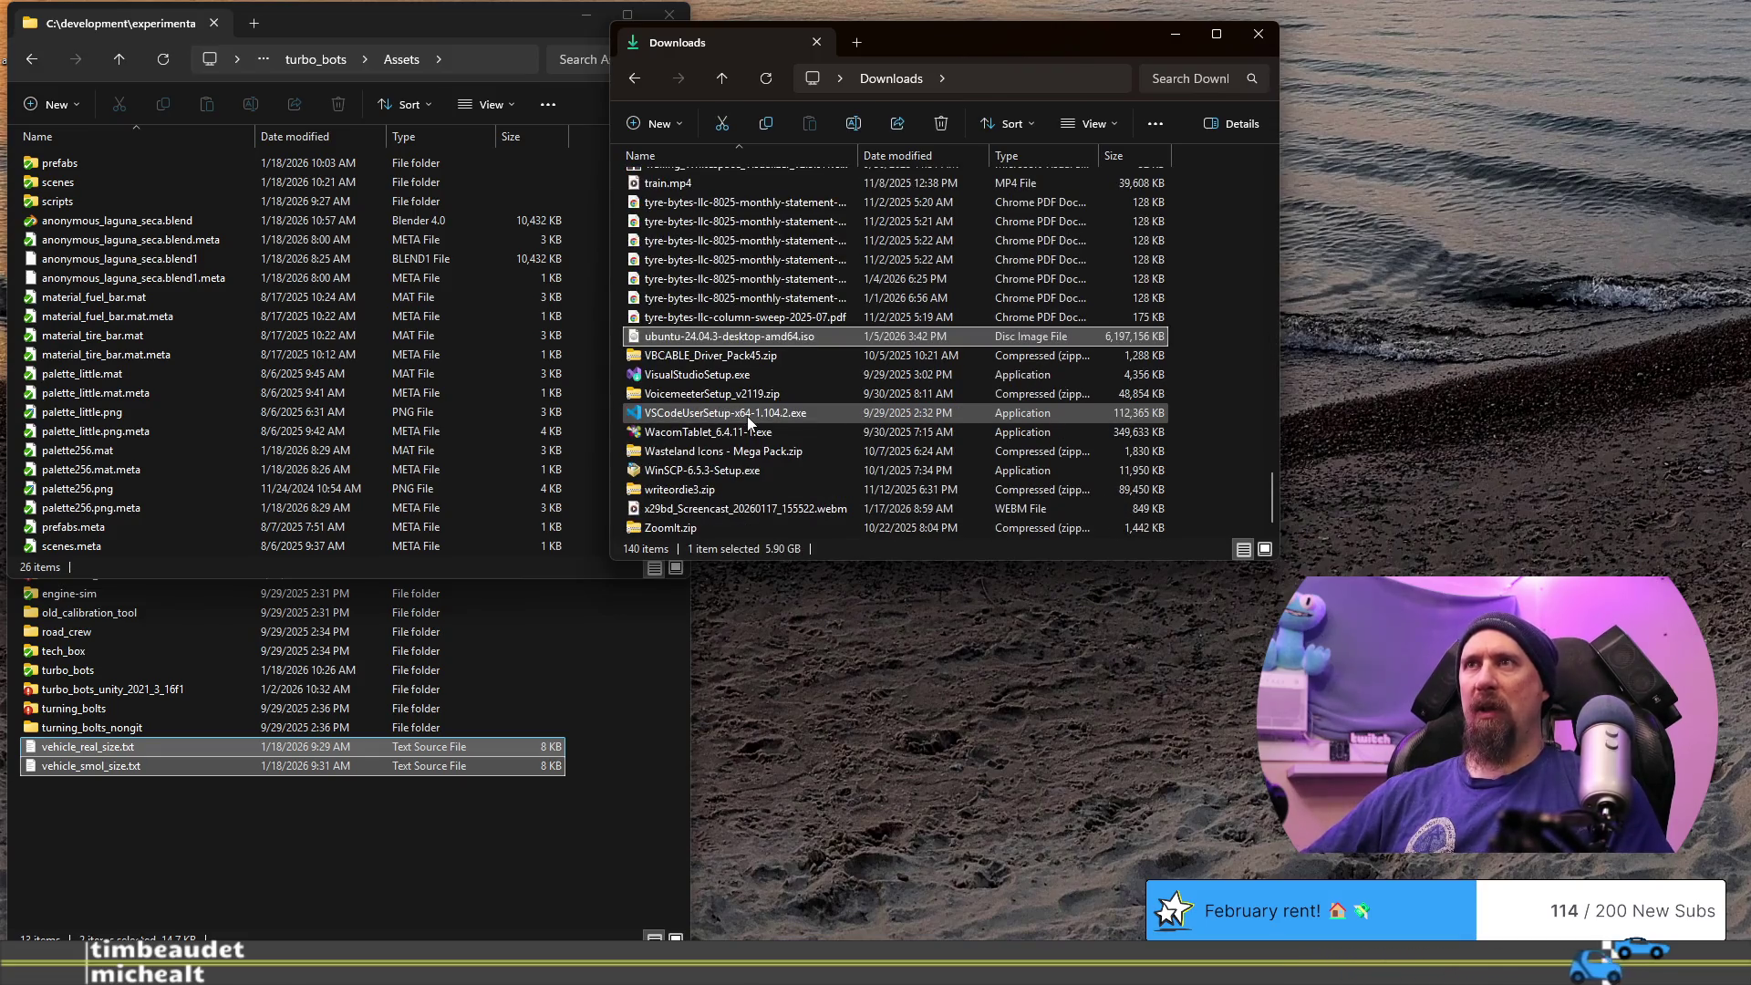
scroll(790, 407, up, 6)
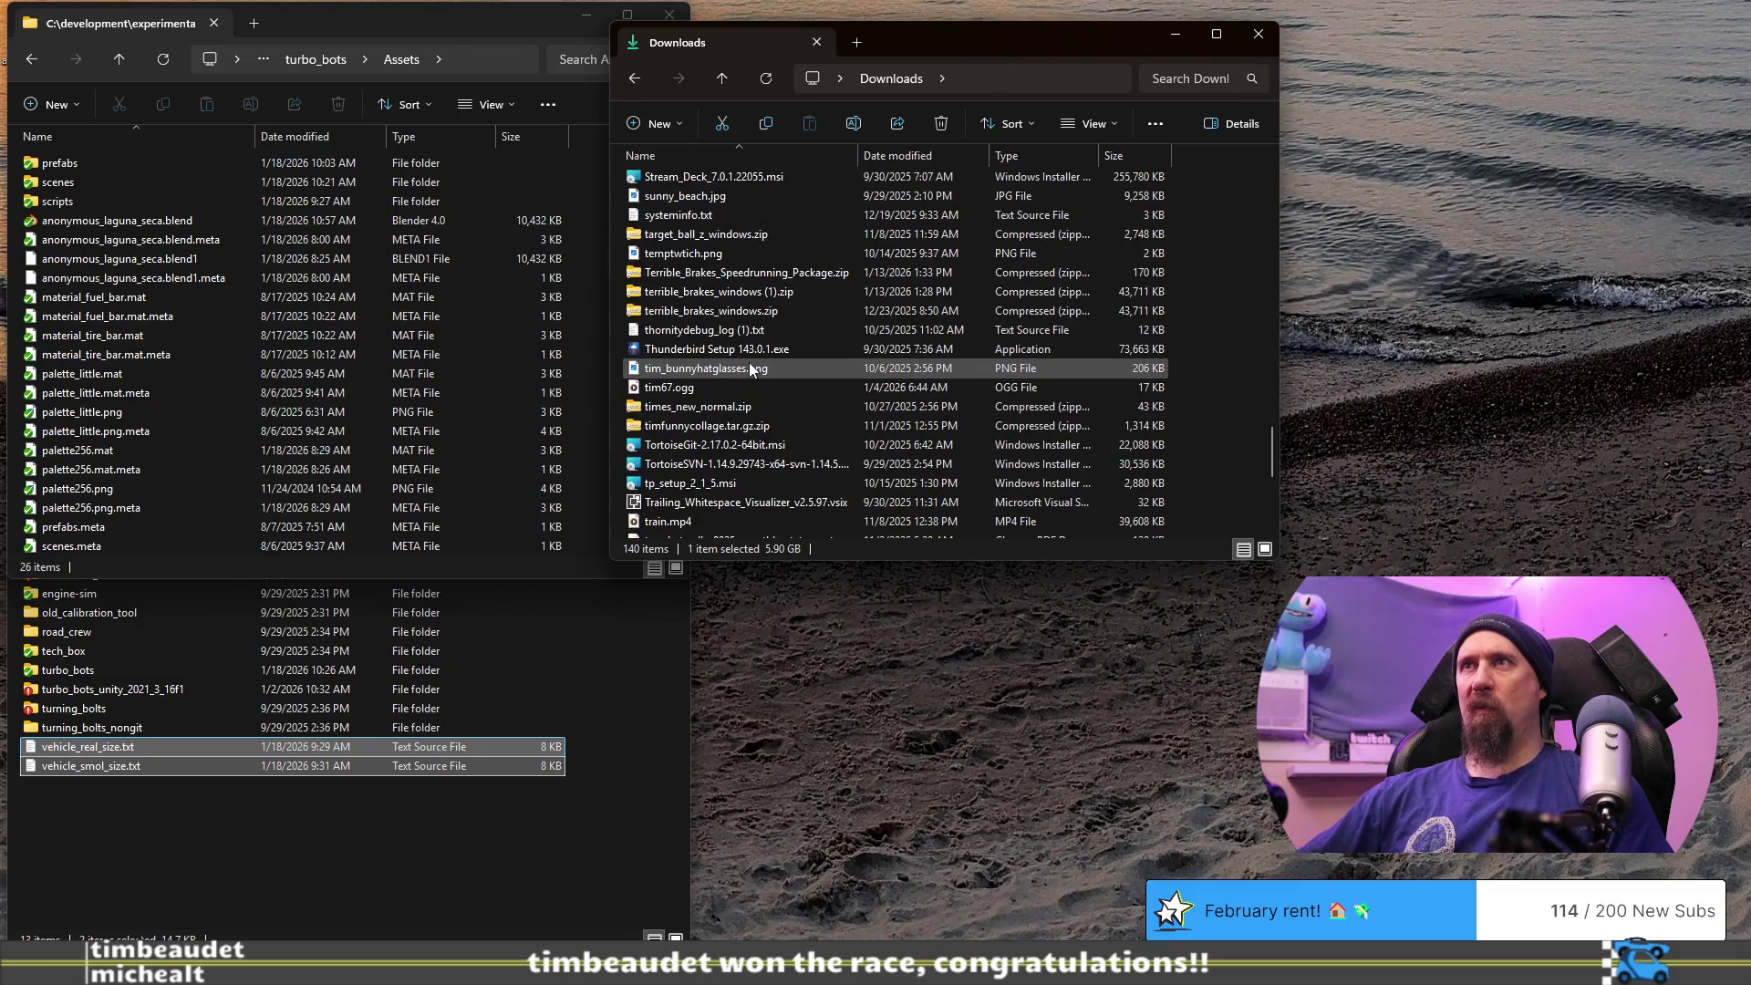
key(c)
key(c)
key(c)
key(c)
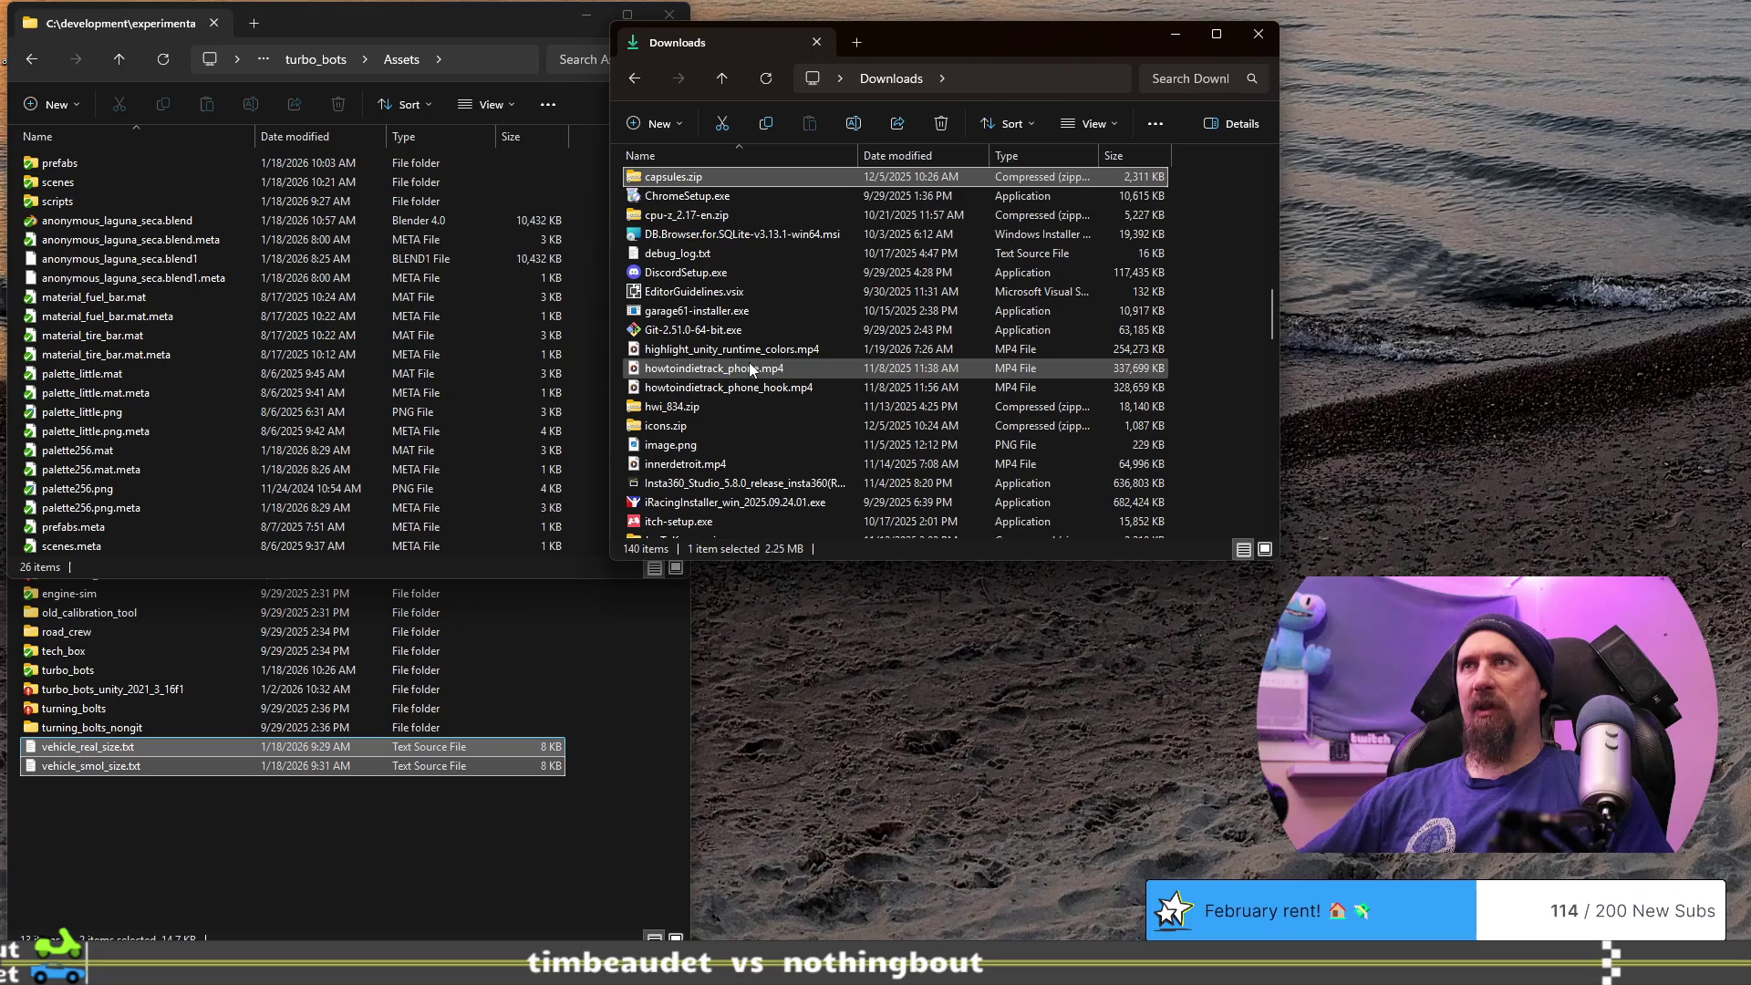
scroll(876, 356, down, 6)
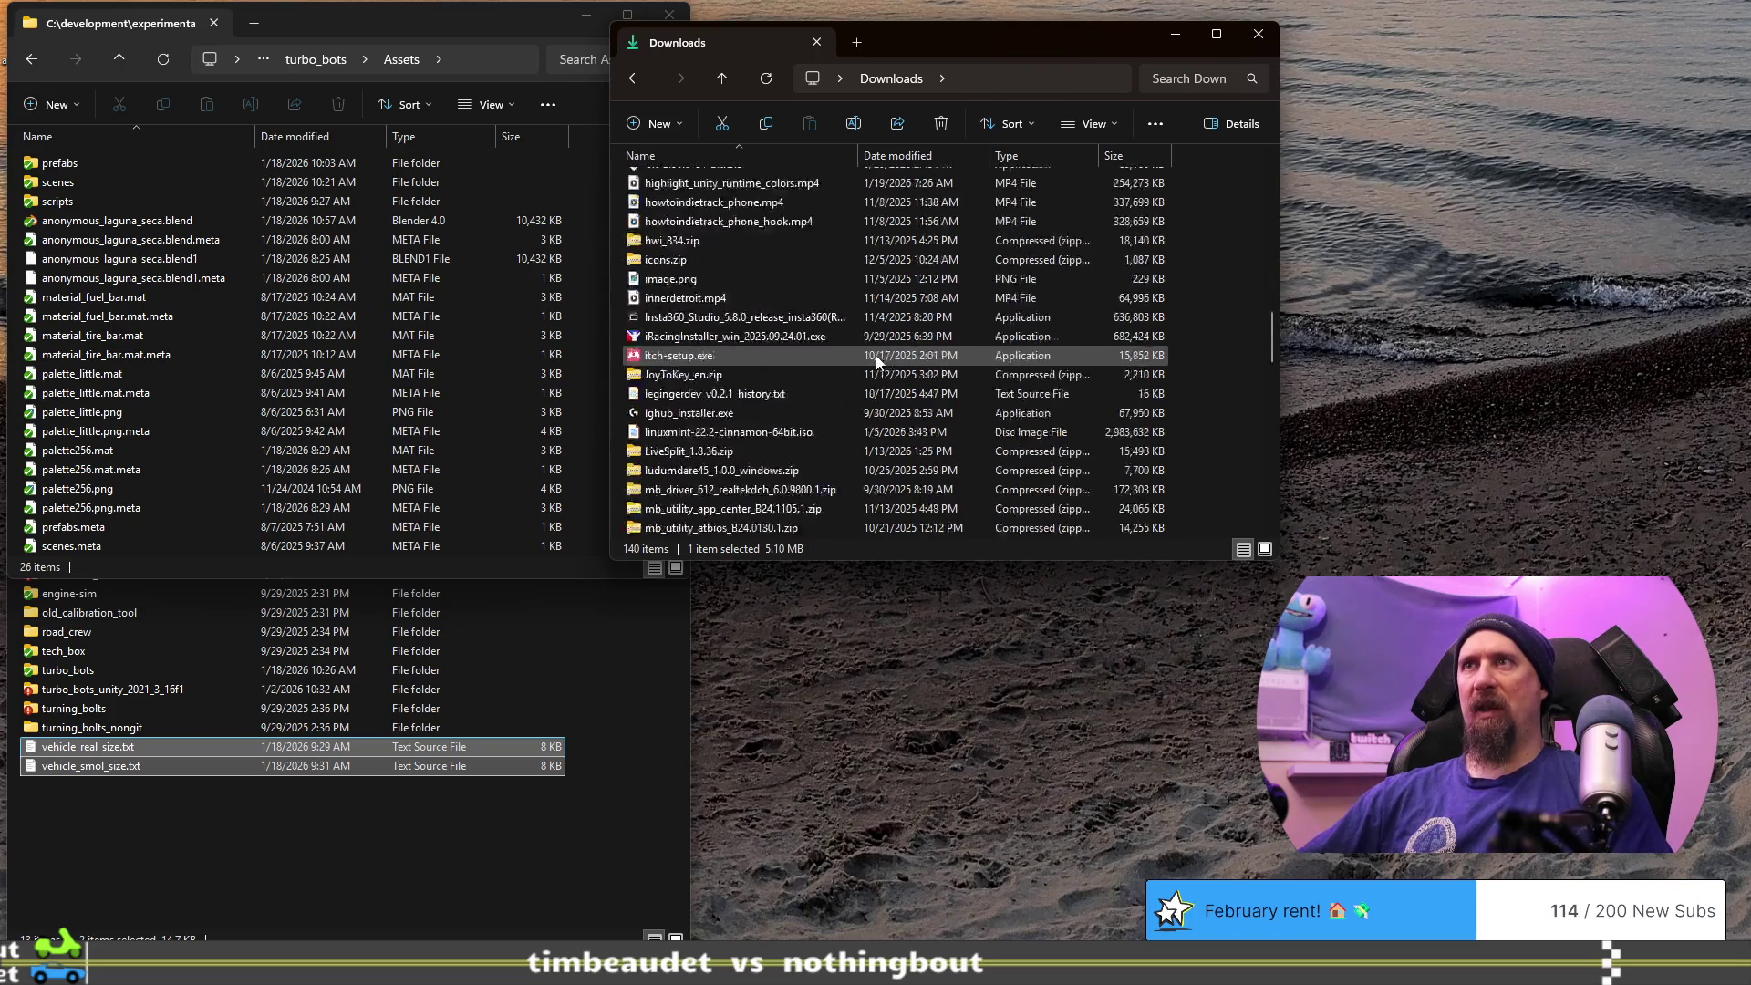
scroll(875, 357, down, 12)
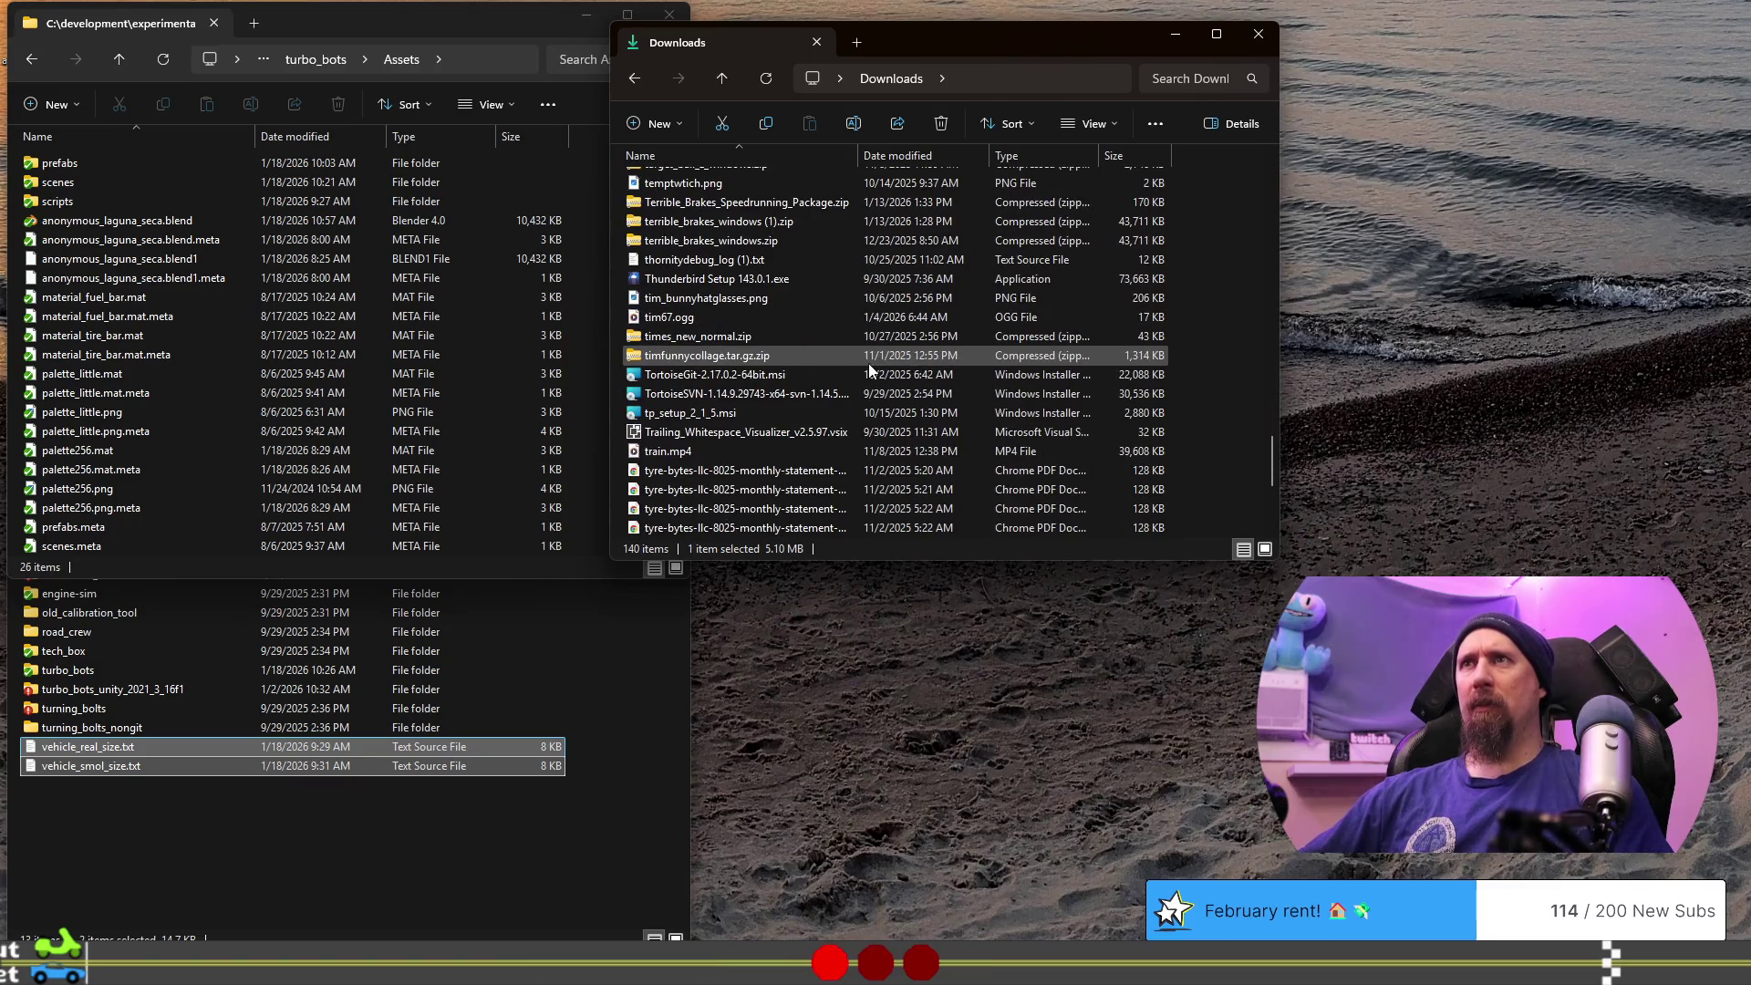
key(u)
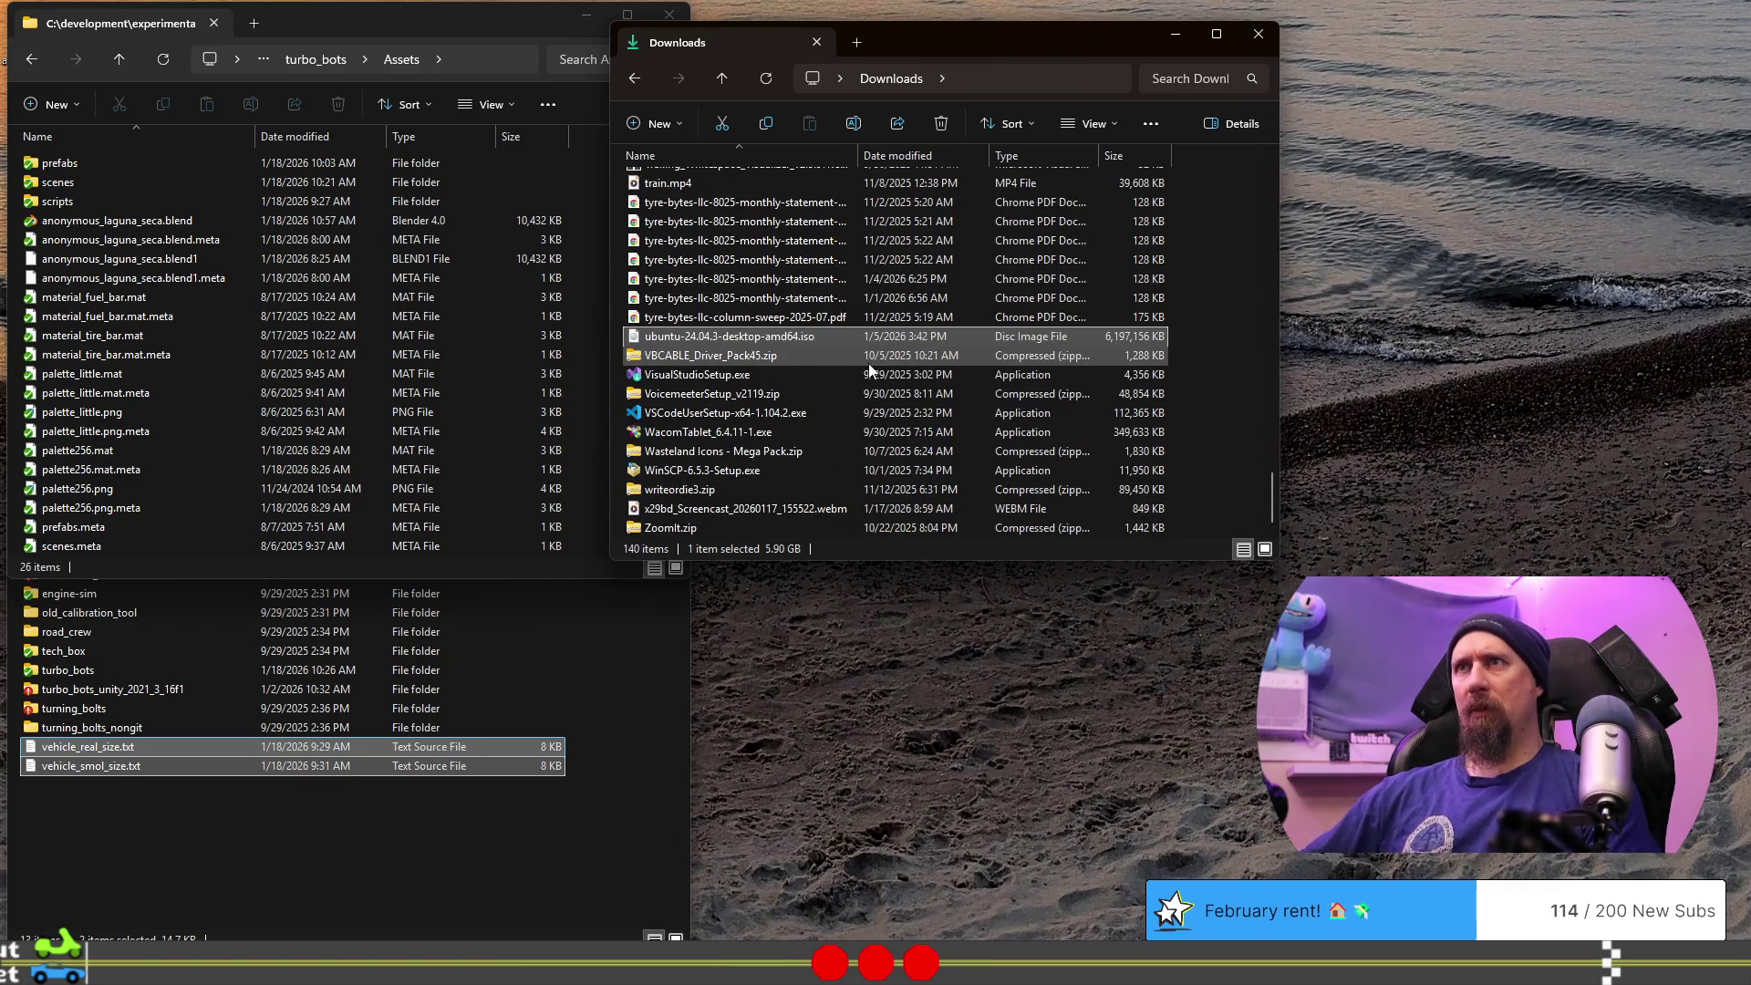
scroll(856, 434, up, 8)
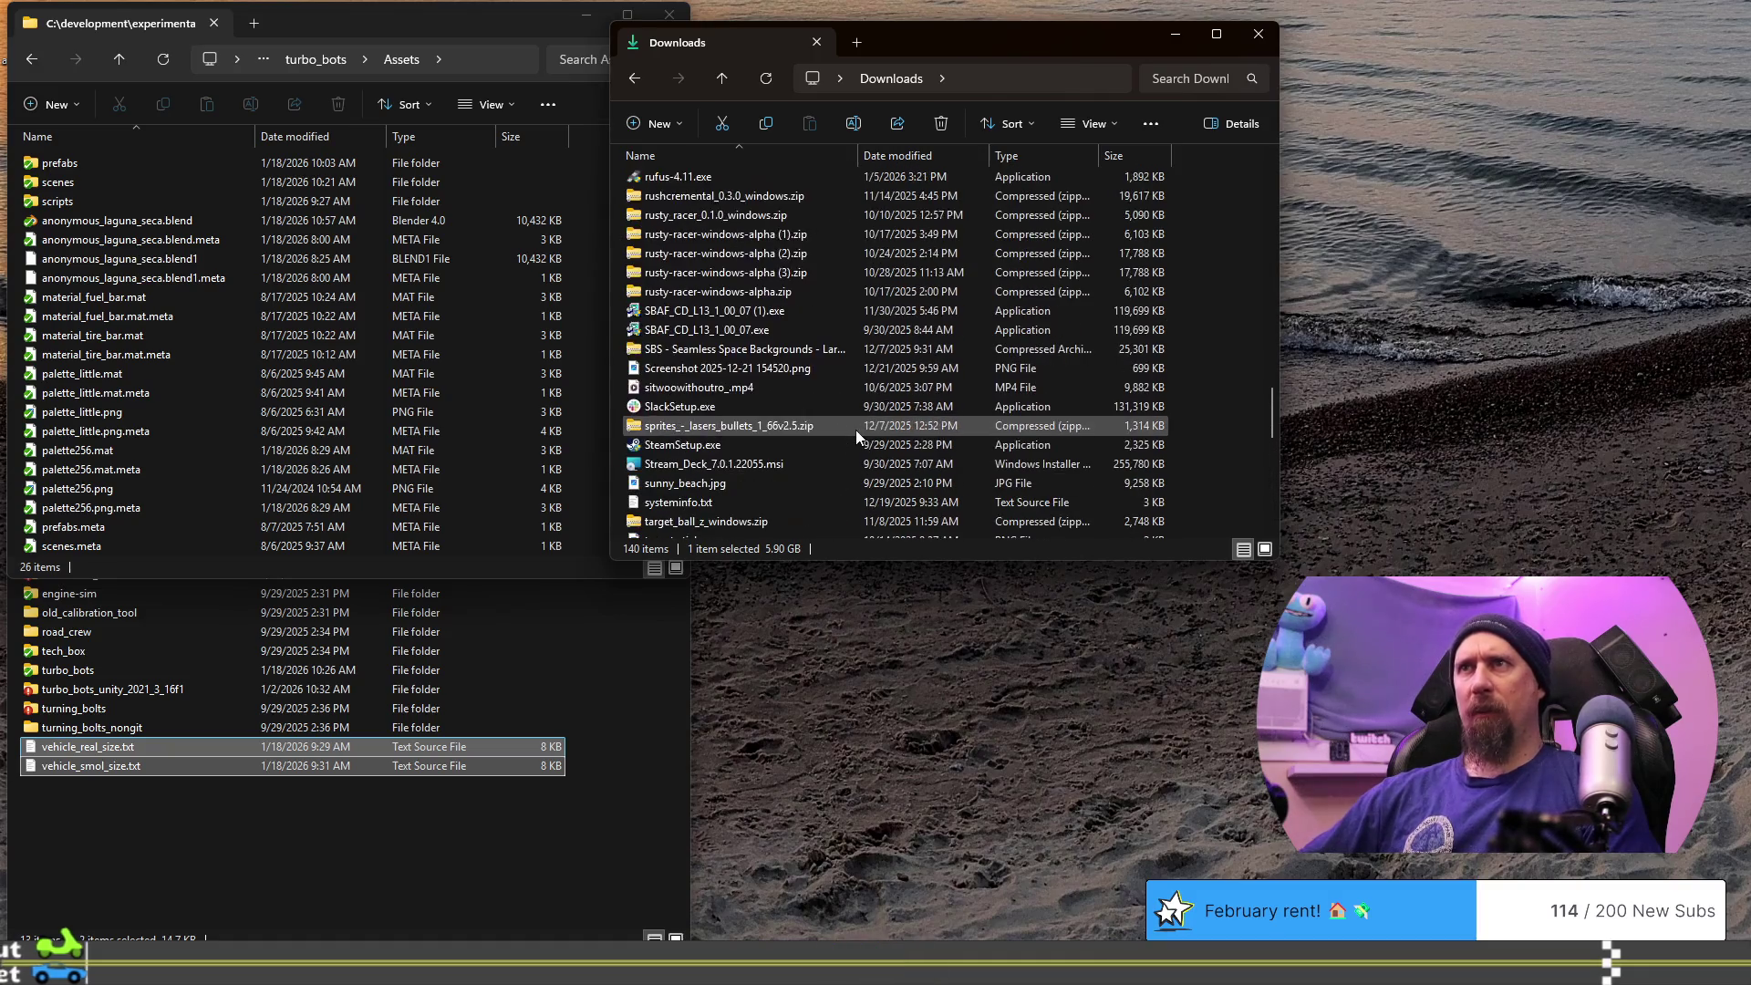
scroll(855, 429, up, 6)
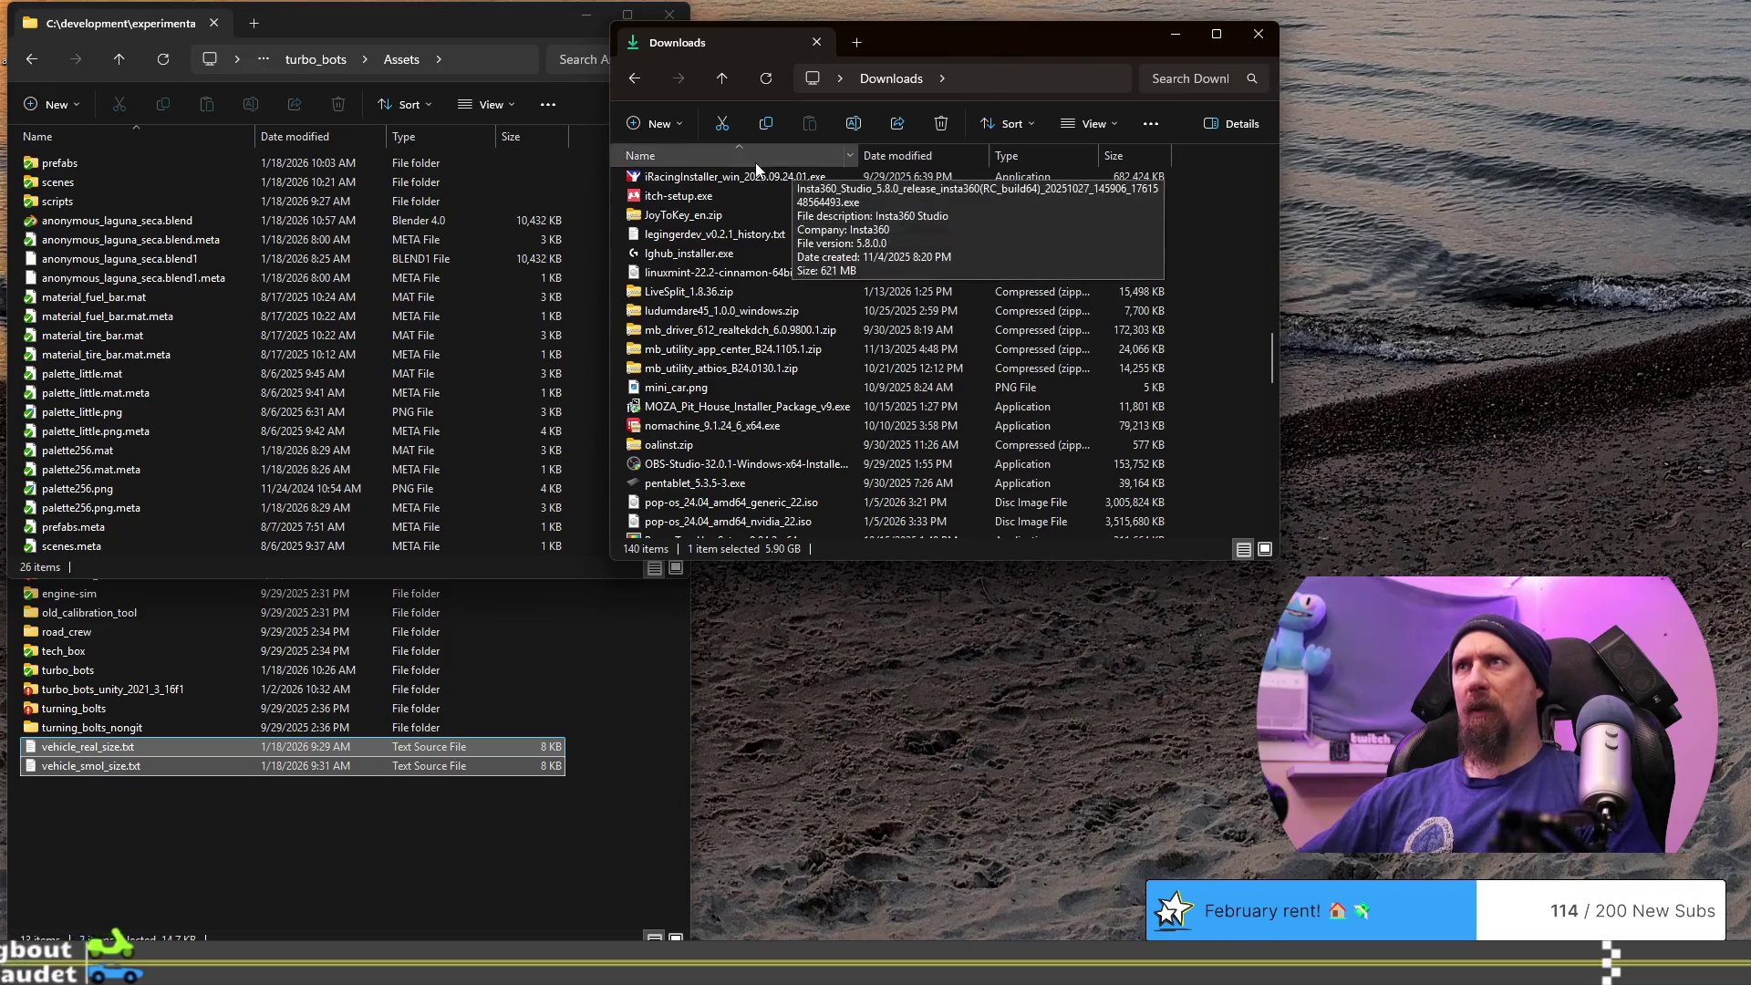
- Sort Downloads newest first by date modified and select highlight_unity_runtime_colors.mp4
click(933, 148)
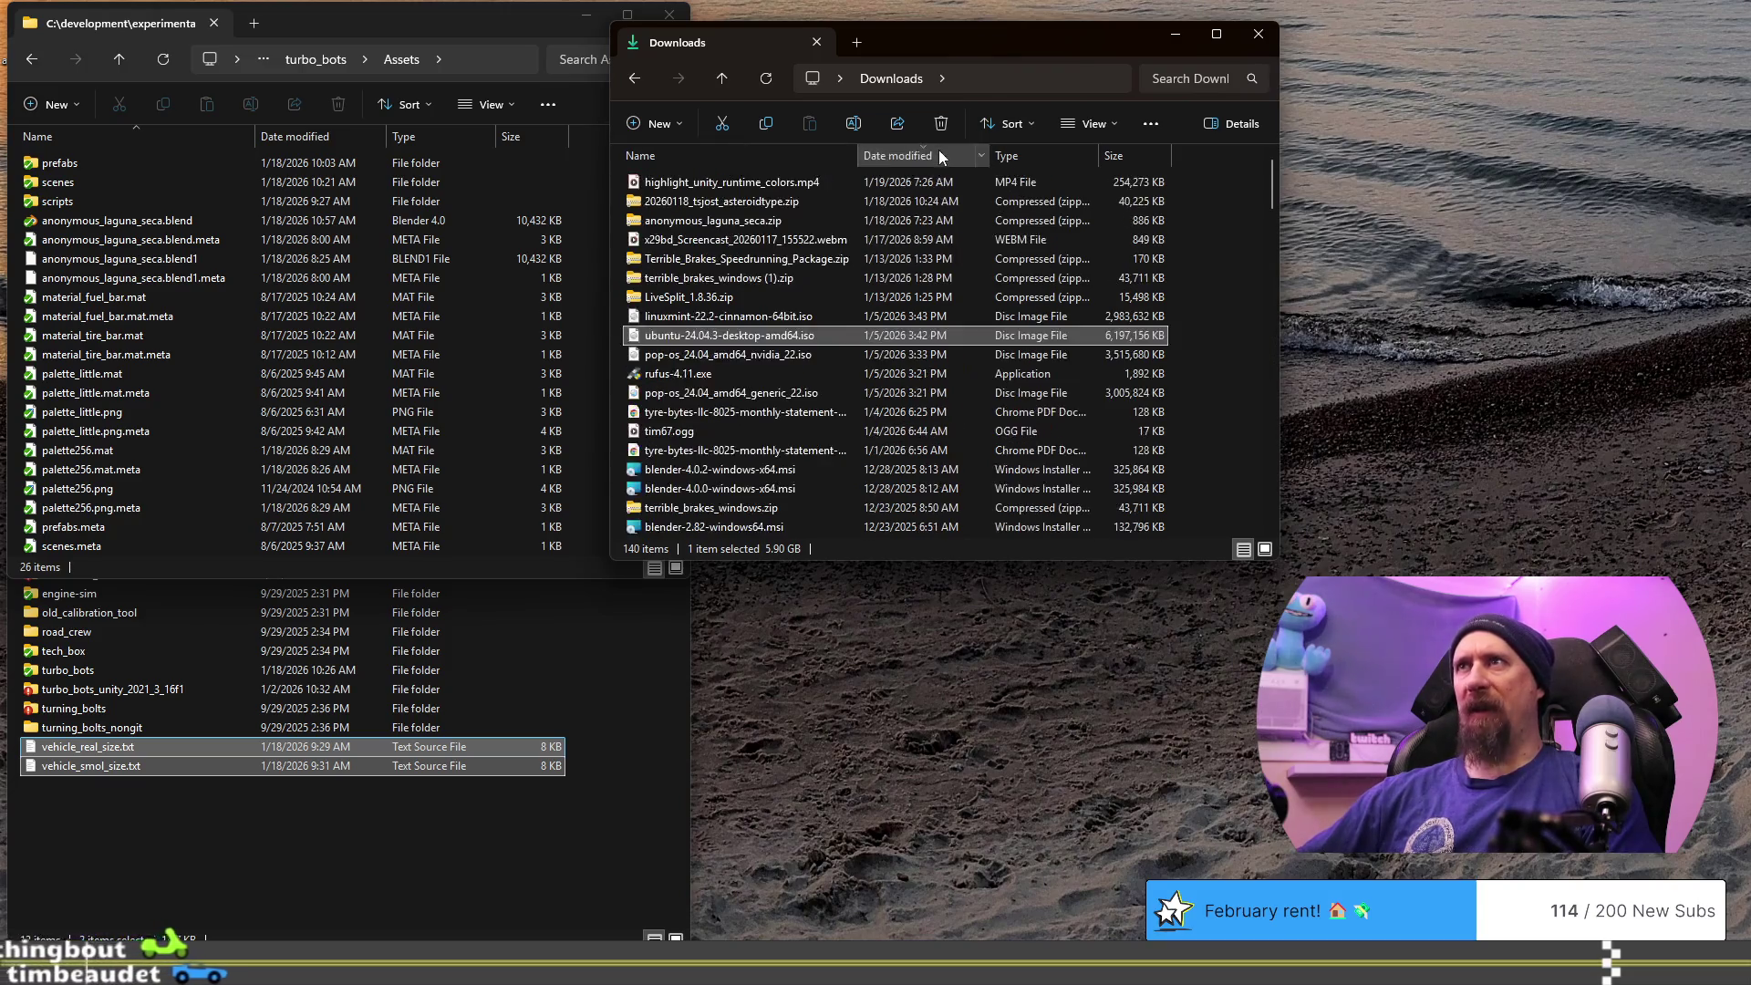
click(938, 149)
scroll(901, 352, up, 5)
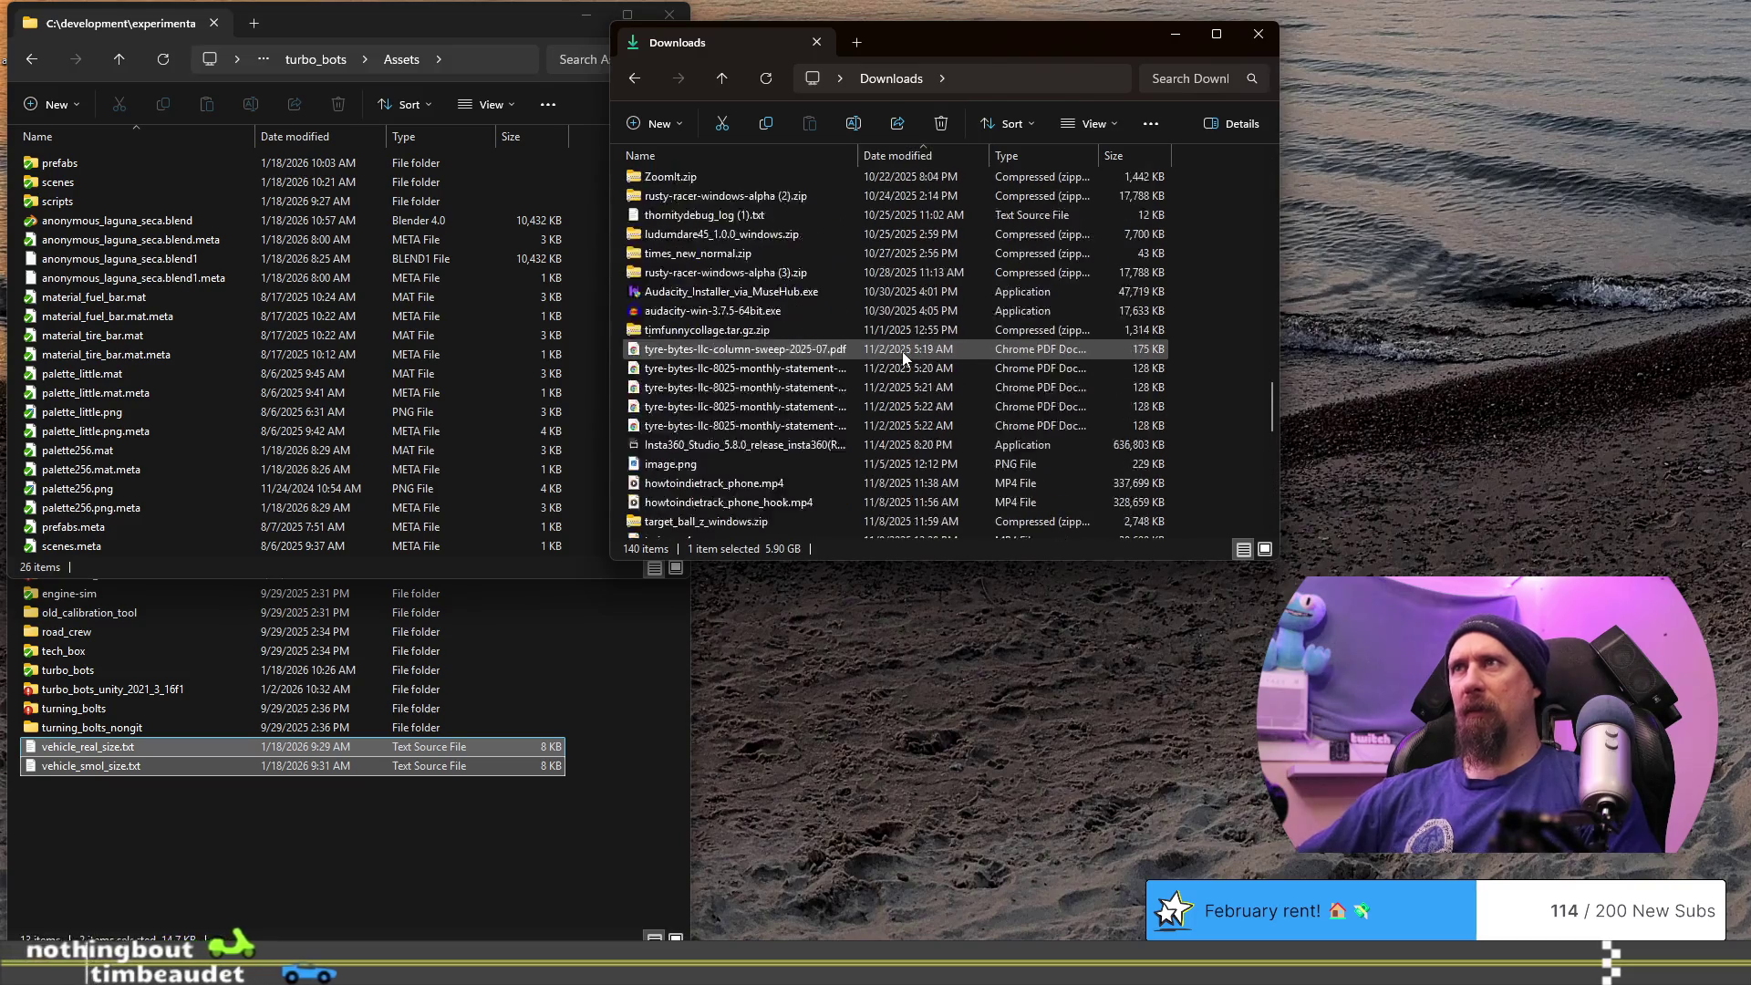
click(893, 150)
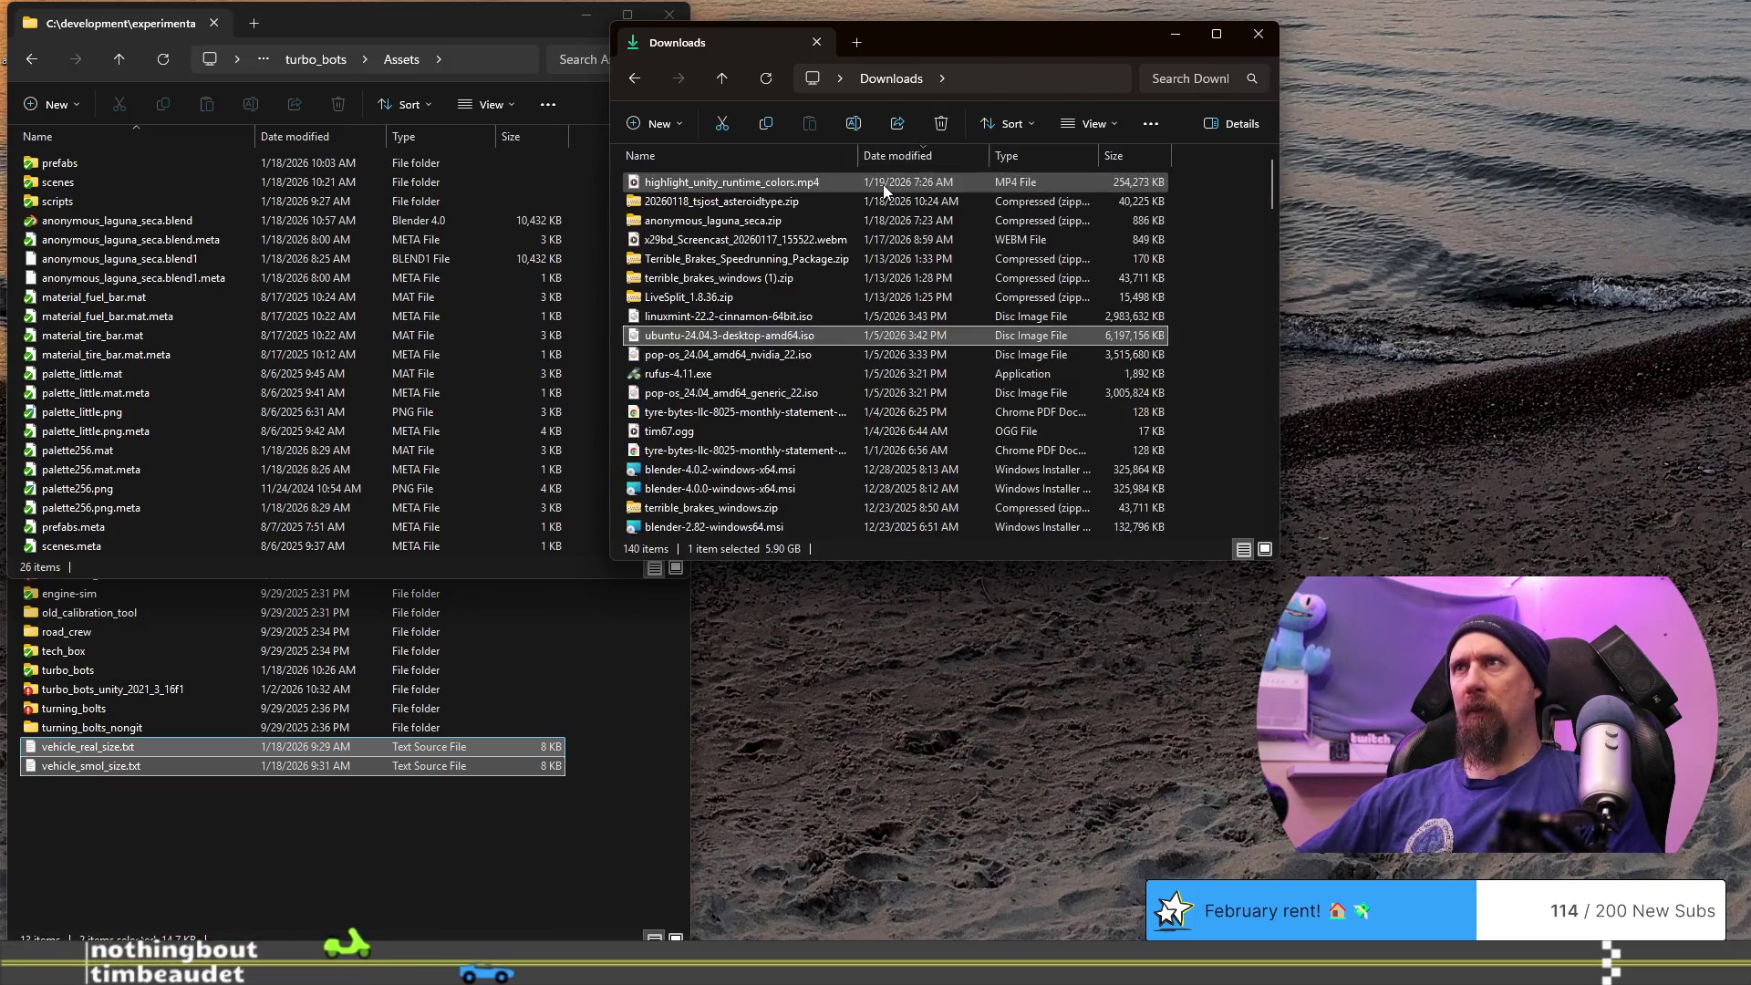
click(763, 183)
mouse_move(797, 375)
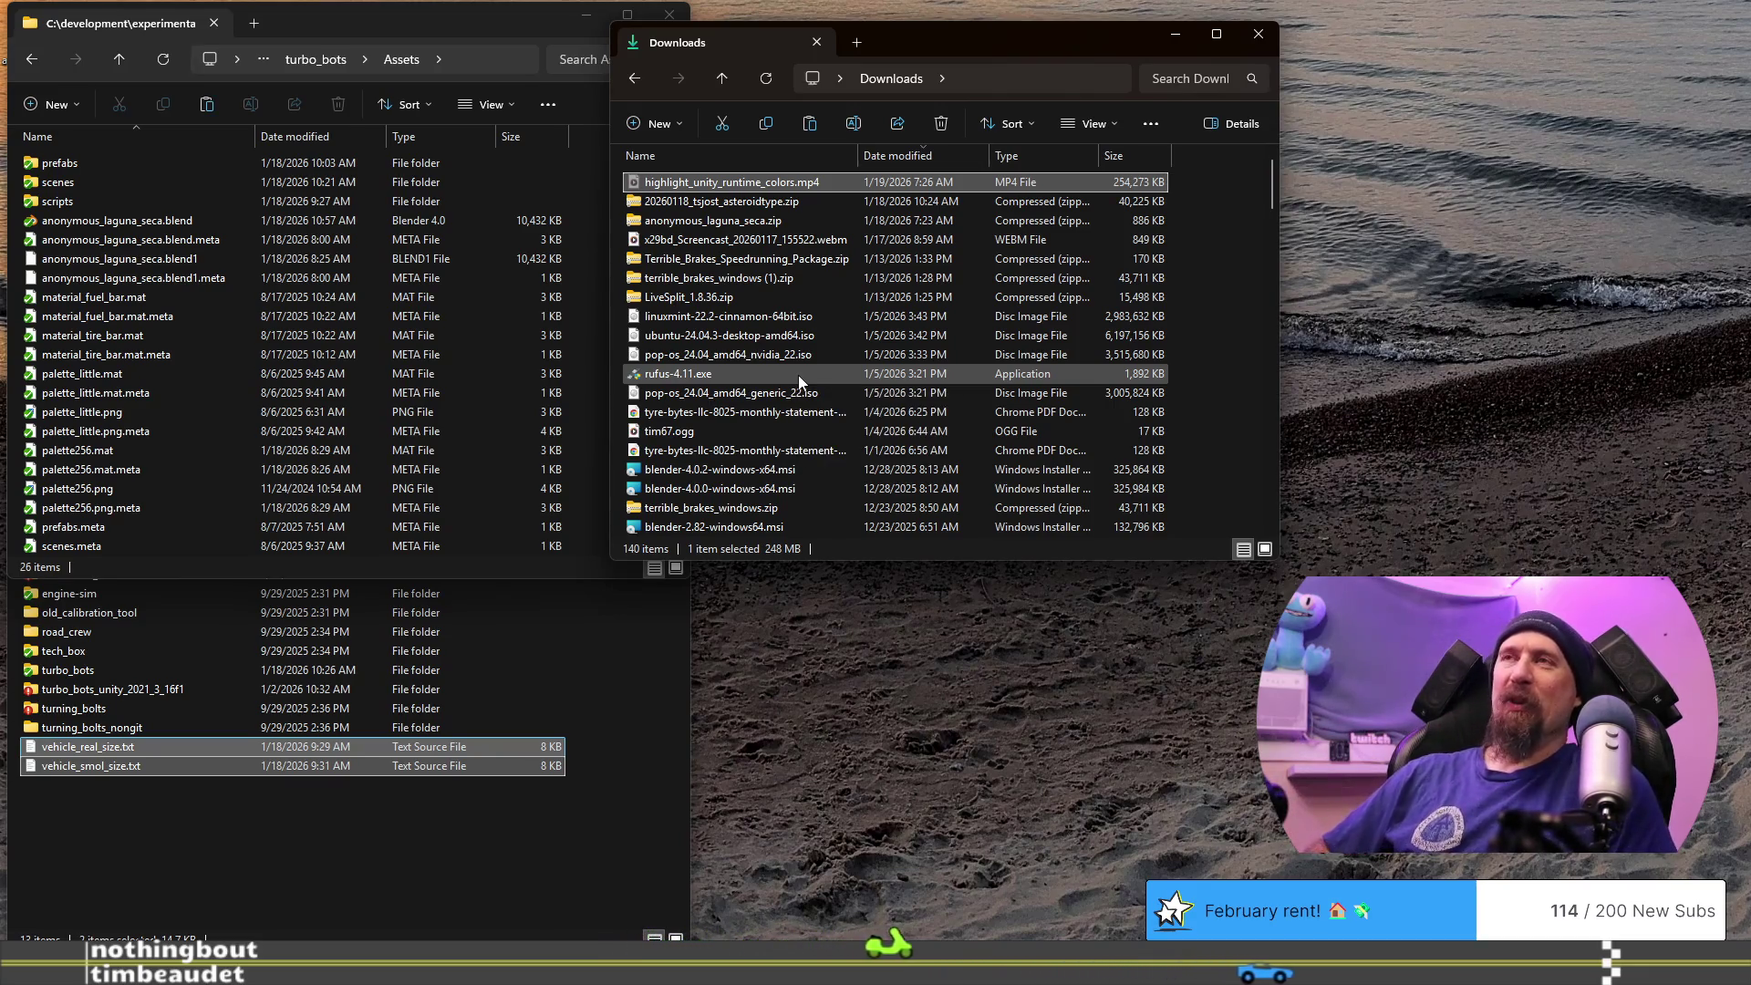
- Go to V:\video_work via the address bar and open its tbia_socials folder
key(ctrl+l)
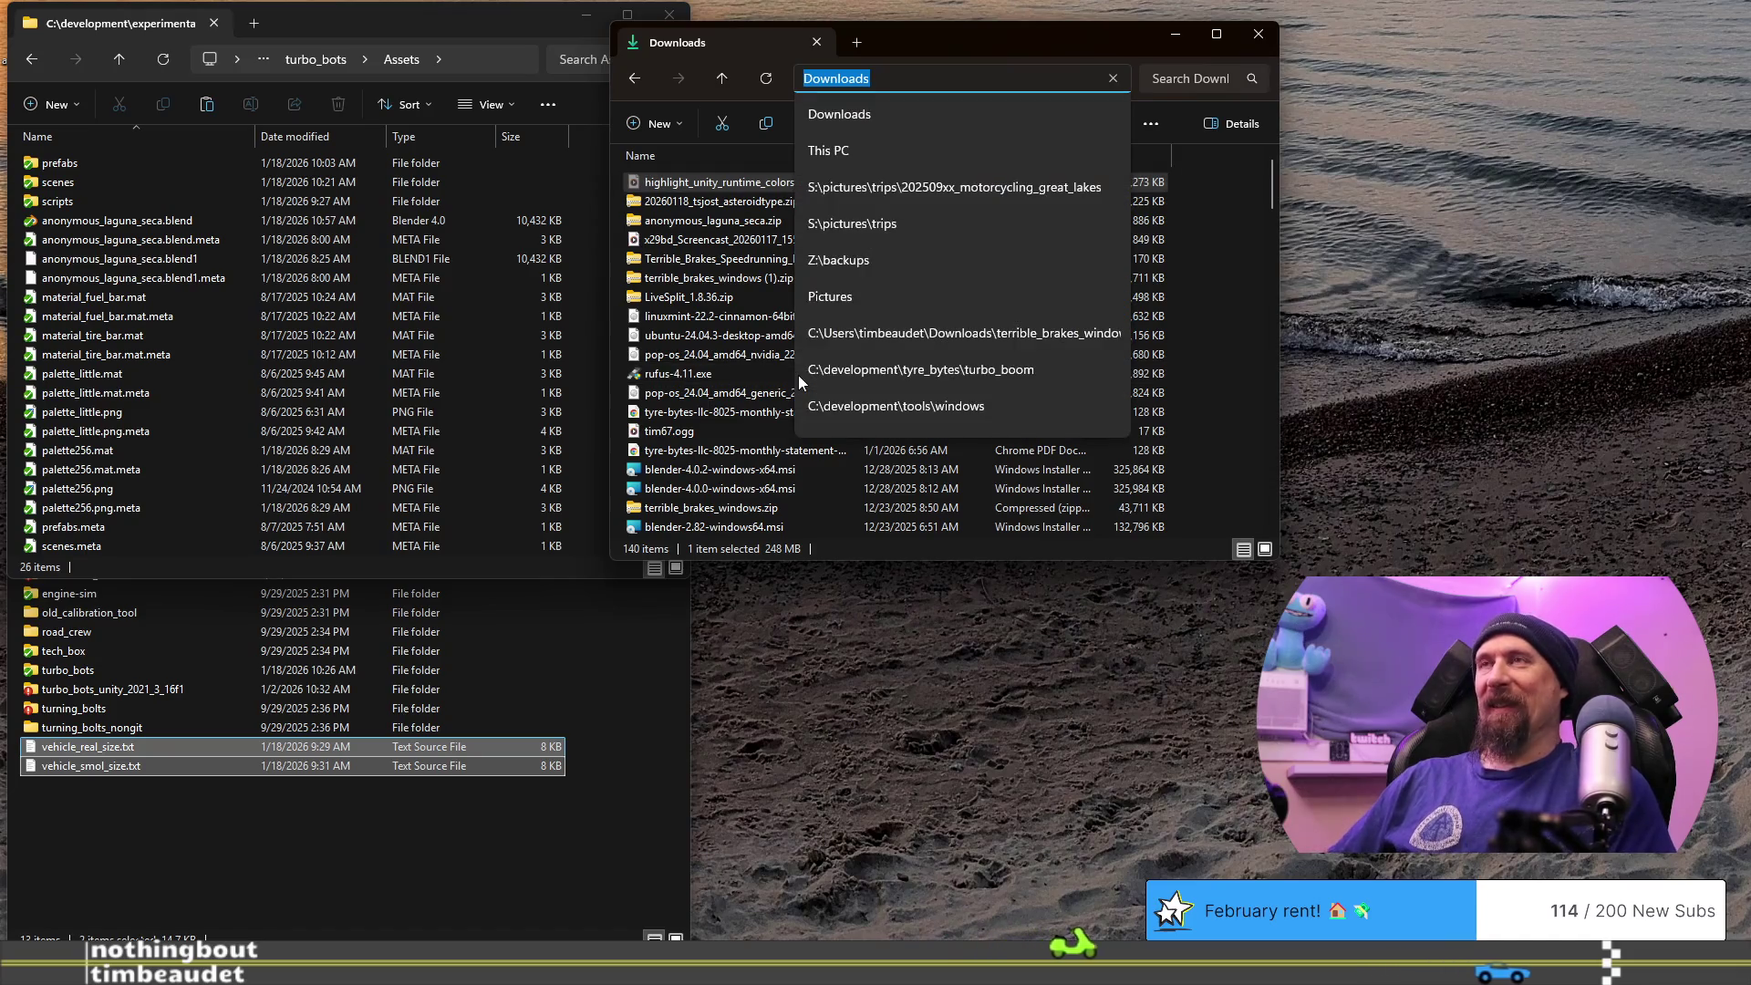
text(V:\)
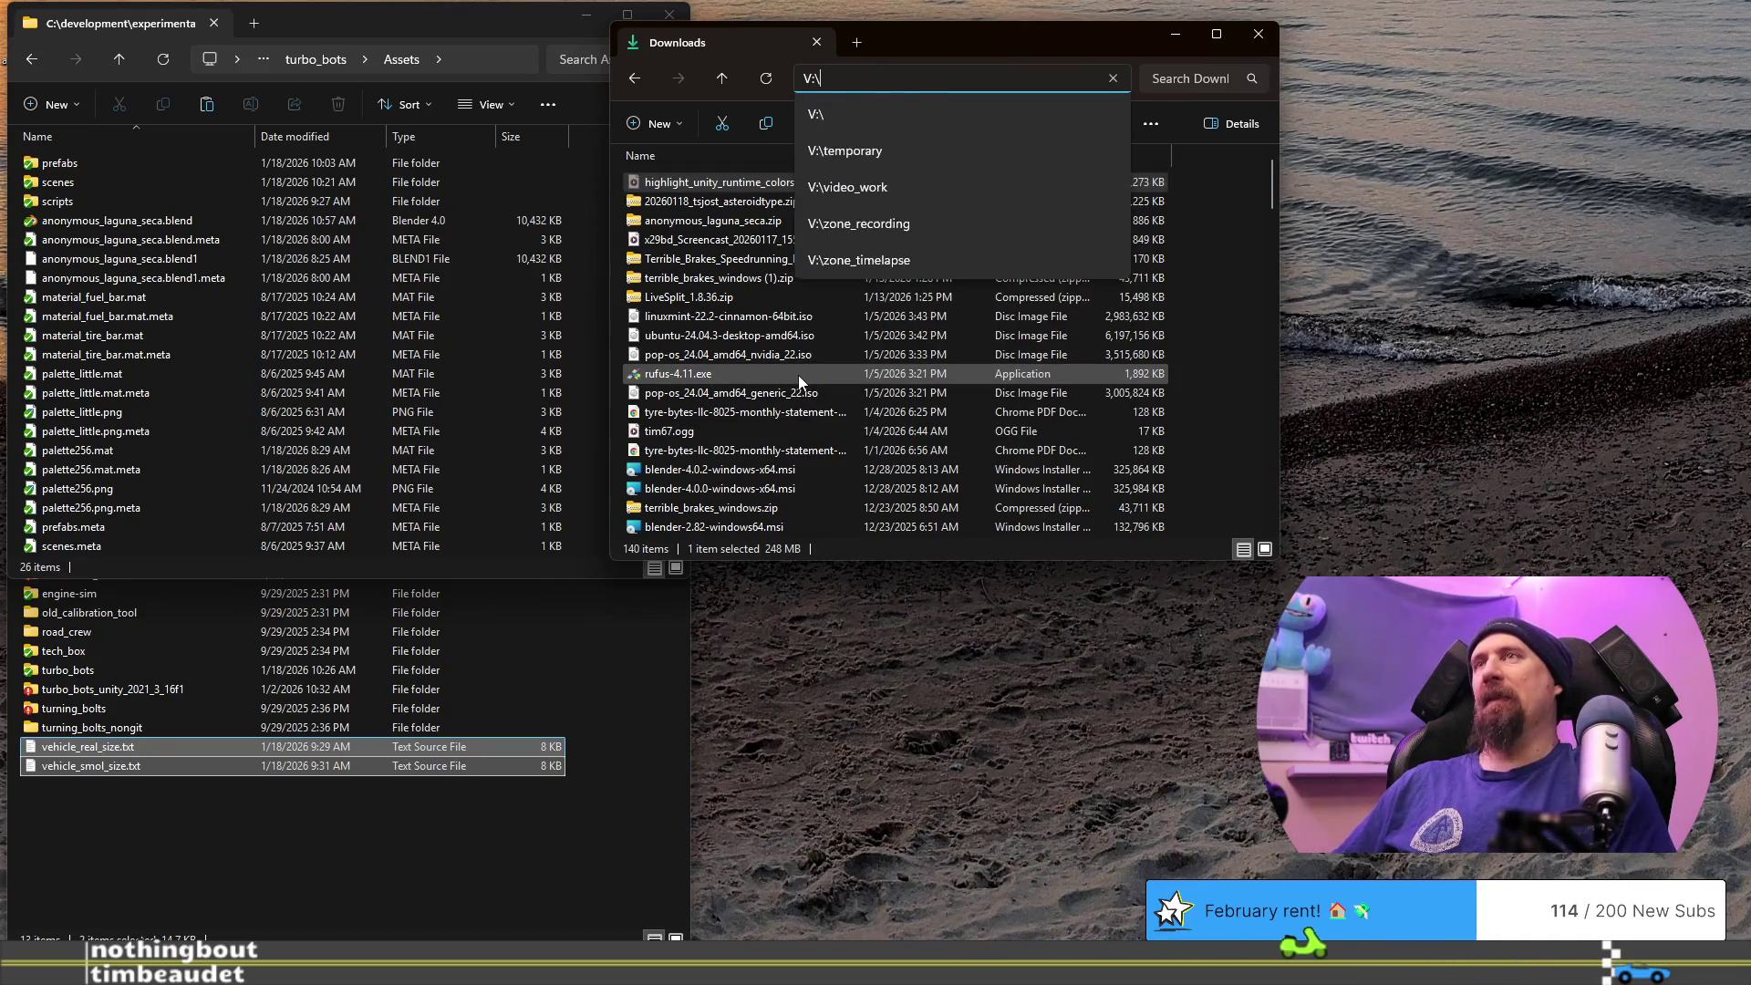
key(Down)
key(Down)
key(Down)
key(Up)
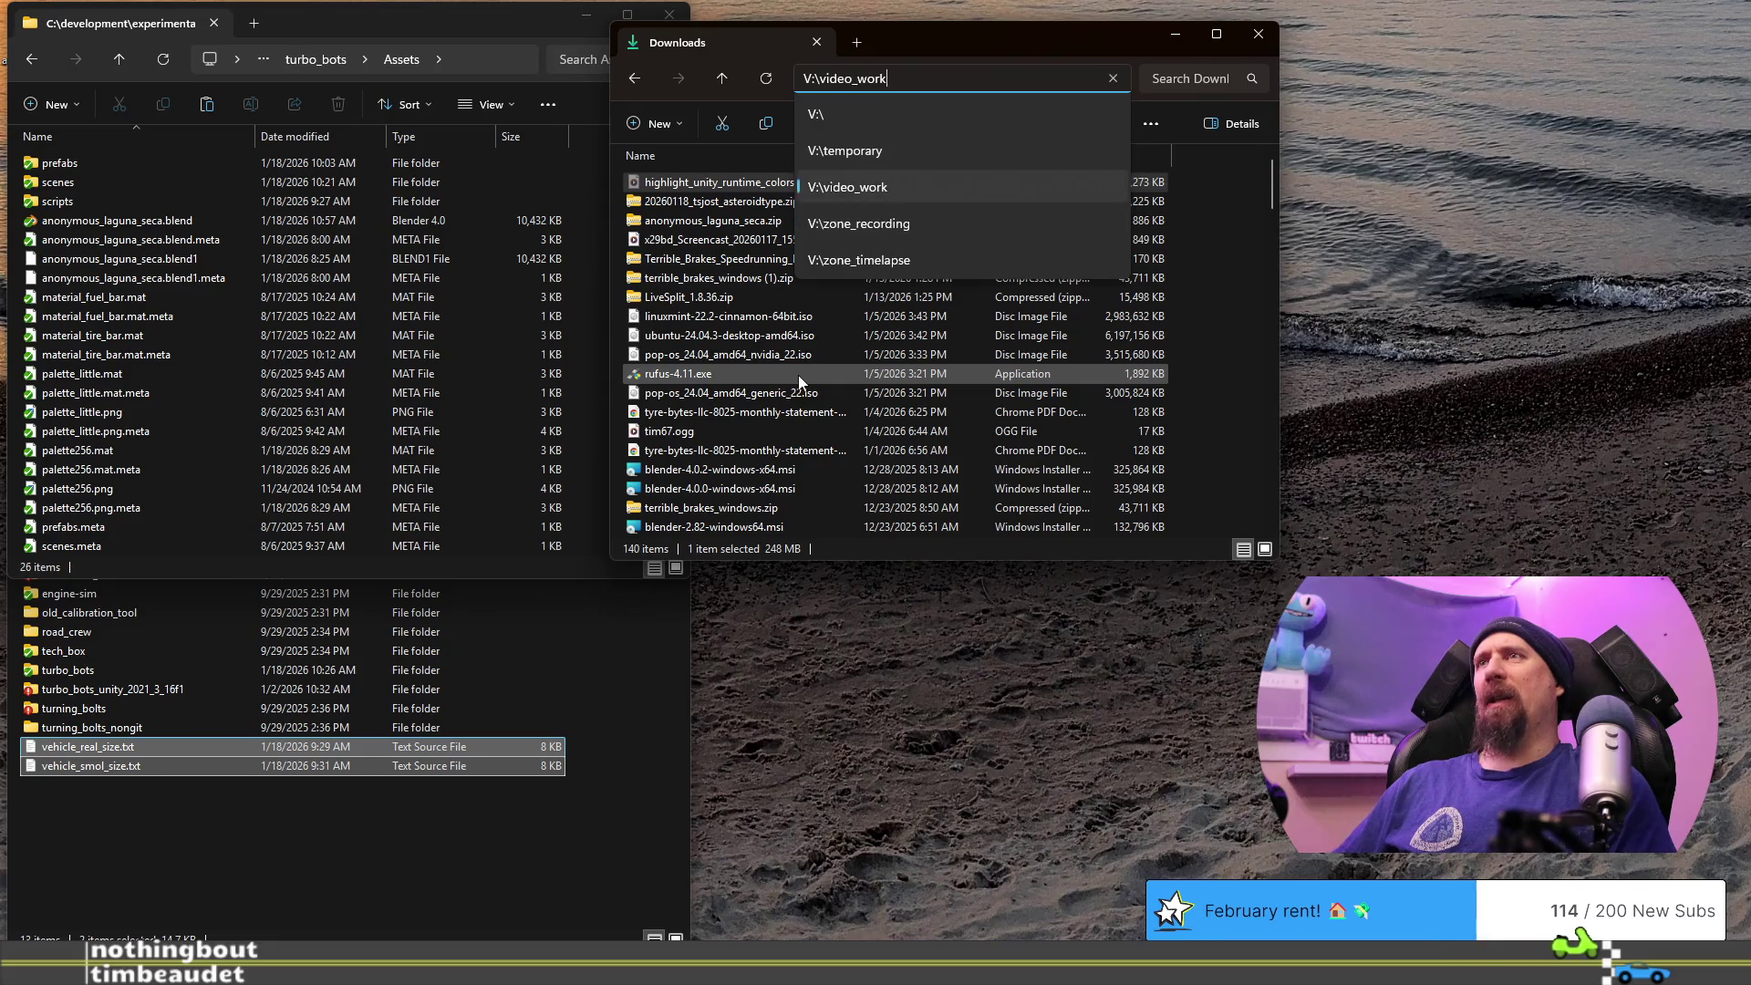
key(Return)
double_click(698, 238)
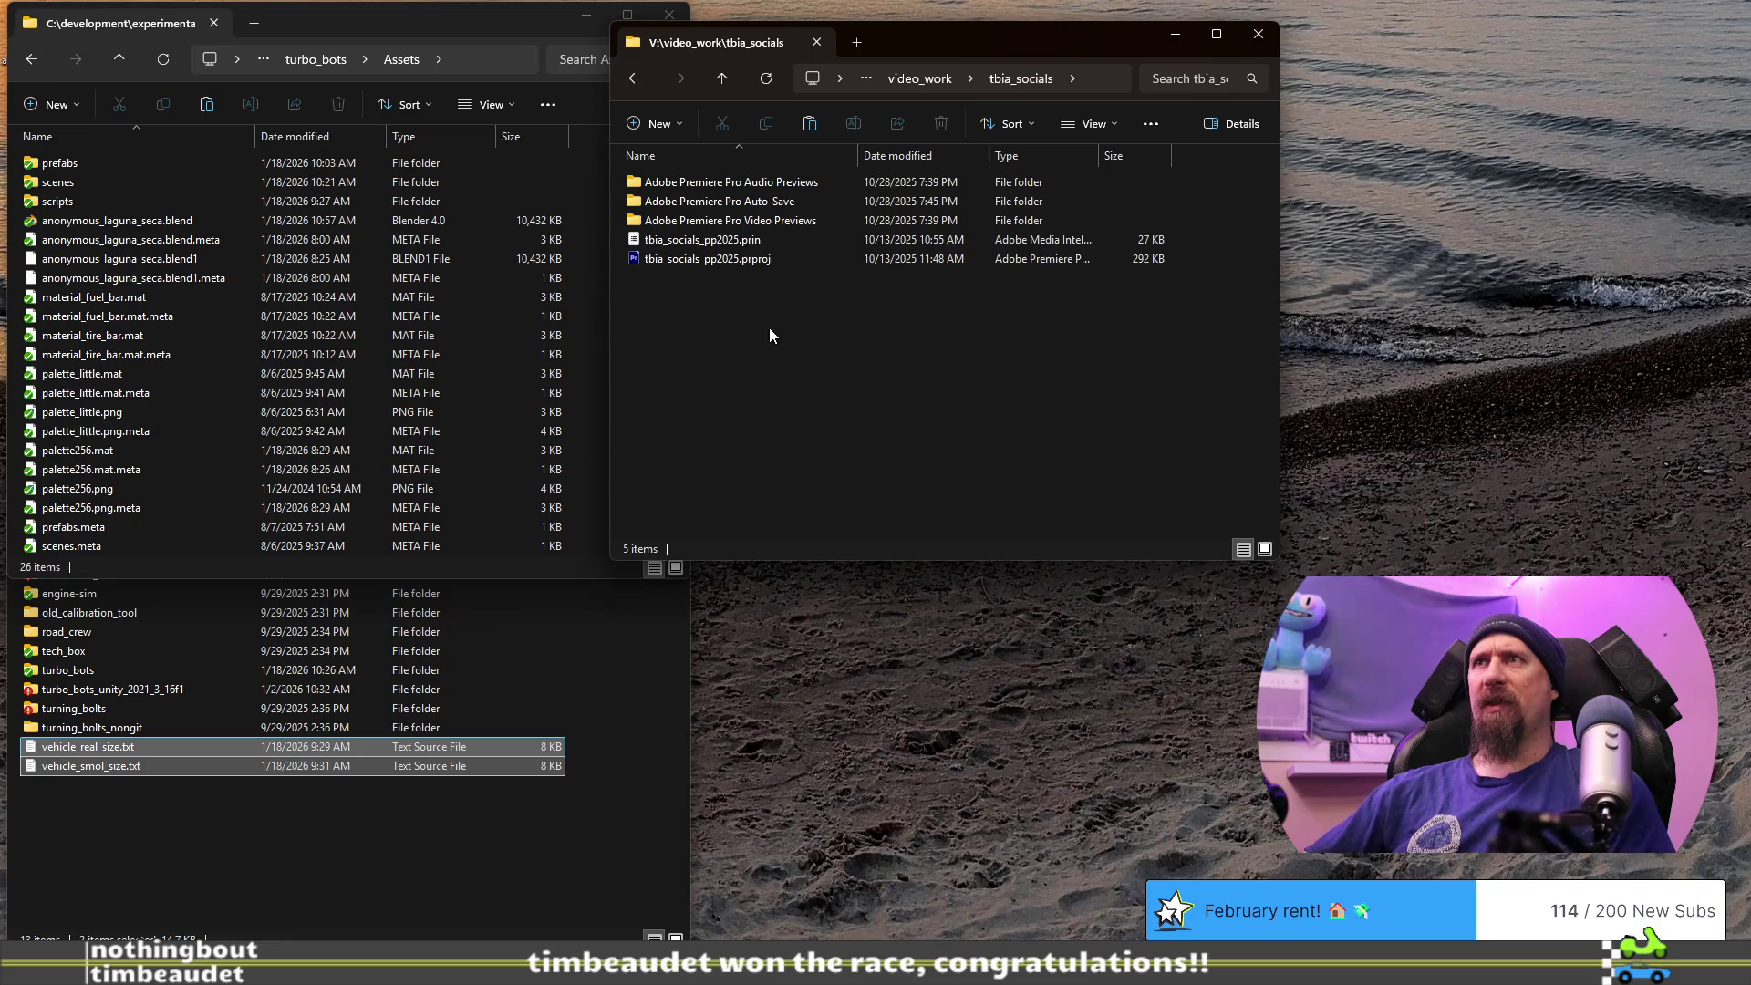
click(919, 81)
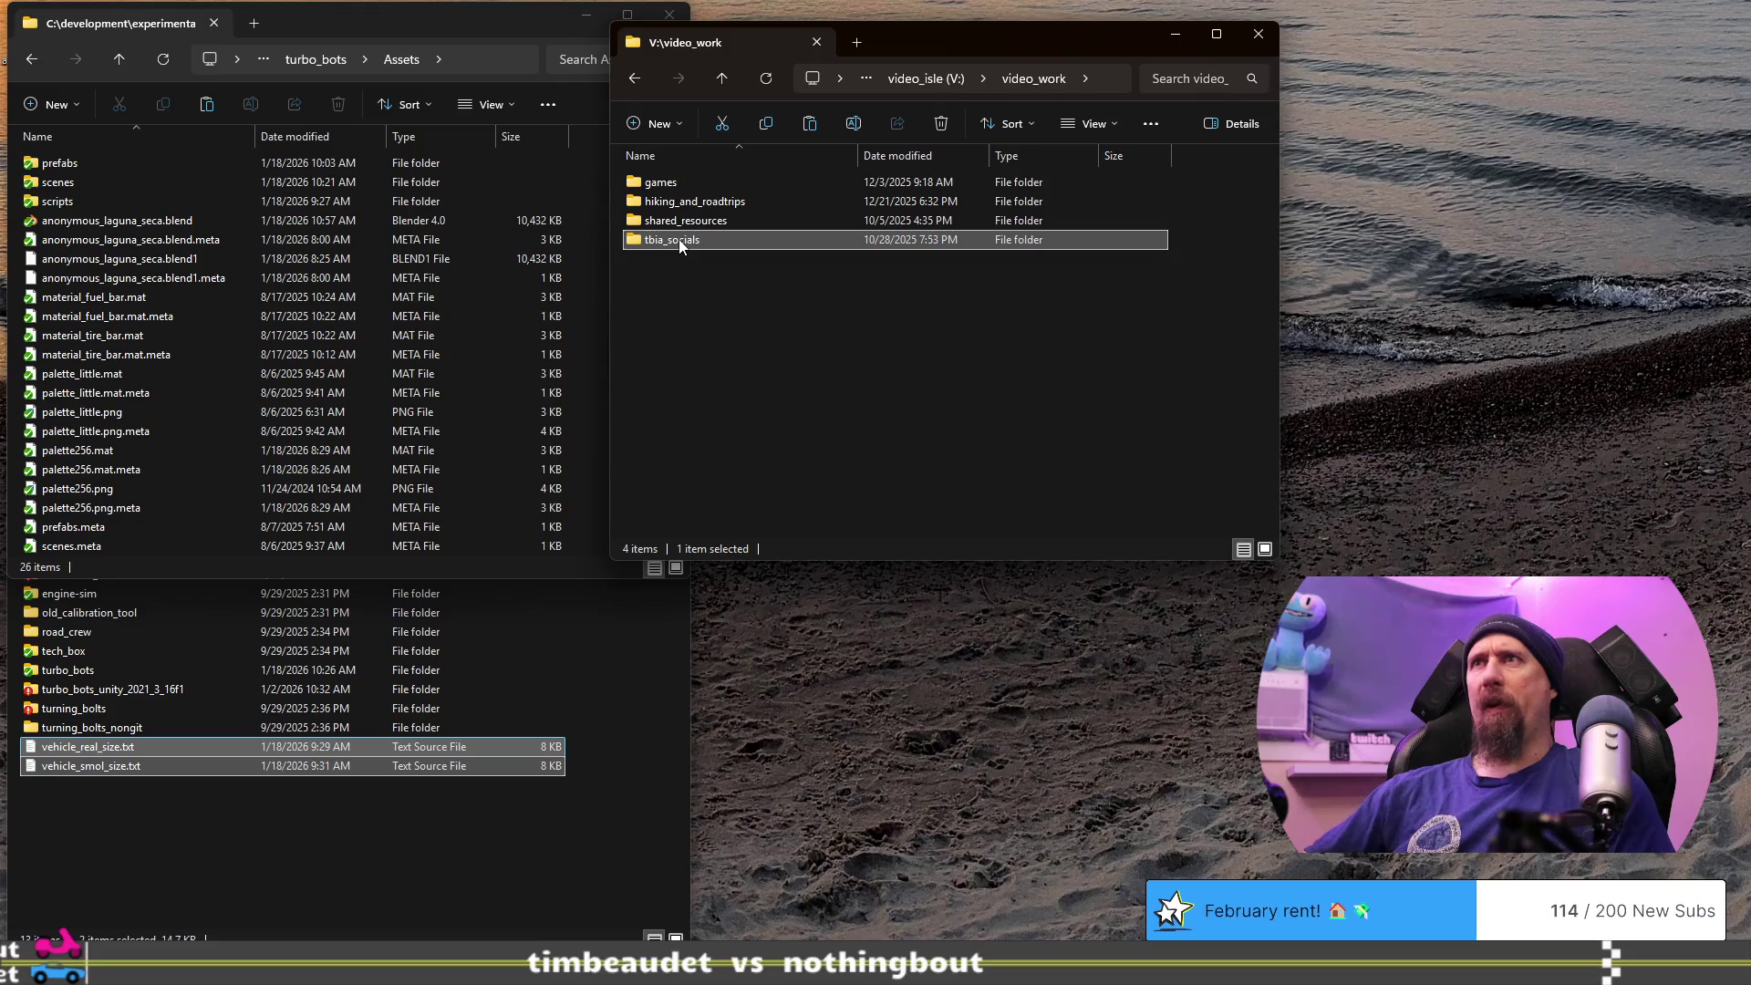
mouse_move(679, 240)
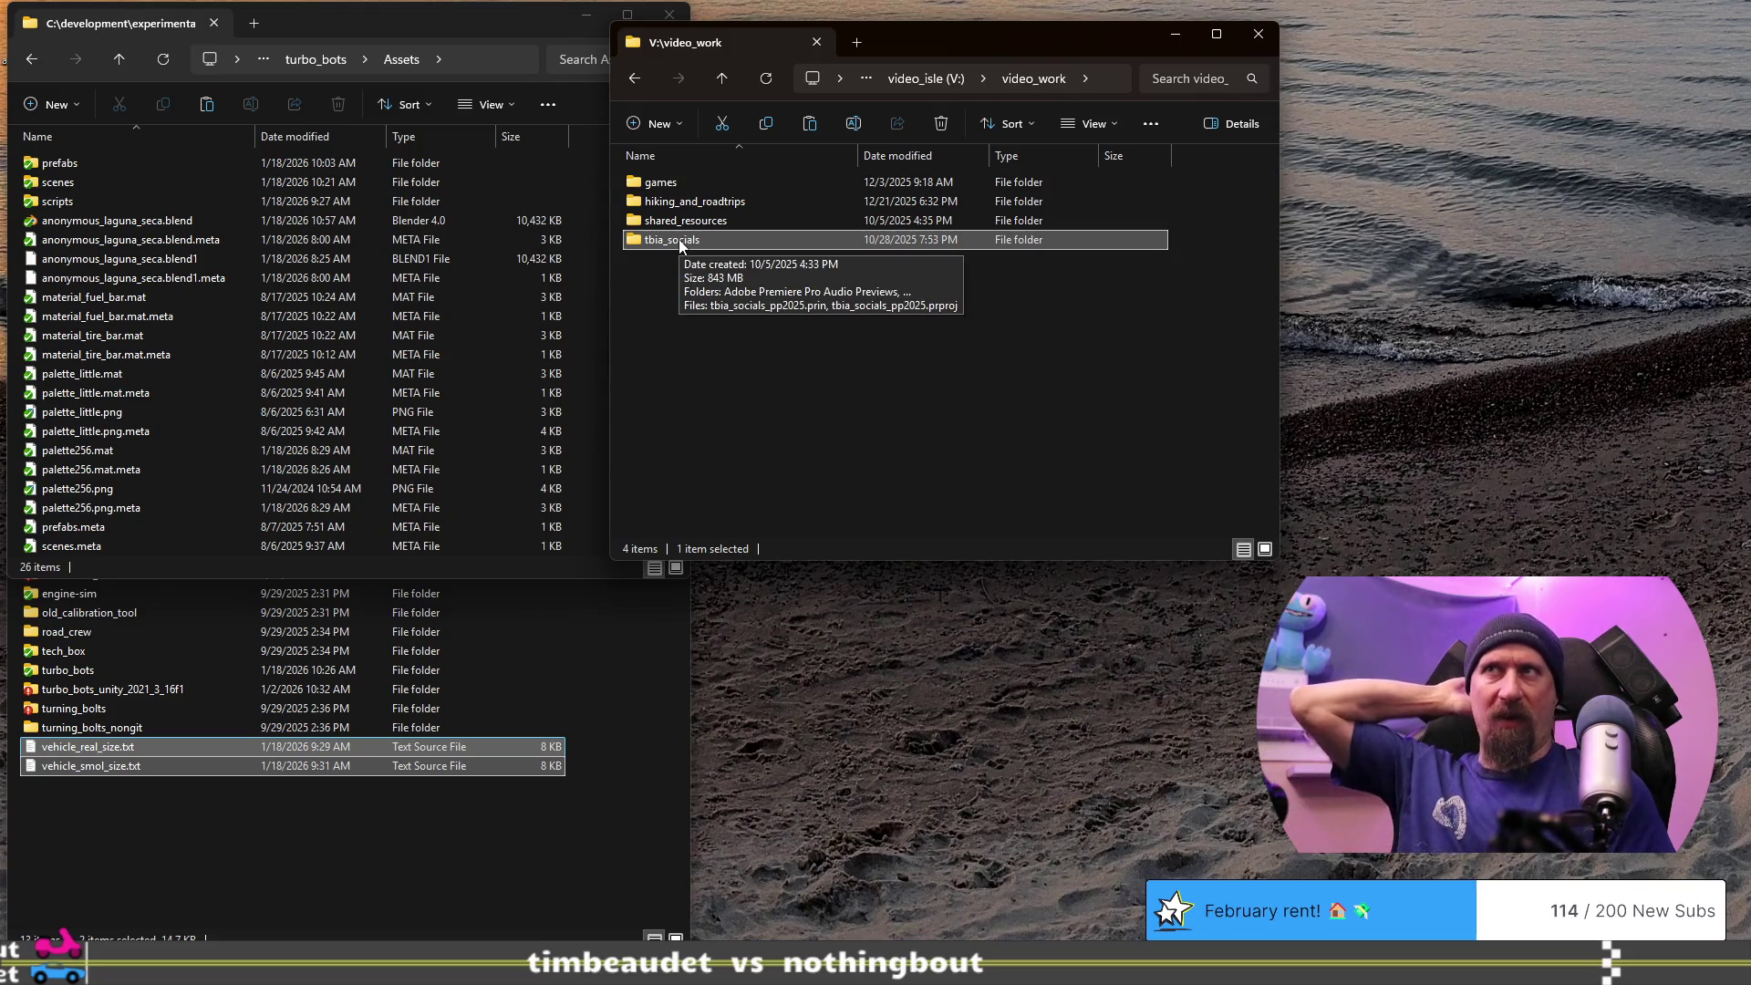
double_click(679, 240)
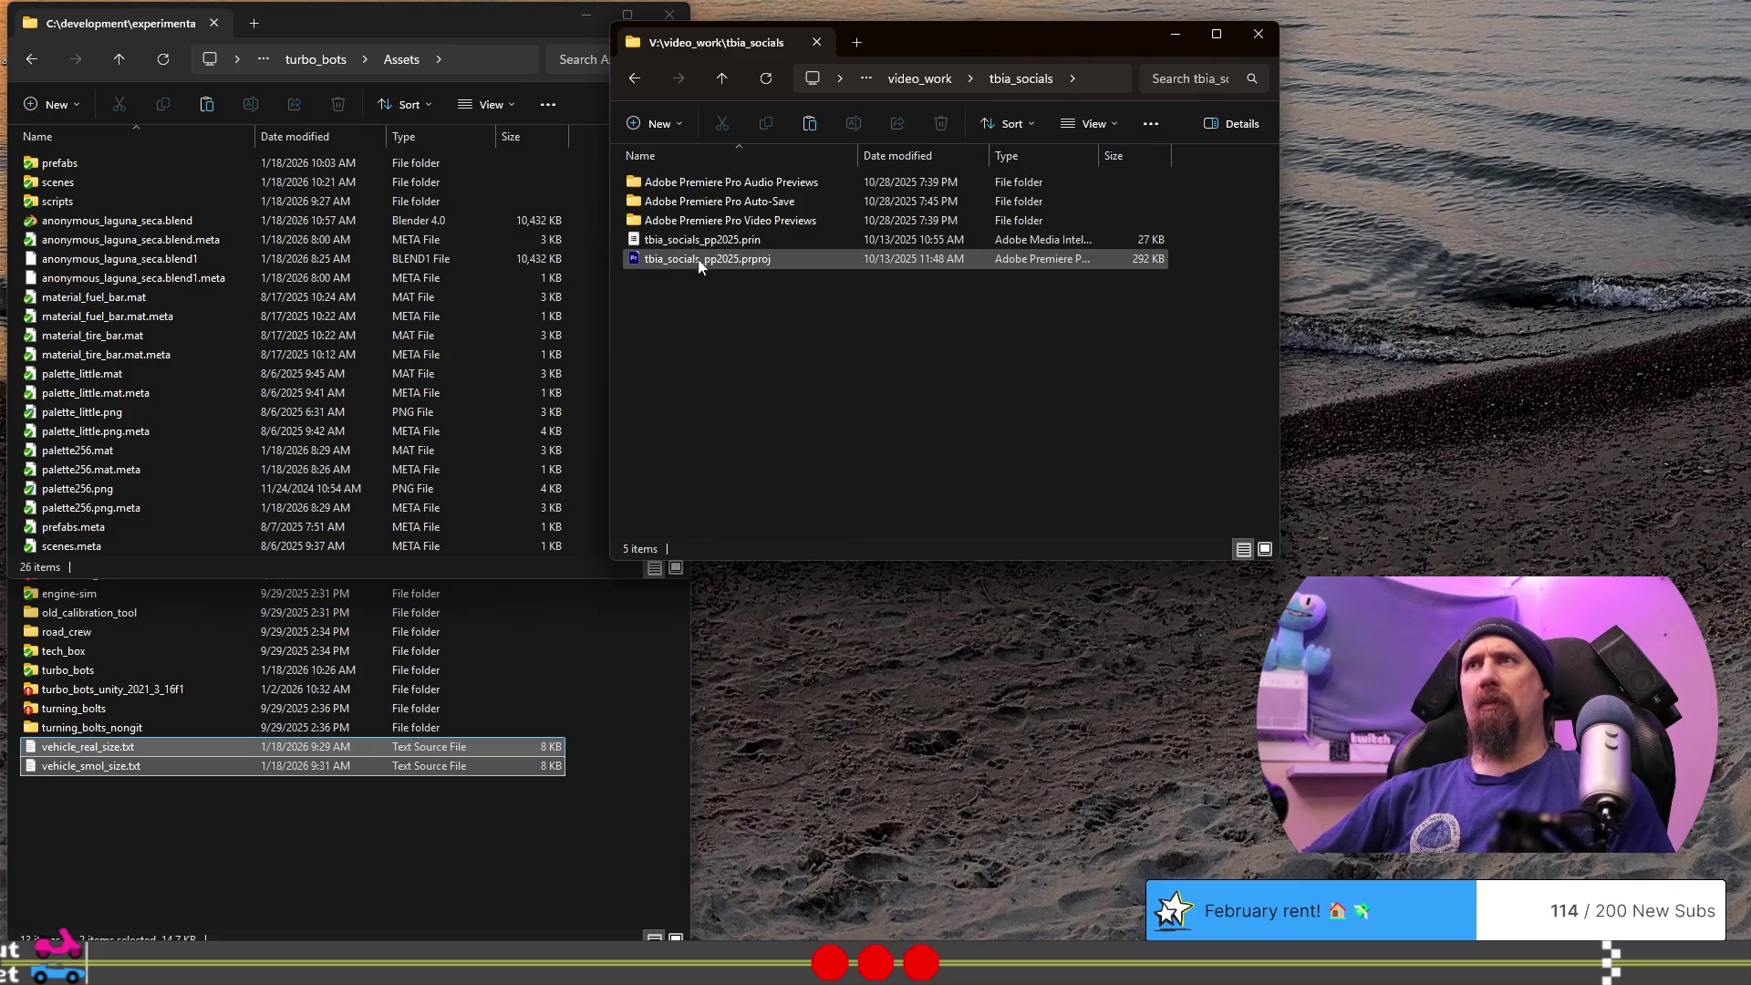
mouse_move(699, 264)
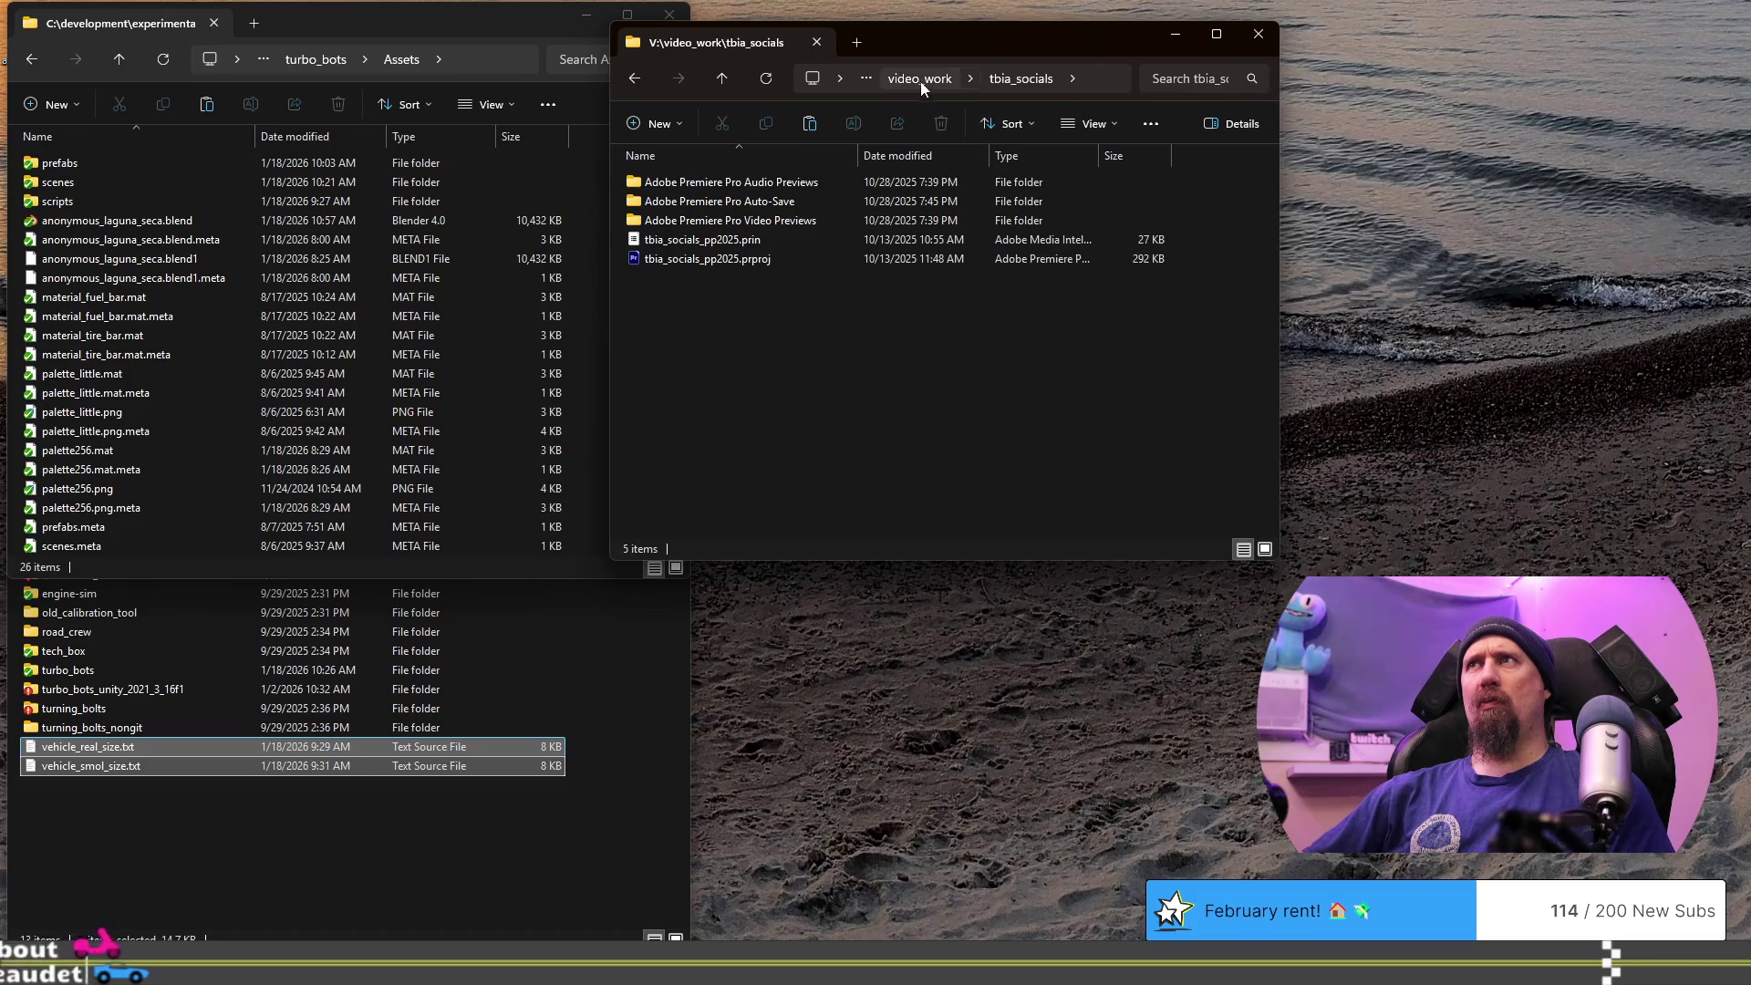
- Open tbia_socials_pp2025.prproj, move Explorer aside, and widen the Link Media dialog's File Path column
double_click(706, 259)
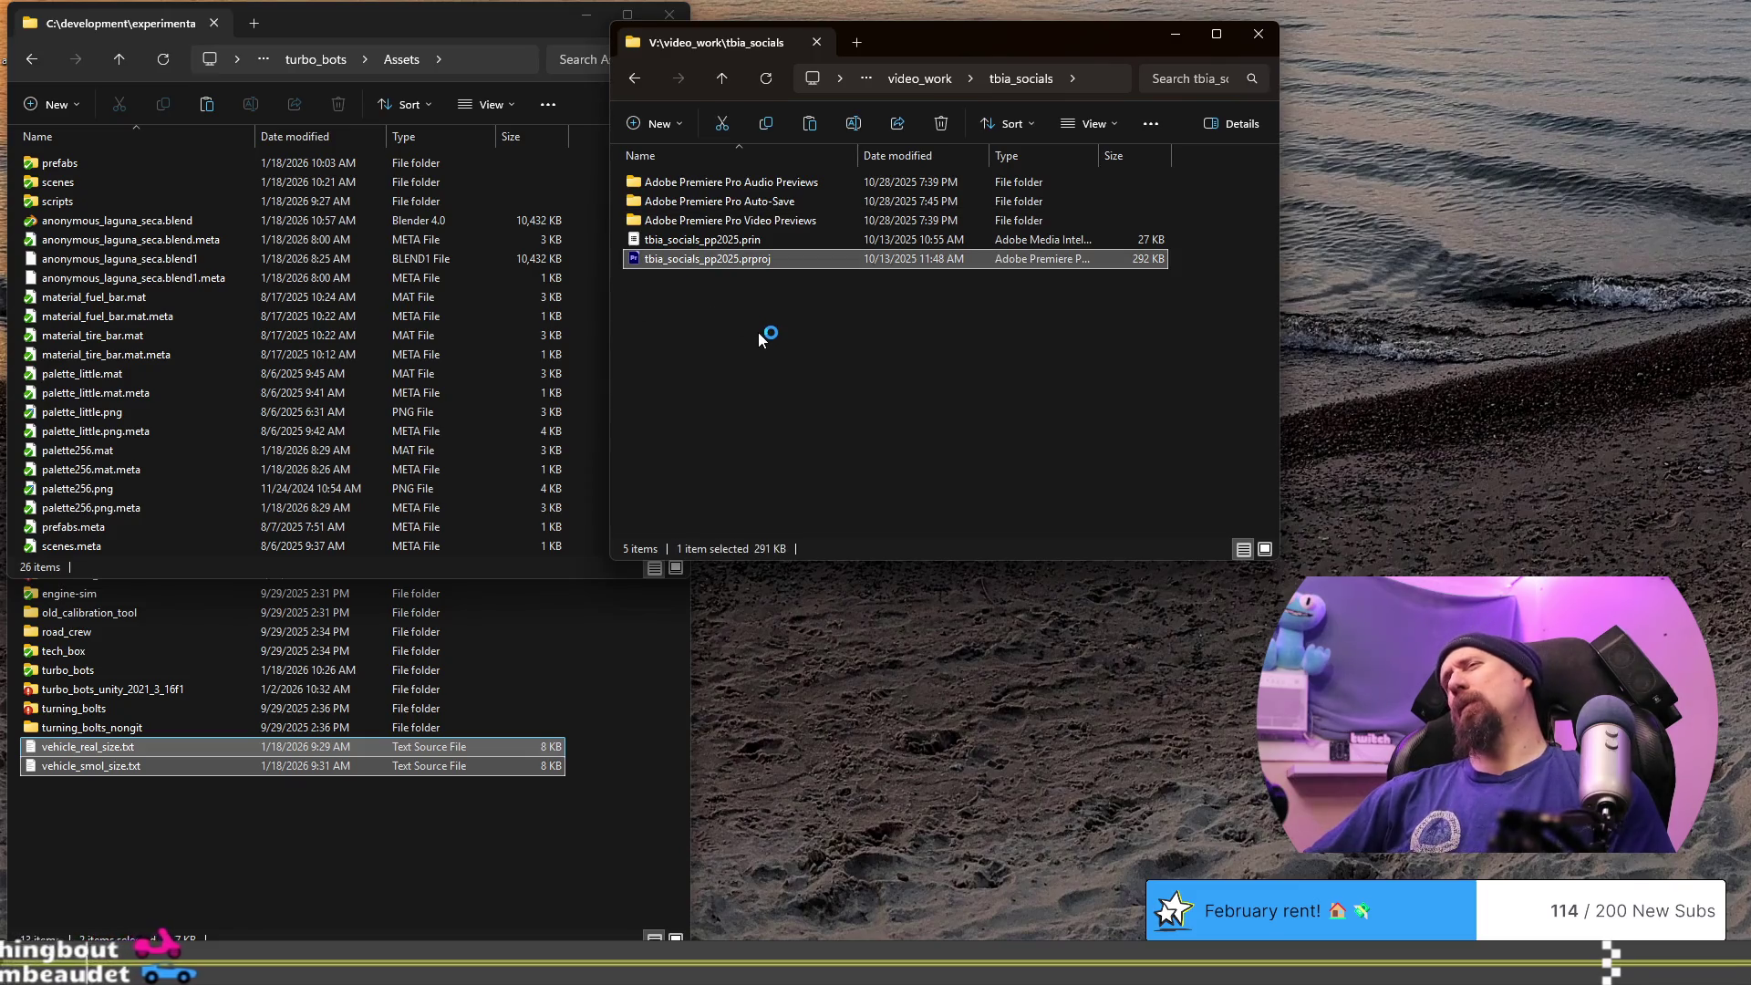
drag(1037, 50, 394, 18)
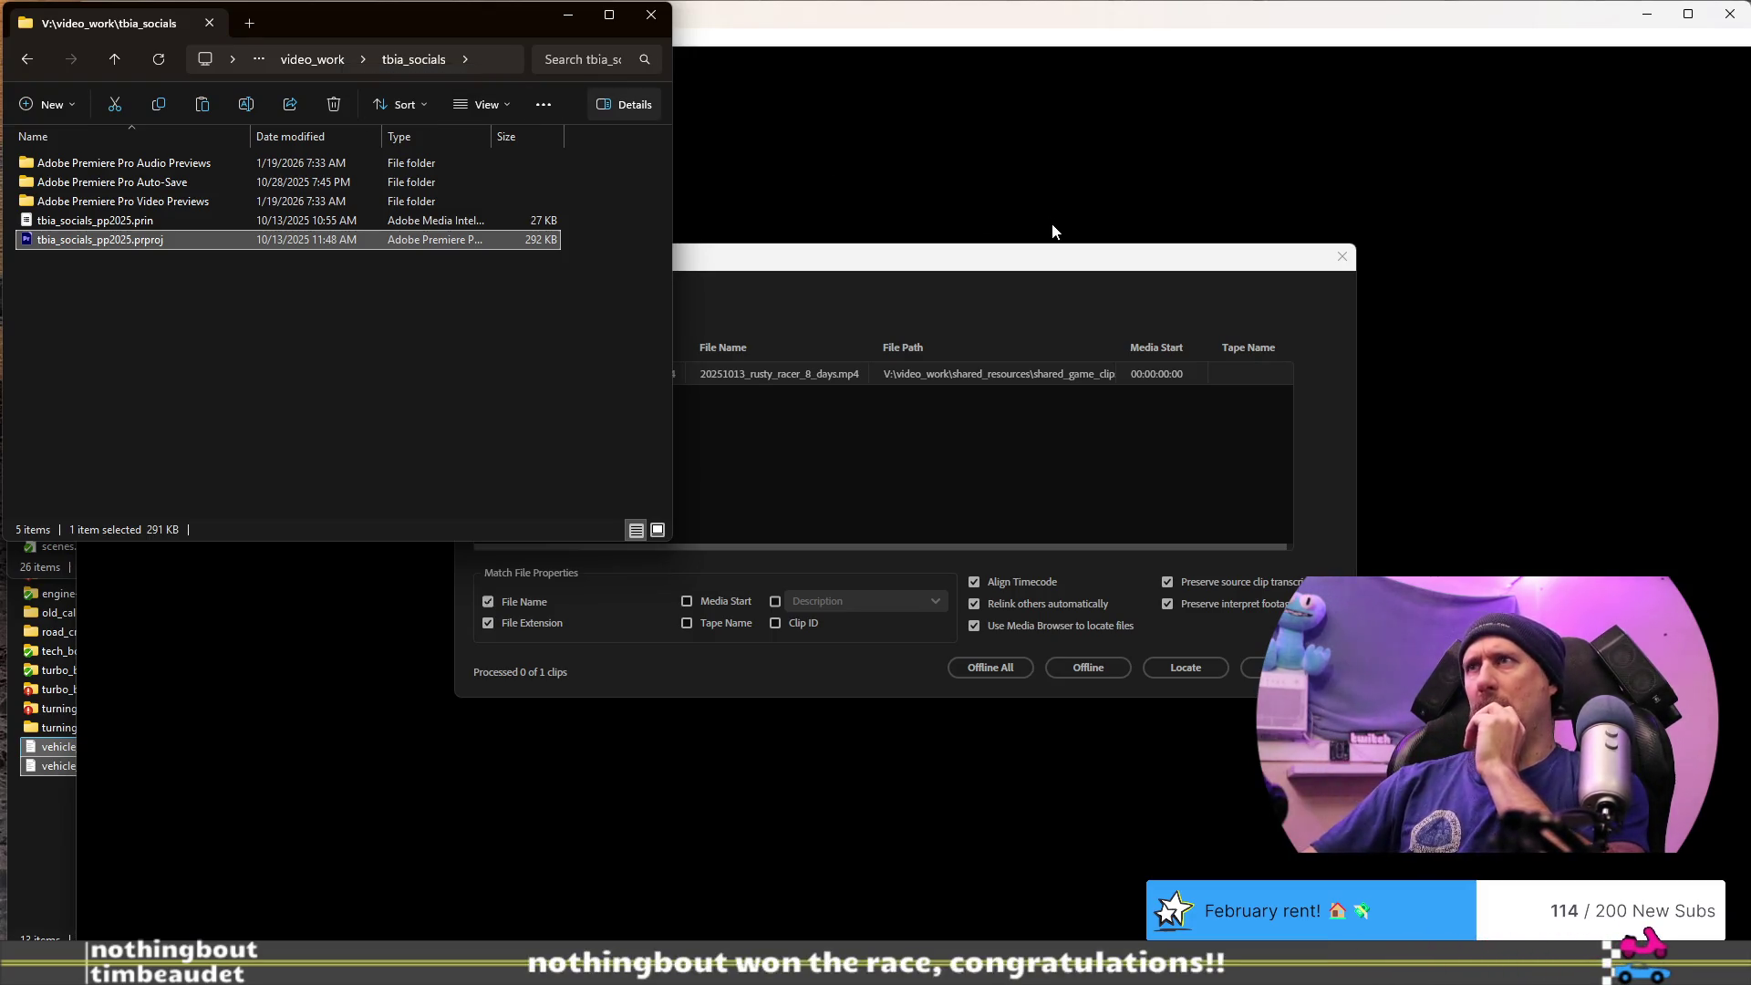
click(1046, 264)
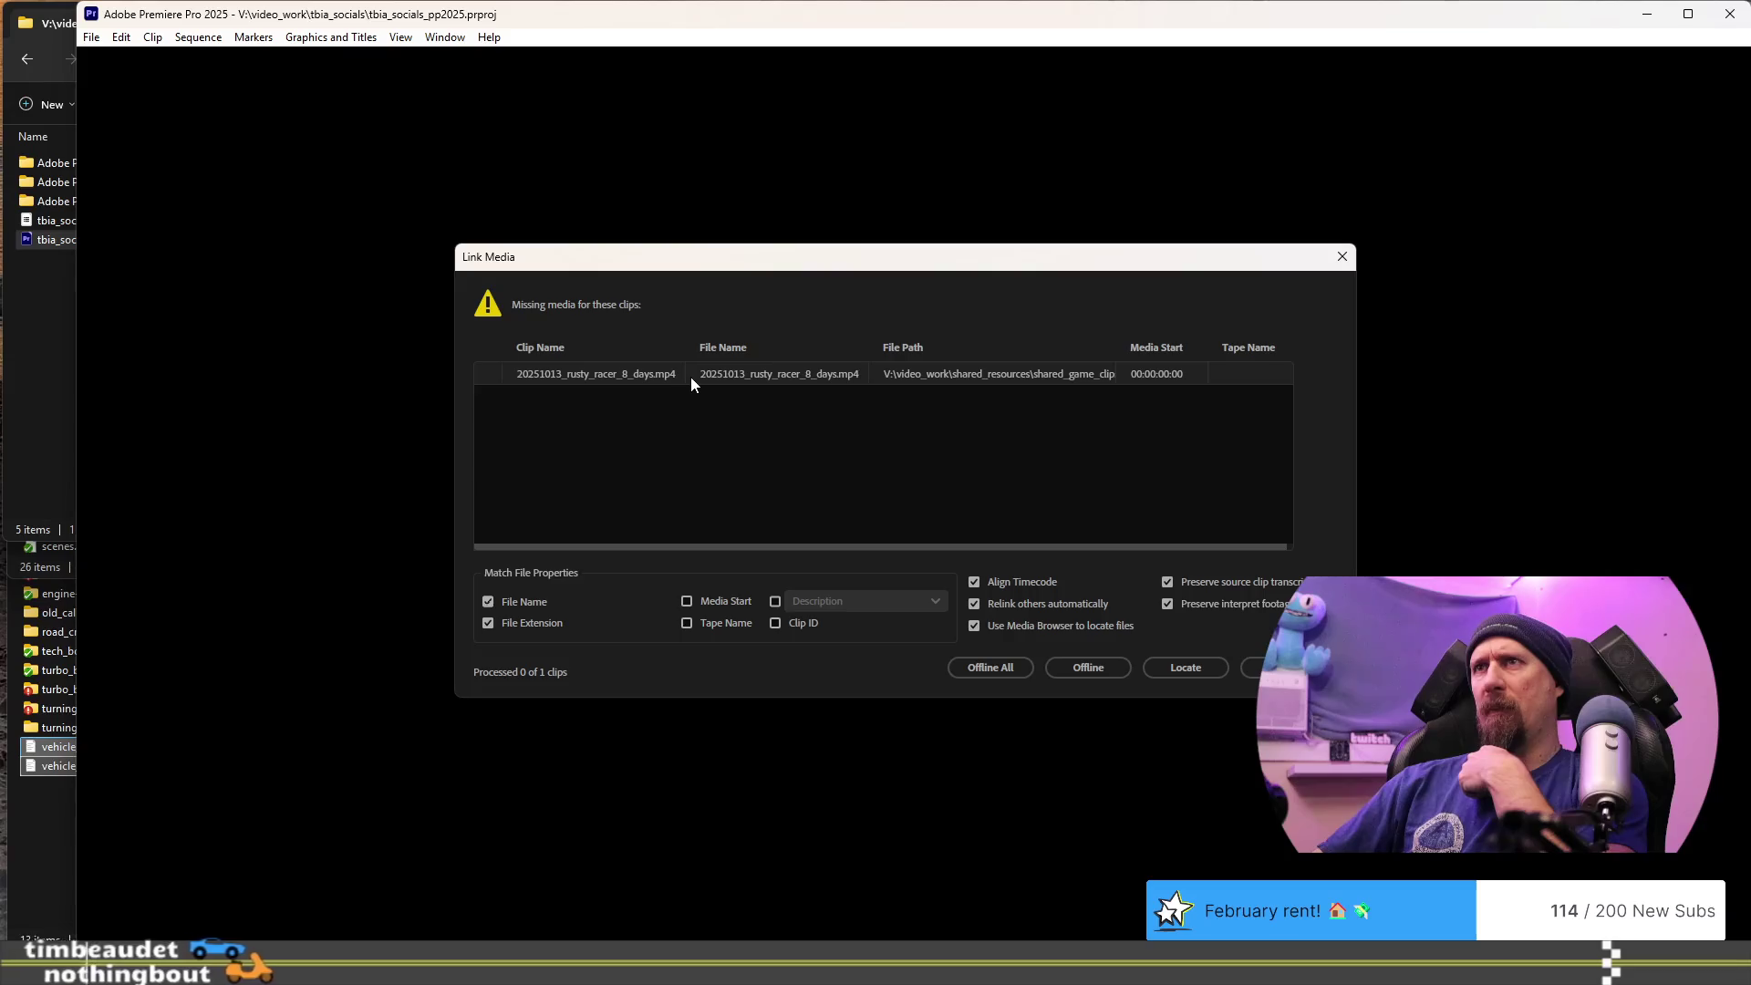
drag(835, 548, 915, 550)
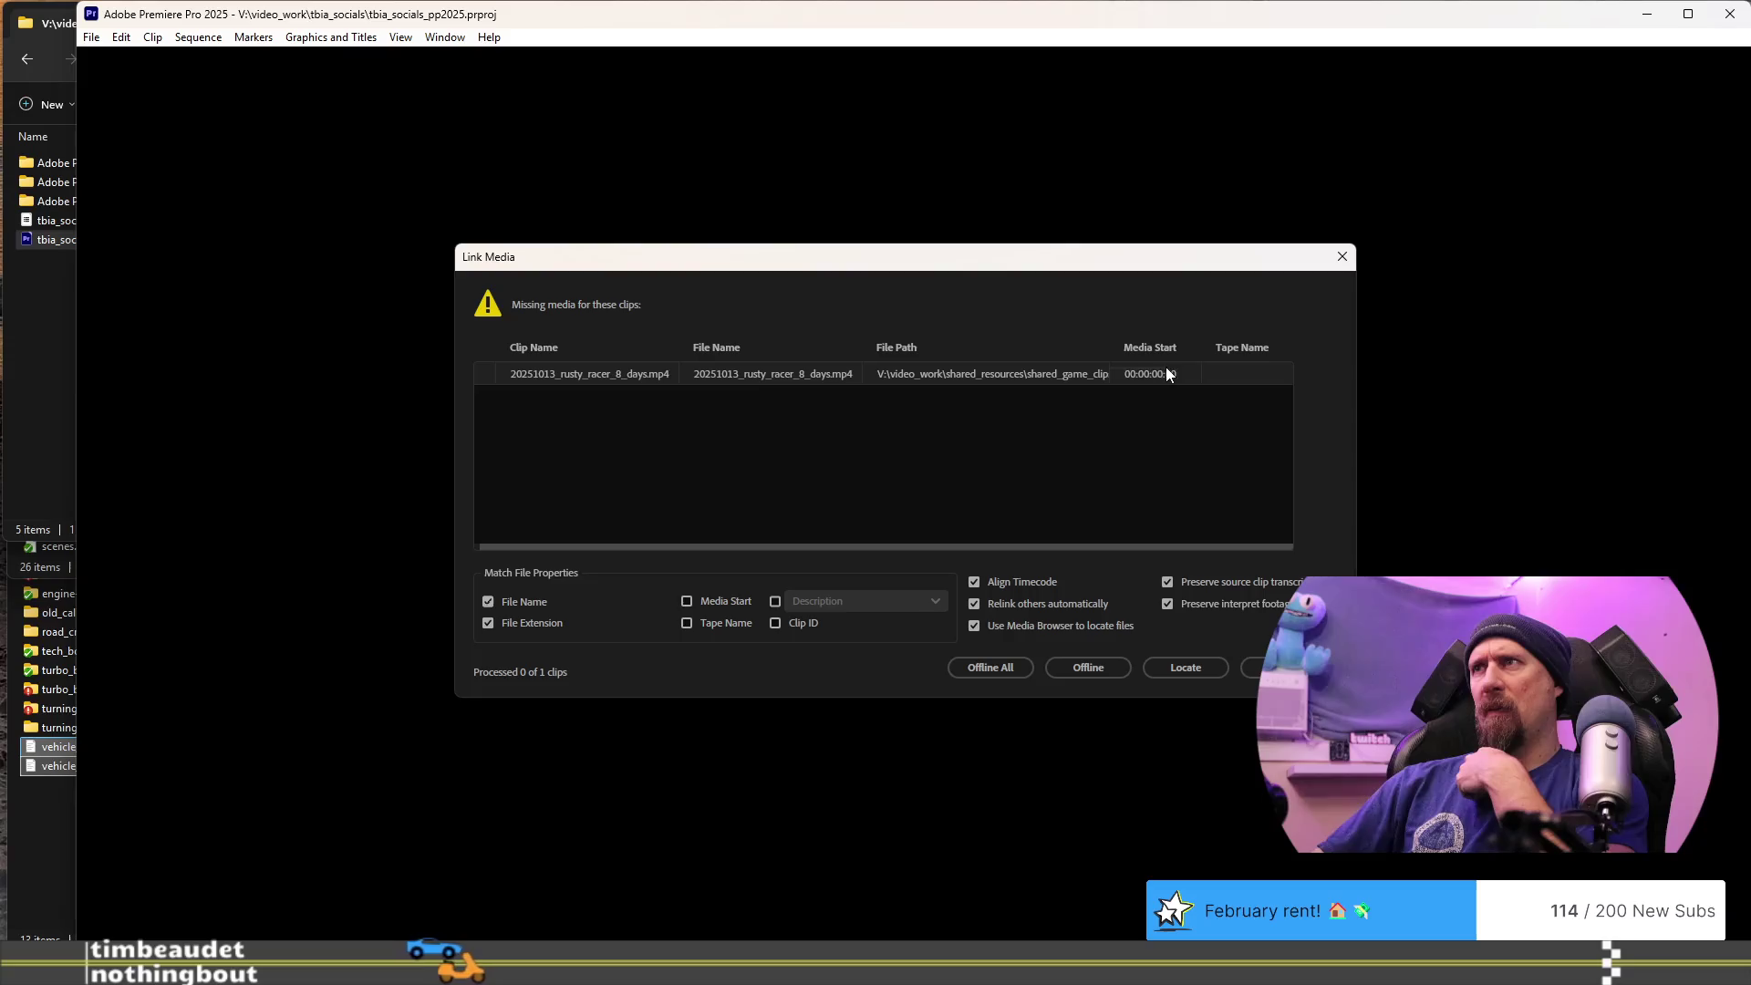
mouse_move(1110, 344)
mouse_down()
mouse_move(1213, 347)
mouse_move(1134, 353)
mouse_up()
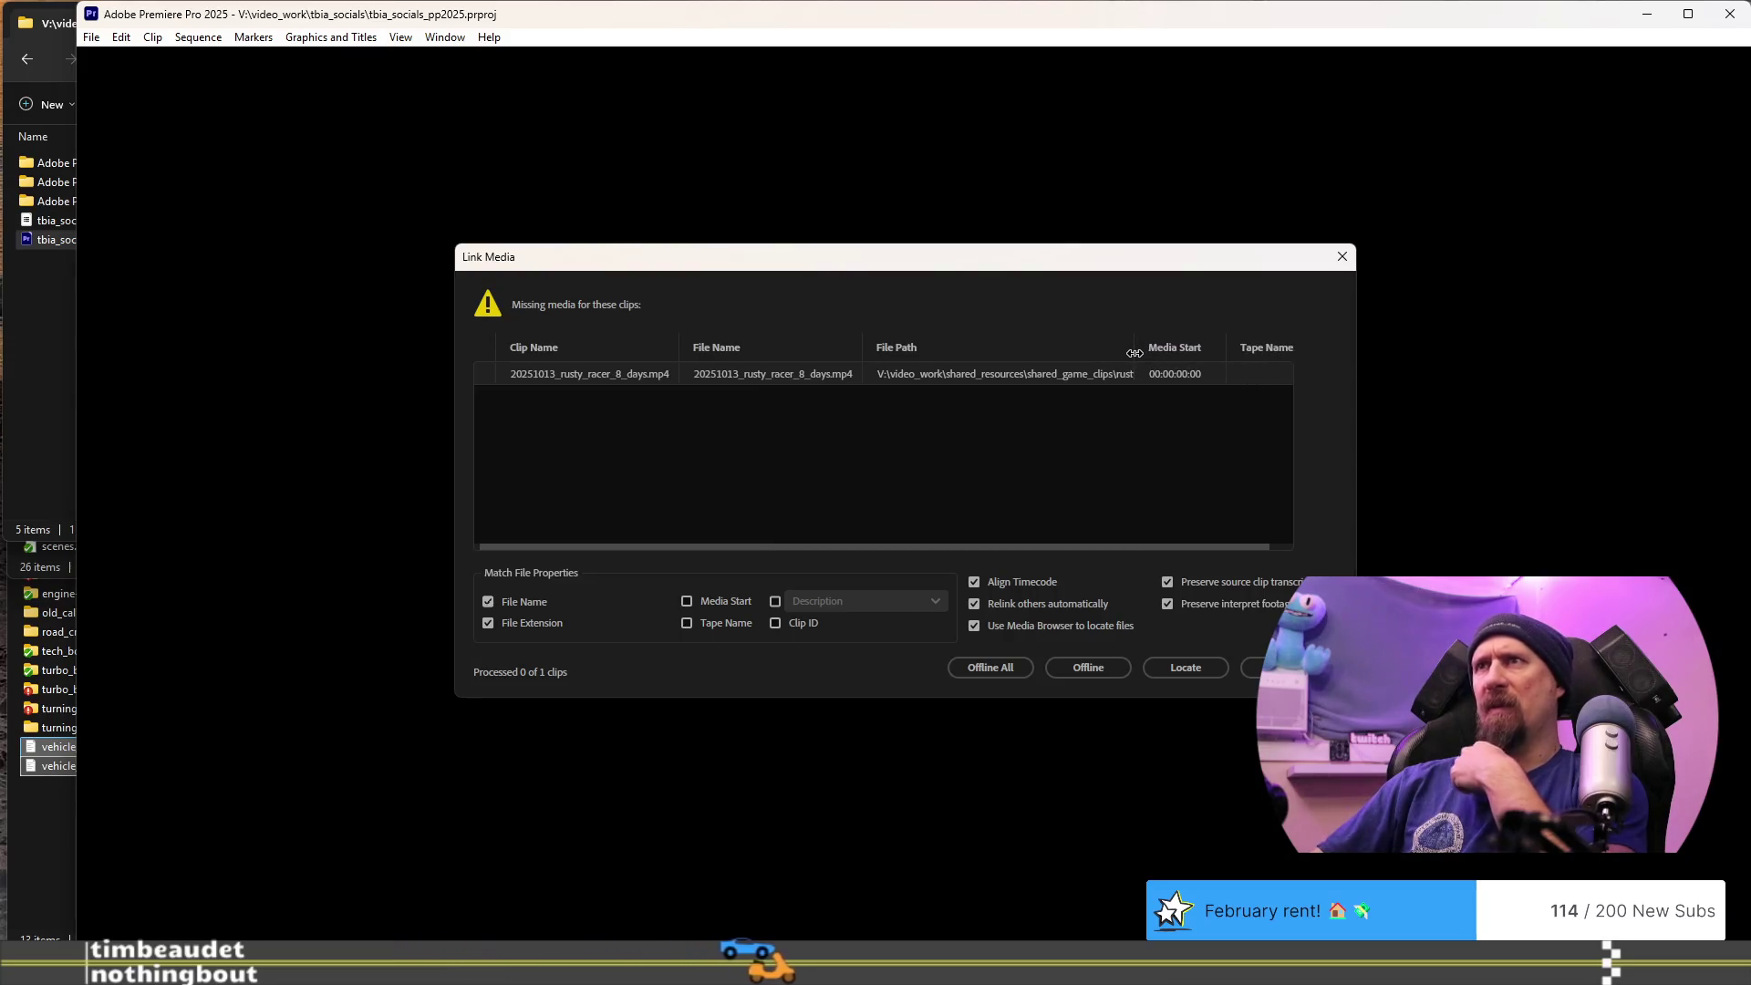
- Relink 20251013_rusty_racer_8_days.mp4 to its copy in shared_game_clips > rushcremental
click(1178, 665)
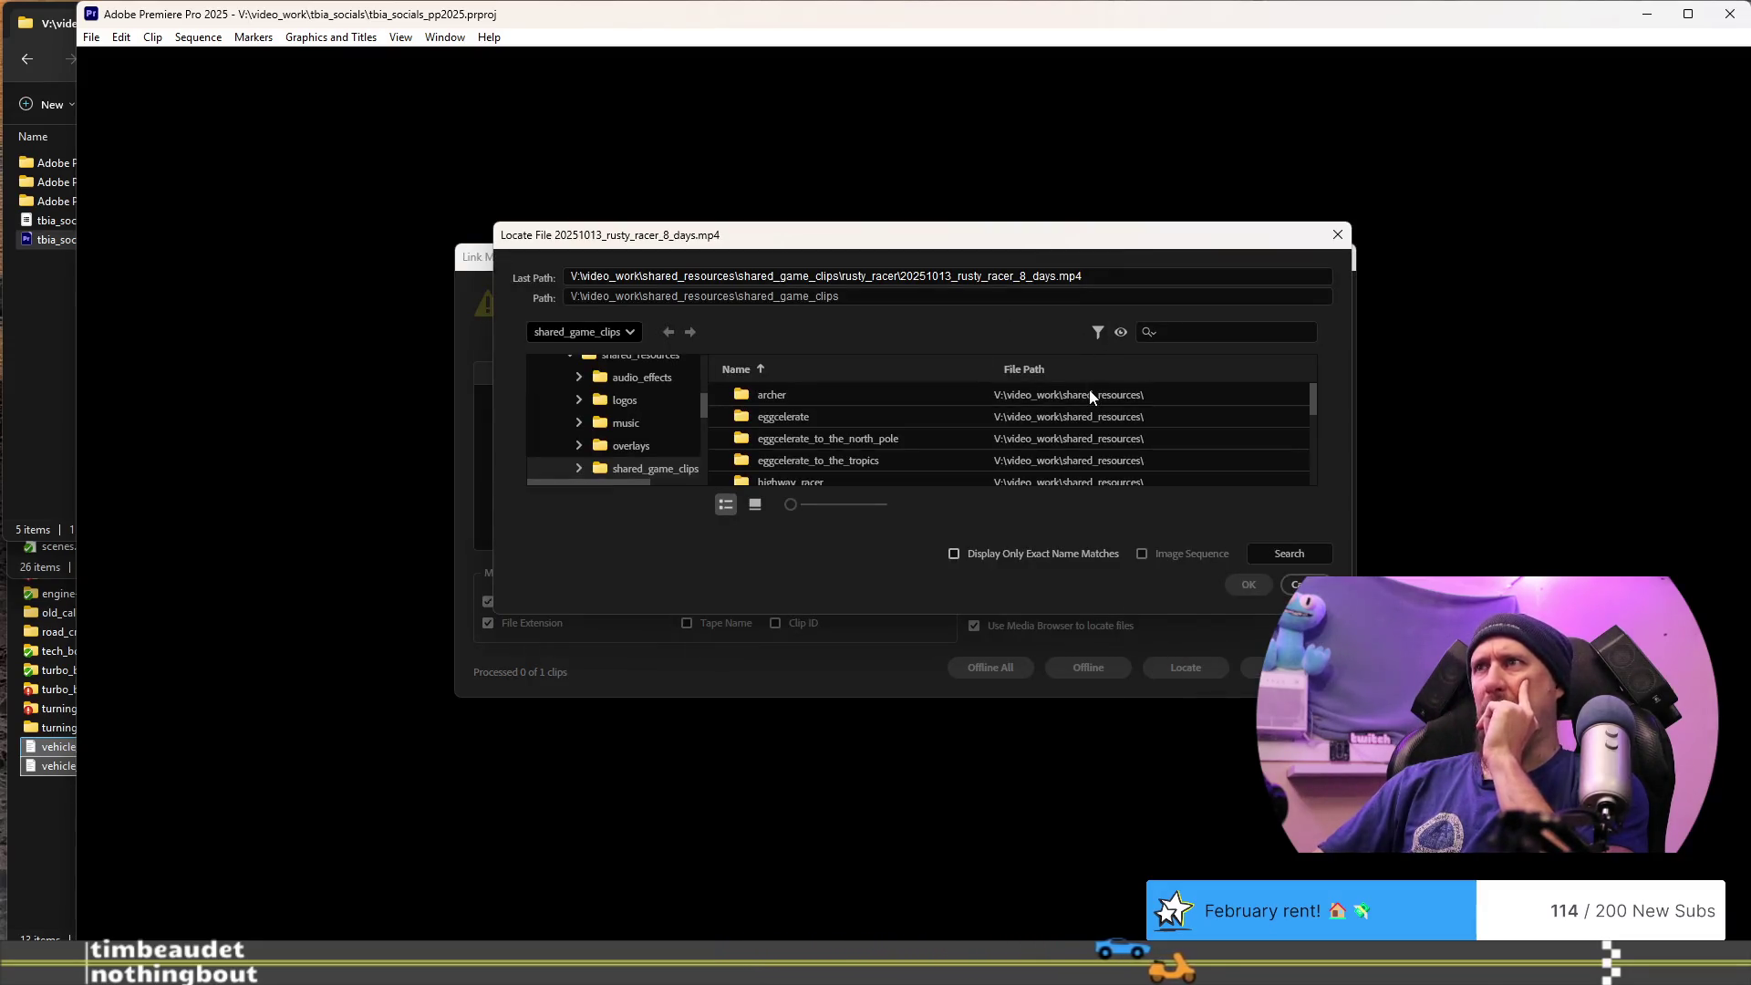
scroll(823, 433, down, 1)
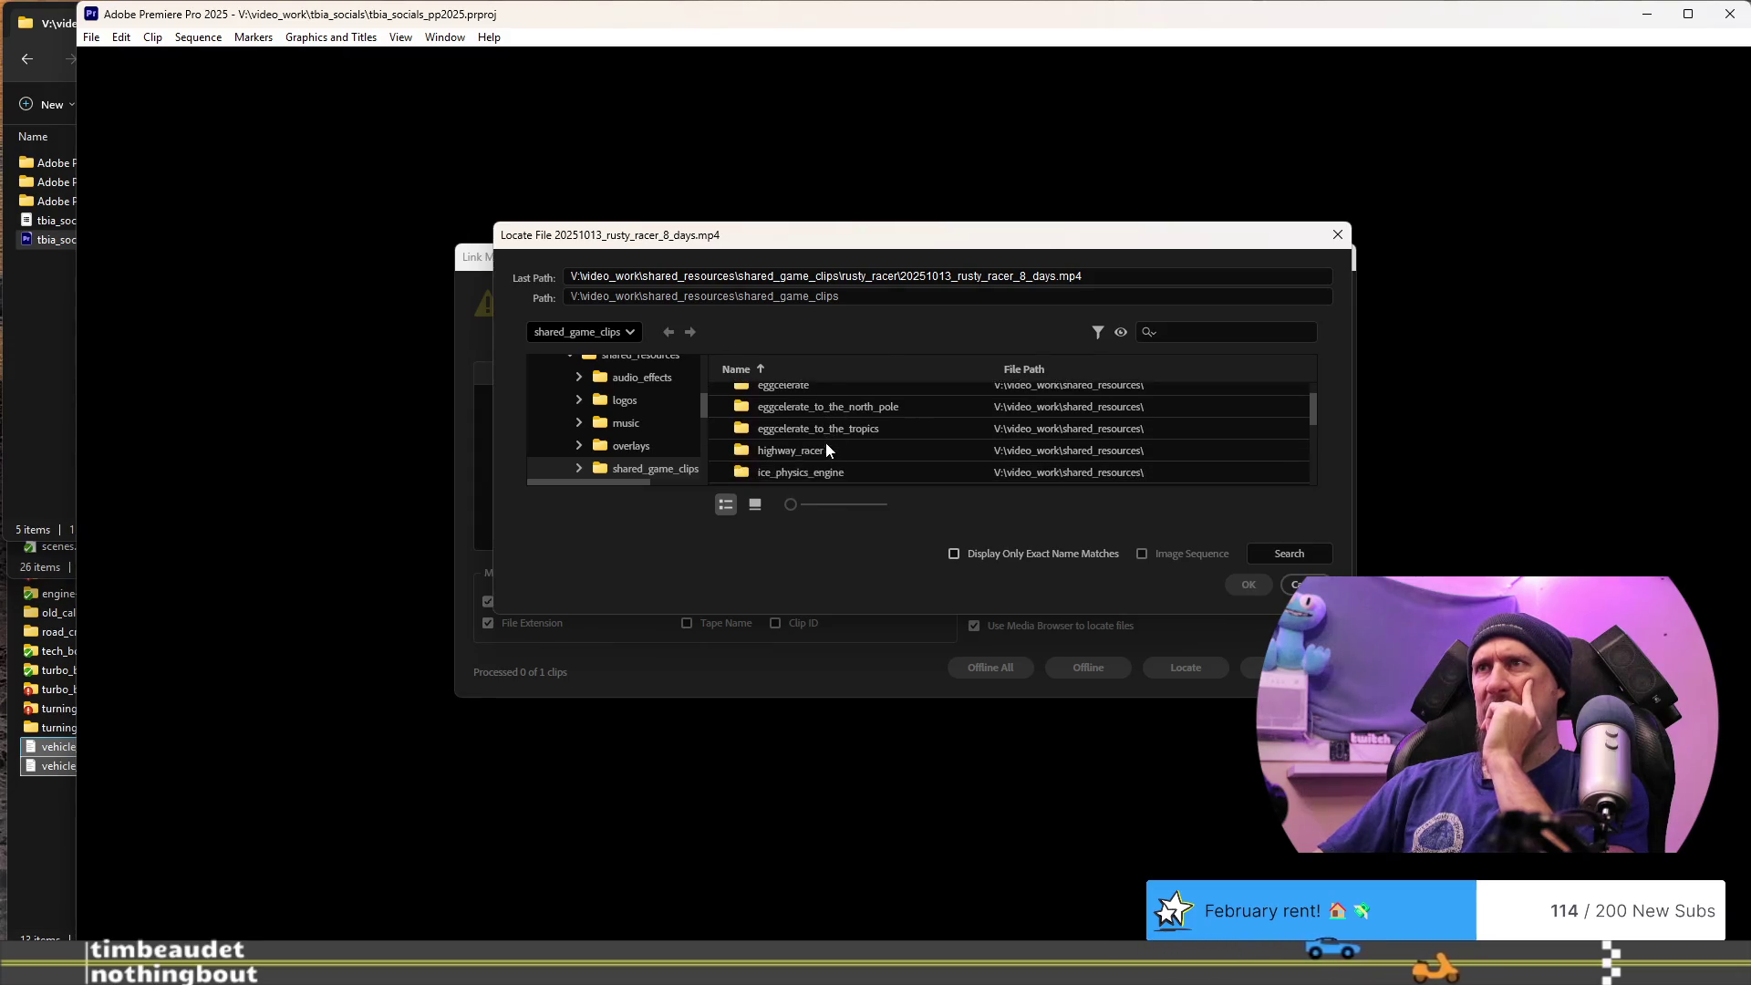
scroll(877, 449, down, 2)
scroll(872, 447, down, 2)
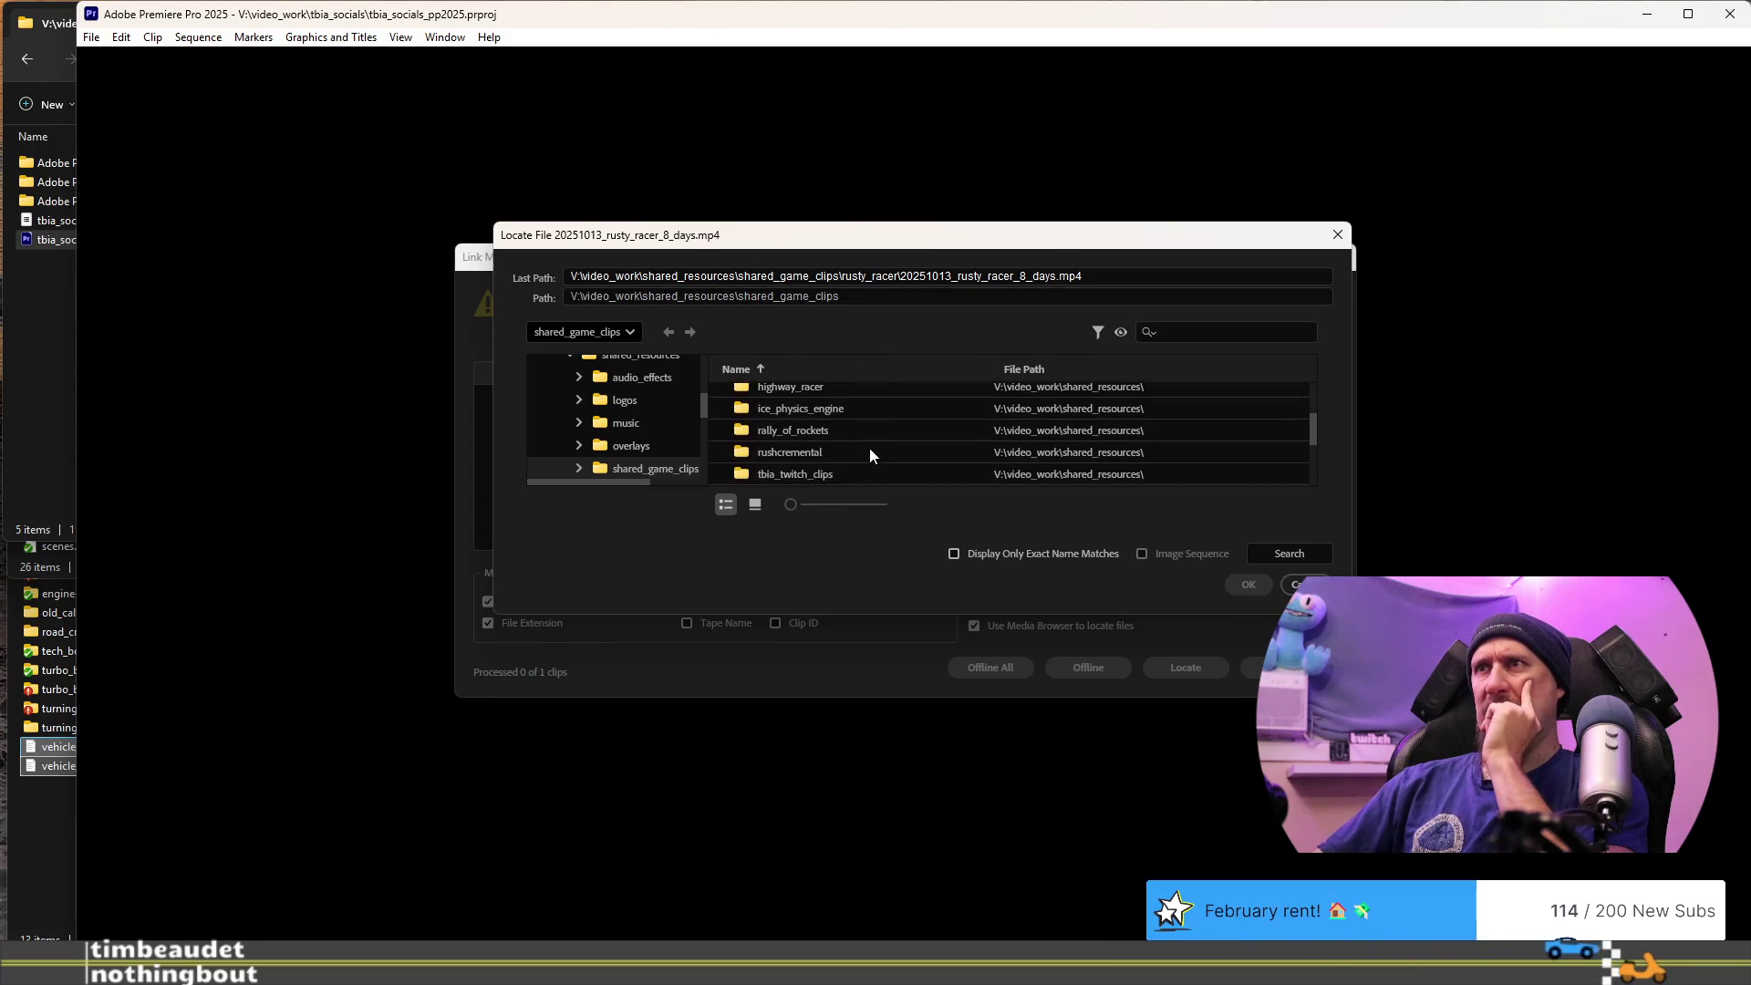
double_click(821, 452)
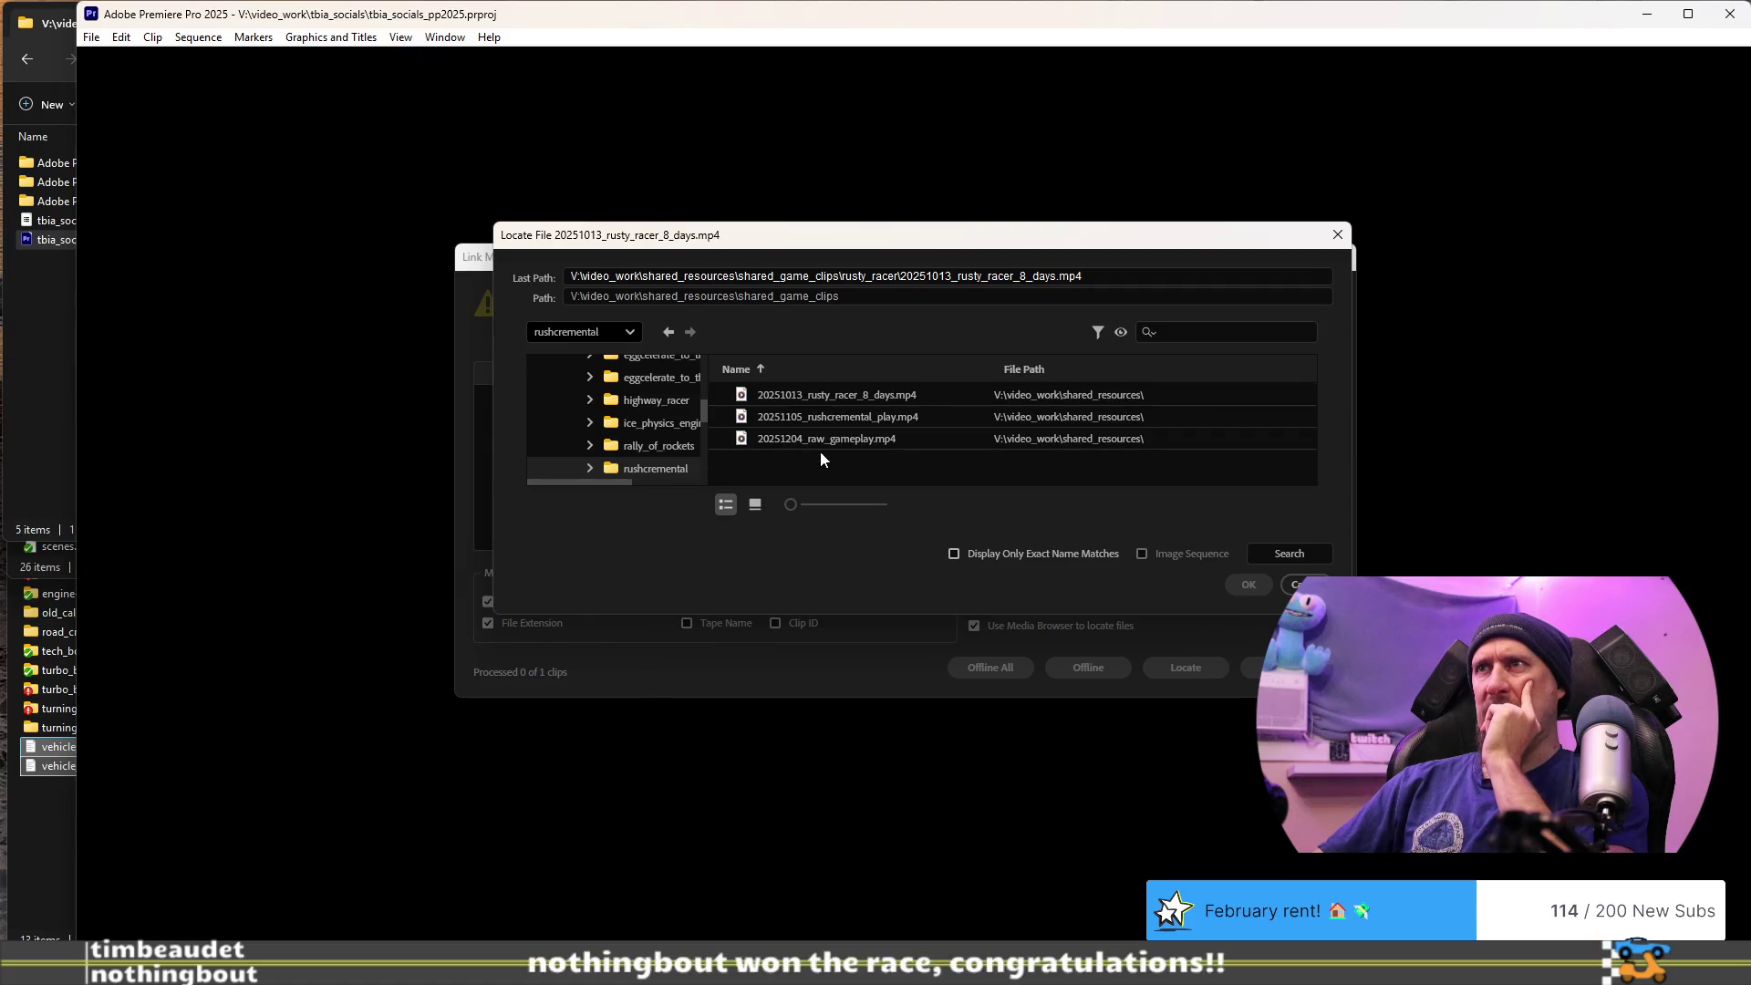
click(826, 397)
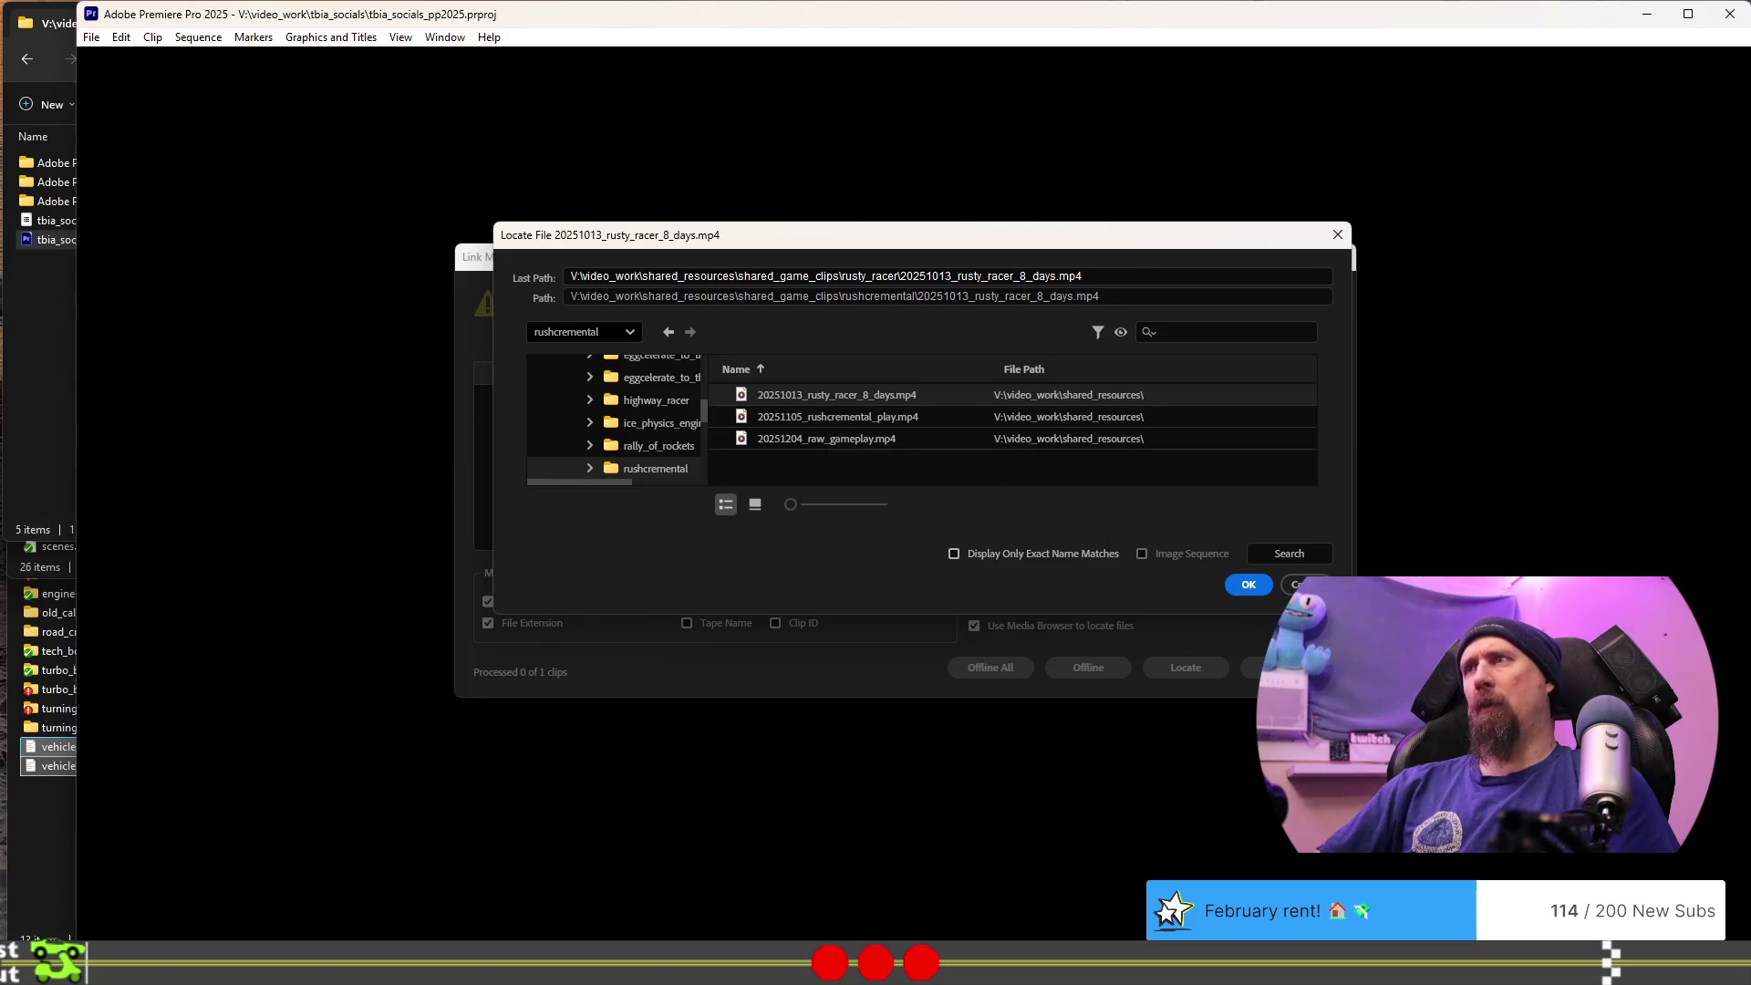
click(1246, 585)
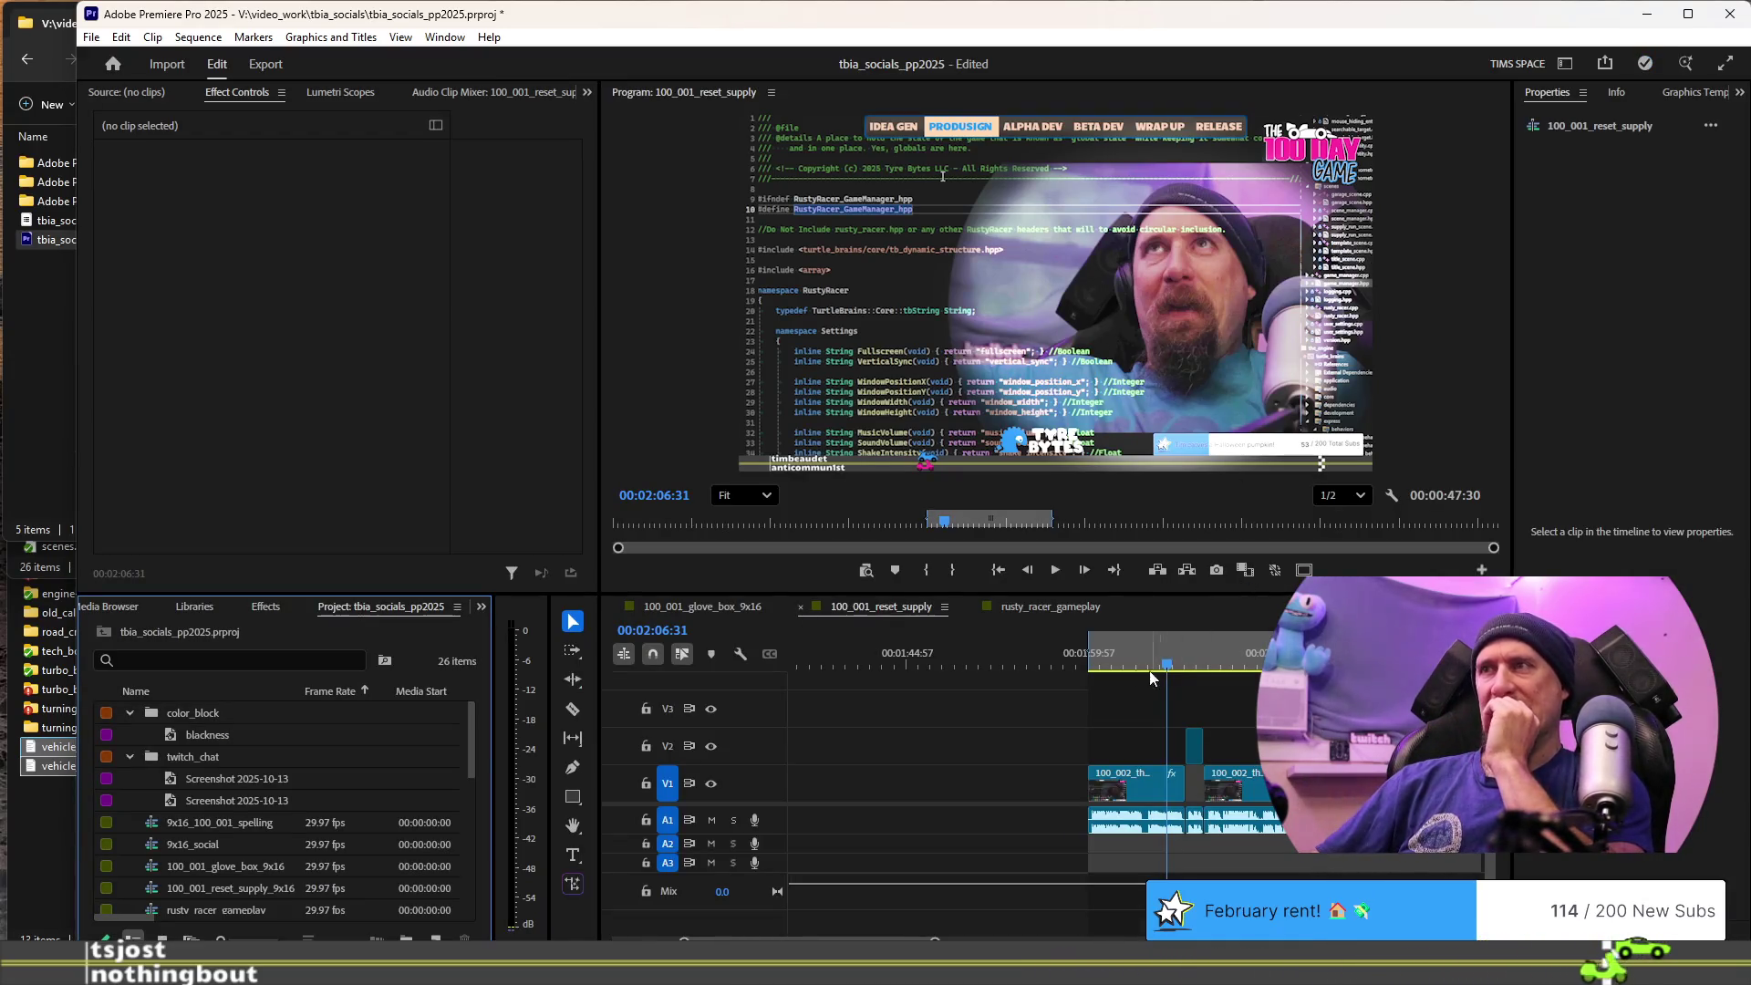
- Play back 100_001_reset_supply, then close it and the rusty_racer_gameplay sequence
click(1099, 653)
key(space)
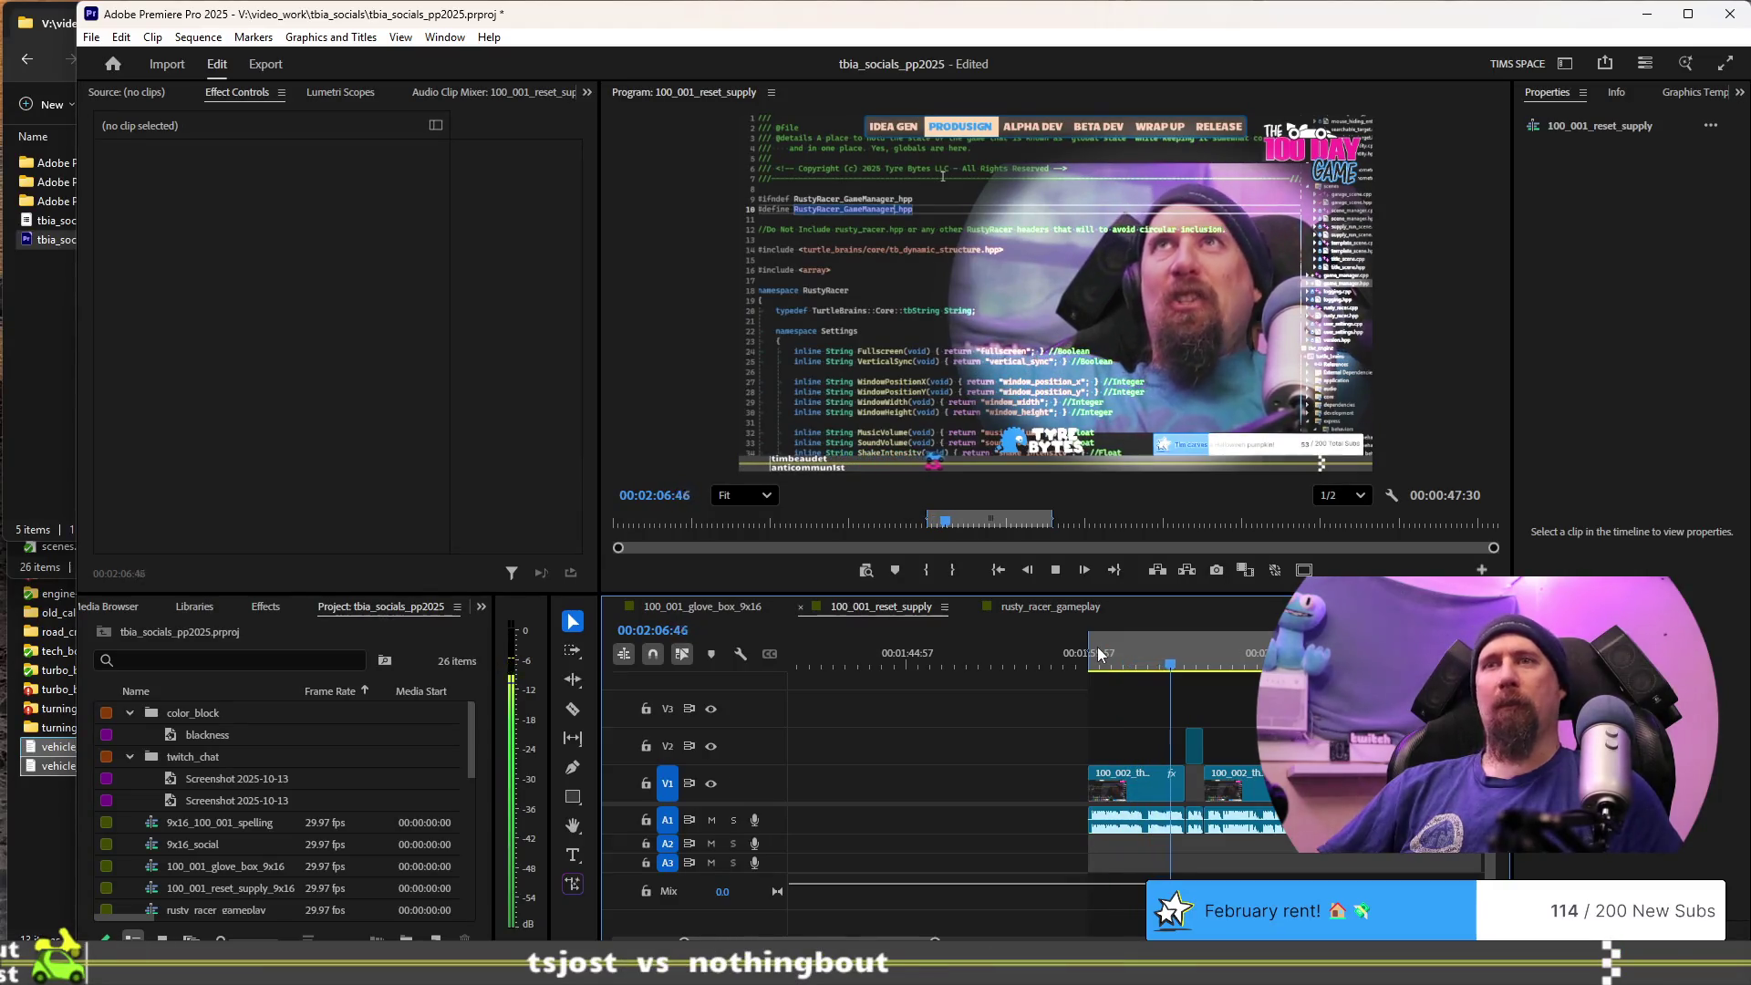
key(space)
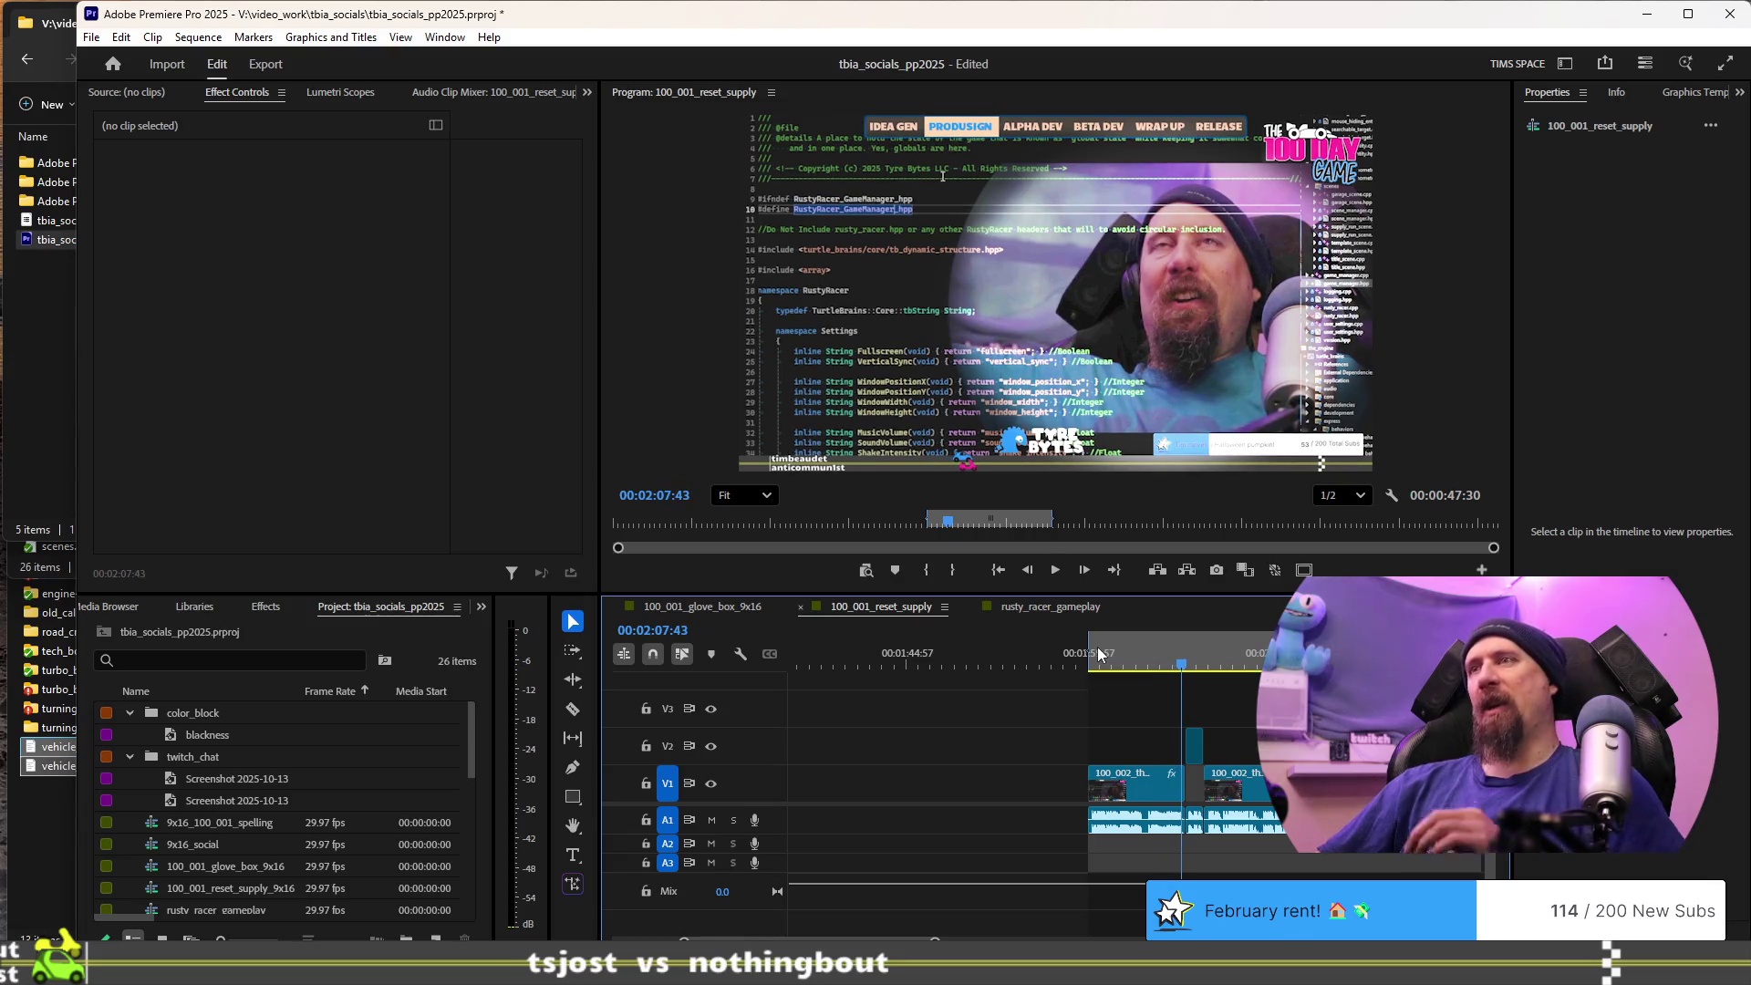
click(800, 609)
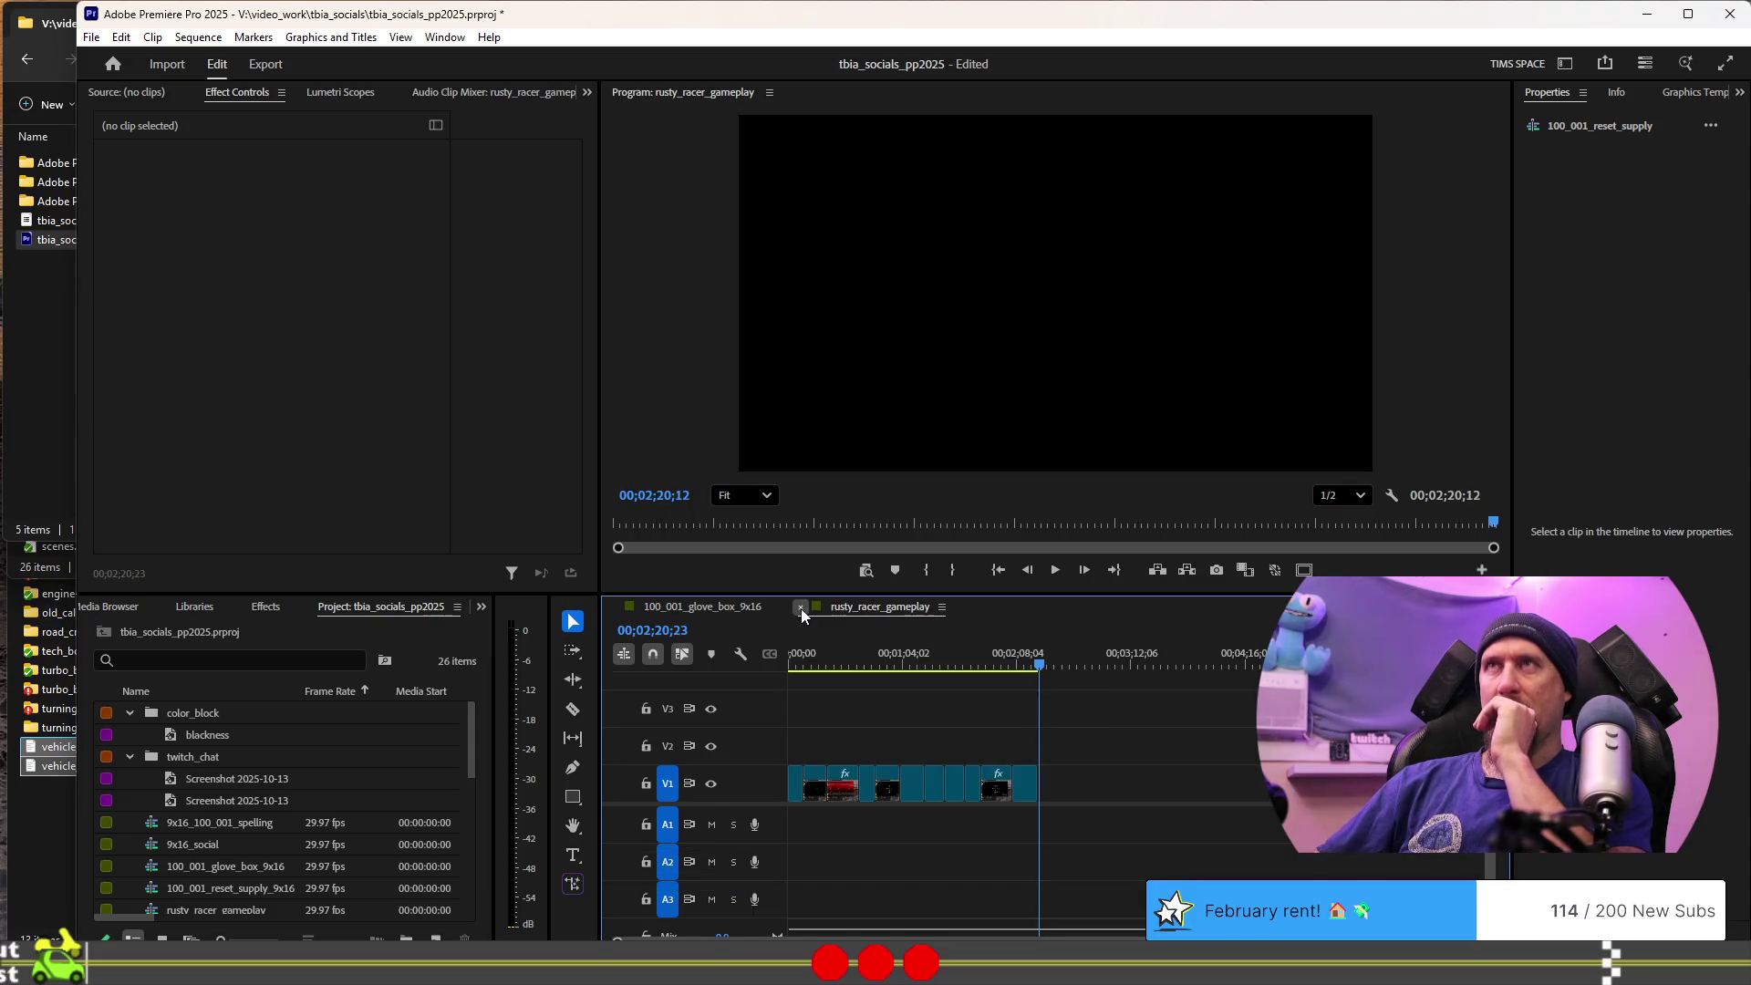
click(801, 608)
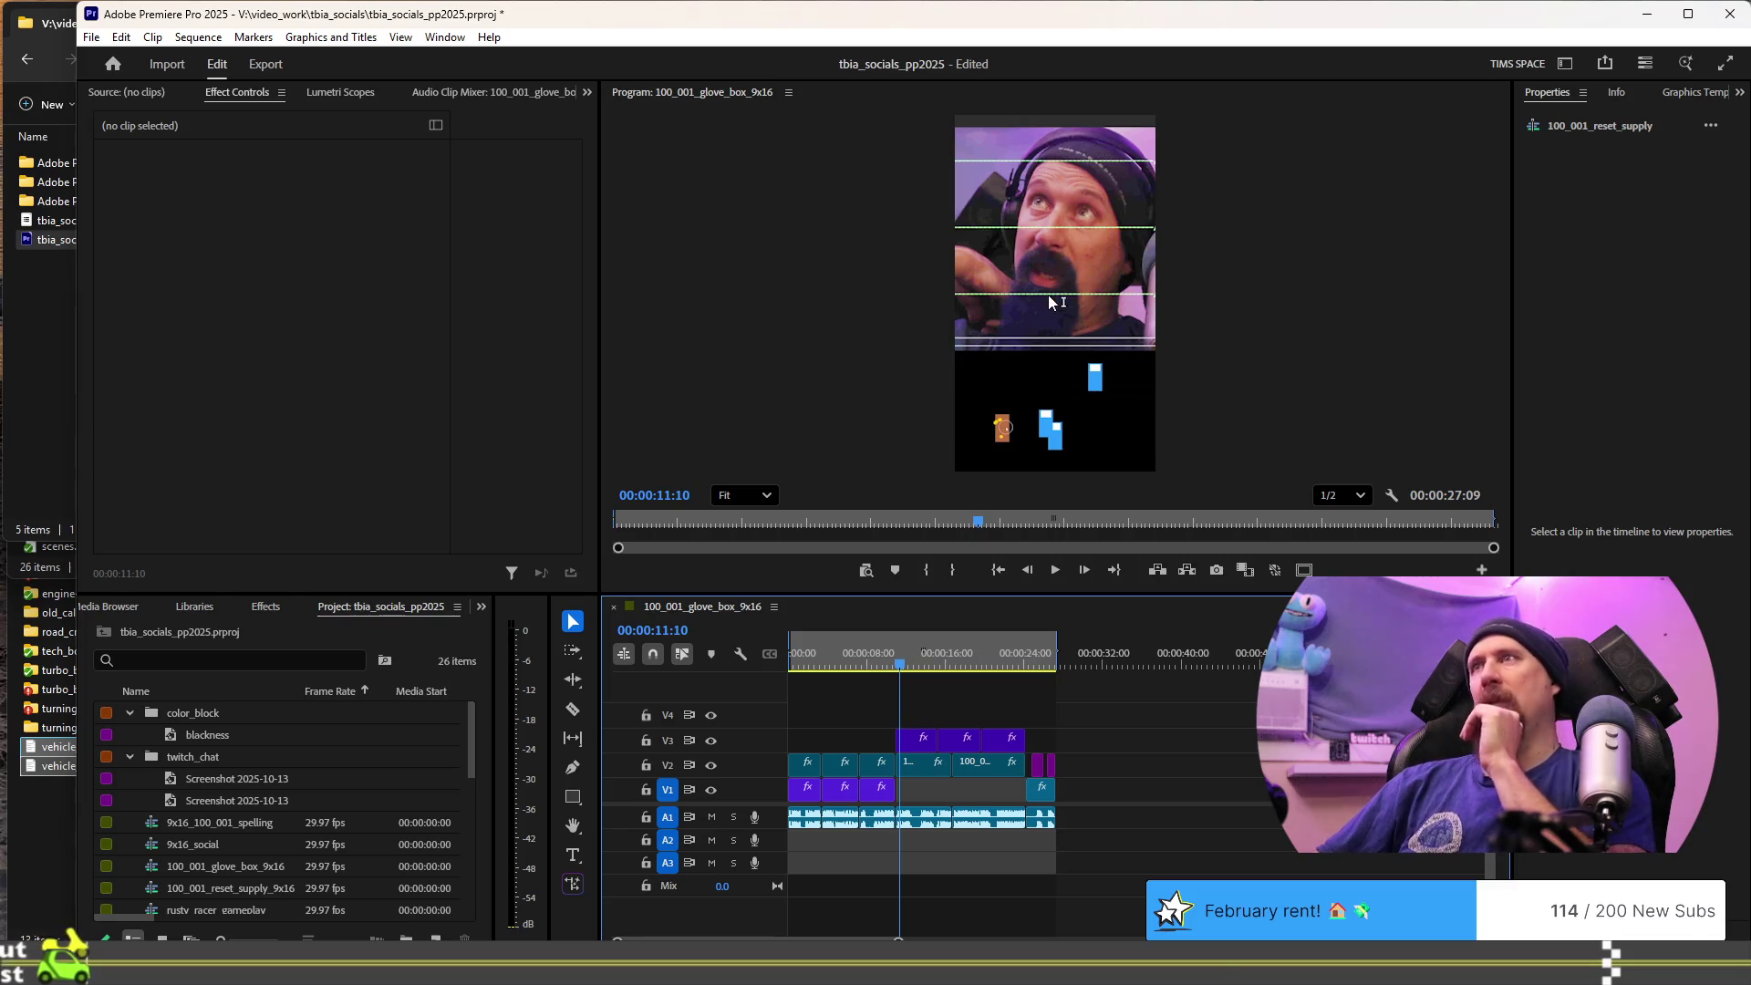
- Play back and close 100_001_glove_box_9x16, then bring File Explorer forward
click(889, 646)
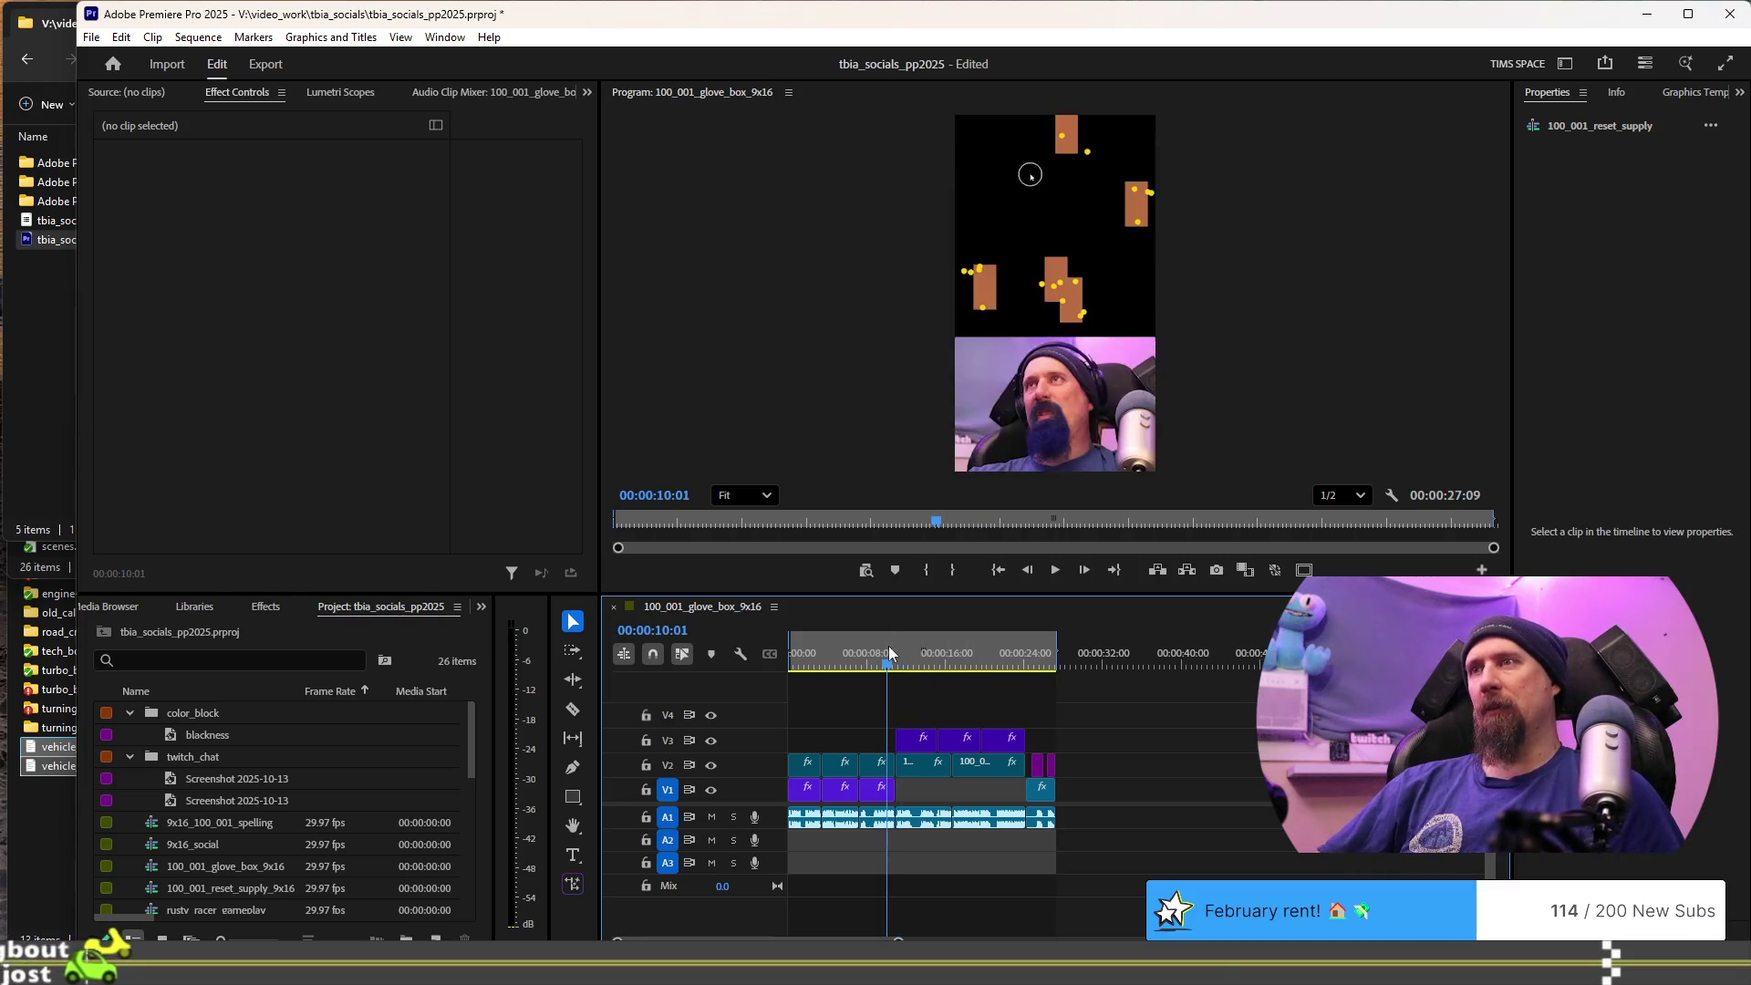
key(space)
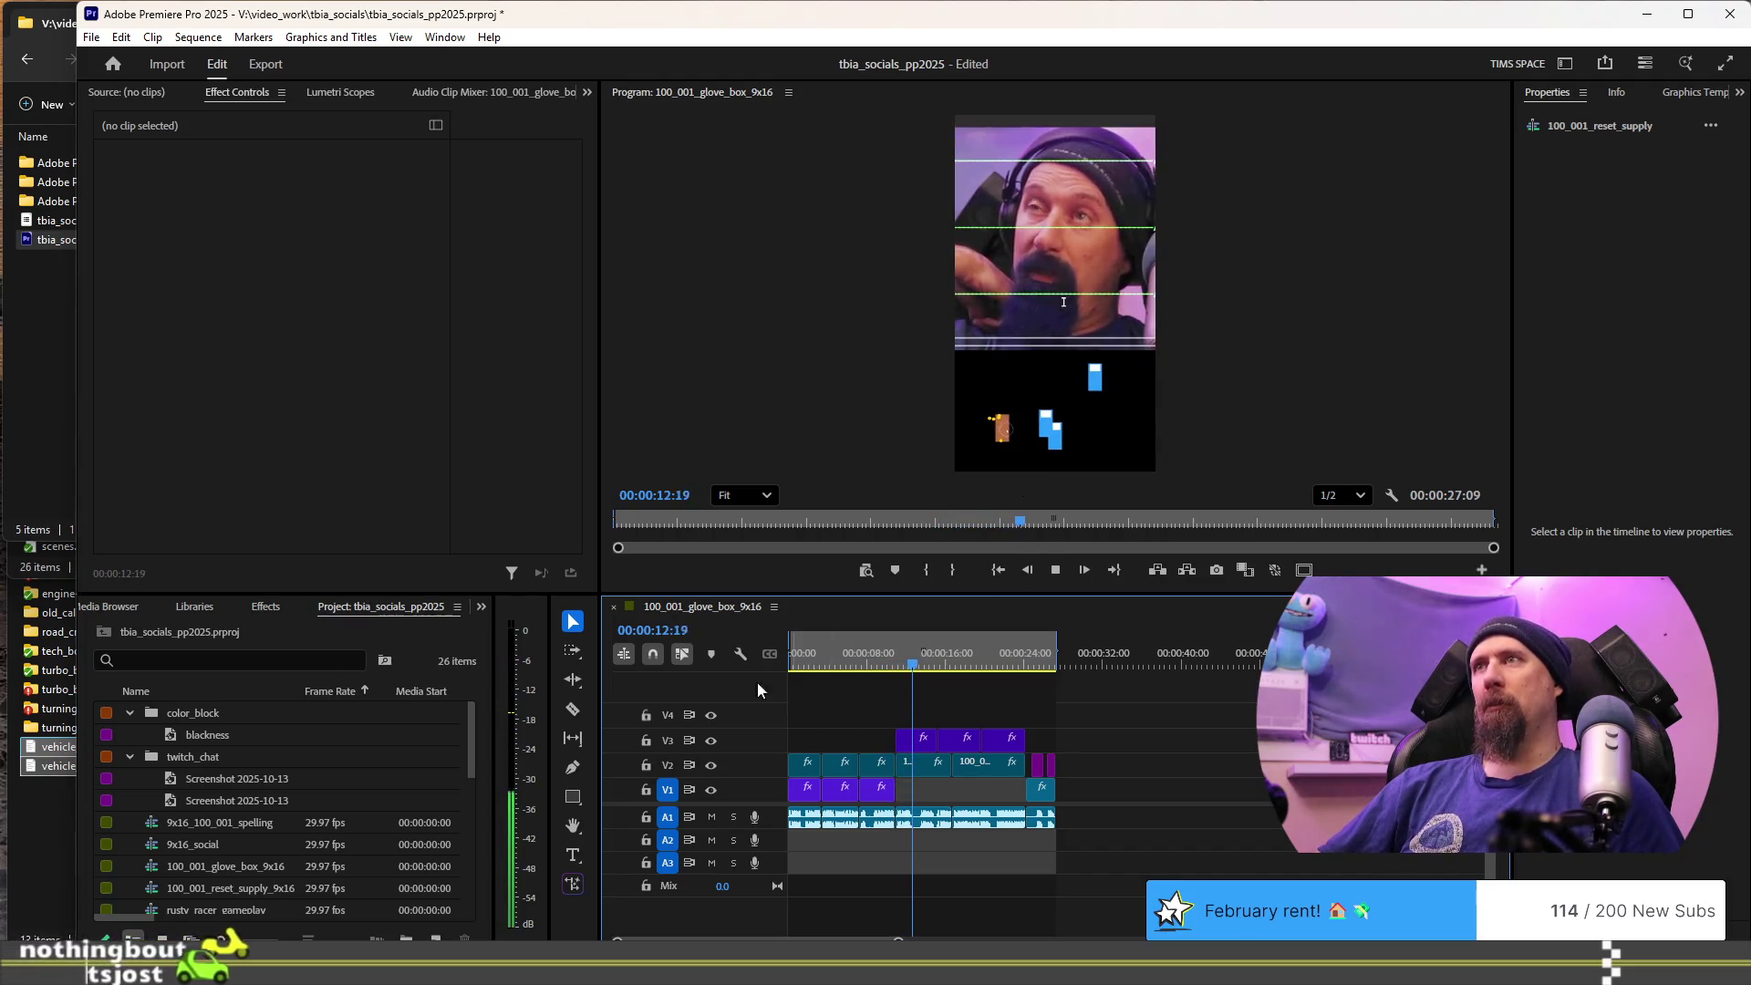
key(space)
click(614, 607)
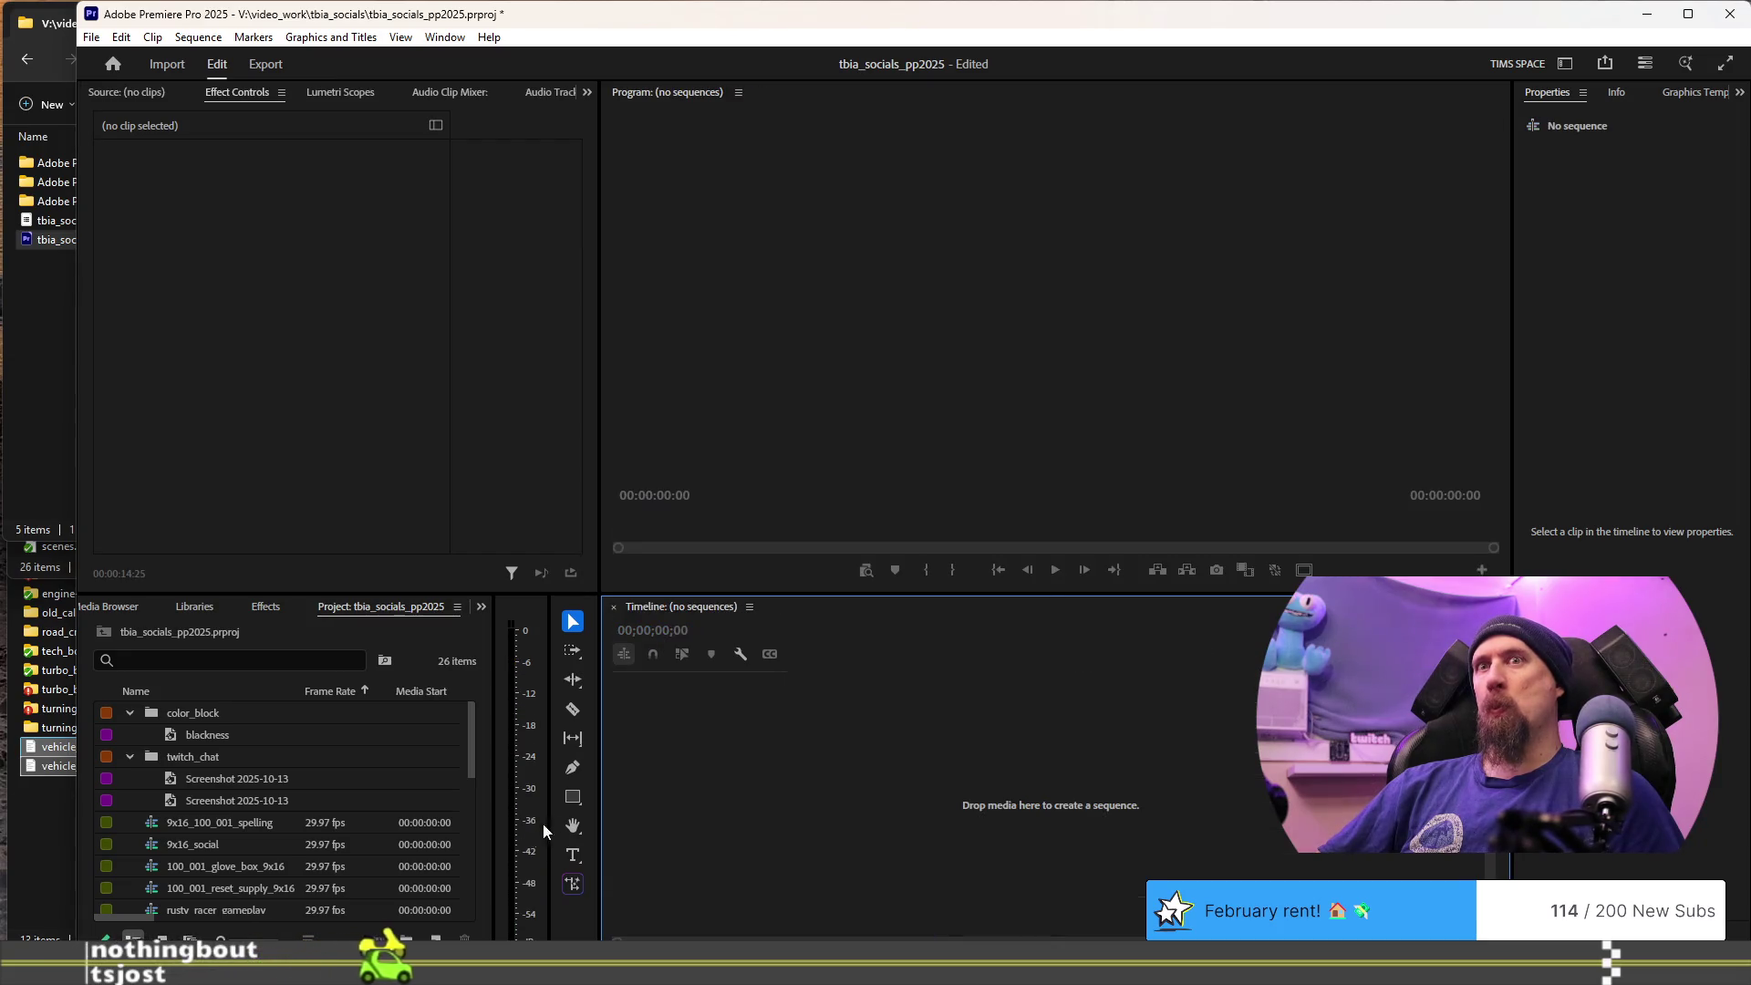
mouse_move(472, 727)
mouse_down()
mouse_move(472, 915)
mouse_move(467, 677)
mouse_move(470, 912)
mouse_up()
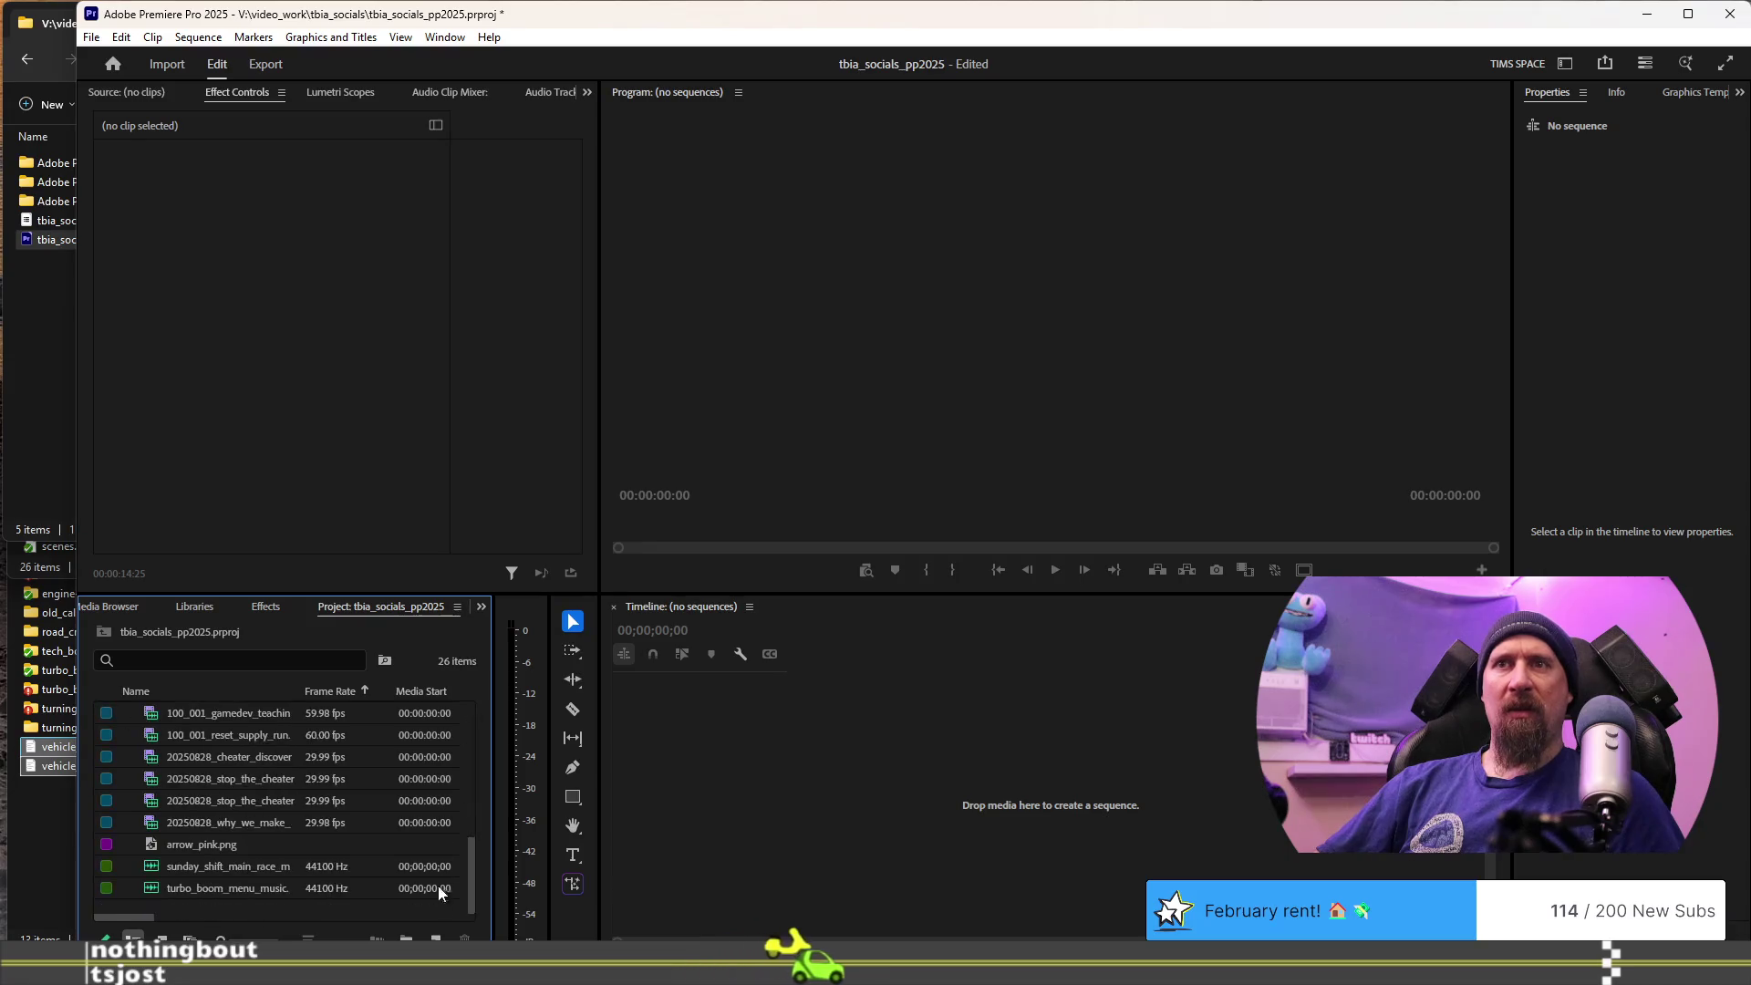
click(51, 328)
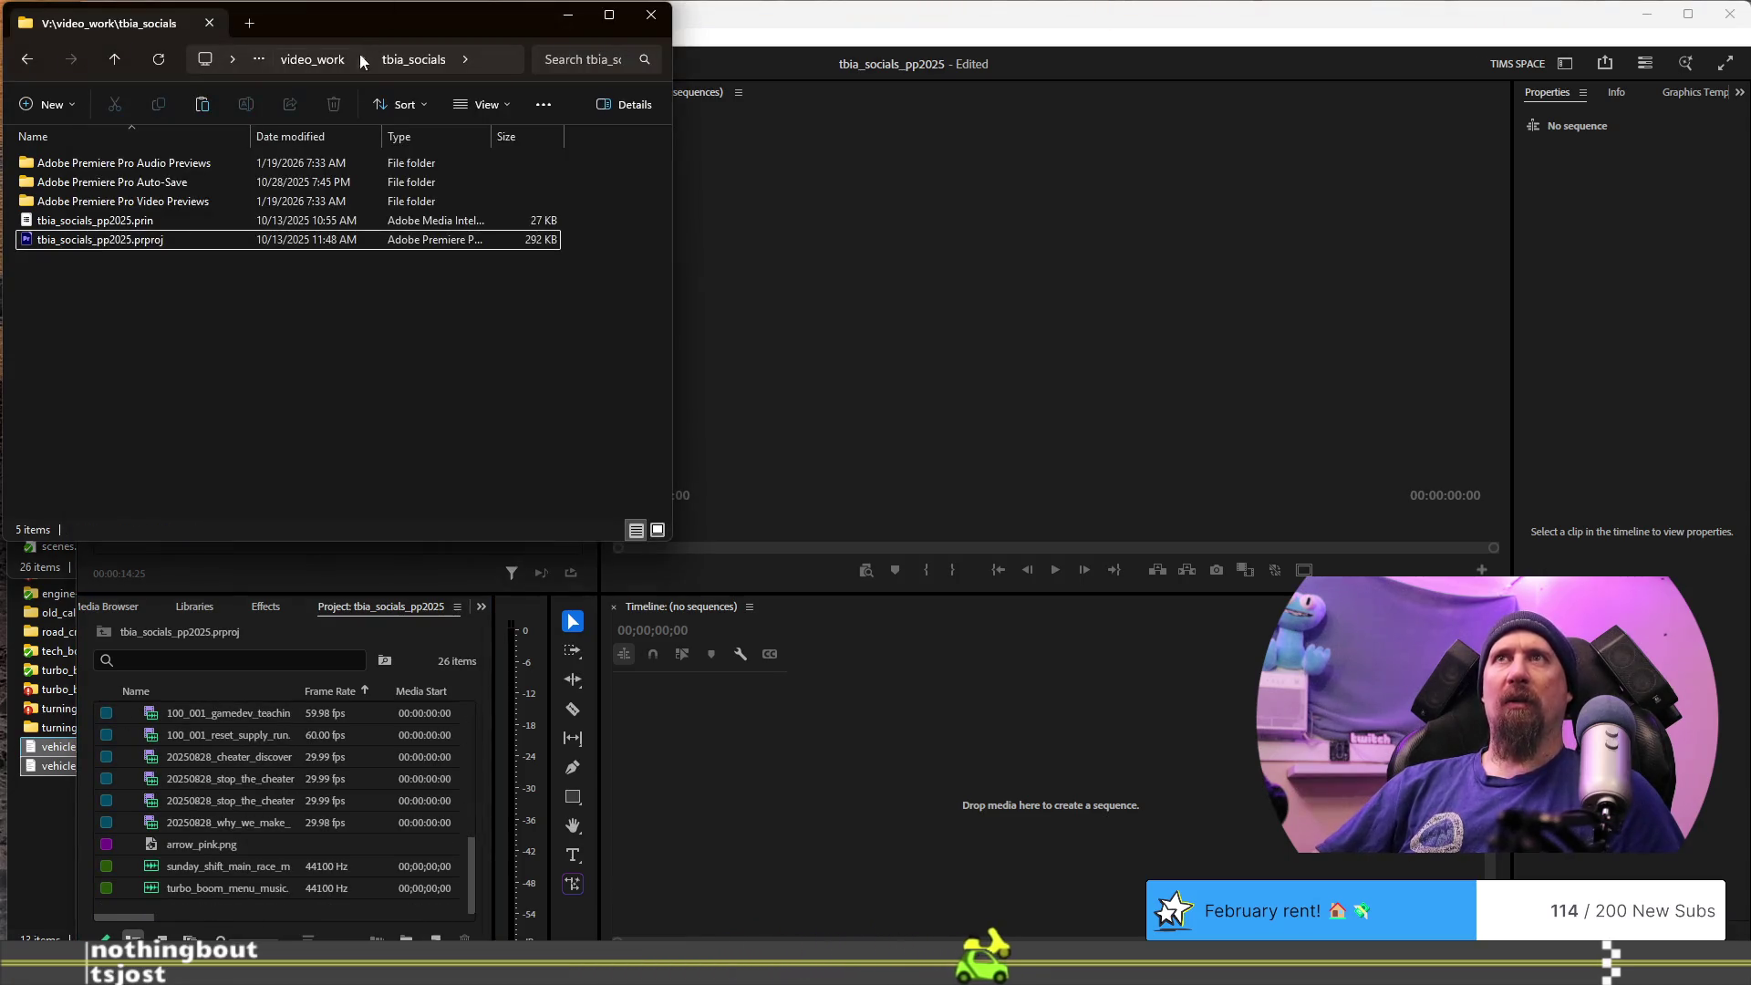
- Browse the games, shared_resources and twitch_clips folders, ending back in shared_resources
click(316, 58)
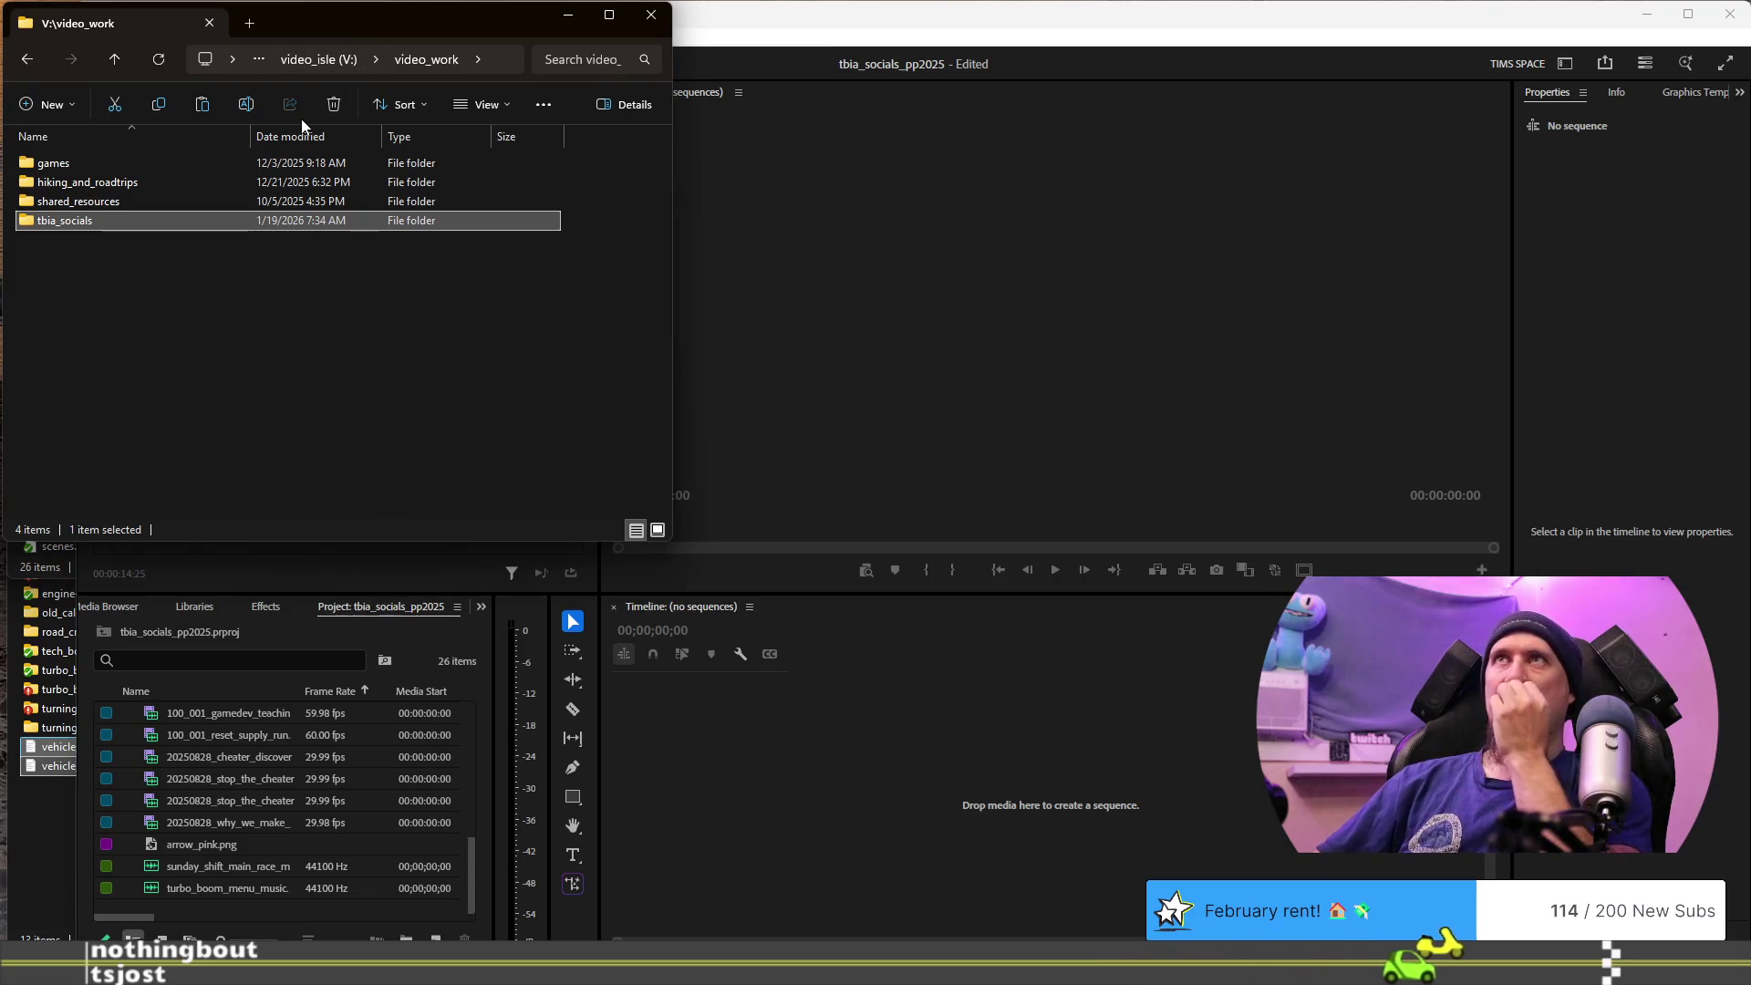
click(78, 195)
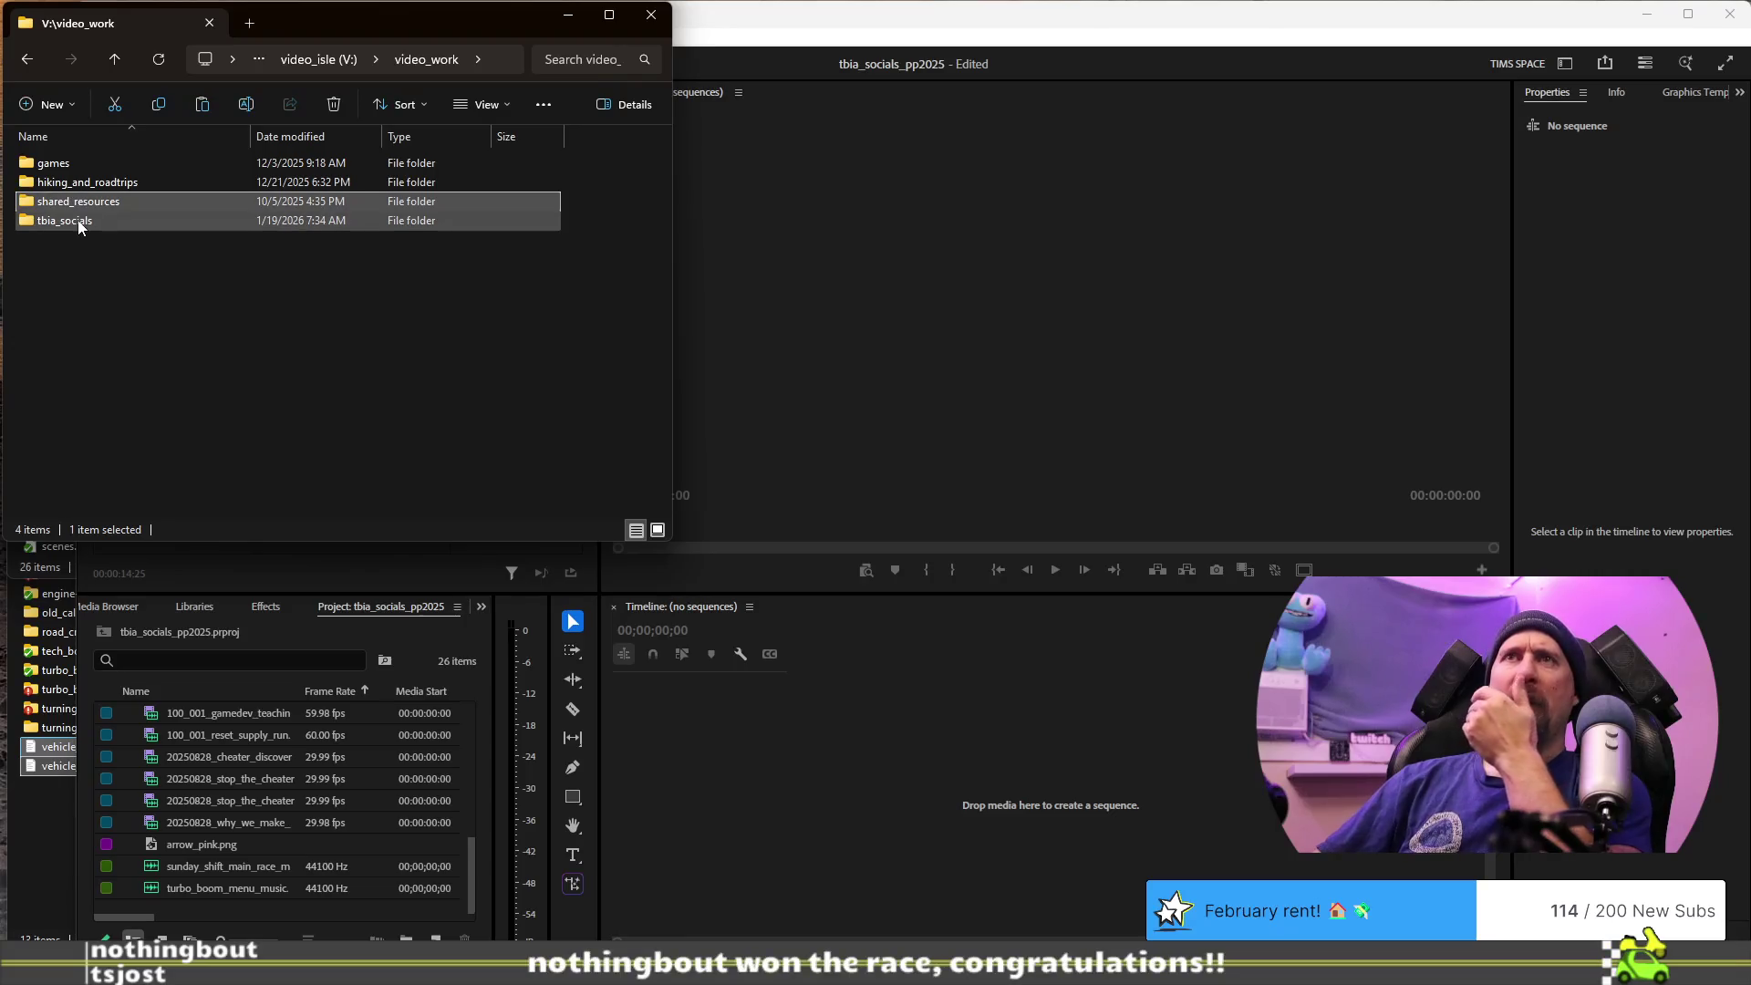
double_click(105, 168)
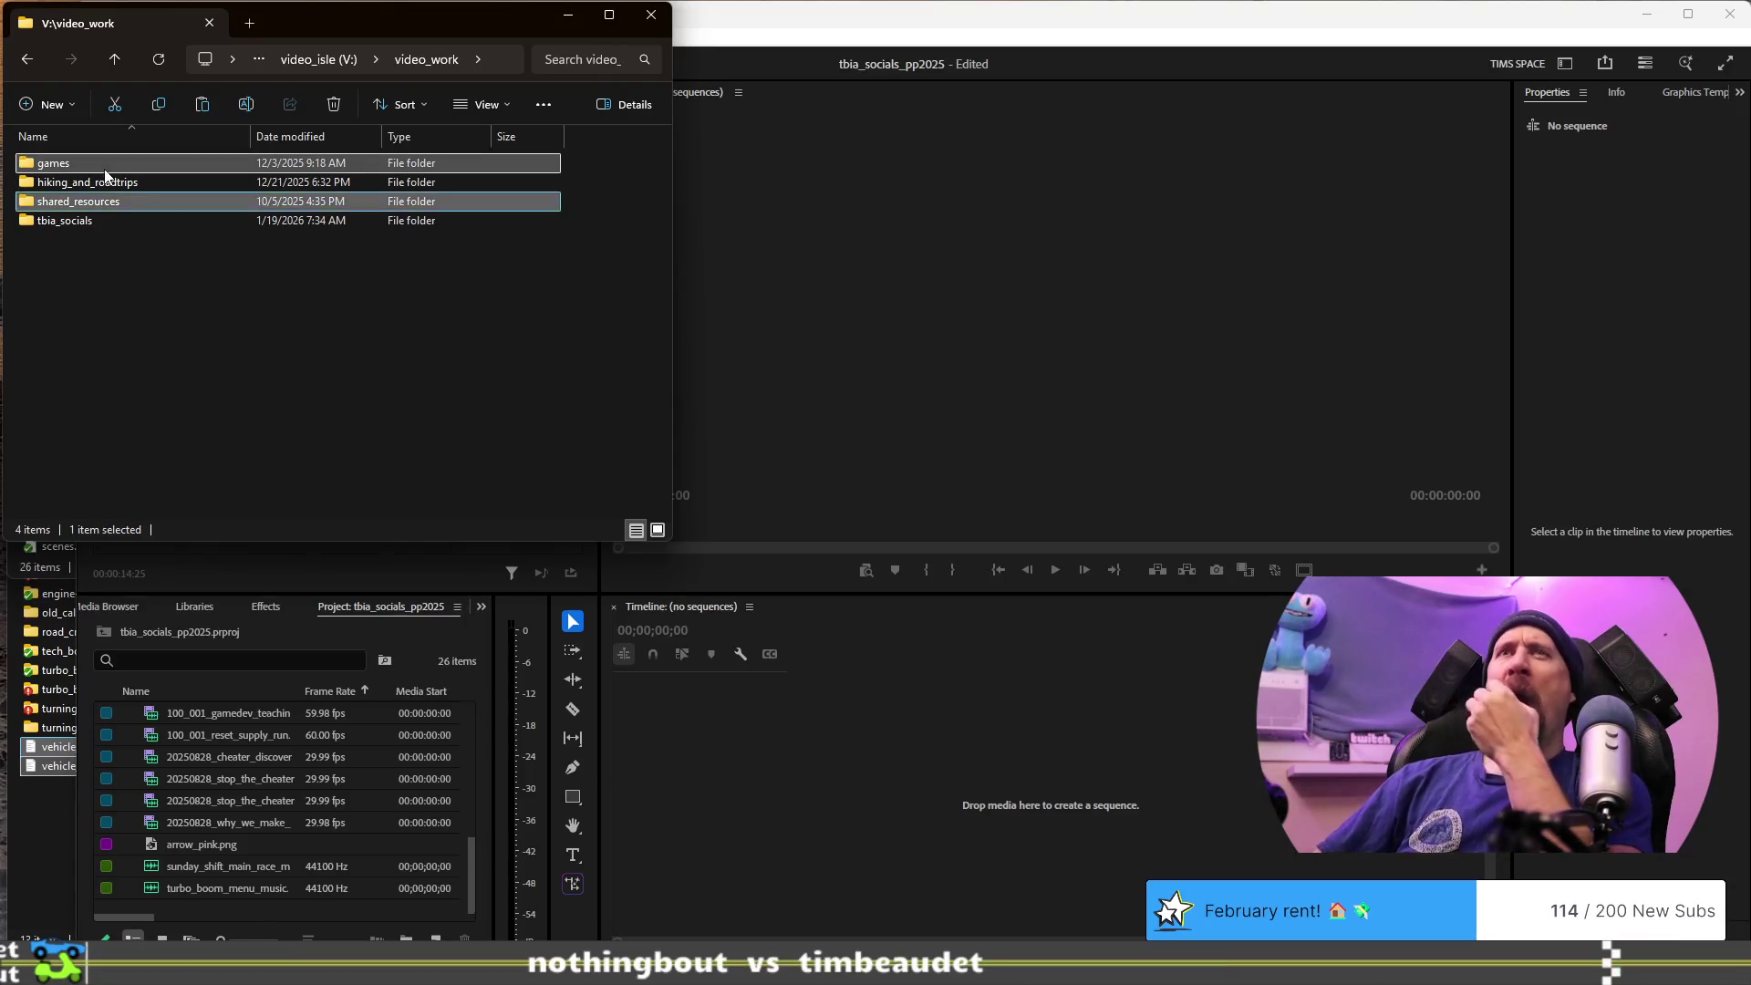
click(330, 62)
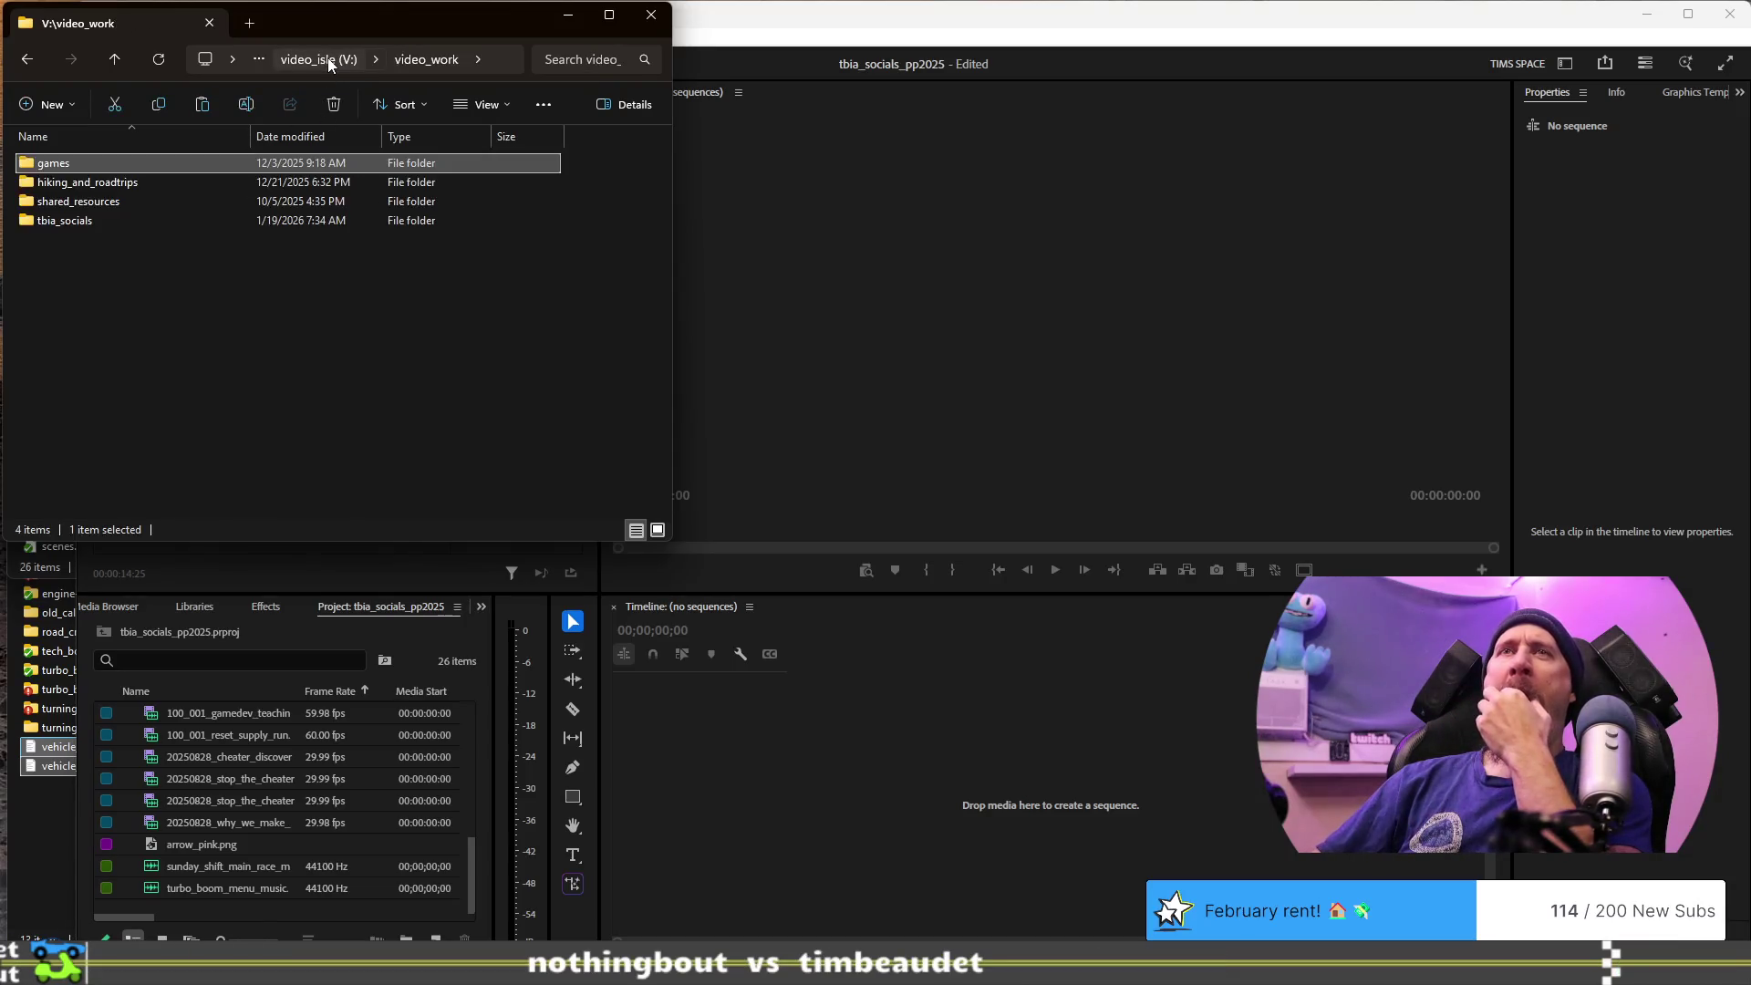
double_click(157, 201)
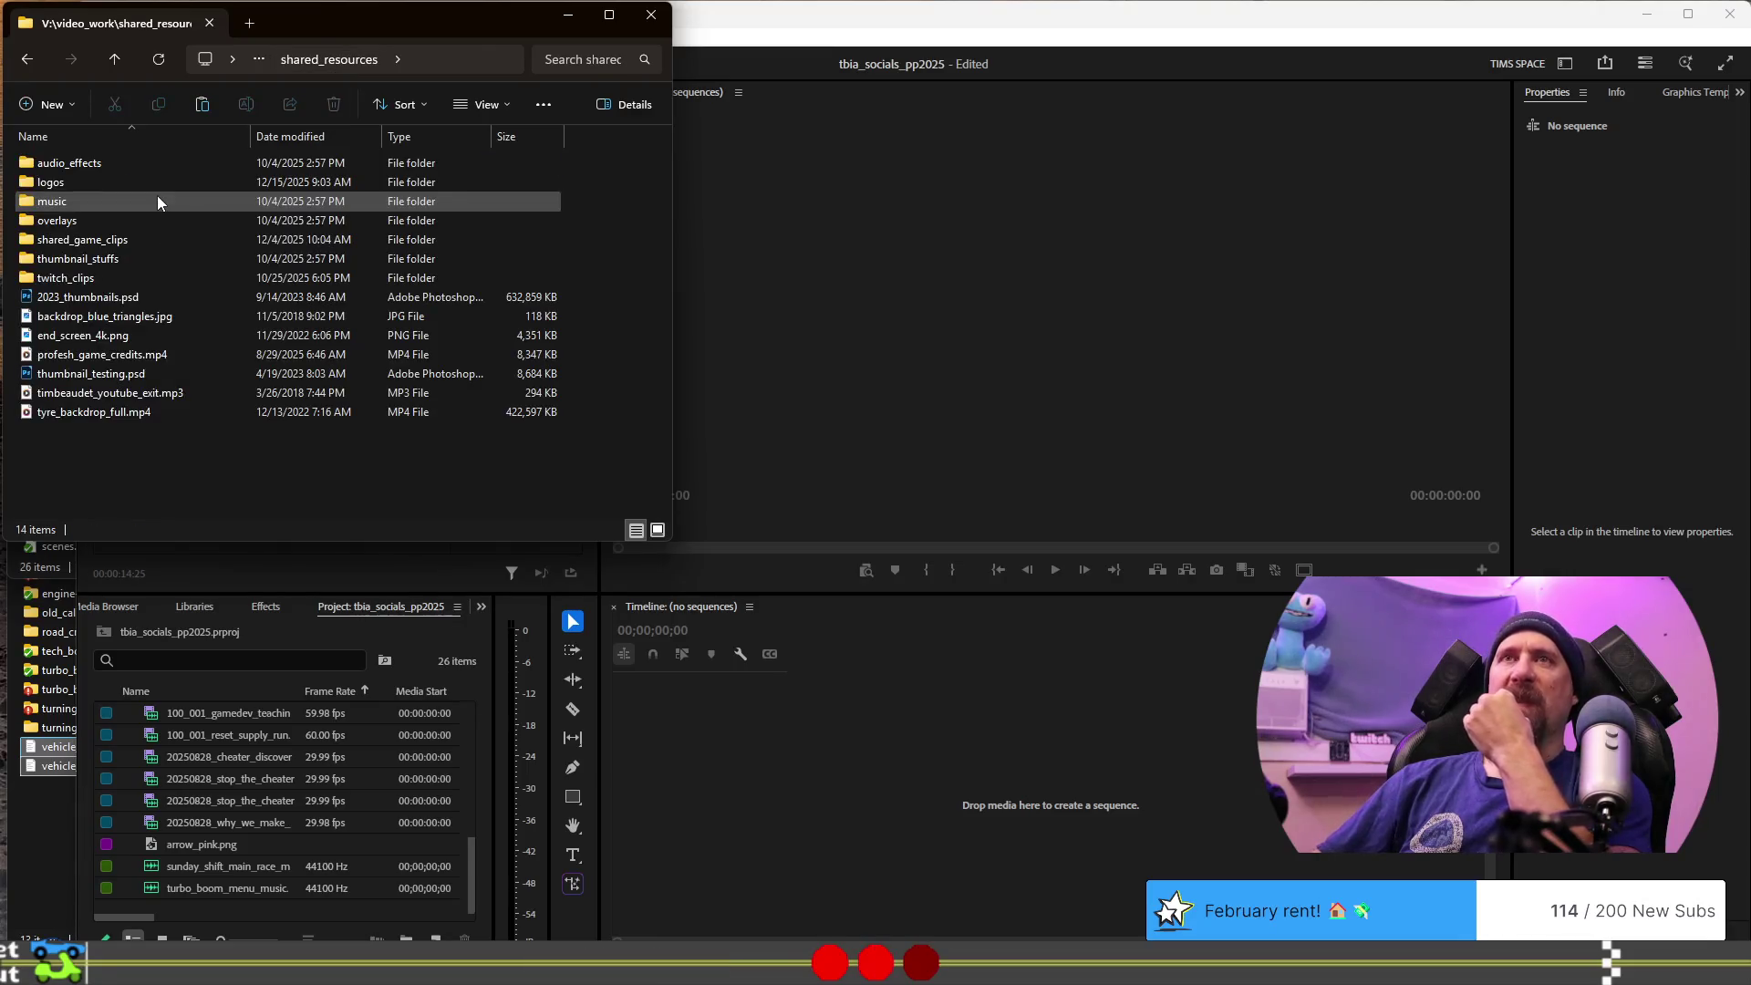
double_click(139, 276)
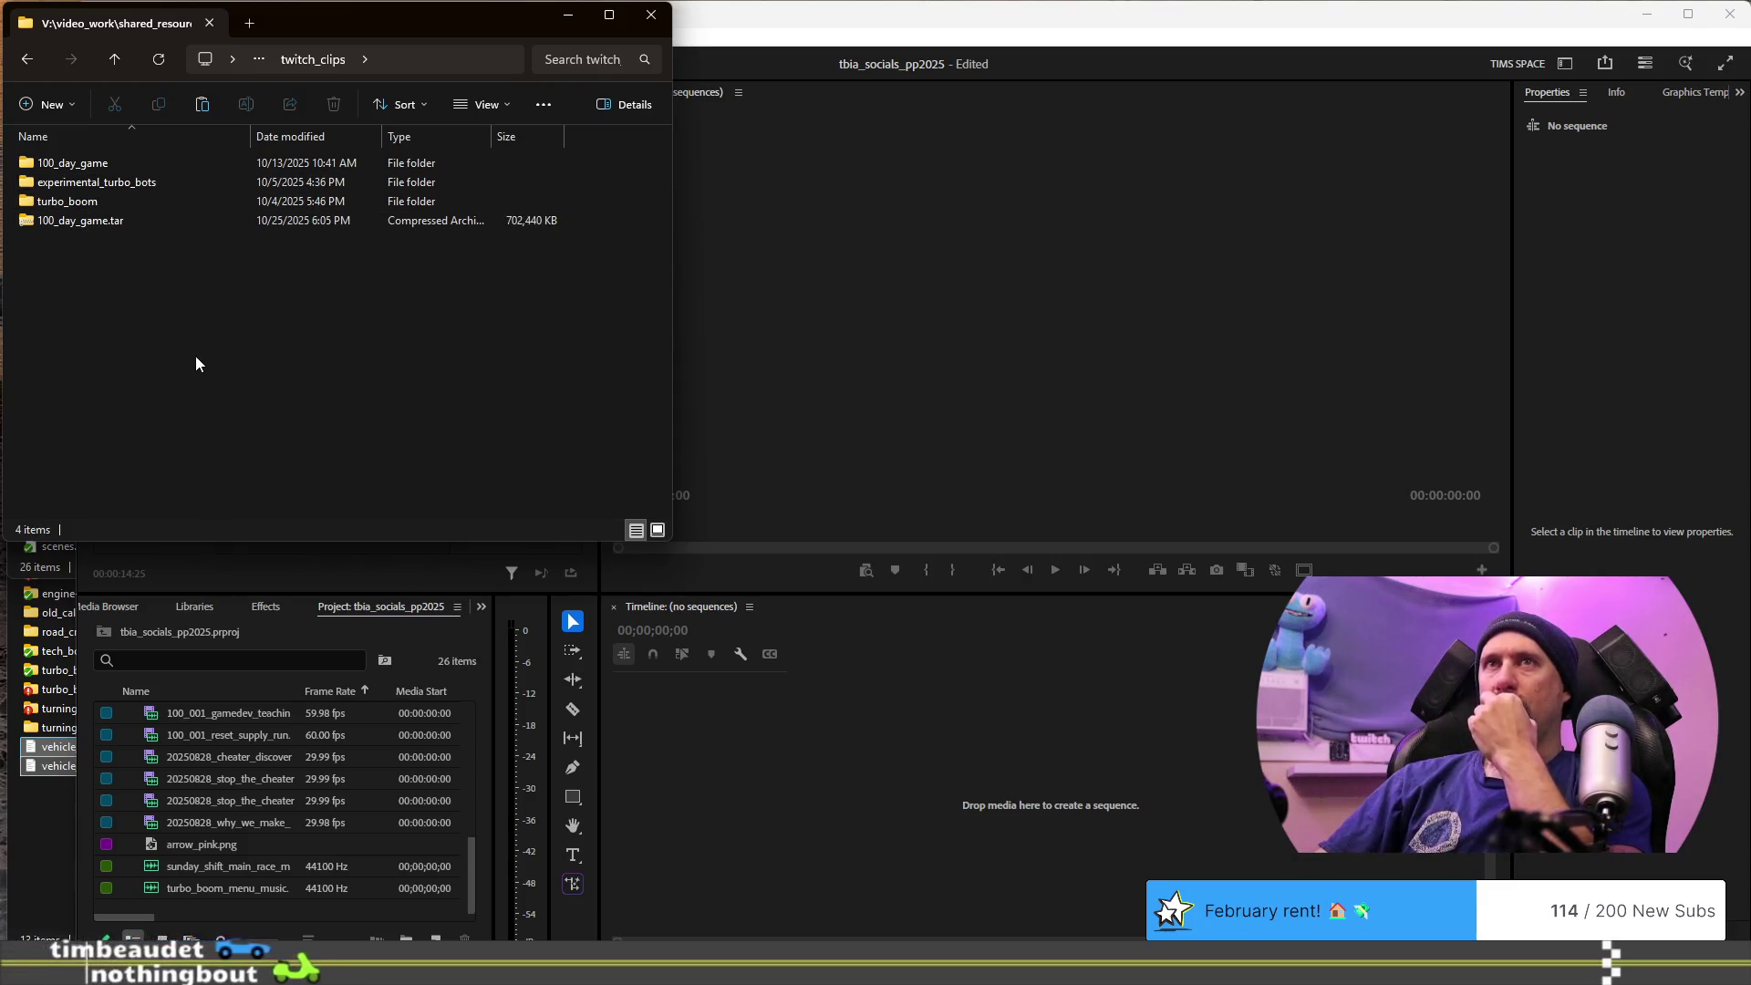
click(30, 60)
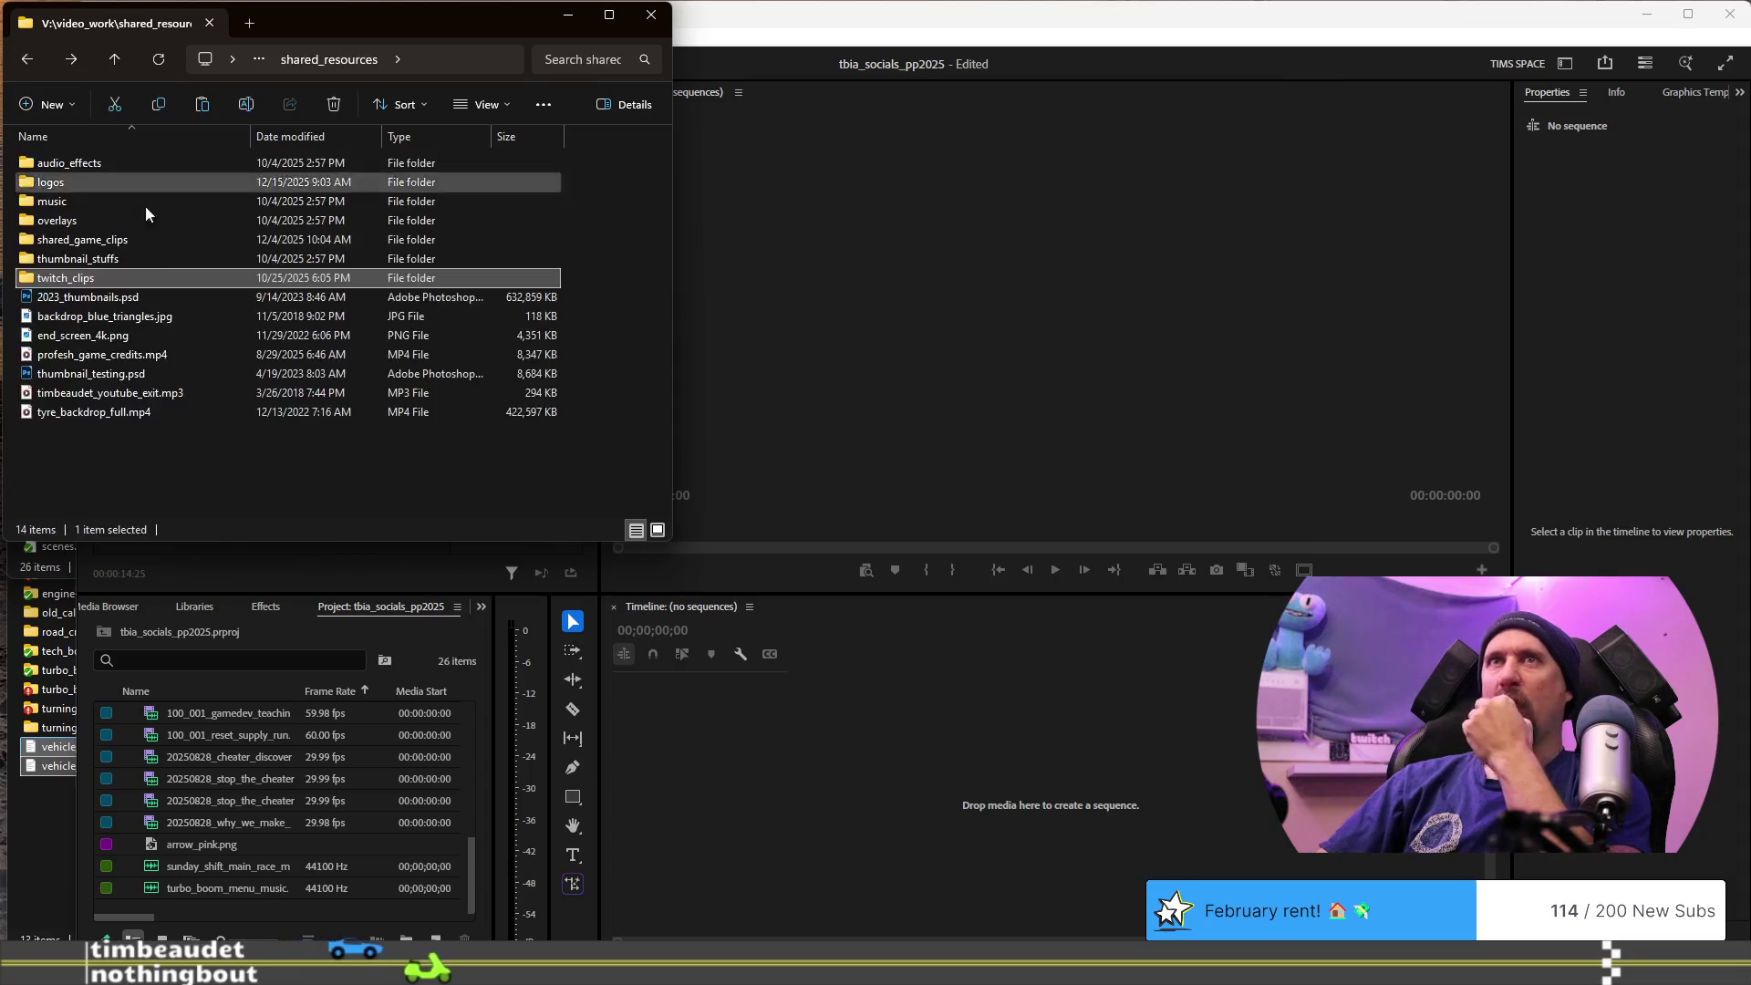
- Create a new folder in shared_resources from the empty-area New menu
mouse_move(142, 281)
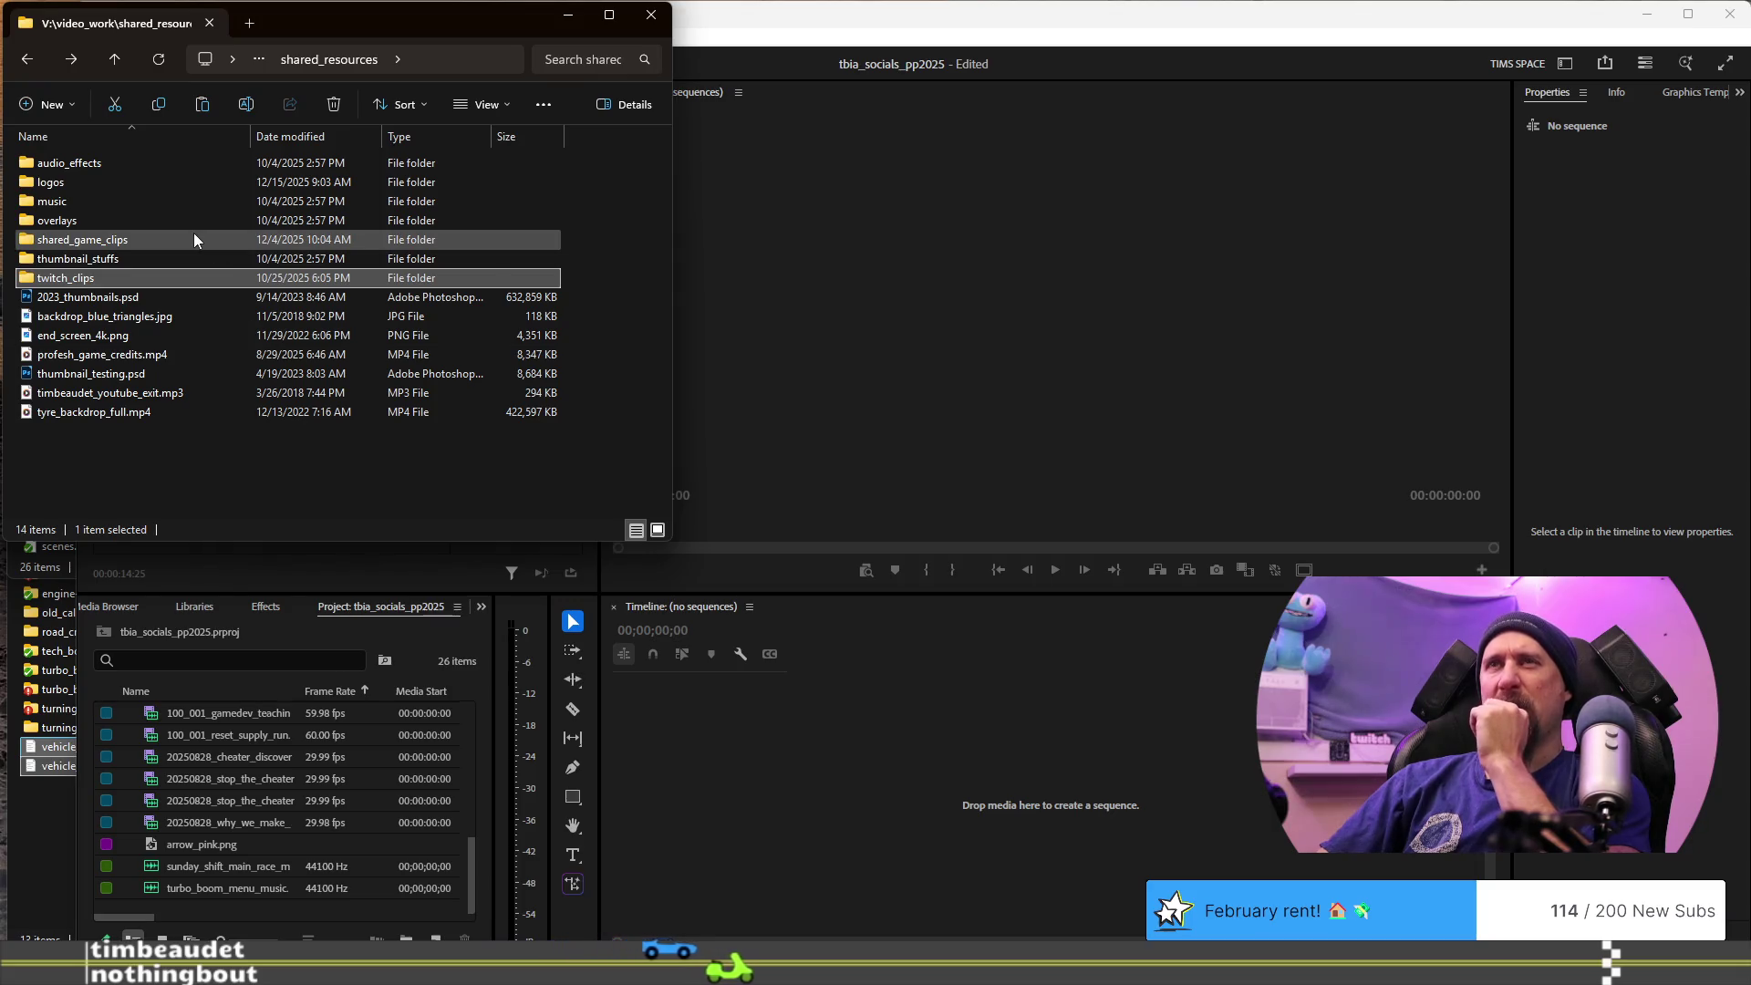
mouse_move(193, 237)
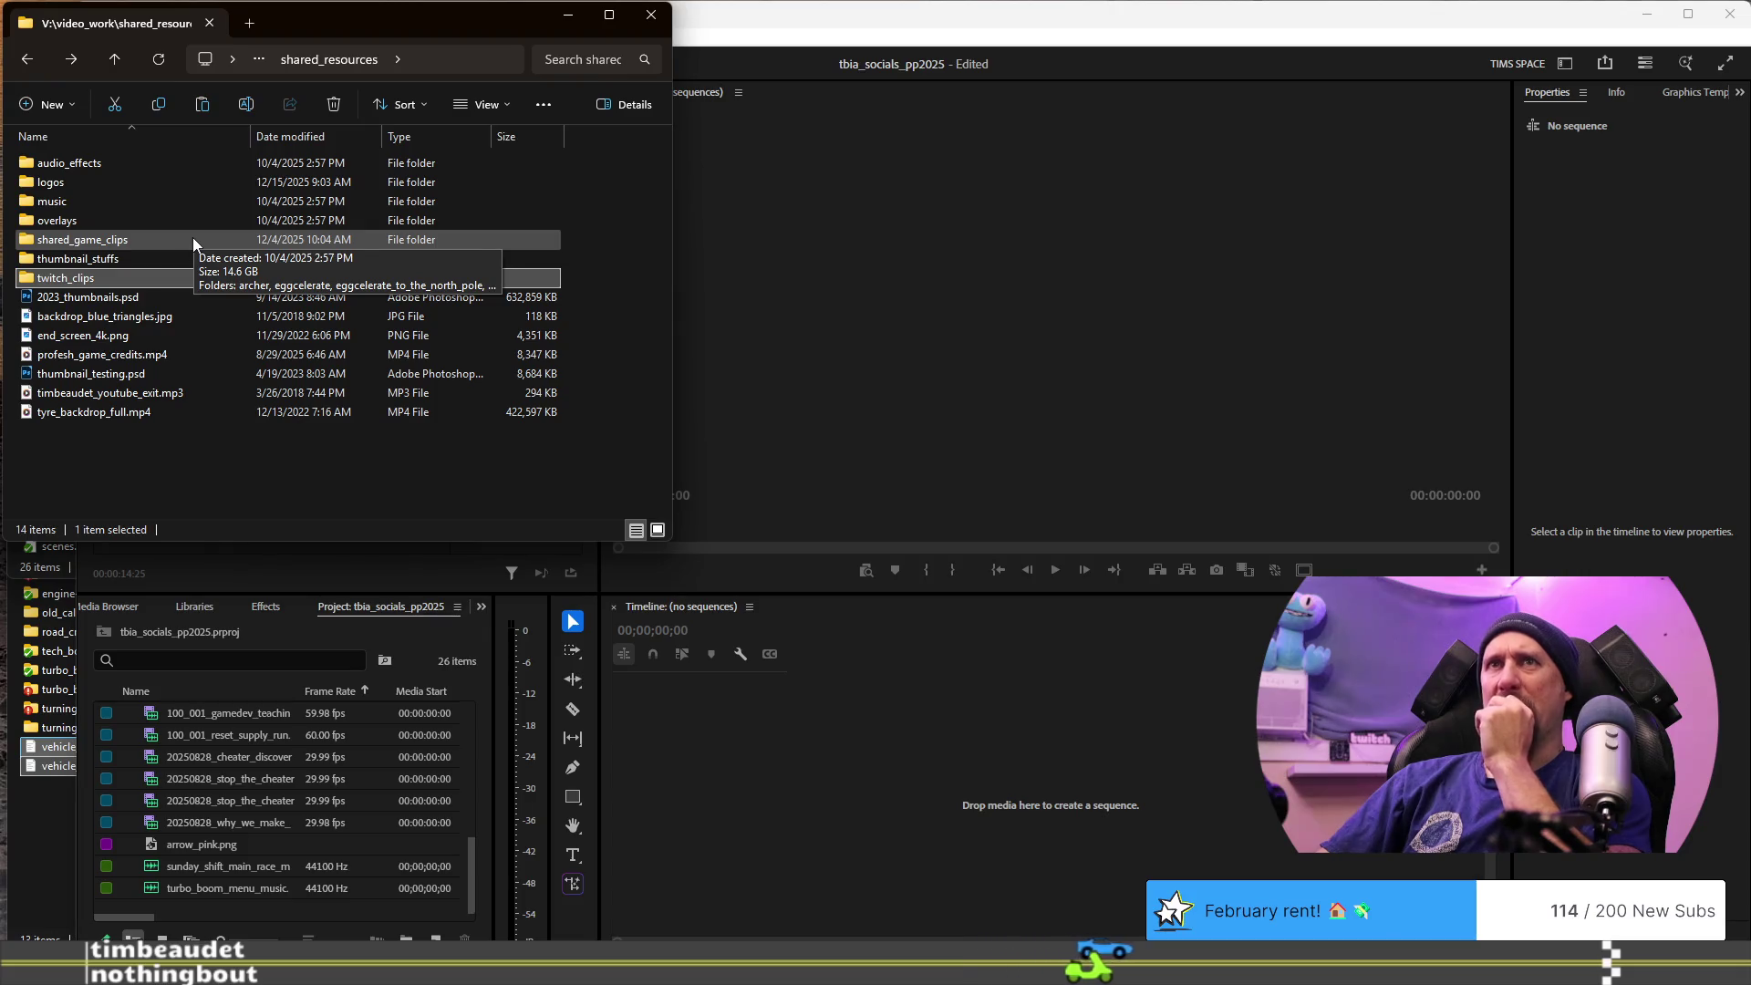
right_click(167, 509)
click(167, 482)
right_click(167, 482)
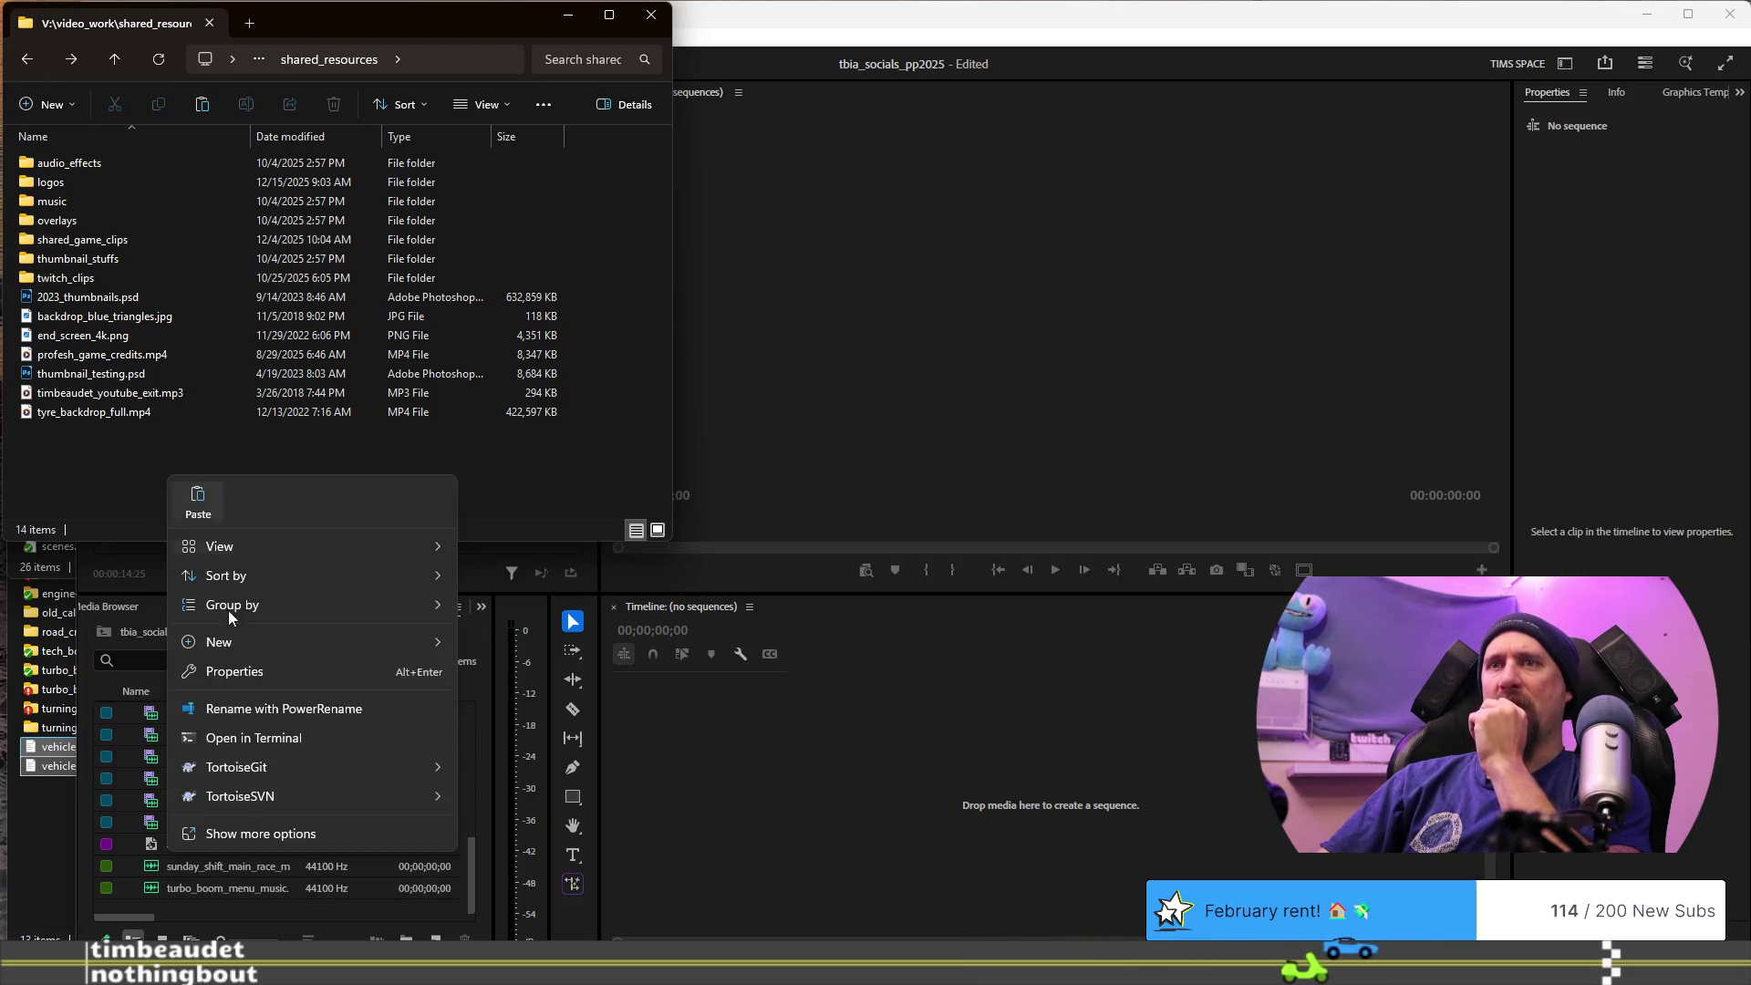
mouse_move(304, 793)
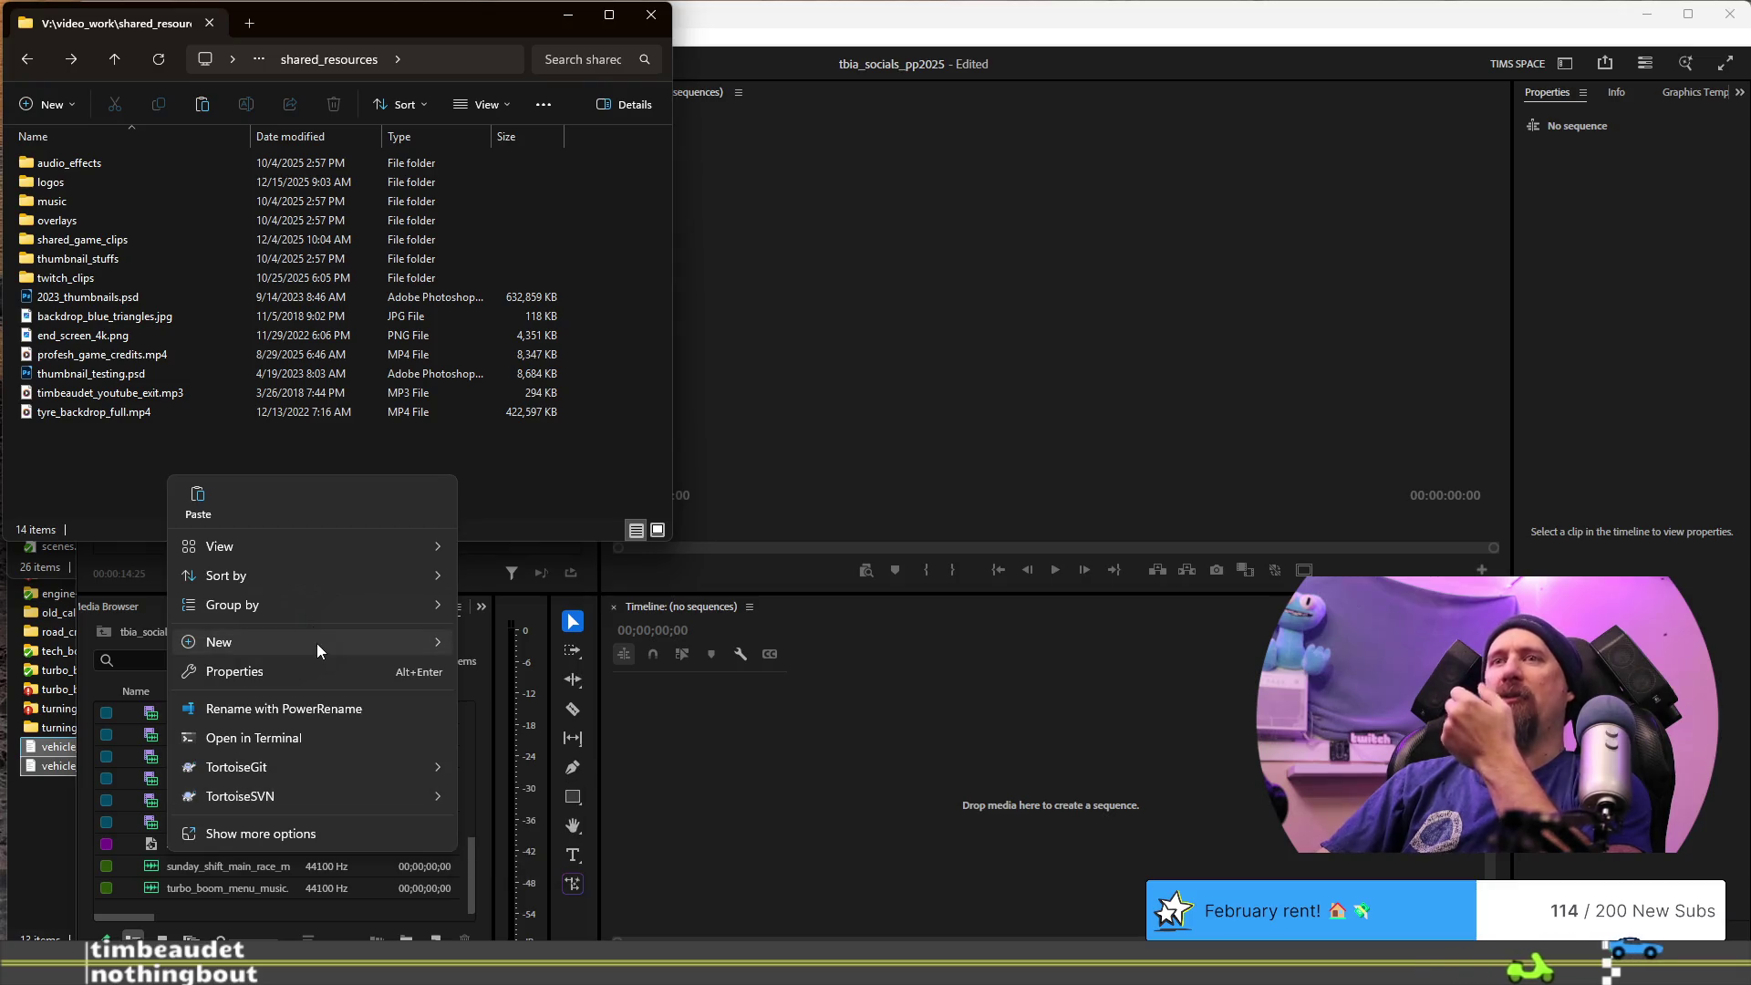
mouse_move(315, 643)
click(527, 649)
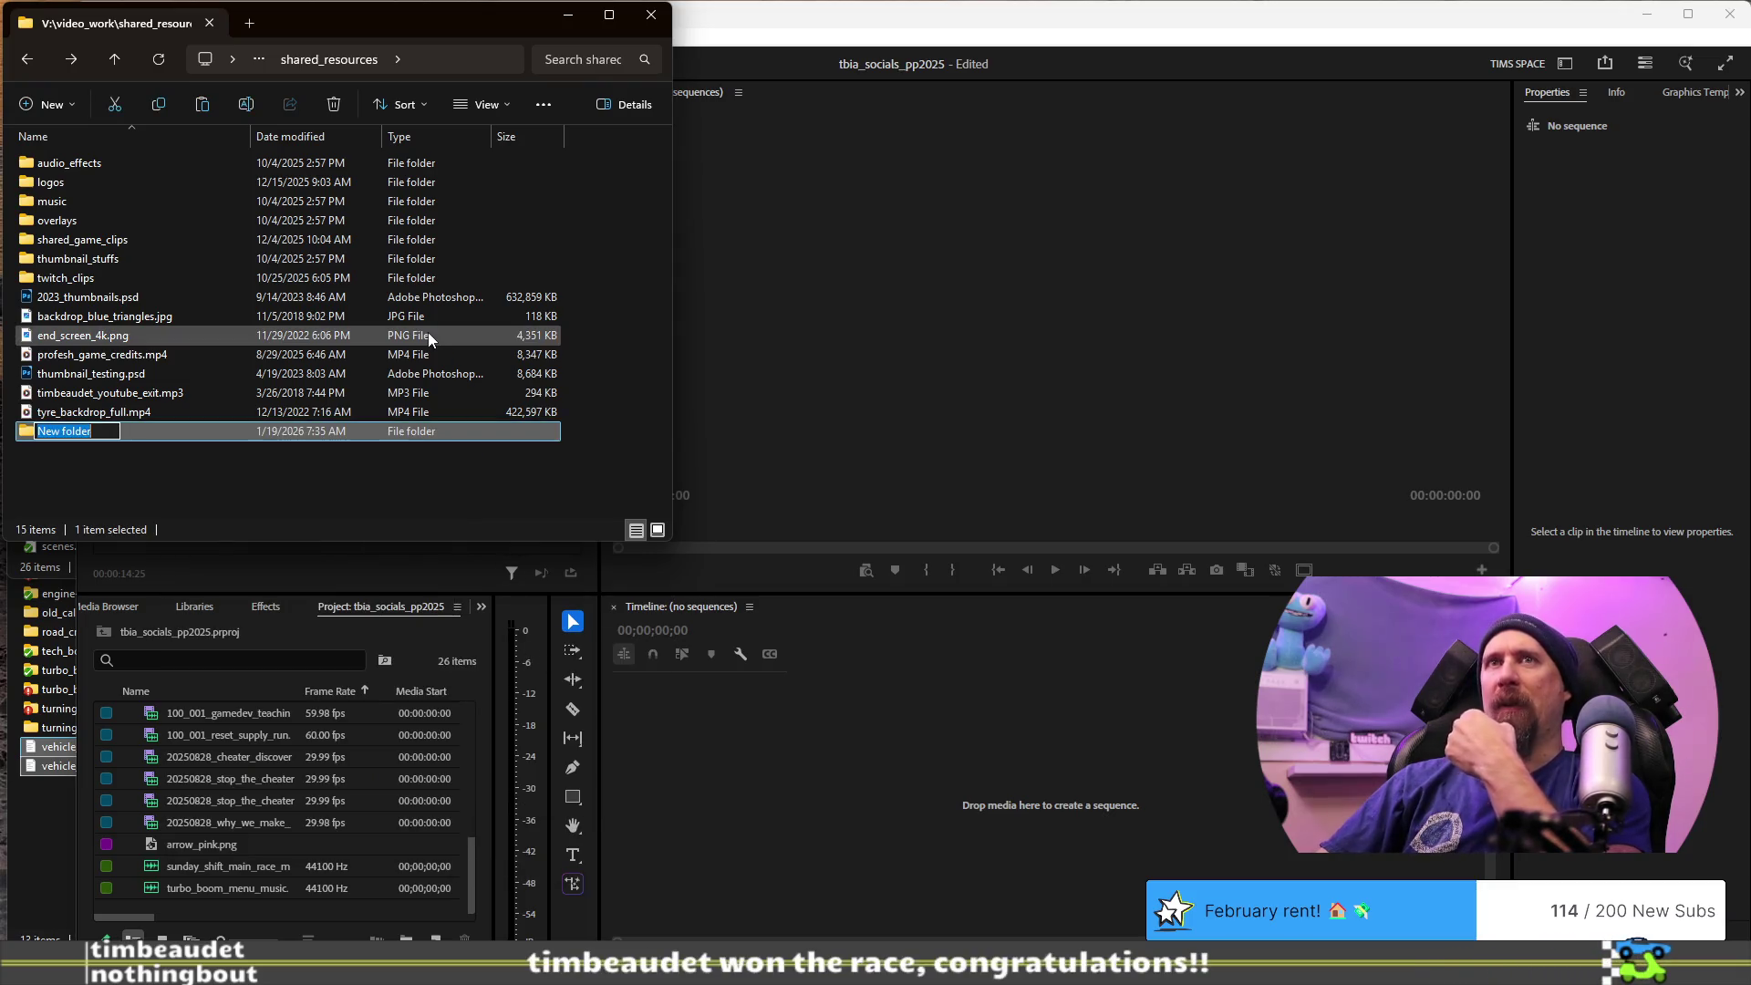
- Name the folder twitch_highlights, open it, and paste highlight_unity_runtime_colors.mp4 inside
text(twit)
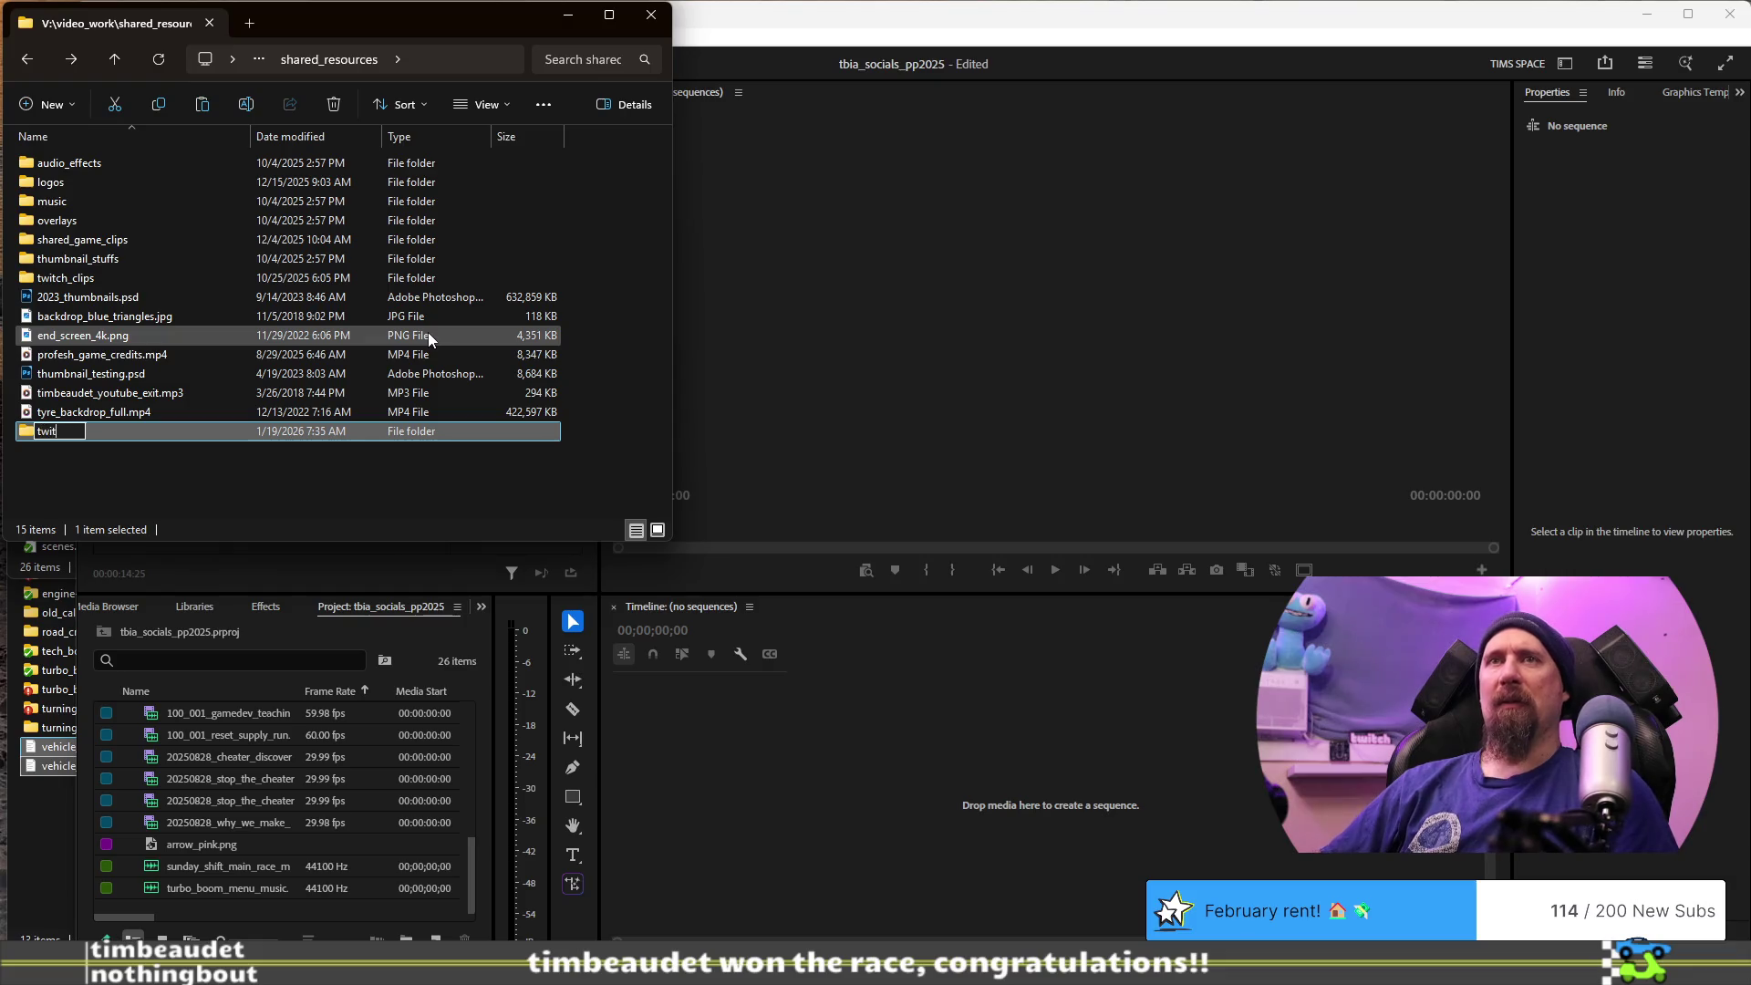
text(ch_highl)
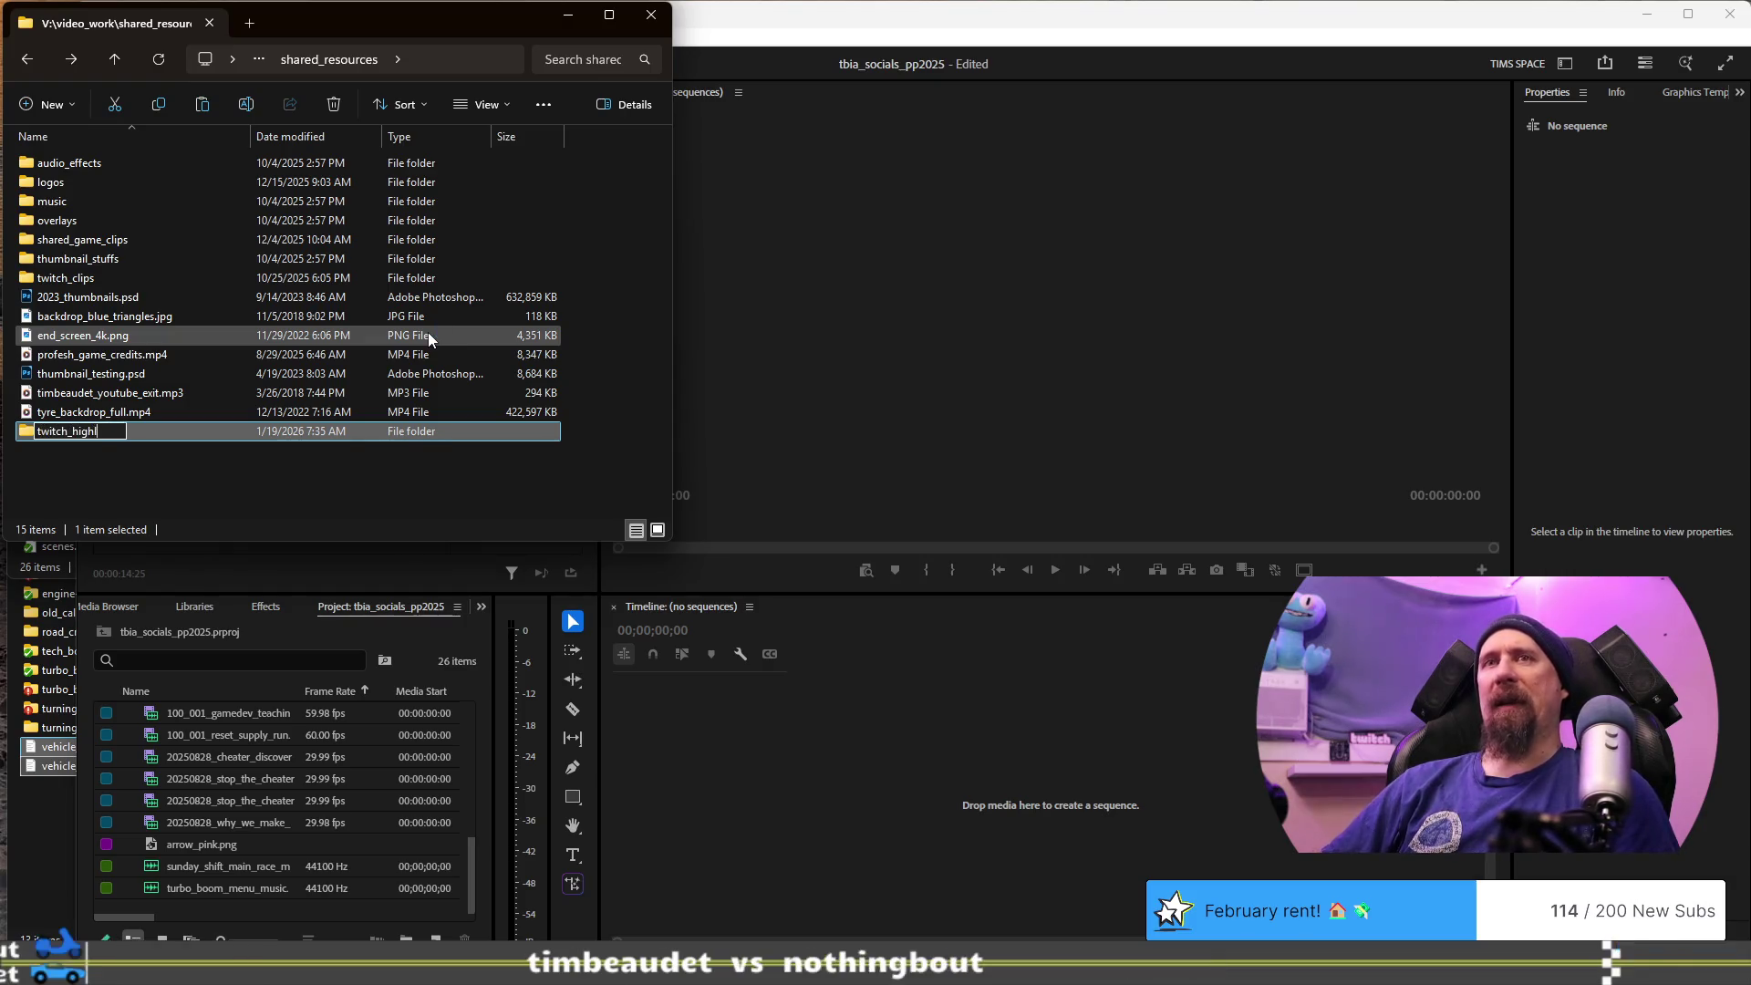
text(ights)
key(Return)
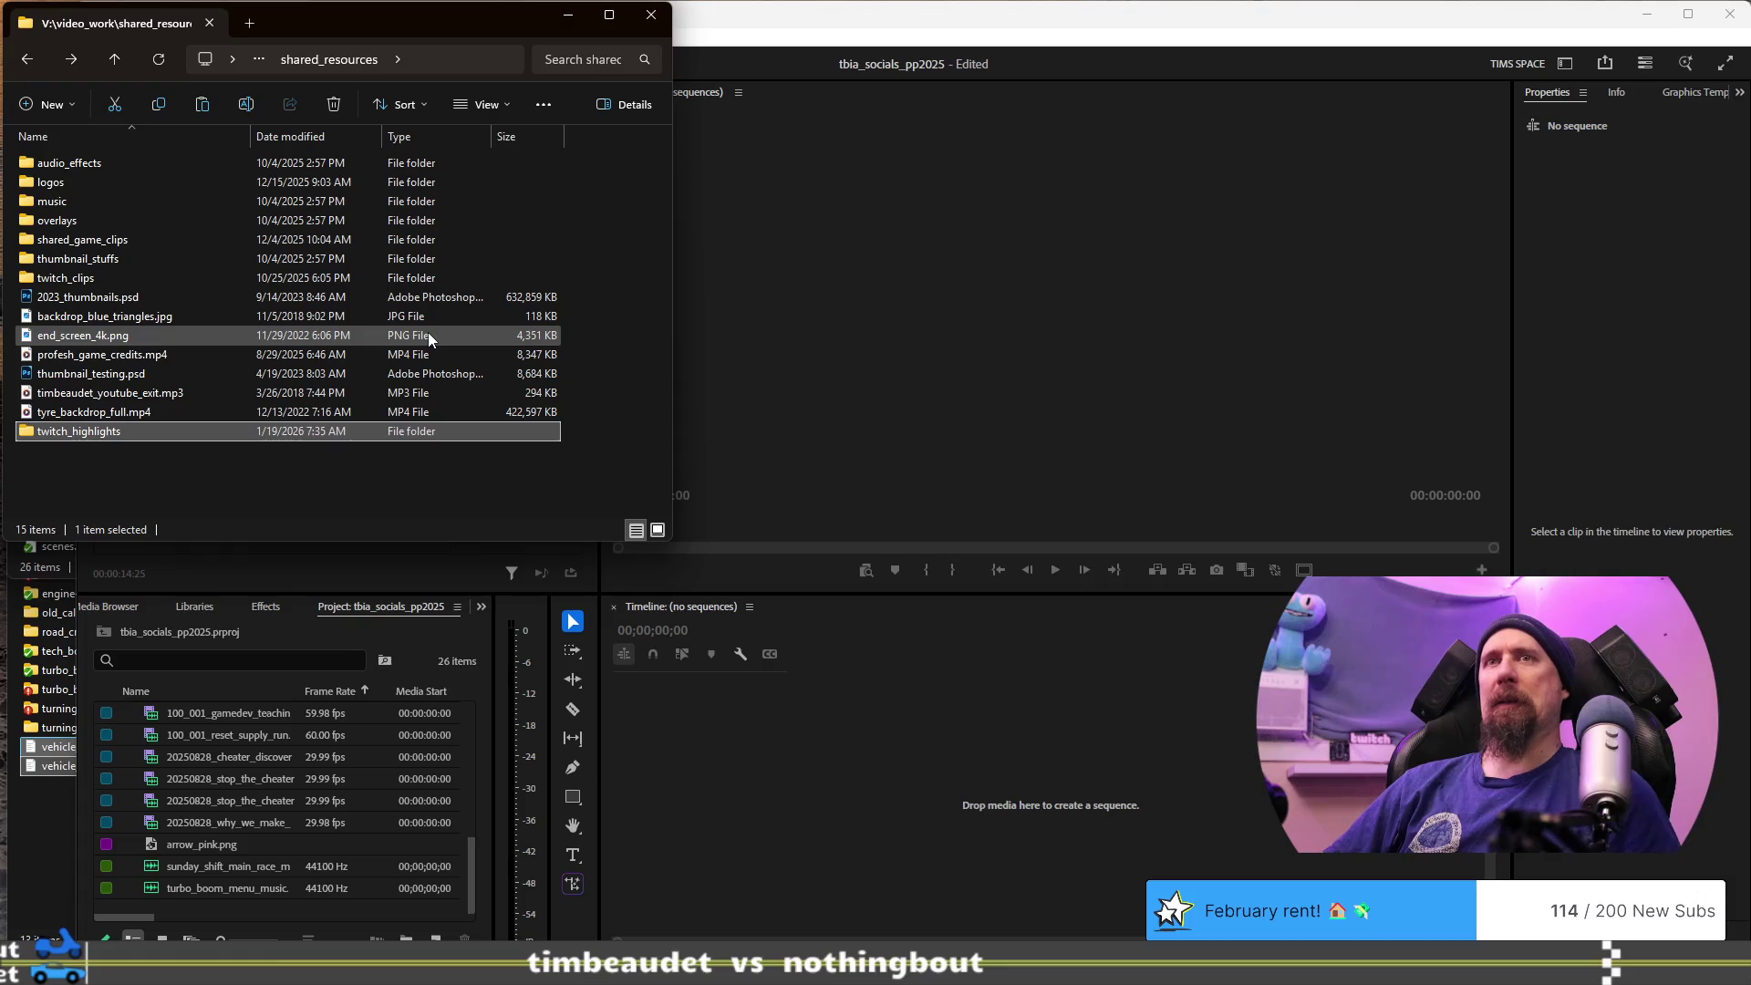
key(Return)
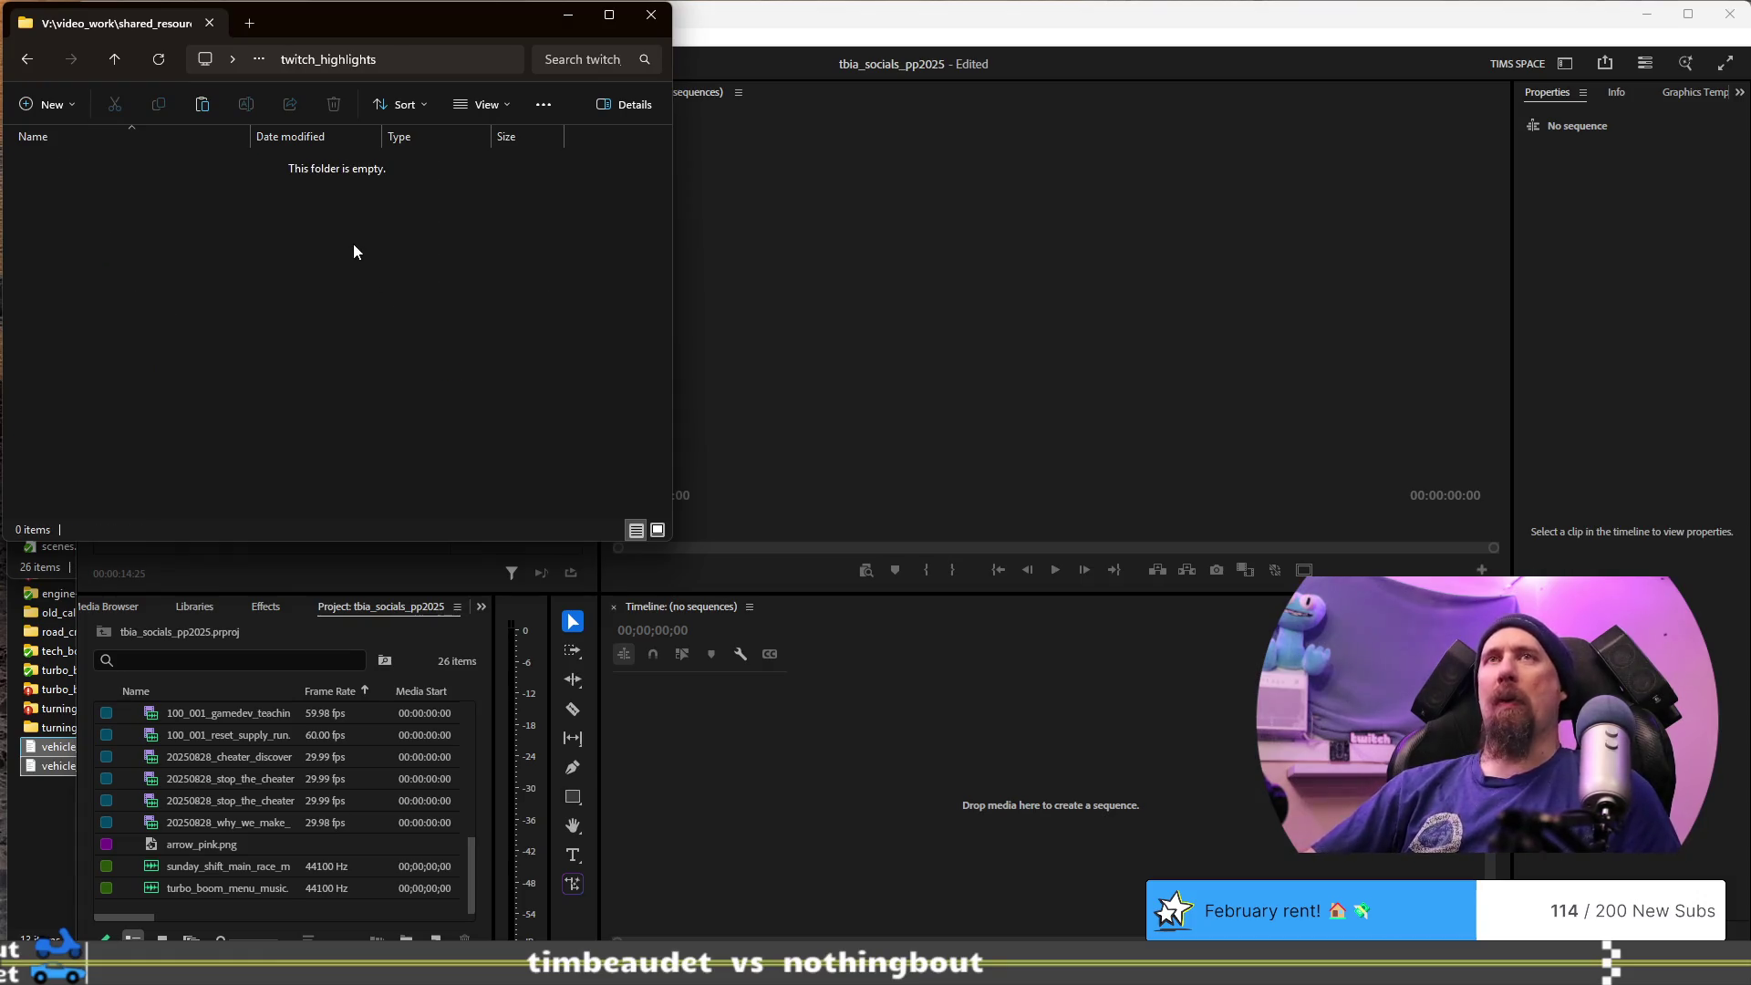
key(ctrl+v)
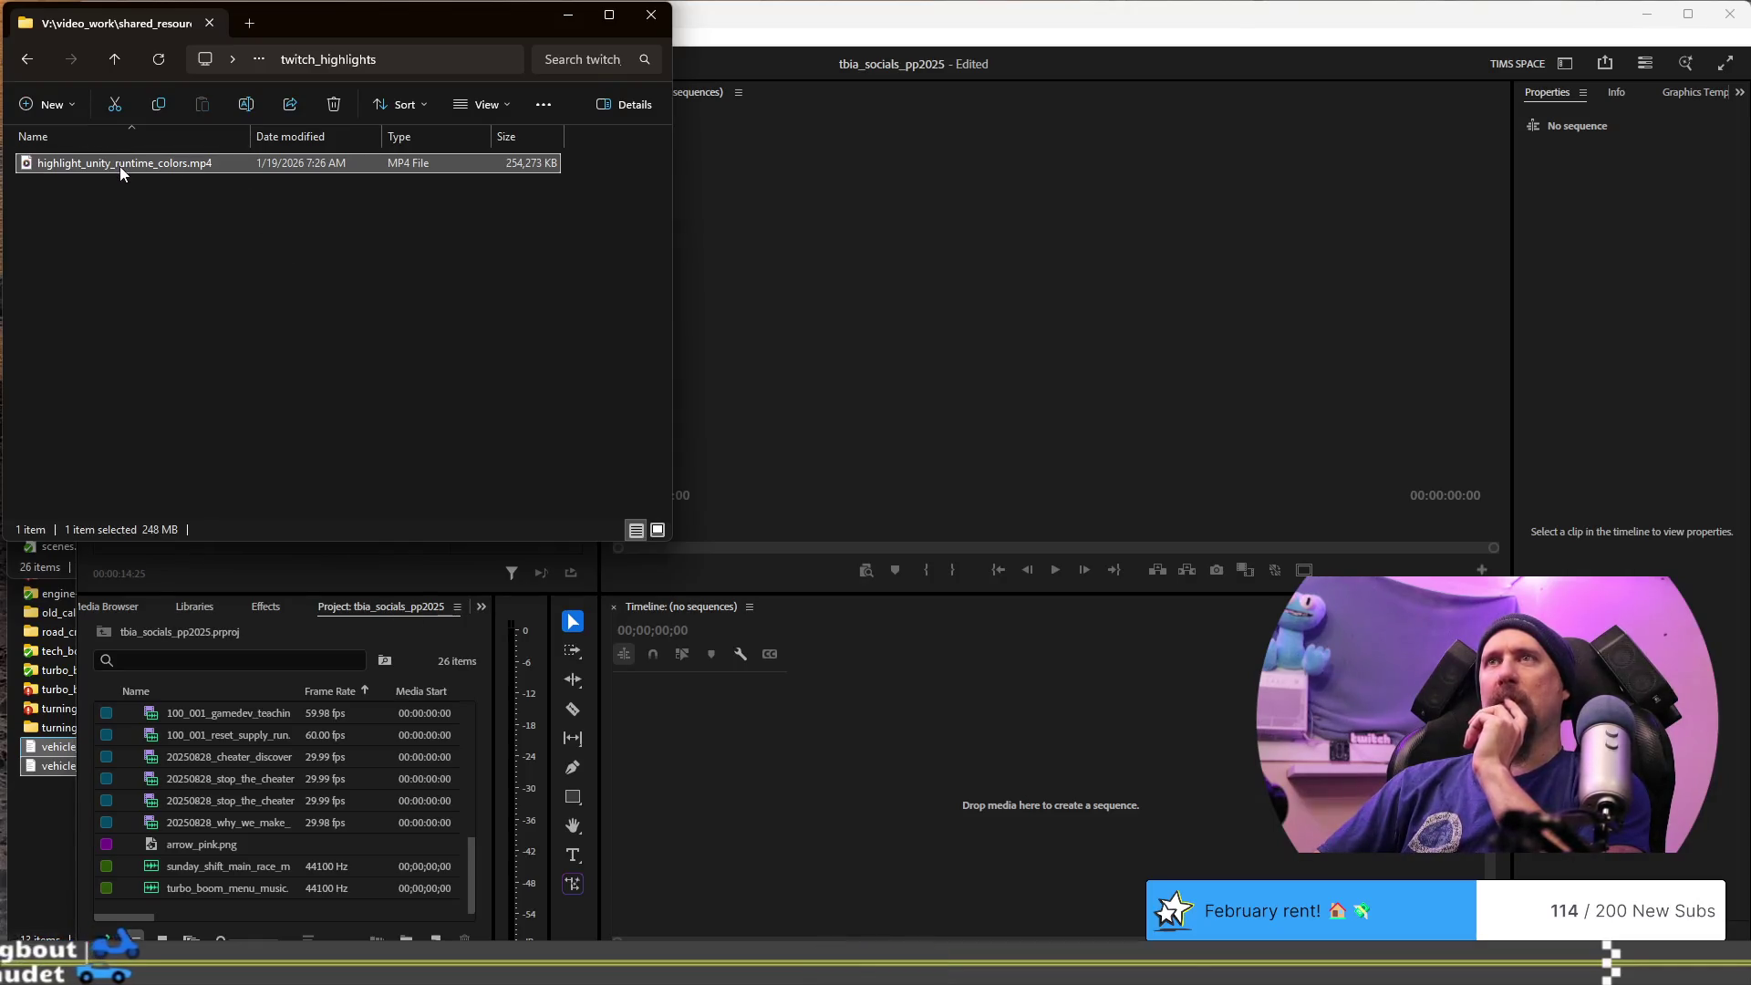
- Drag highlight_unity_runtime_colors.mp4 from Explorer into the Premiere Project panel
mouse_move(120, 168)
mouse_down()
mouse_move(275, 373)
mouse_move(281, 474)
mouse_move(682, 770)
mouse_move(228, 257)
mouse_move(211, 272)
mouse_up()
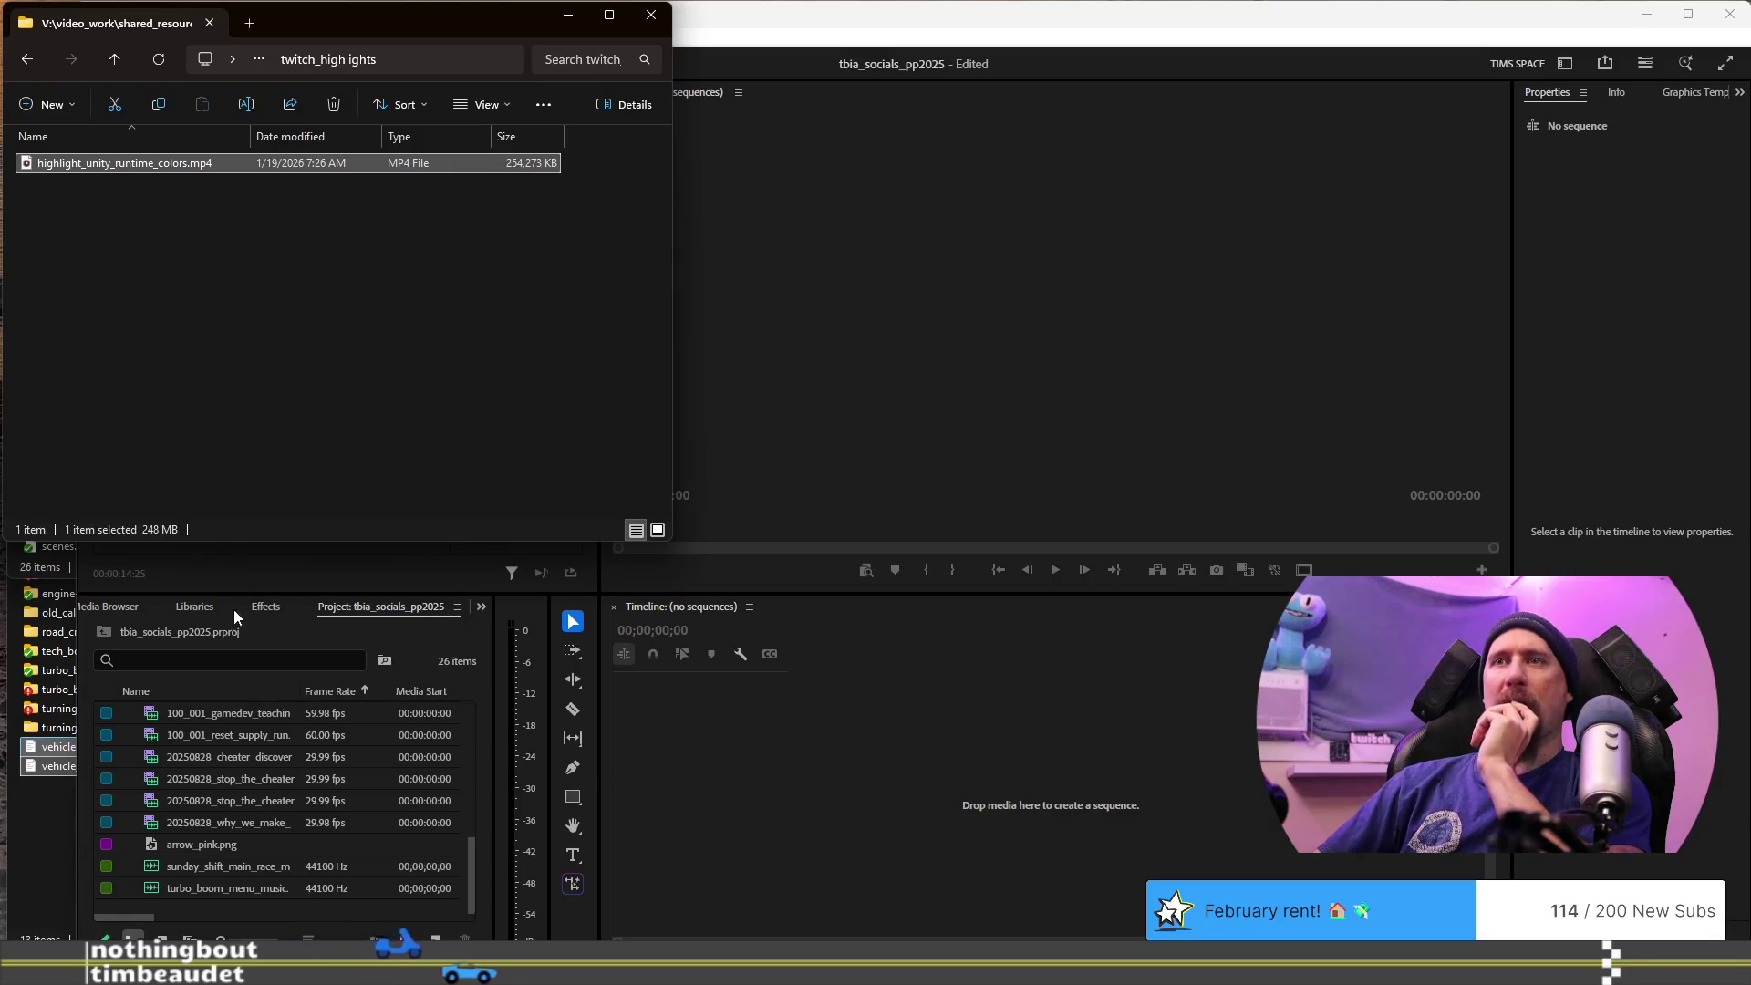
scroll(224, 843, up, 5)
scroll(271, 753, down, 5)
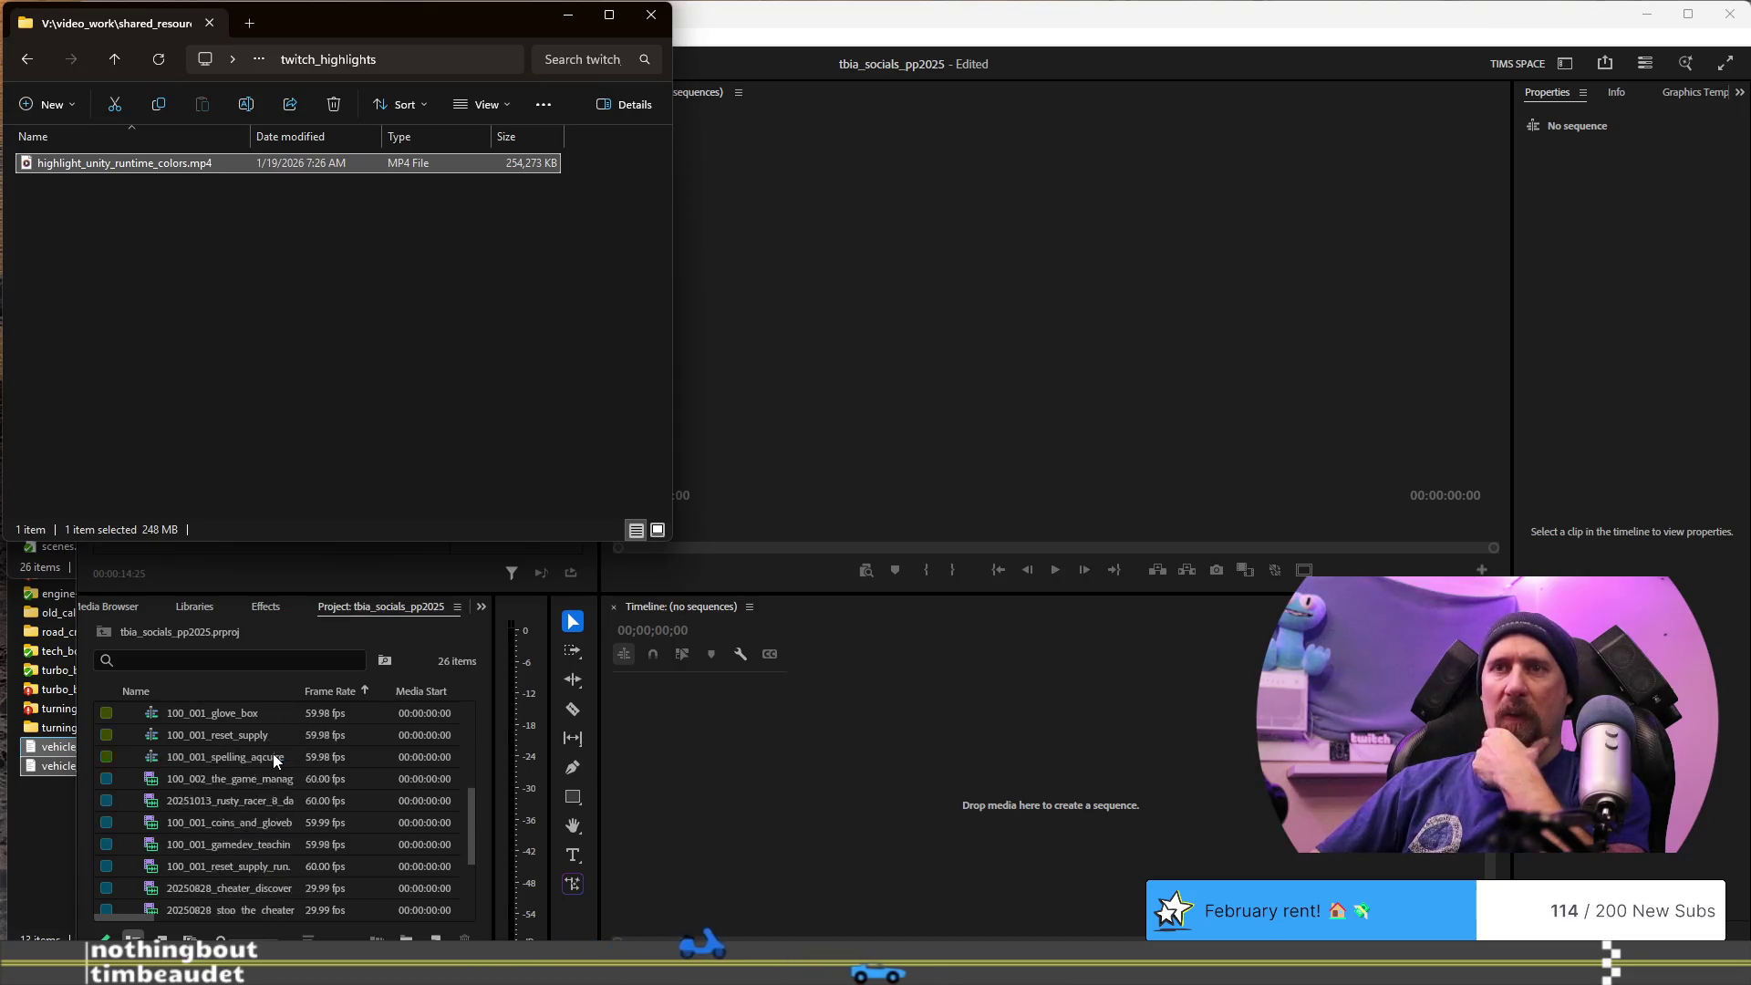
mouse_move(103, 171)
mouse_down()
mouse_move(246, 857)
mouse_move(243, 819)
mouse_up()
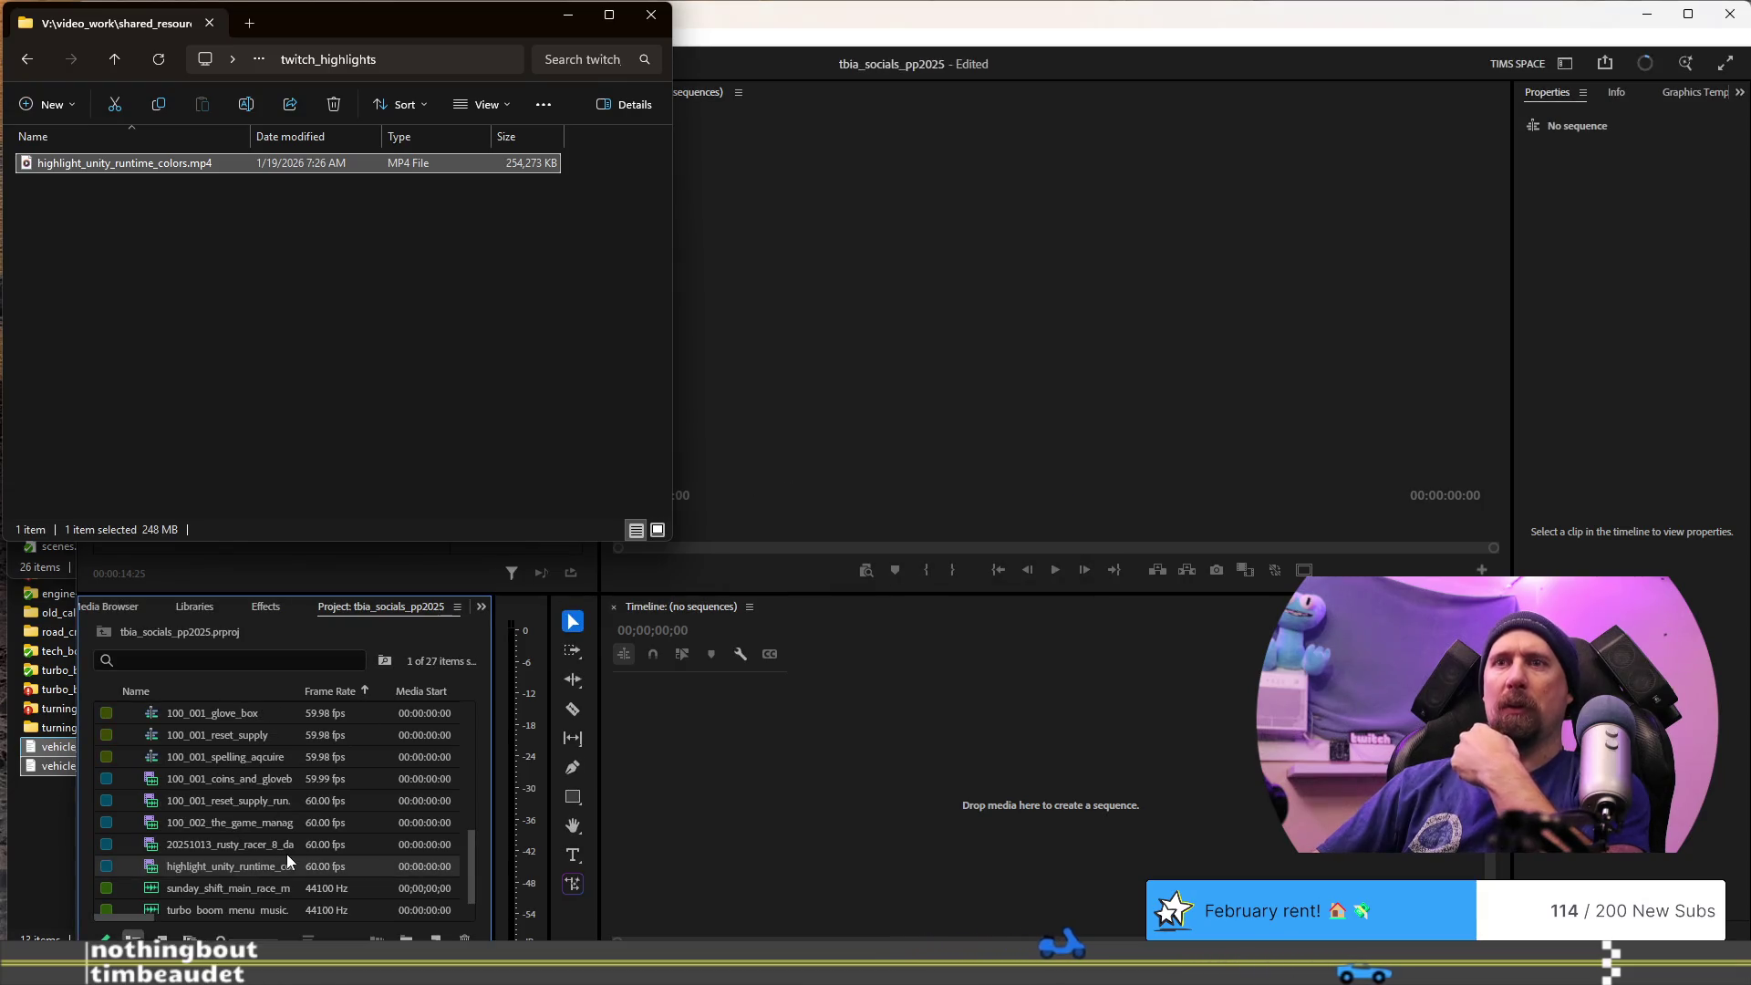
- Close and delete the highlight_unity_runtime_colors sequence accidentally created from the clip
scroll(287, 853, down, 1)
drag(206, 846, 805, 777)
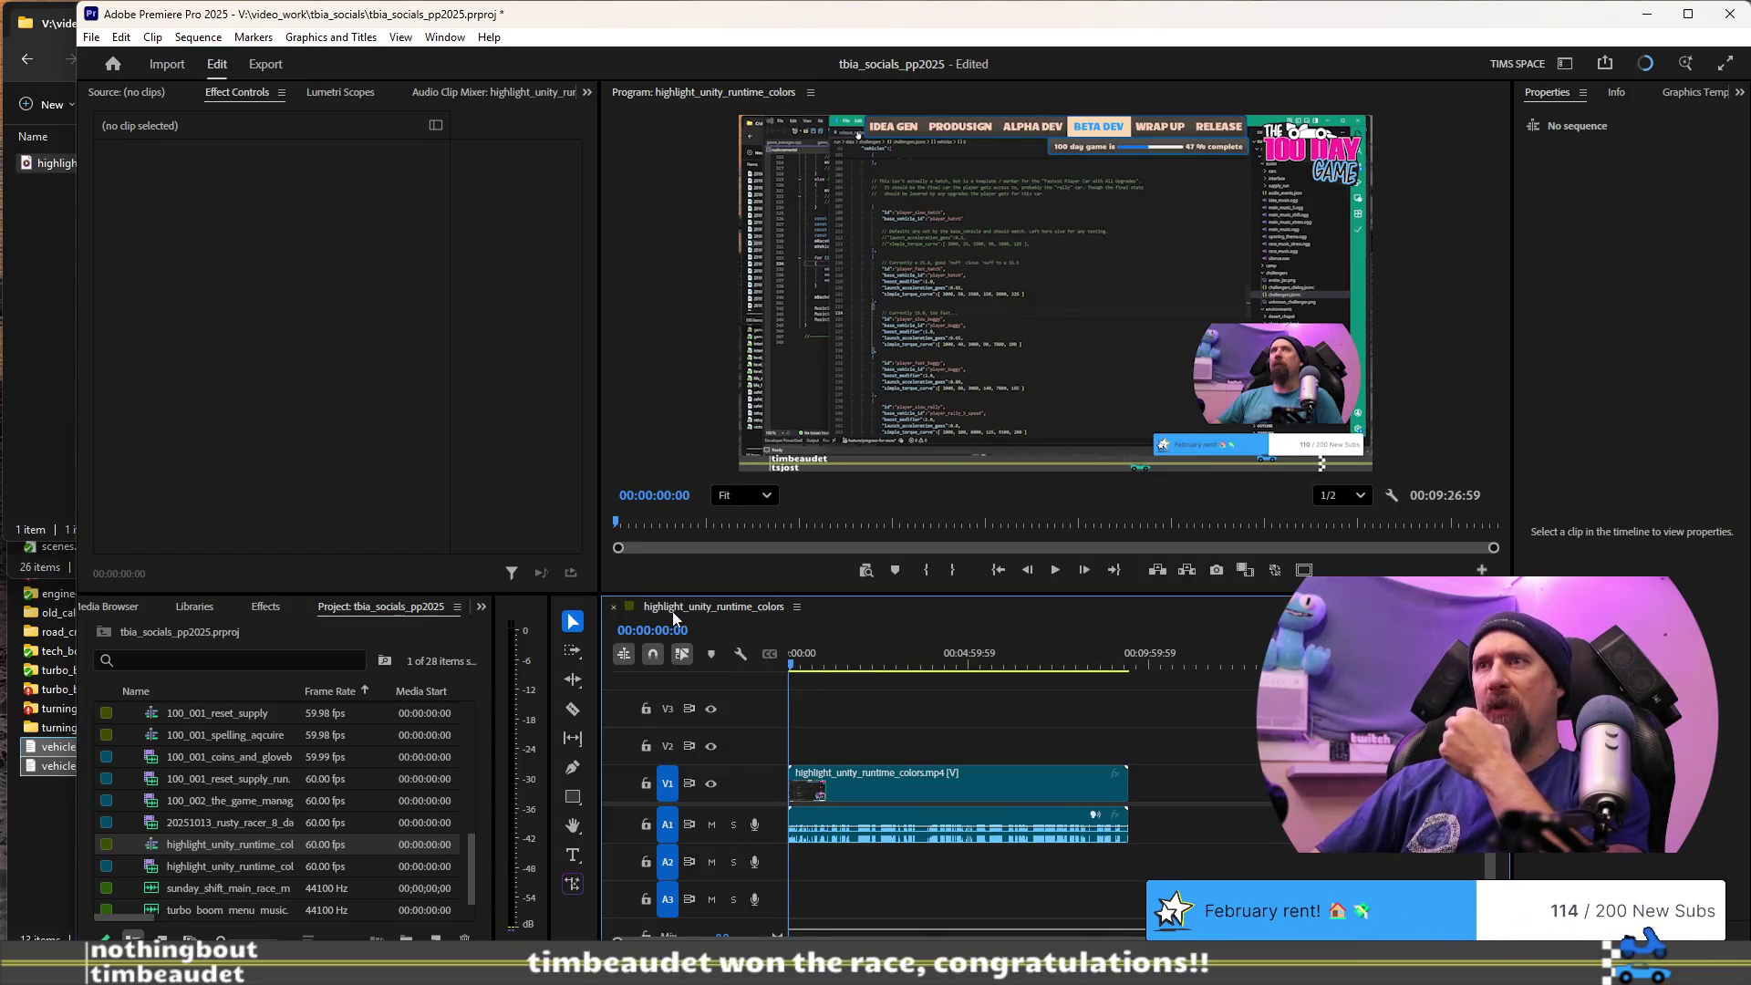
click(616, 609)
click(211, 845)
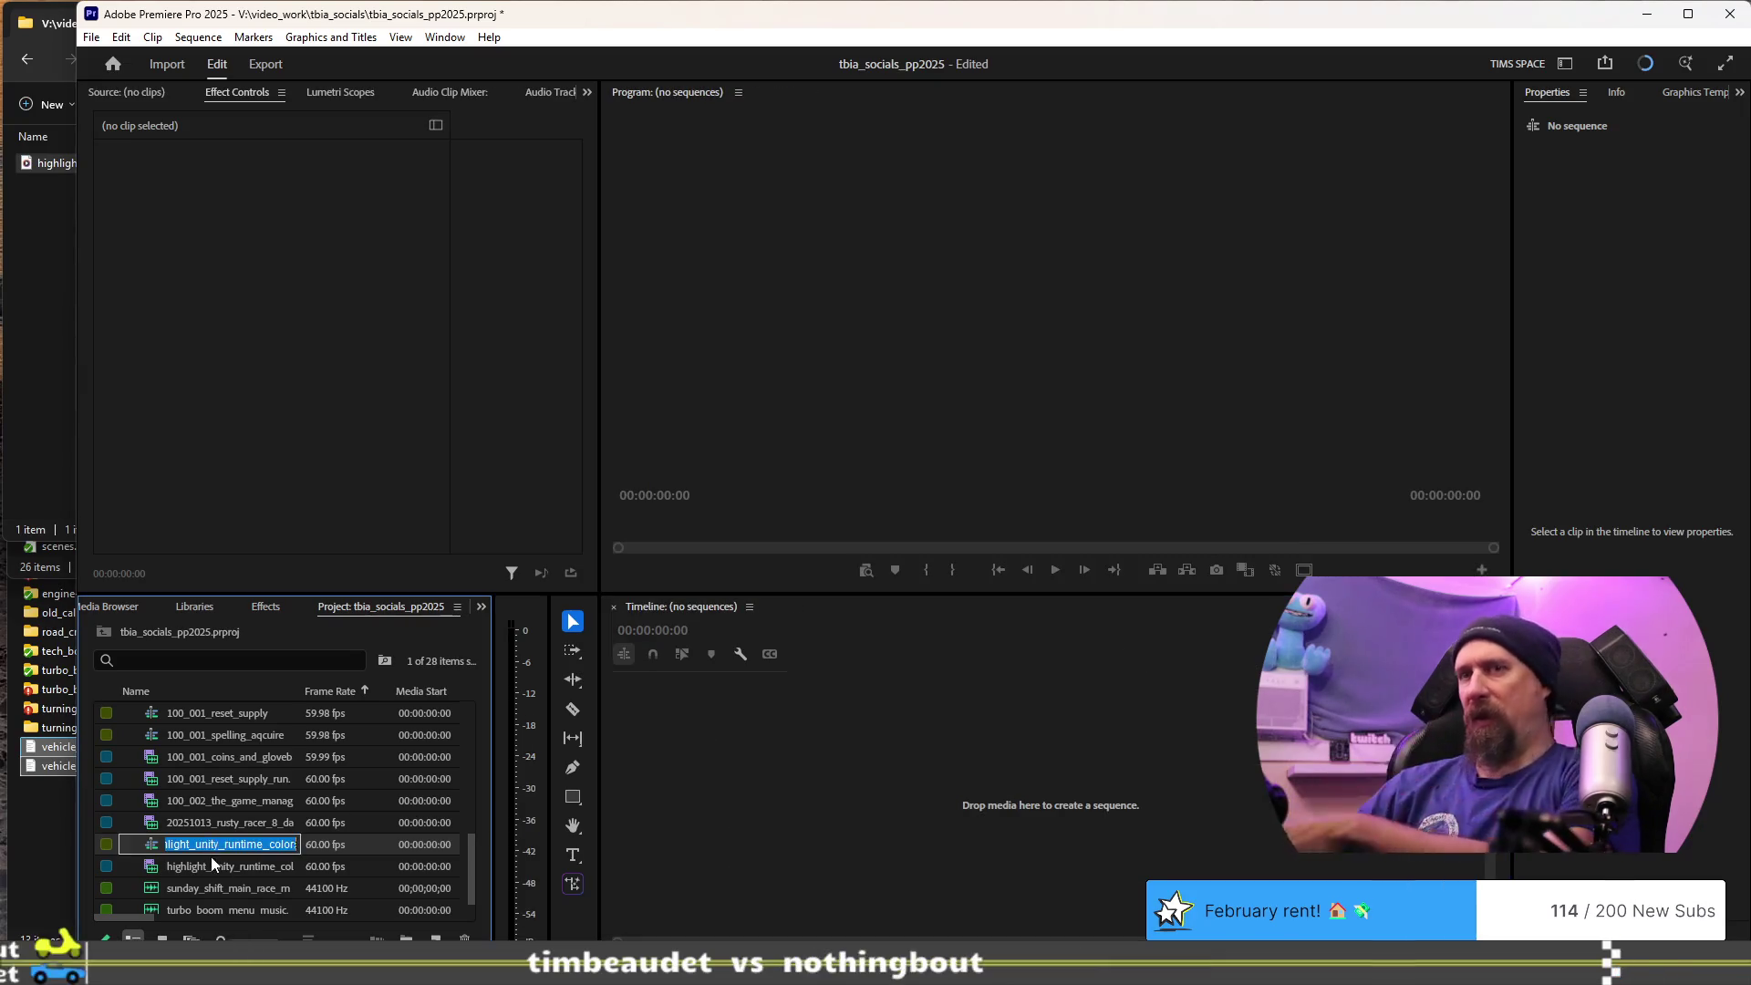
key(Delete)
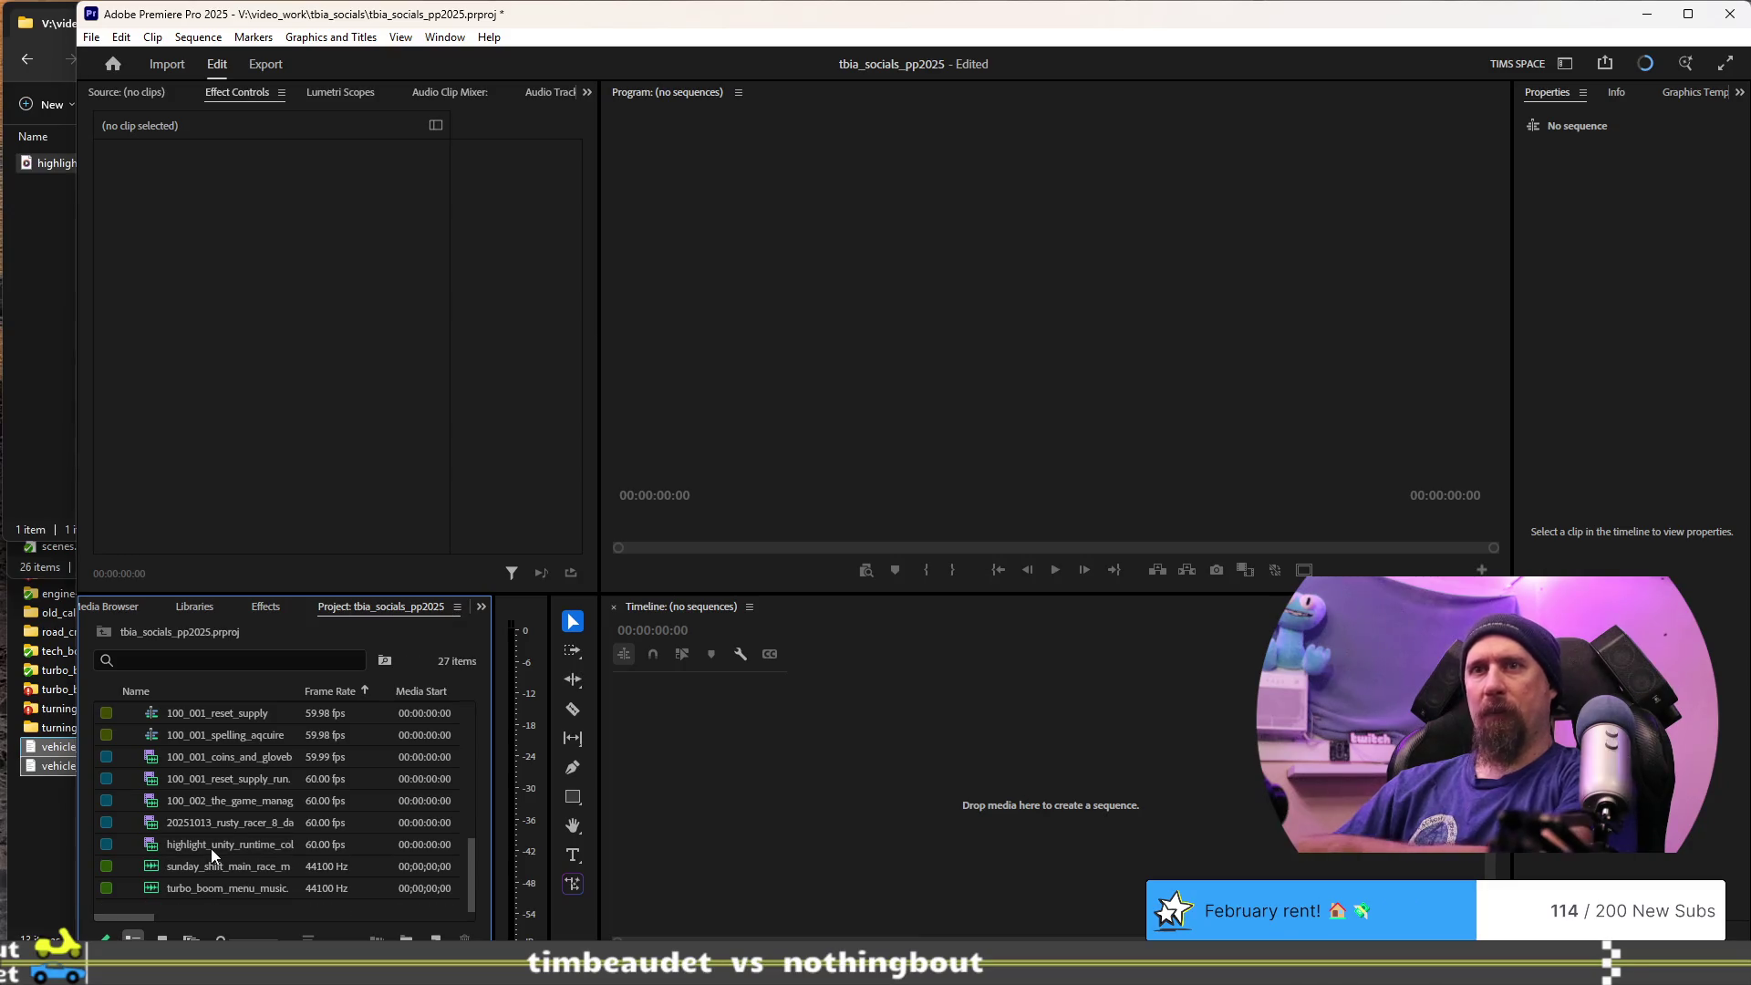
- Select the 9x16_social sequence in the Project panel
click(230, 758)
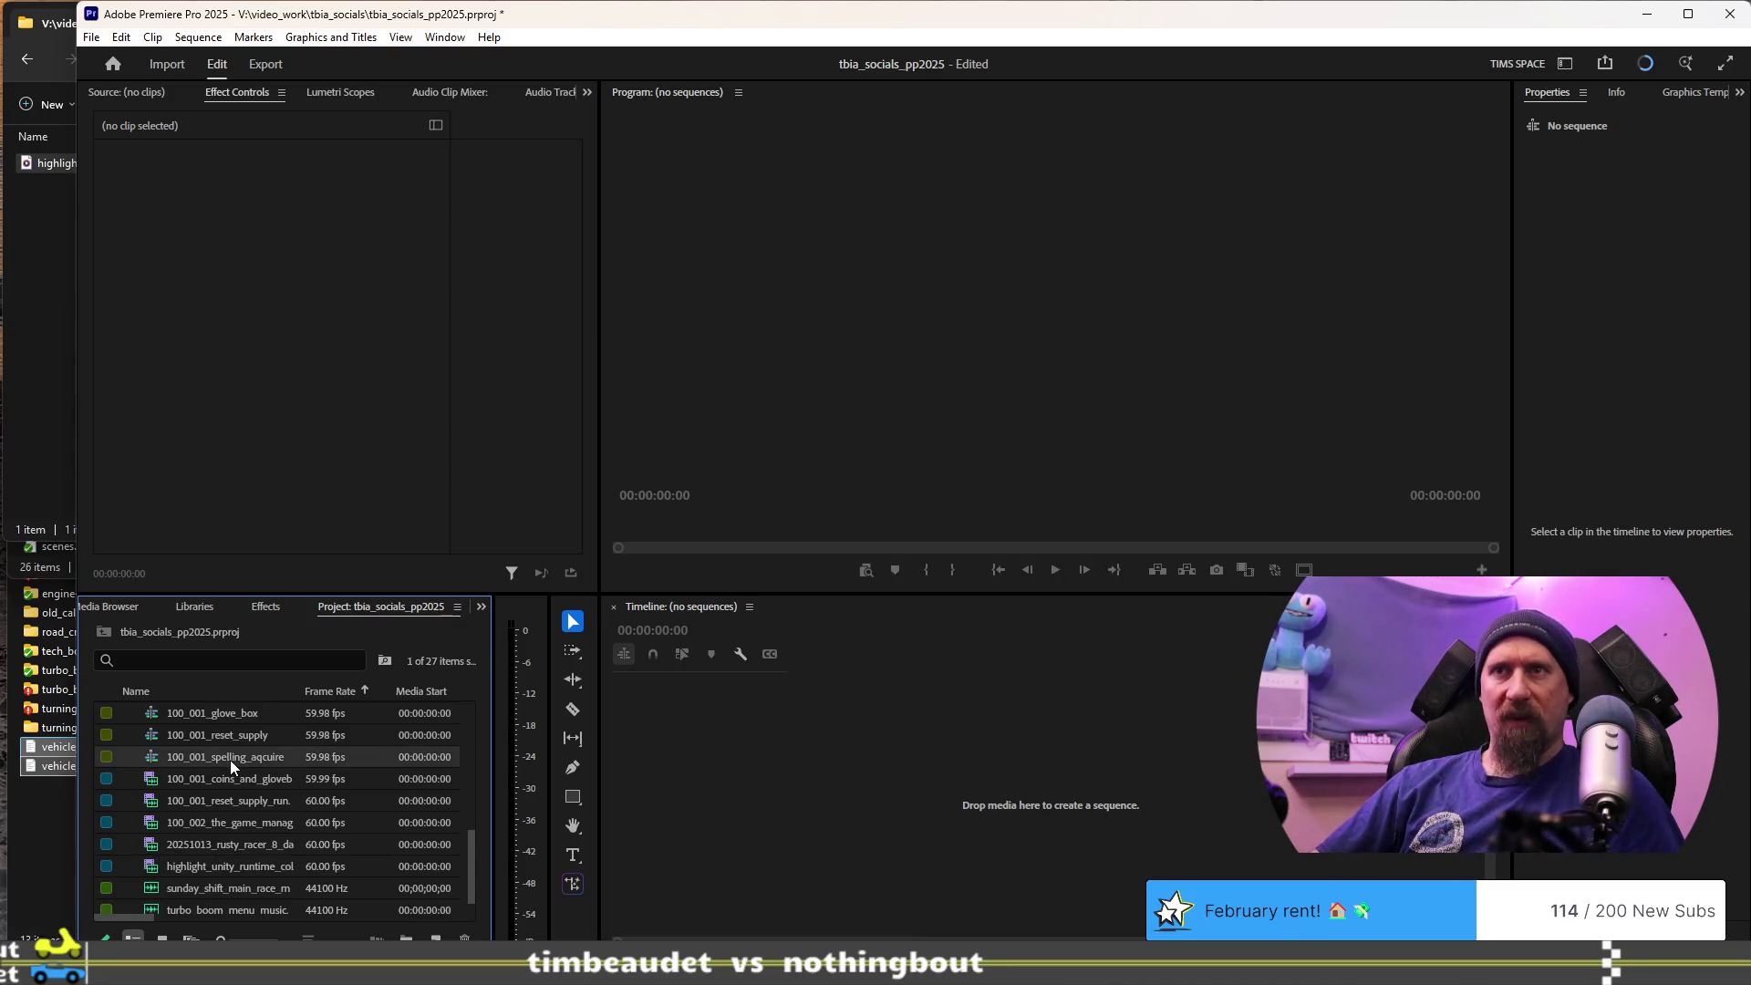
scroll(210, 812, up, 2)
scroll(213, 828, up, 3)
click(211, 764)
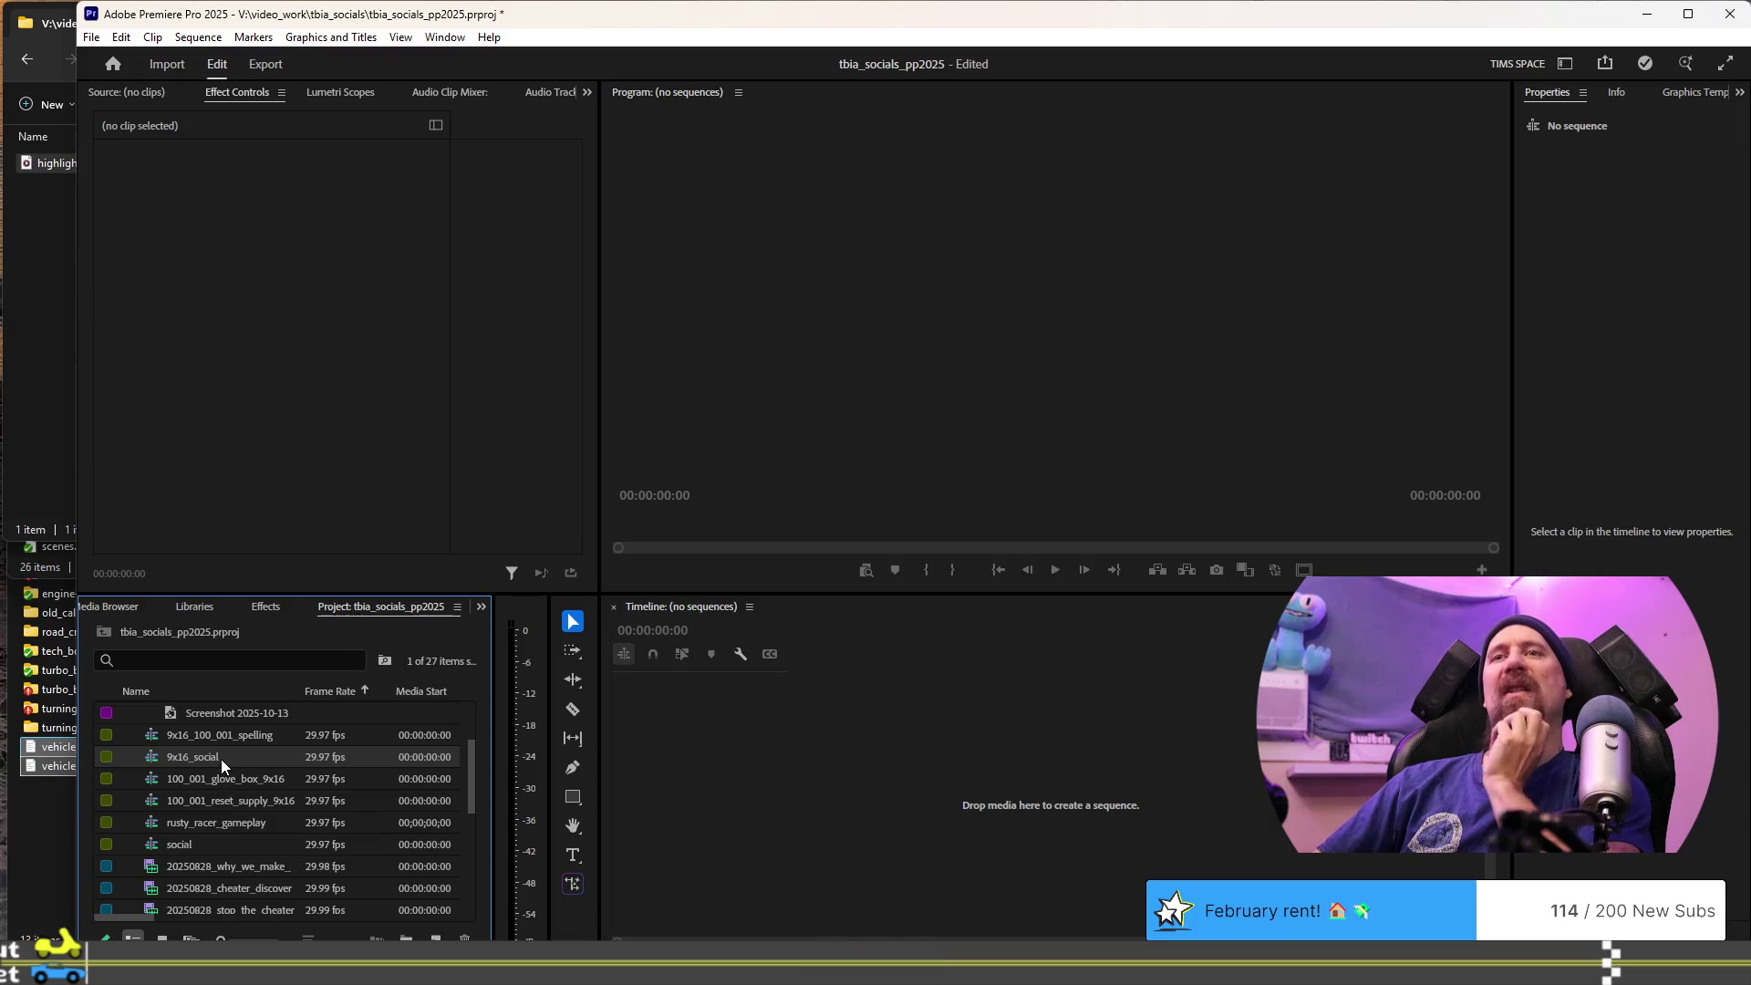
click(217, 757)
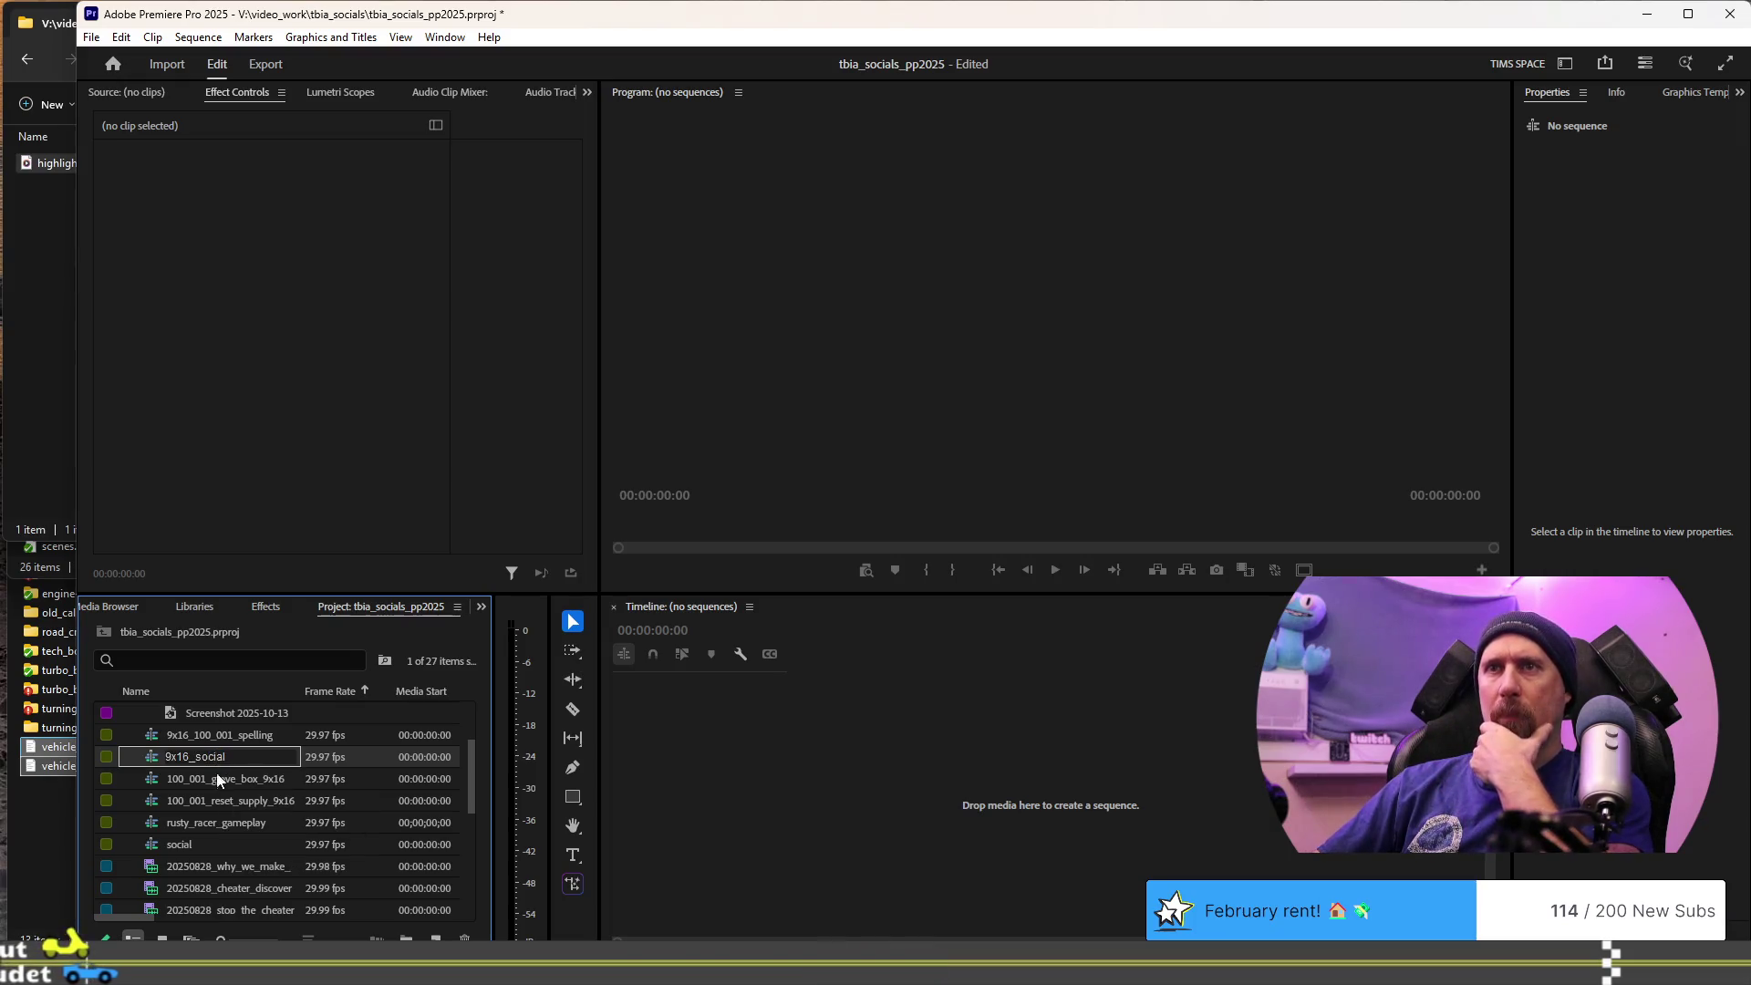
- Duplicate 9x16_social and open 9x16_social Copy 01 in the timeline
right_click(206, 753)
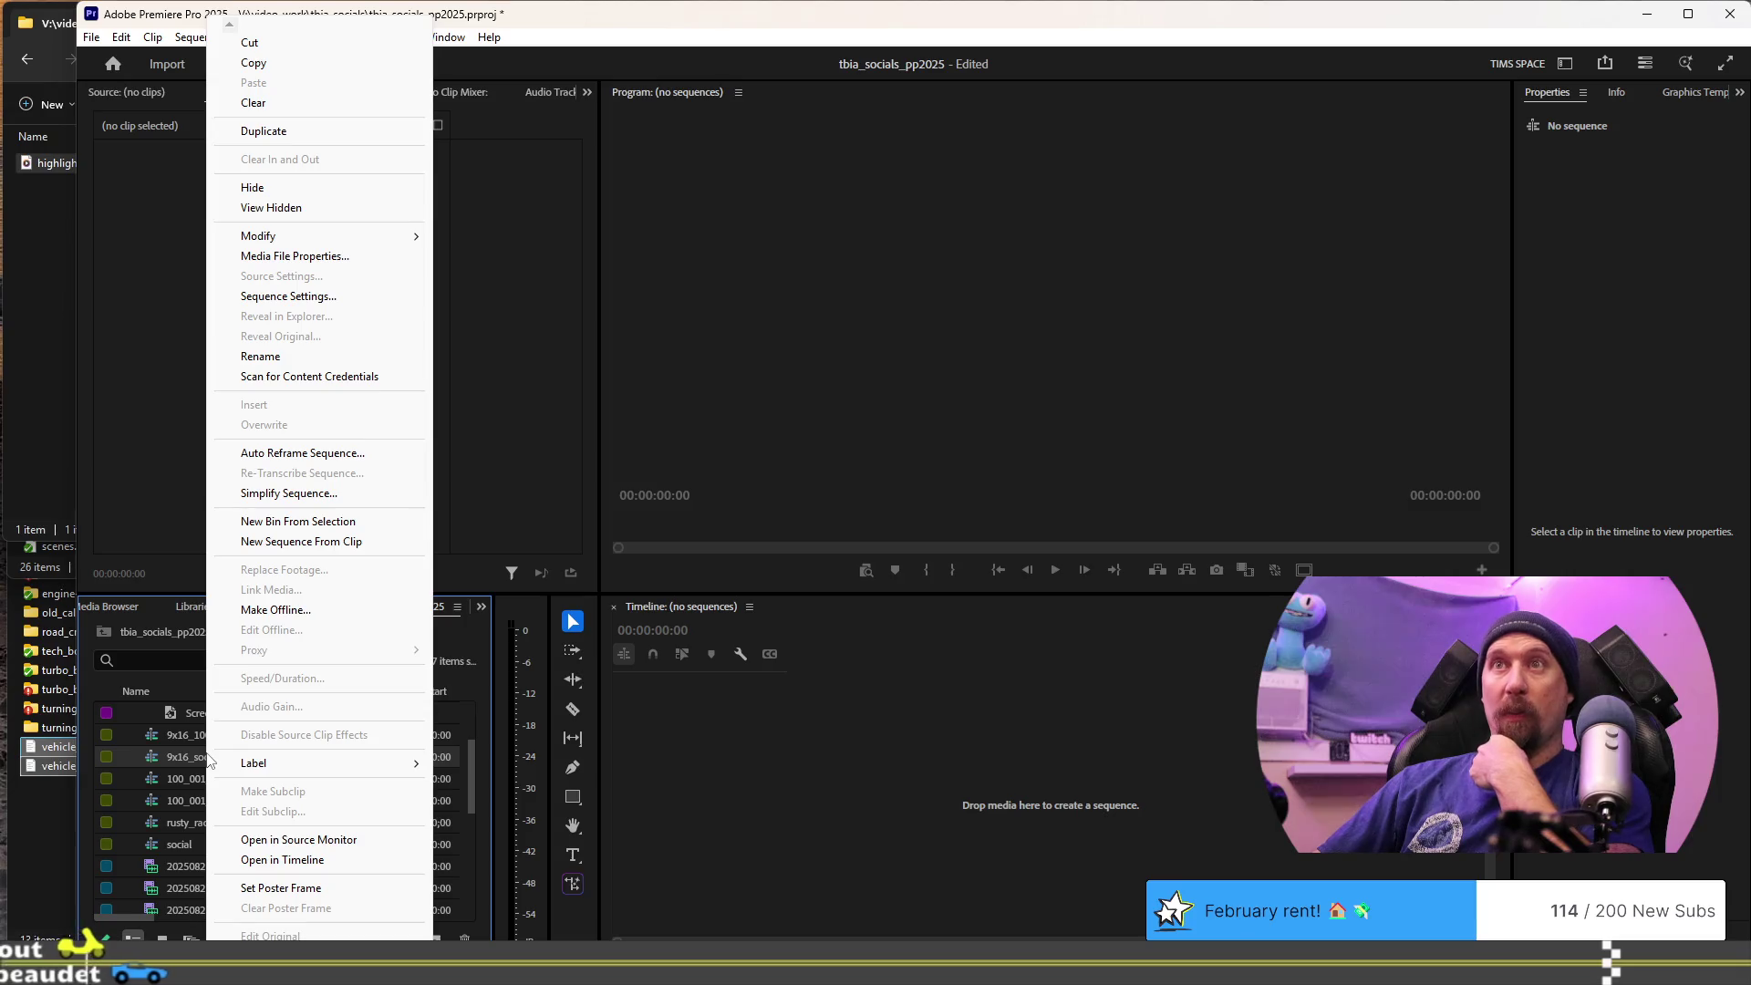
click(260, 130)
drag(193, 781, 730, 769)
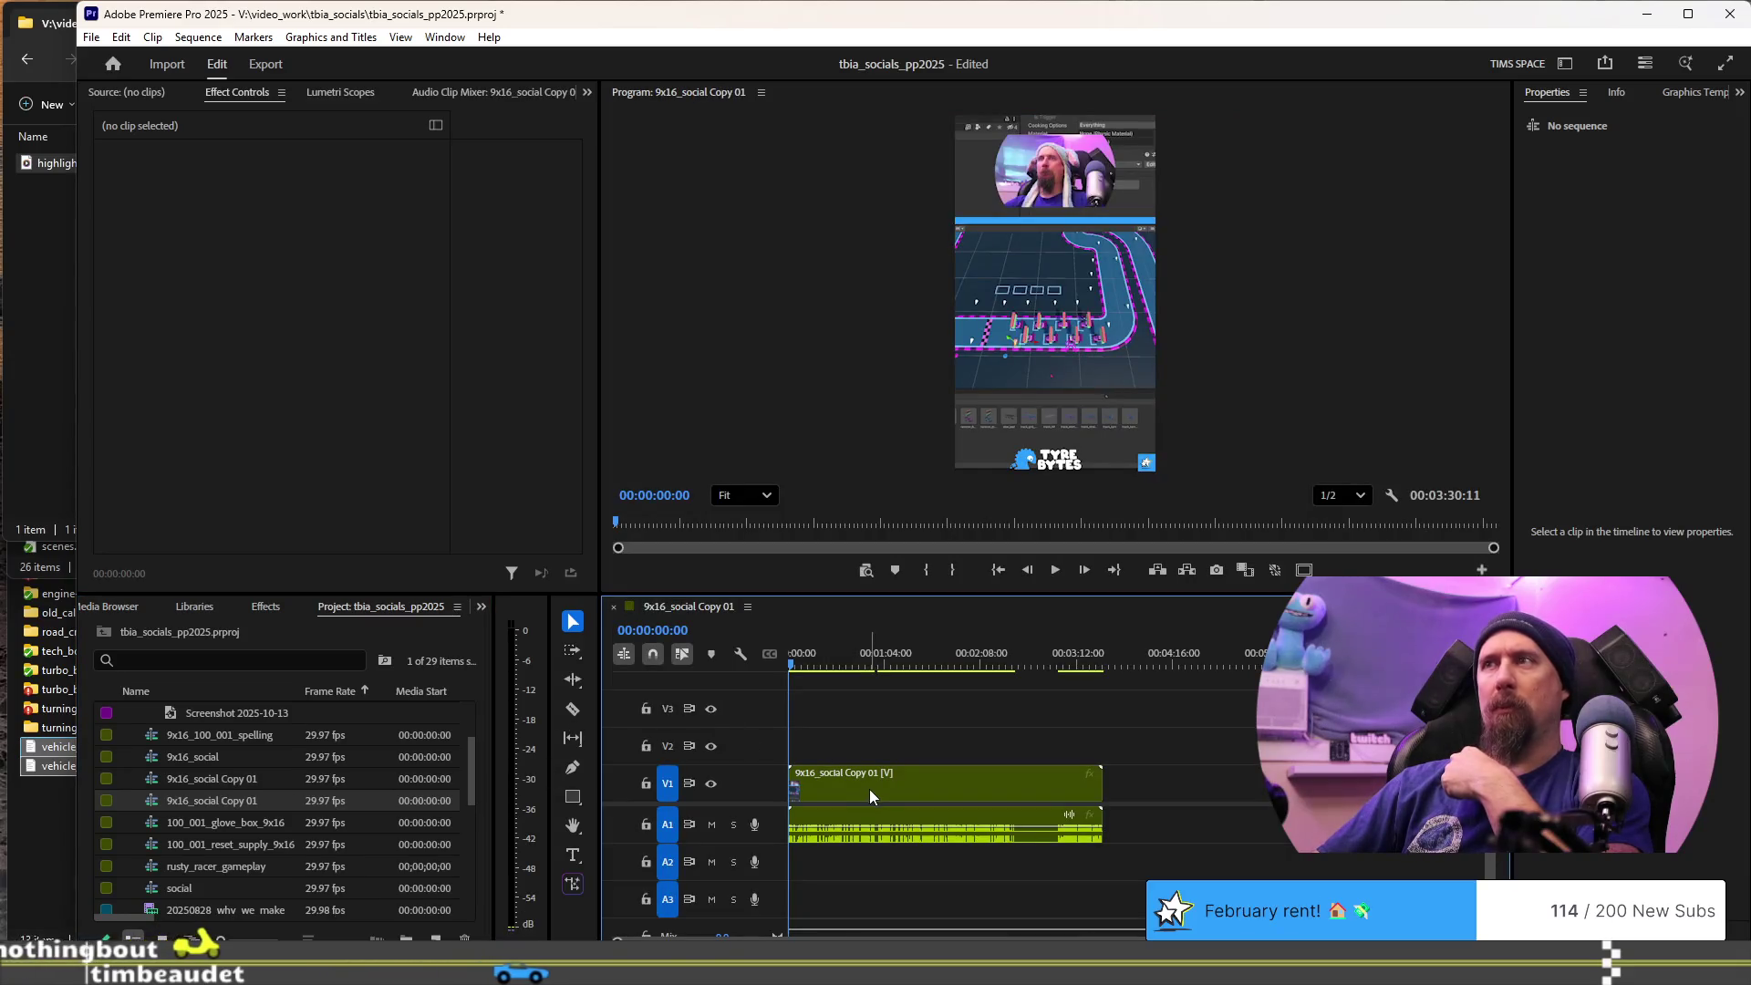
- Ripple trim the clip's end to 00:00:03:15
key(space)
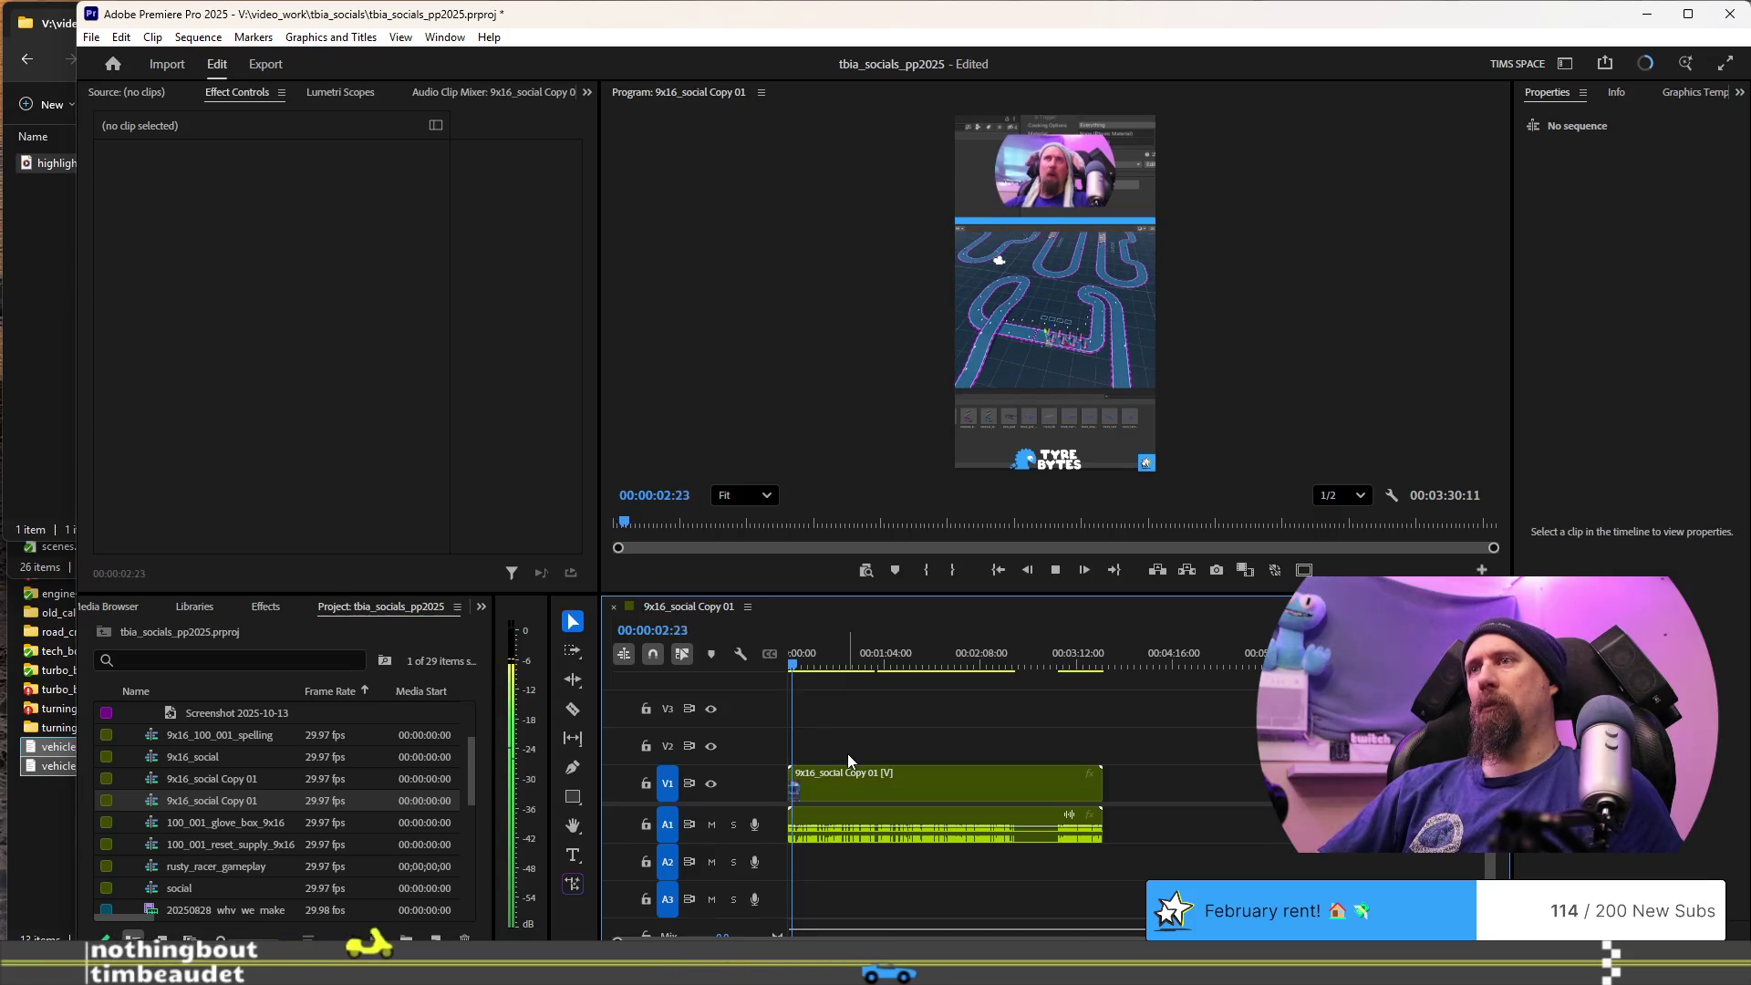
key(space)
key(equal)
key(equal)
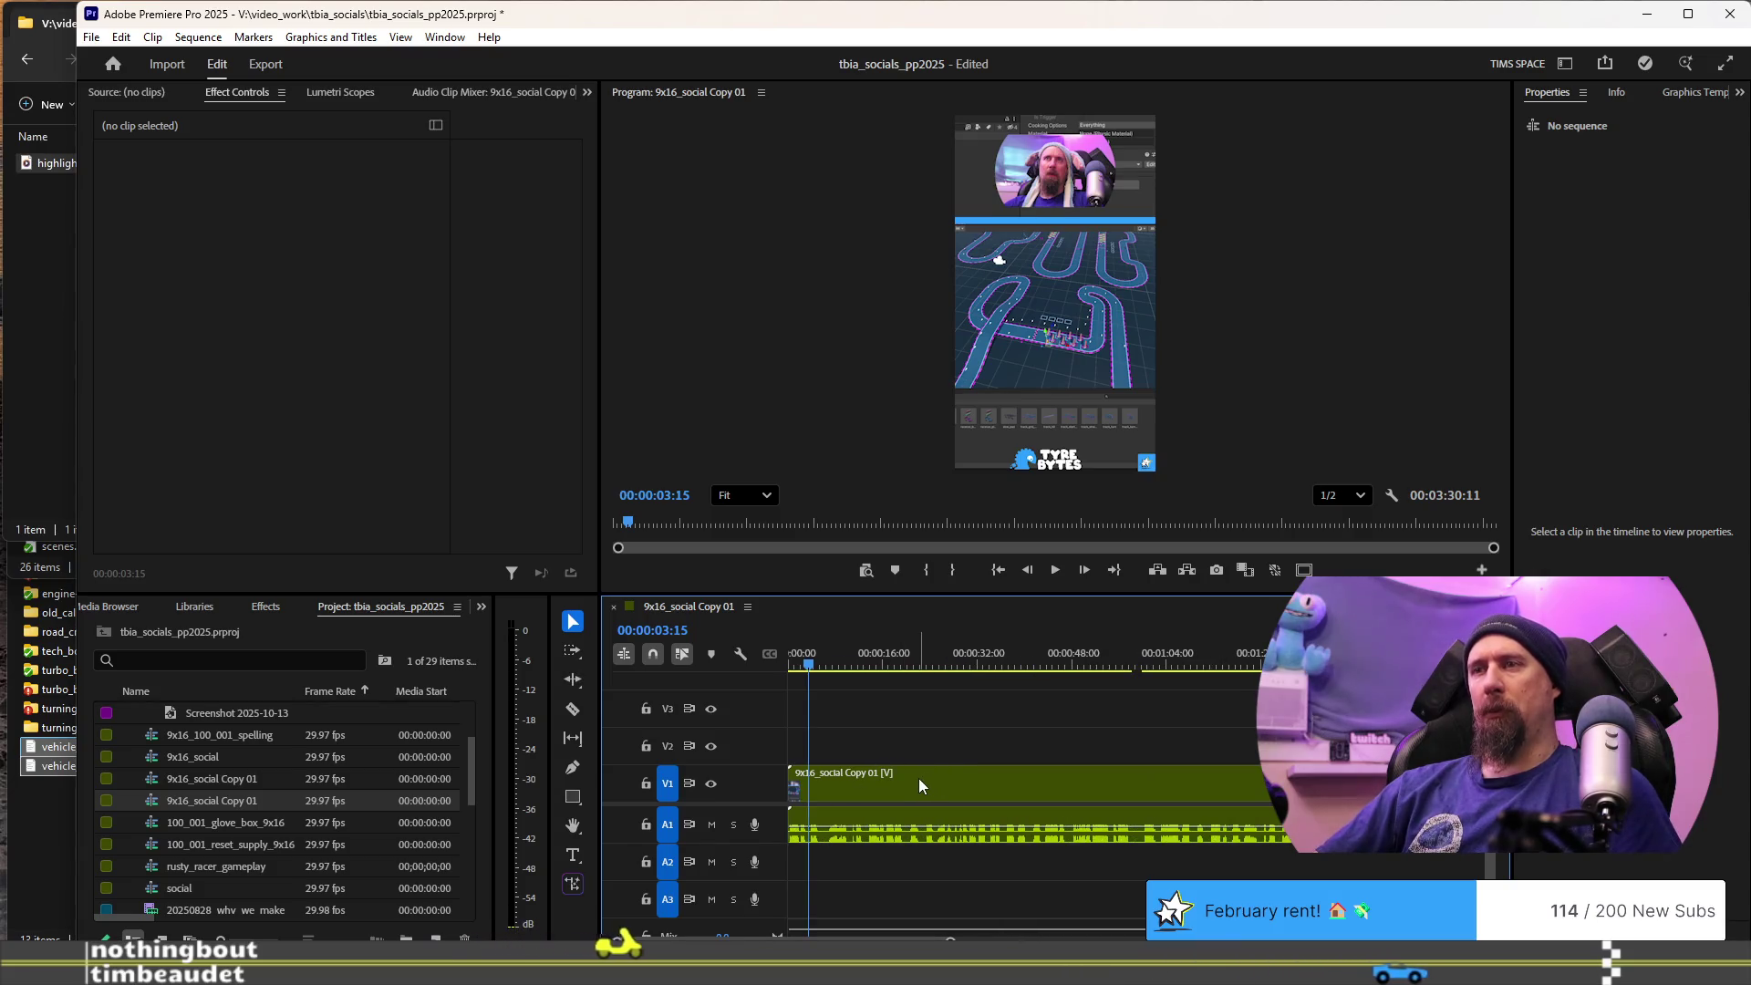
key(w)
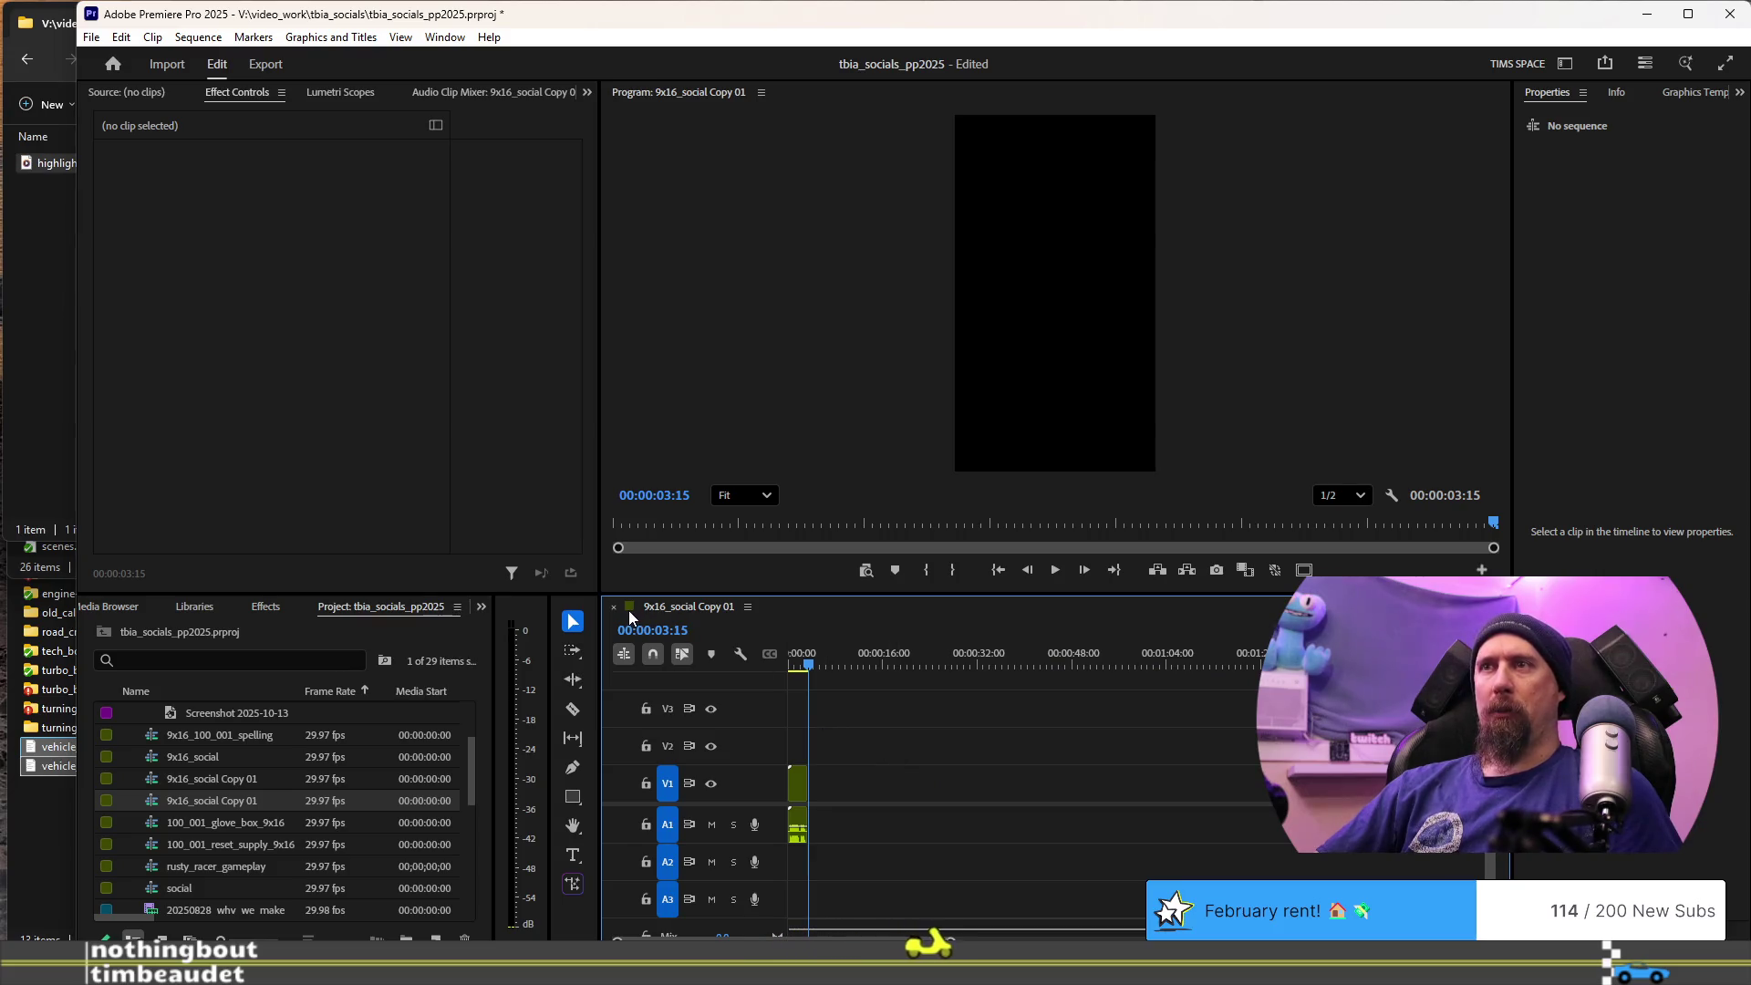
- Maximize and restore the timeline, then select the two 9x16_social Copy 01 items
double_click(707, 609)
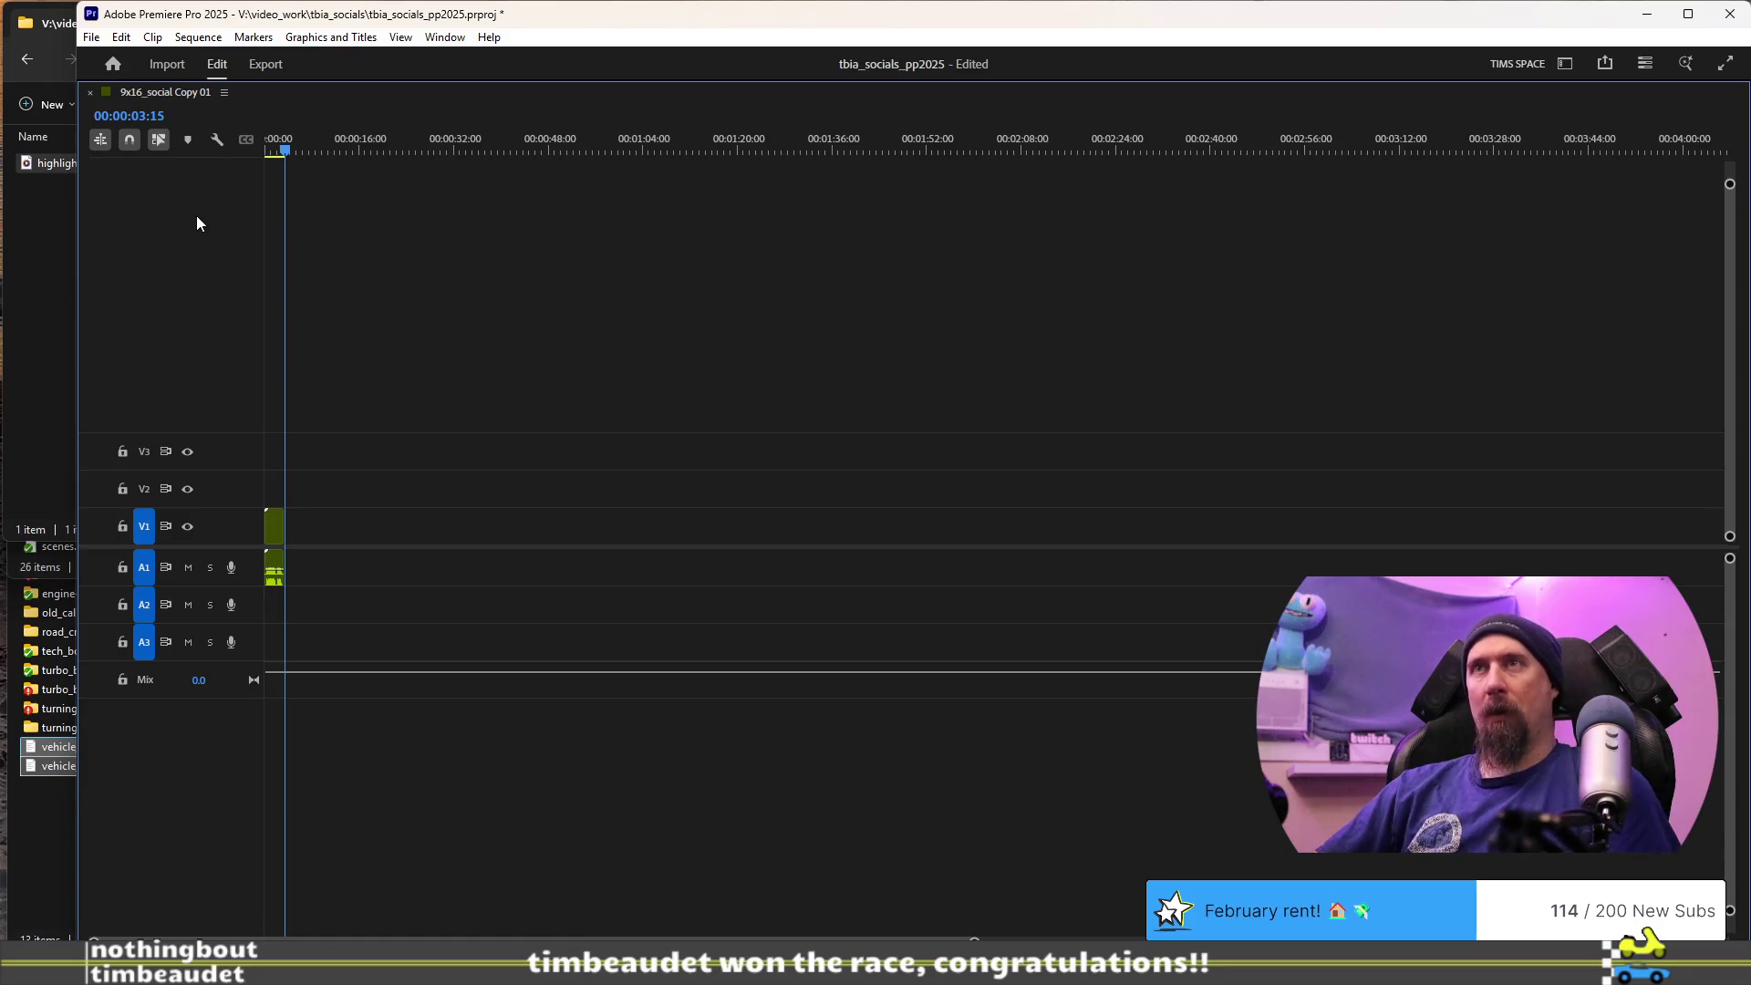
key(grave)
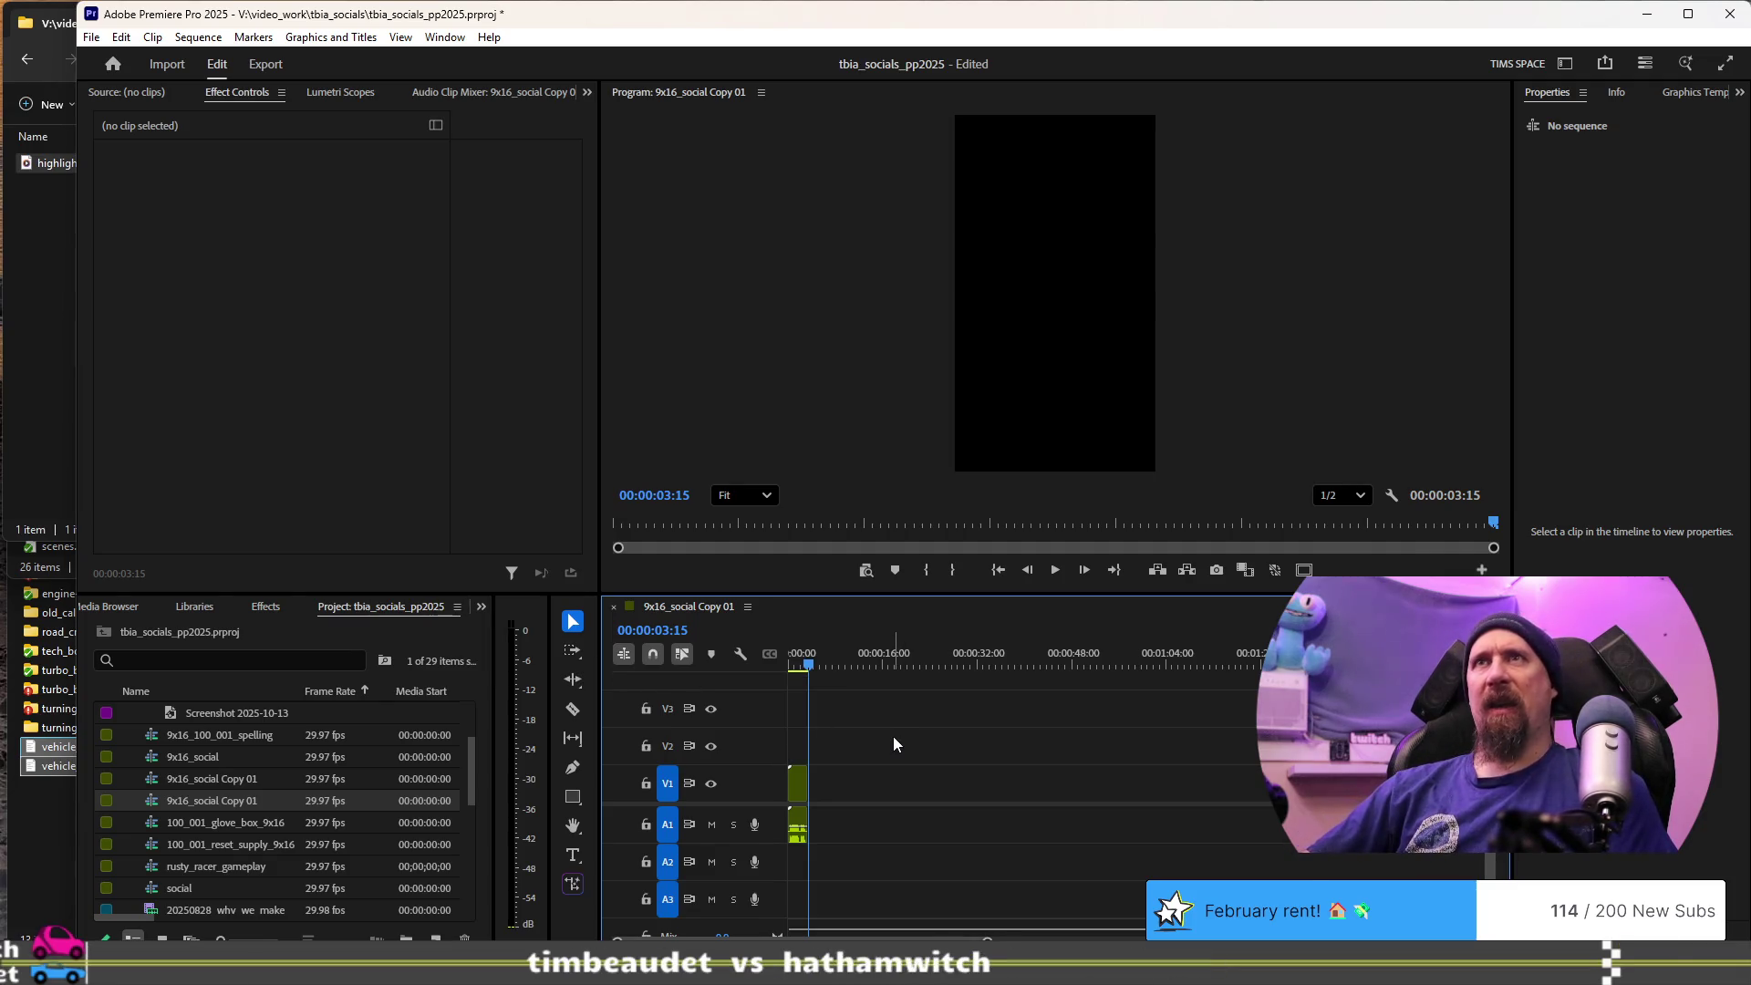
scroll(893, 735, down, 2)
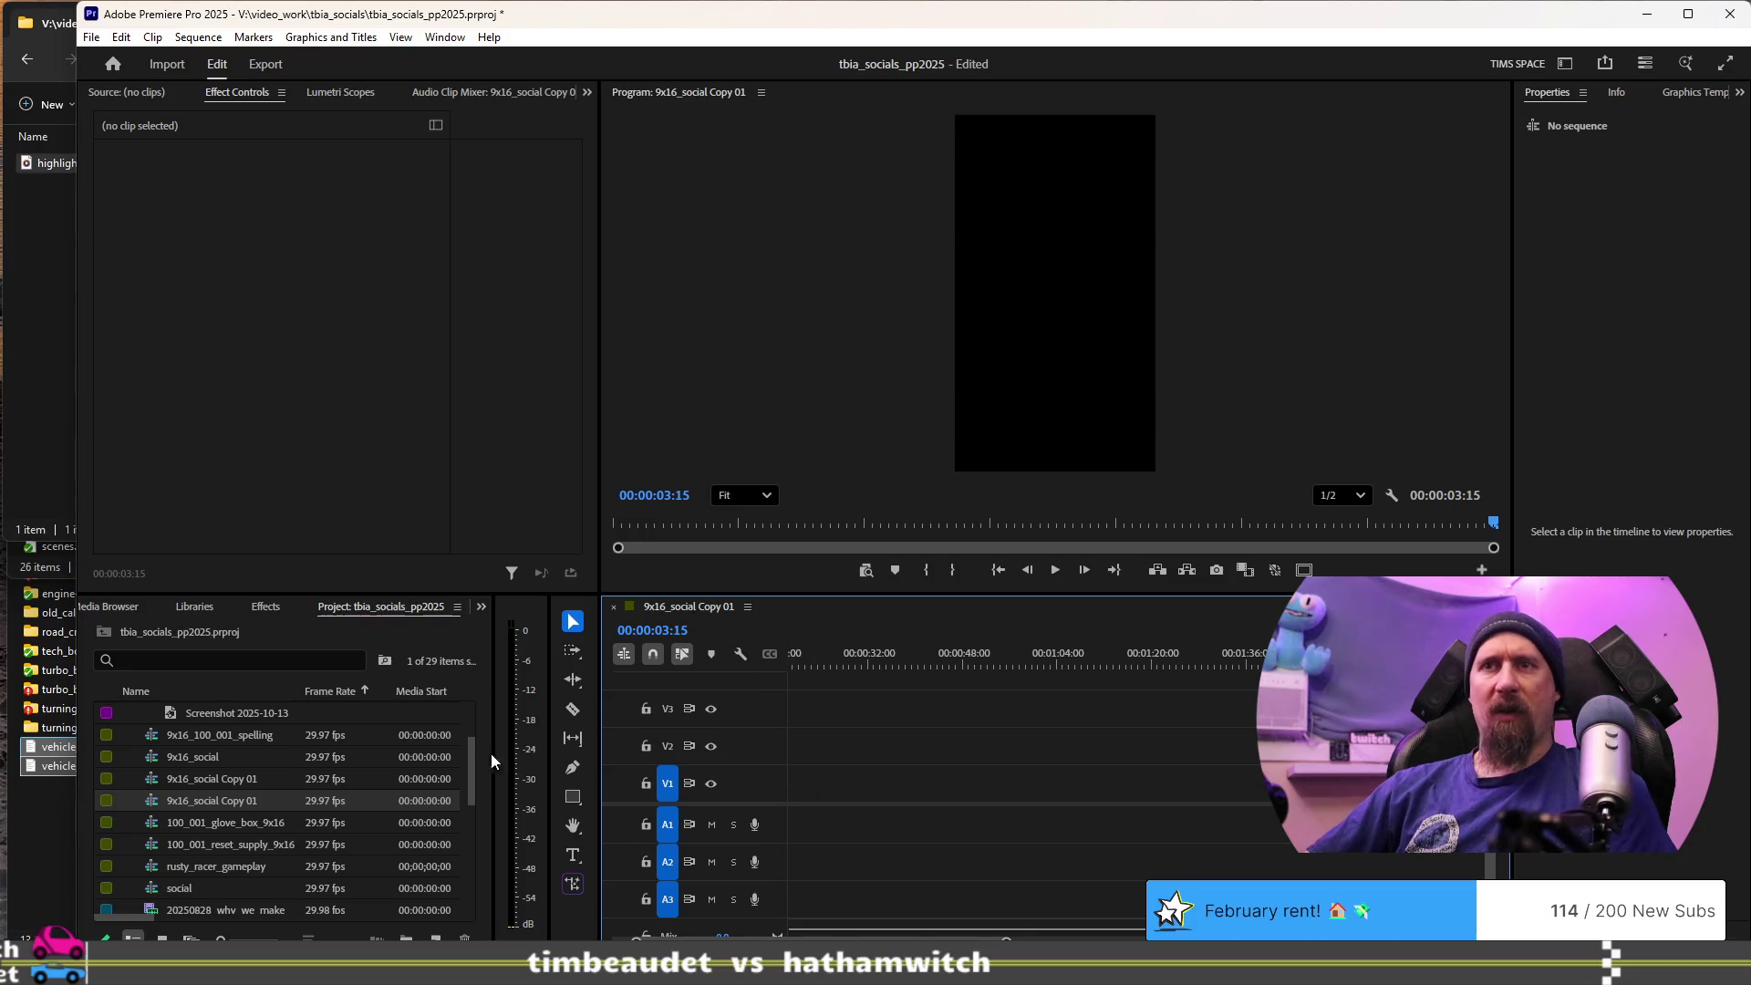
click(237, 779)
click(233, 800)
click(233, 775)
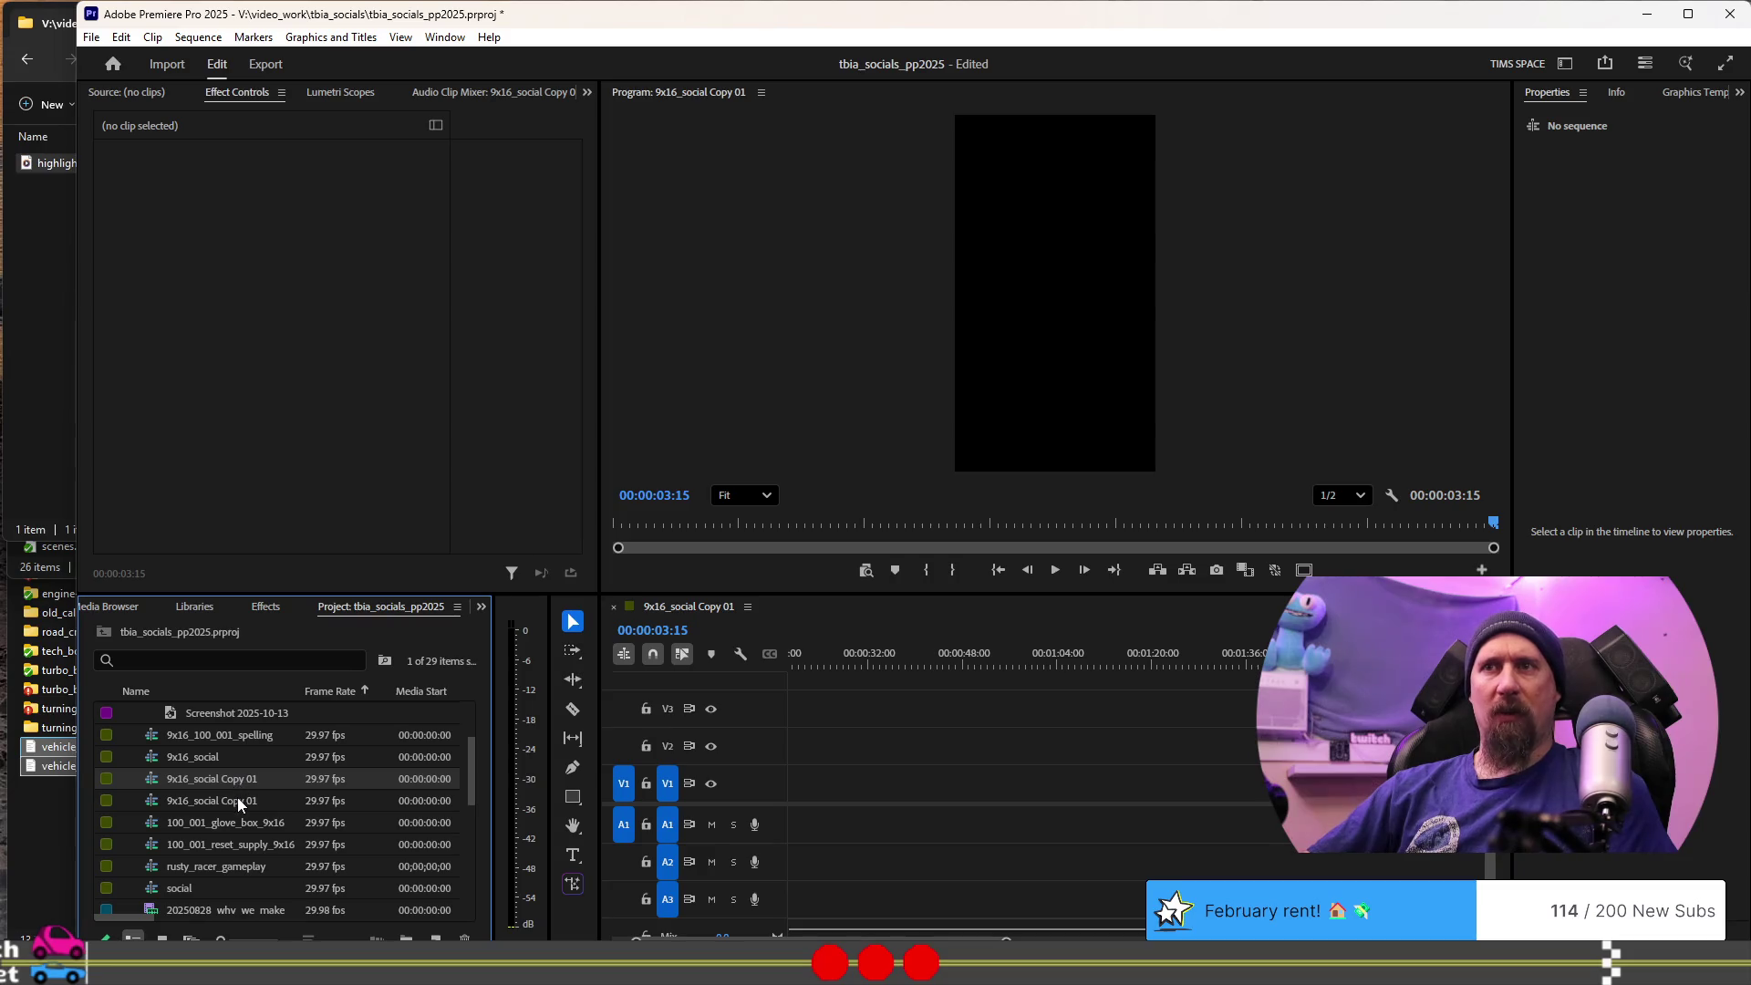
click(237, 799)
- Open both 9x16_social Copy 01 sequences and start renaming the empty one
double_click(241, 777)
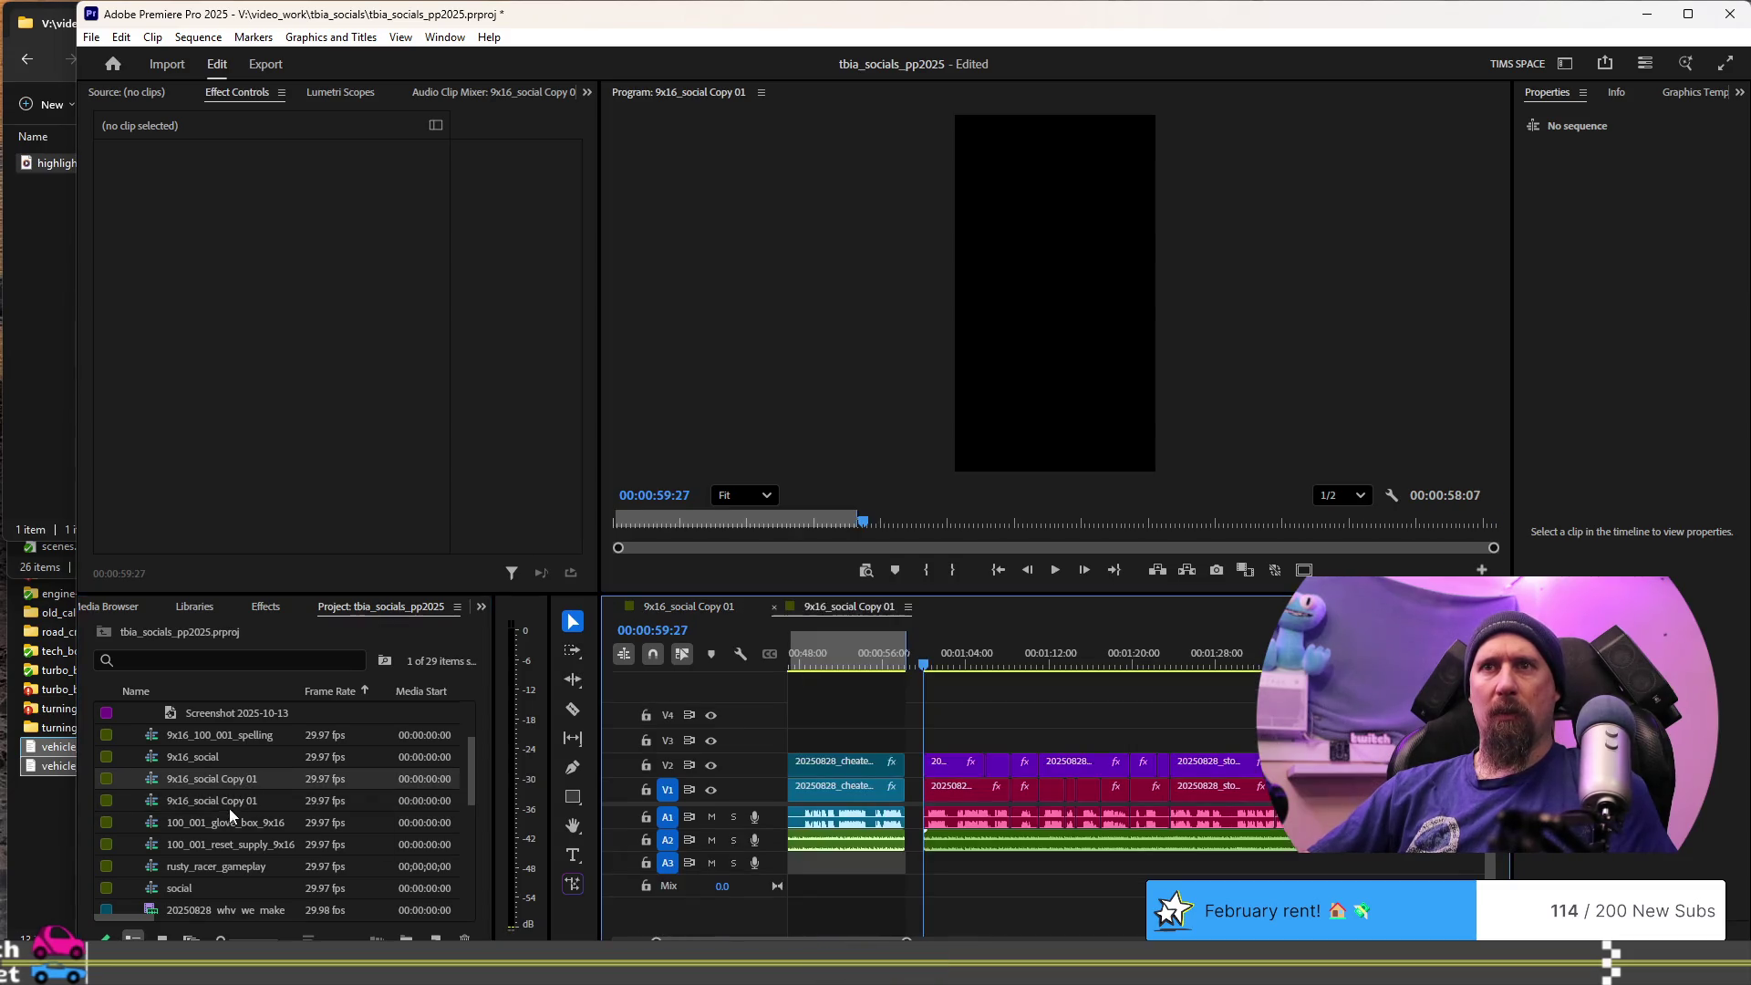
double_click(228, 800)
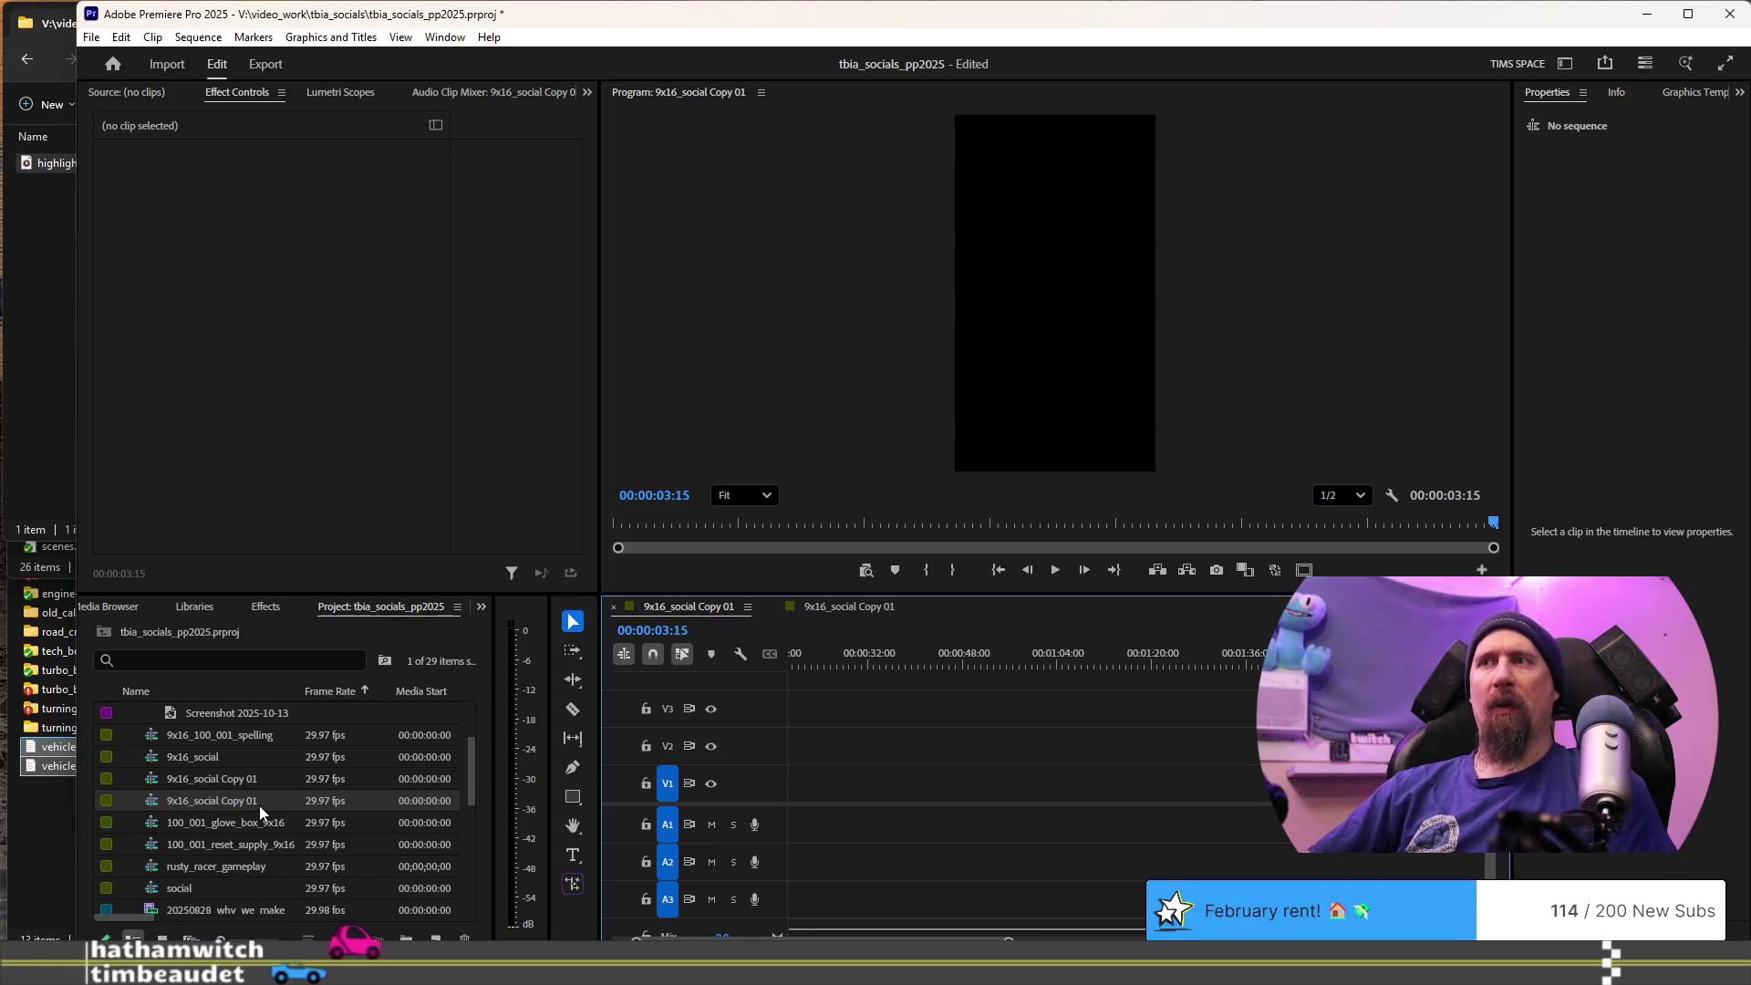
click(246, 803)
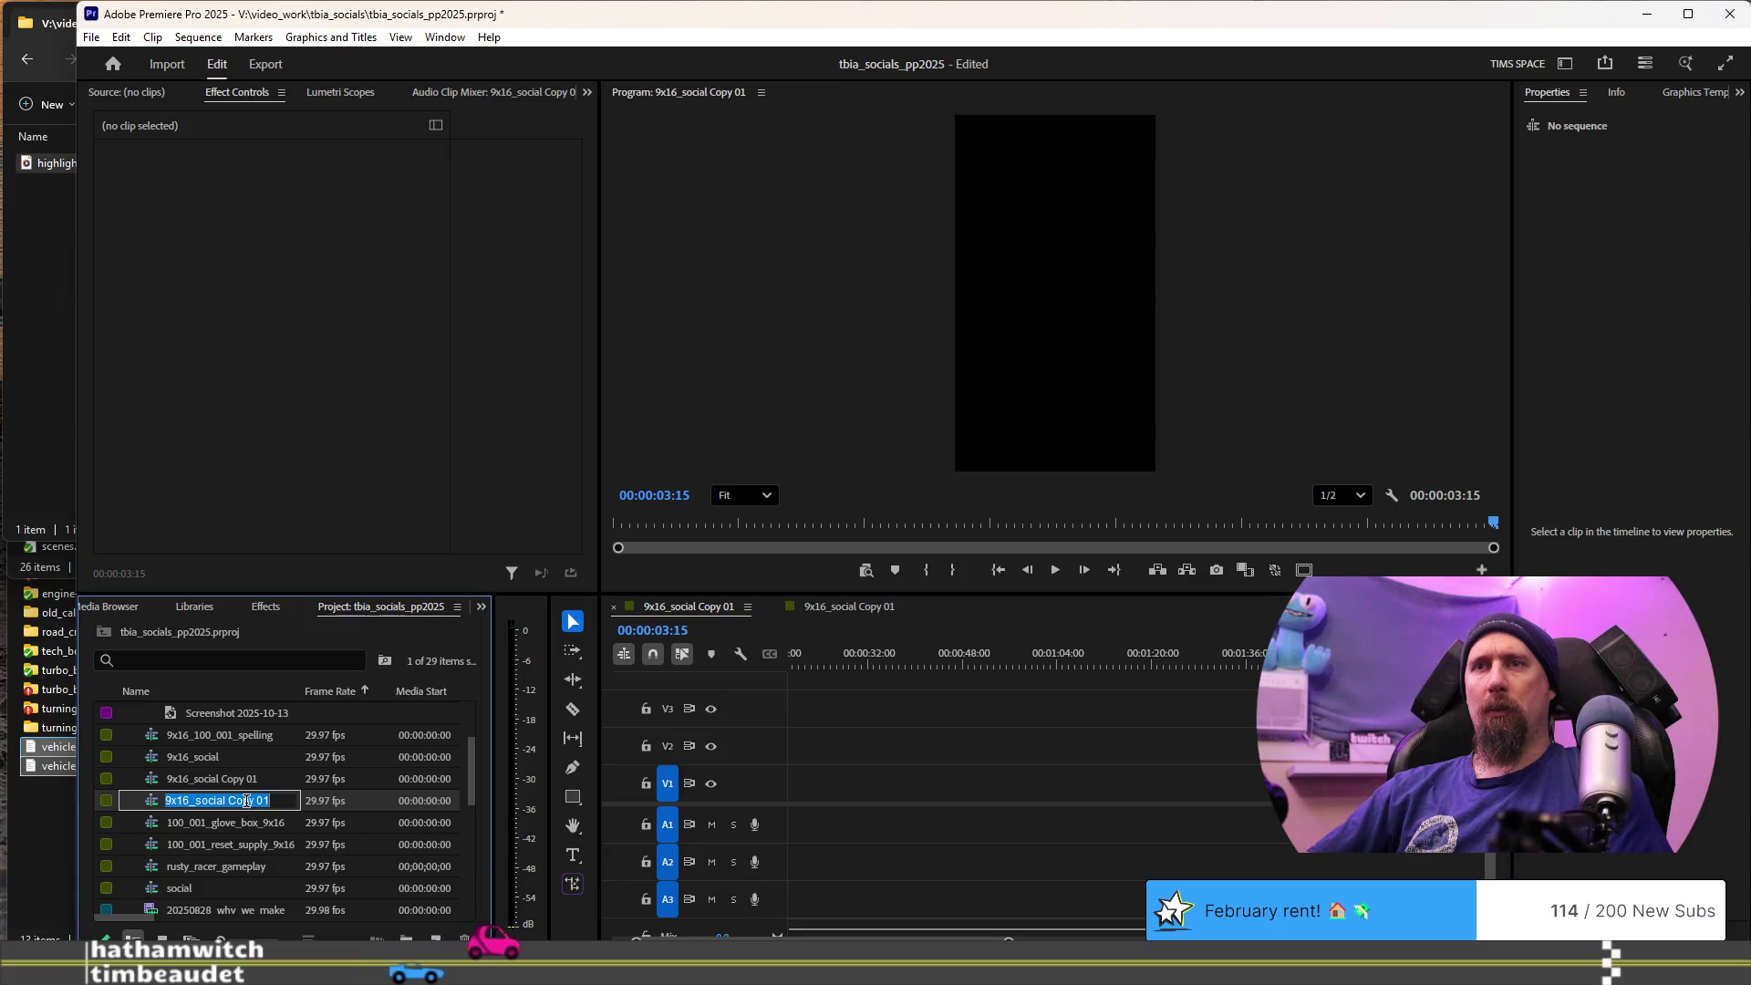
- Rename the empty sequence copy to 9x16_social_unity_colors
text(9x16_social Co)
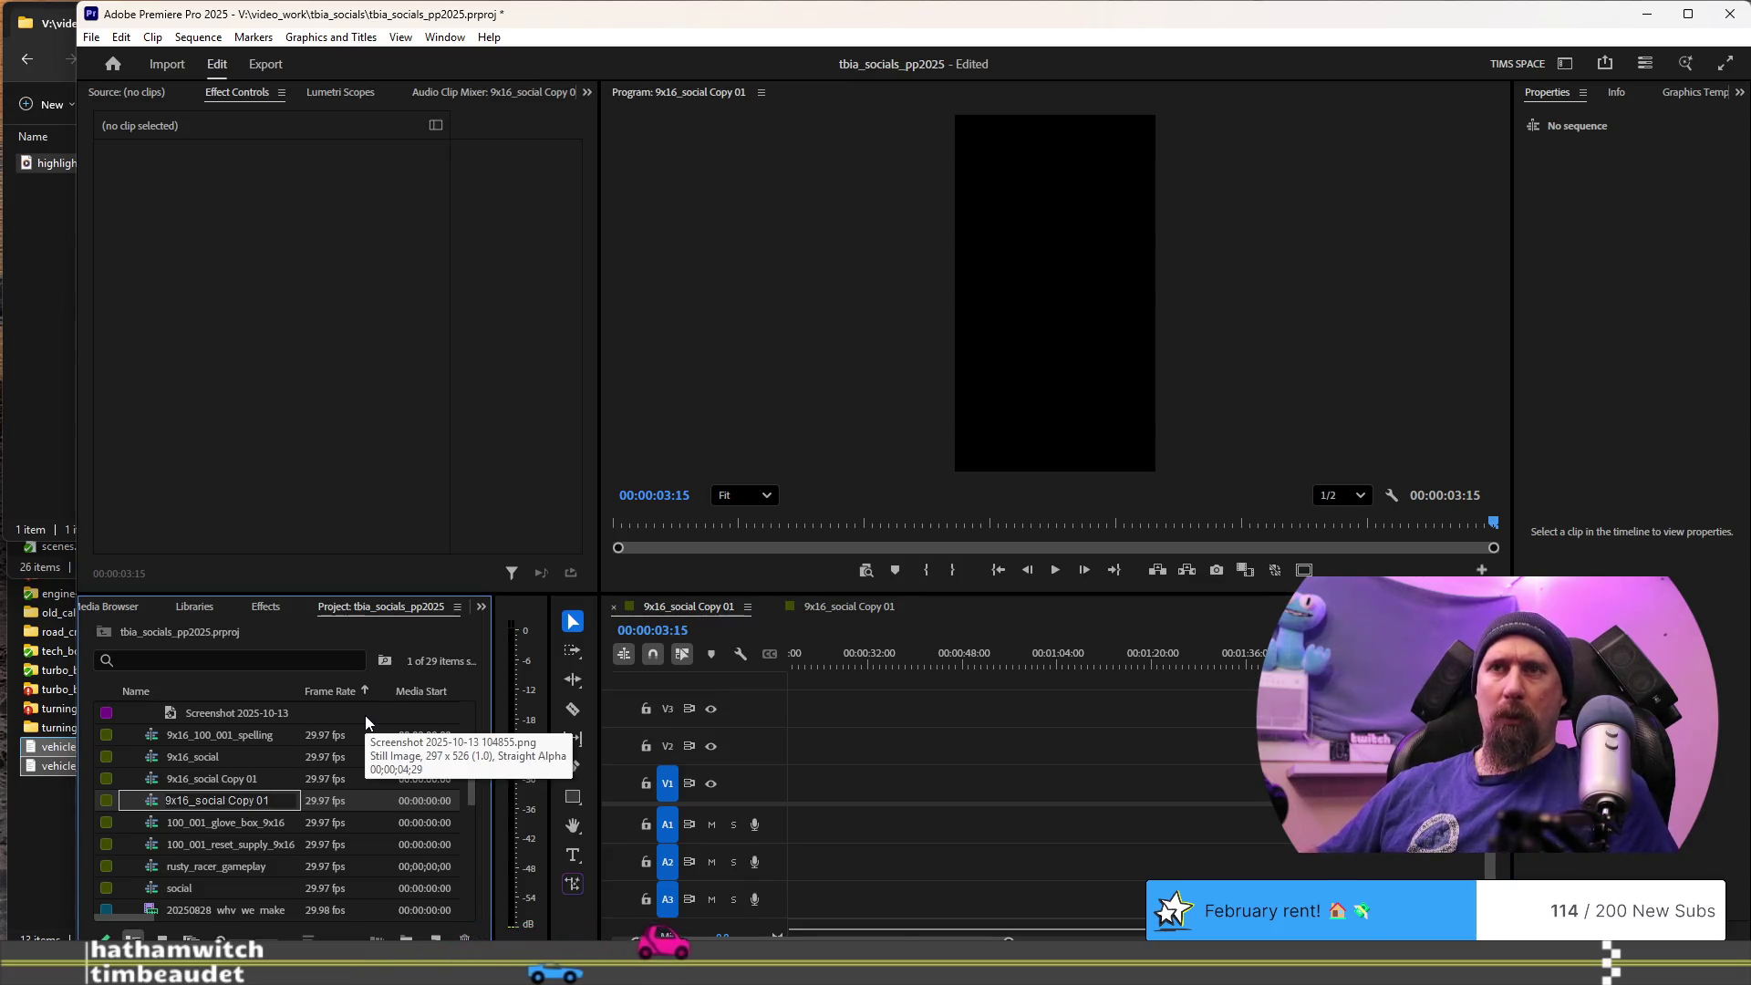
key(BackSpace)
key(BackSpace)
key(BackSpace)
text(_)
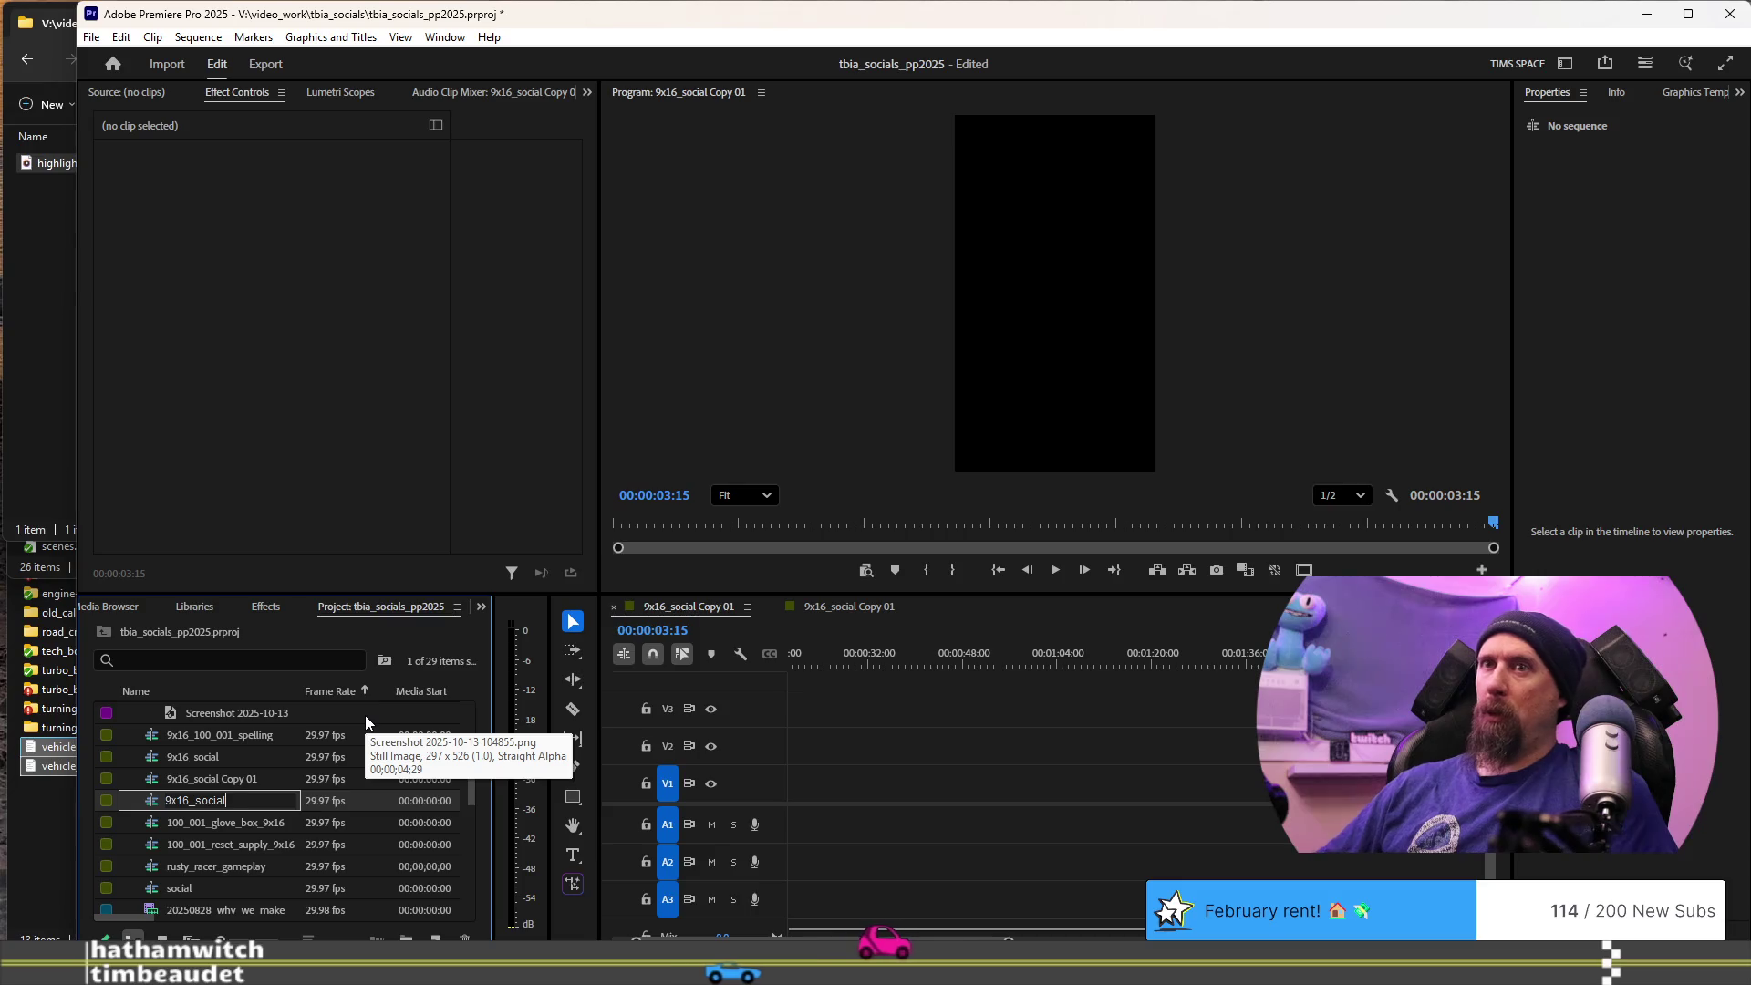
text(un)
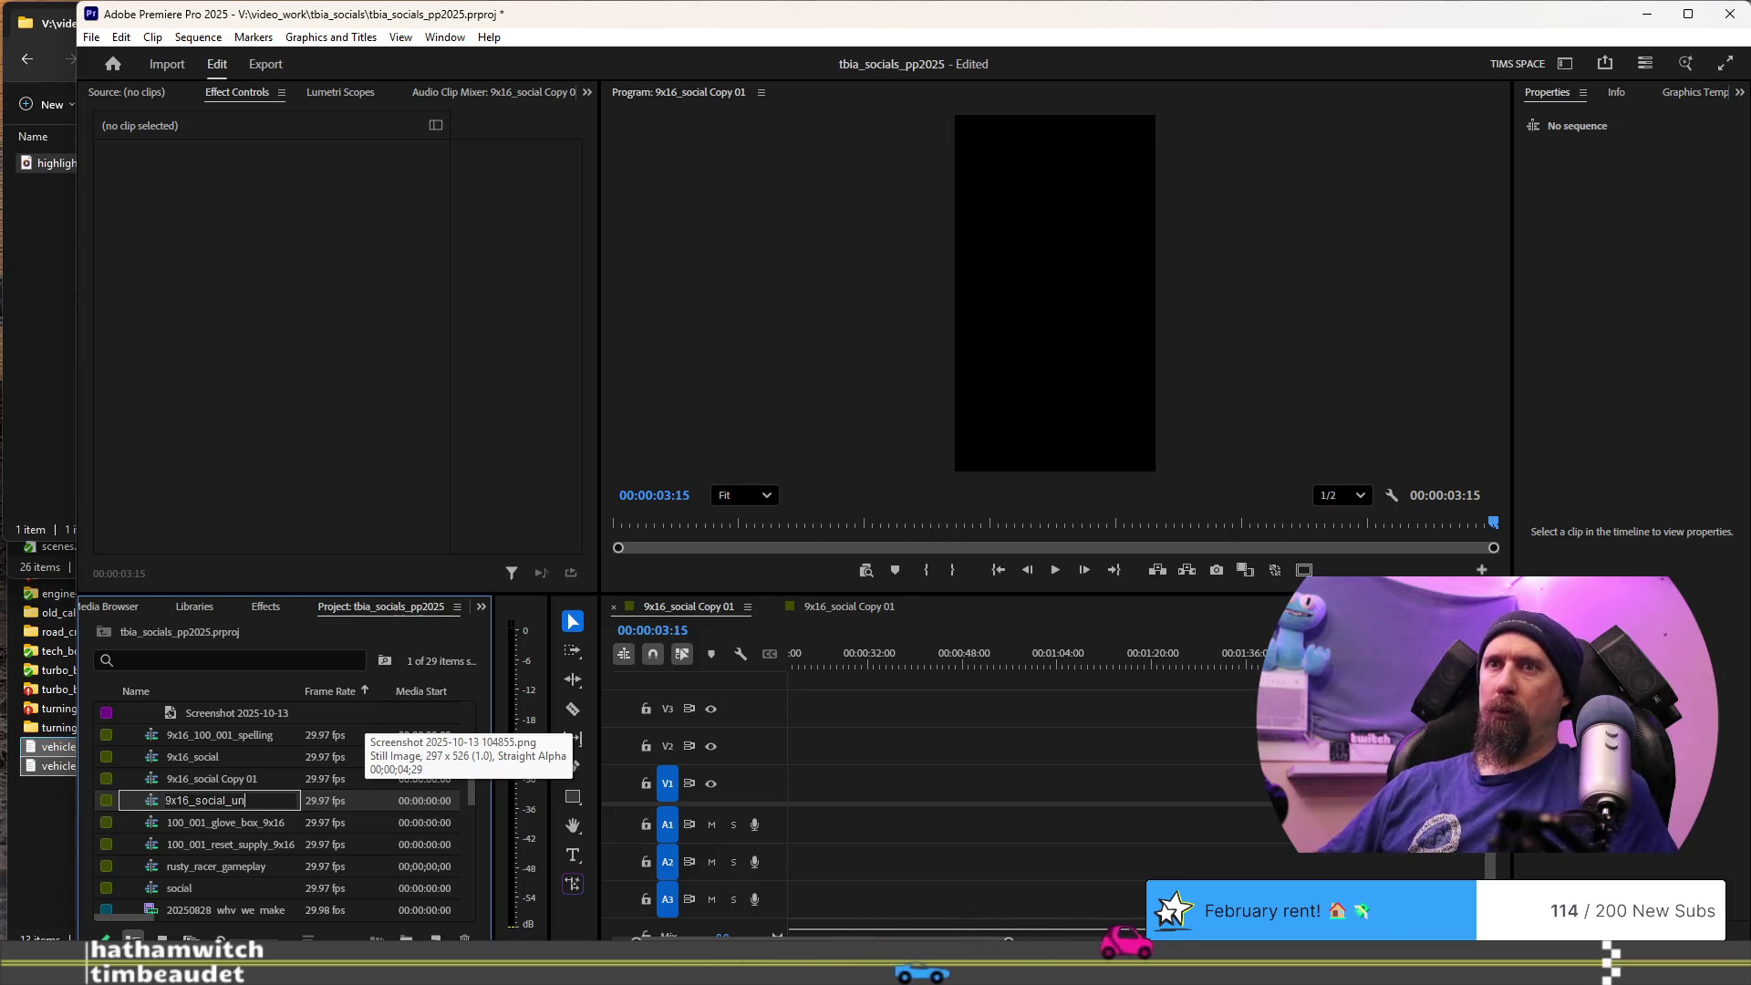
text(ity_colors)
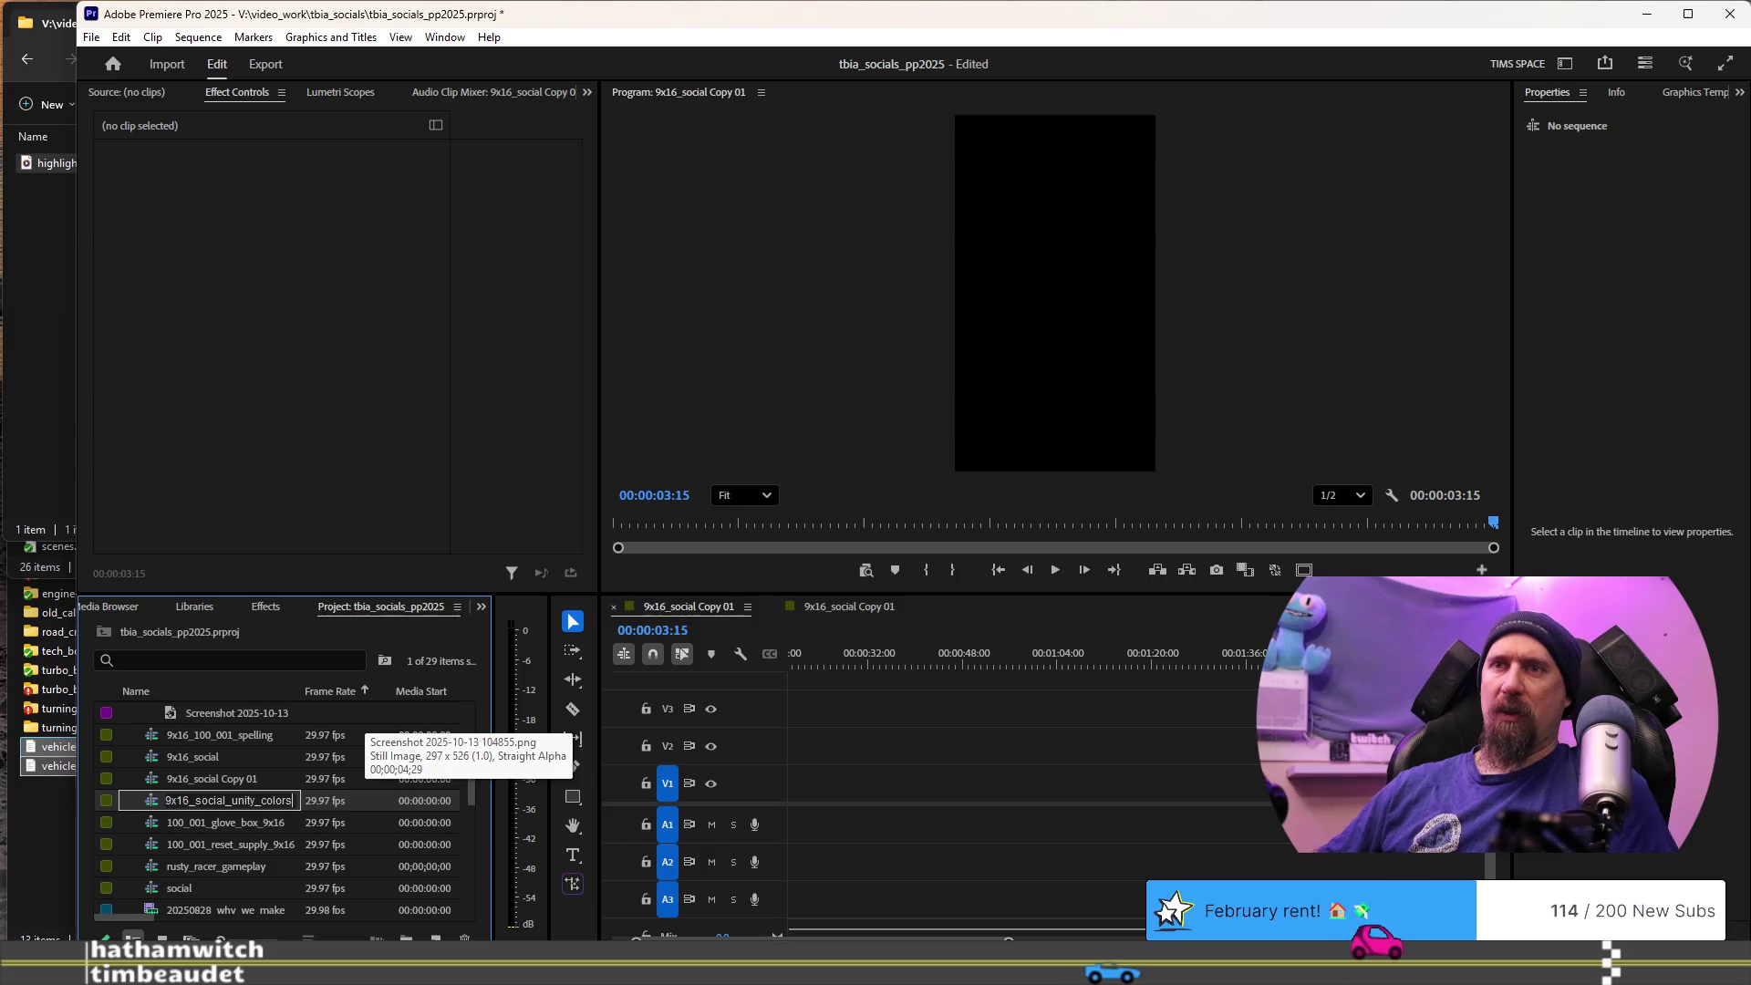
key(Tab)
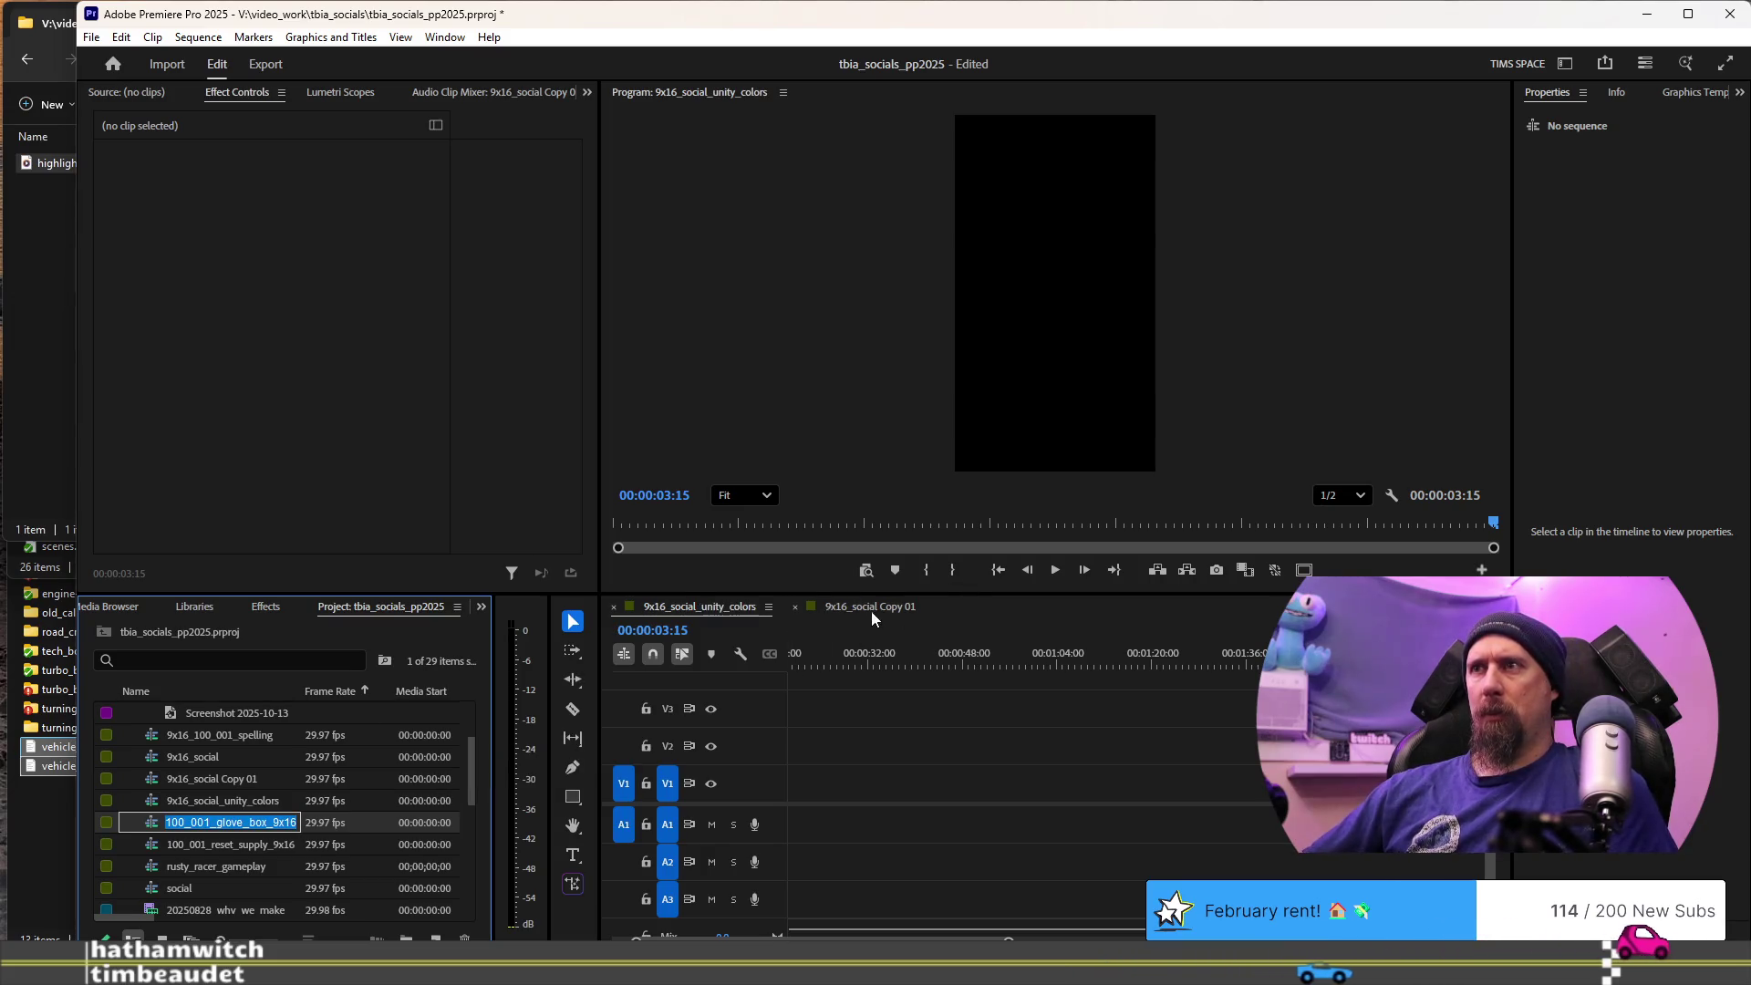
- Preview the sequence copy holding the clips from its start
click(871, 606)
key(space)
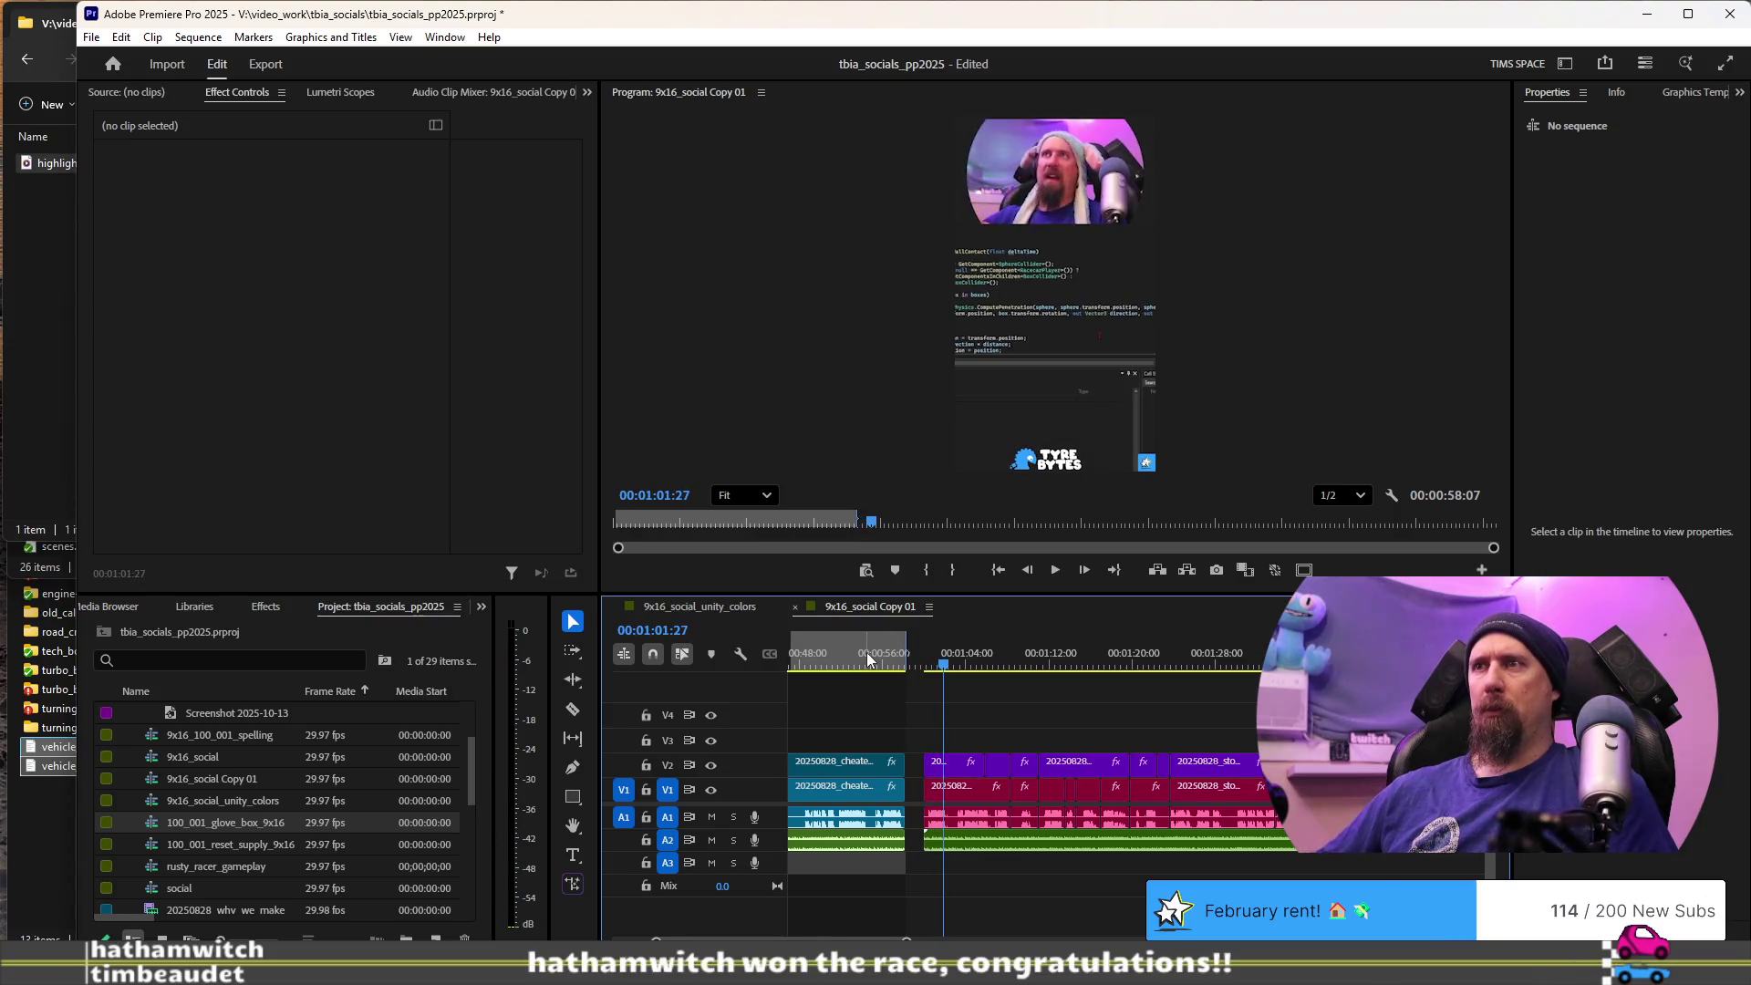
key(space)
key(Home)
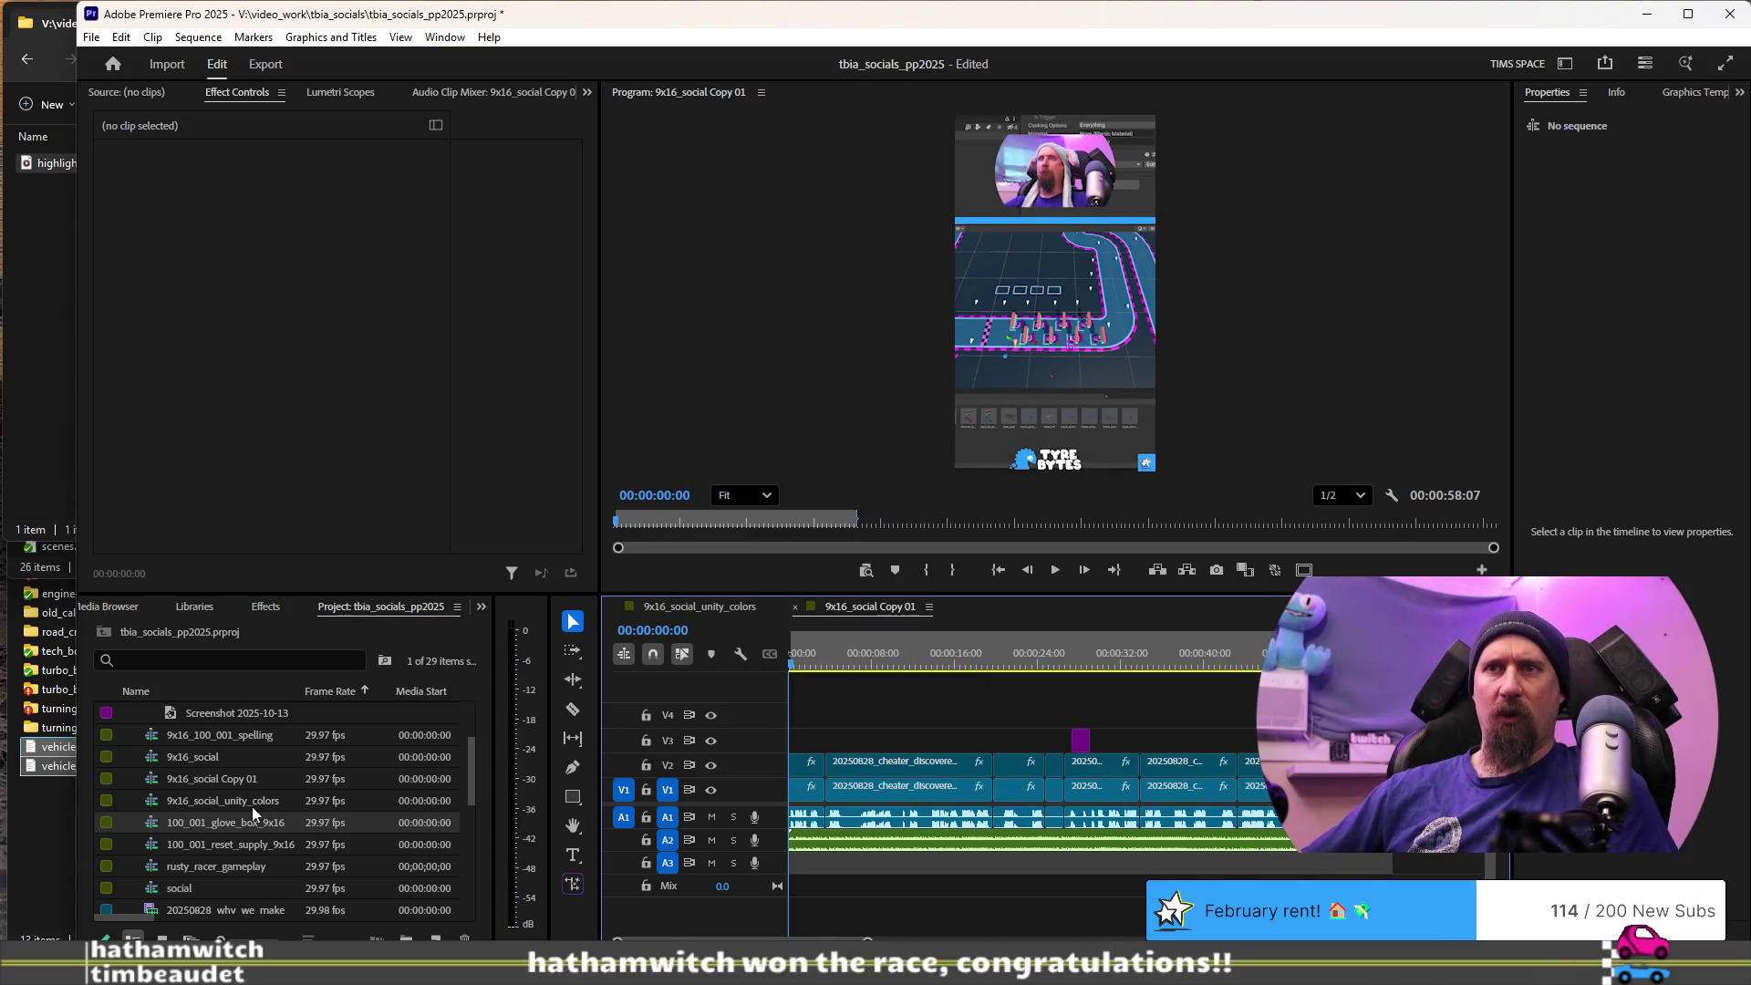
key(space)
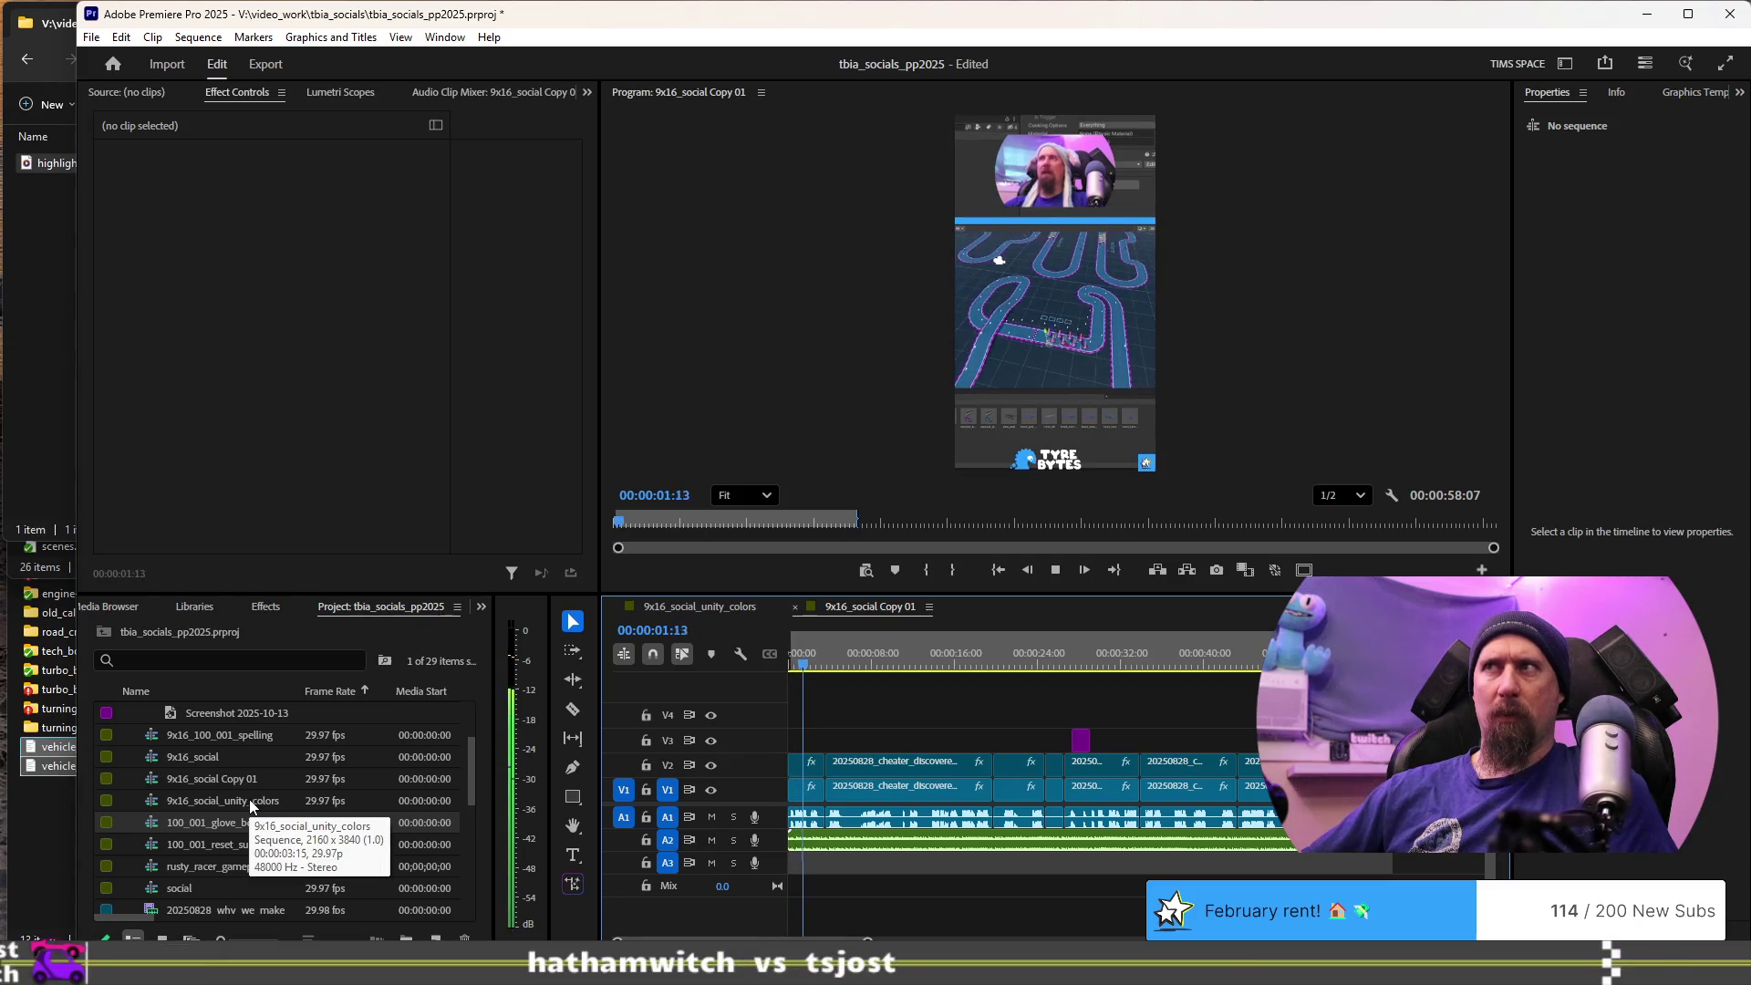
key(space)
scroll(242, 821, down, 4)
scroll(236, 861, up, 3)
- Rename 9x16_social Copy 01 to the interim name 9x16_s
click(254, 761)
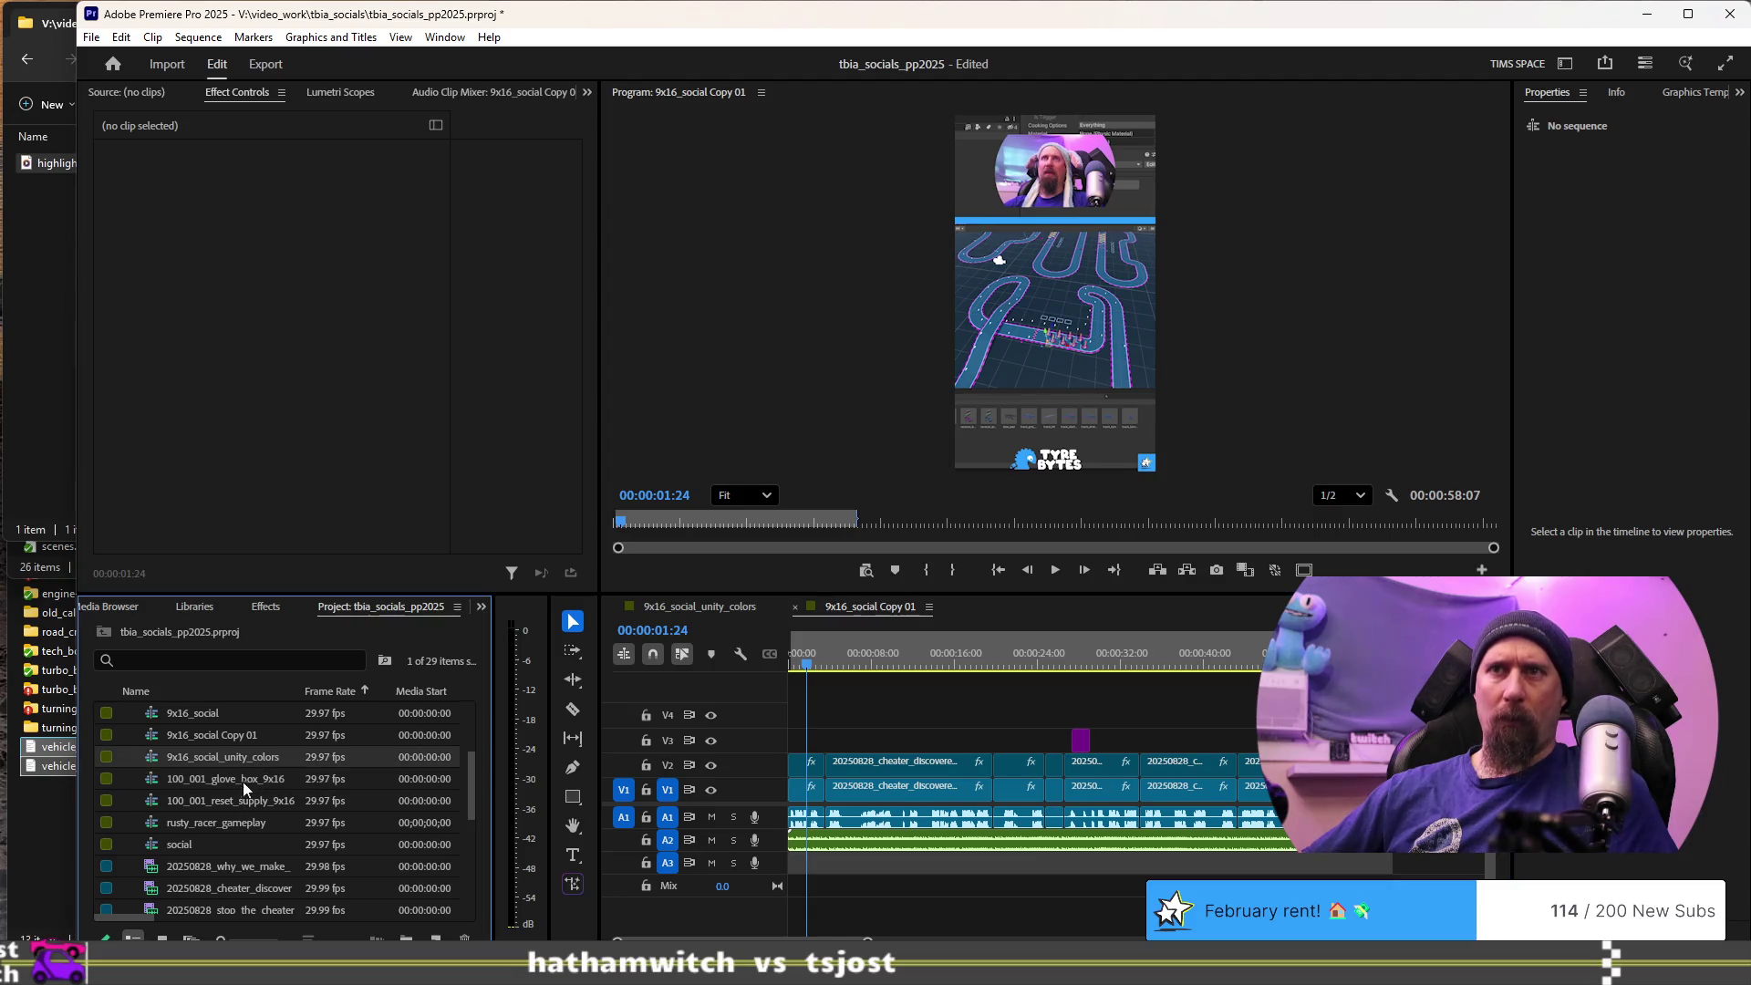
click(237, 735)
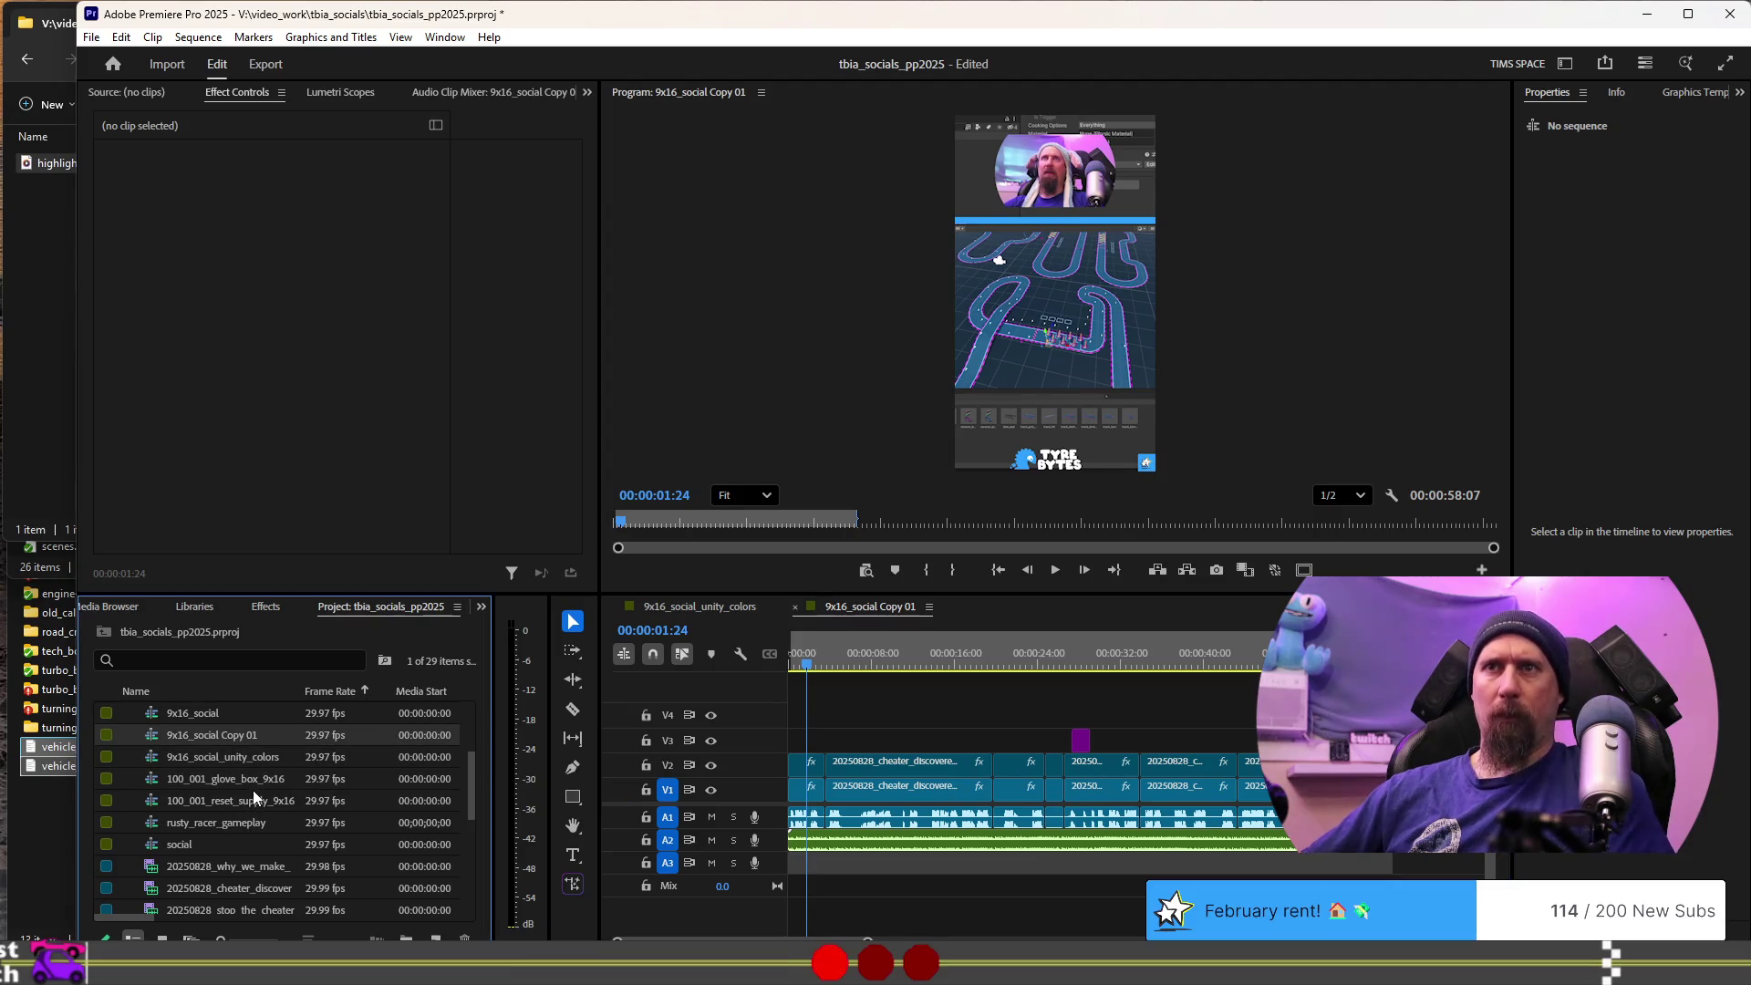
click(255, 735)
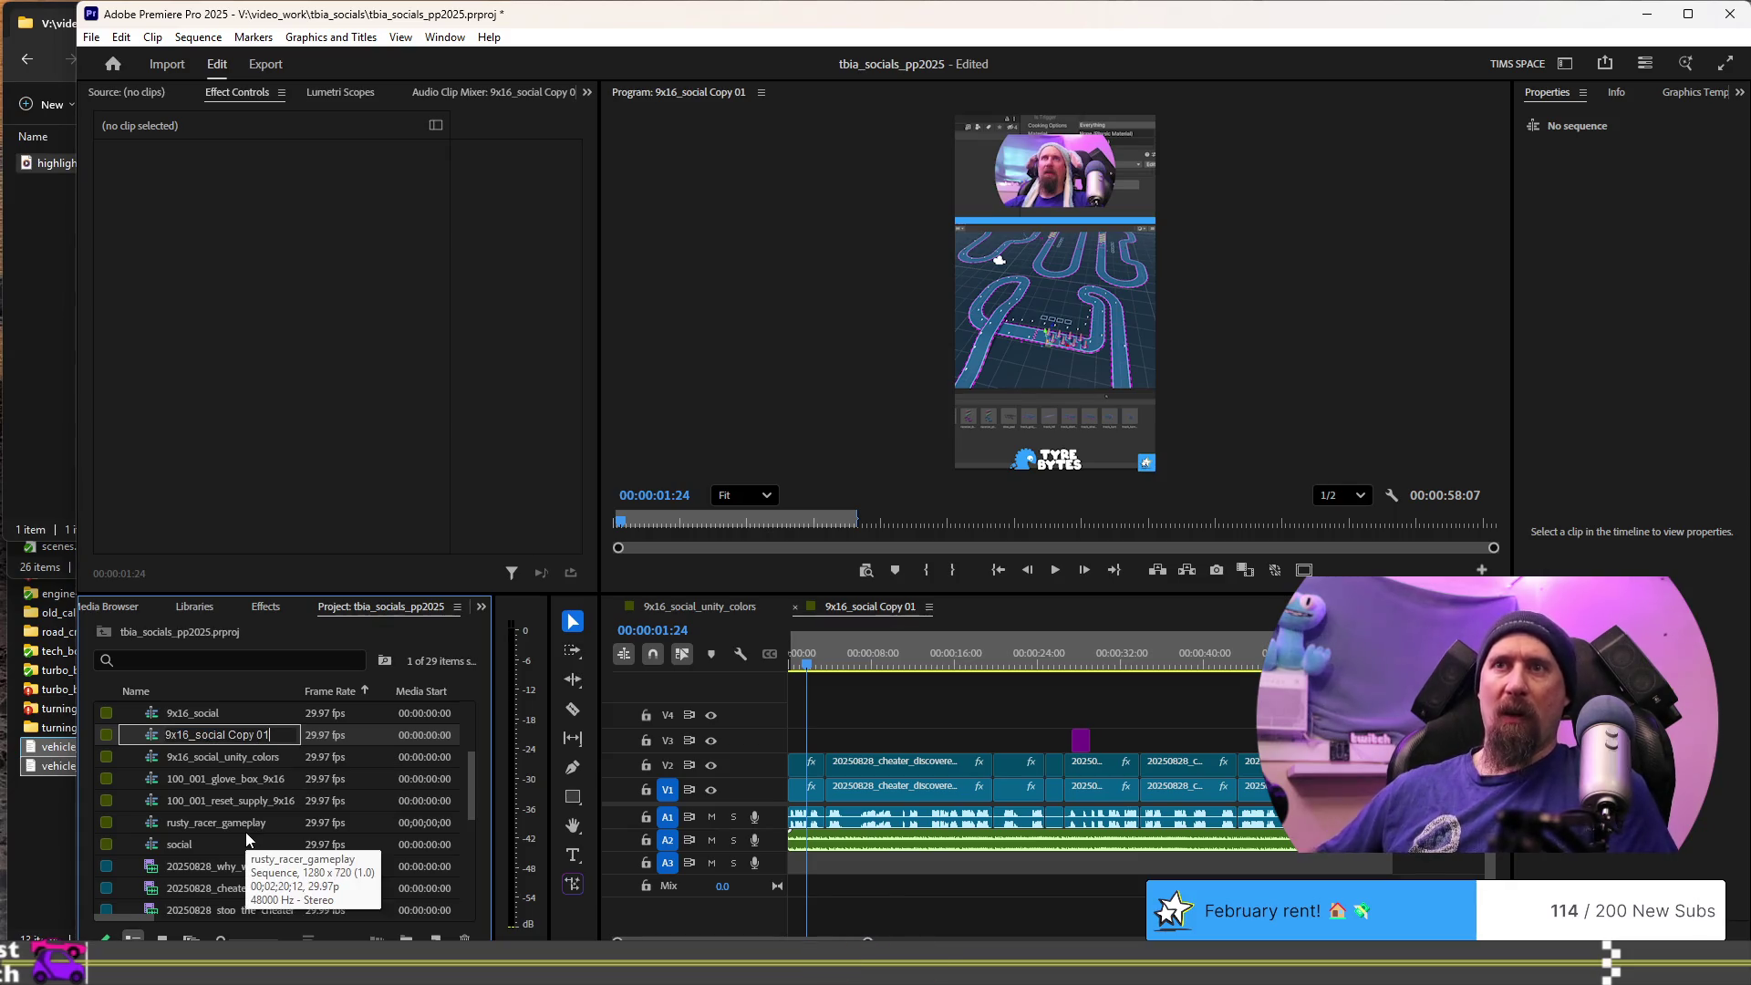
key(BackSpace)
key(BackSpace)
key(BackSpace)
key(ctrl+a)
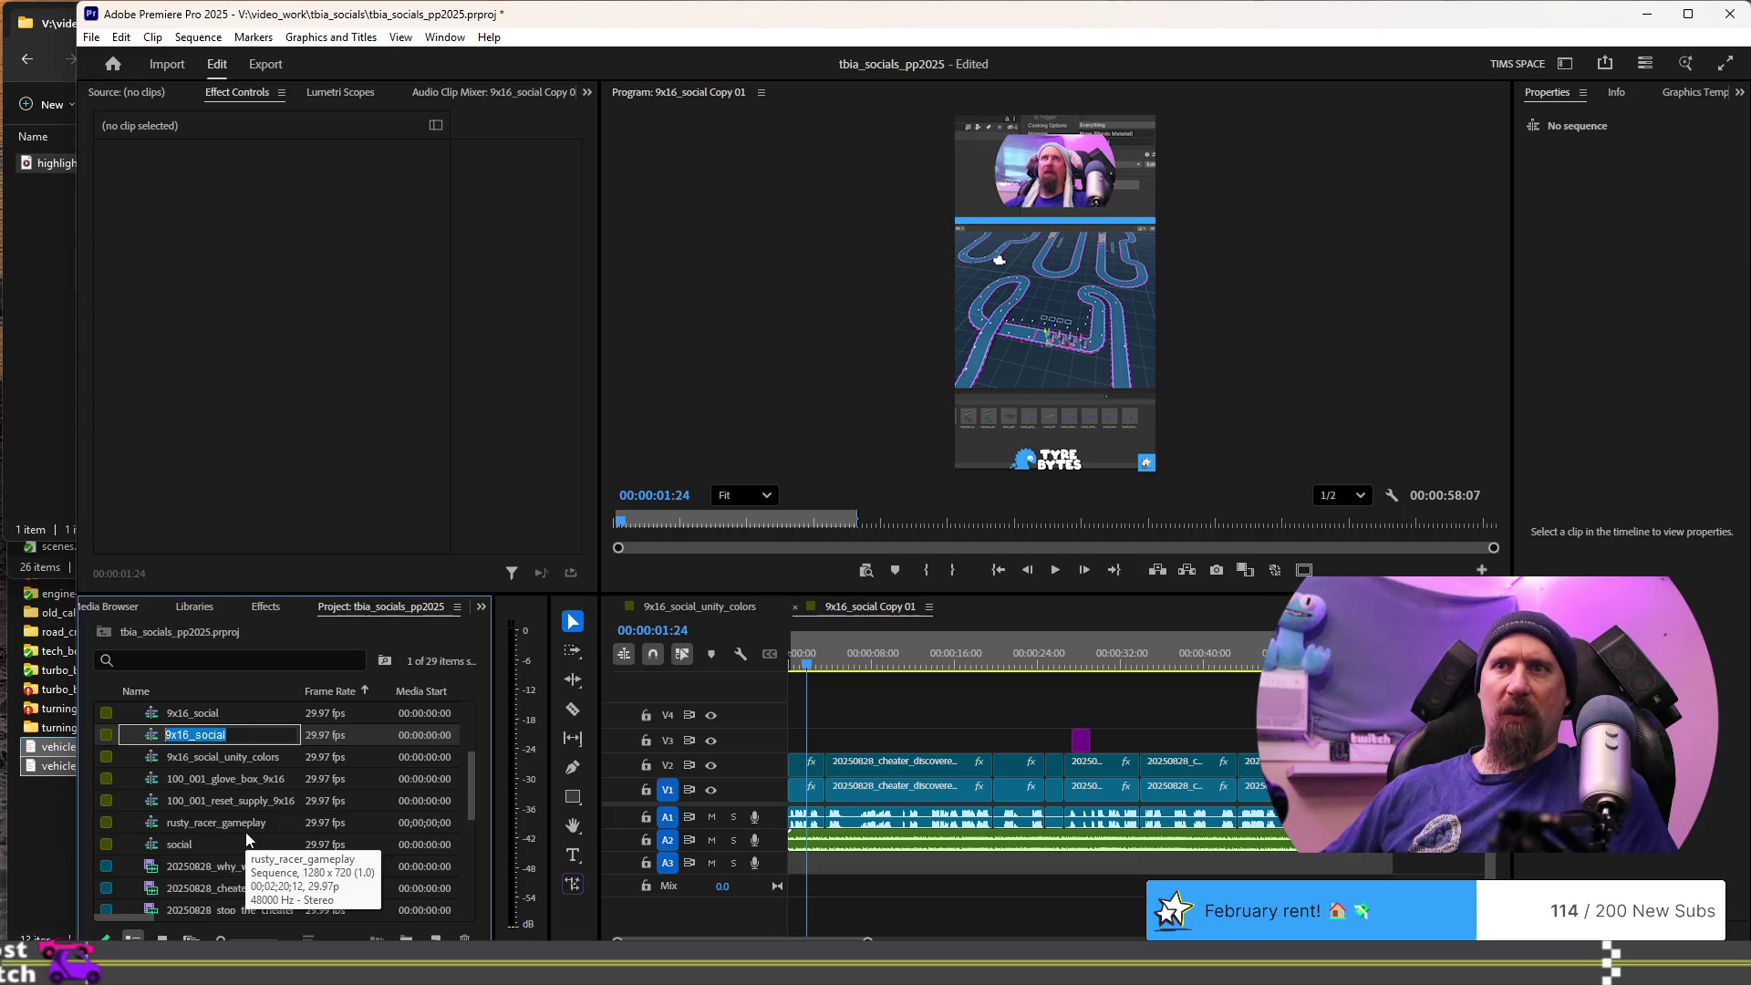
text(9x16_soc)
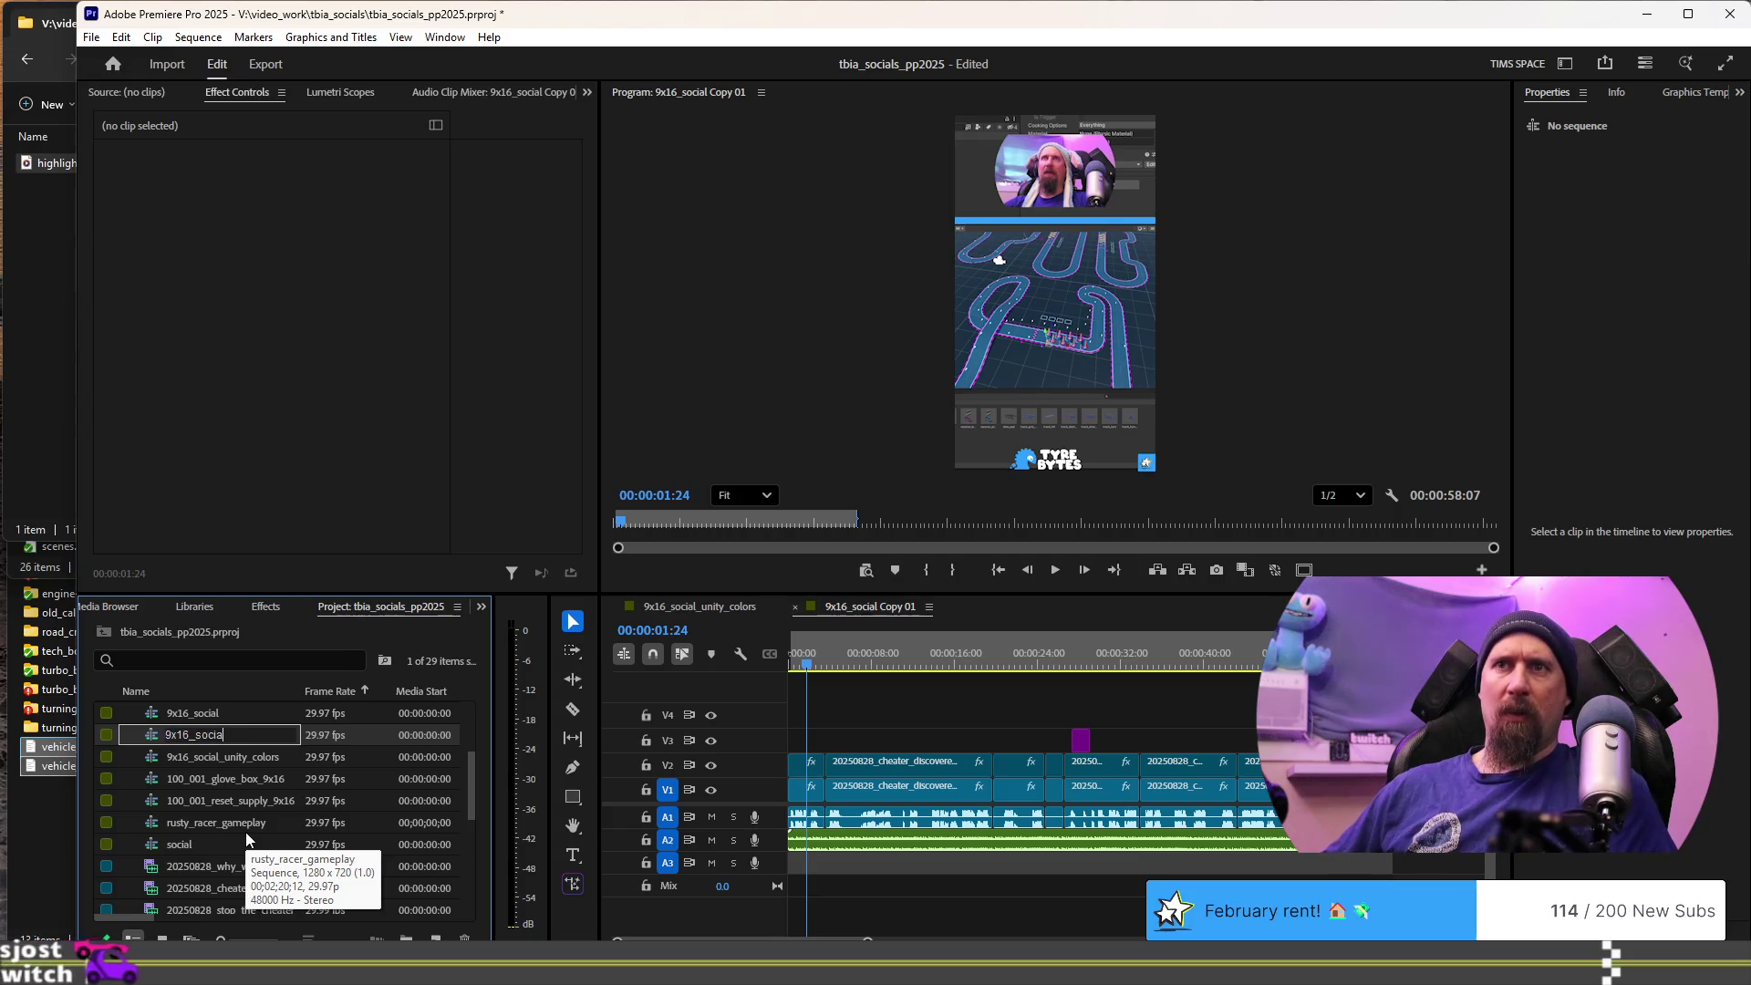
key(BackSpace)
key(BackSpace)
key(ctrl+a)
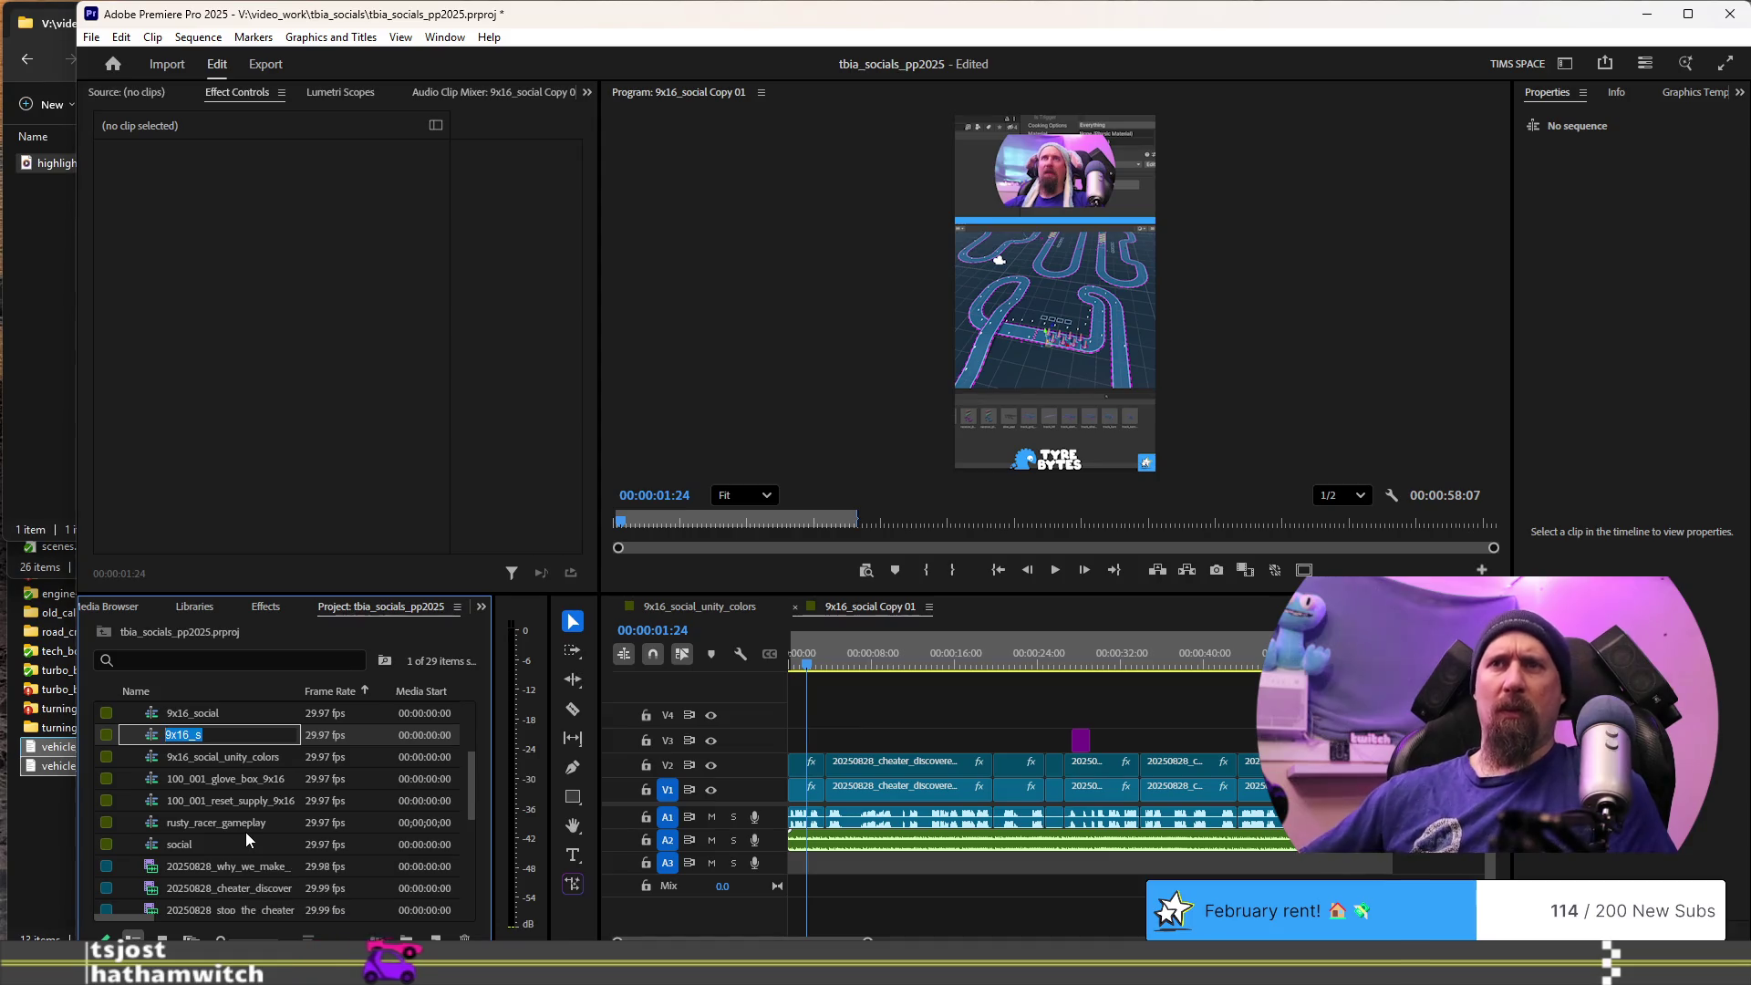
scroll(244, 831, up, 3)
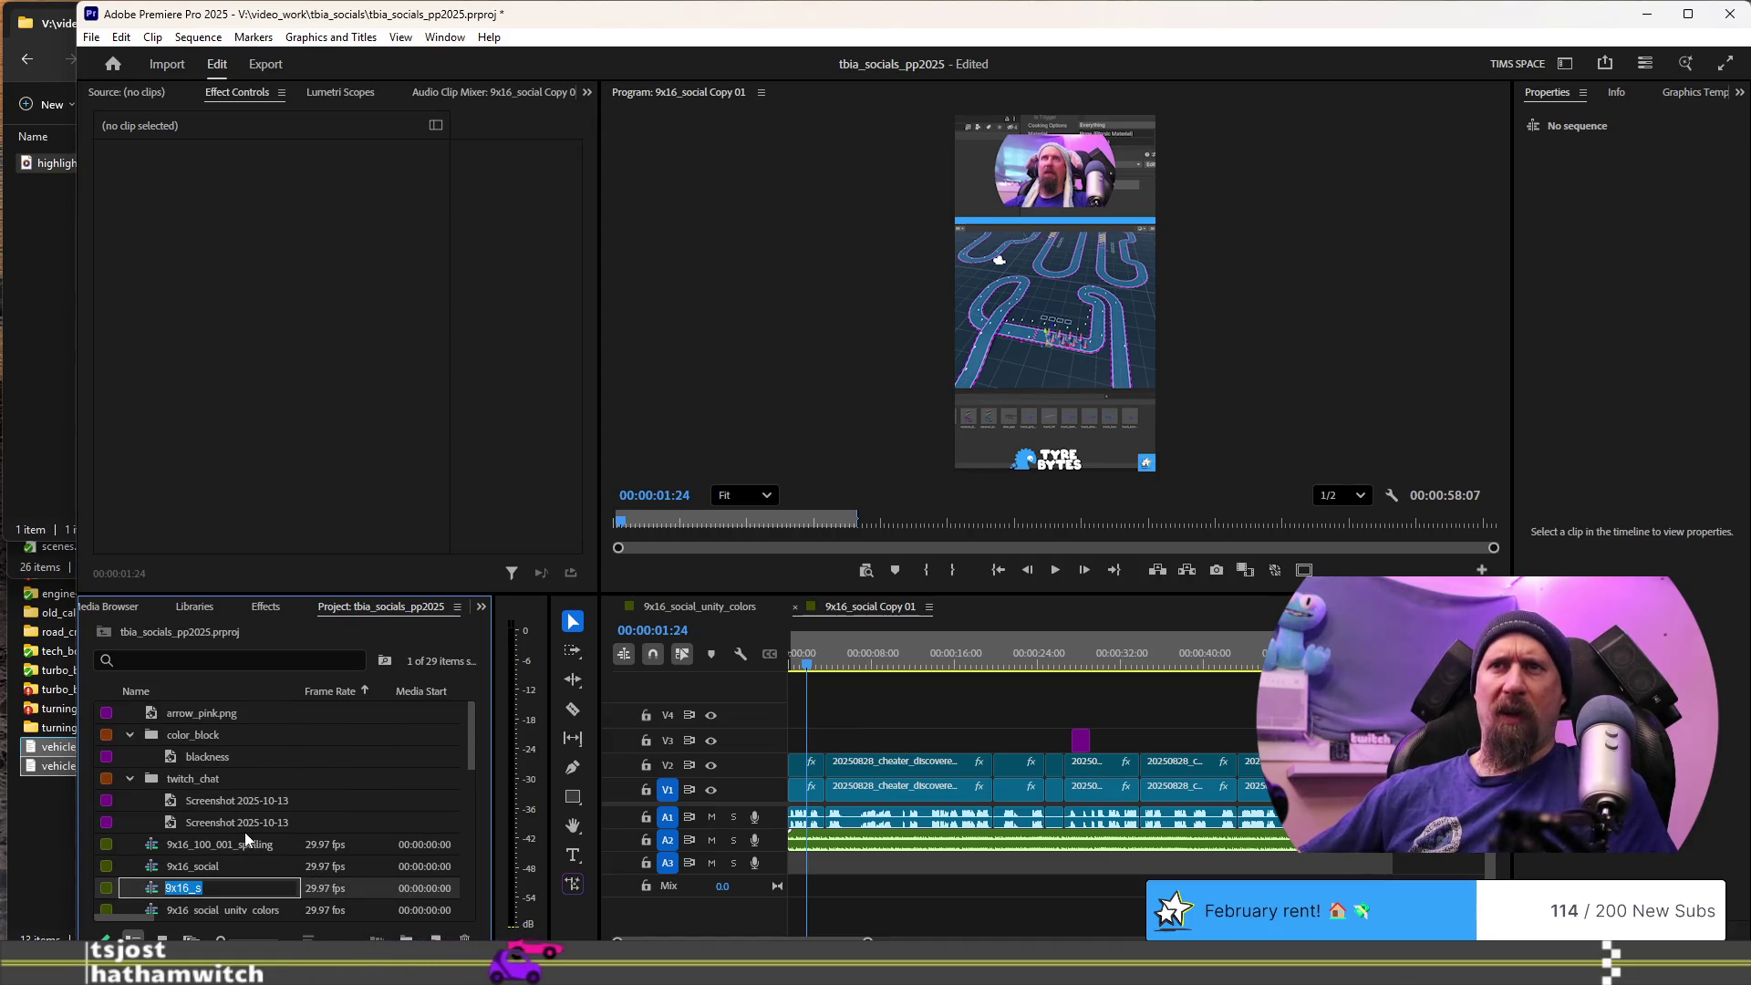
scroll(253, 797, down, 5)
scroll(255, 830, down, 3)
scroll(272, 875, up, 4)
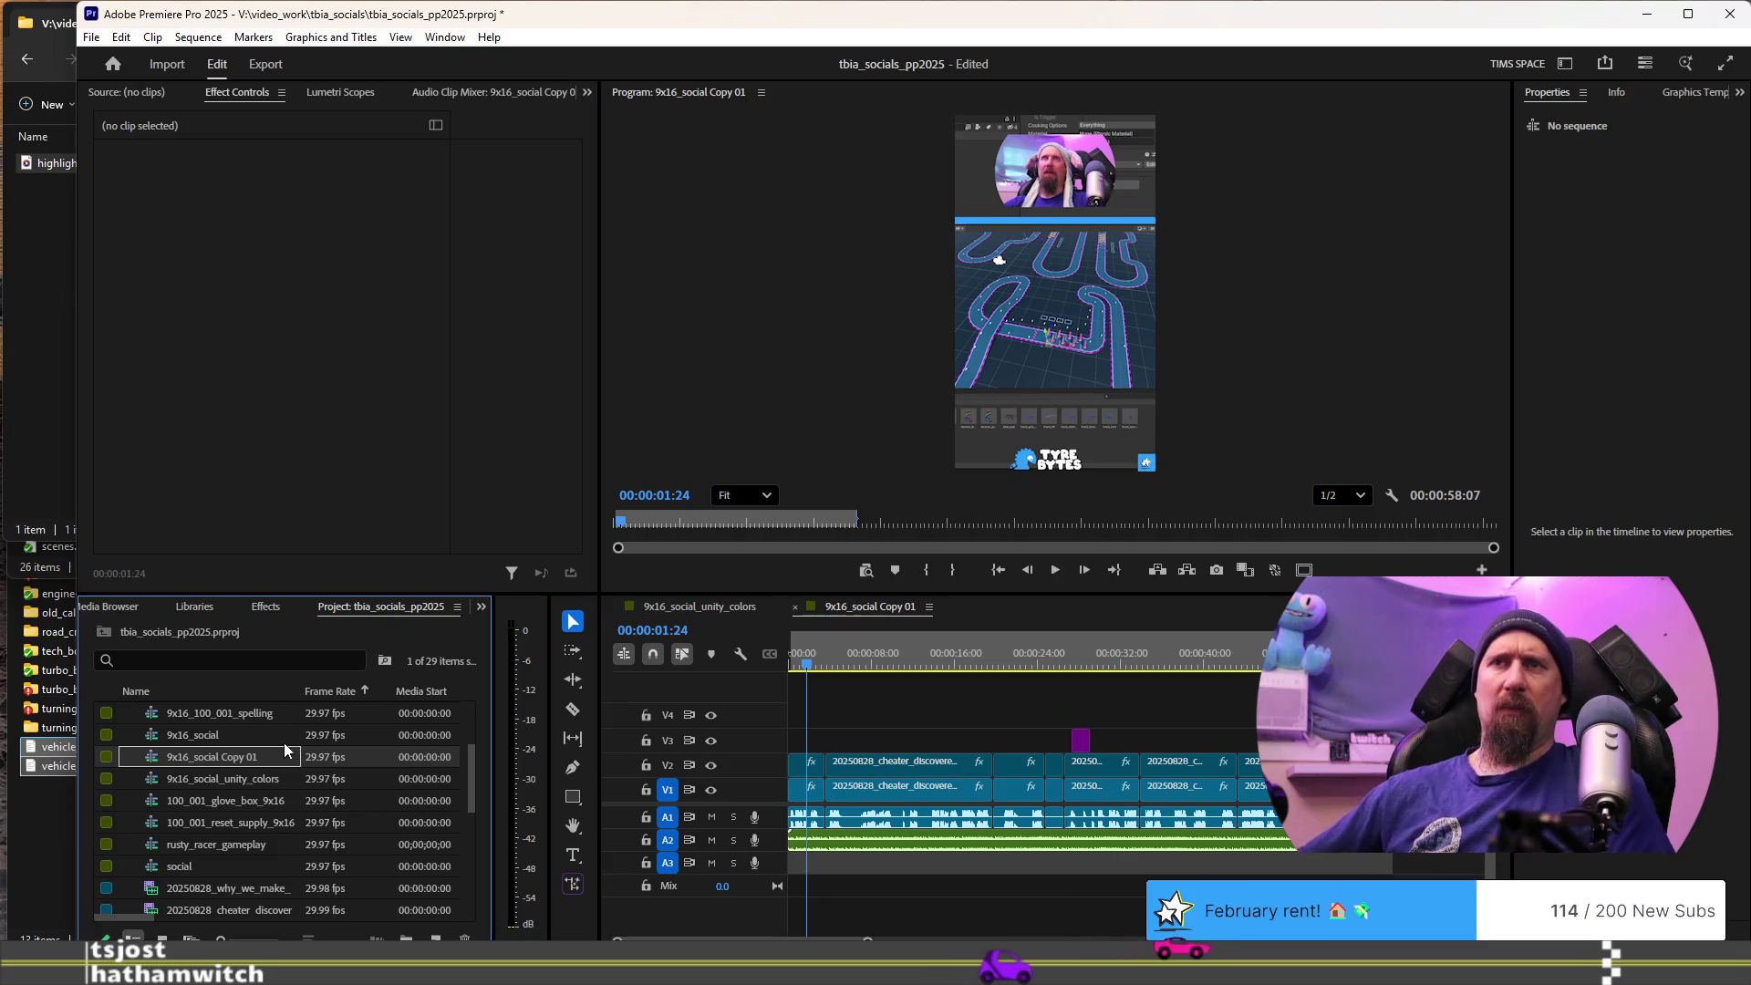
key(Return)
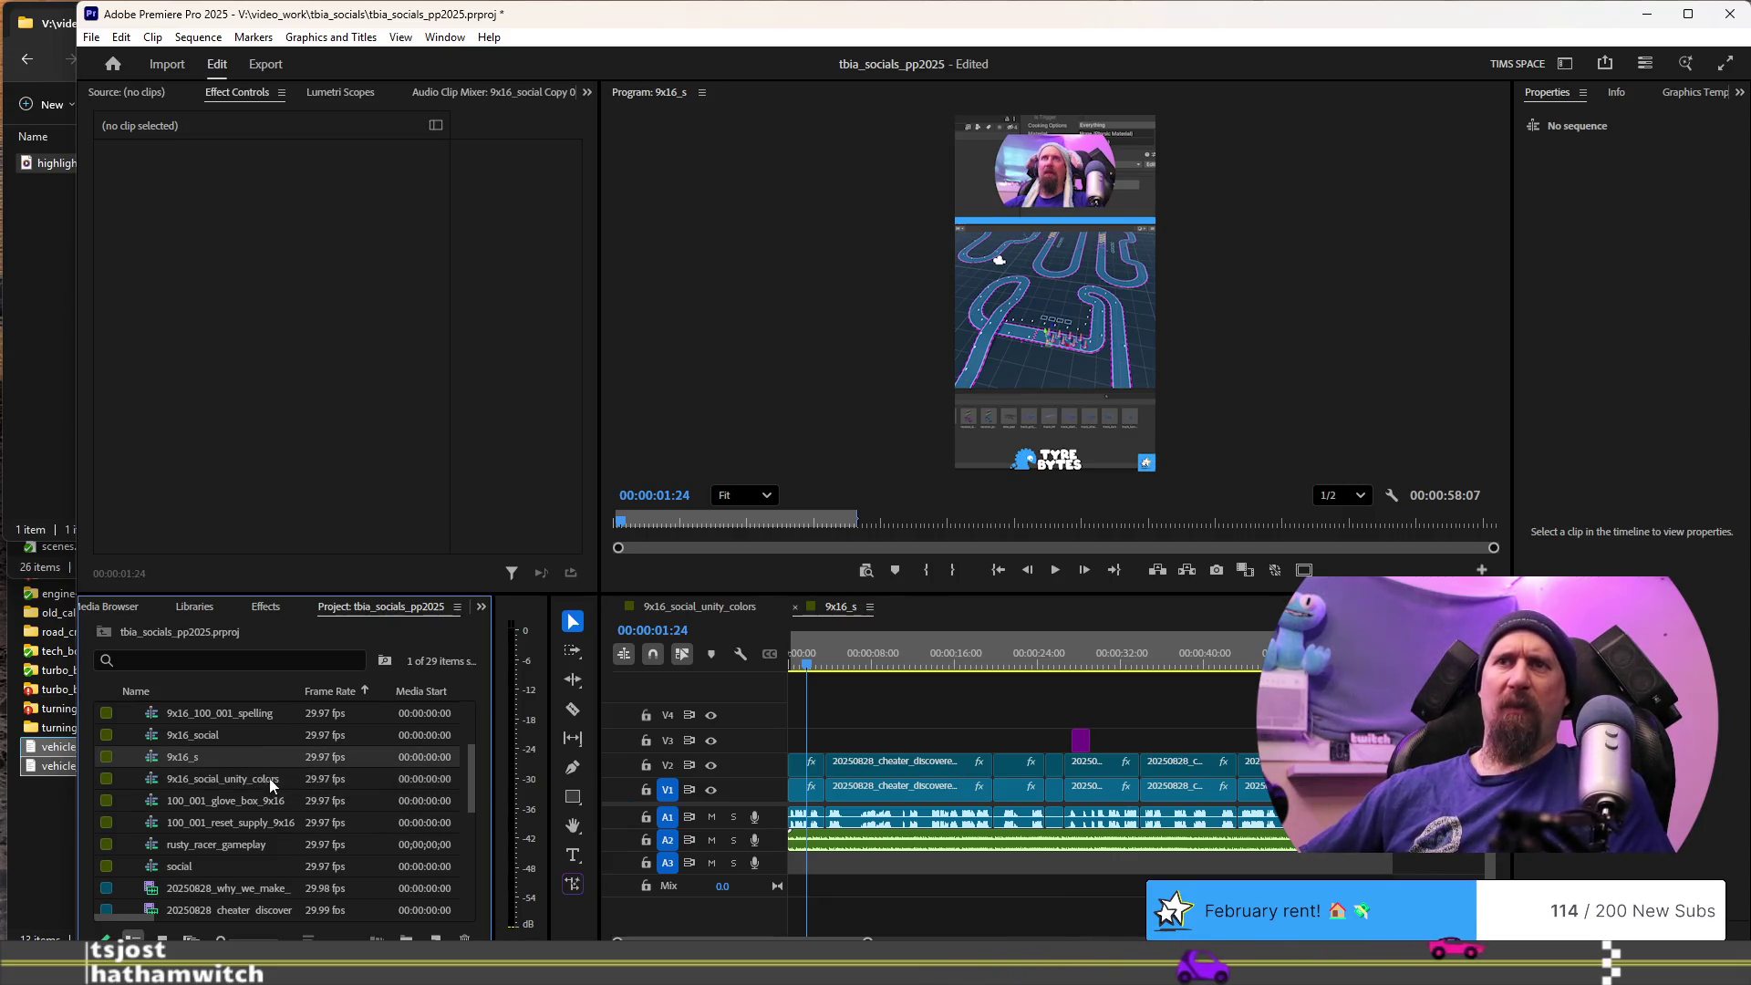
- Finish renaming that copy to 9x16_social_turbo_cheaters
click(211, 750)
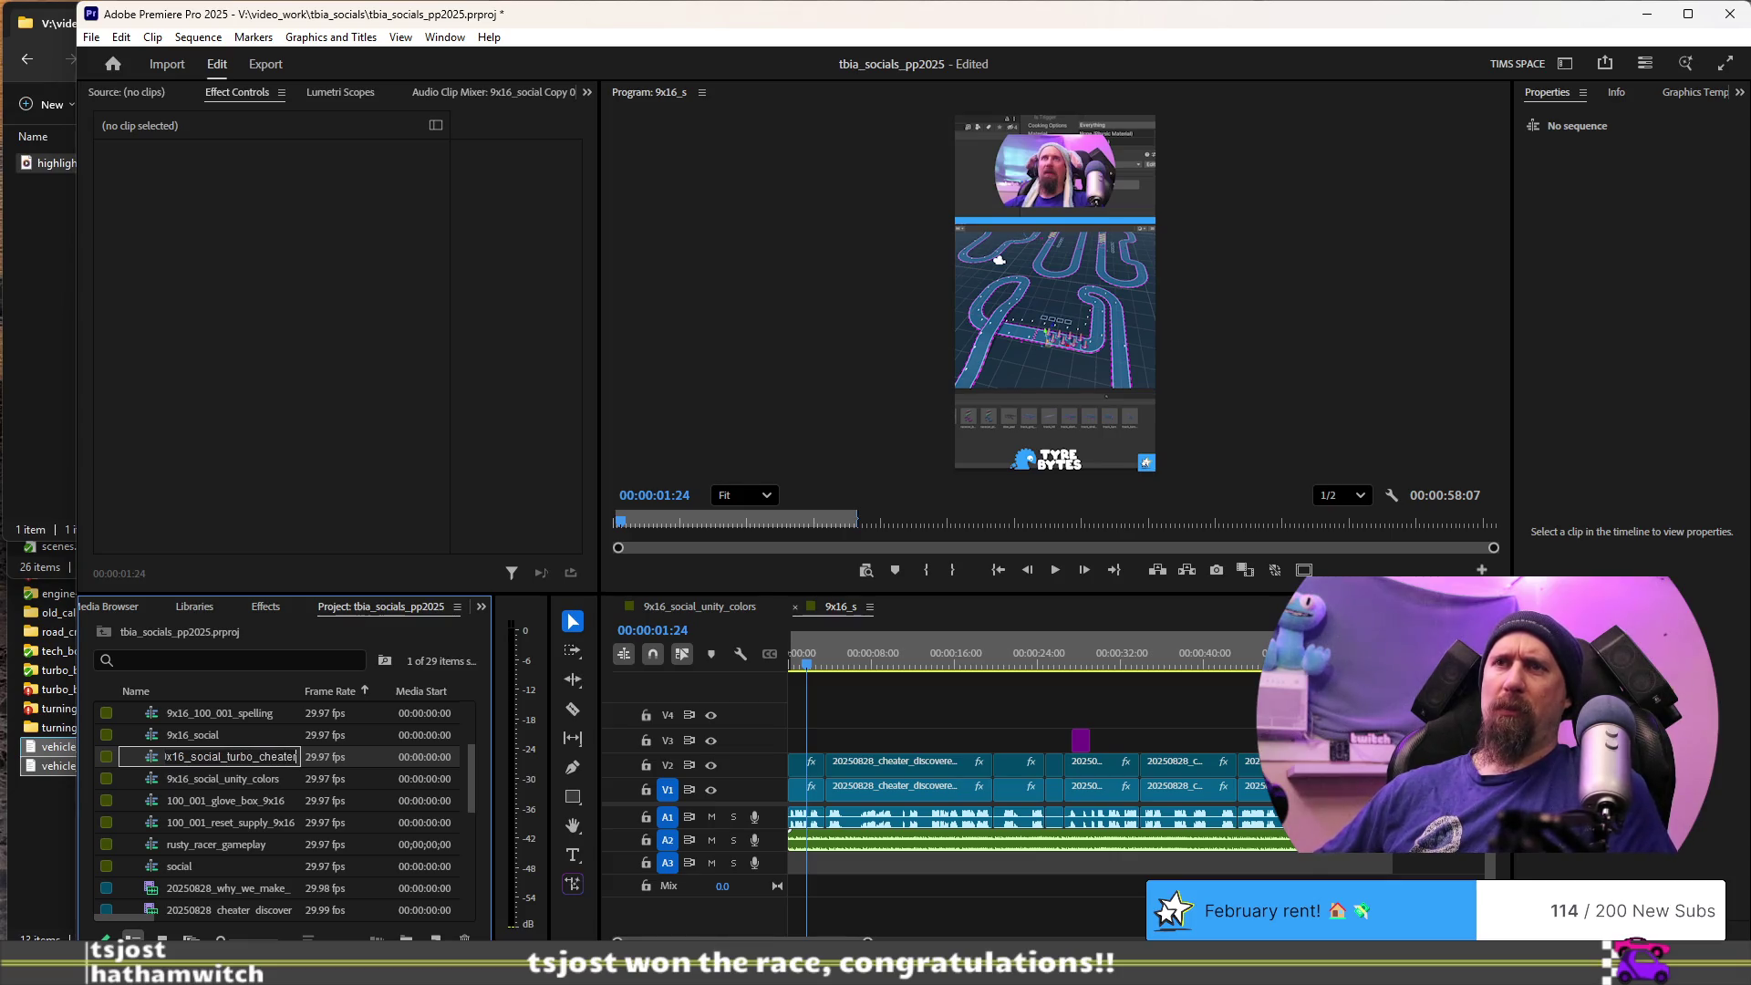
text(s)
key(Tab)
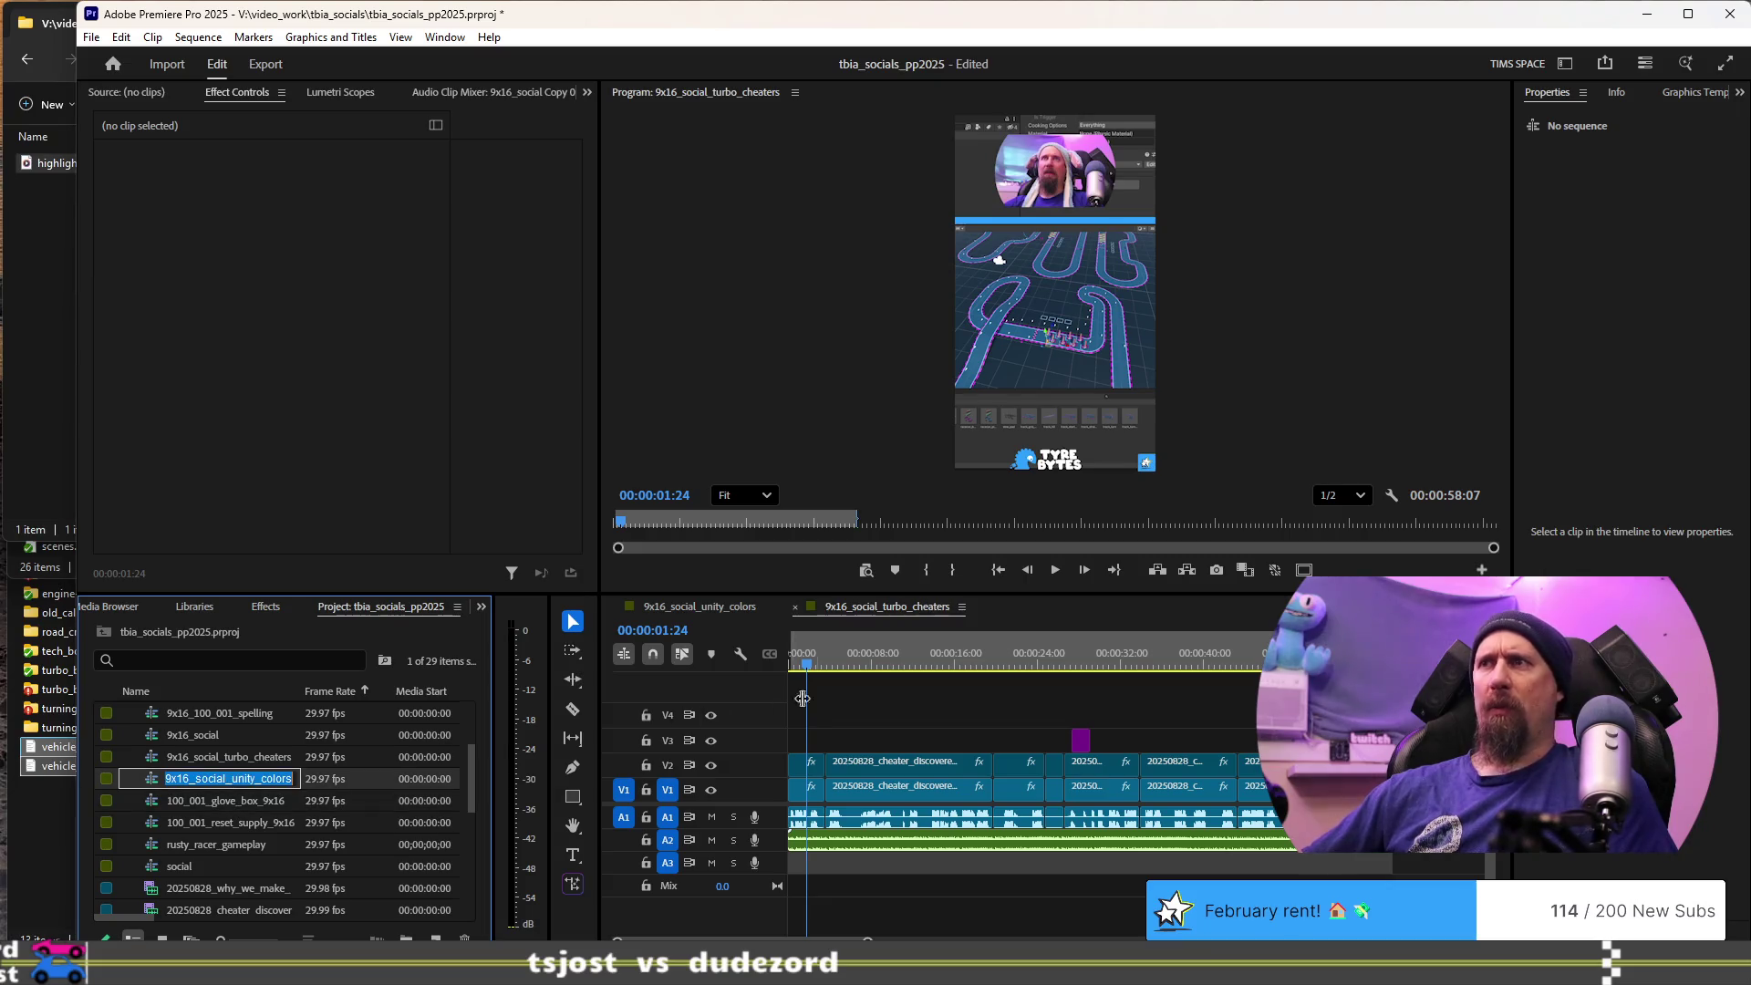
click(985, 611)
- Close the turbo_cheaters sequence and preview 9x16_social_unity_colors from the start
click(794, 608)
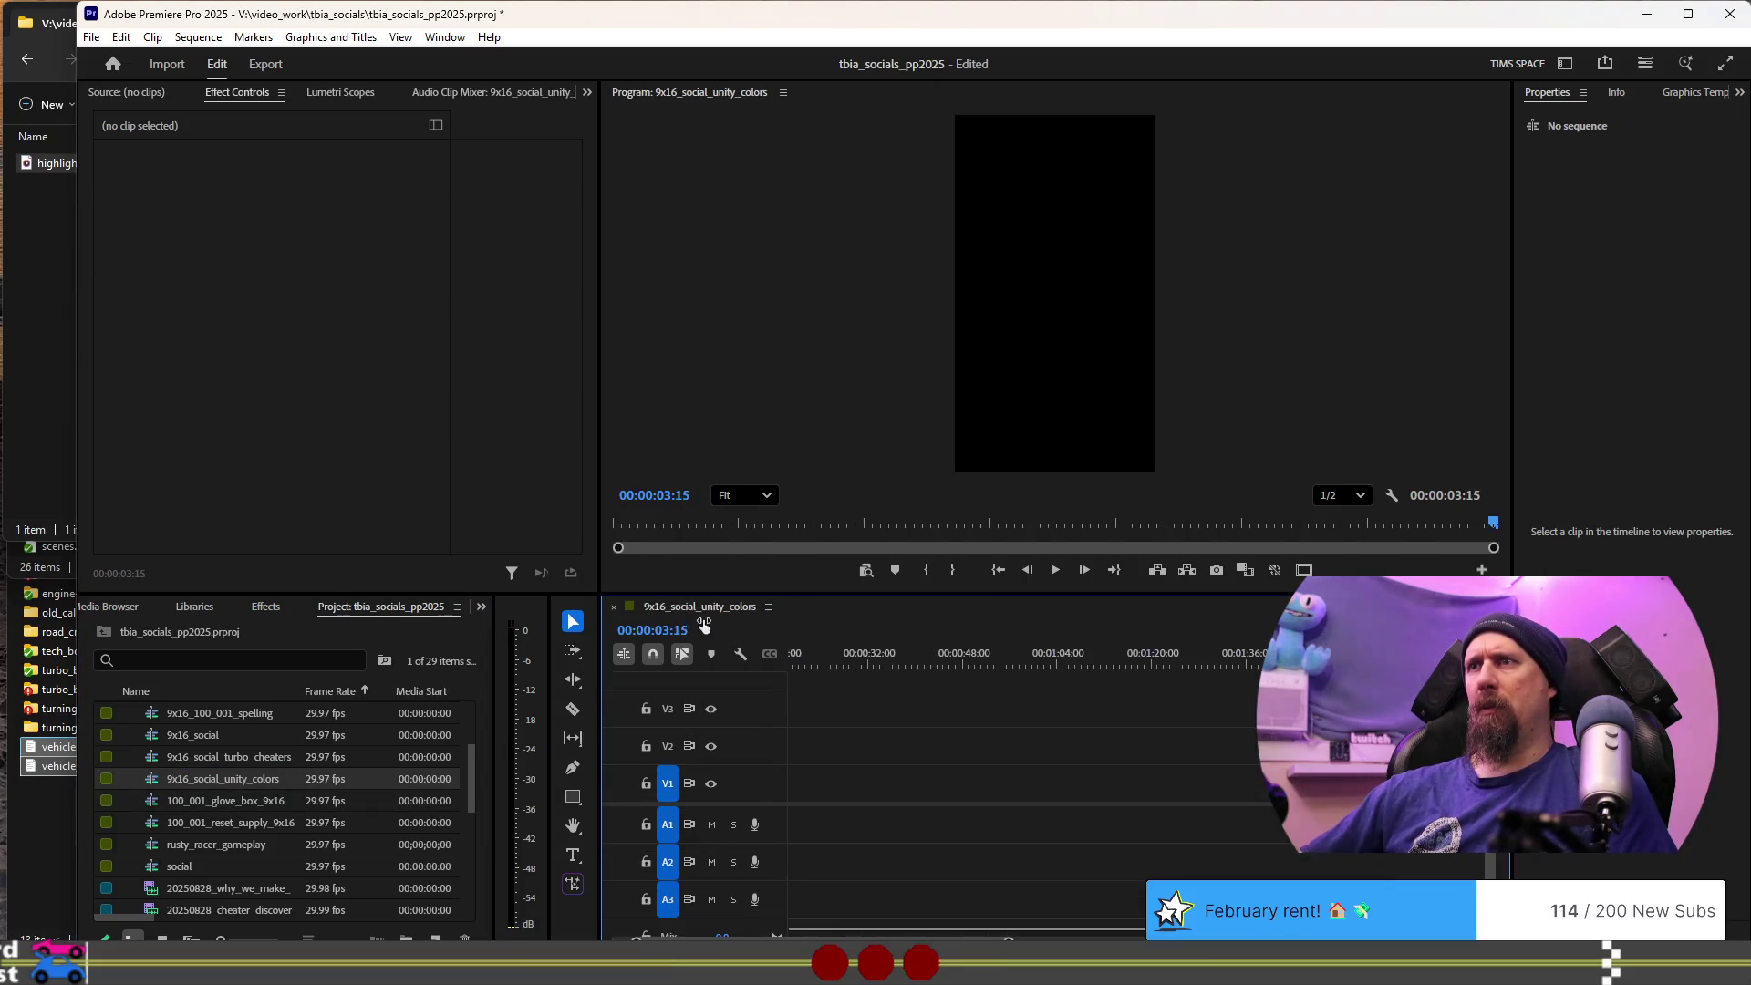
click(242, 783)
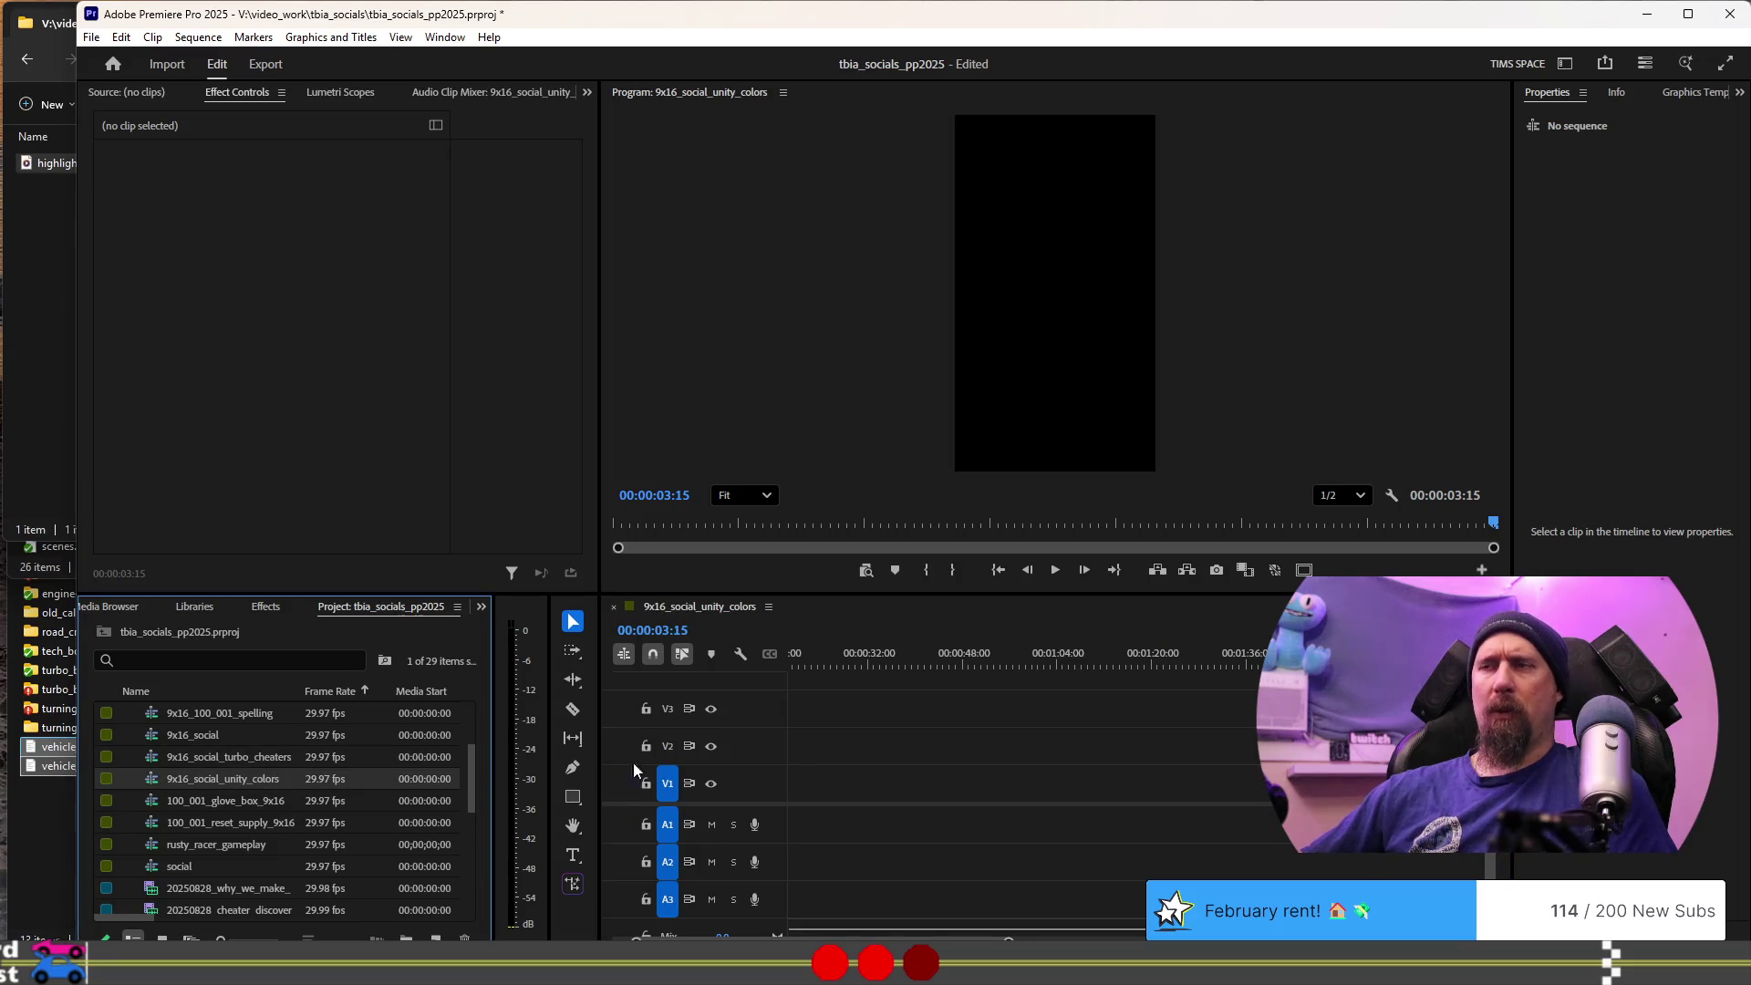
scroll(1001, 722, up, 5)
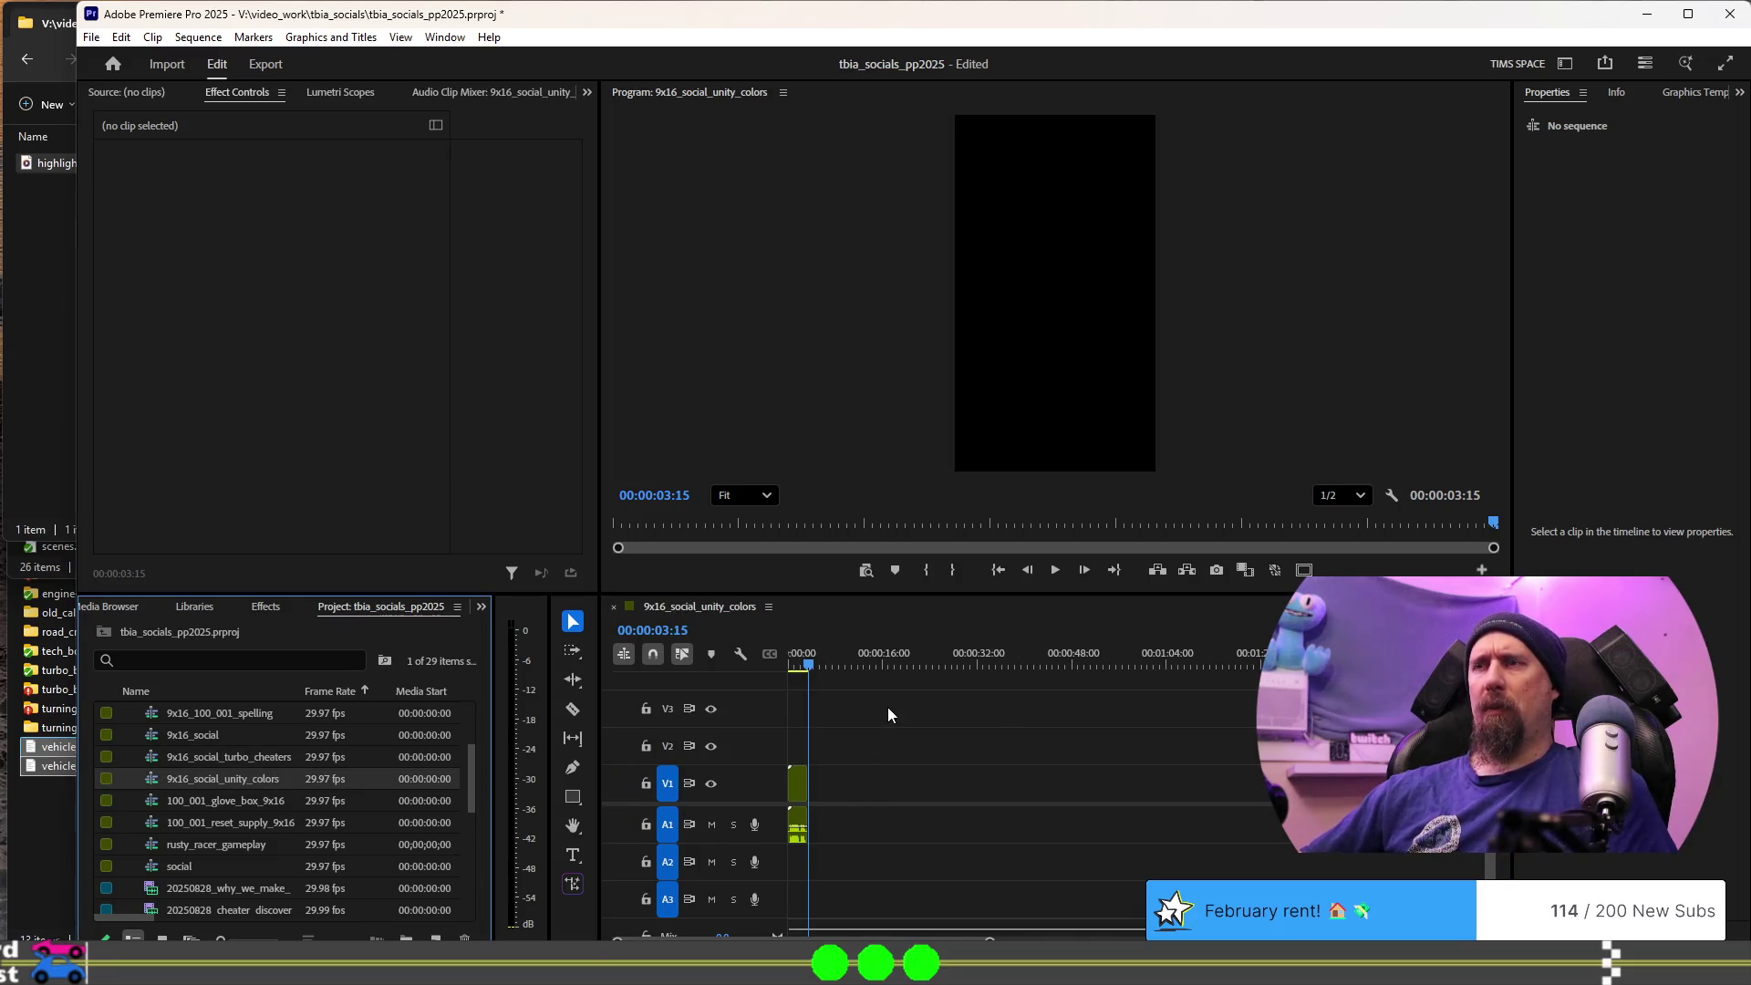
key(Home)
key(space)
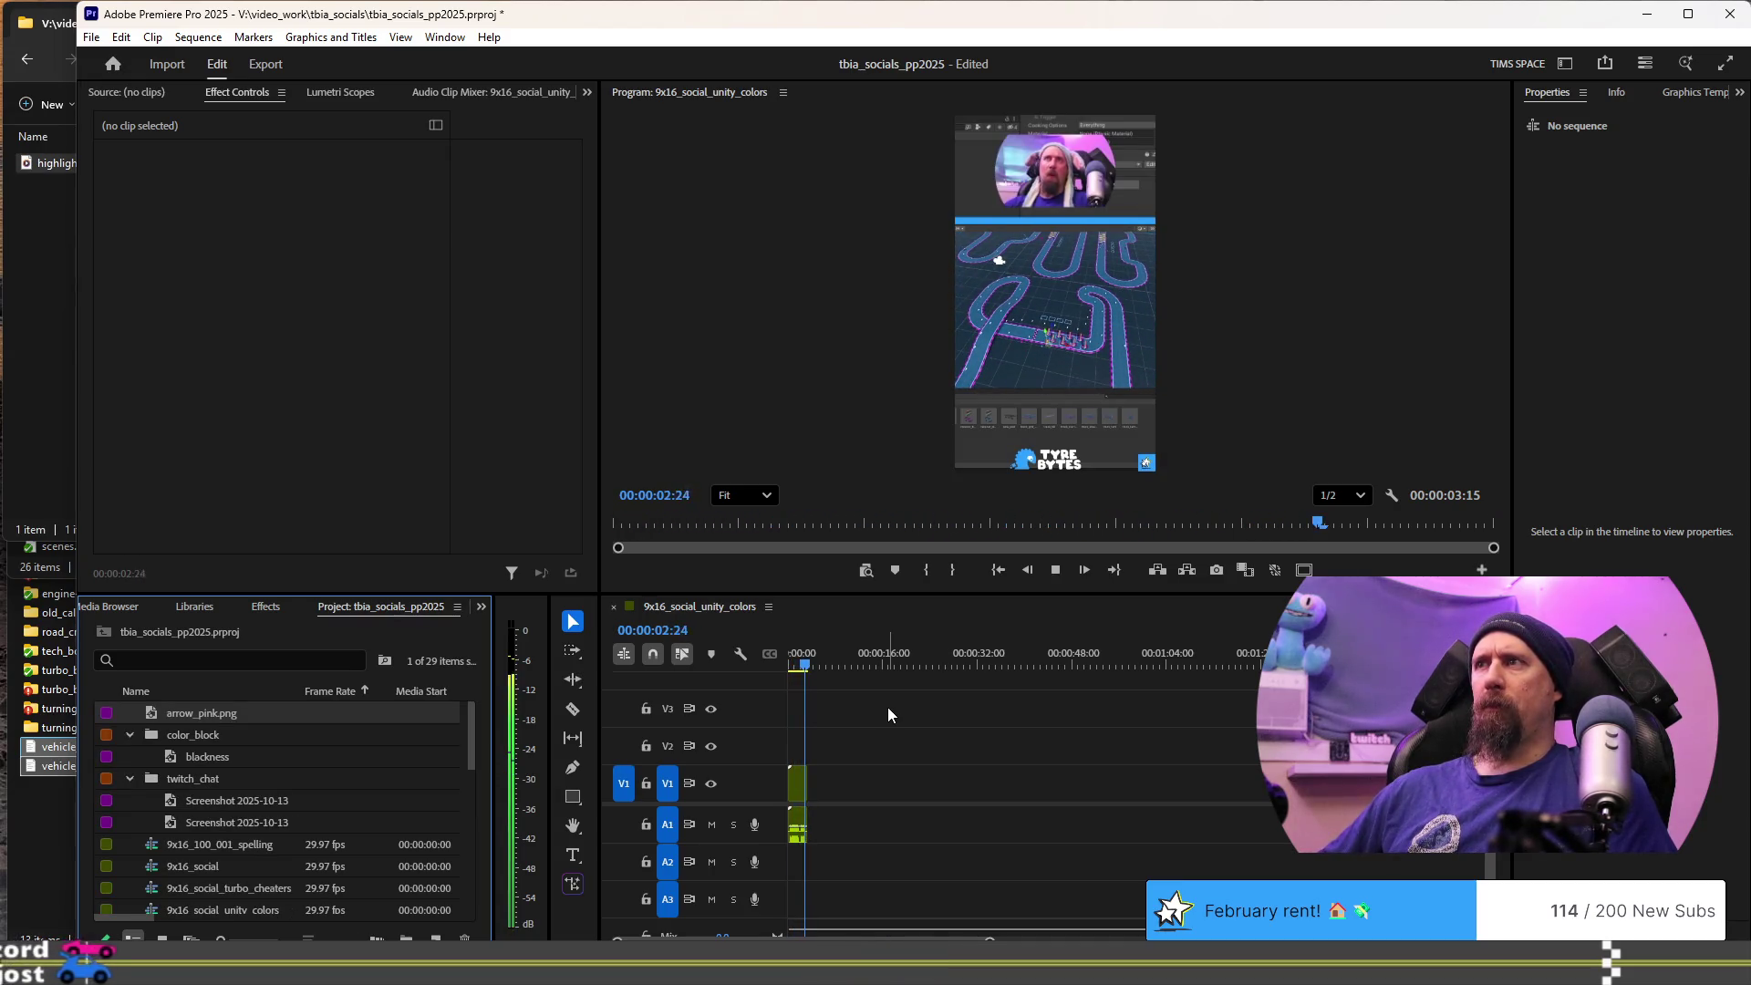
key(space)
- Place highlight_unity_runtime_colors.mp4 on V1/A1 right after the short opening clip
scroll(324, 778, down, 3)
scroll(337, 820, down, 5)
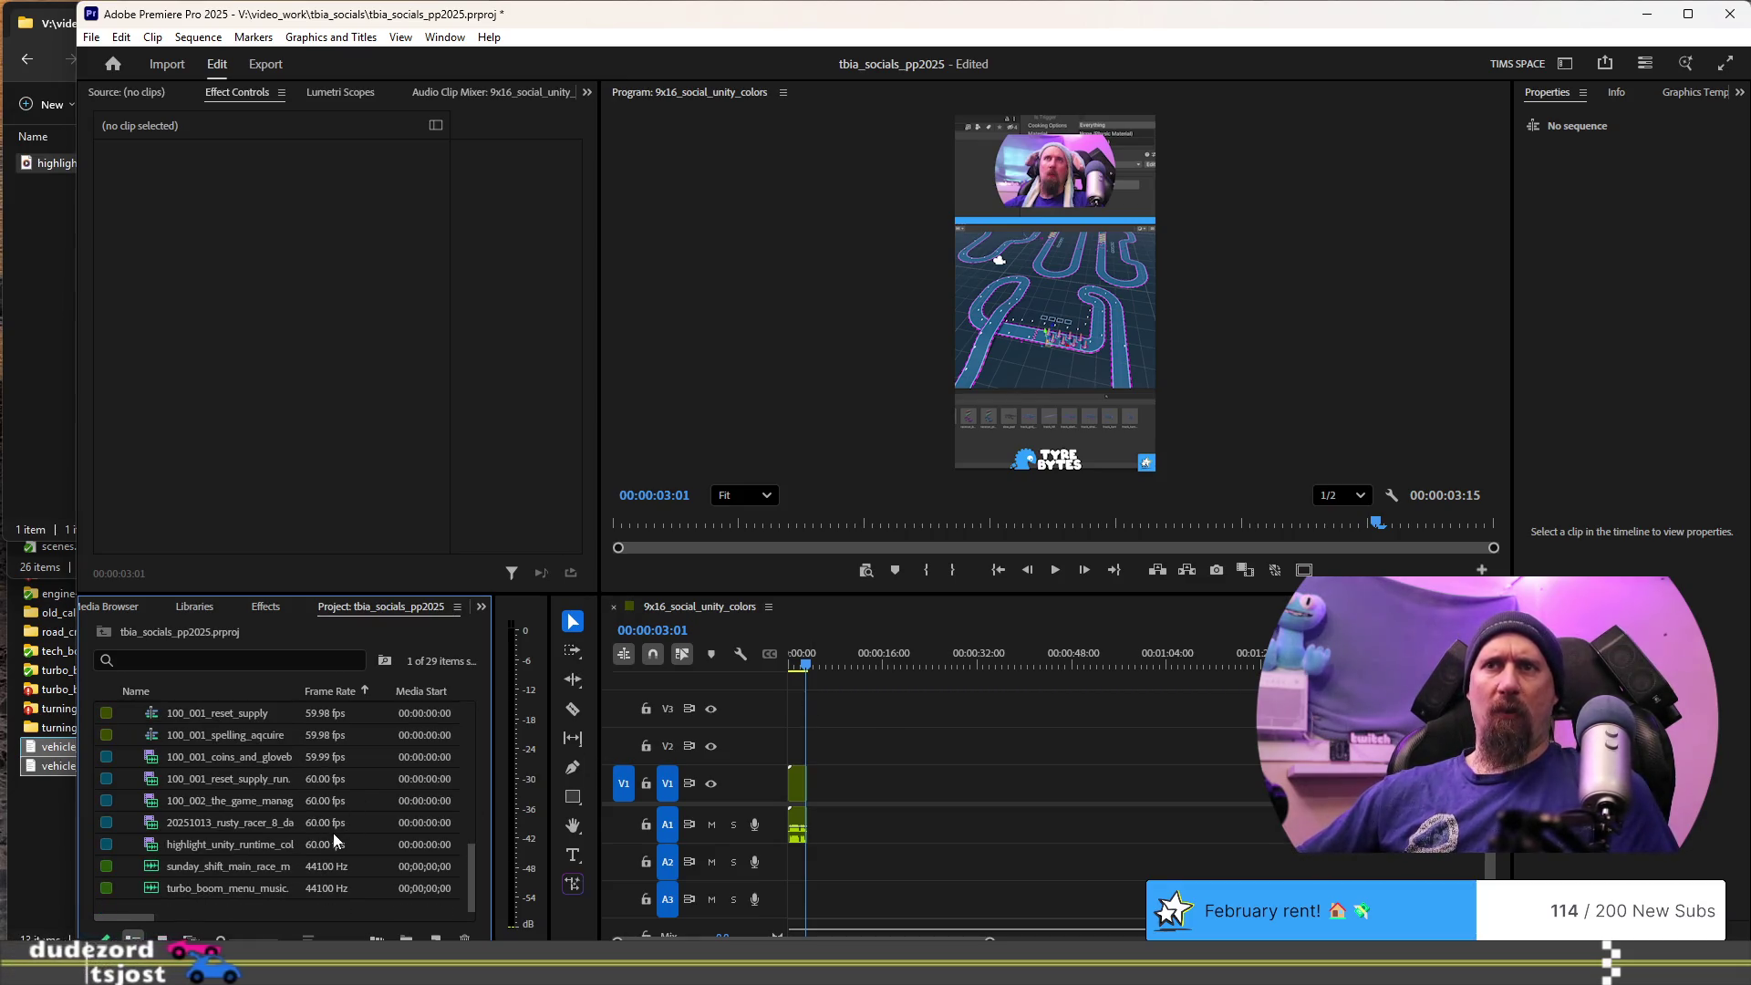
click(212, 822)
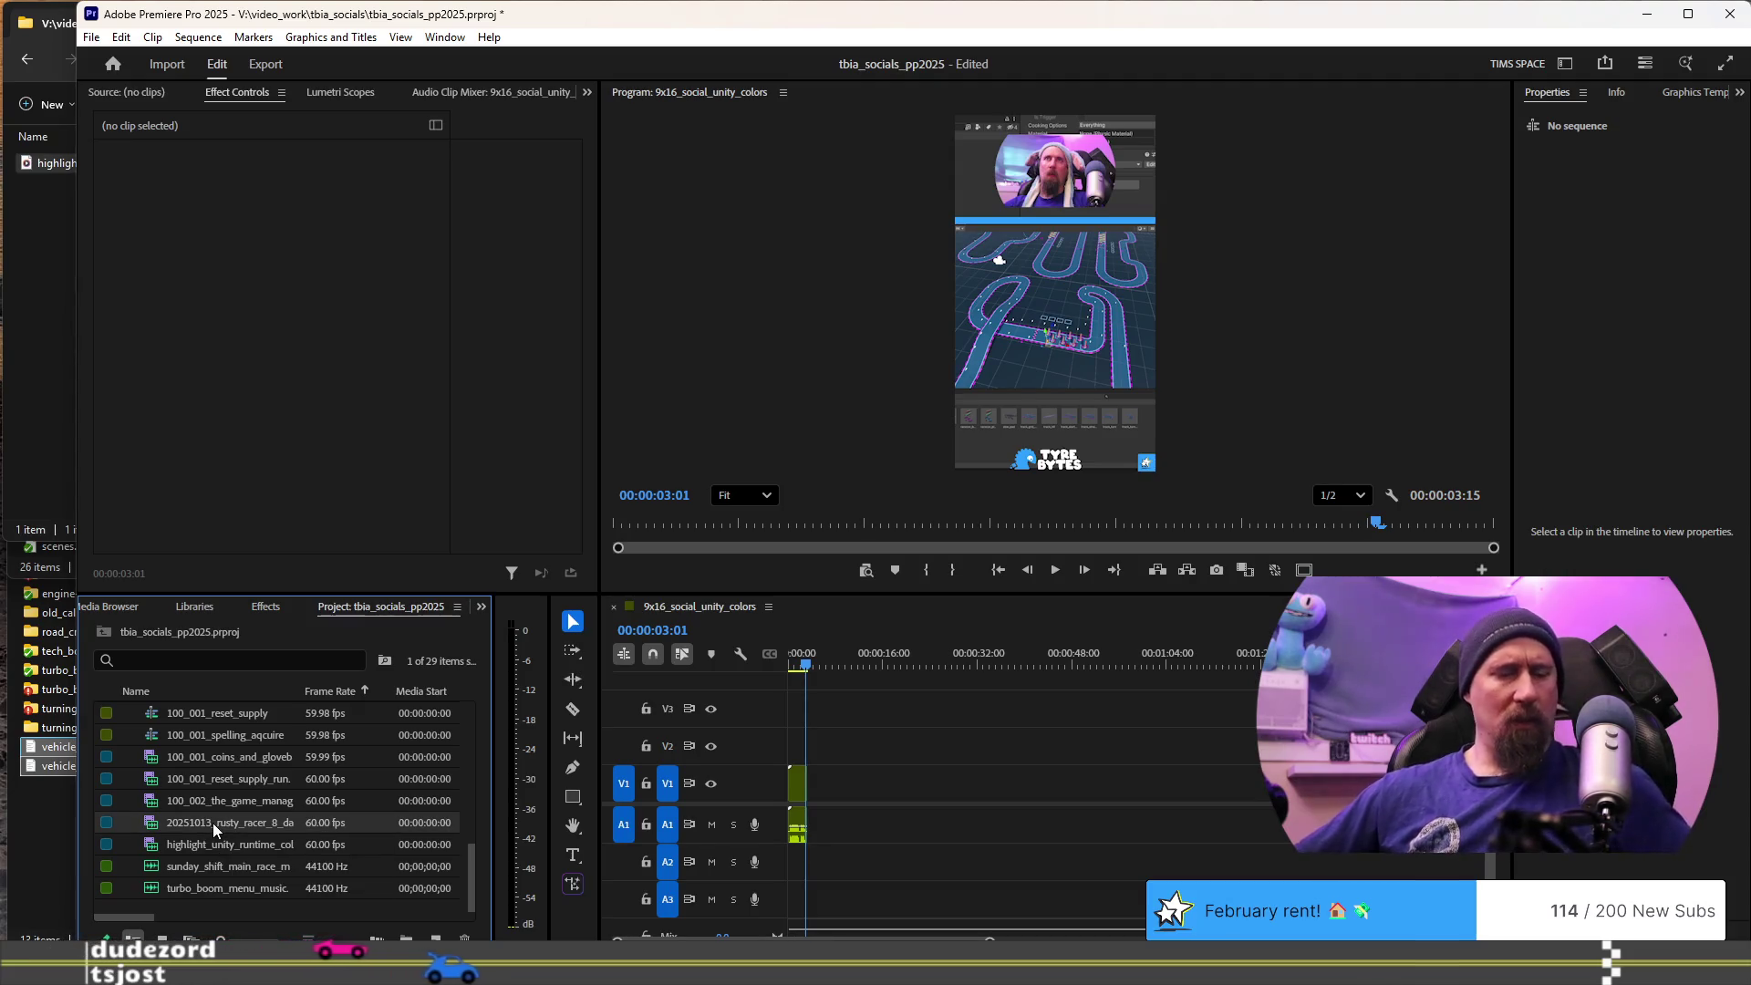
drag(240, 846, 840, 782)
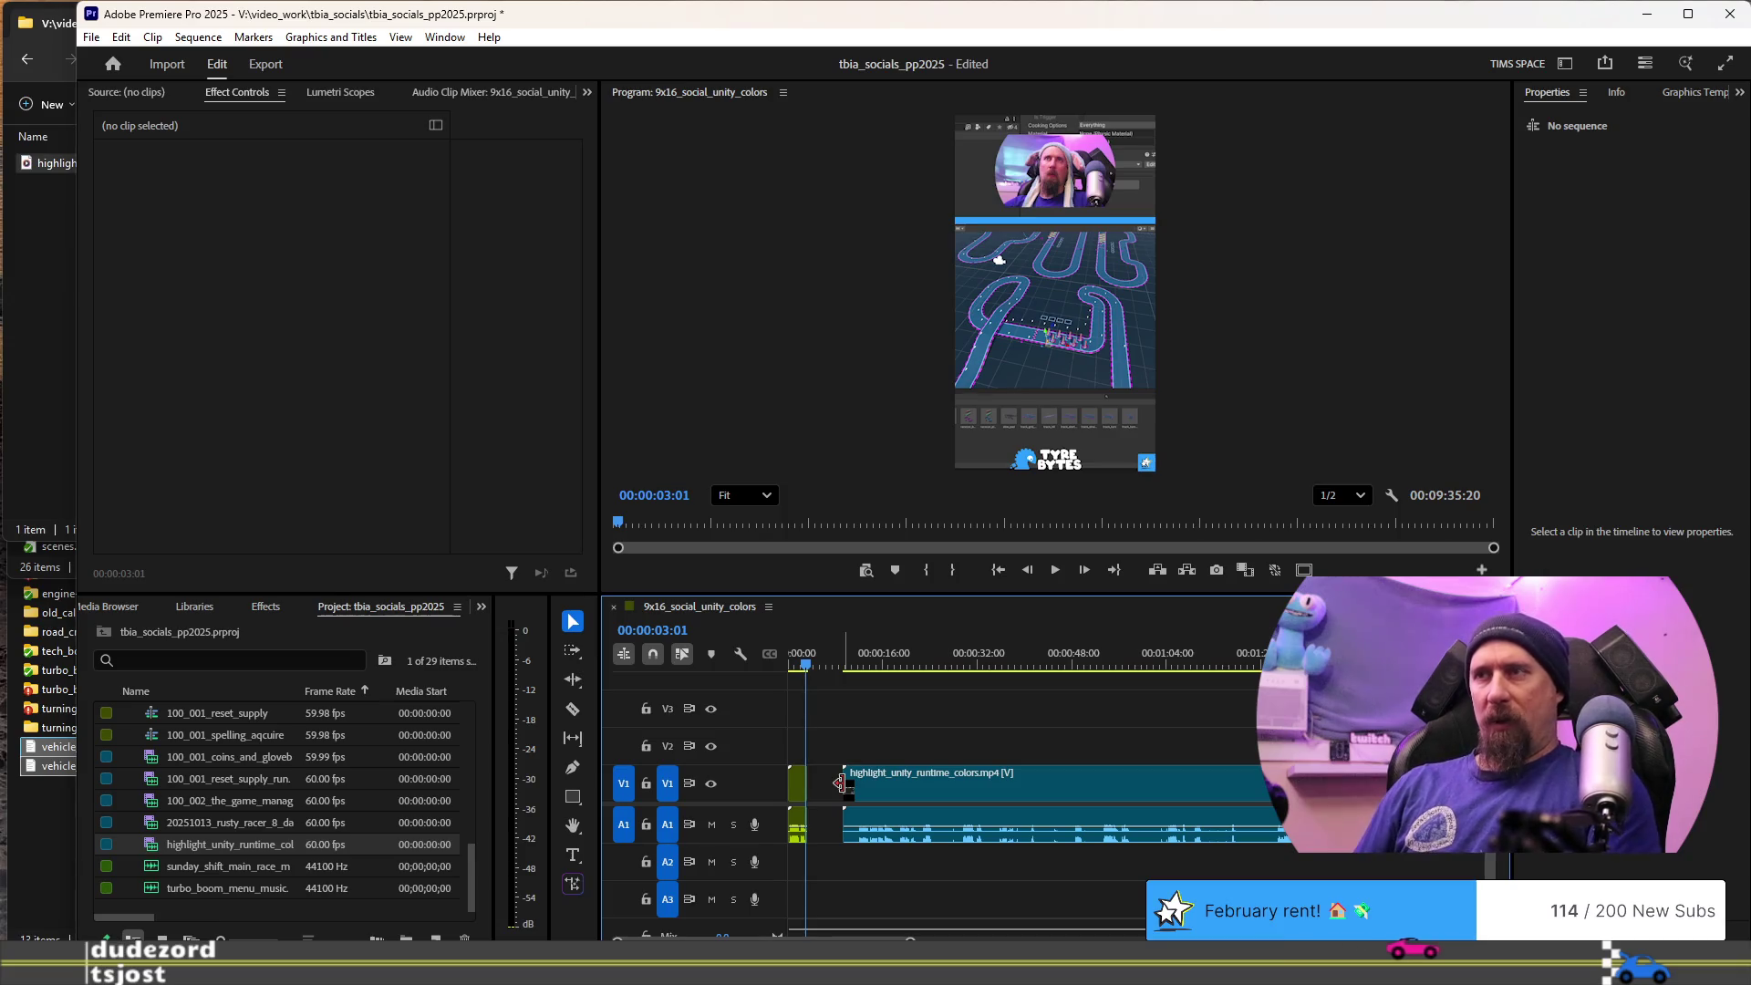
click(862, 666)
- Review the highlight clip and split it at 00:00:26:20
key(space)
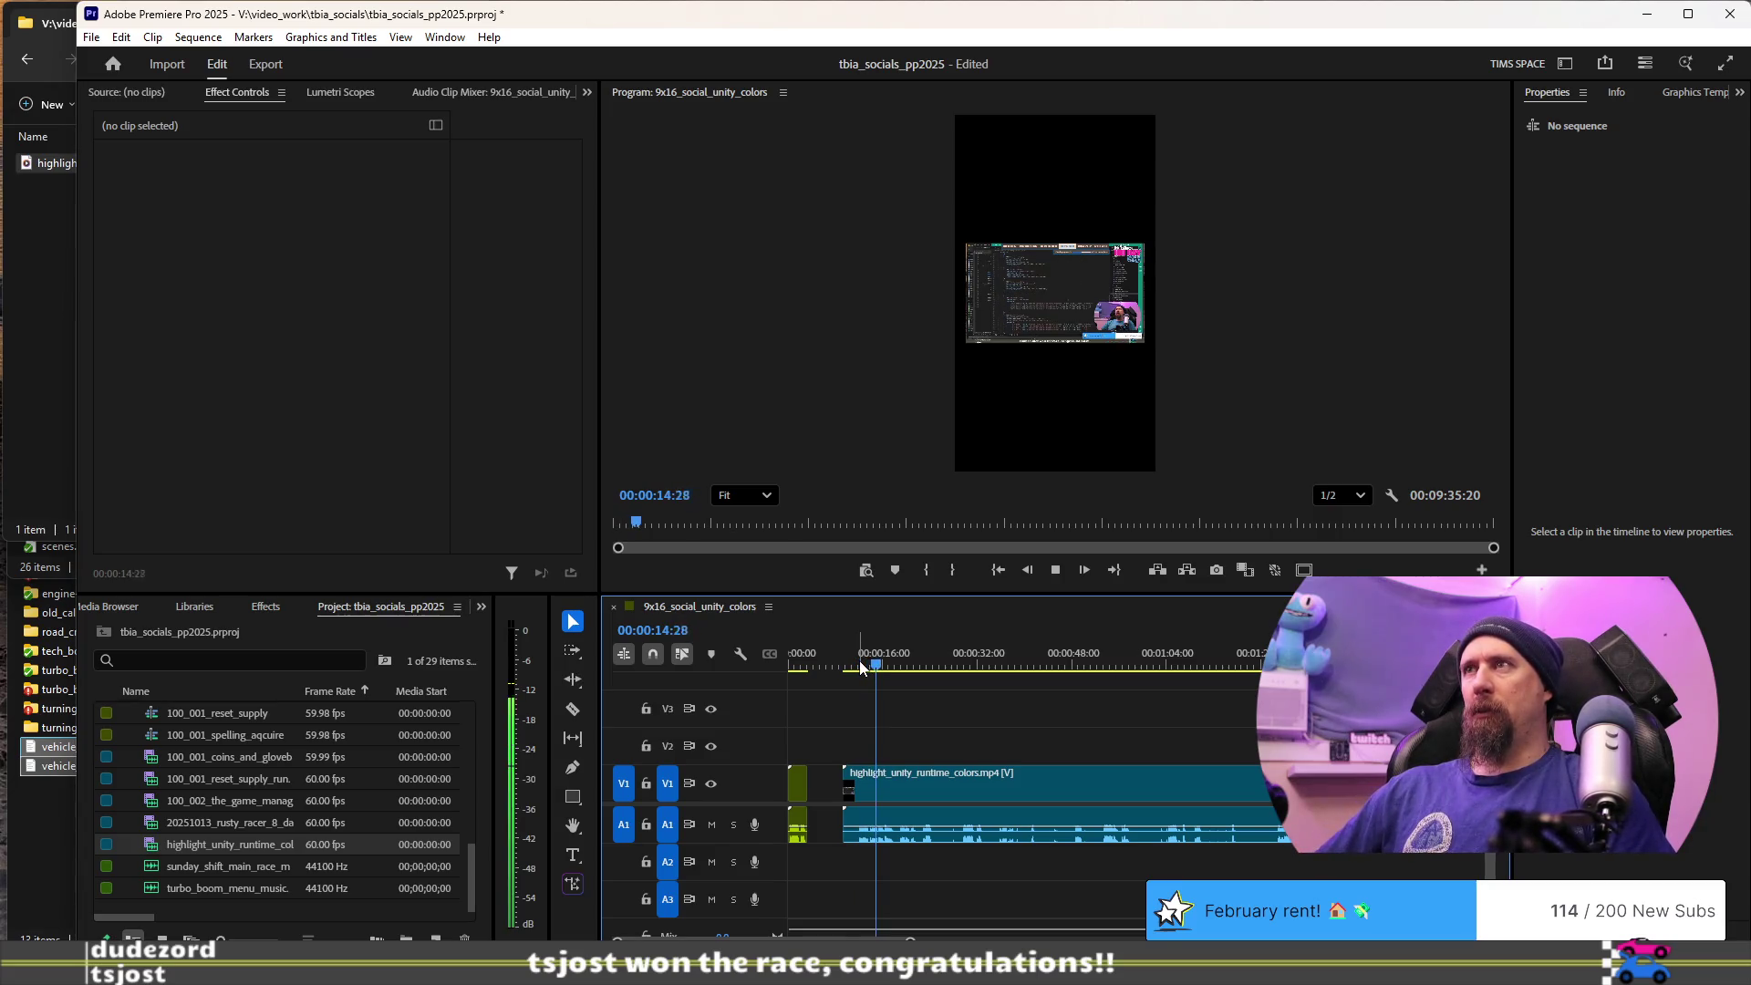
key(space)
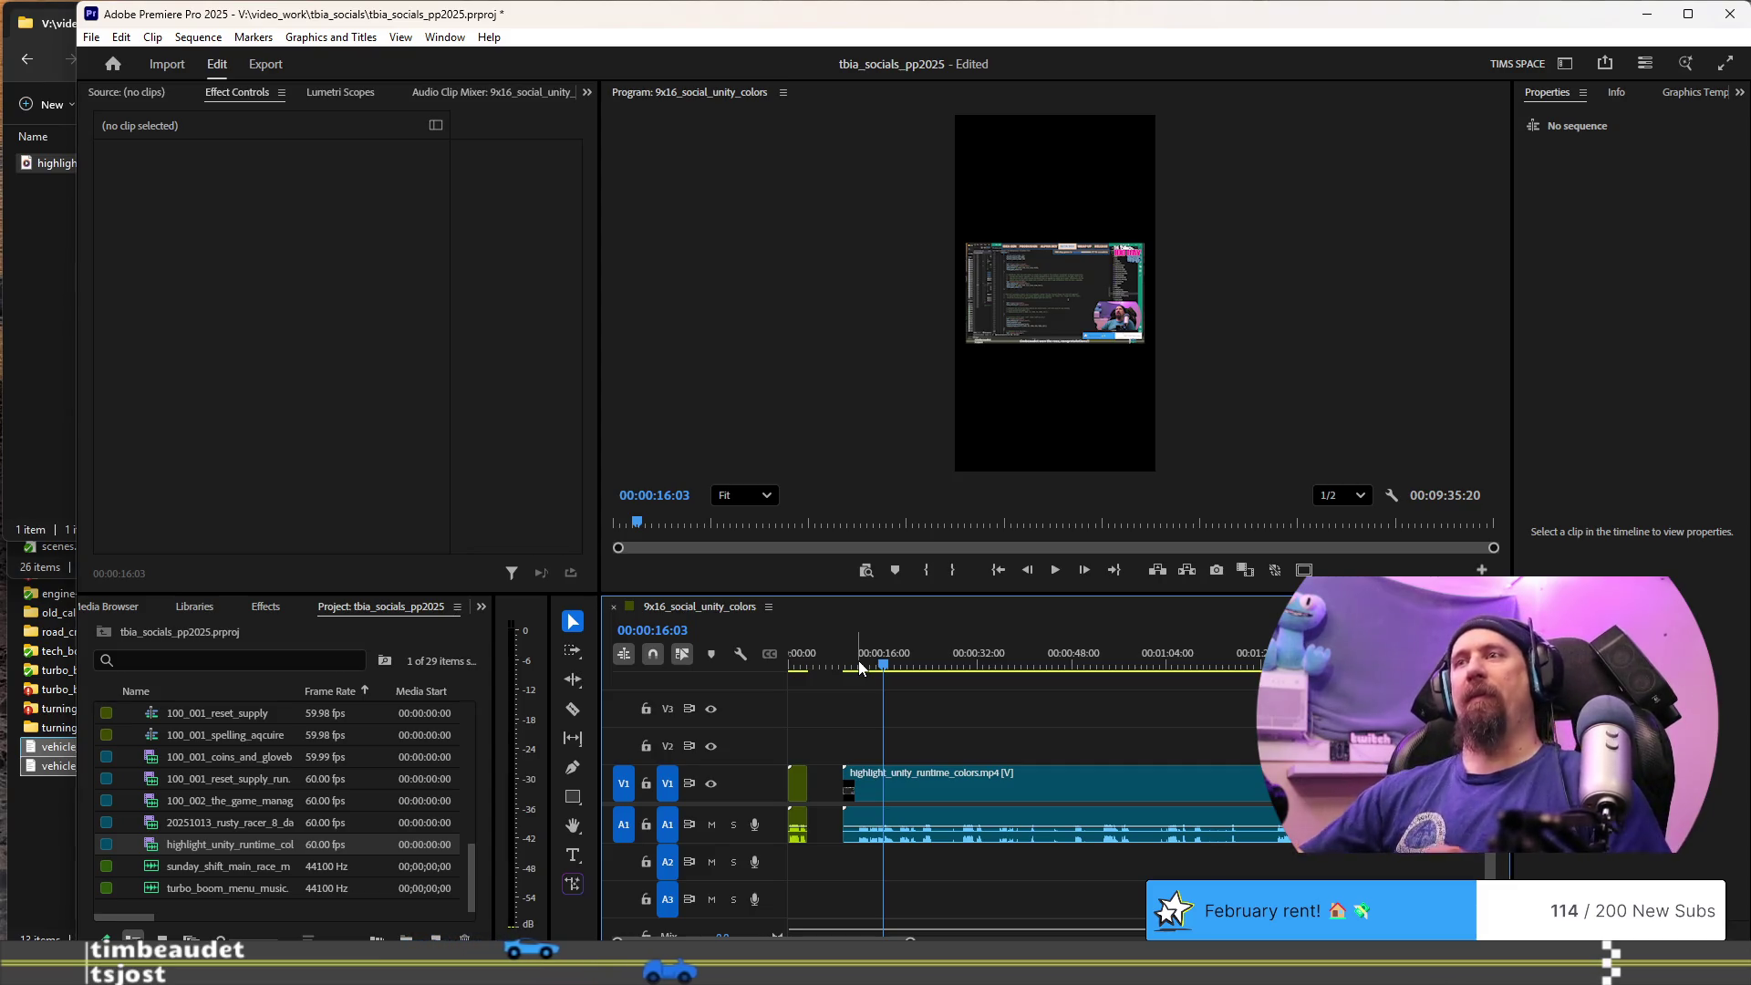
key(space)
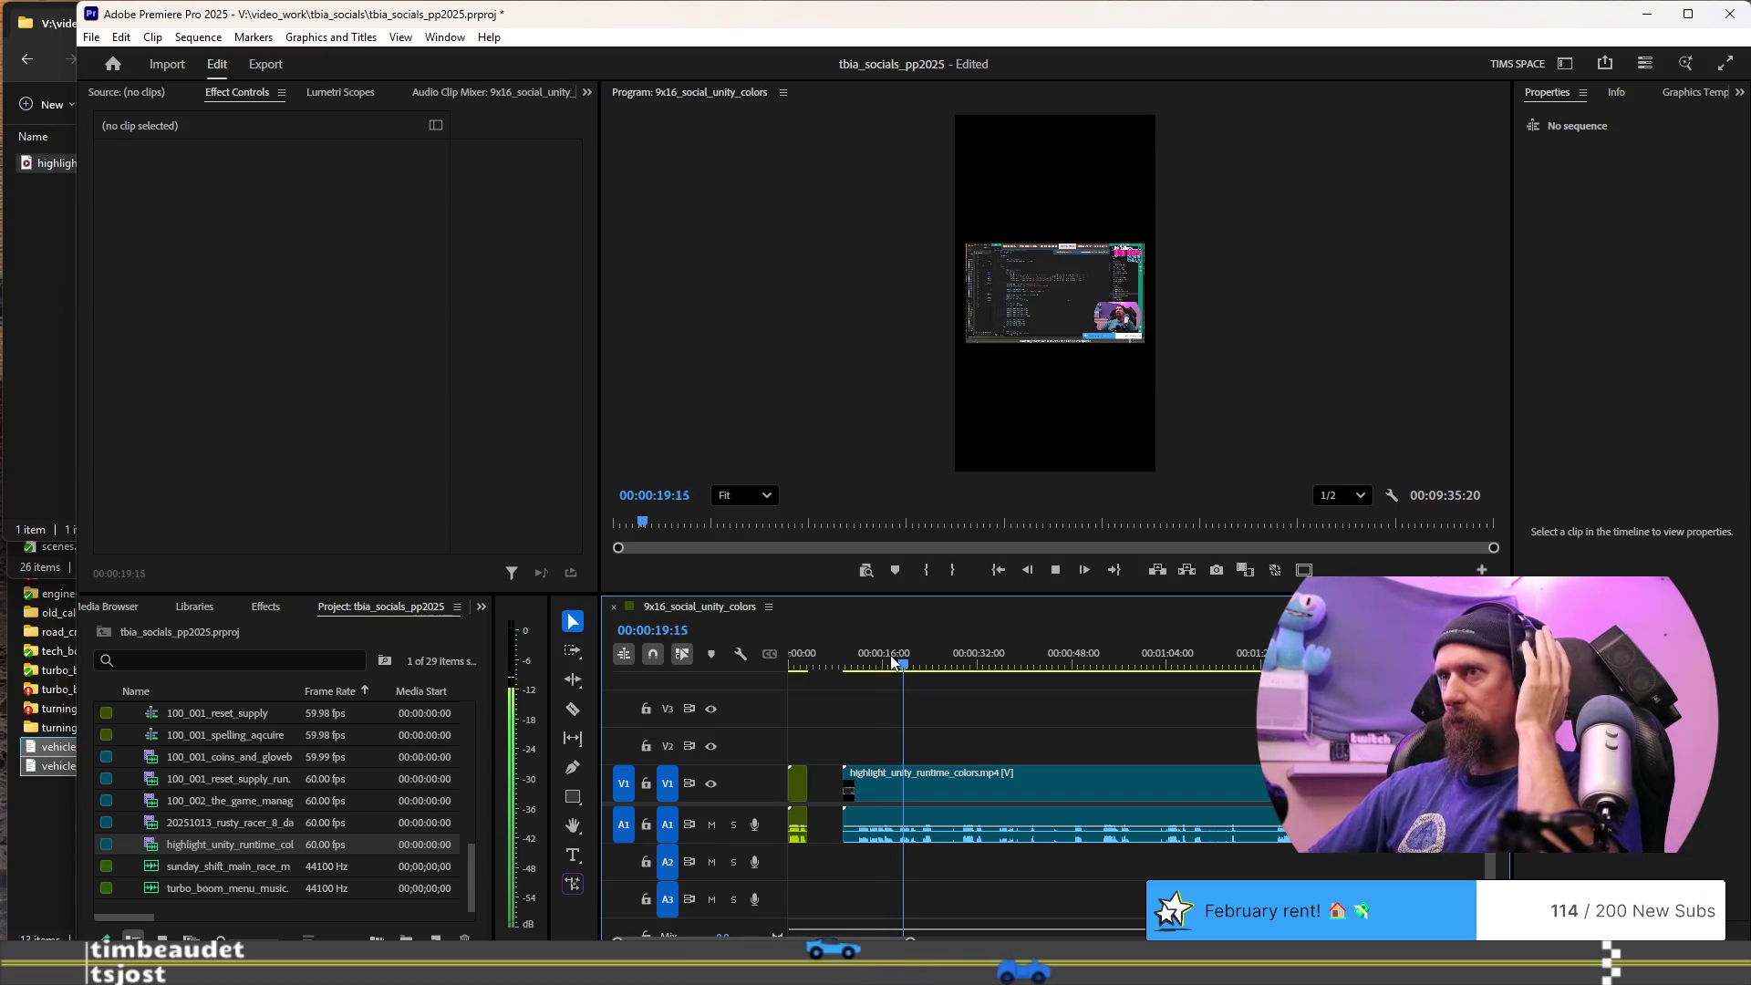
key(space)
key(ctrl+k)
key(space)
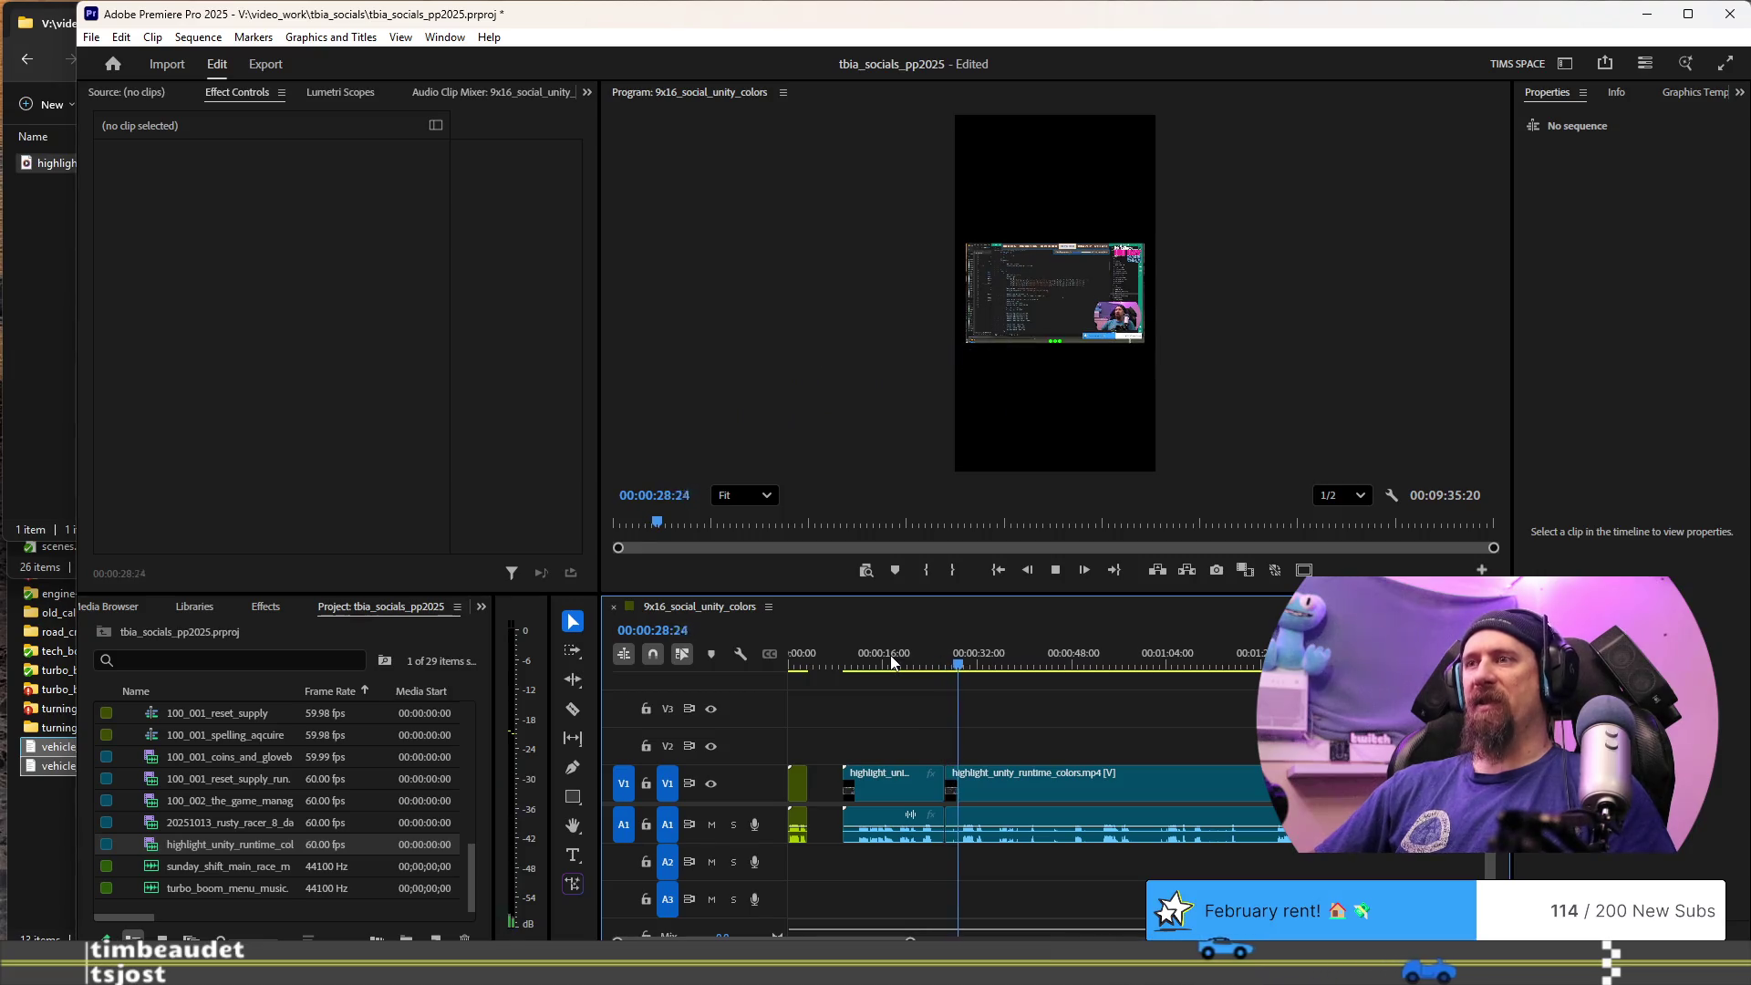
- Find the next cut point and split the clip at 00:00:37:03
key(l)
key(l)
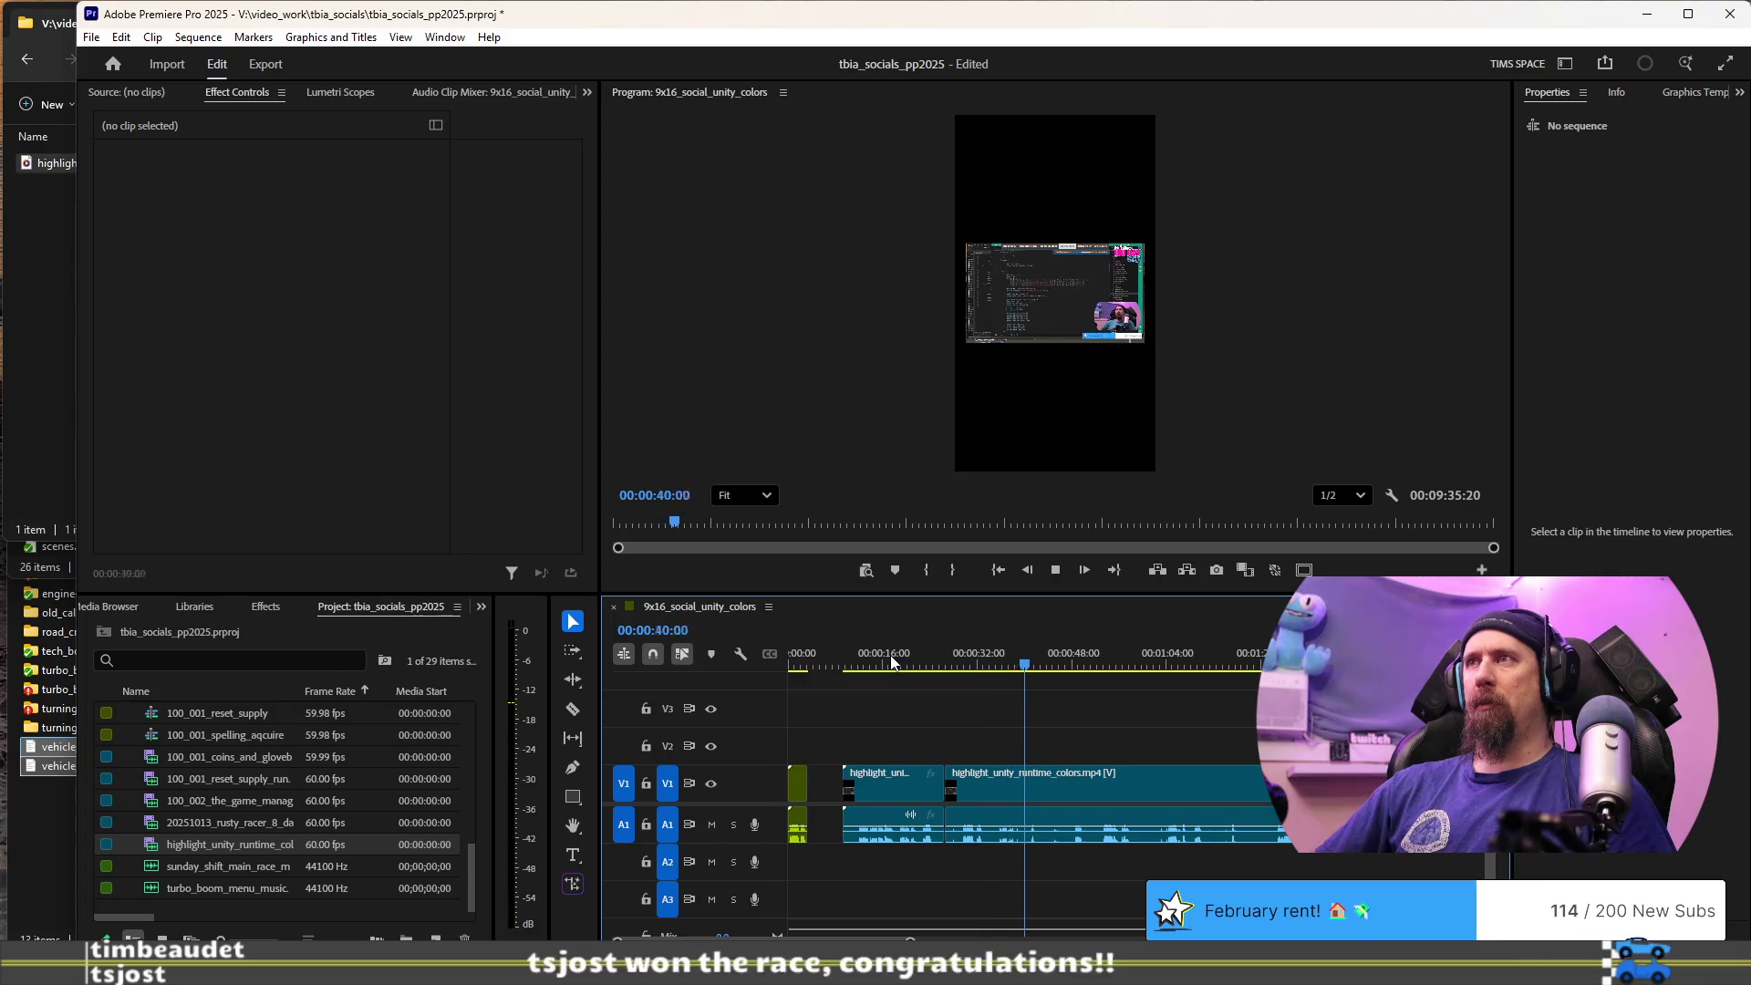
key(space)
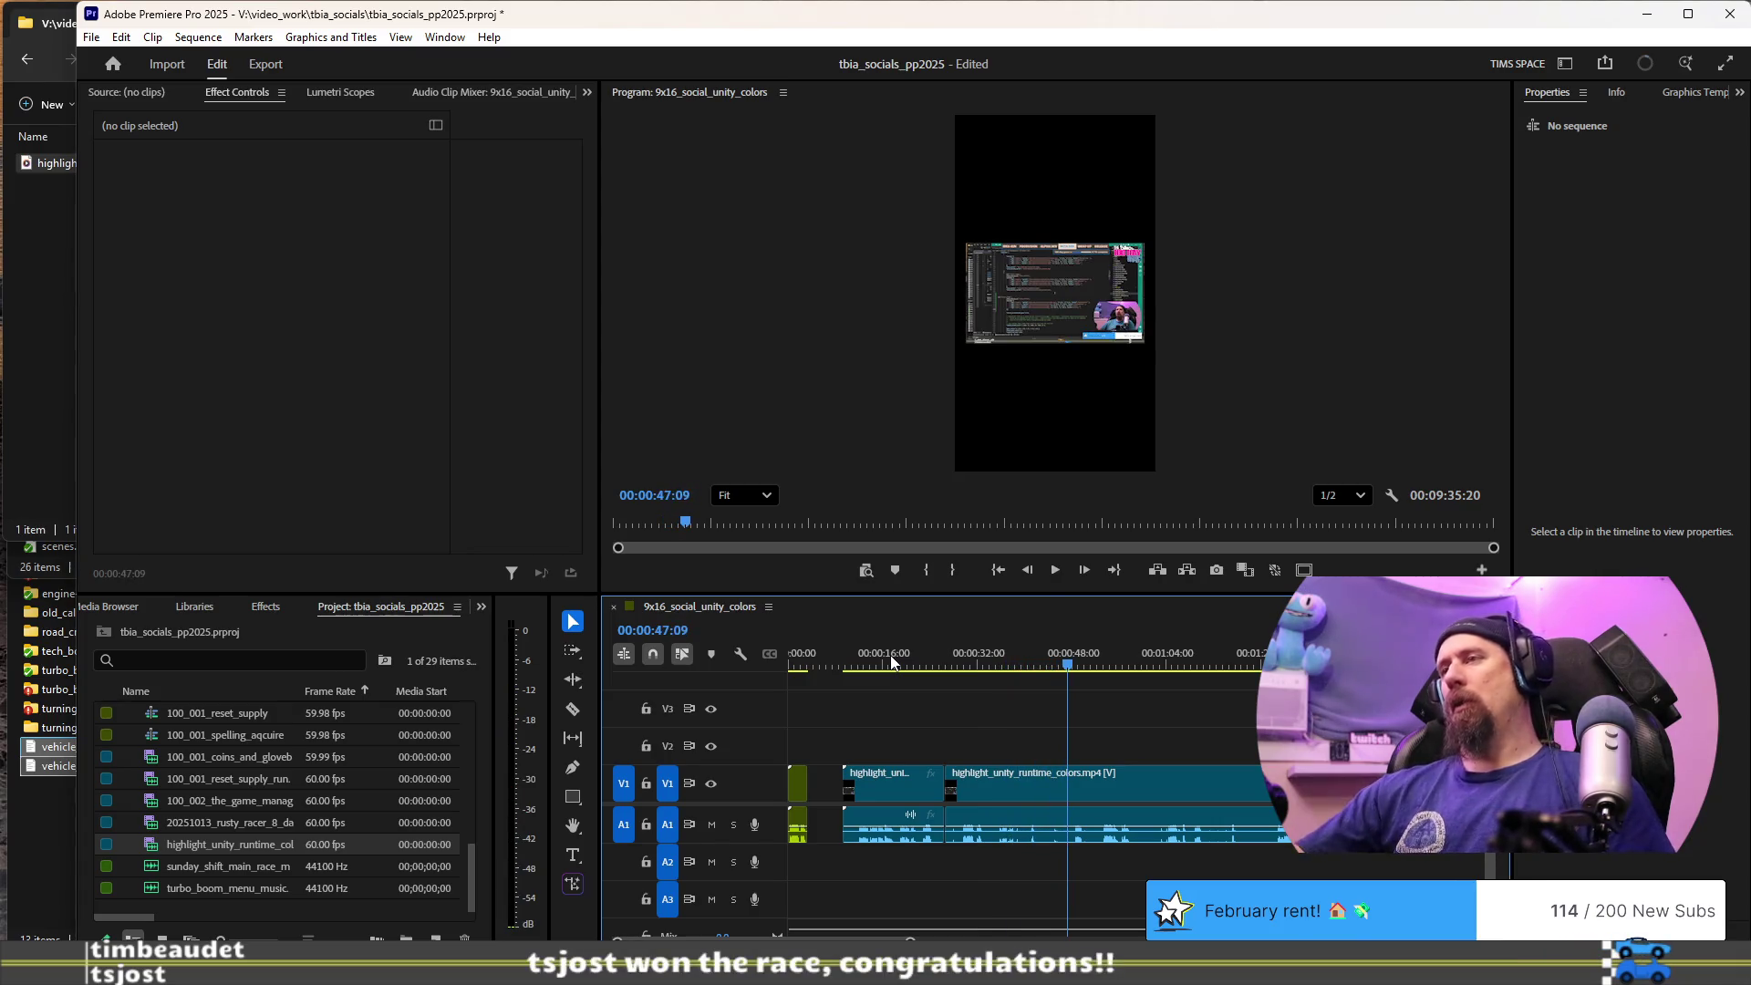
key(Up)
key(space)
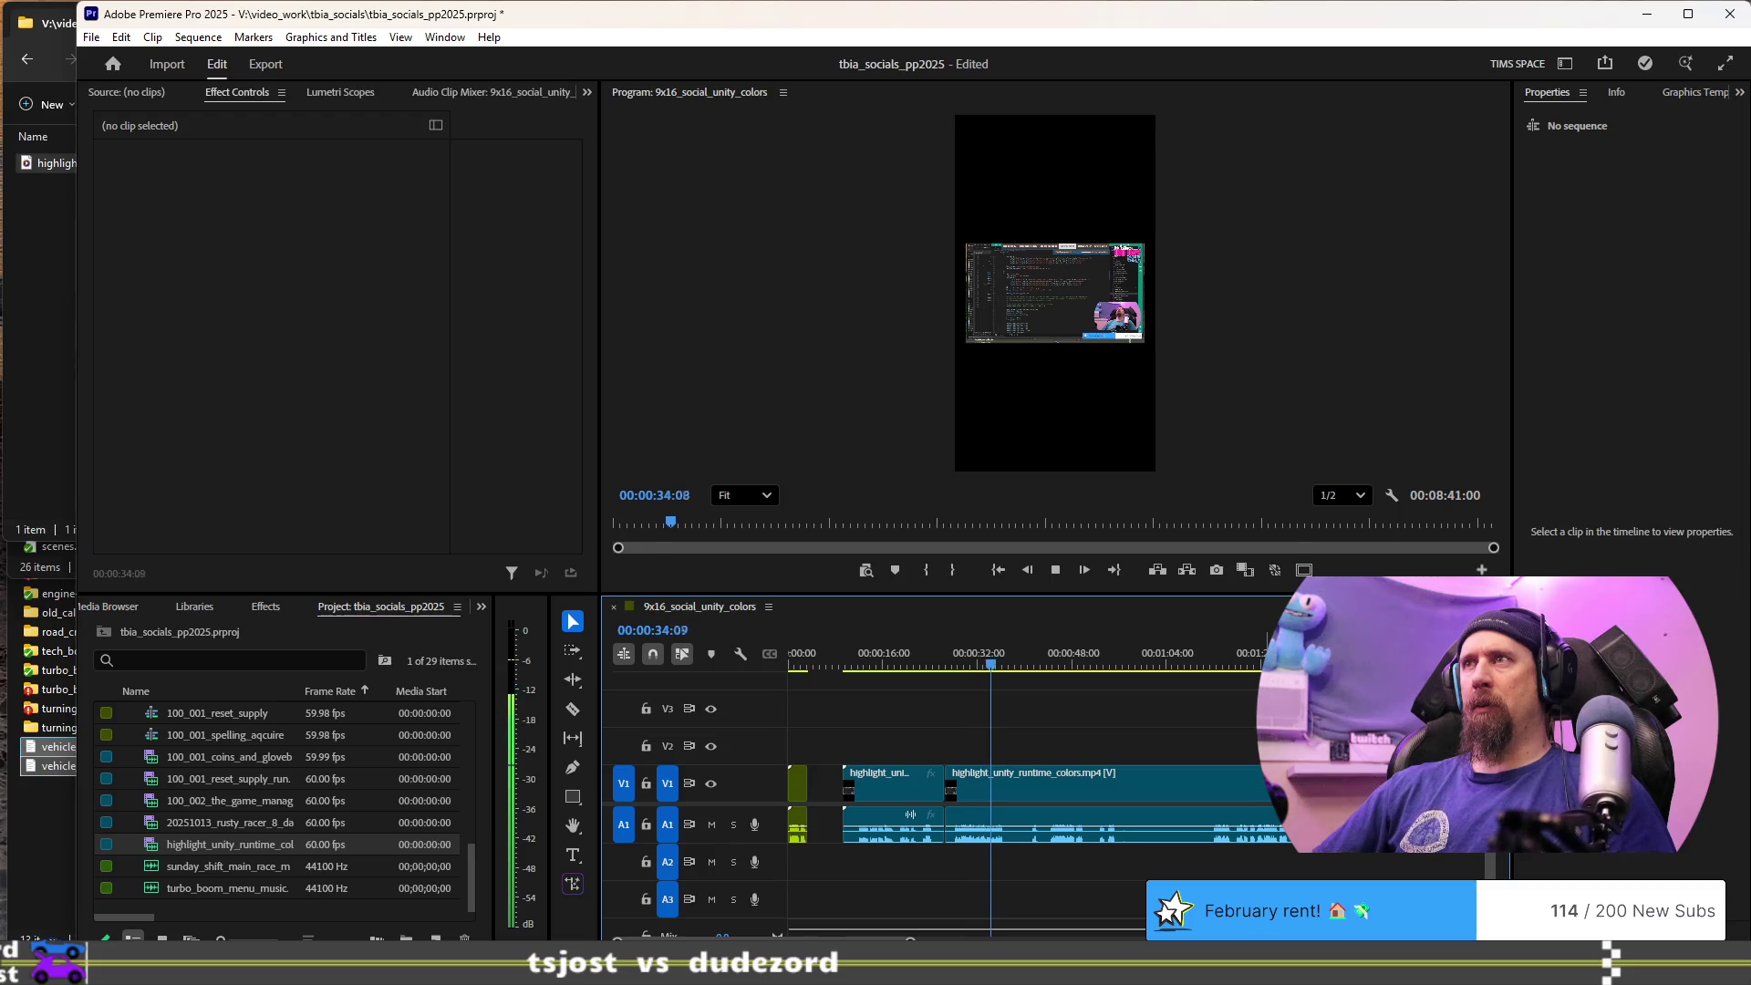
key(space)
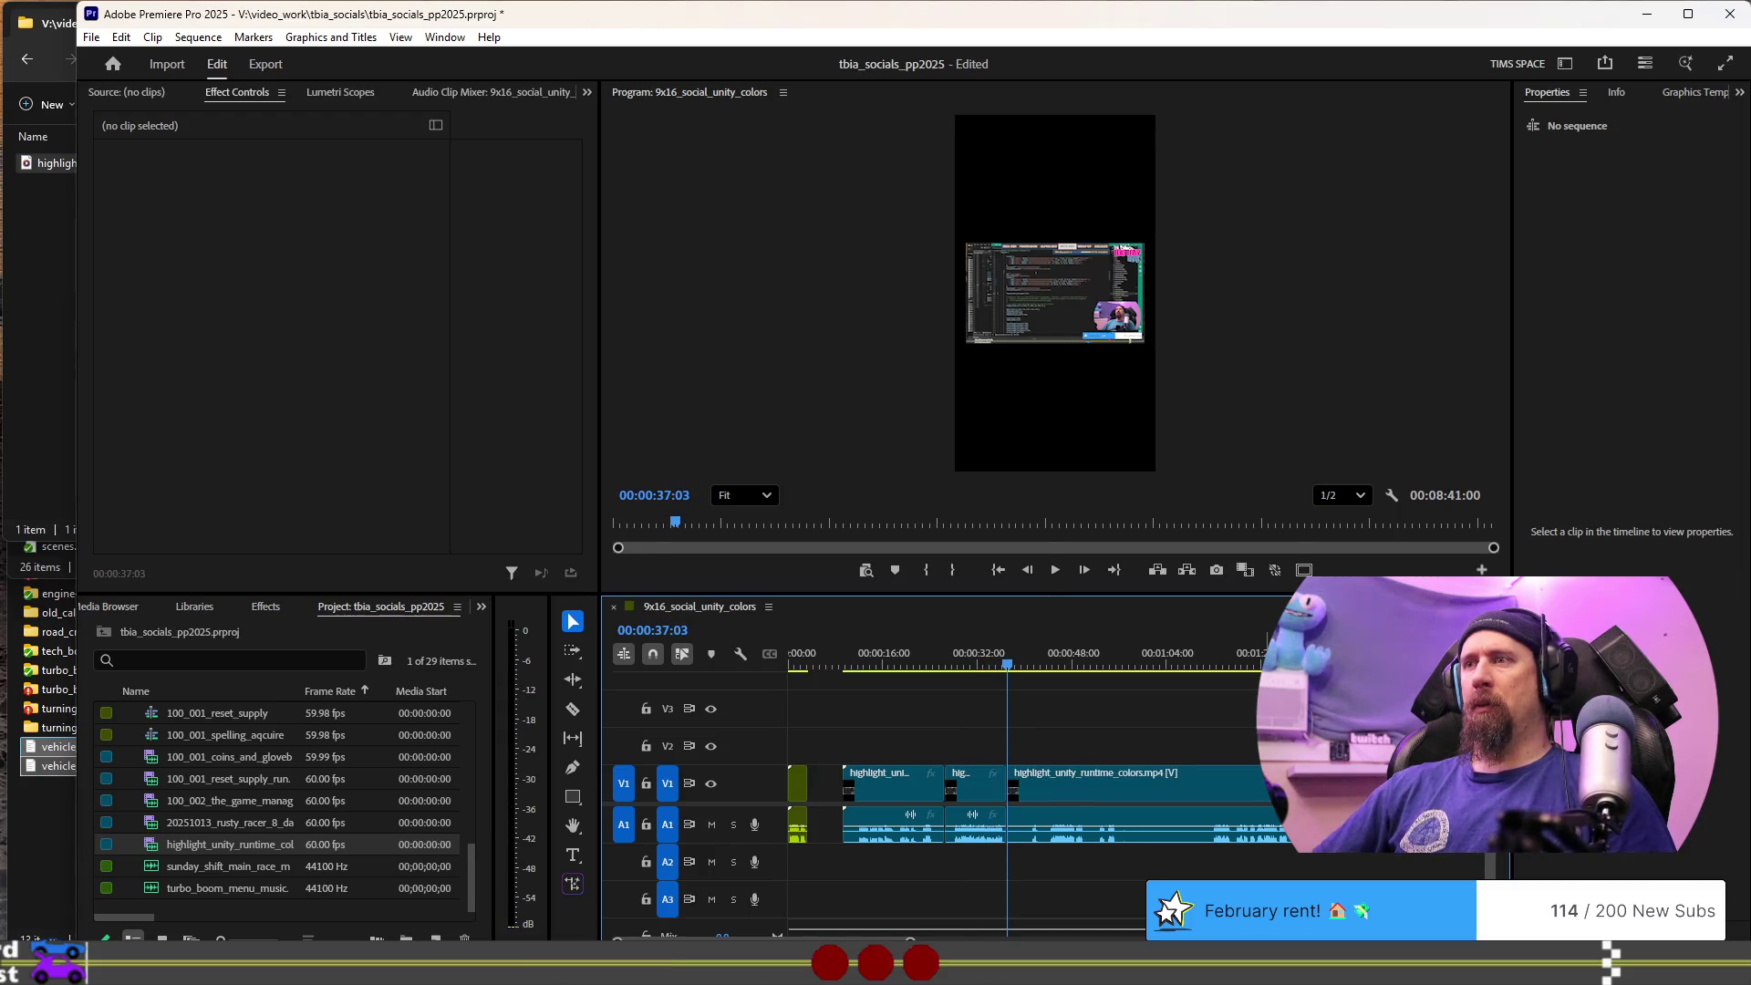
scroll(1103, 850, up, 2)
- Ripple-trim the middle piece of the highlight clip at the playhead near 28 seconds
scroll(1103, 850, up, 3)
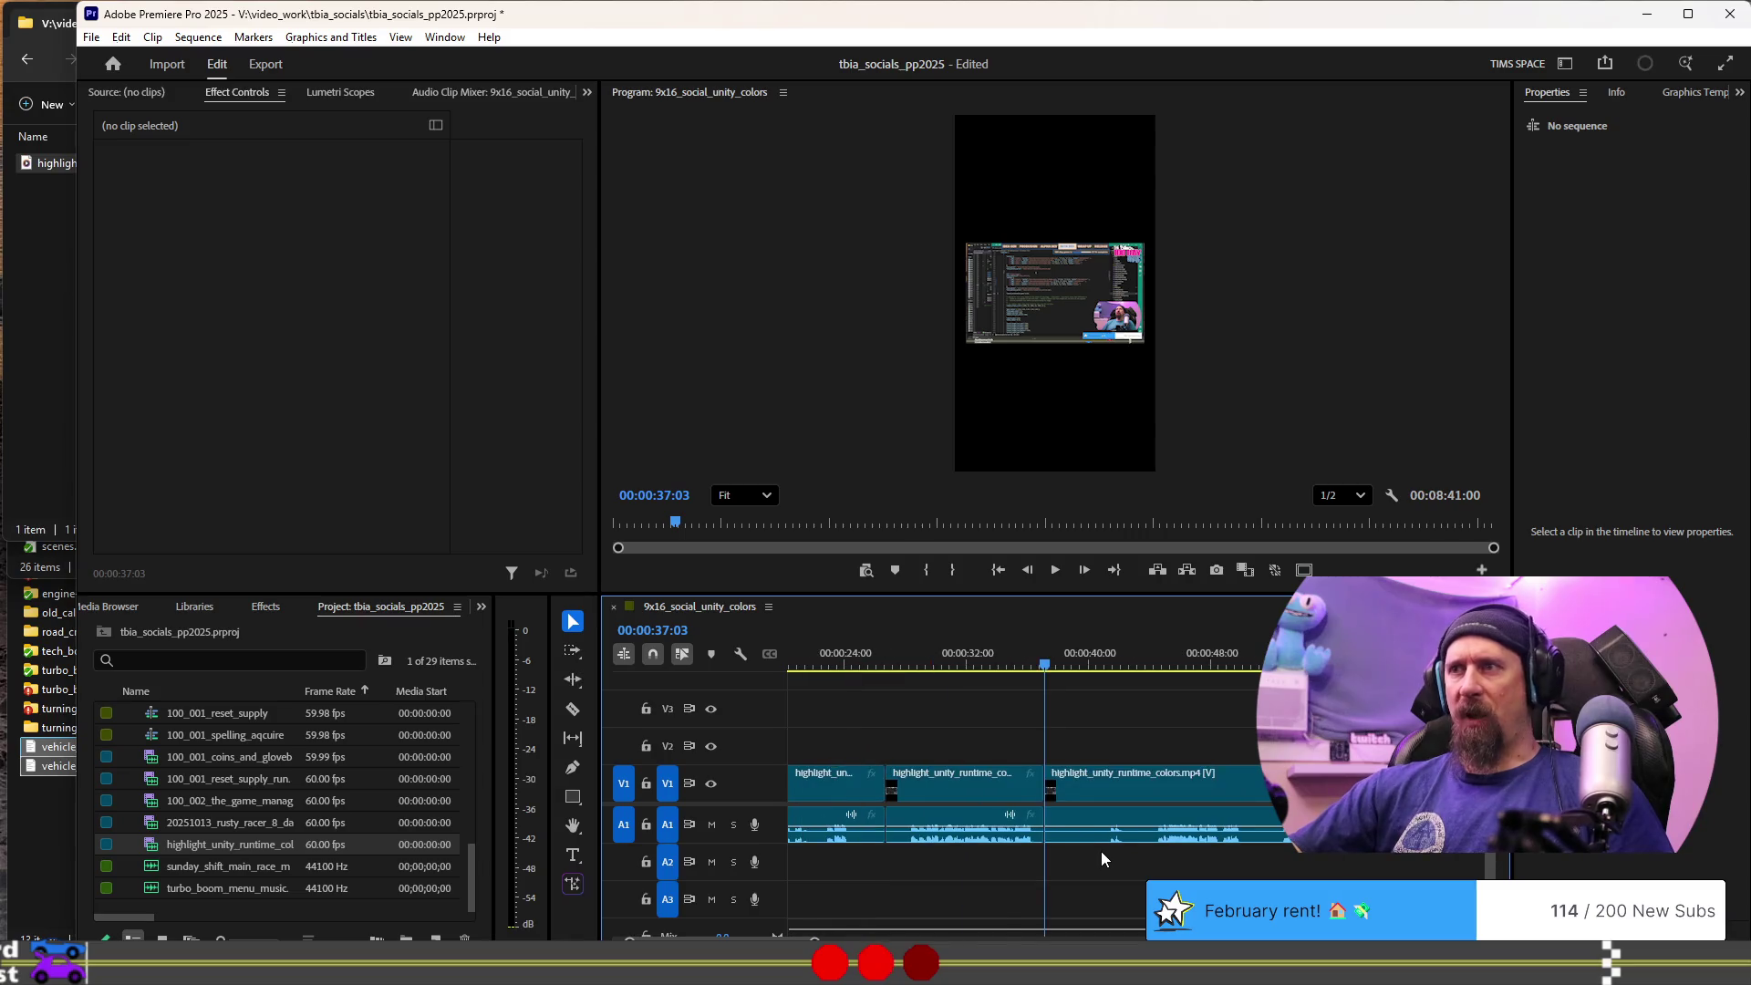
click(940, 655)
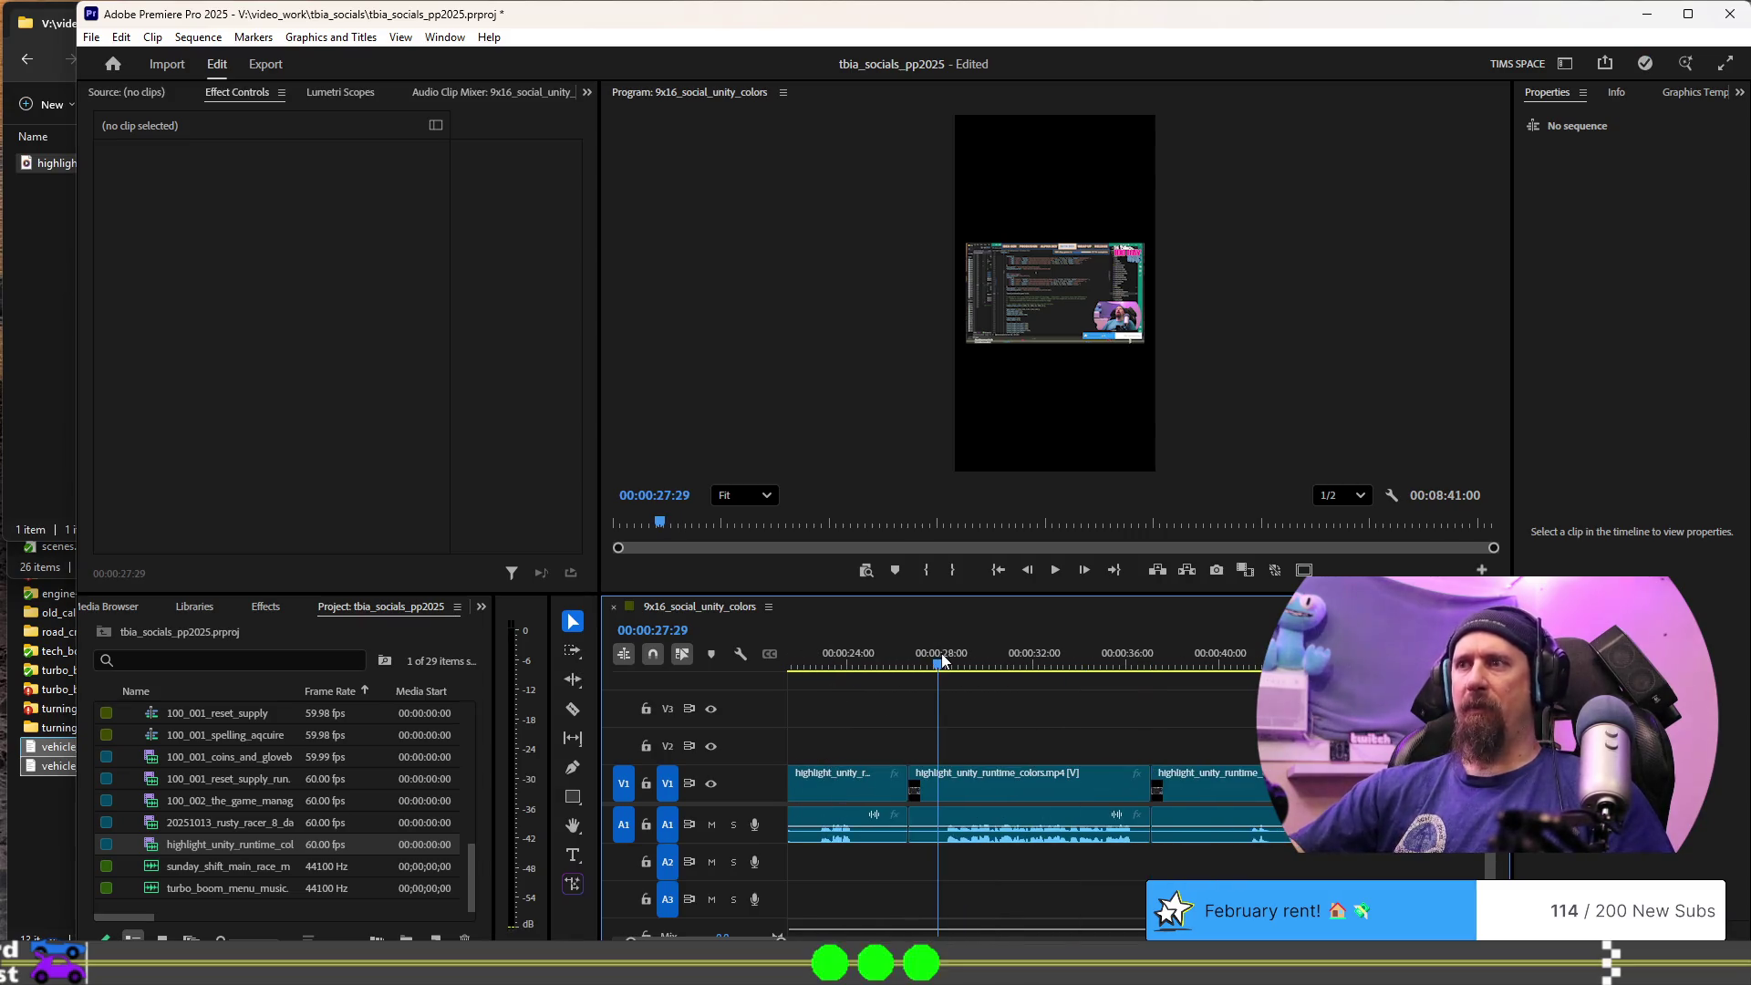
key(q)
key(space)
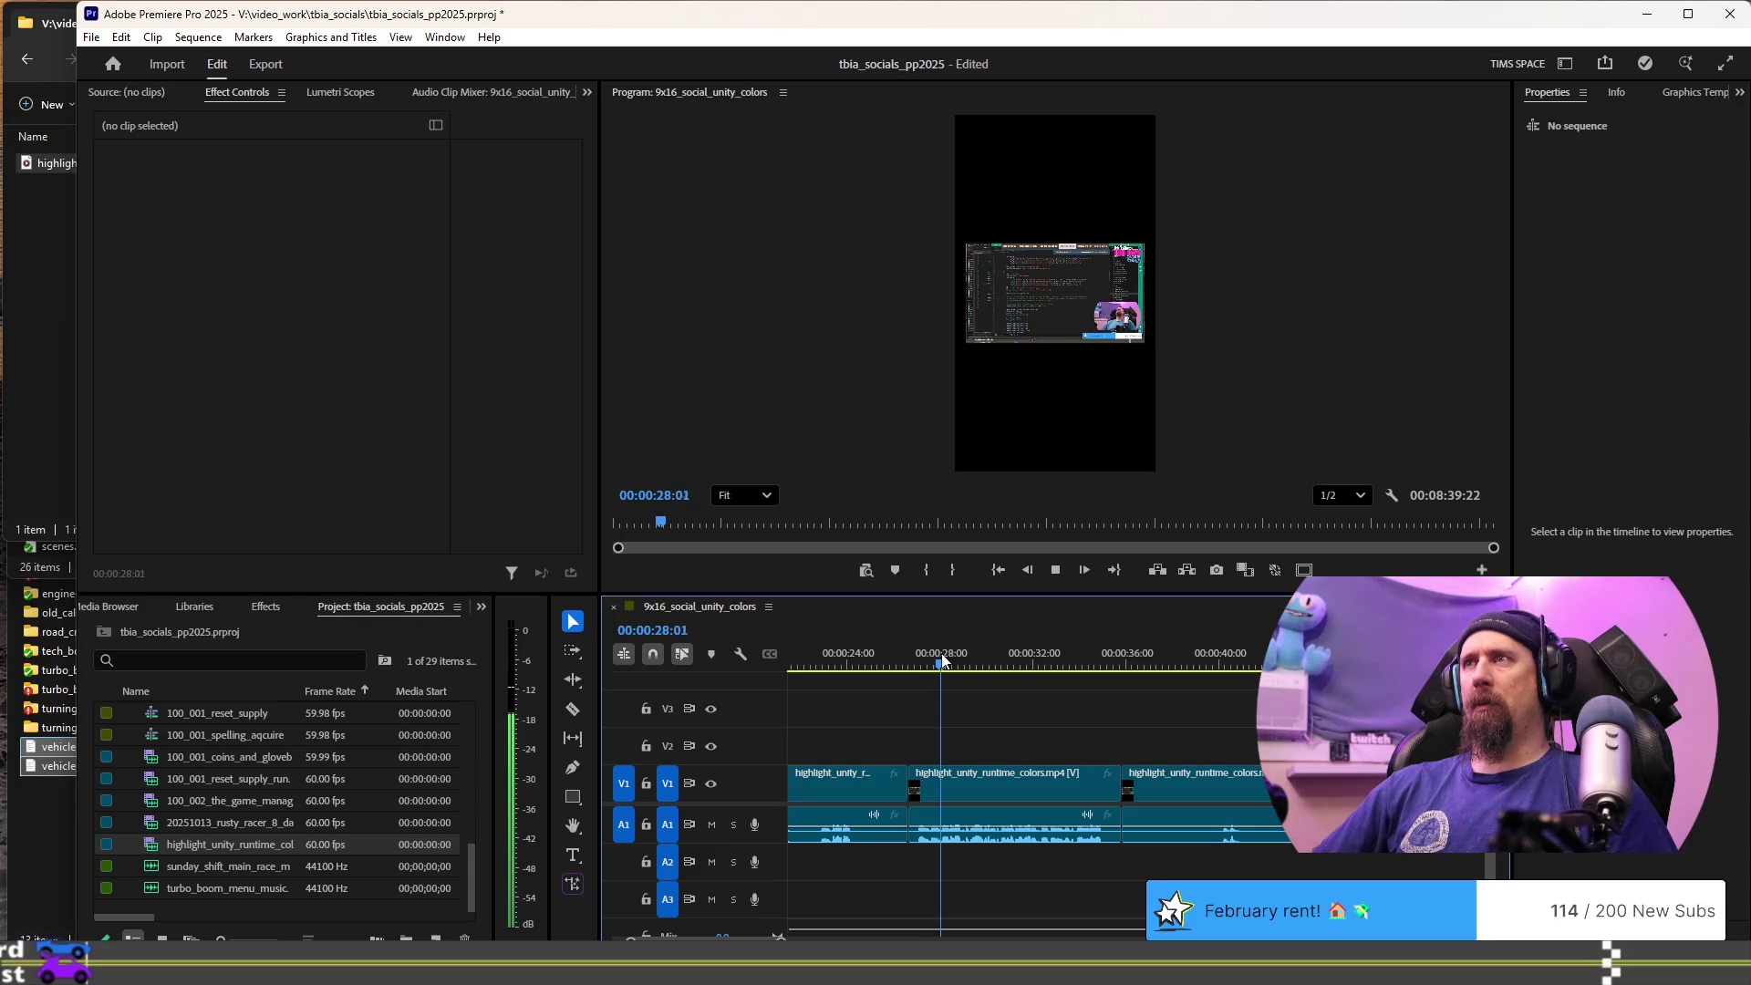
key(space)
- Review the tightened edit from 26:20 through about 40 seconds
click(912, 664)
key(space)
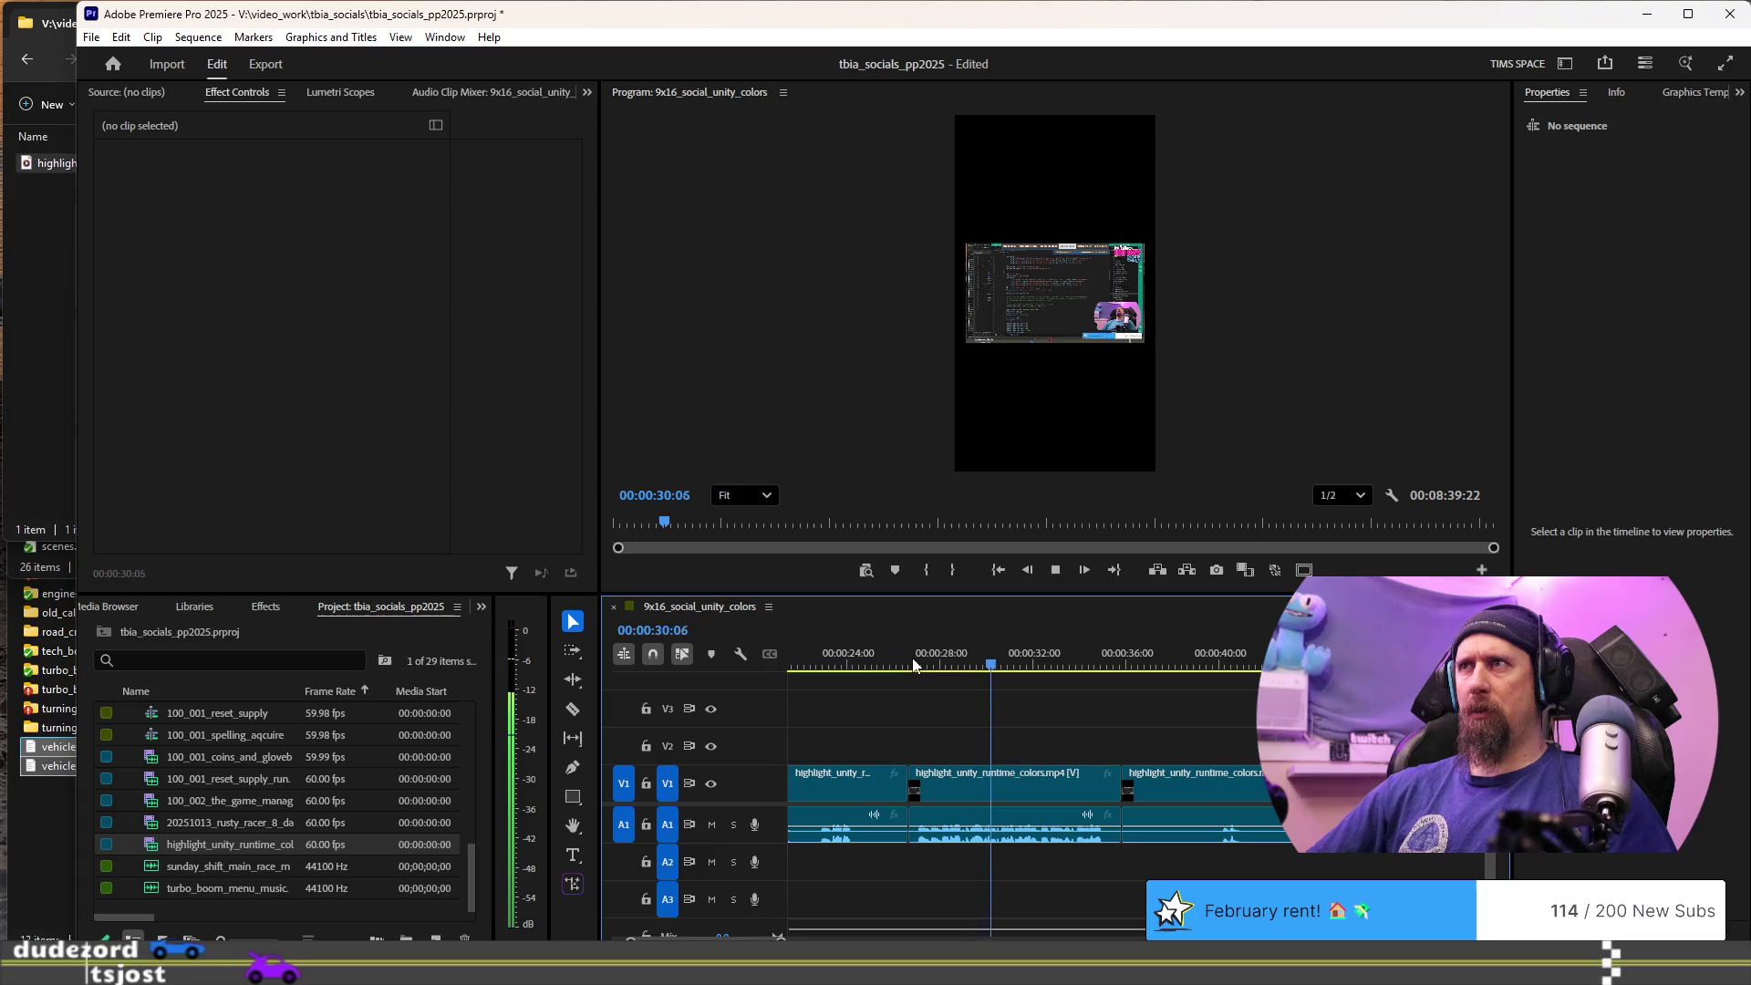
key(space)
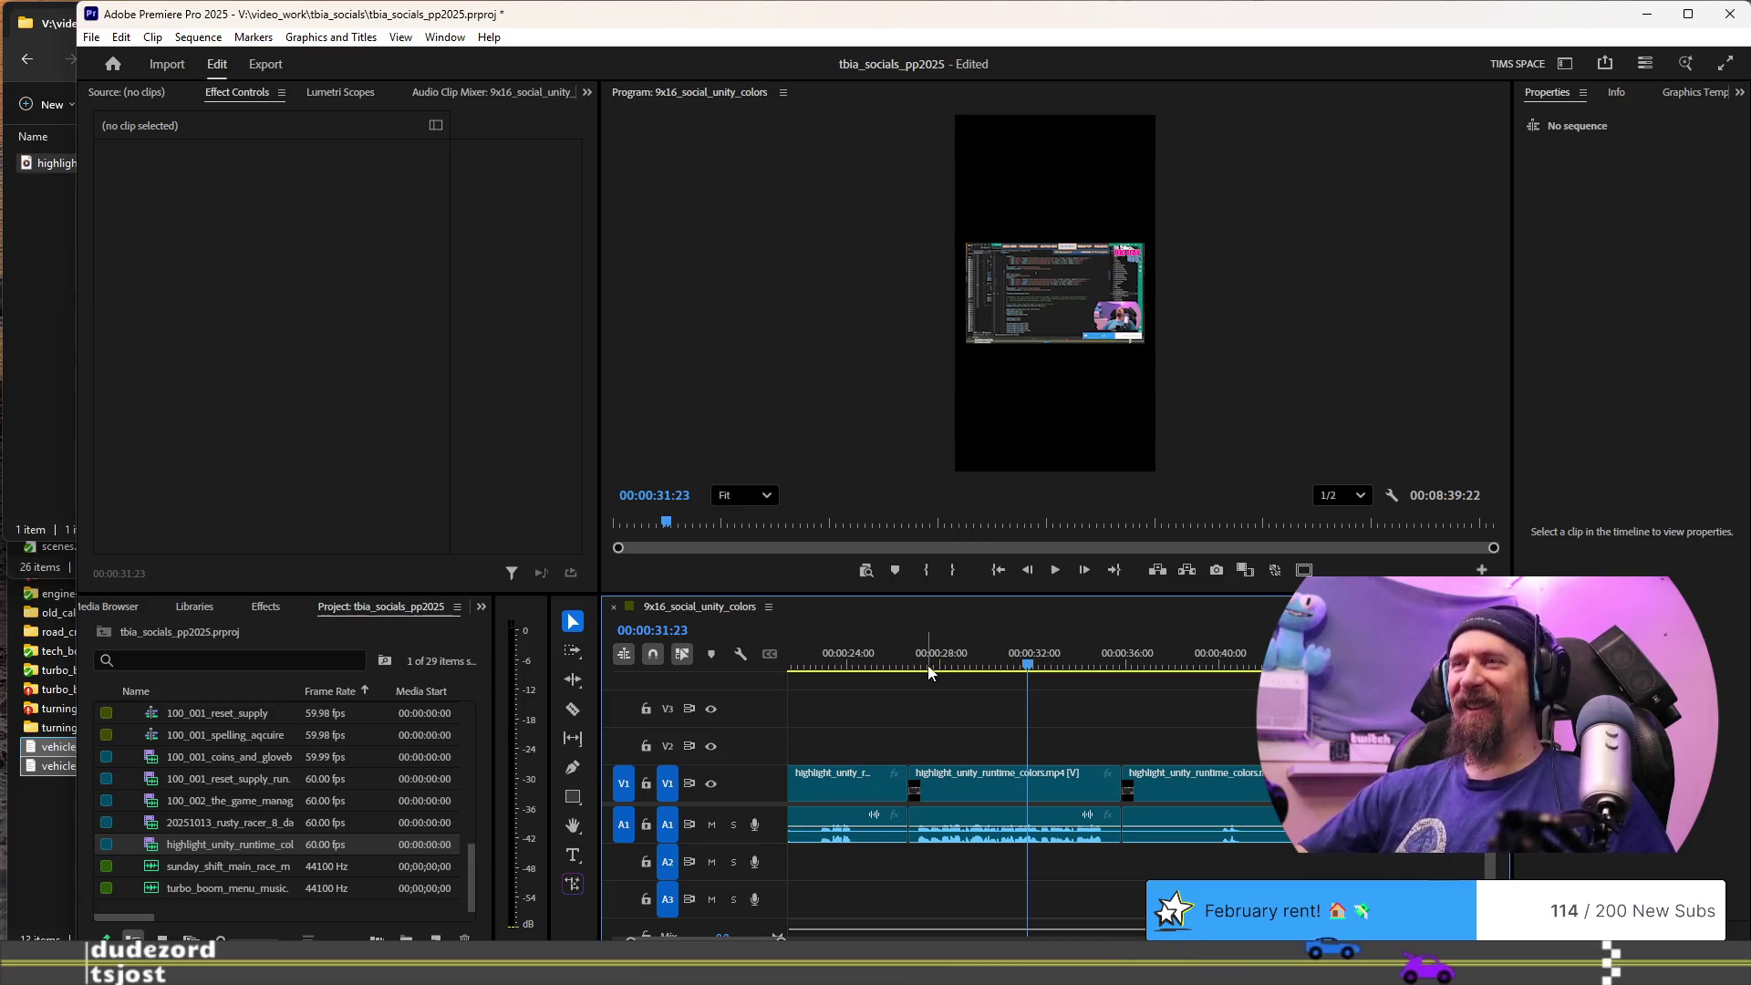
drag(925, 671, 912, 672)
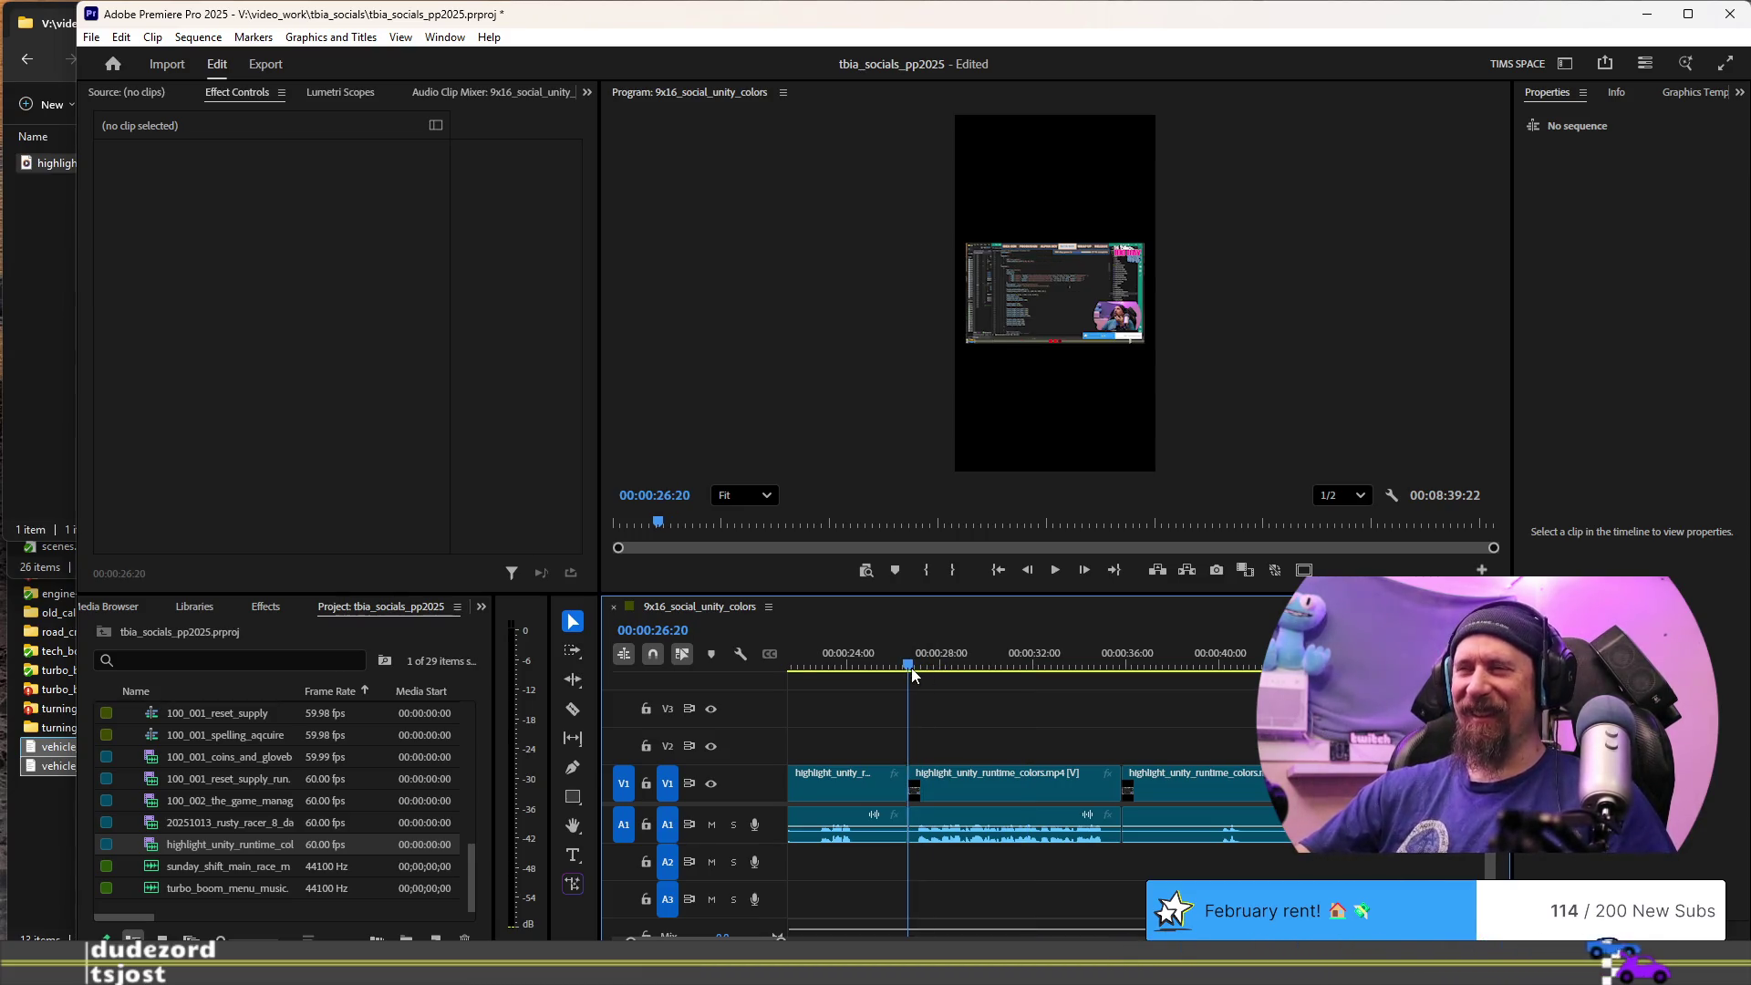
key(space)
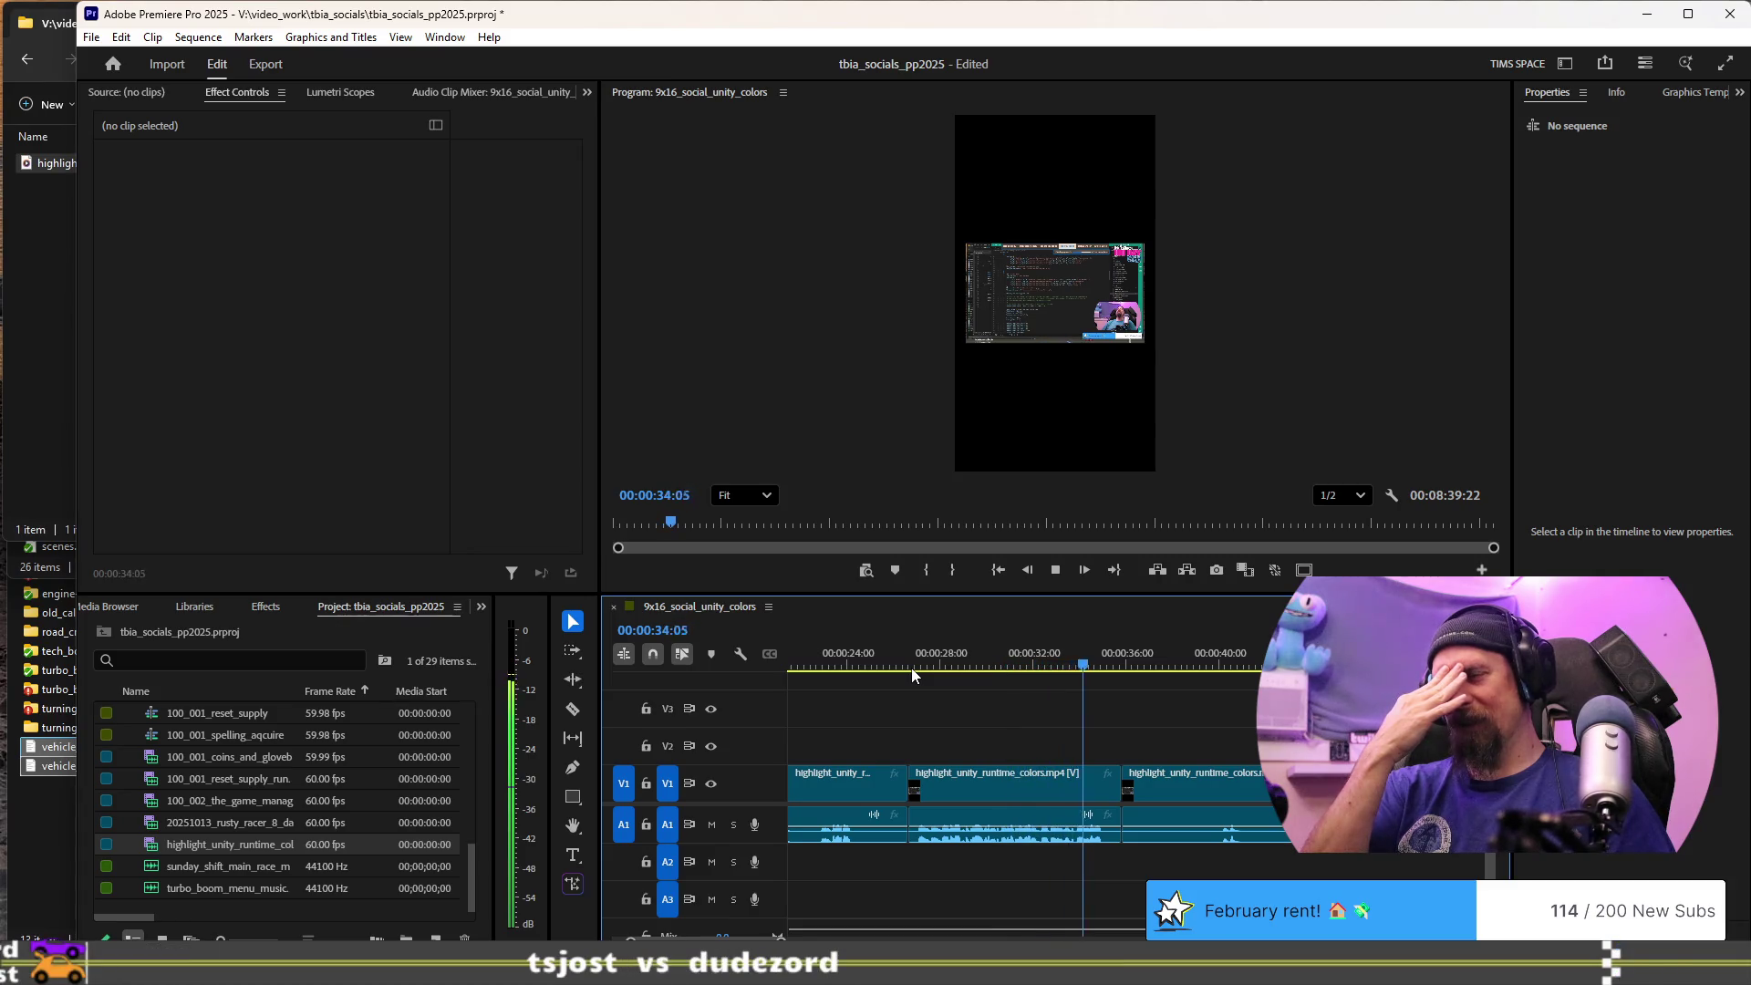
key(space)
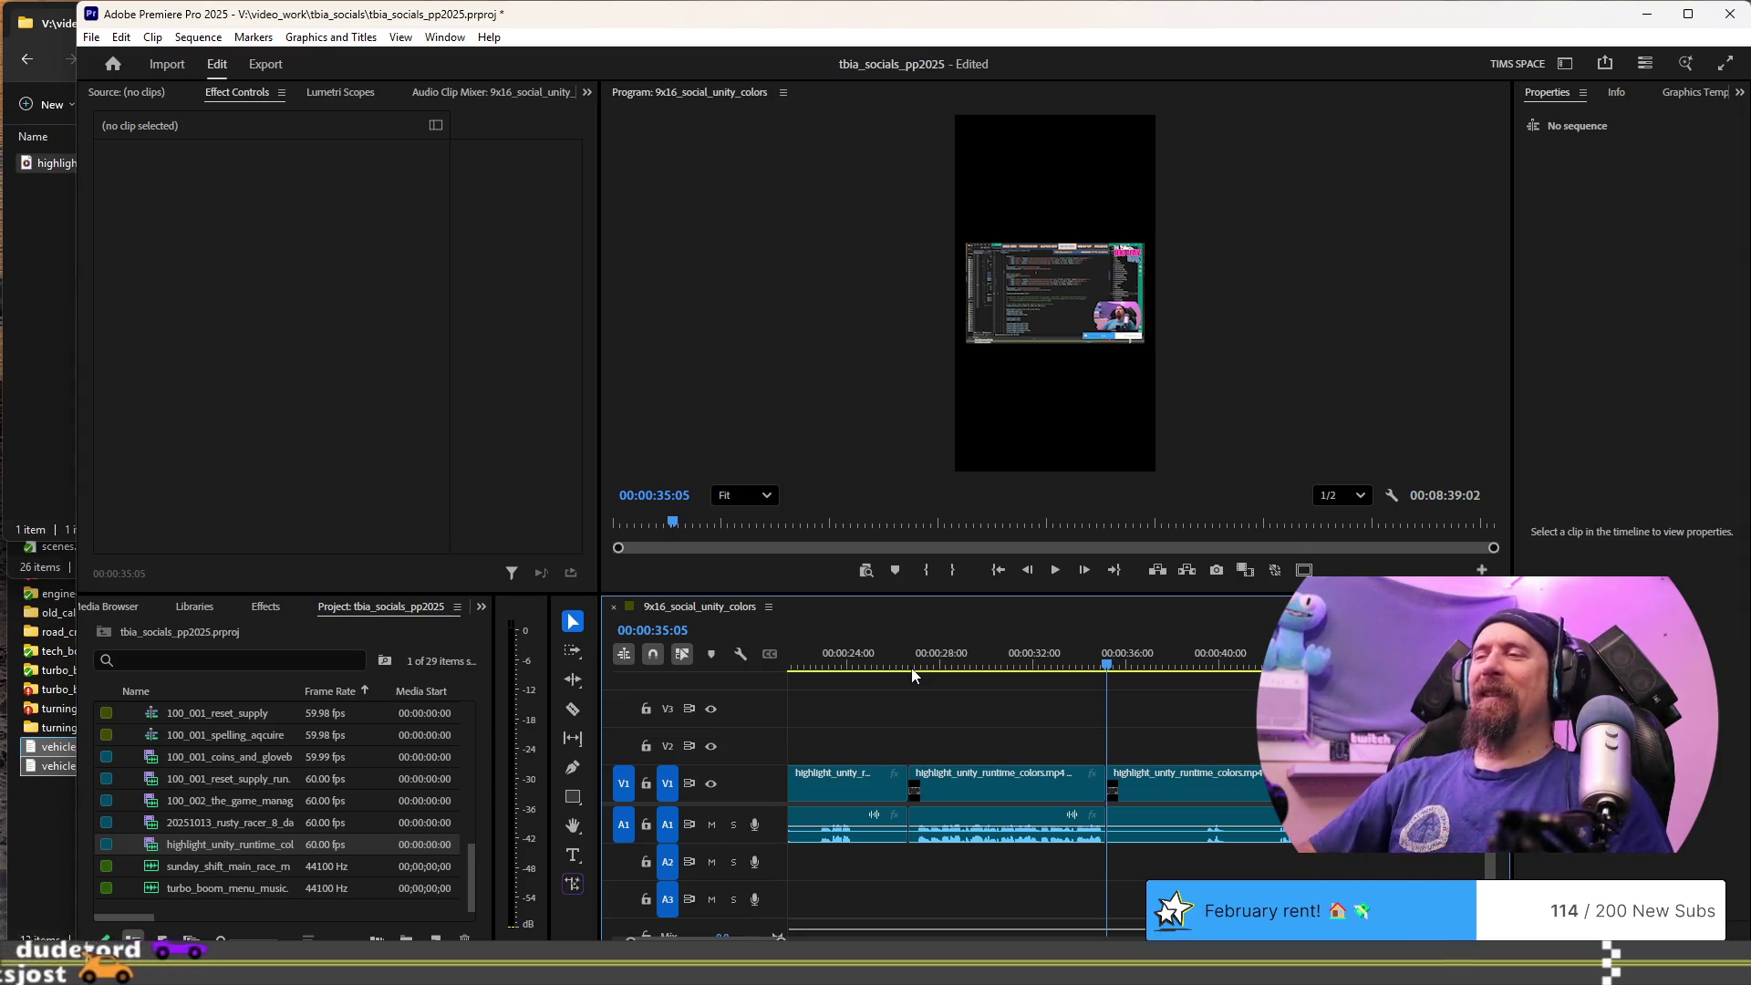
key(space)
key(space)
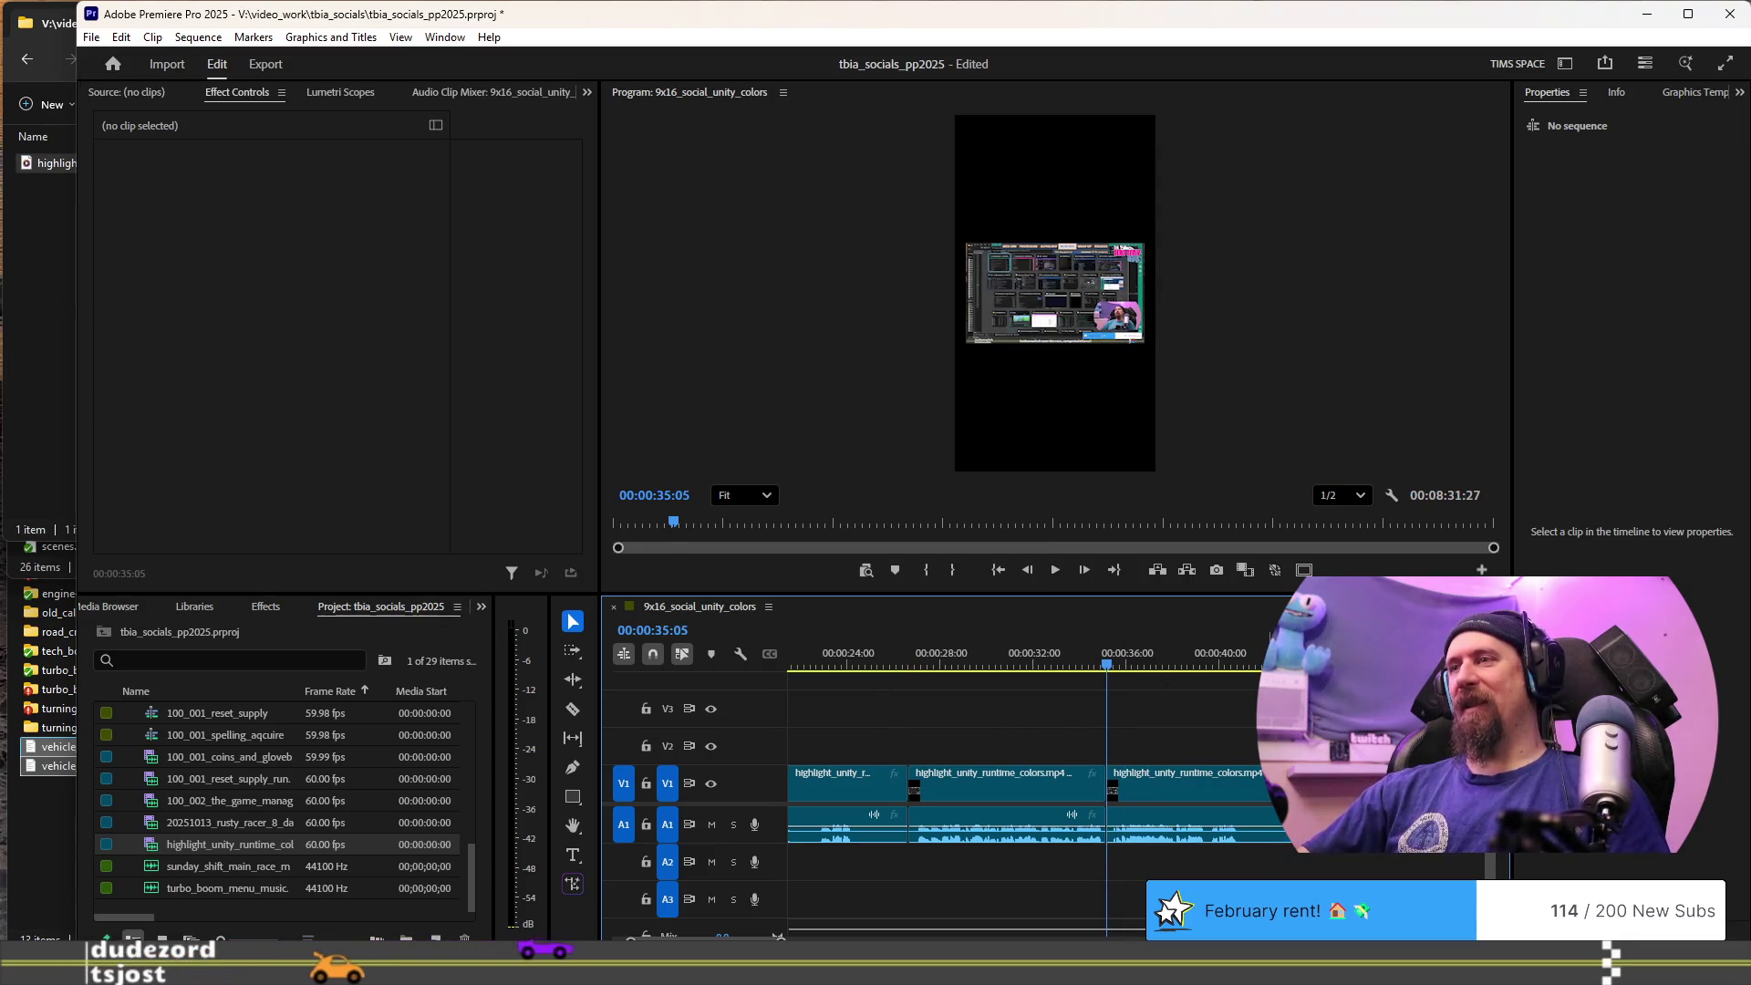
key(space)
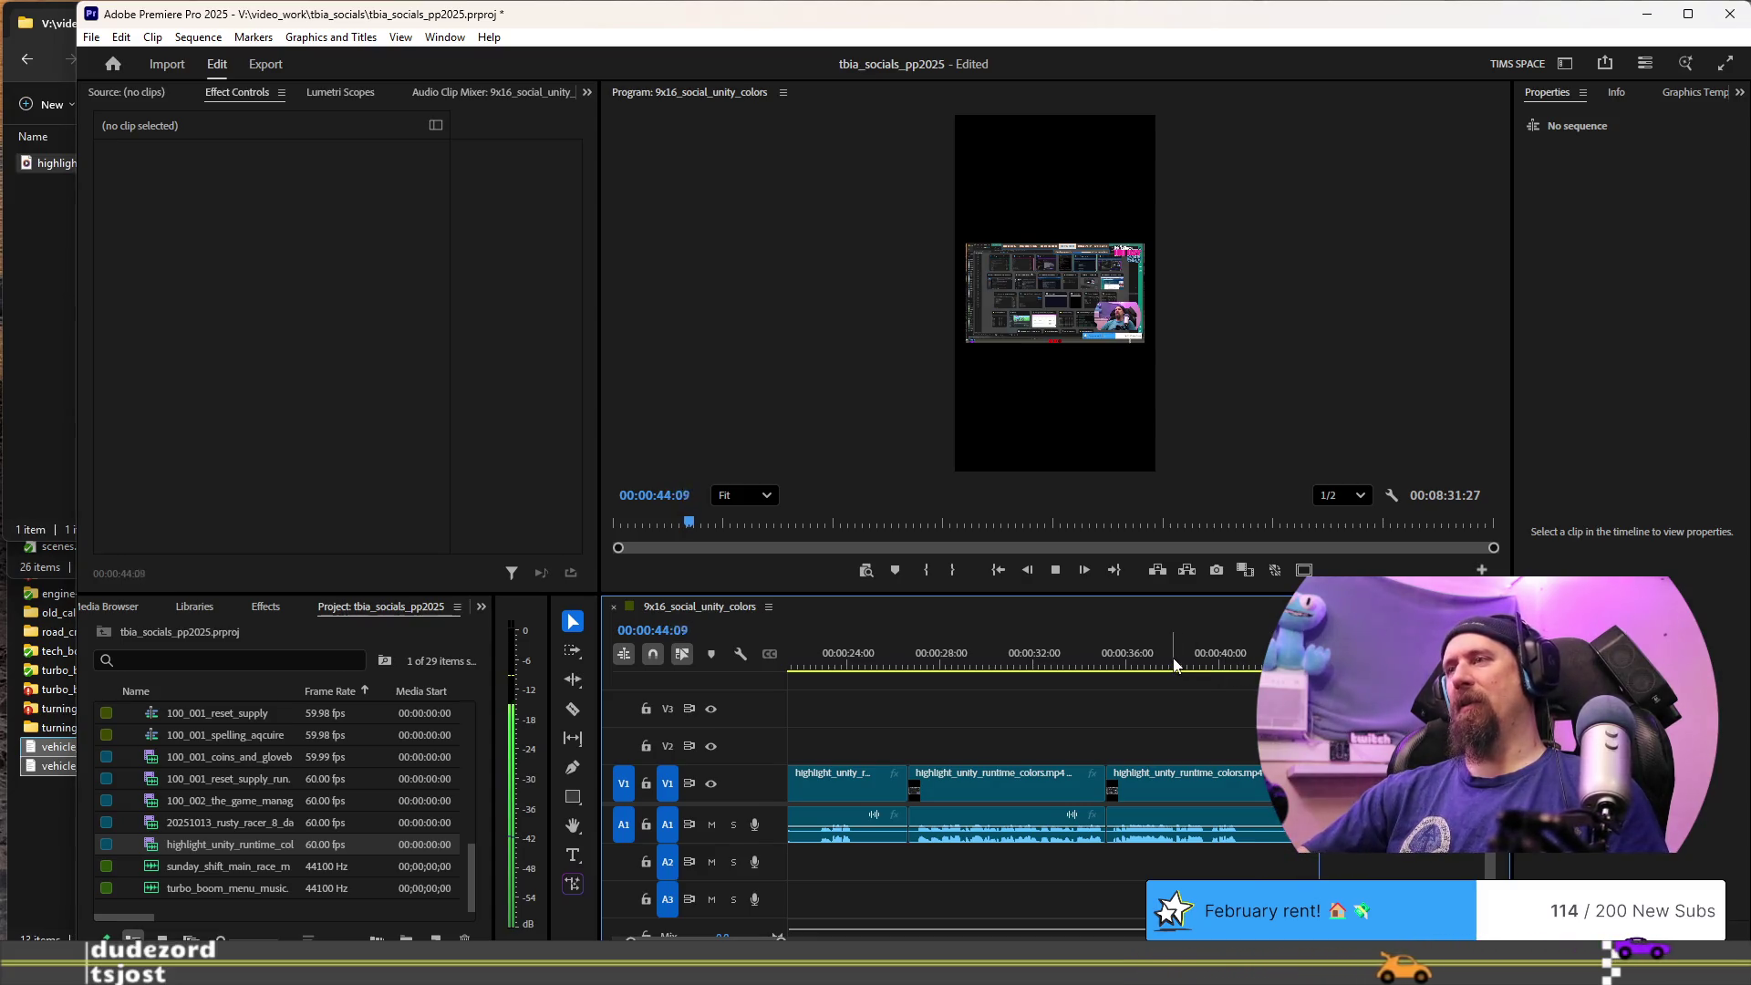
click(1226, 651)
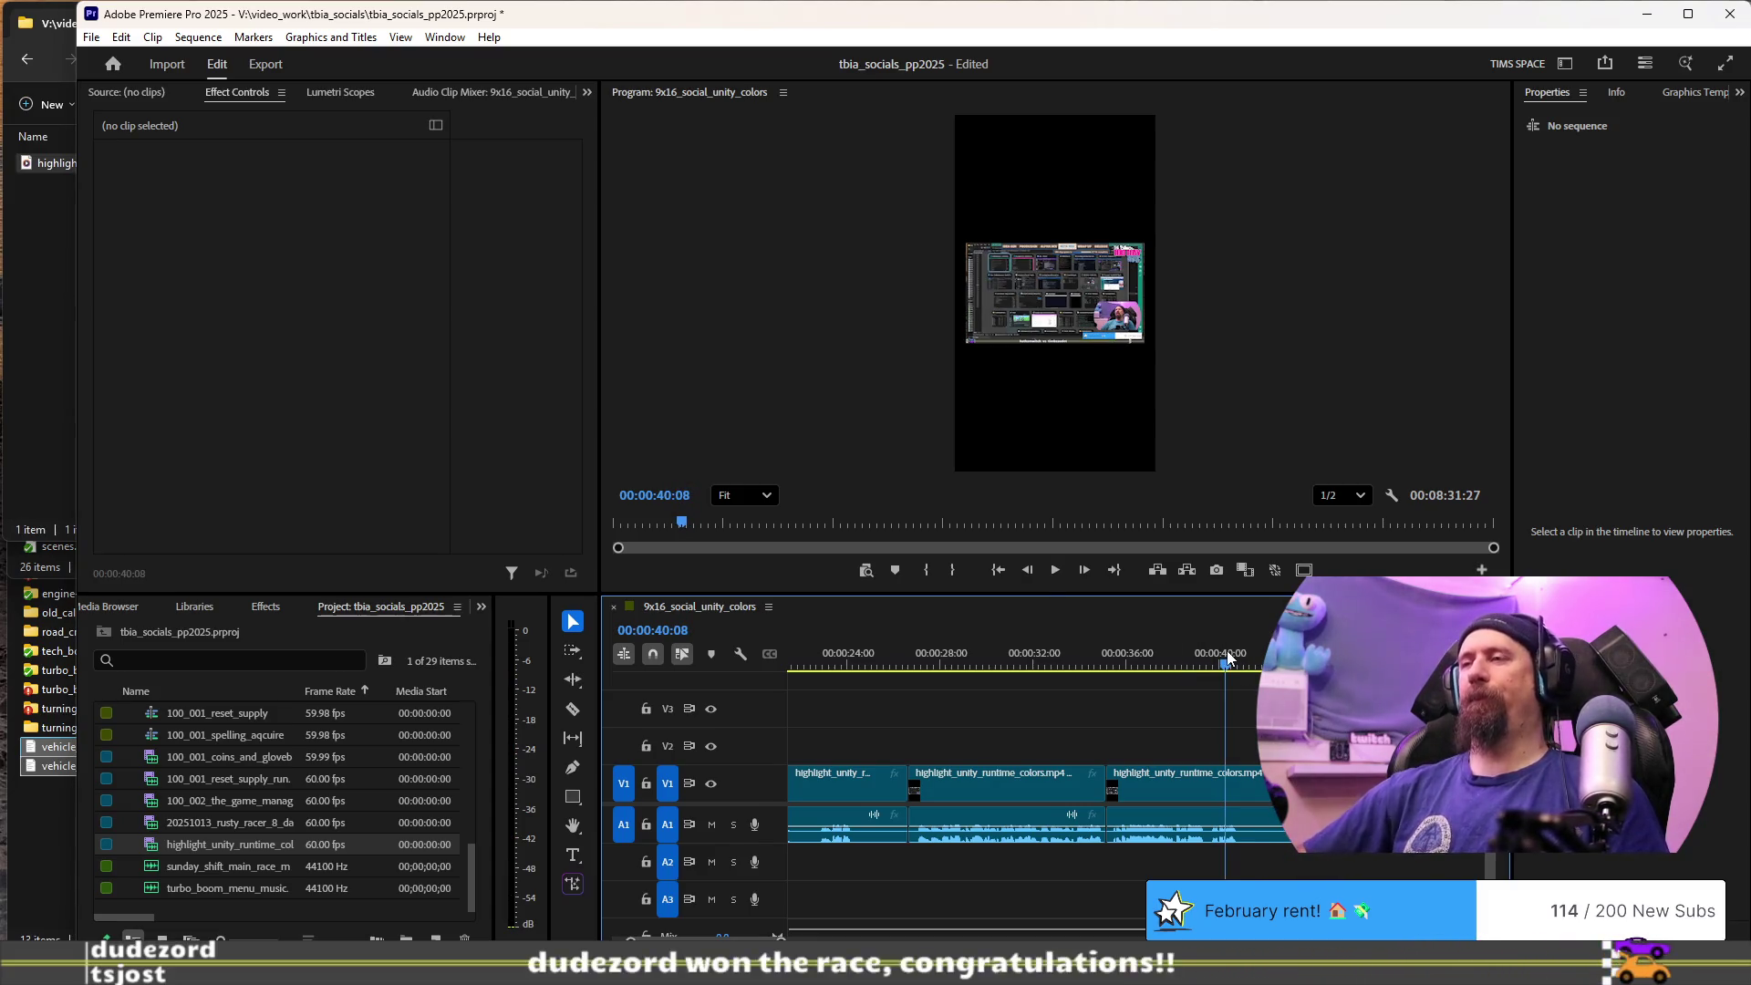
drag(1198, 645, 1113, 663)
key(space)
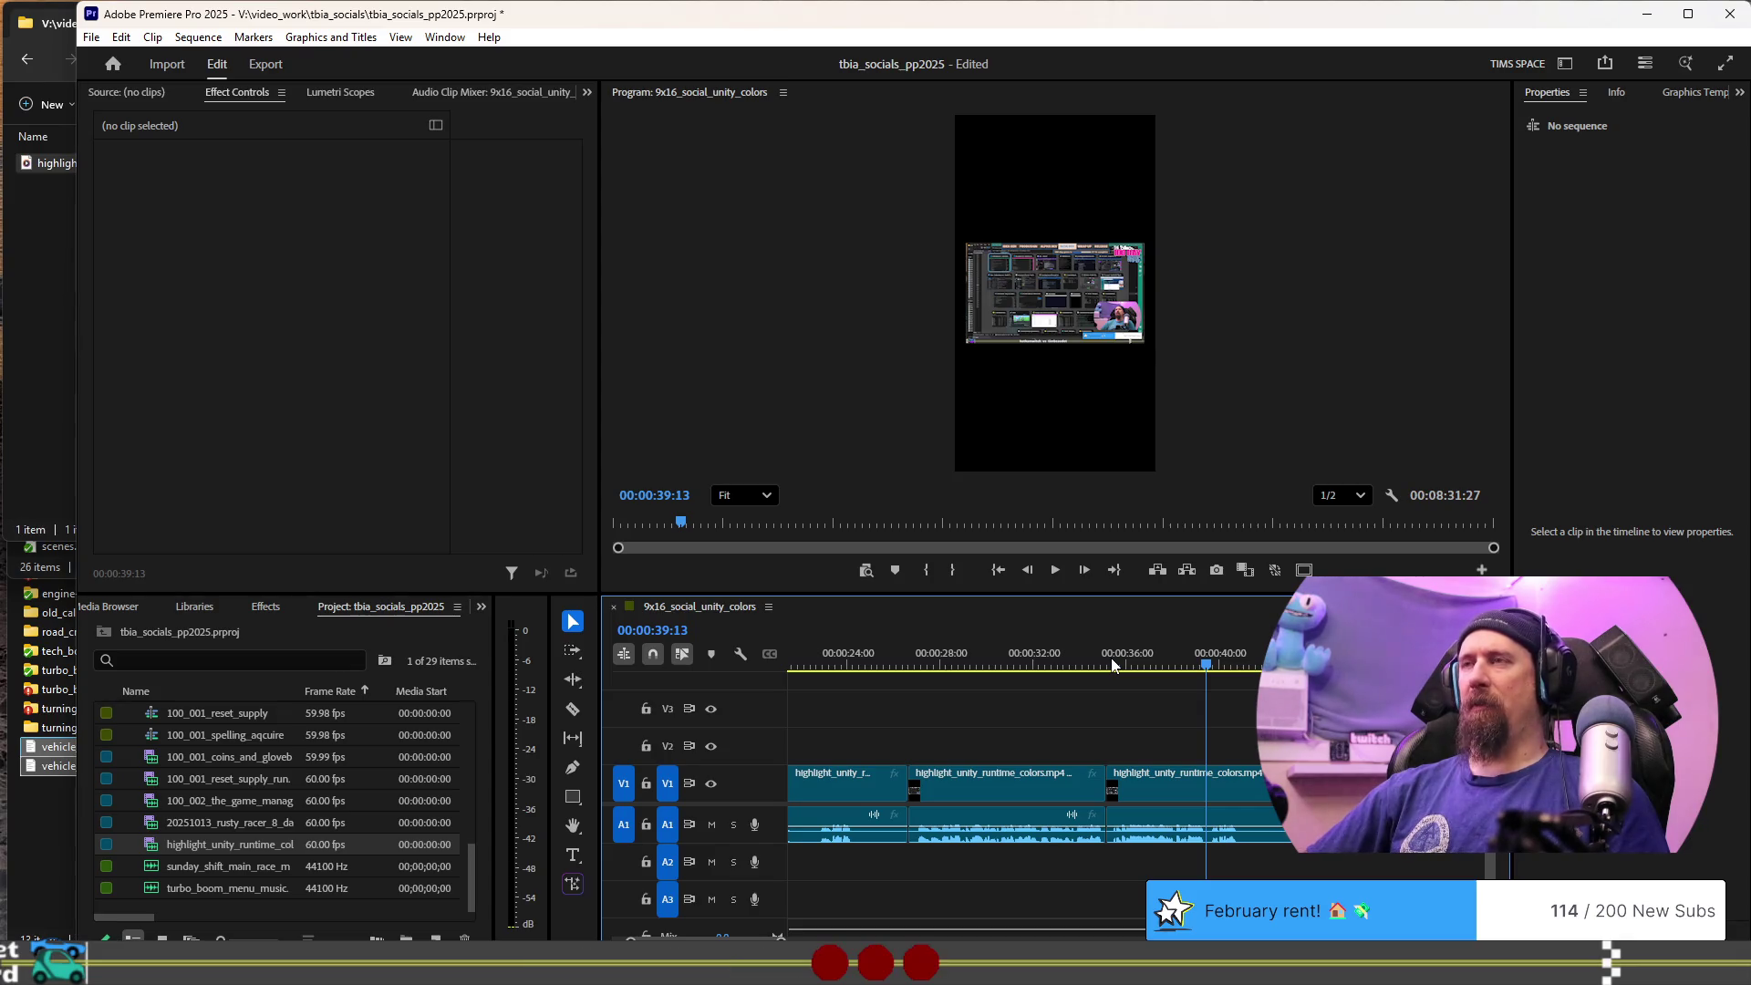
- Split the clip near 41 seconds and replay past the new cut
scroll(1097, 704, down, 4)
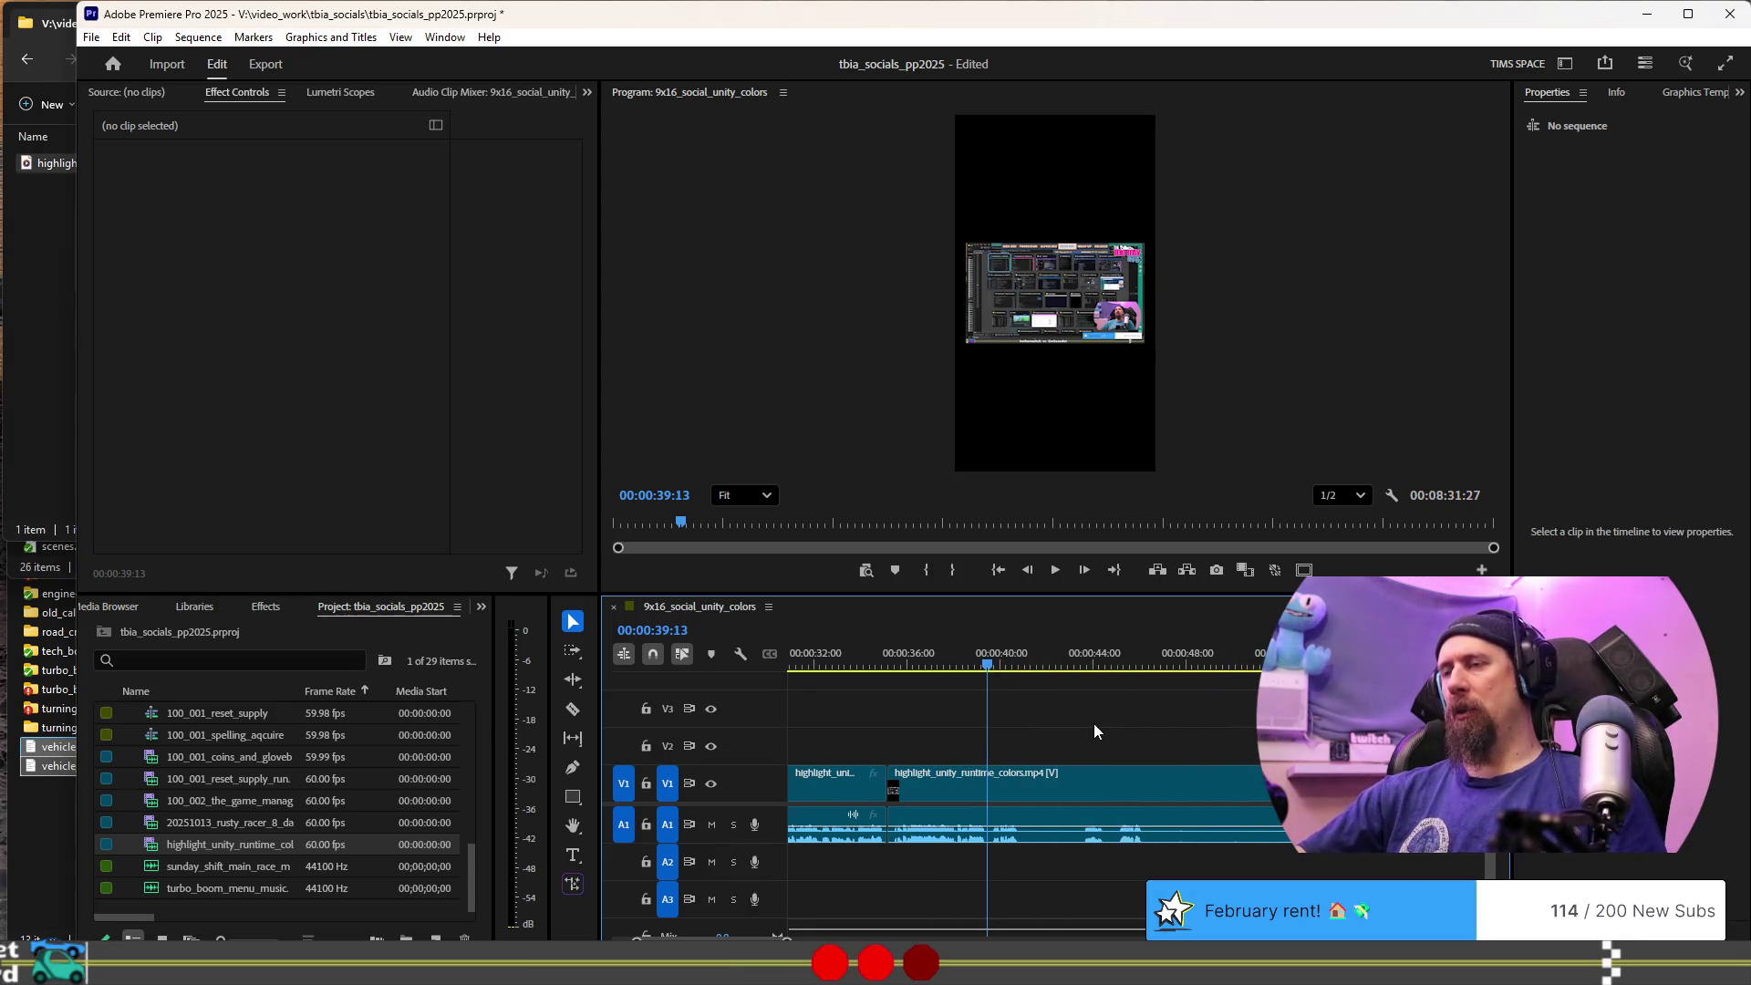
click(1019, 666)
key(space)
key(ctrl+k)
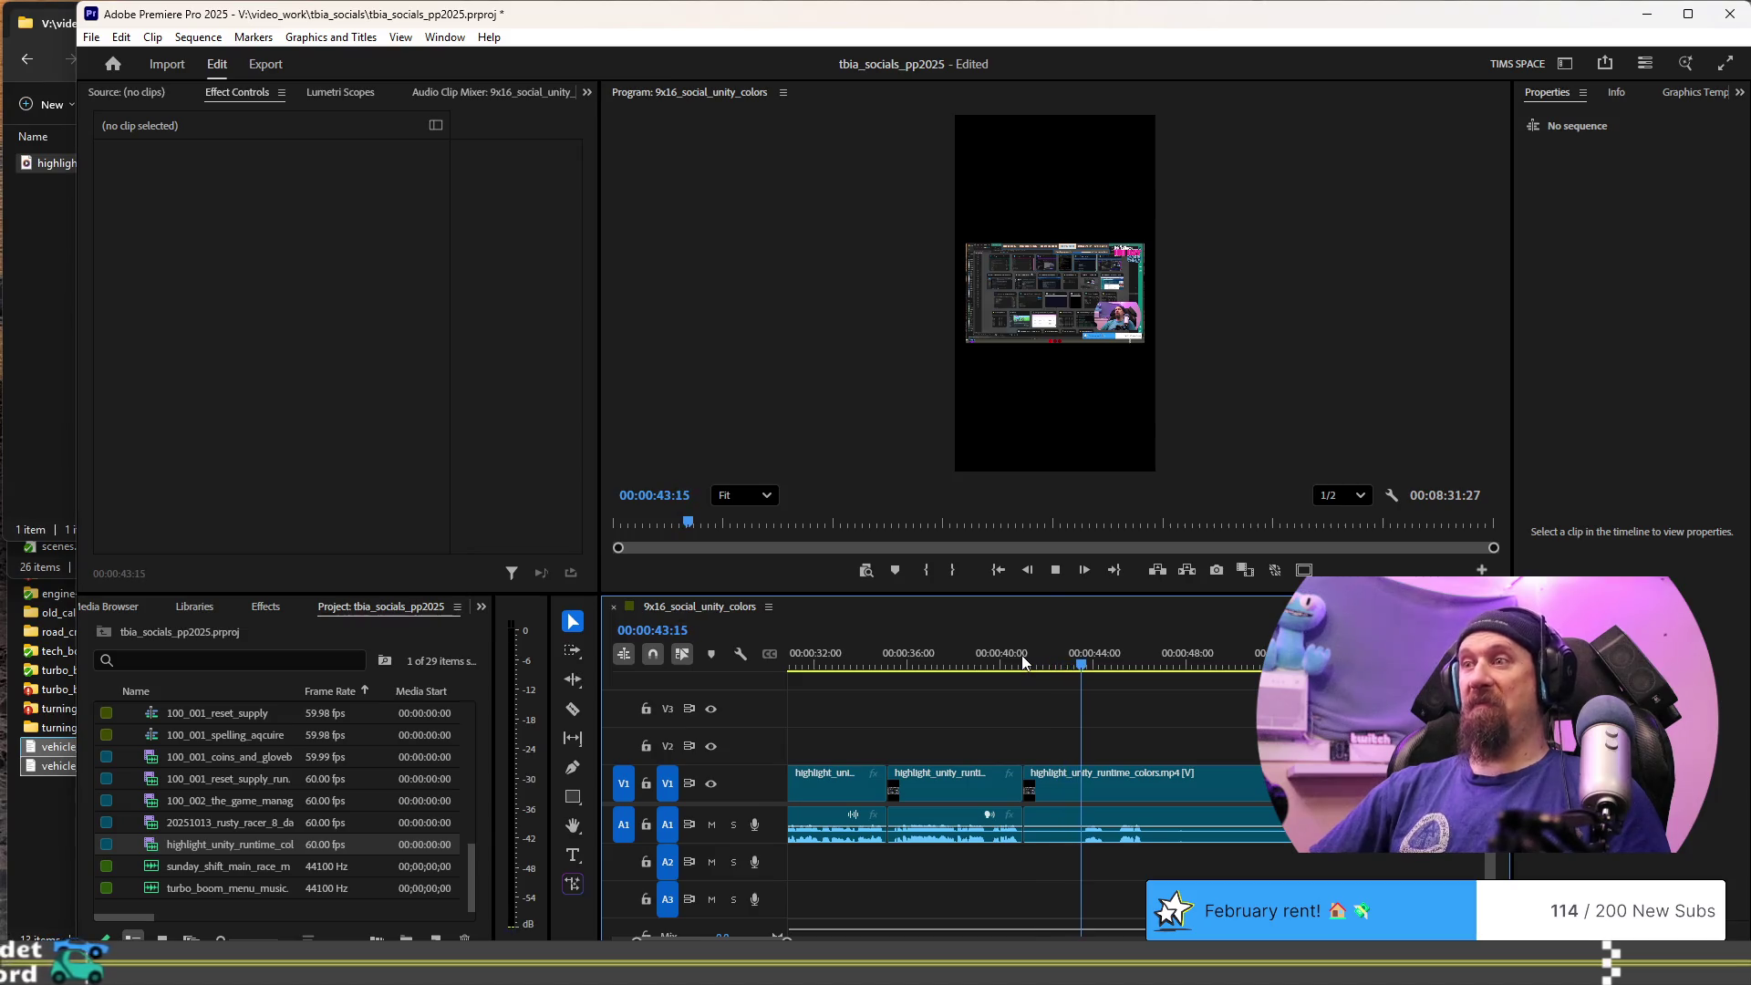
key(space)
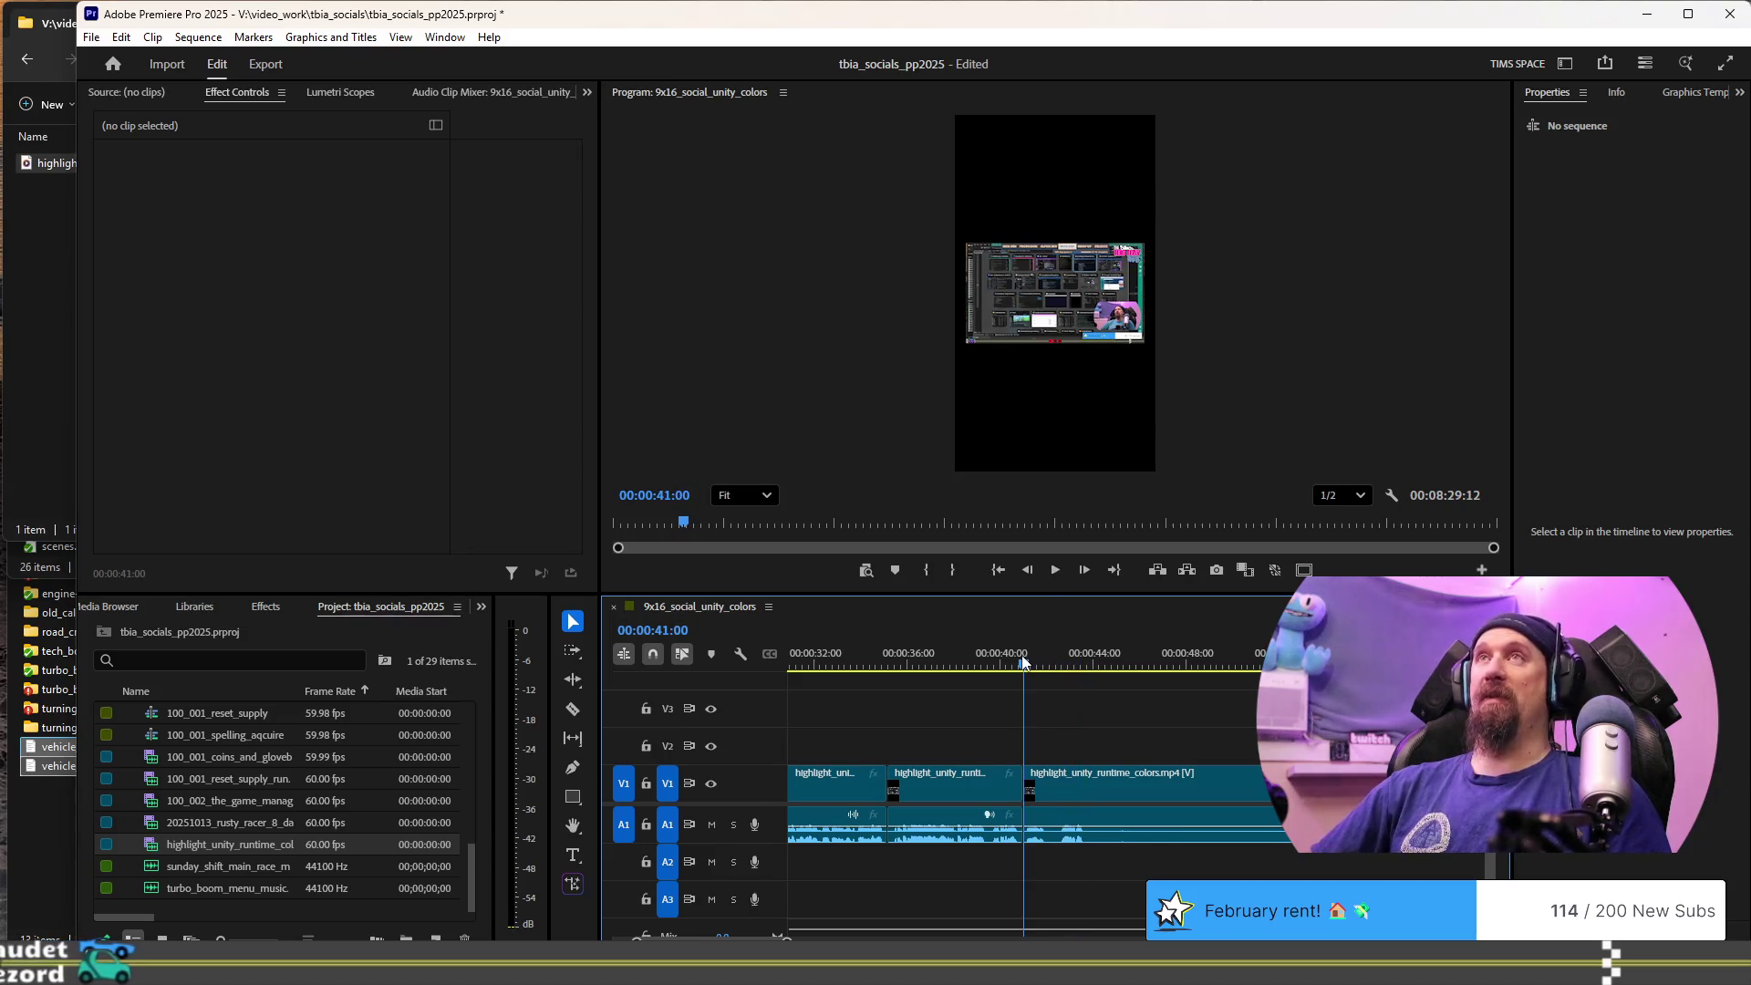
key(space)
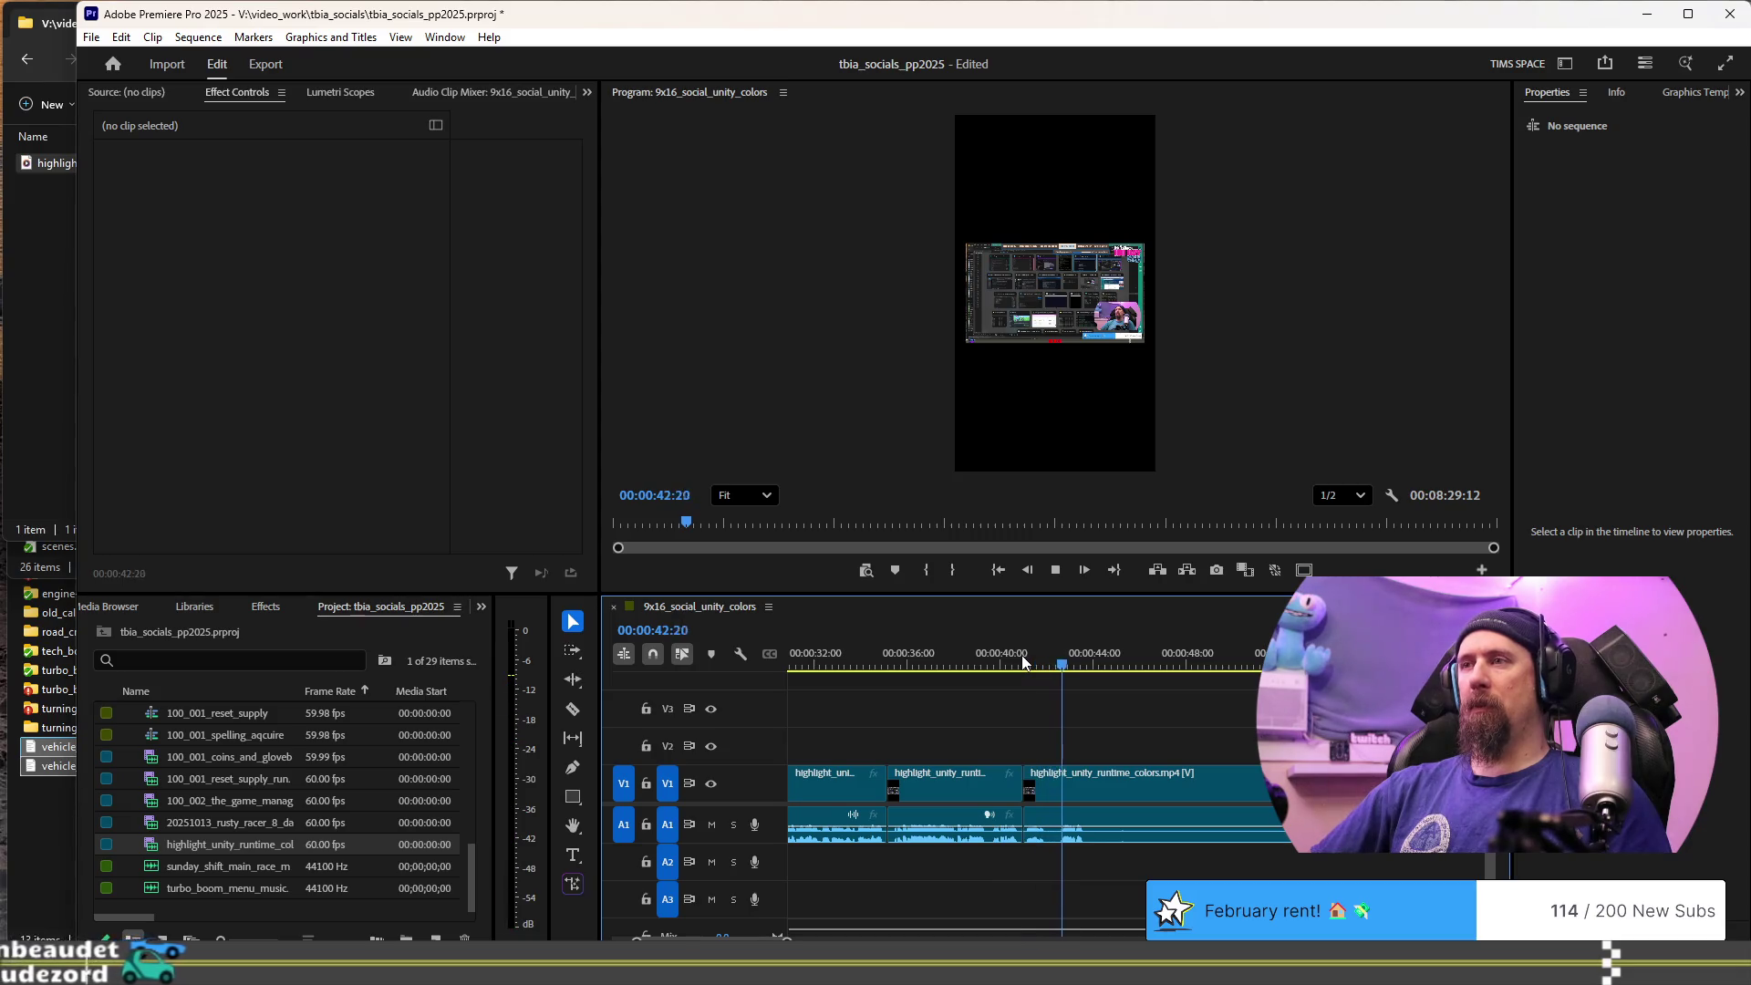
key(space)
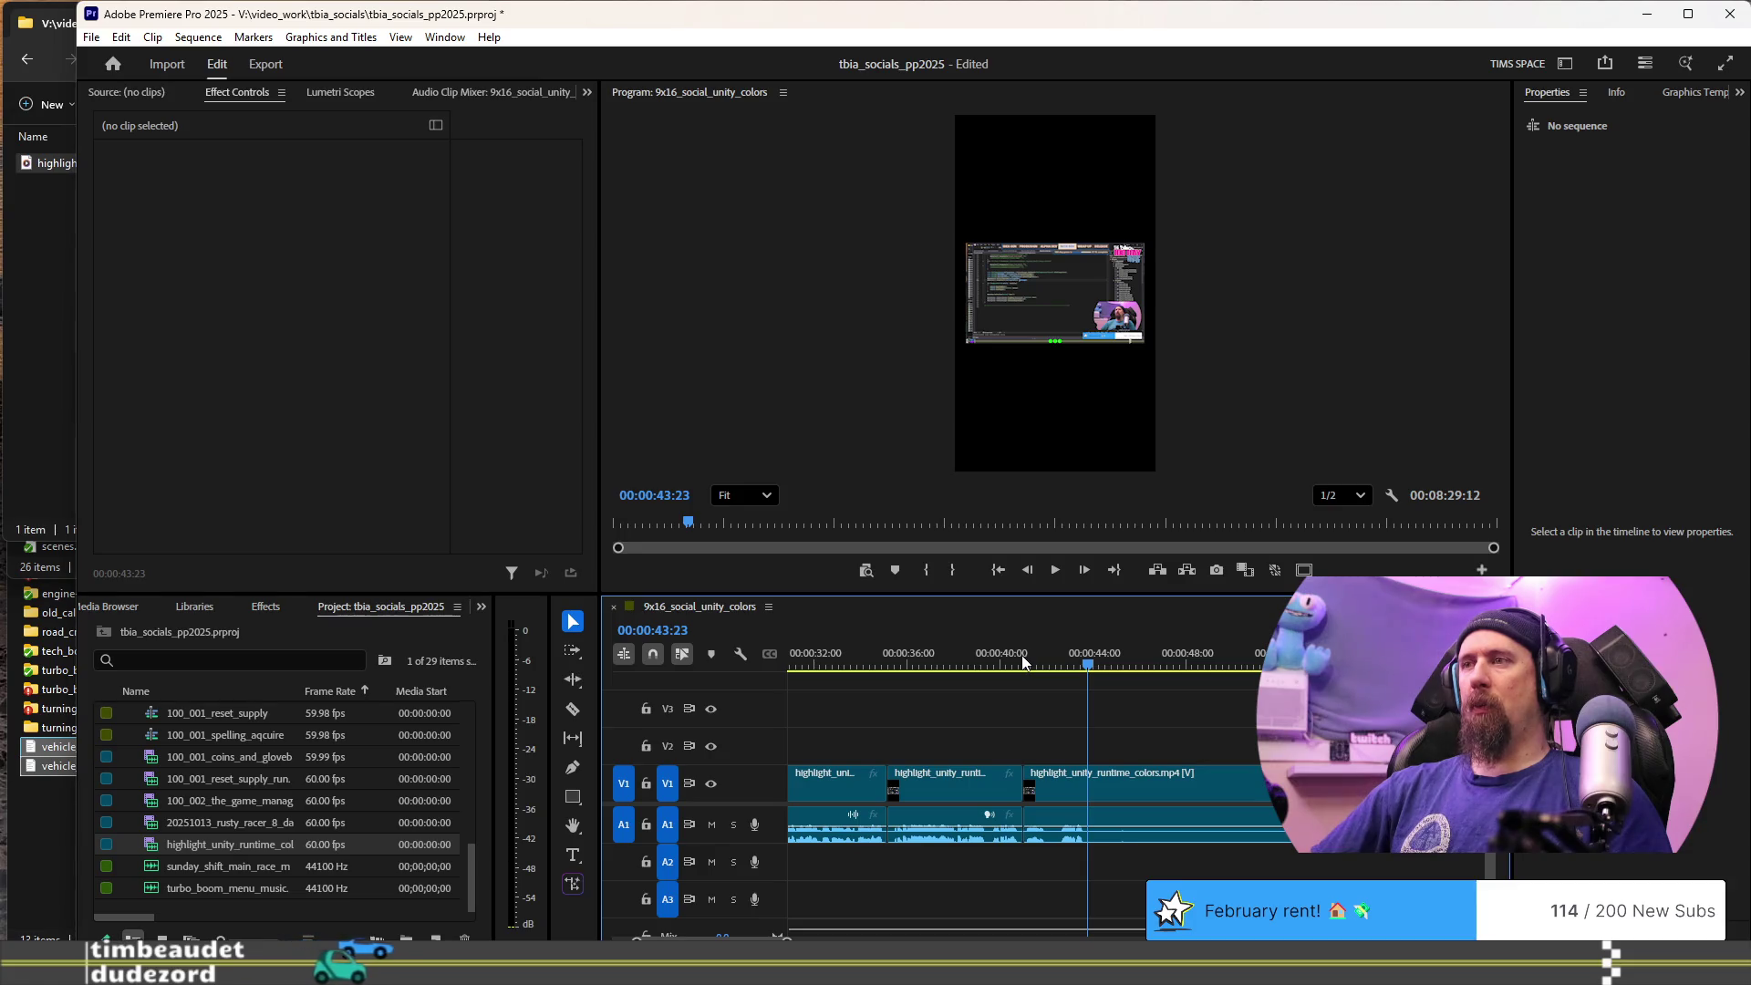
- Cut the clip again at about 42:11 and review the footage after it
key(j)
key(k)
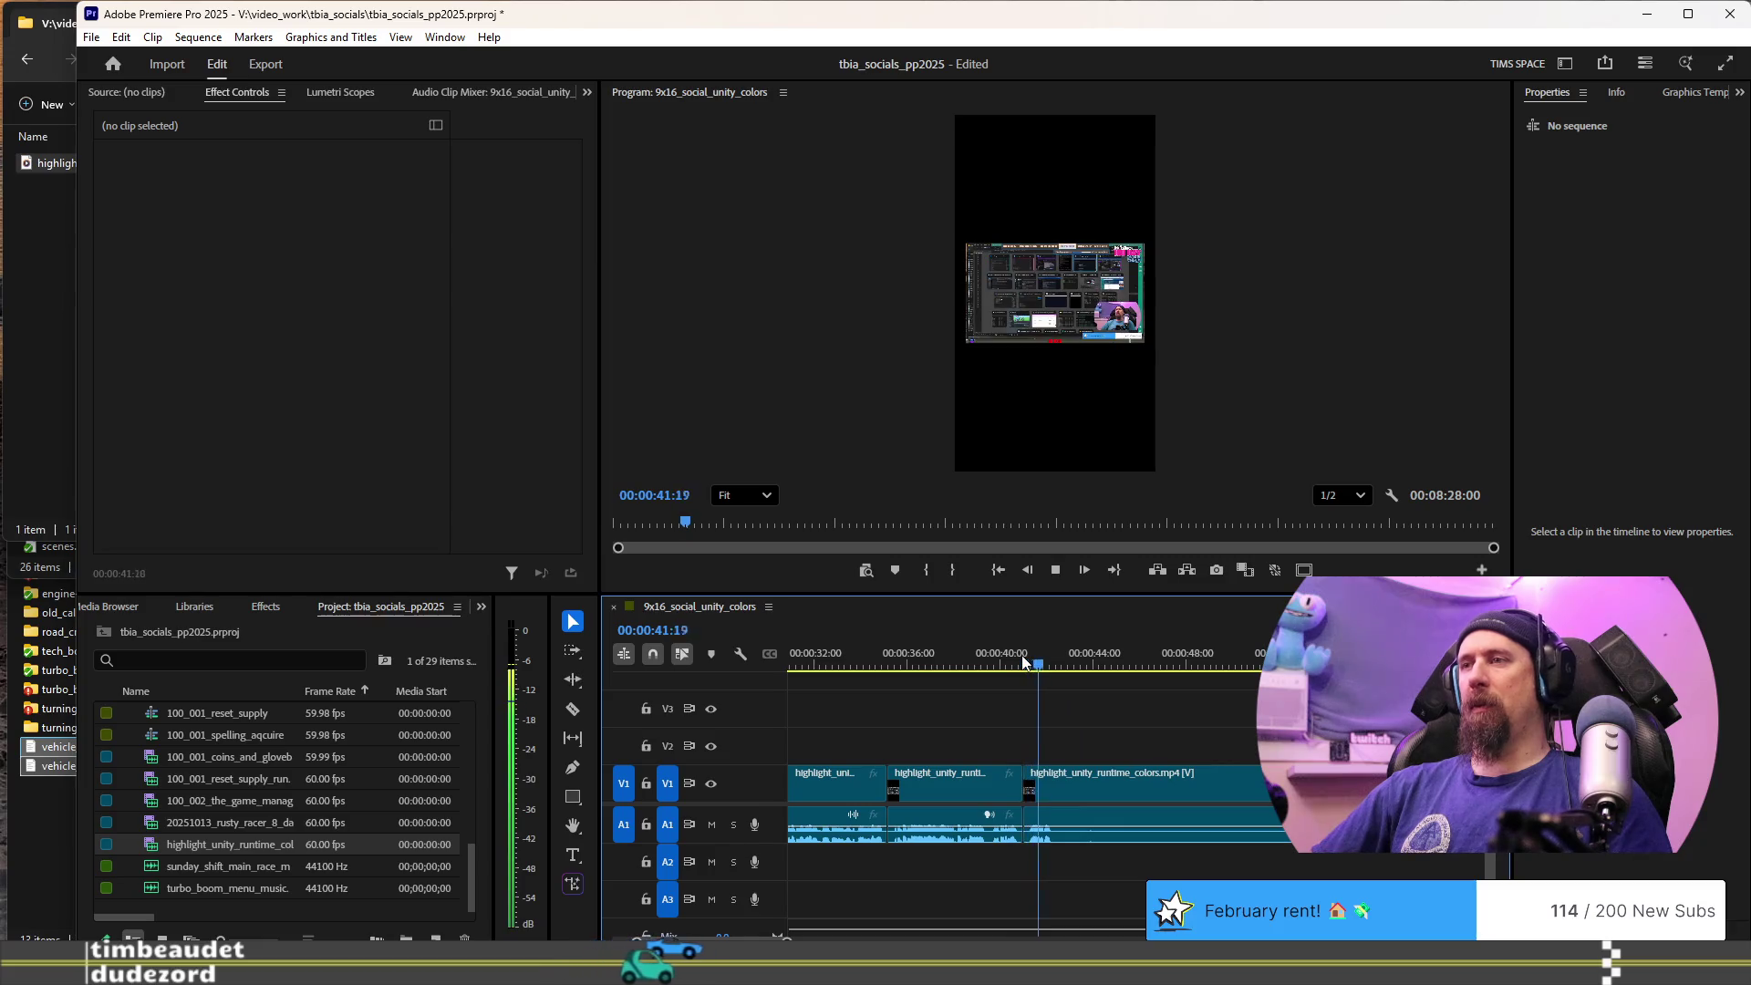
key(ctrl+k)
key(l)
key(l)
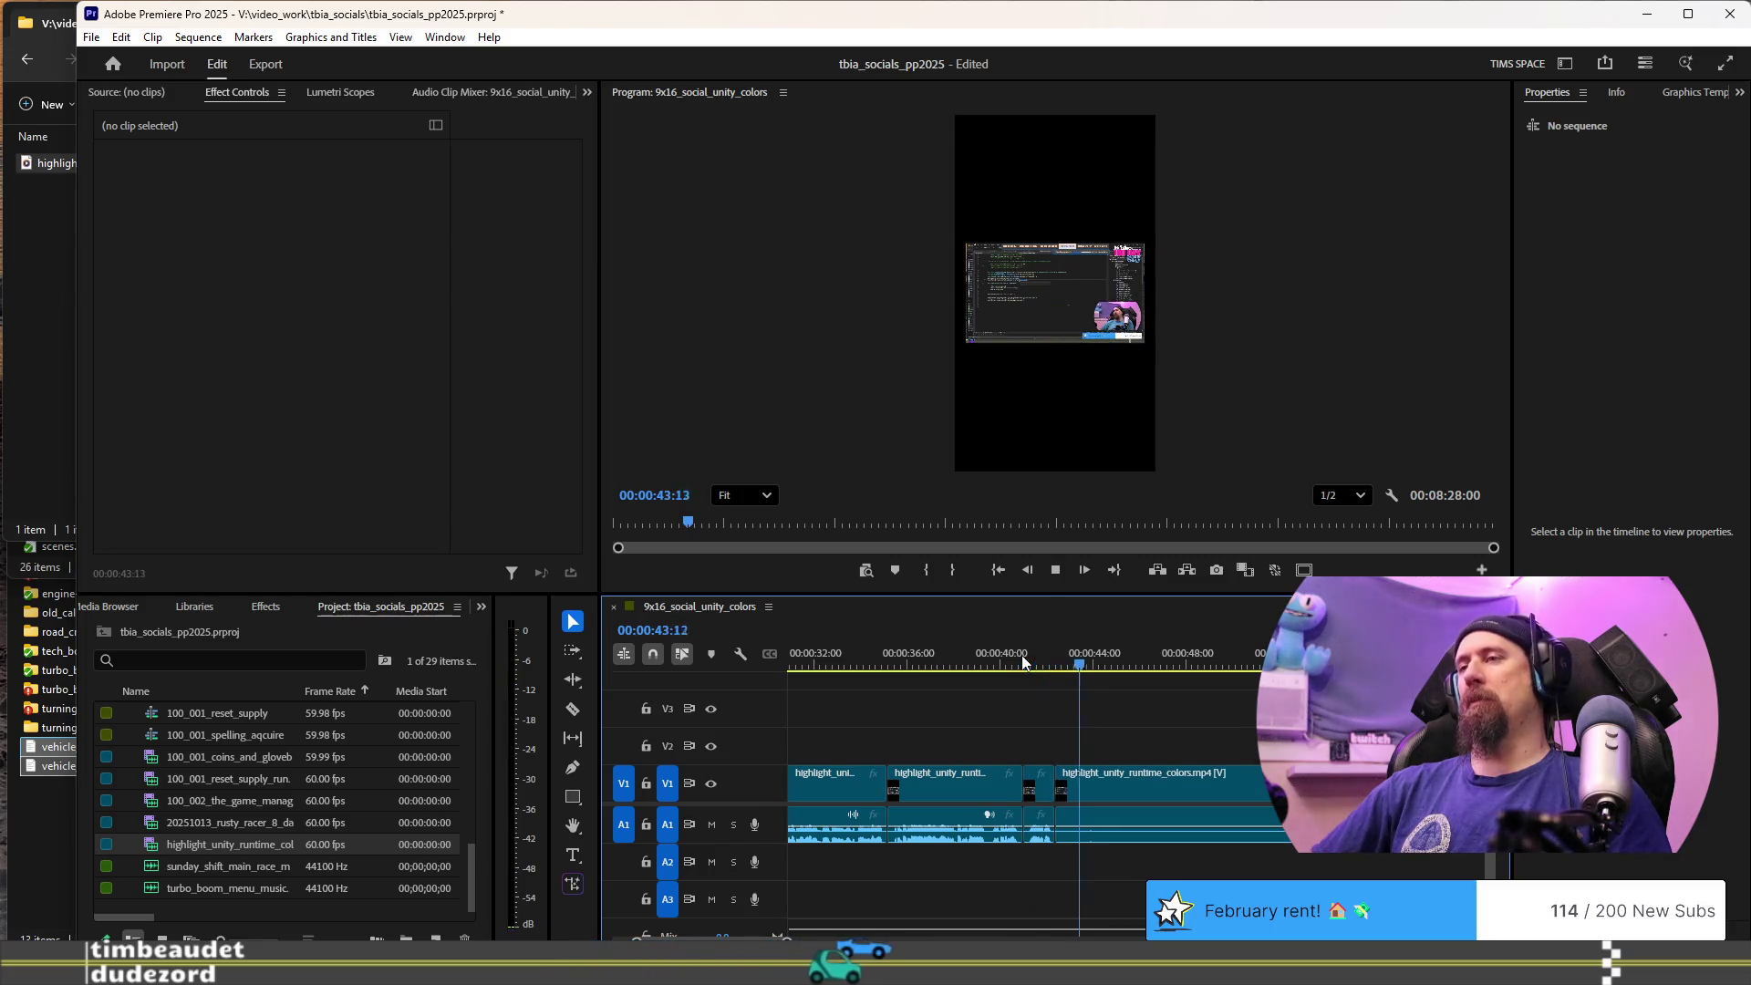
key(space)
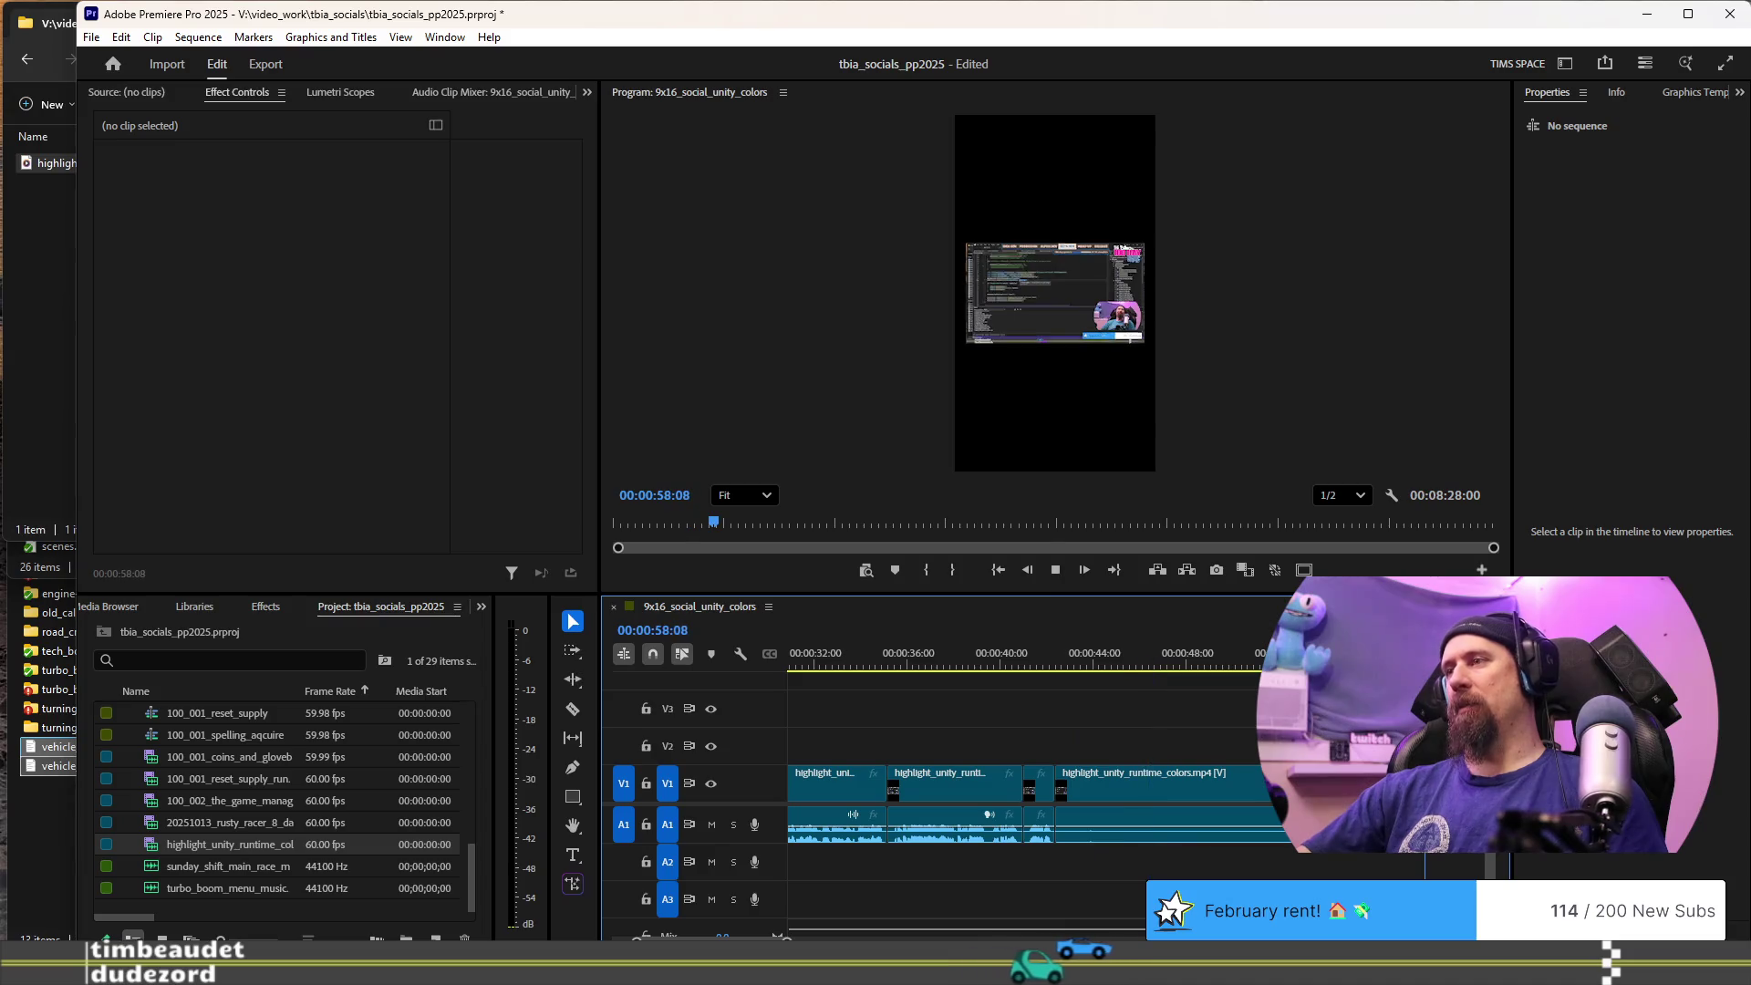
key(space)
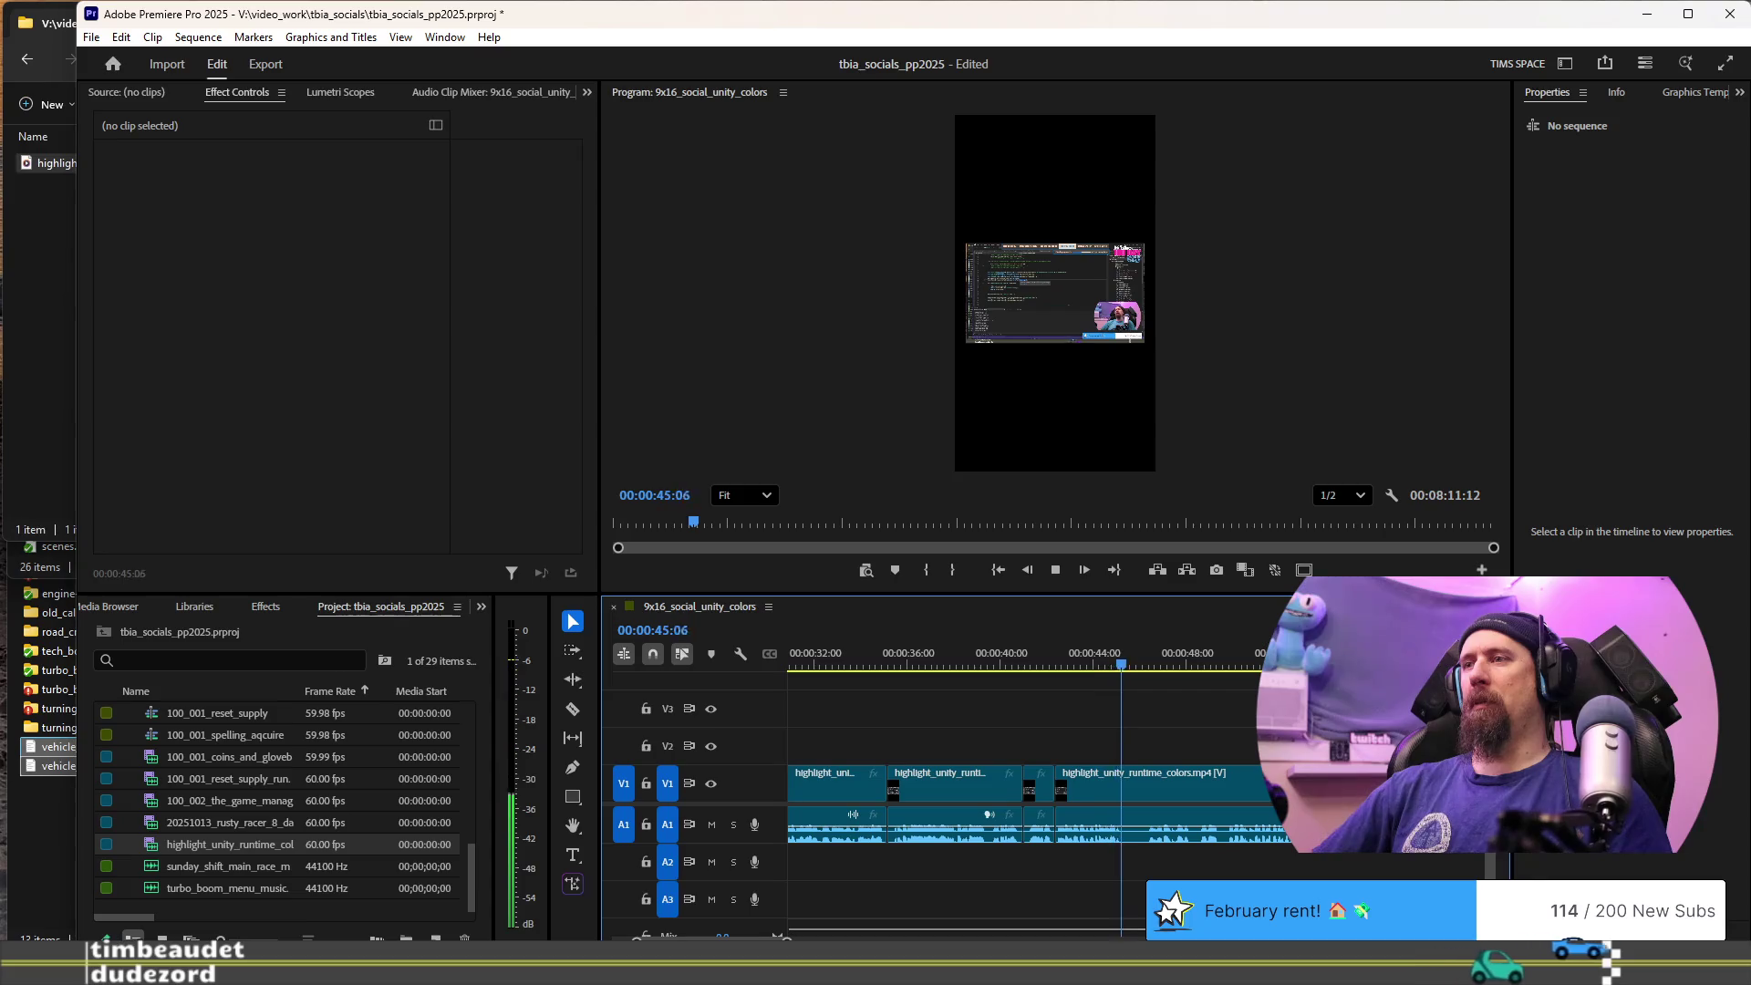
key(space)
- Split V1/A1 at 00:00:44:01 and replay from the new edit point
key(equal)
key(equal)
key(equal)
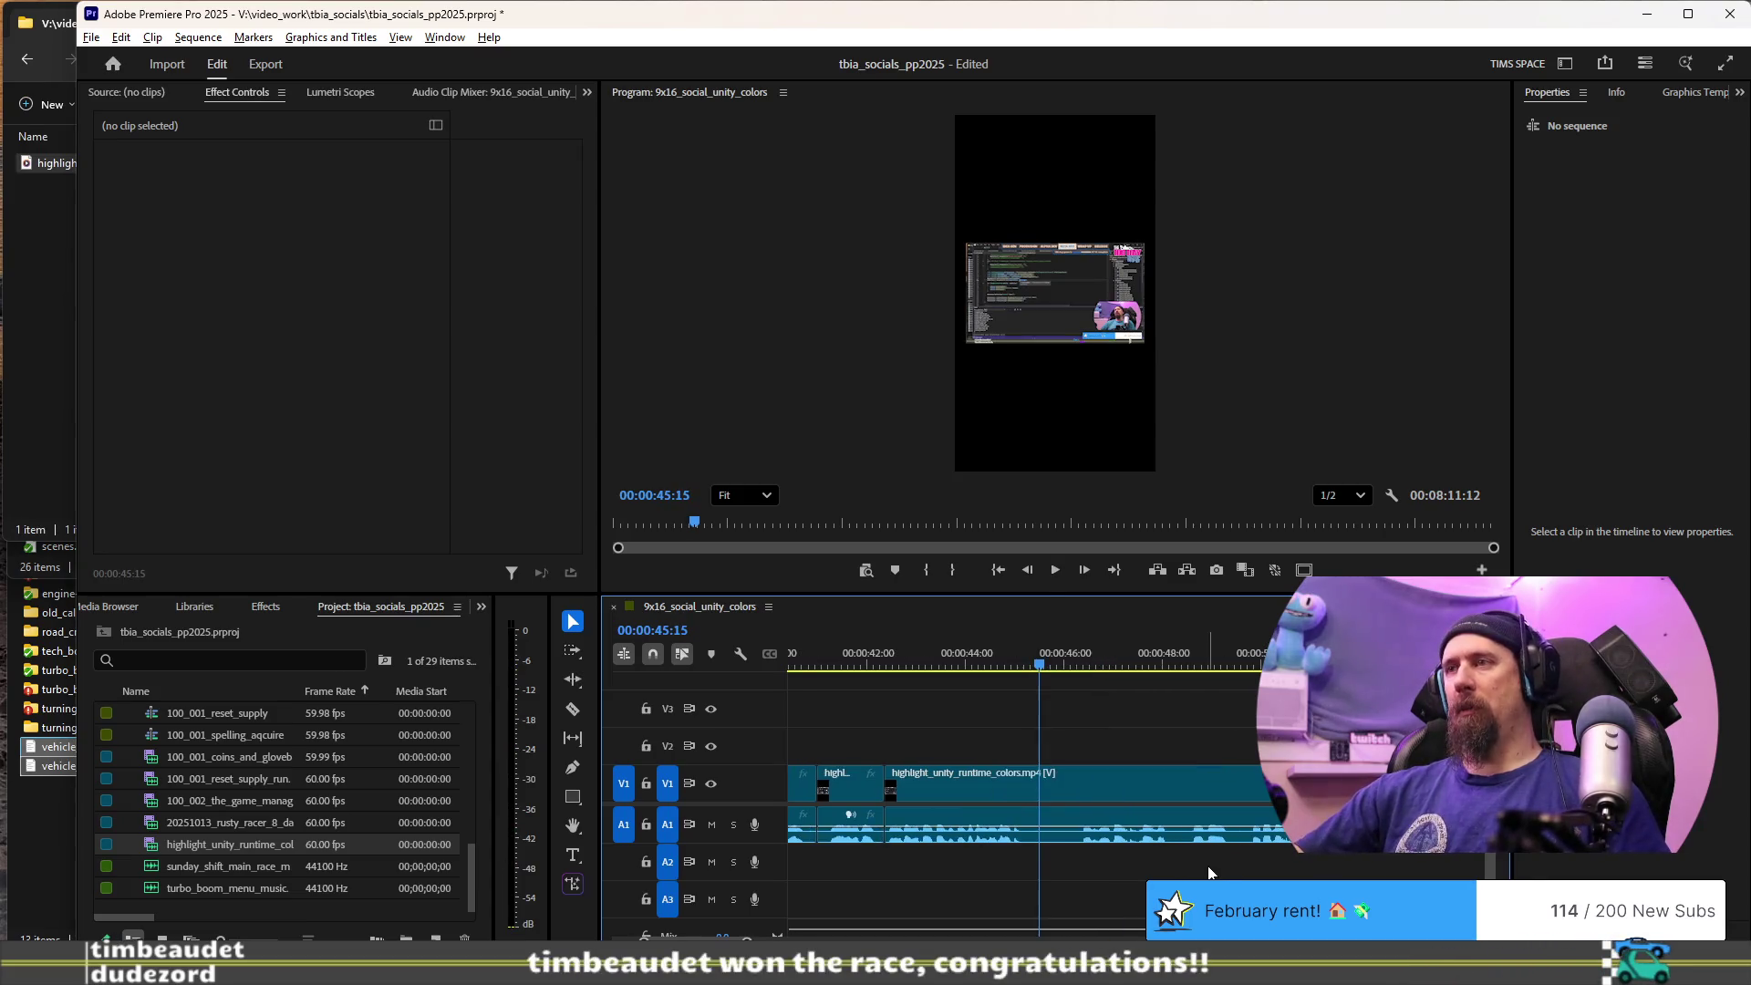
click(923, 665)
key(space)
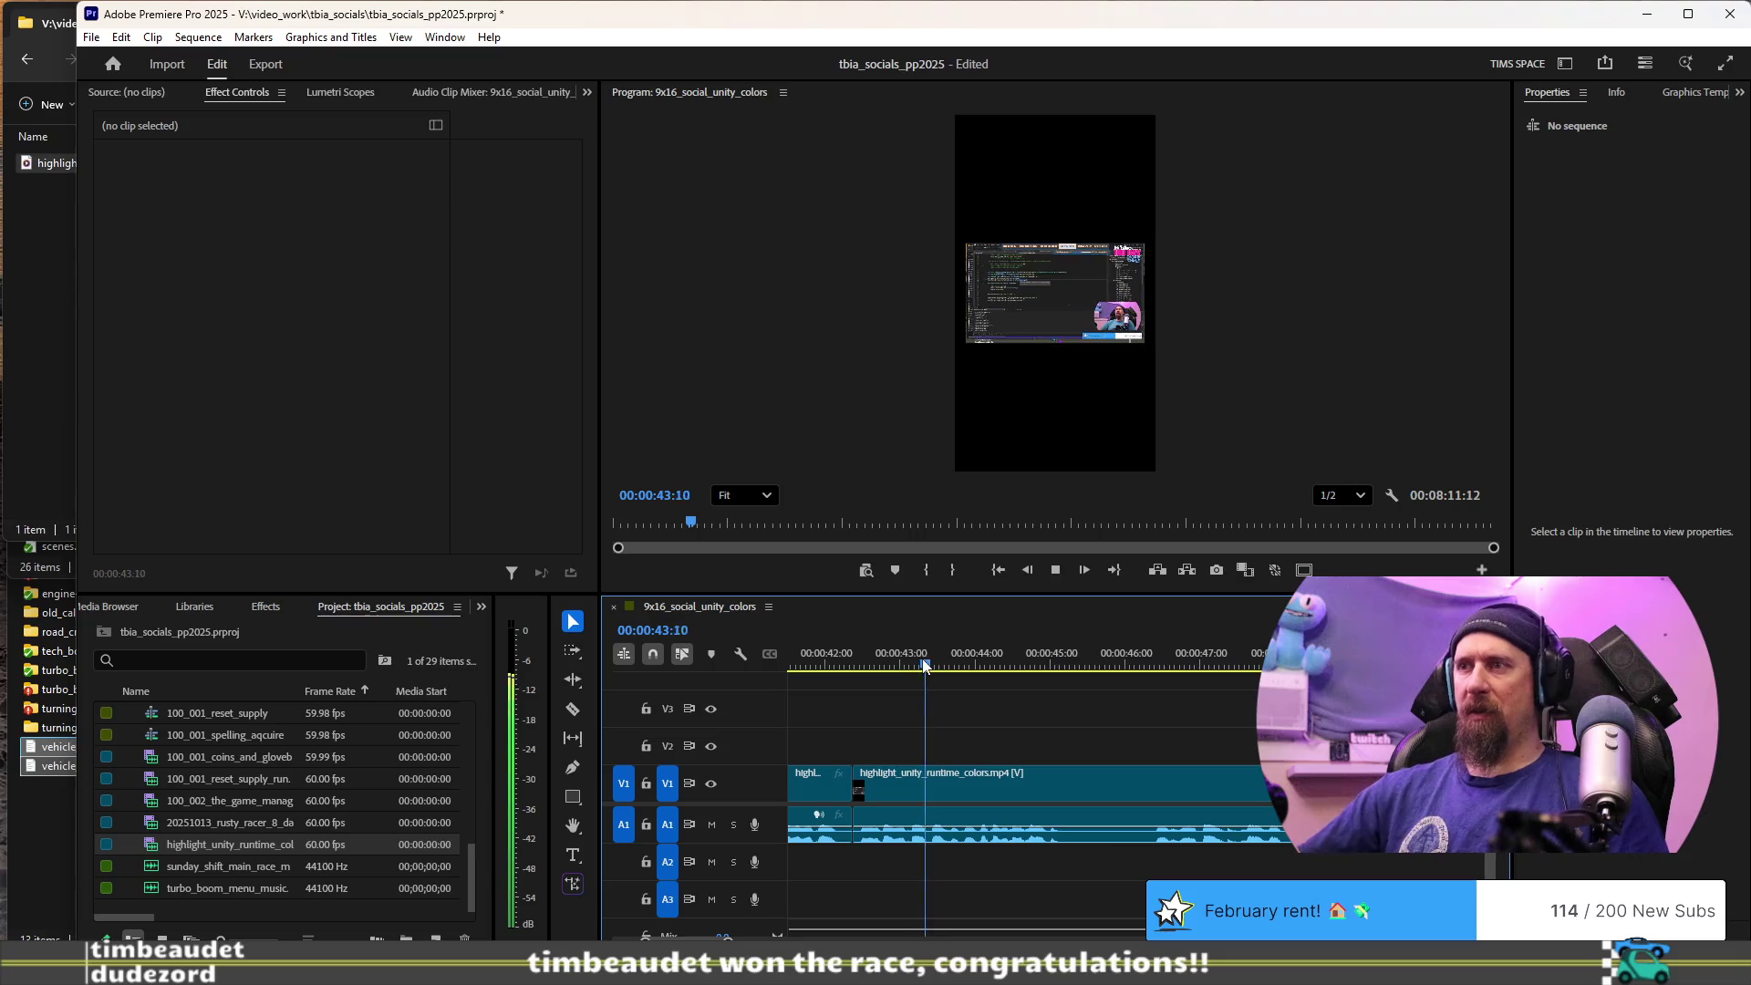
key(space)
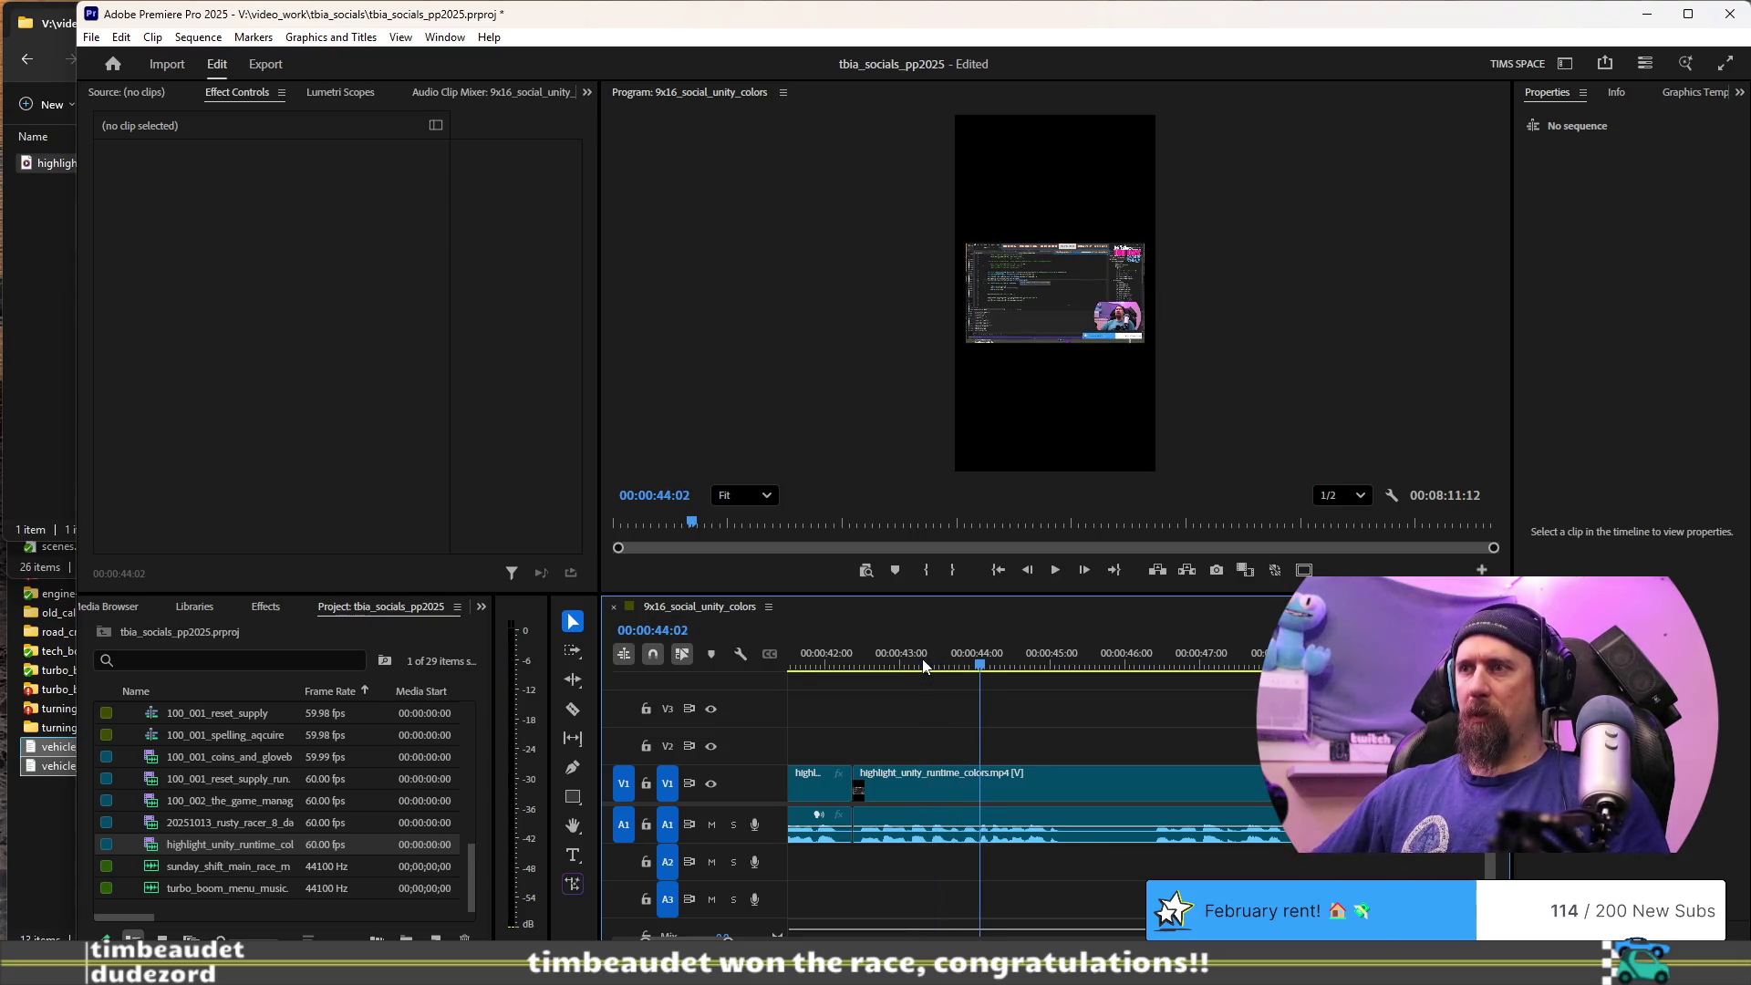
key(Left)
key(ctrl+k)
key(space)
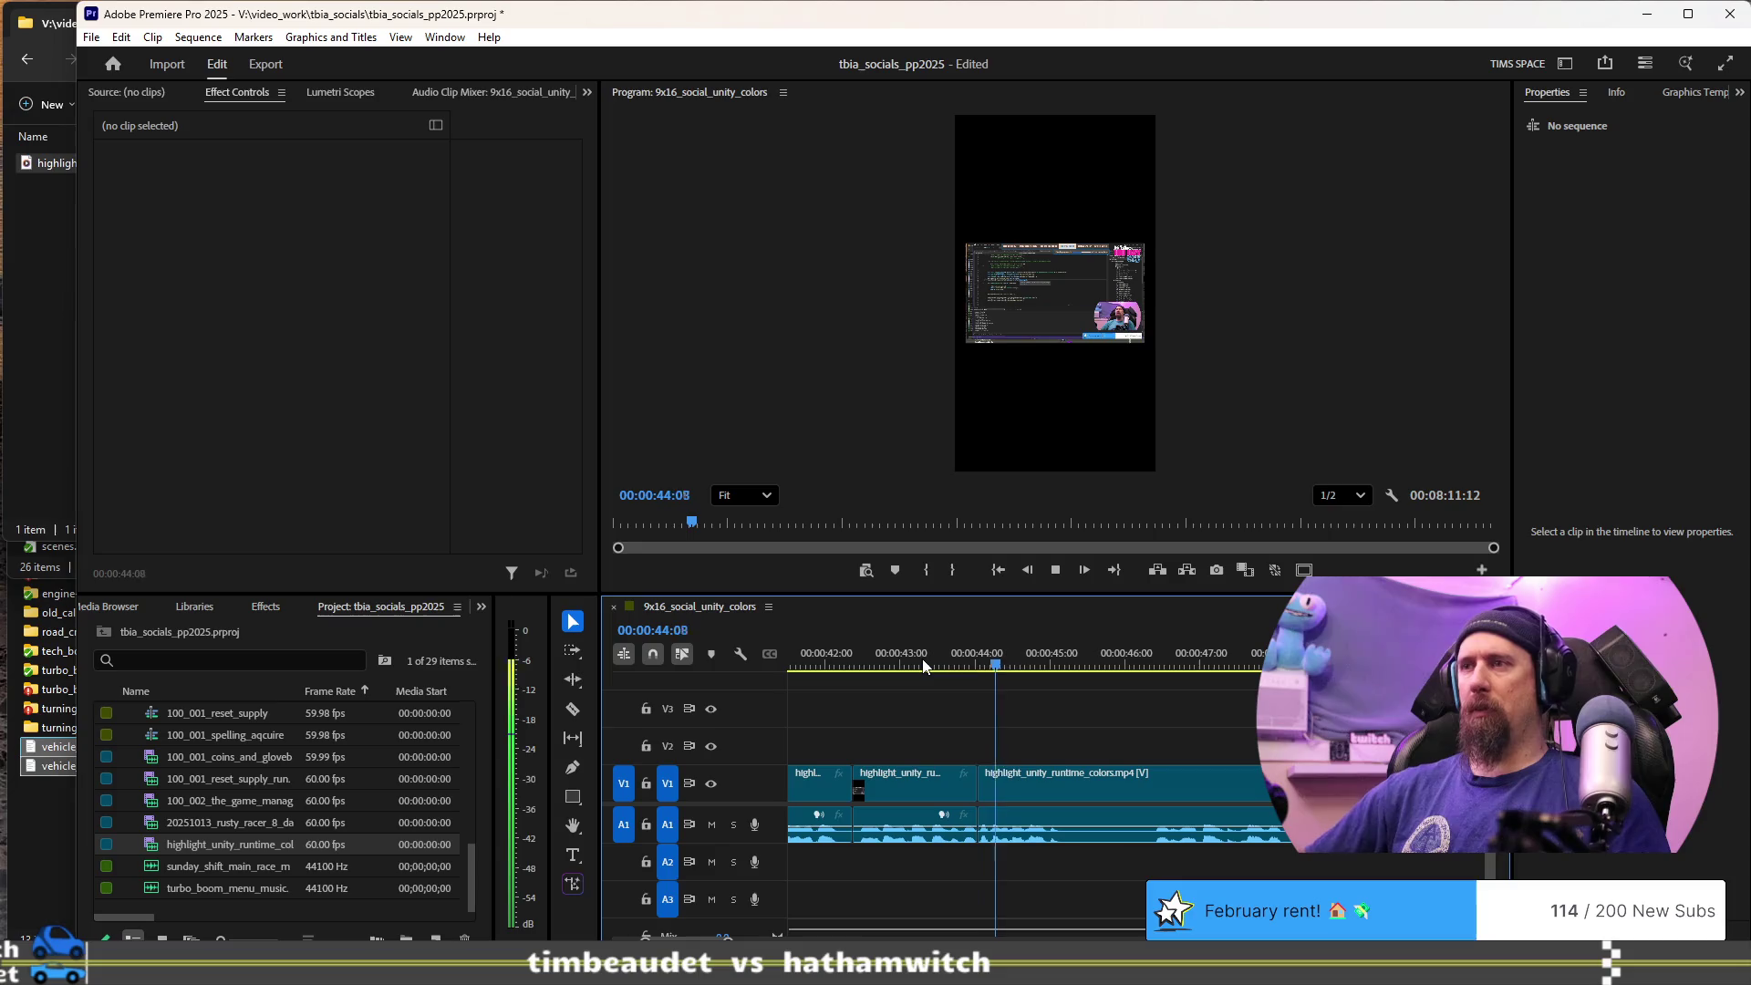
key(Up)
key(space)
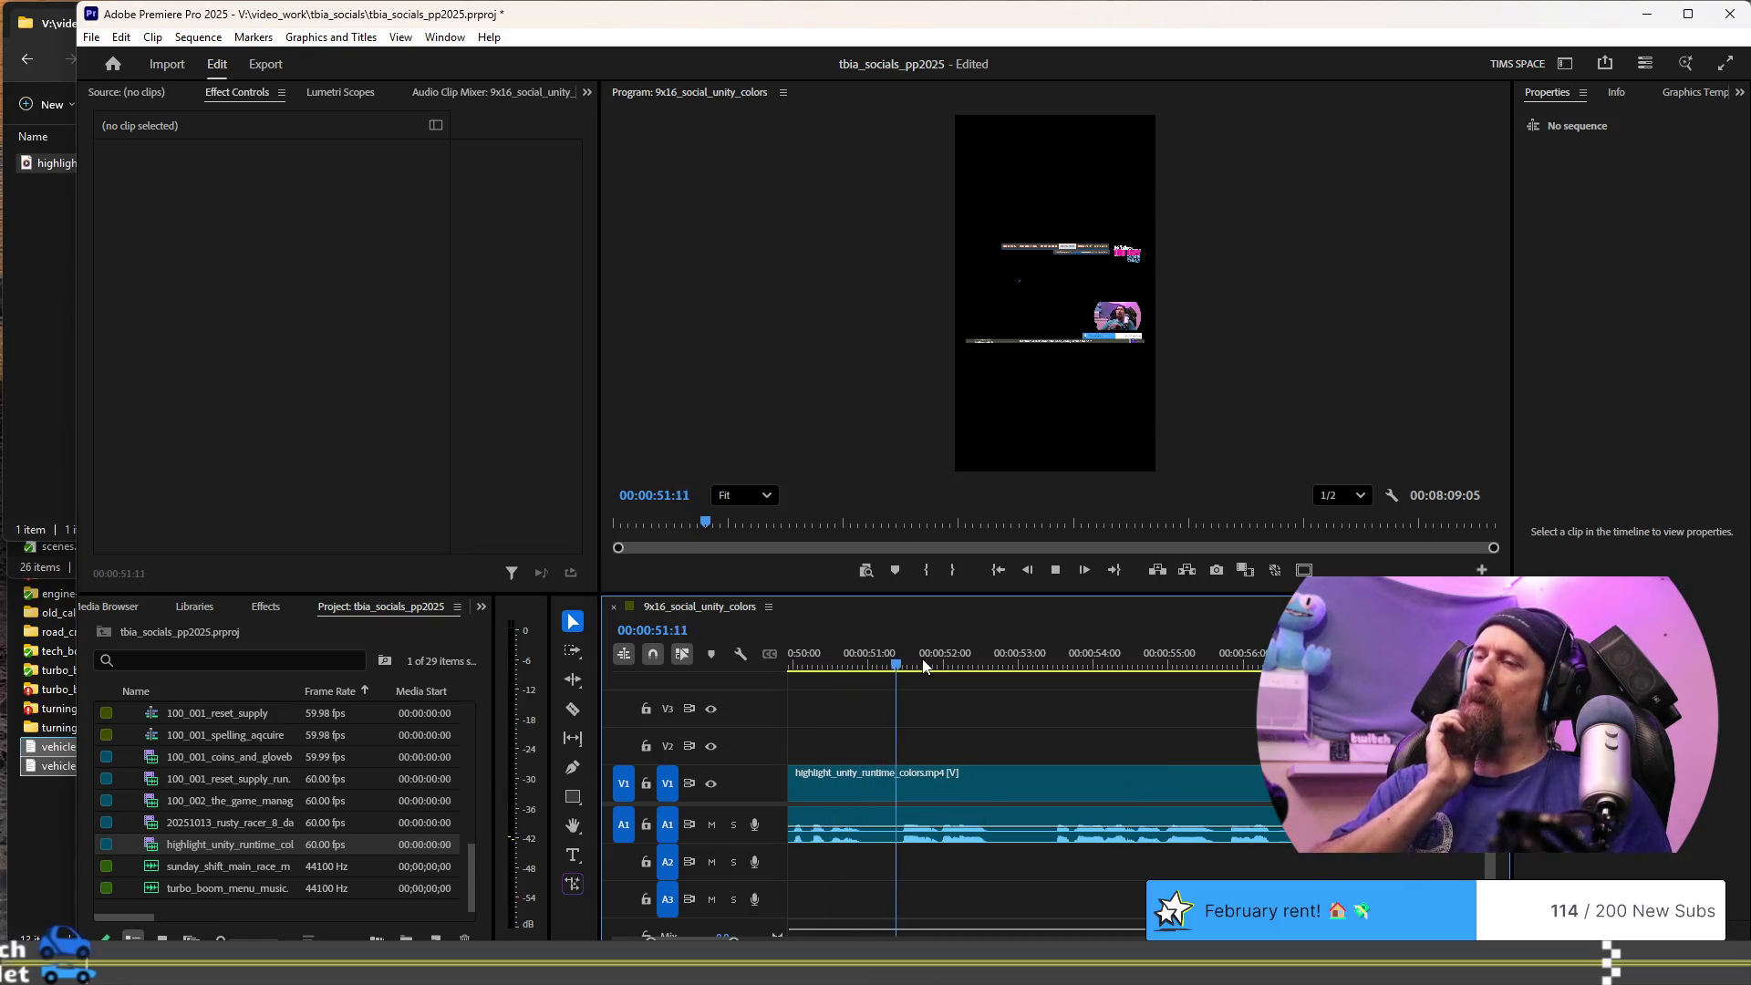
key(space)
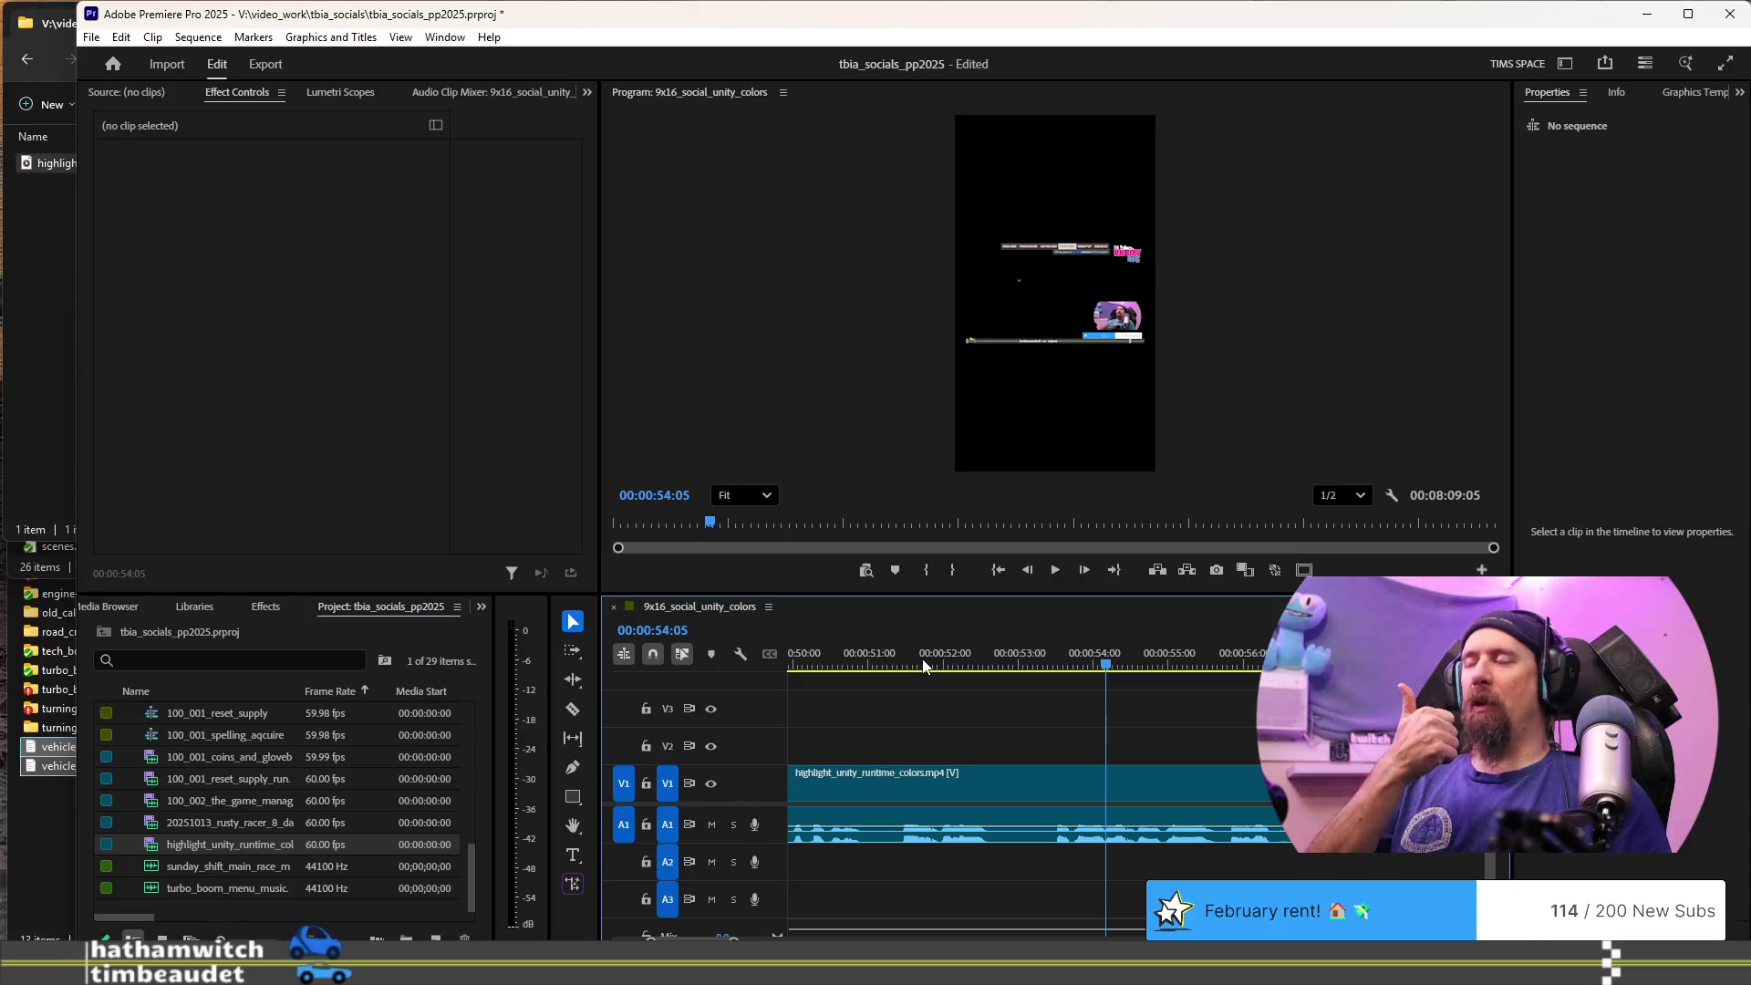
key(minus)
key(minus)
key(minus)
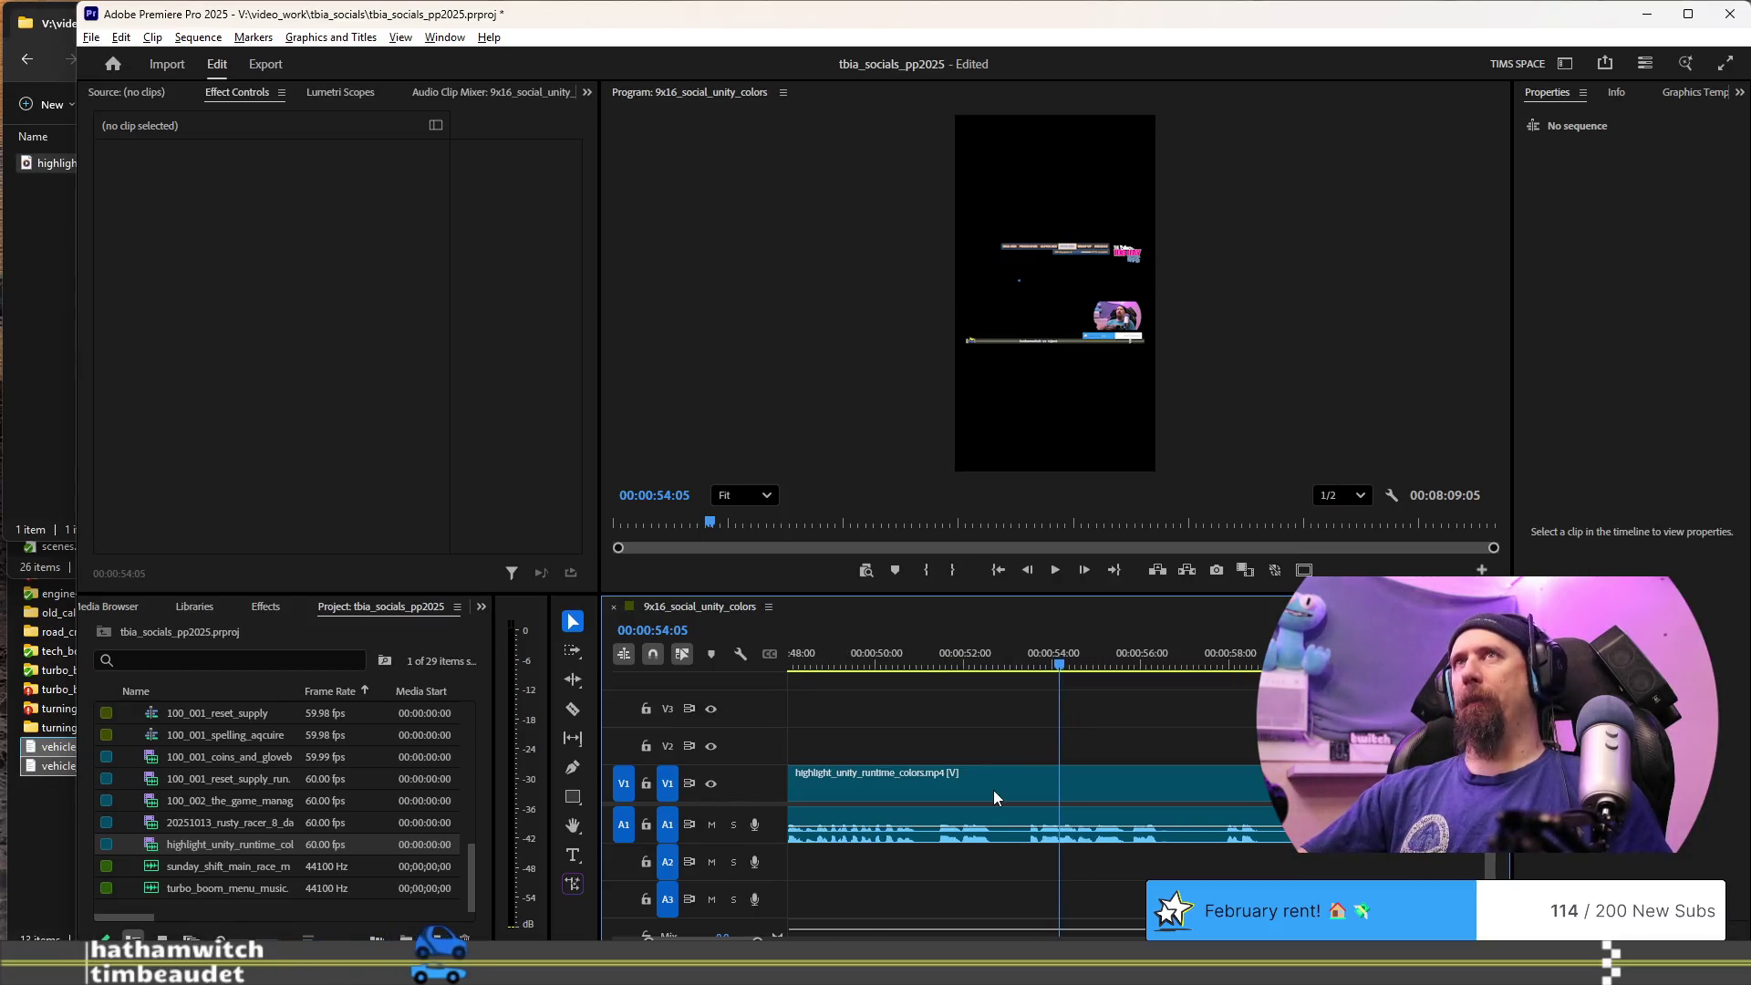
- Play from about 1:17 and split the highlight clip at 01:19:03
scroll(993, 790, down, 3)
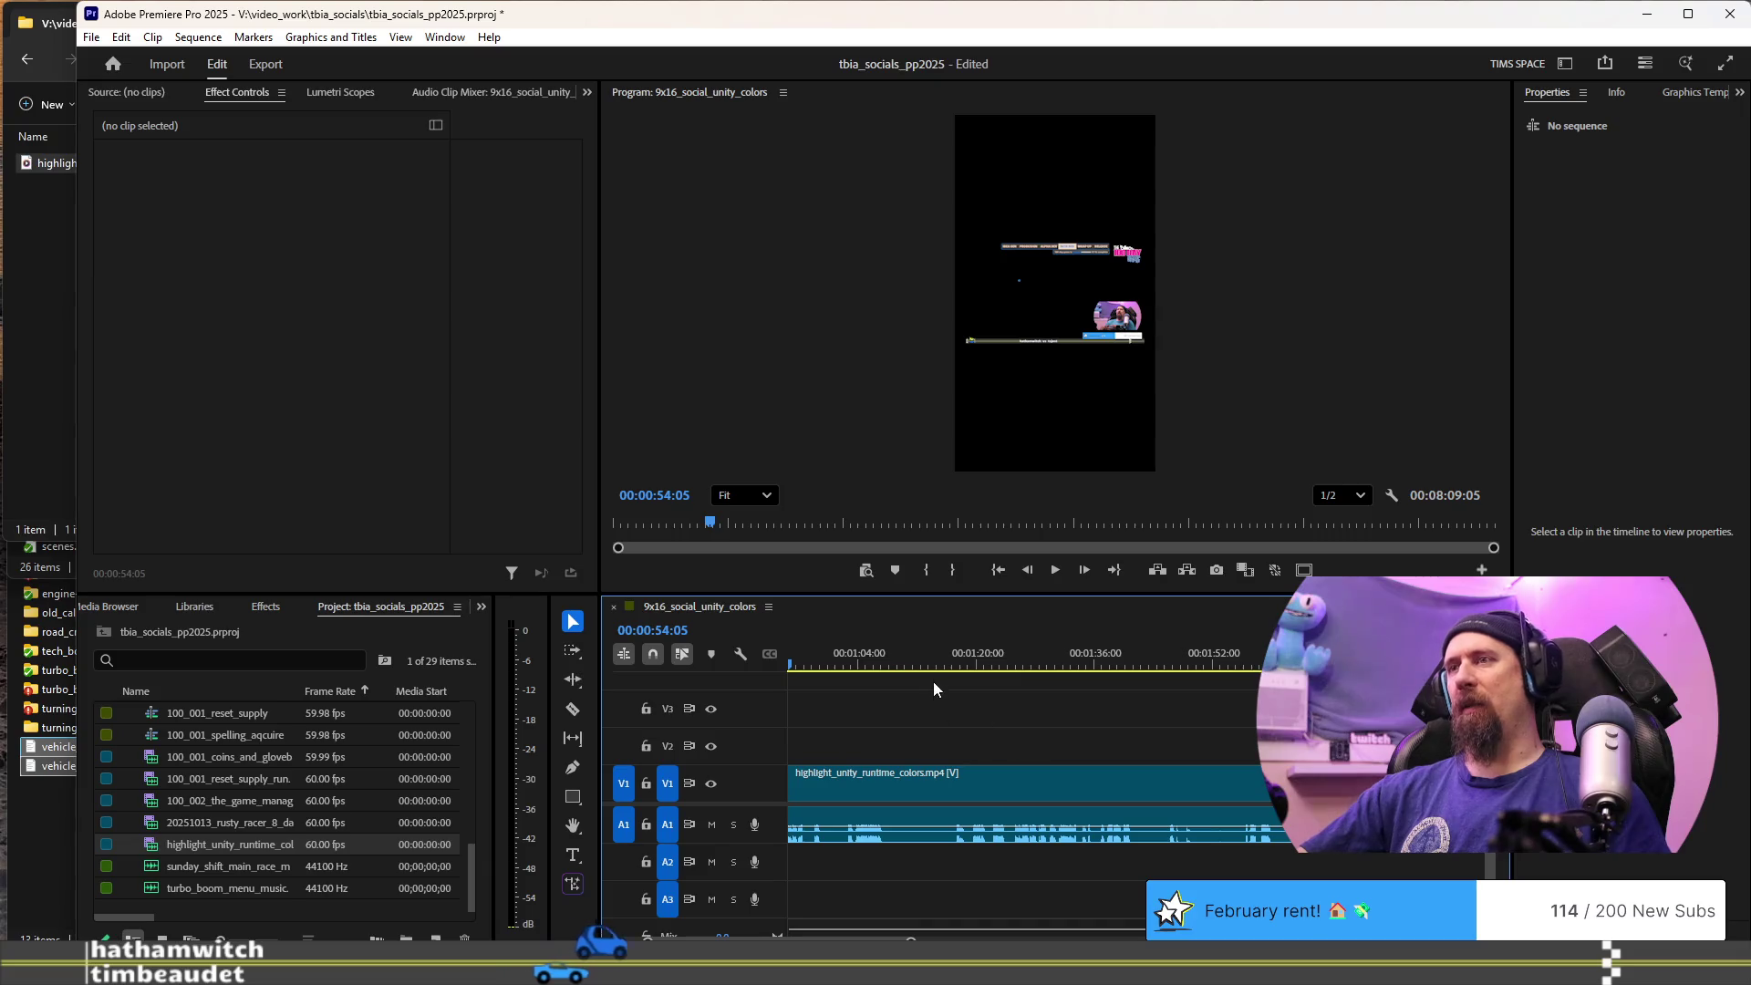
click(959, 666)
key(space)
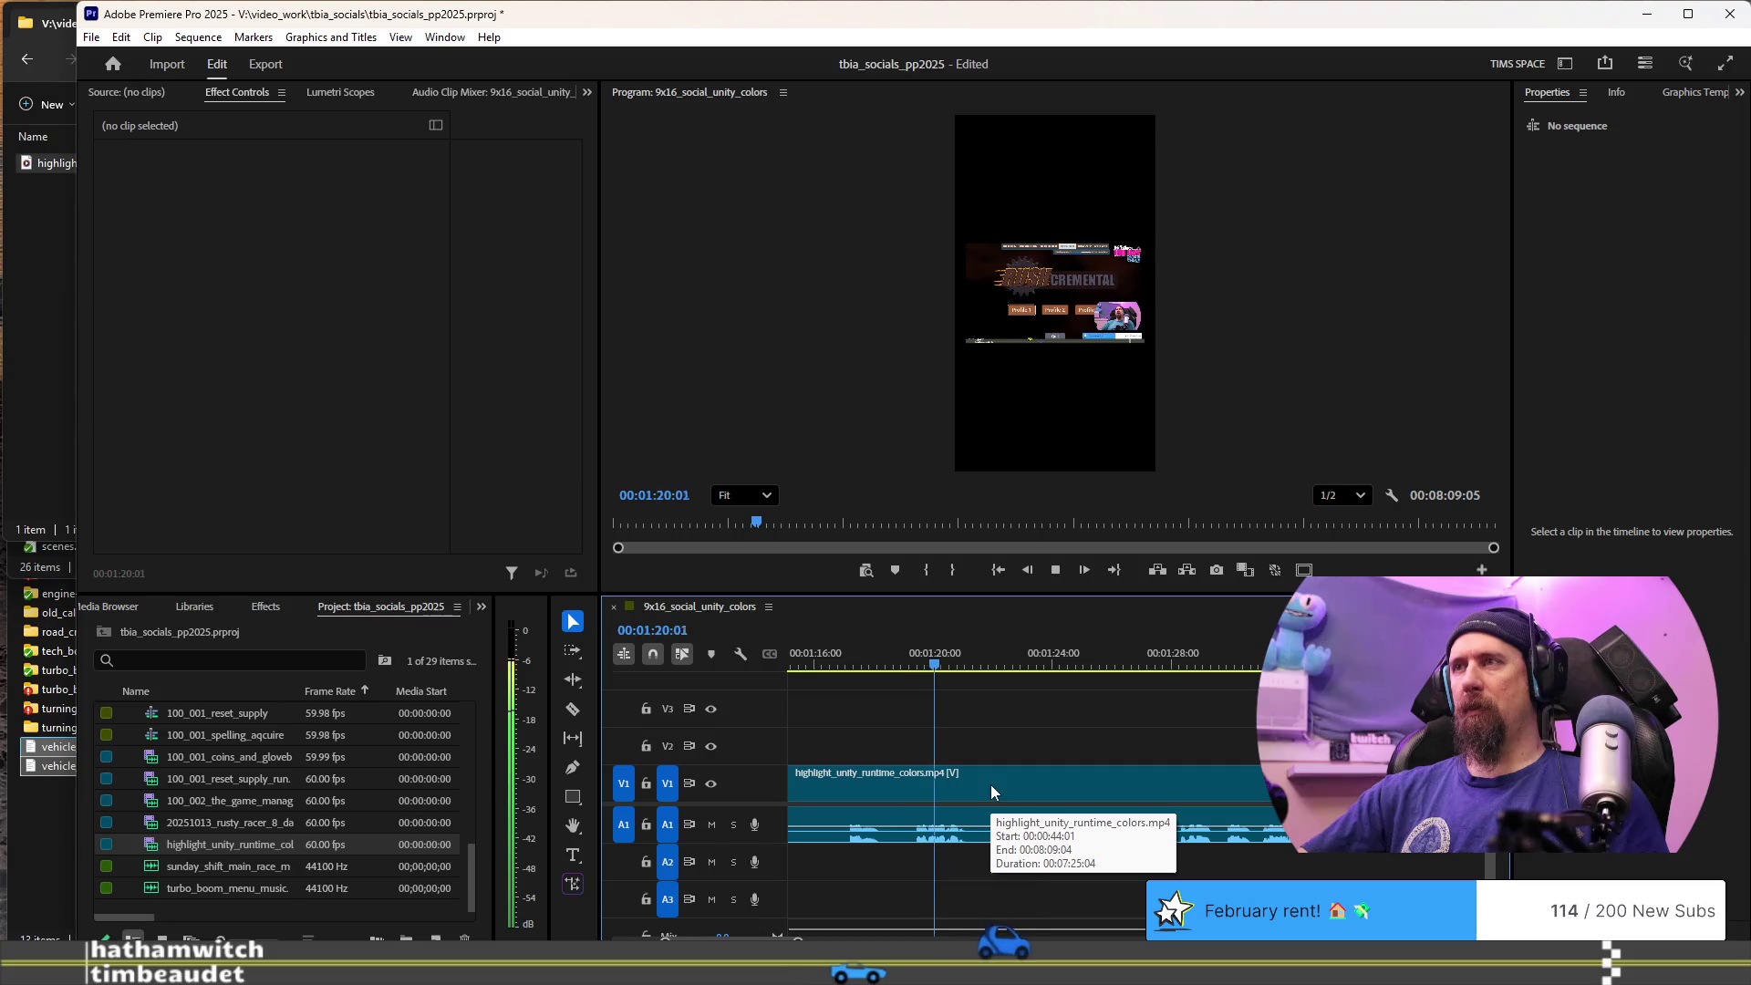
key(equal)
key(equal)
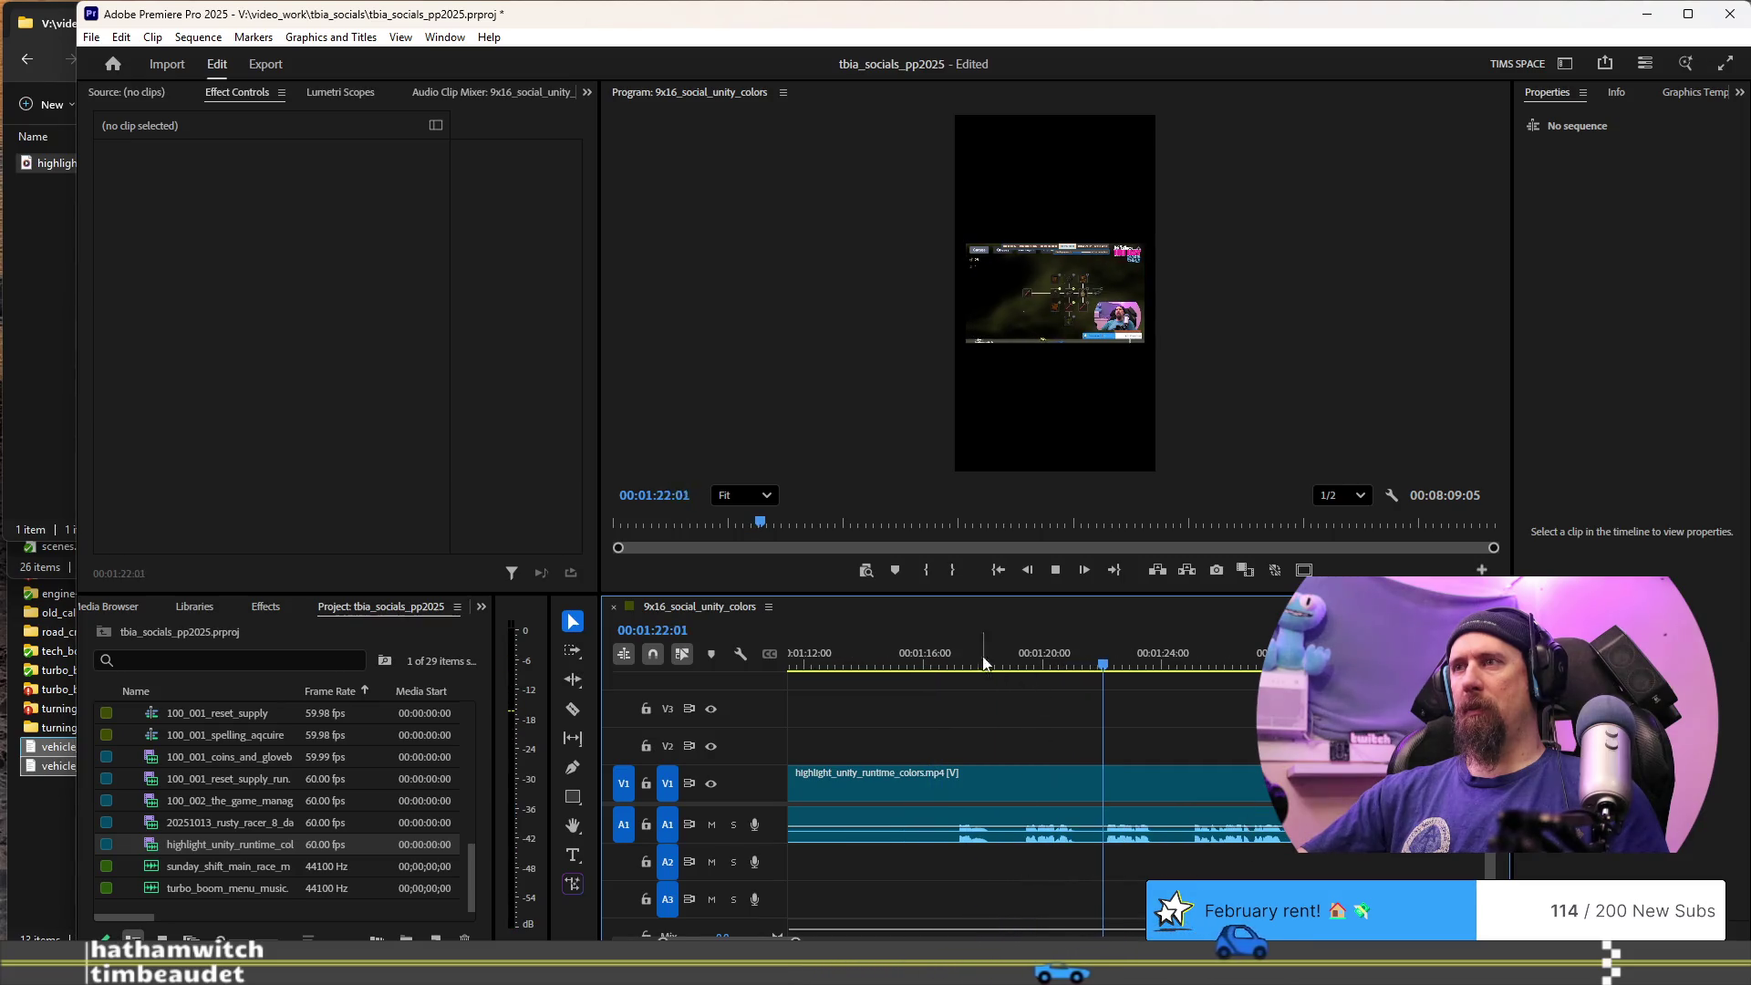
click(957, 663)
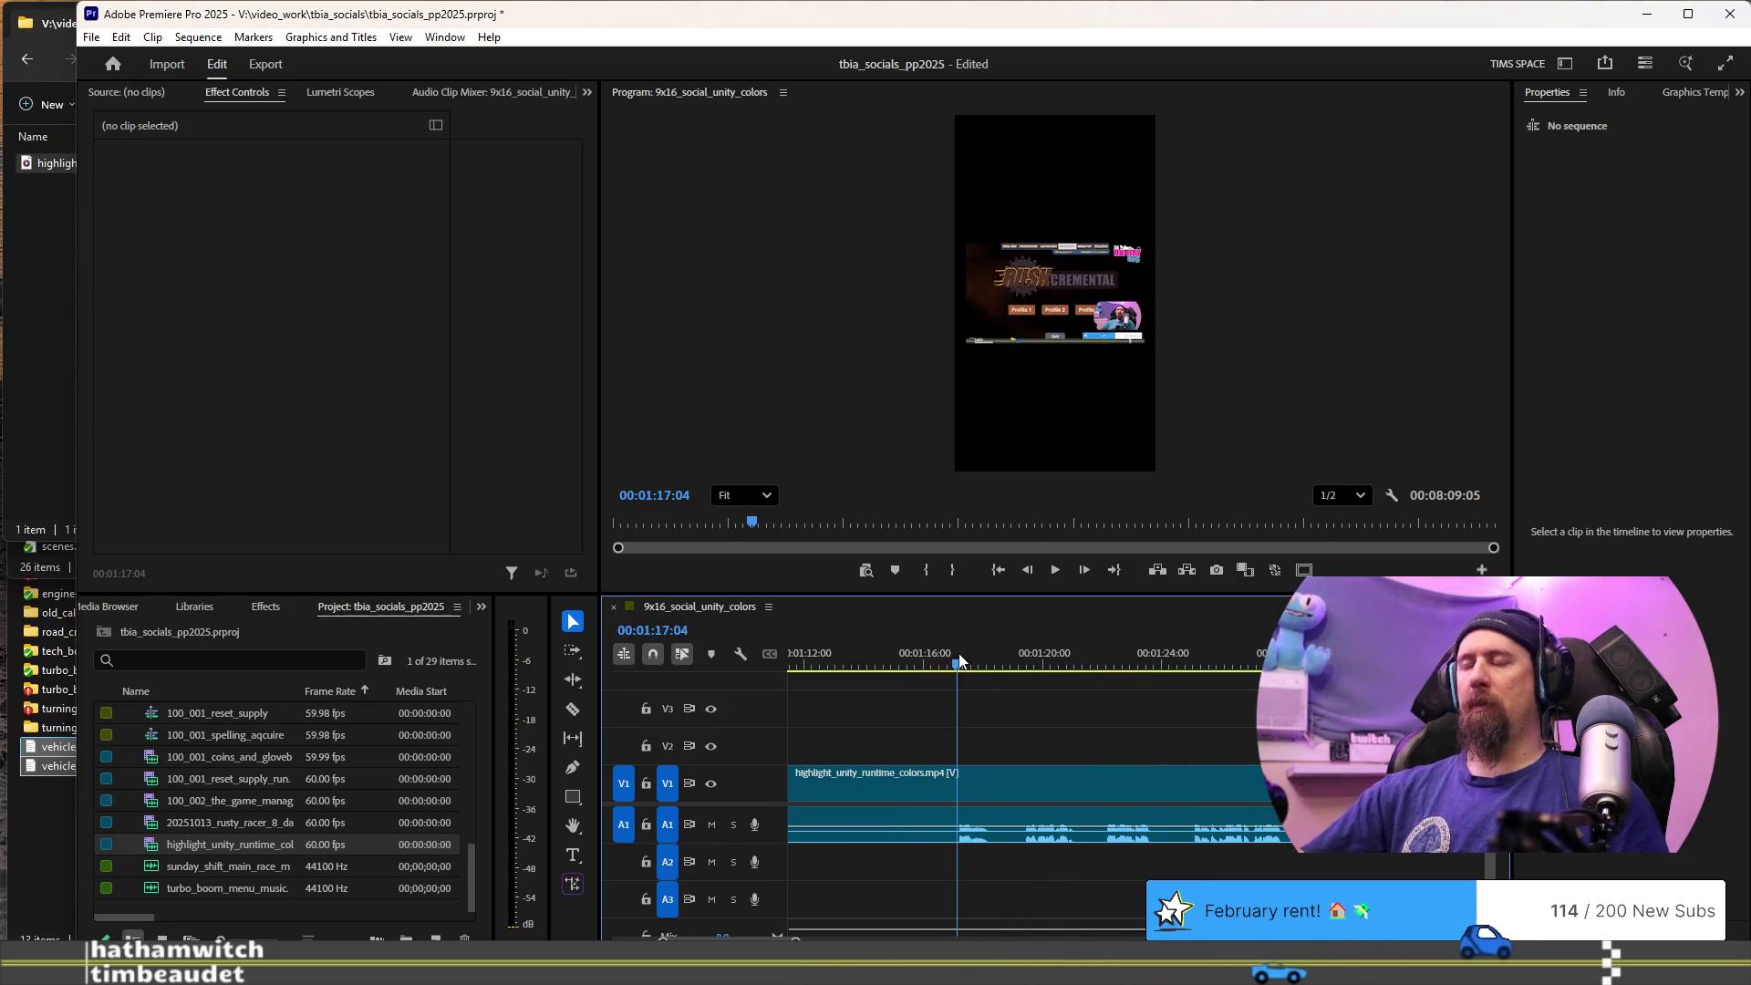
key(space)
key(space)
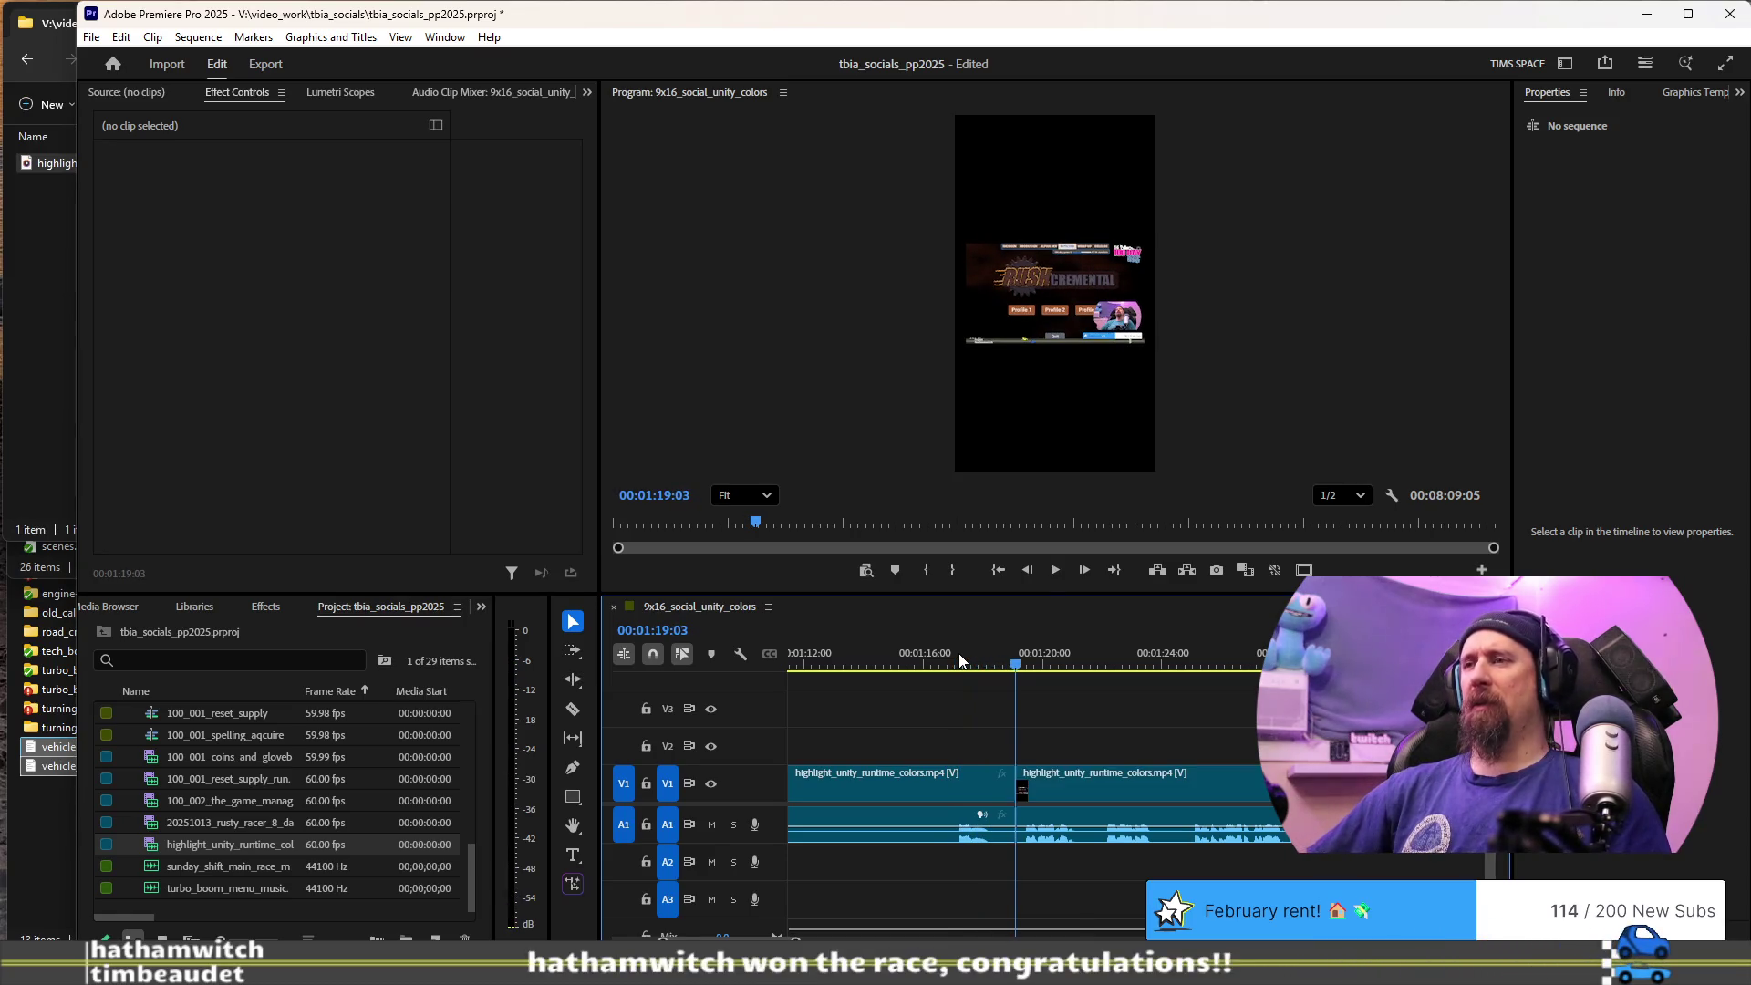
key(space)
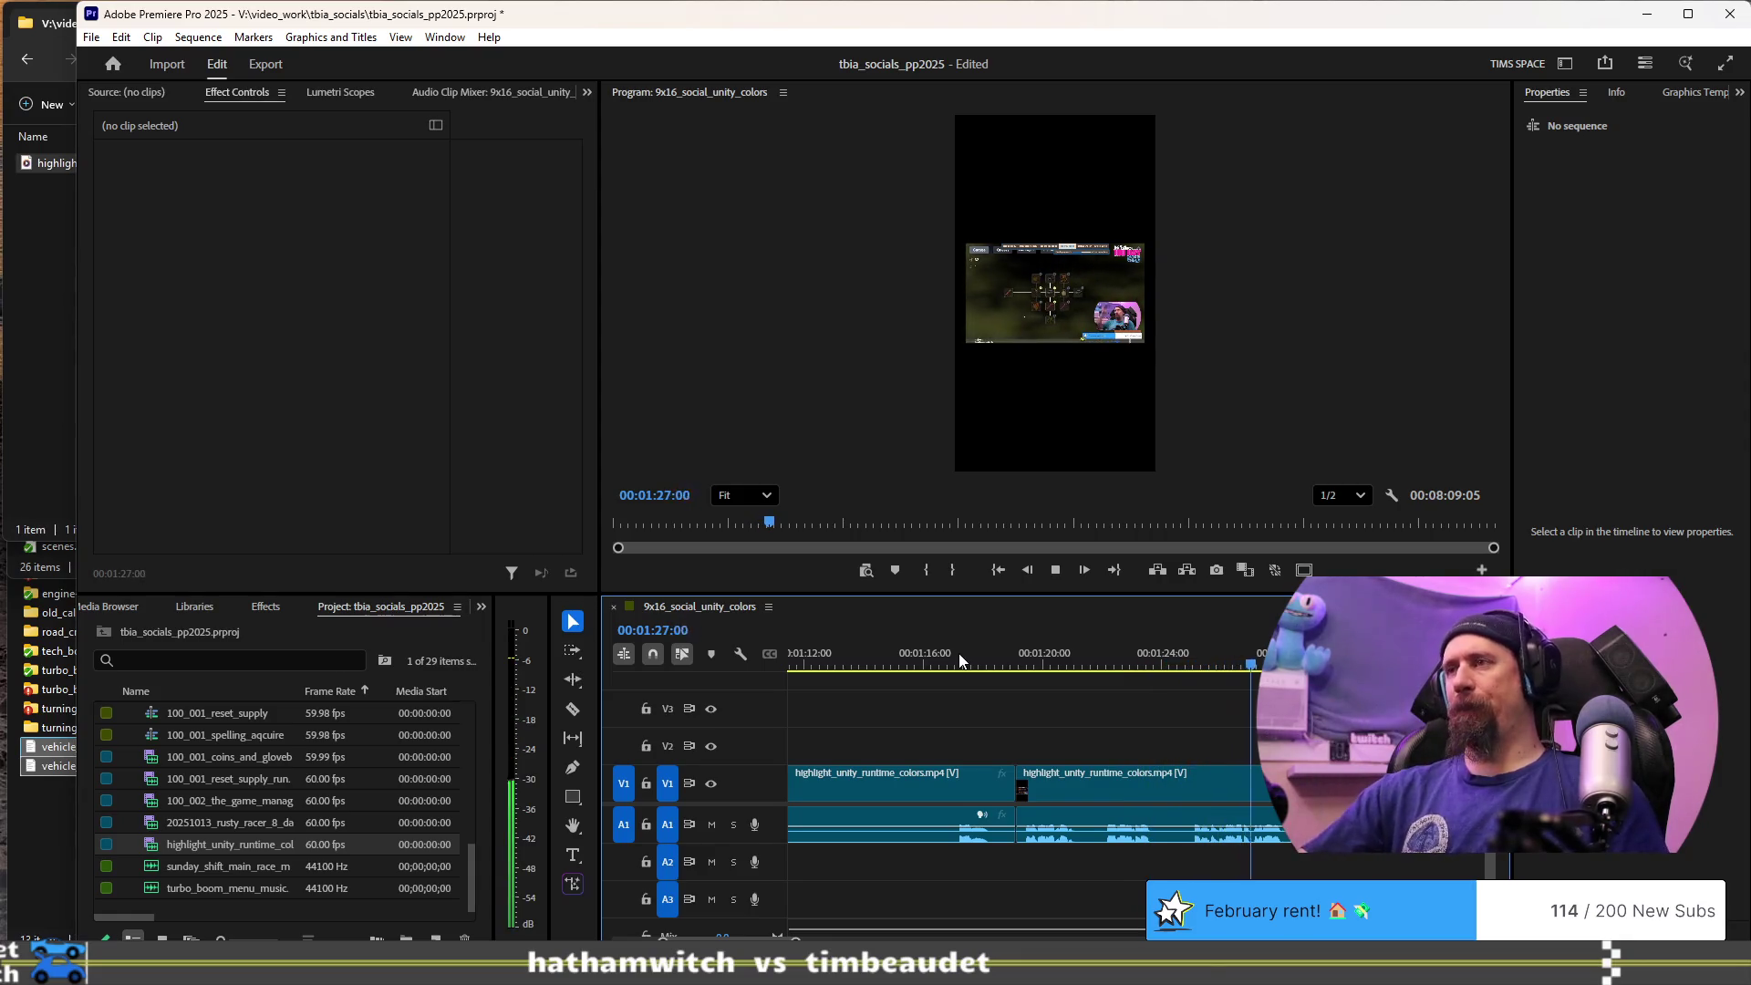
- Review the footage from about 01:24:20 onward toward 1:31
click(1183, 660)
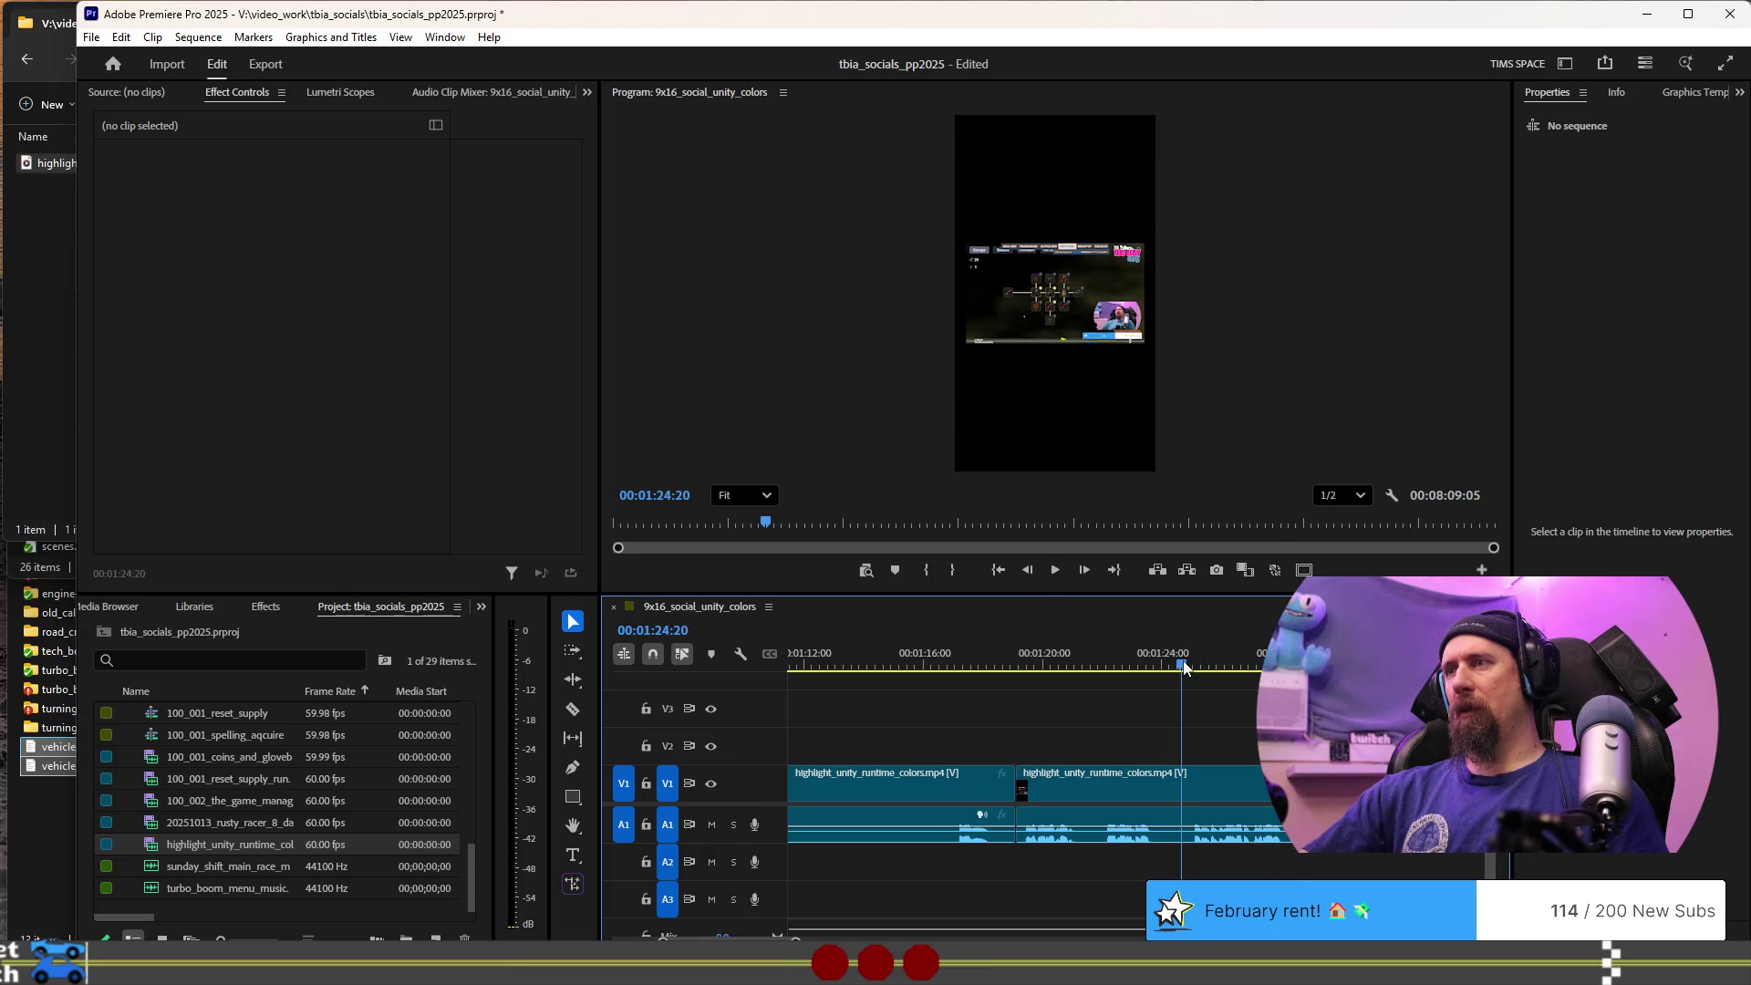
key(space)
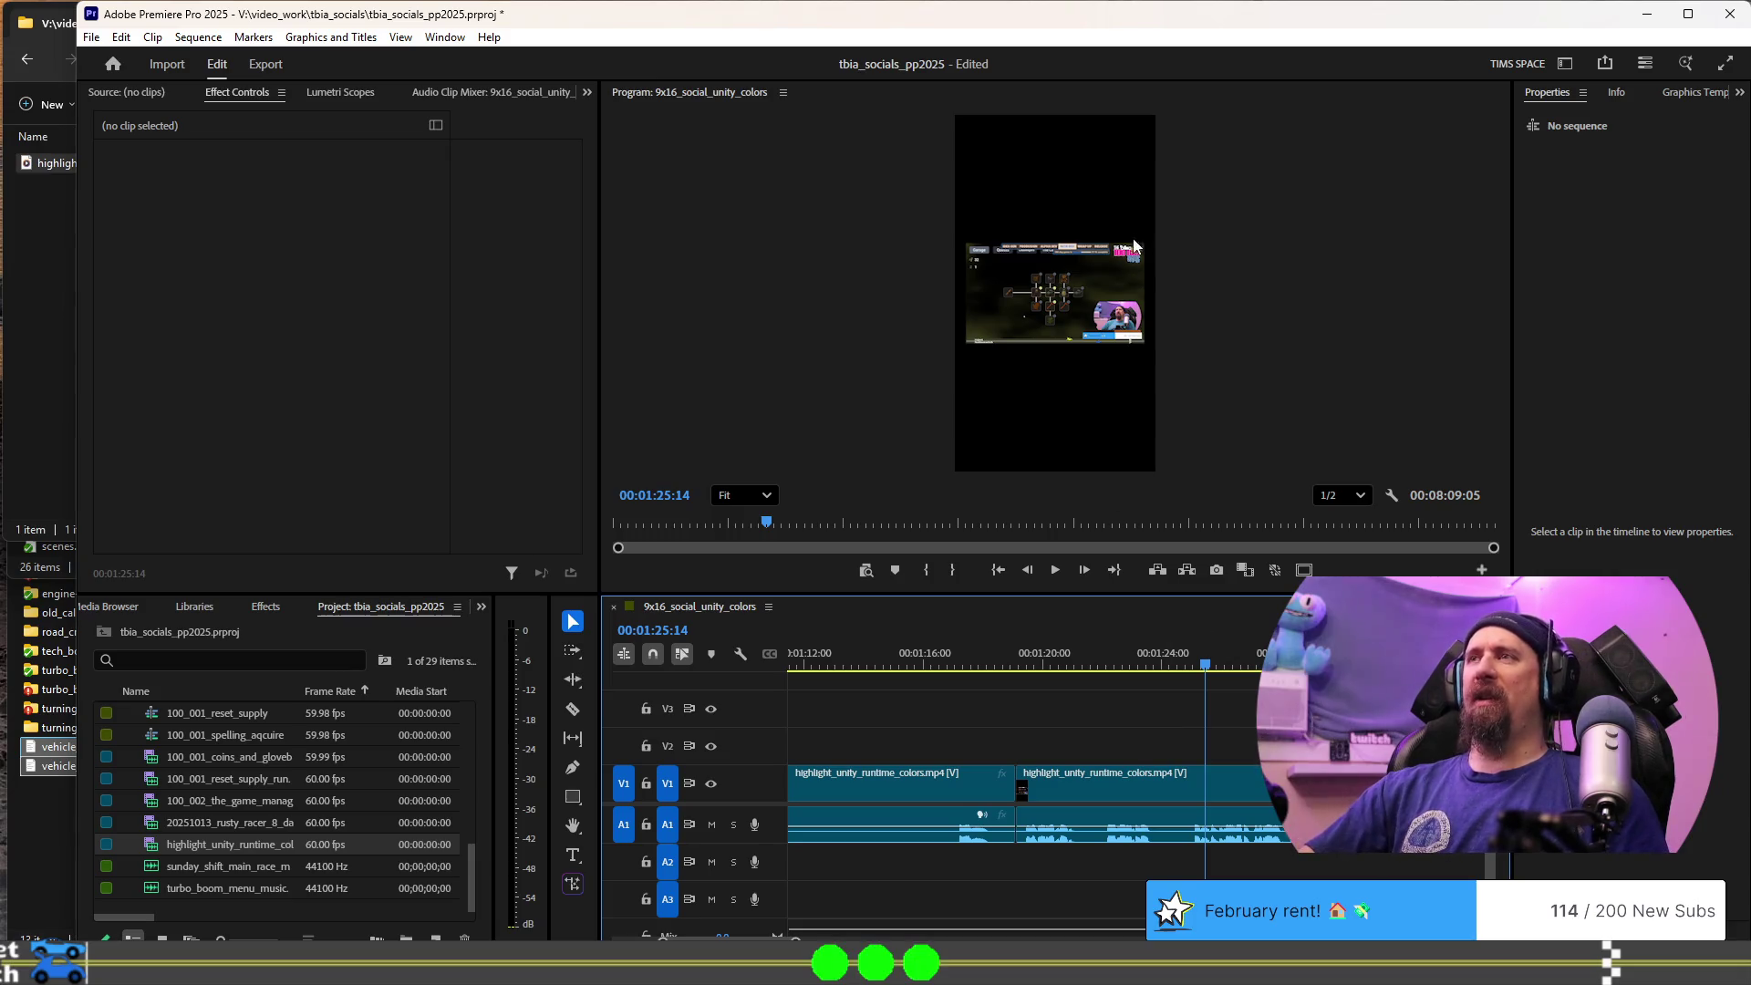
scroll(1003, 740, down, 3)
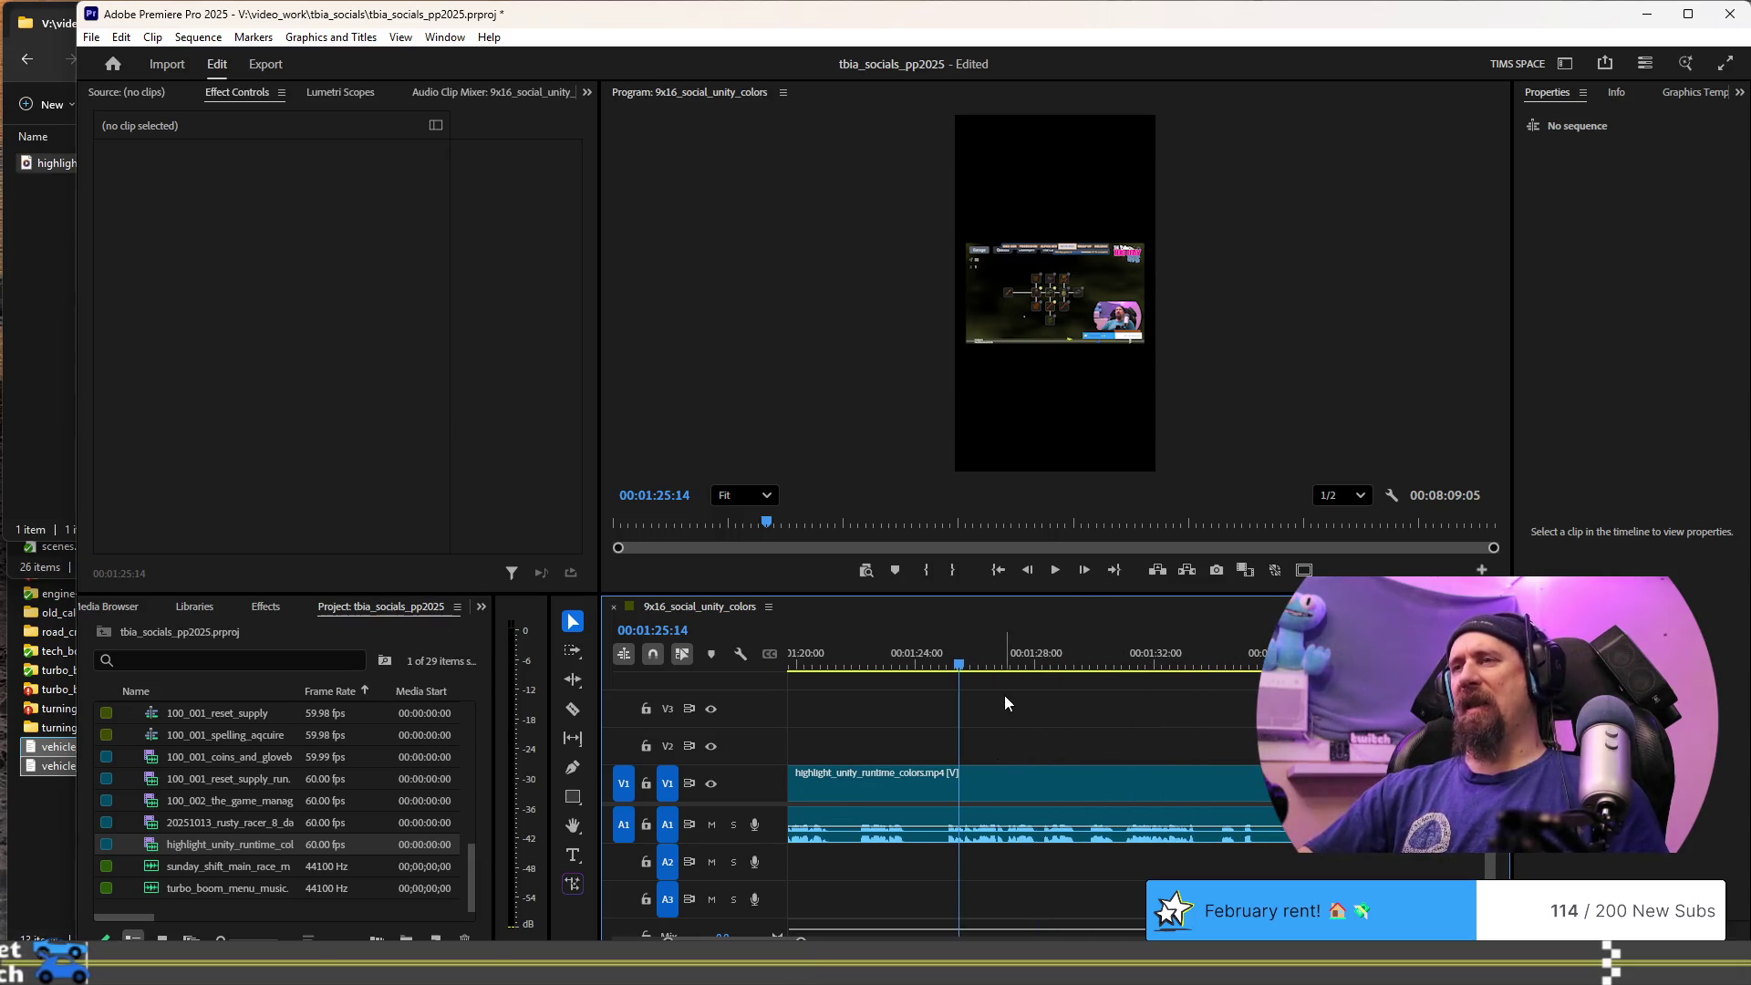
key(space)
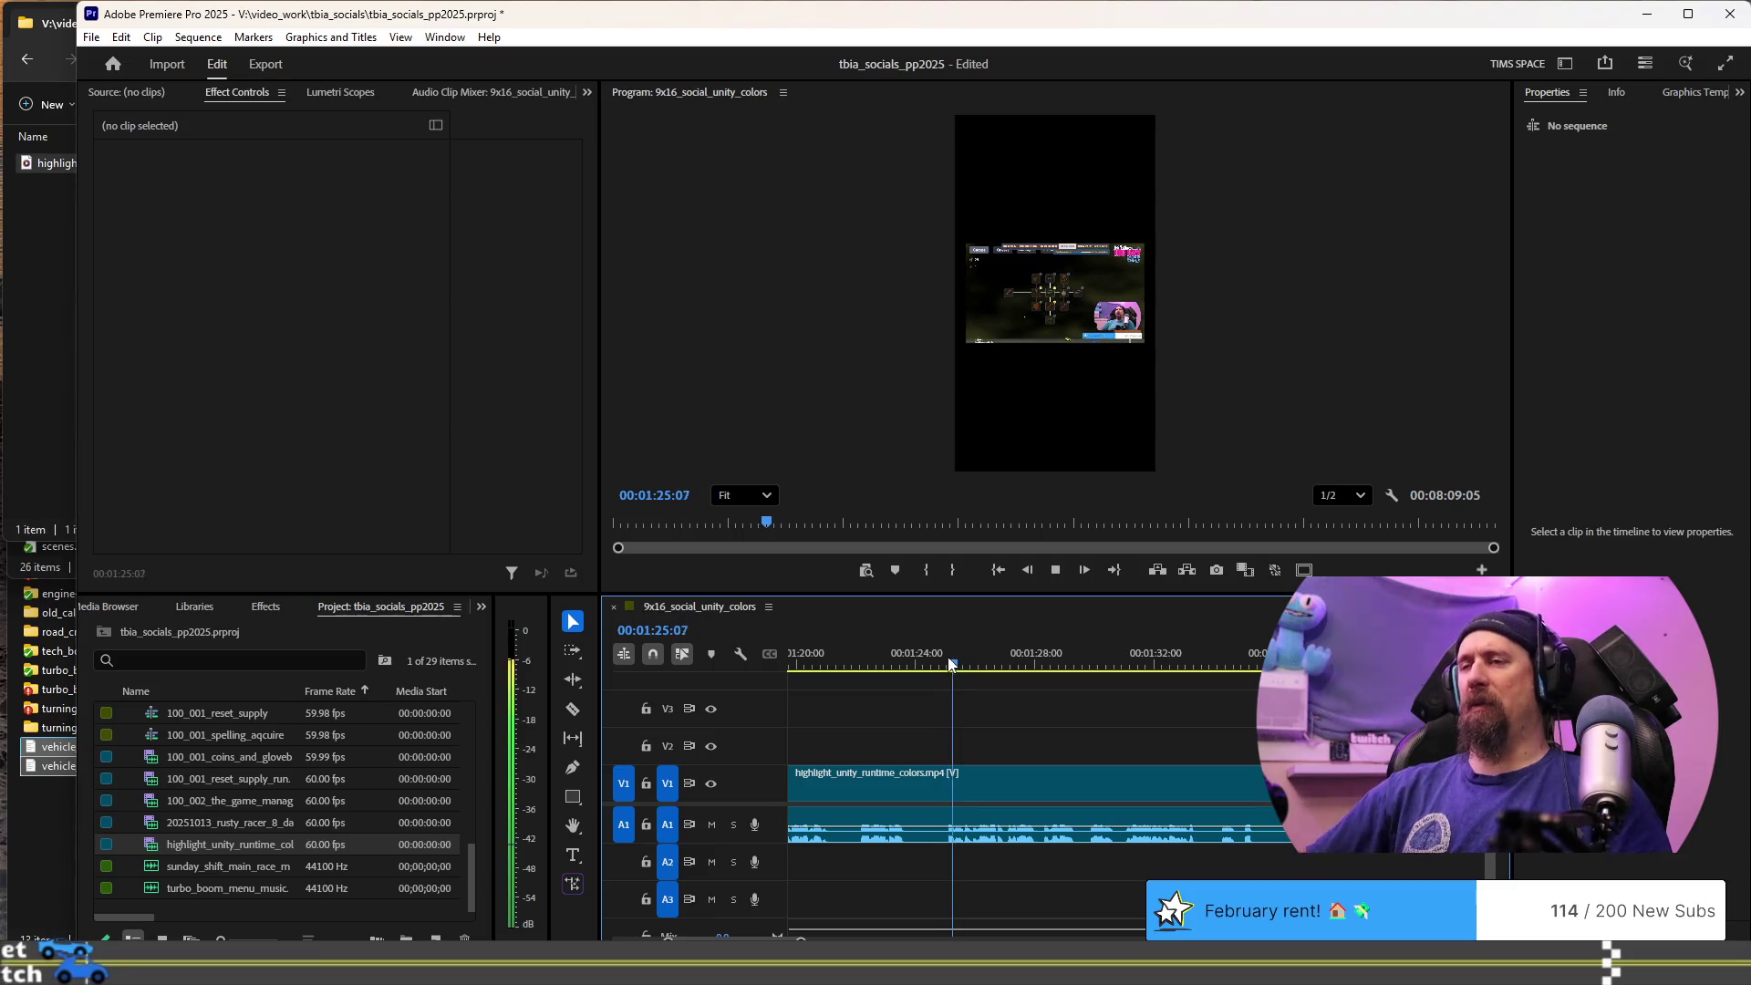
key(space)
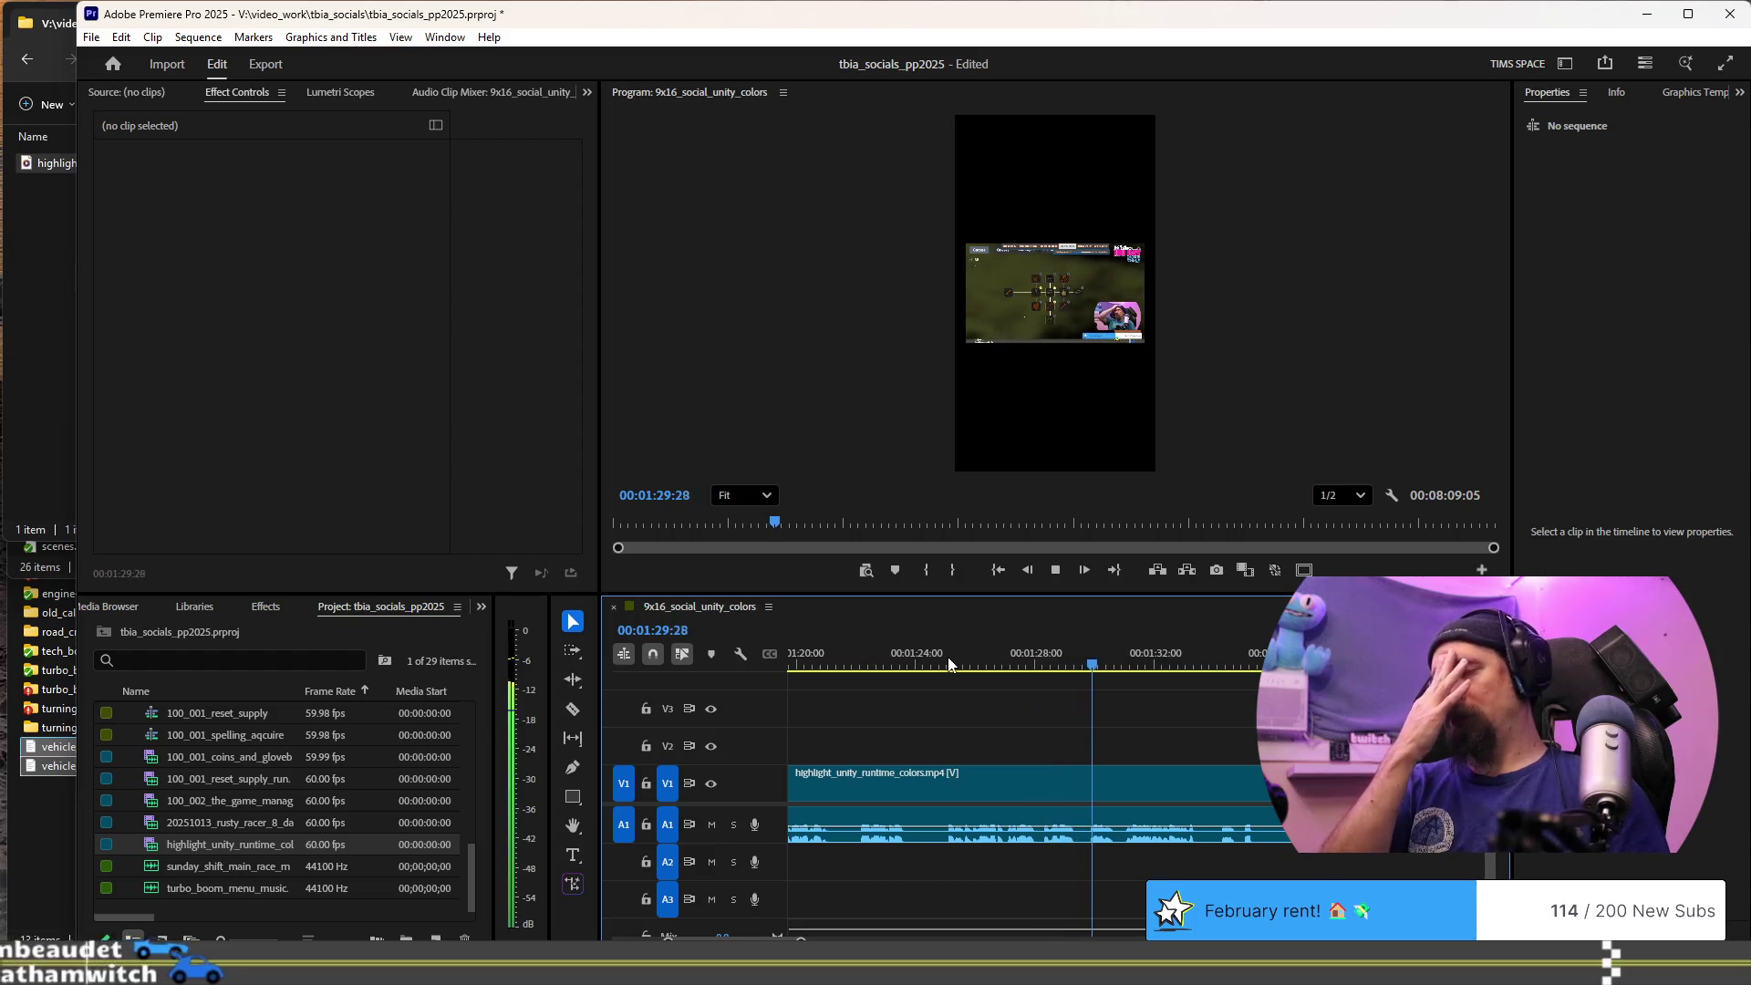
key(space)
scroll(1152, 763, down, 5)
scroll(1151, 777, down, 3)
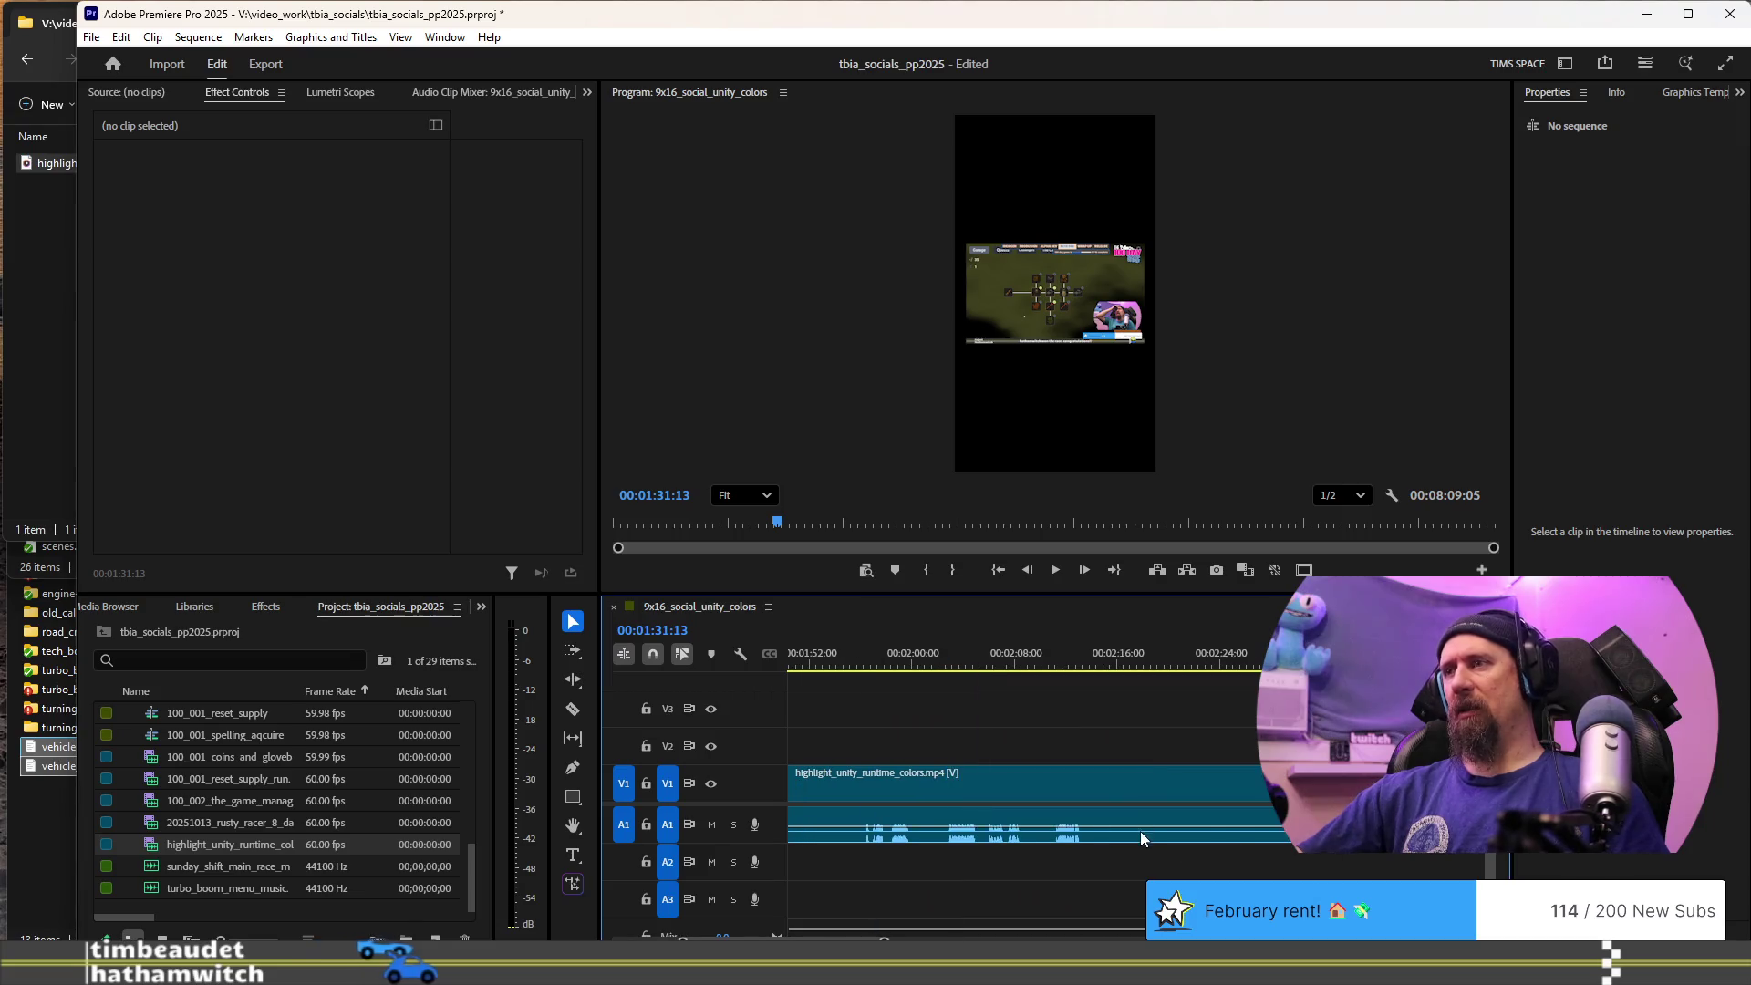
- Split the clip at 02:13:07 and again at 02:30:04
click(1142, 660)
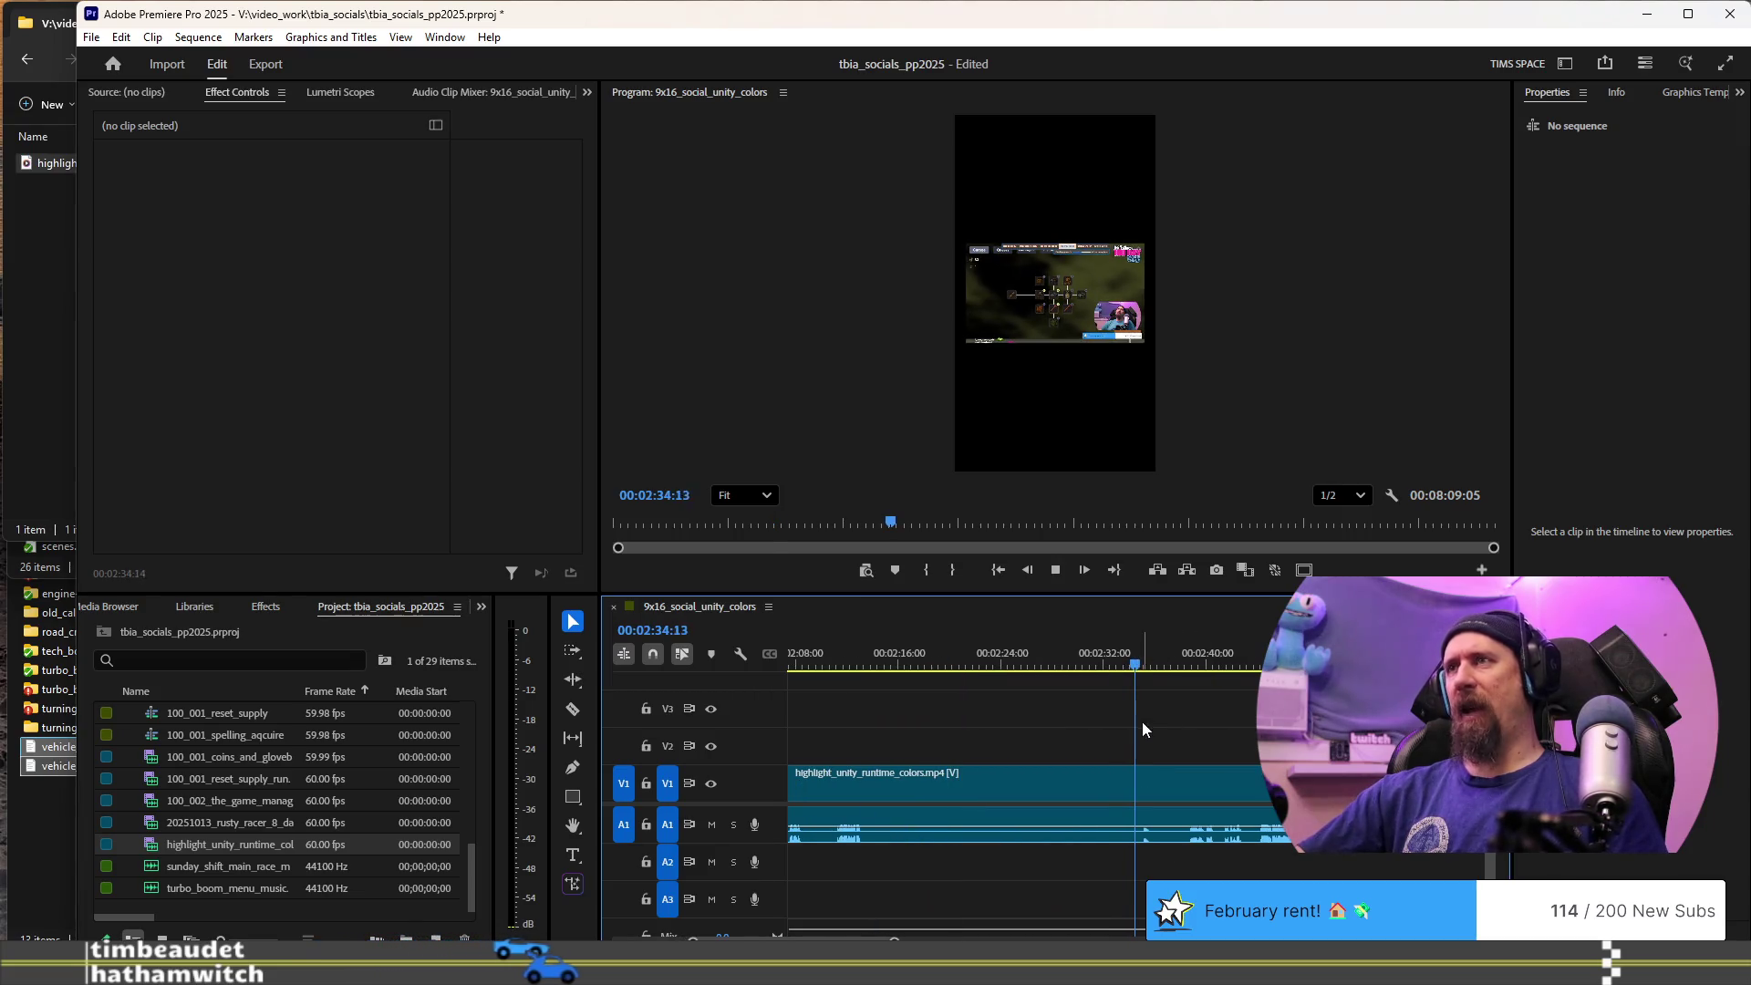
key(space)
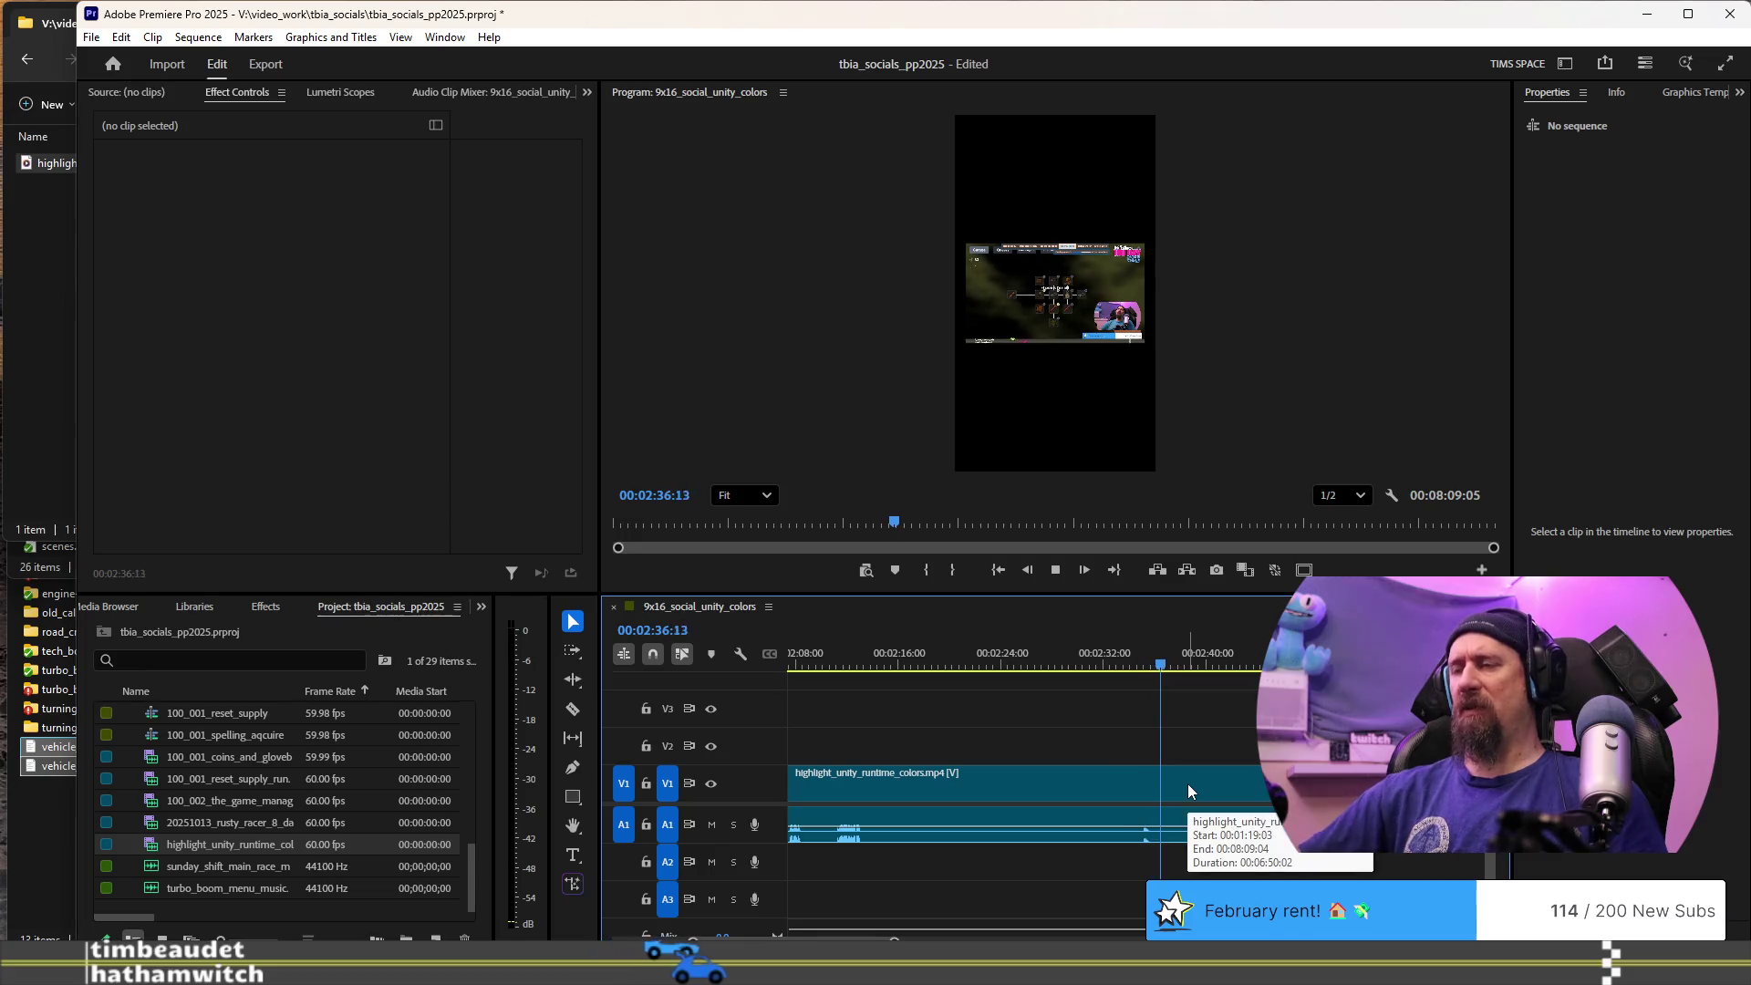
click(864, 651)
key(ctrl+k)
key(l)
key(l)
key(l)
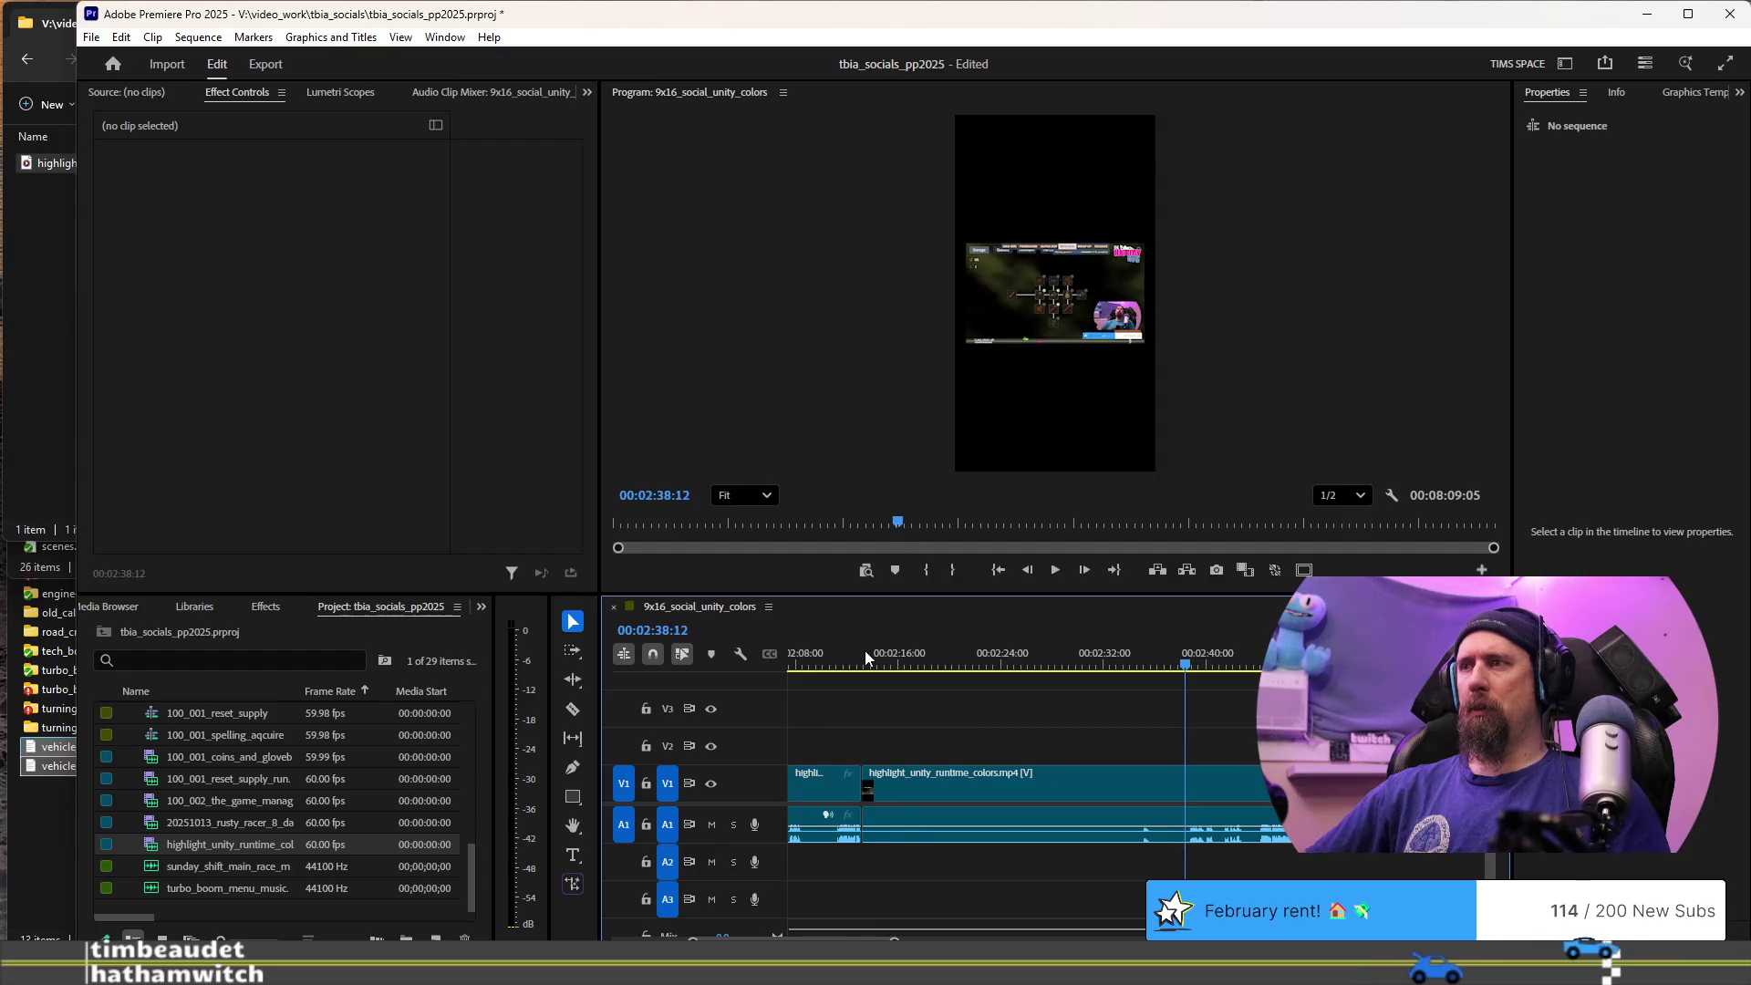
click(865, 649)
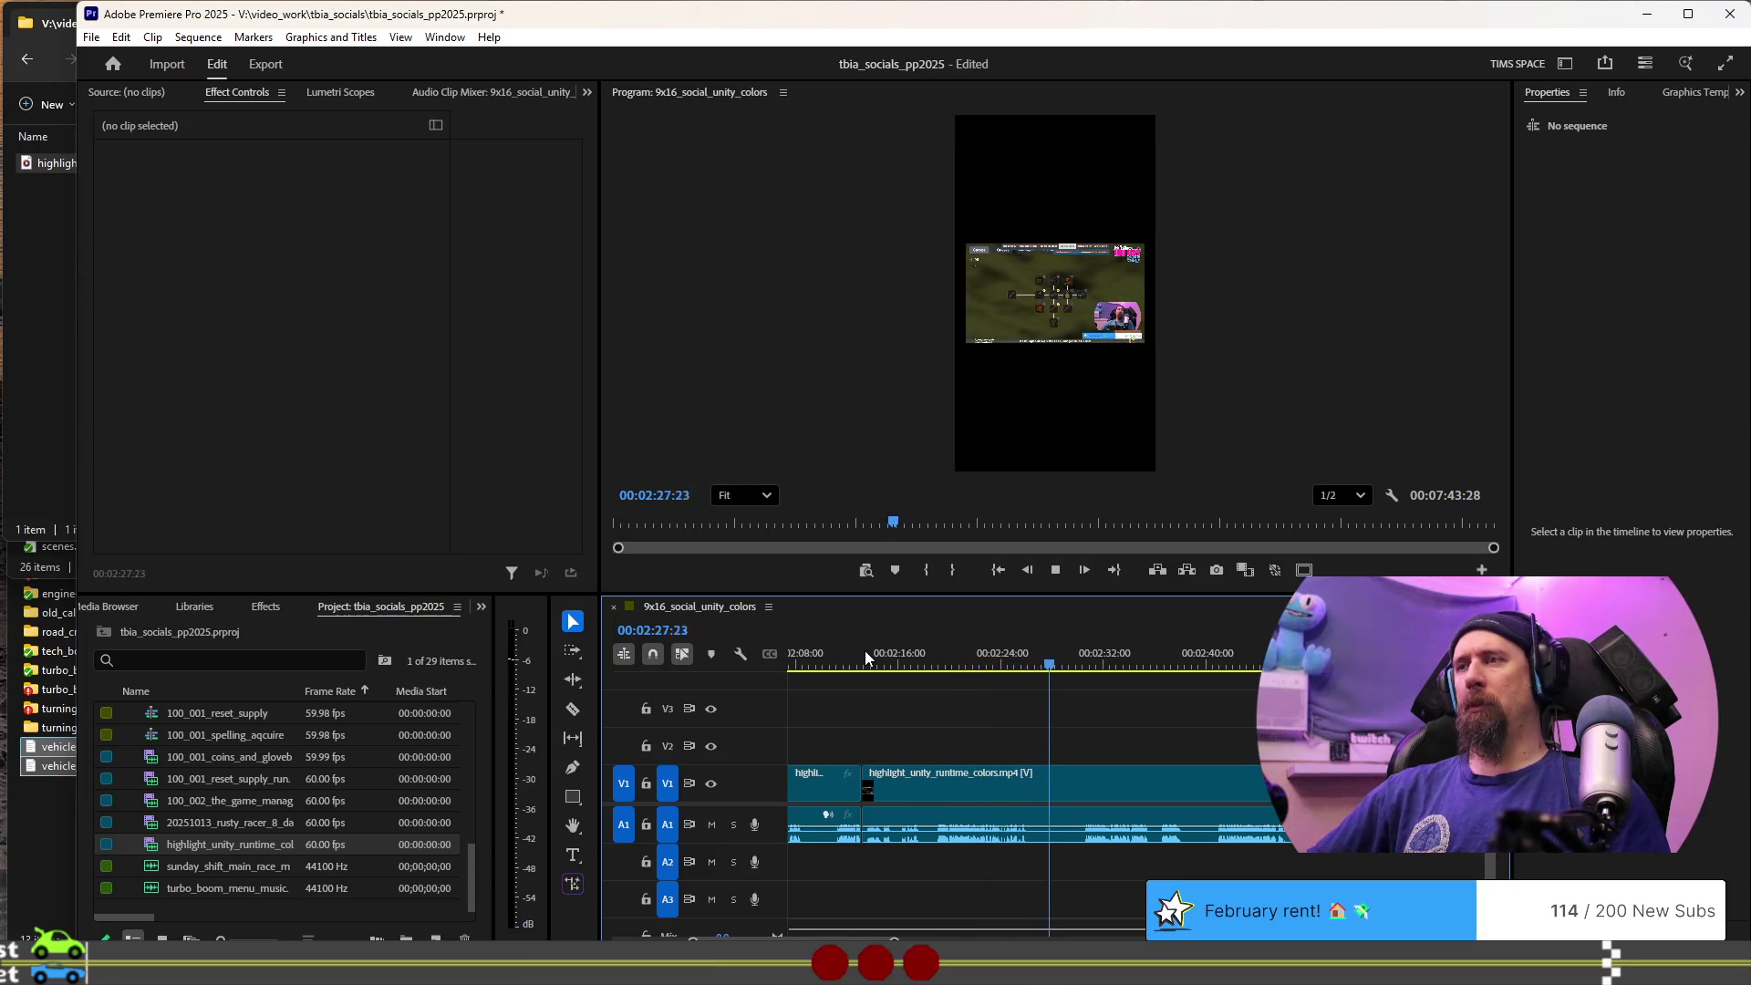
key(space)
key(ctrl+k)
- Split the clip near 03:52 and review playback up to about 04:08
scroll(1227, 774, down, 3)
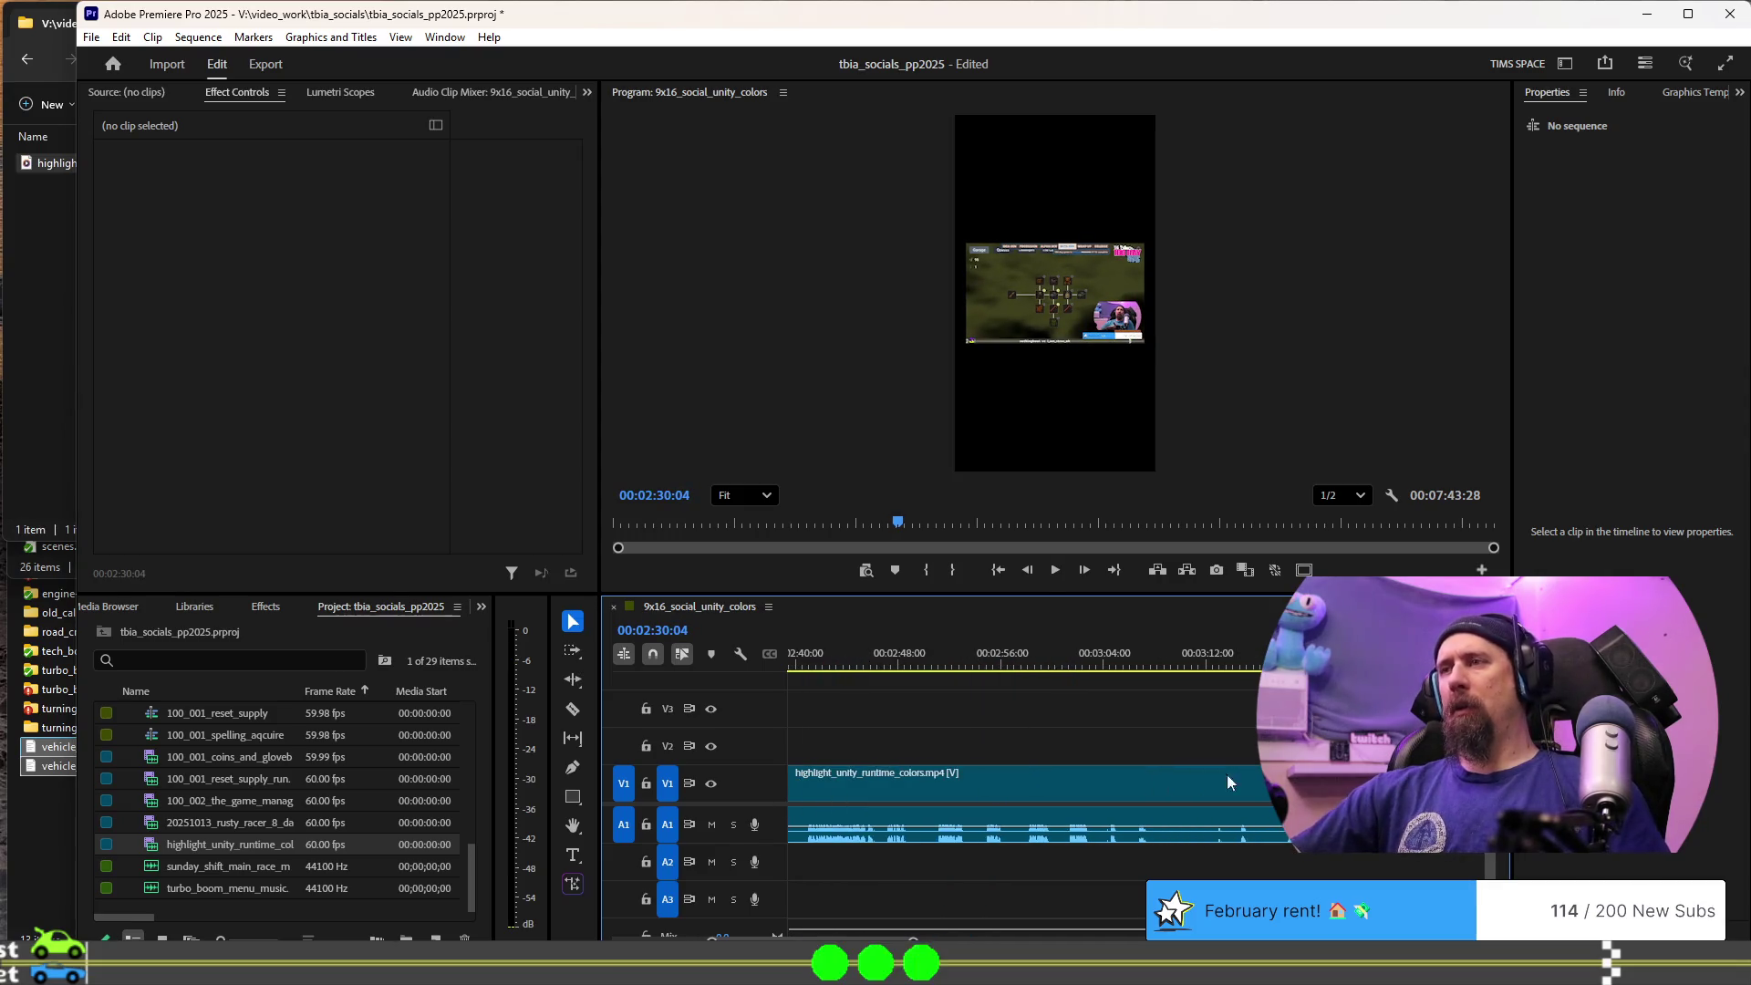
drag(1231, 673, 1364, 673)
key(space)
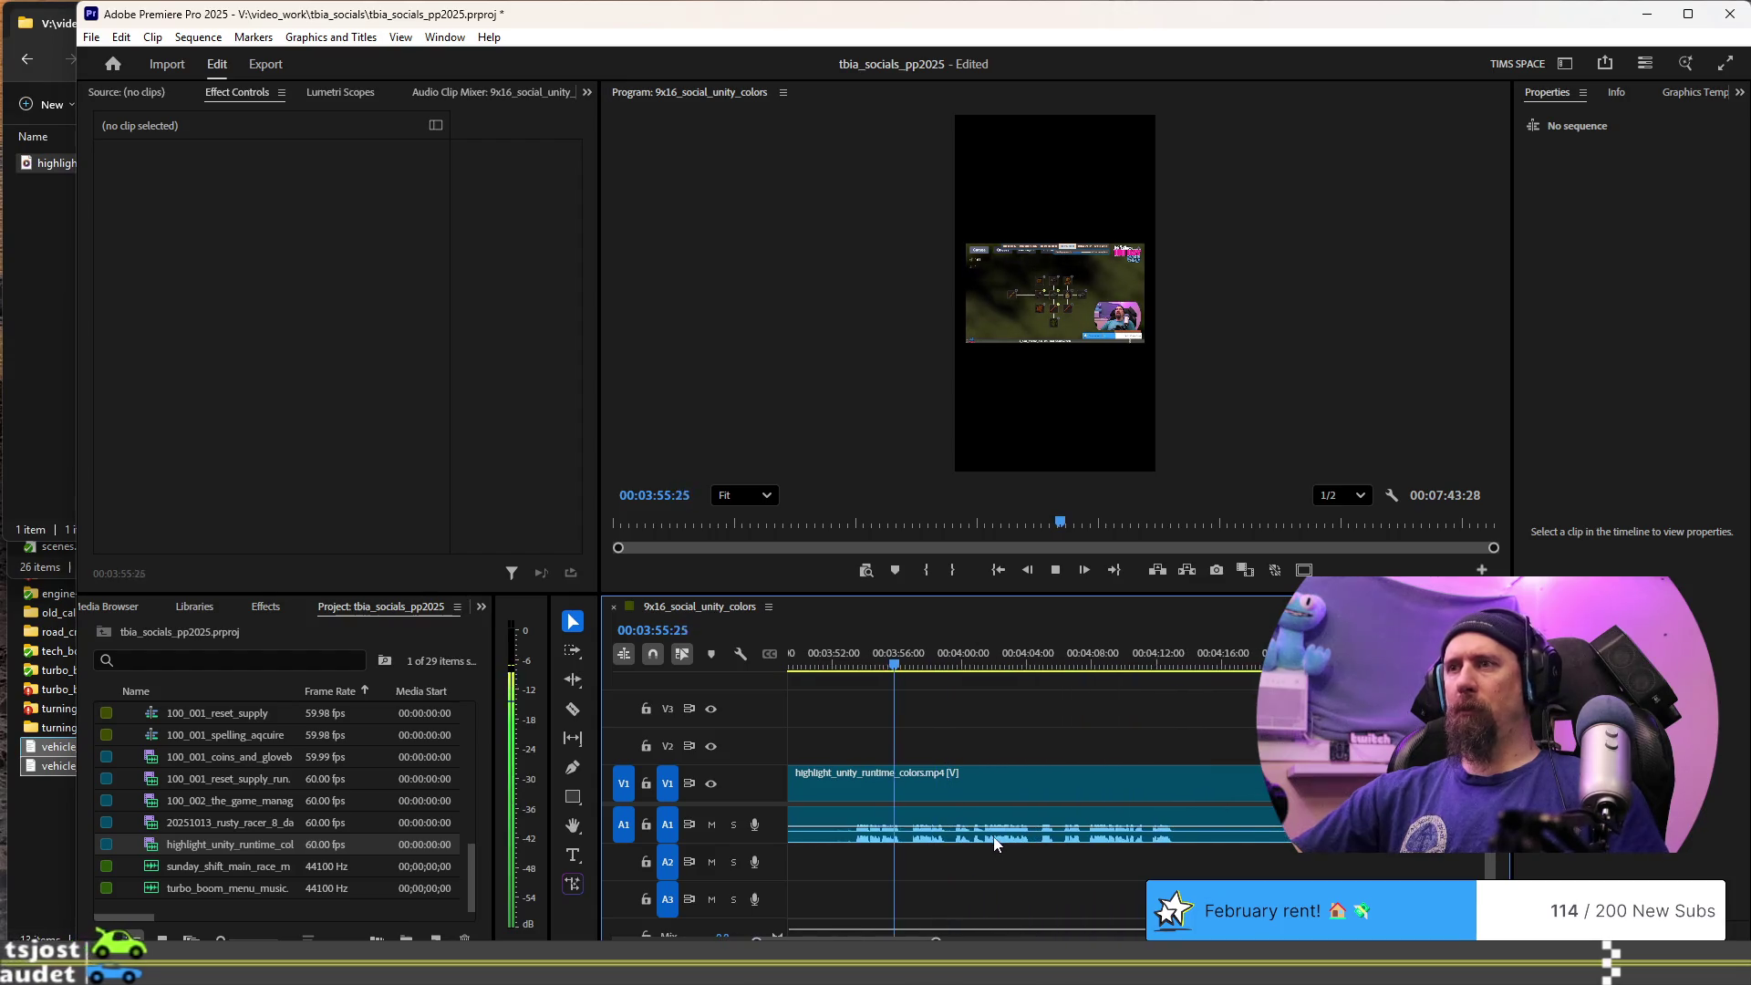
key(=)
click(1007, 665)
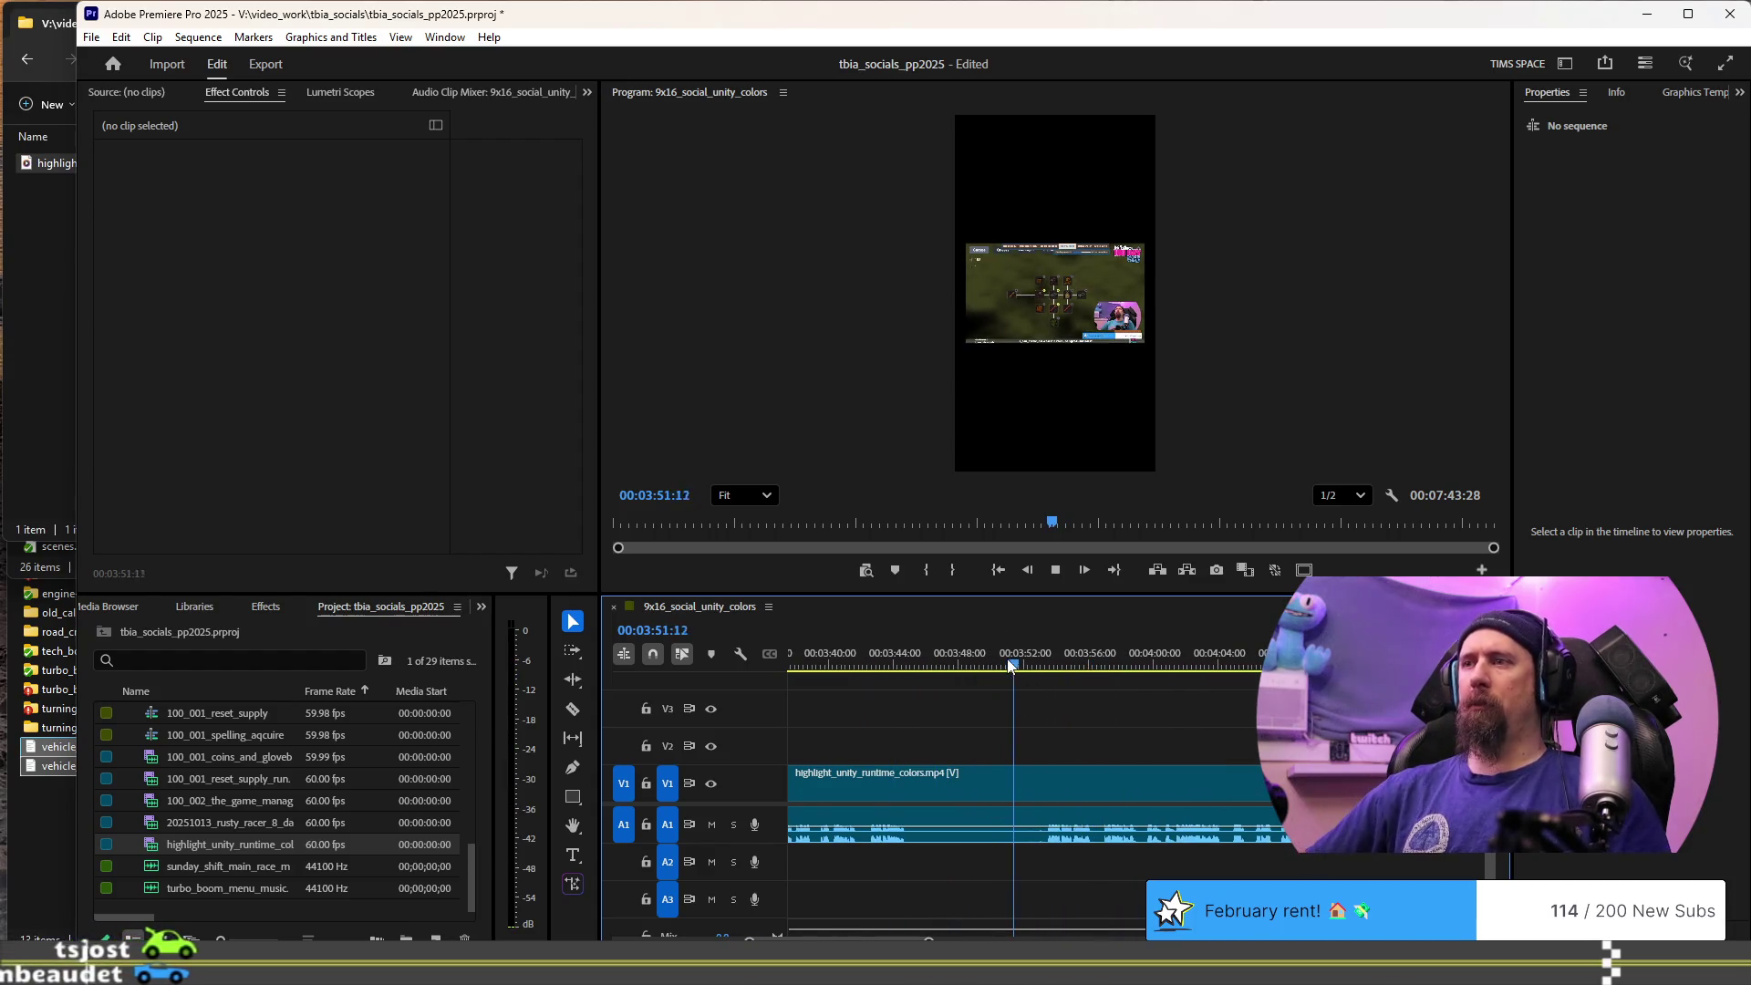
key(ctrl+k)
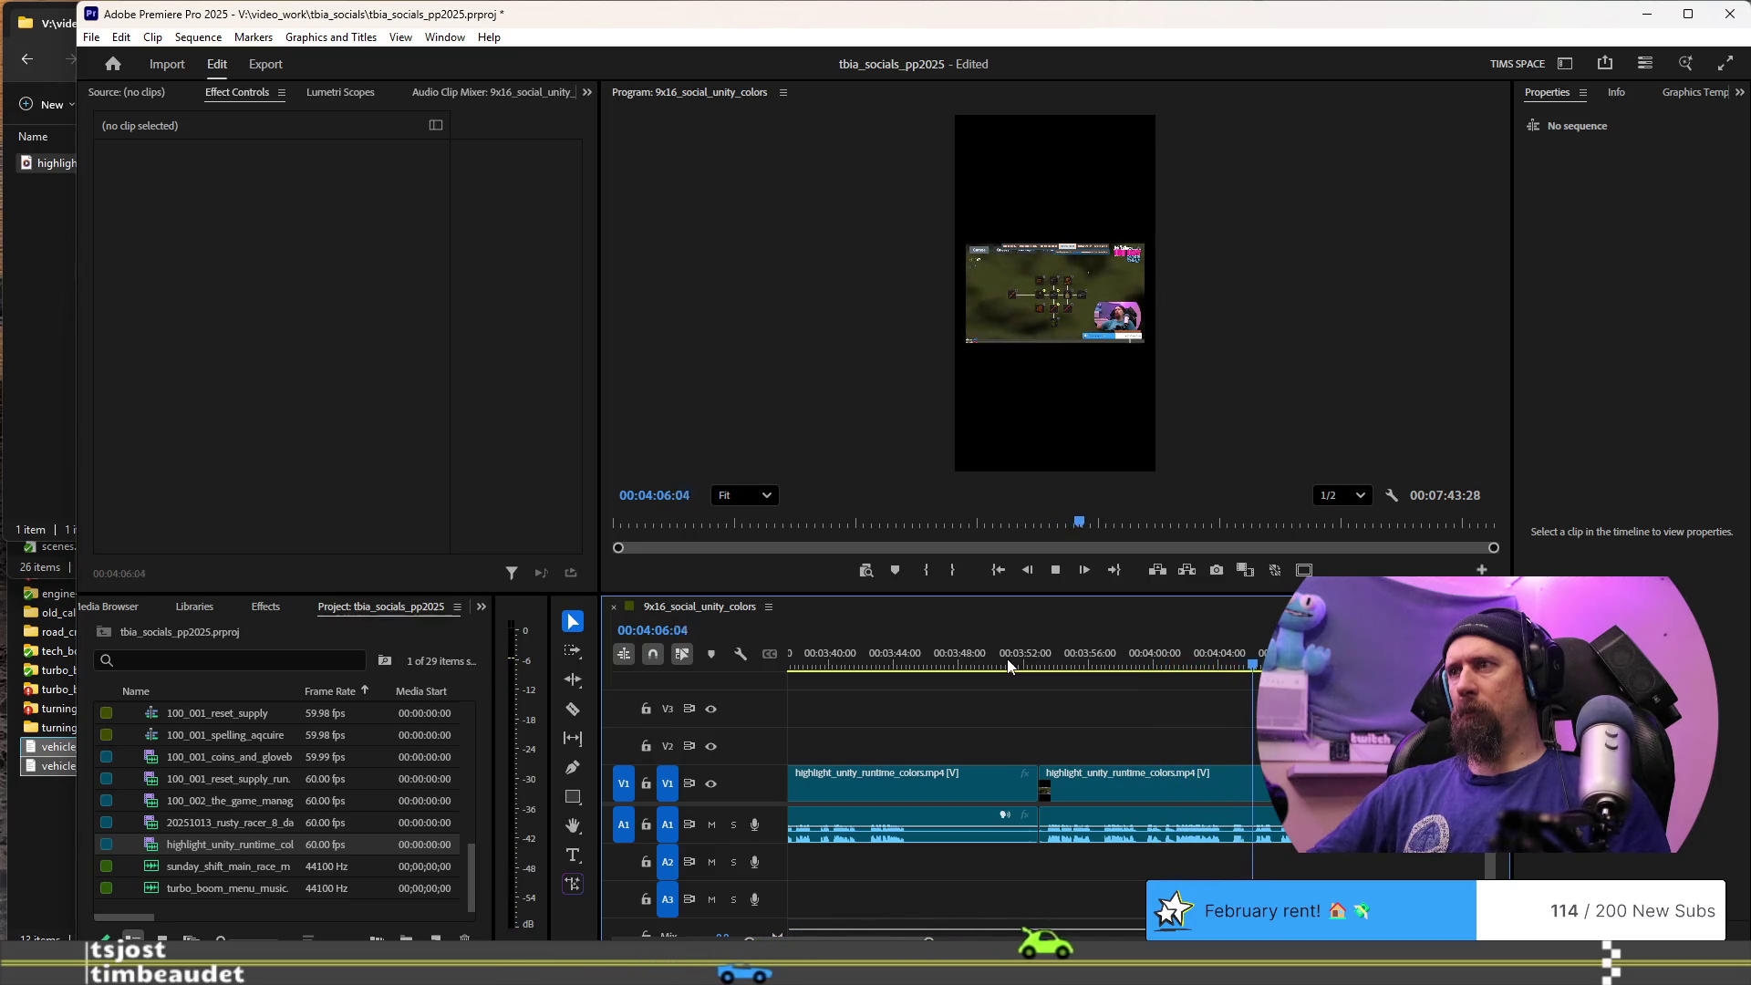
key(space)
scroll(1253, 832, up, 3)
- Preview from 04:04 and cut the highlight clip on V1/A1 at about 04:05:09
alt+scroll(1212, 815, up, 5)
click(1039, 658)
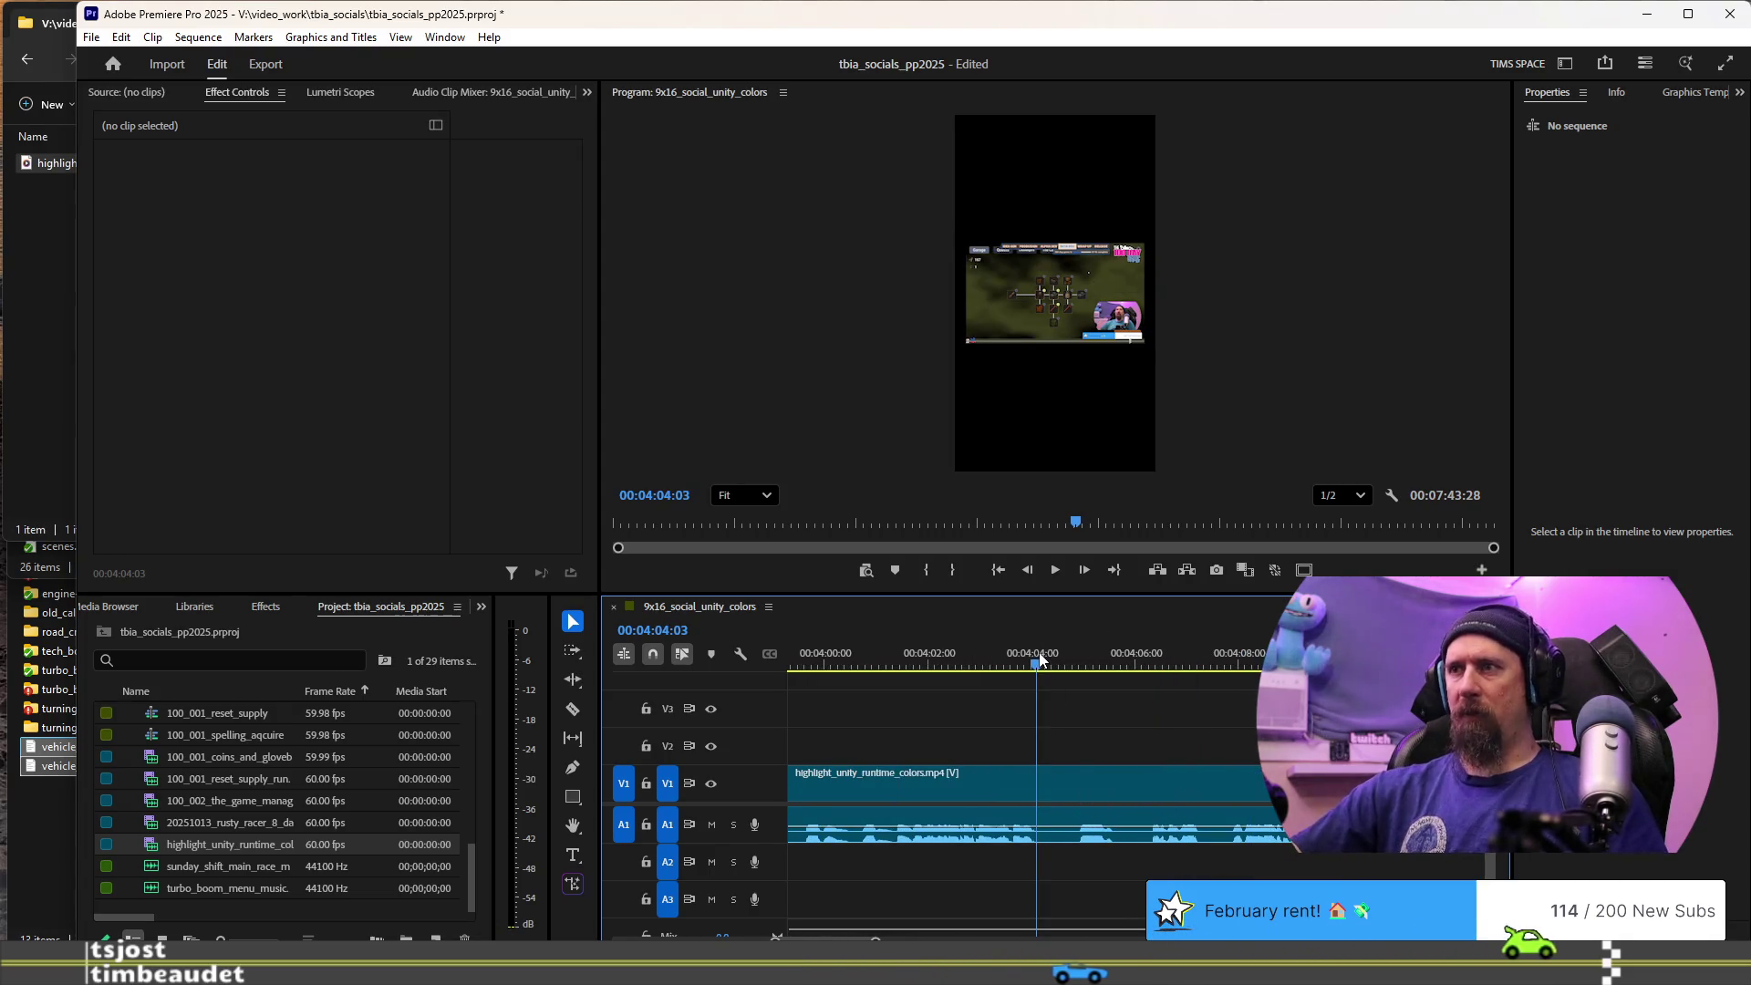
key(space)
click(1038, 653)
key(space)
key(ctrl+k)
key(space)
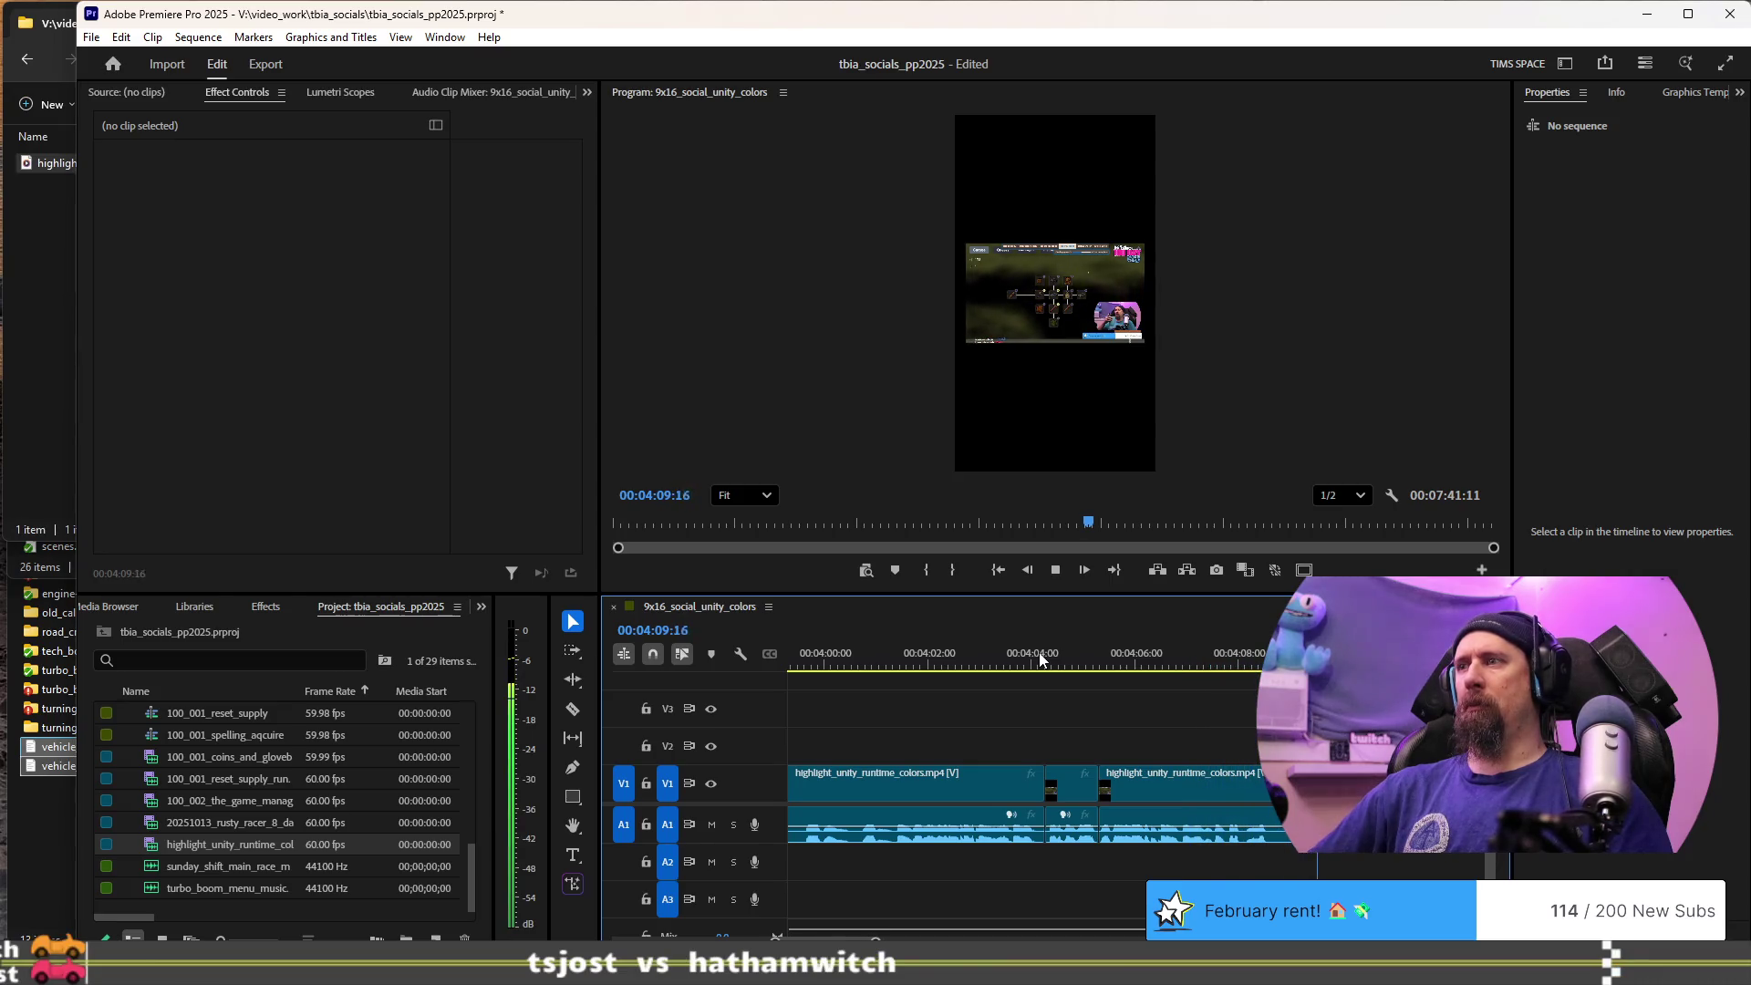
key(space)
- Replay the 04:07–04:09 stretch of the highlight clip to review it
click(1223, 641)
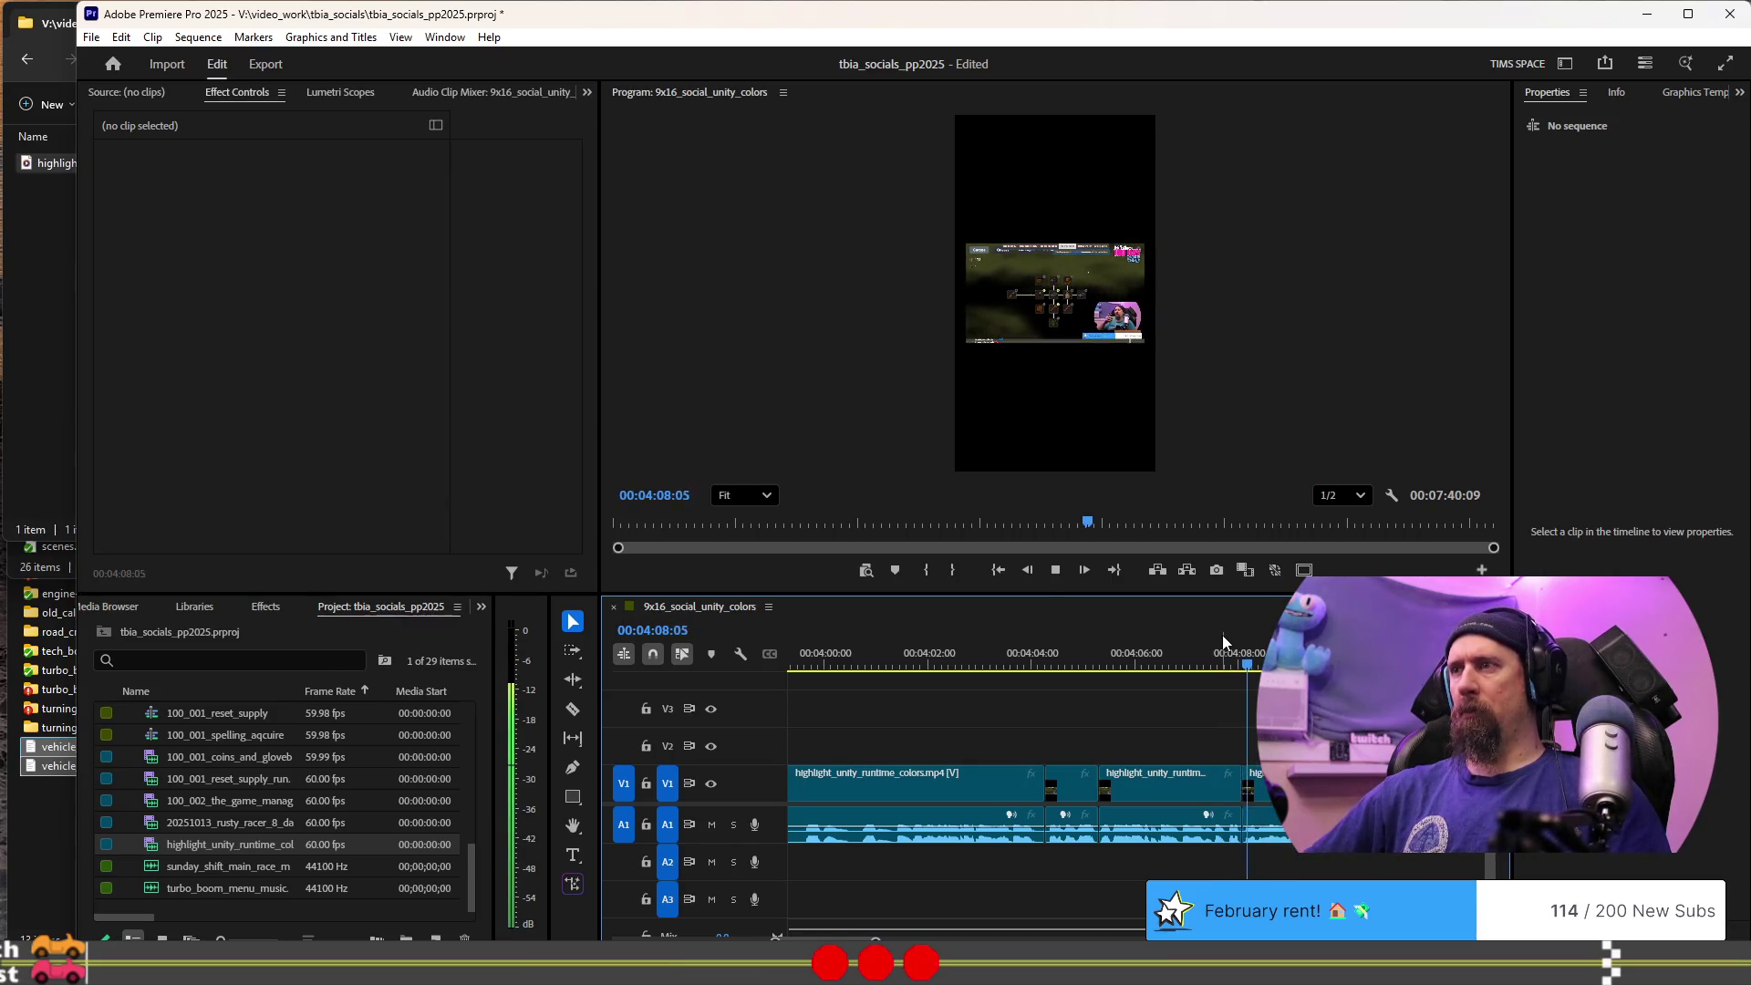
click(1208, 662)
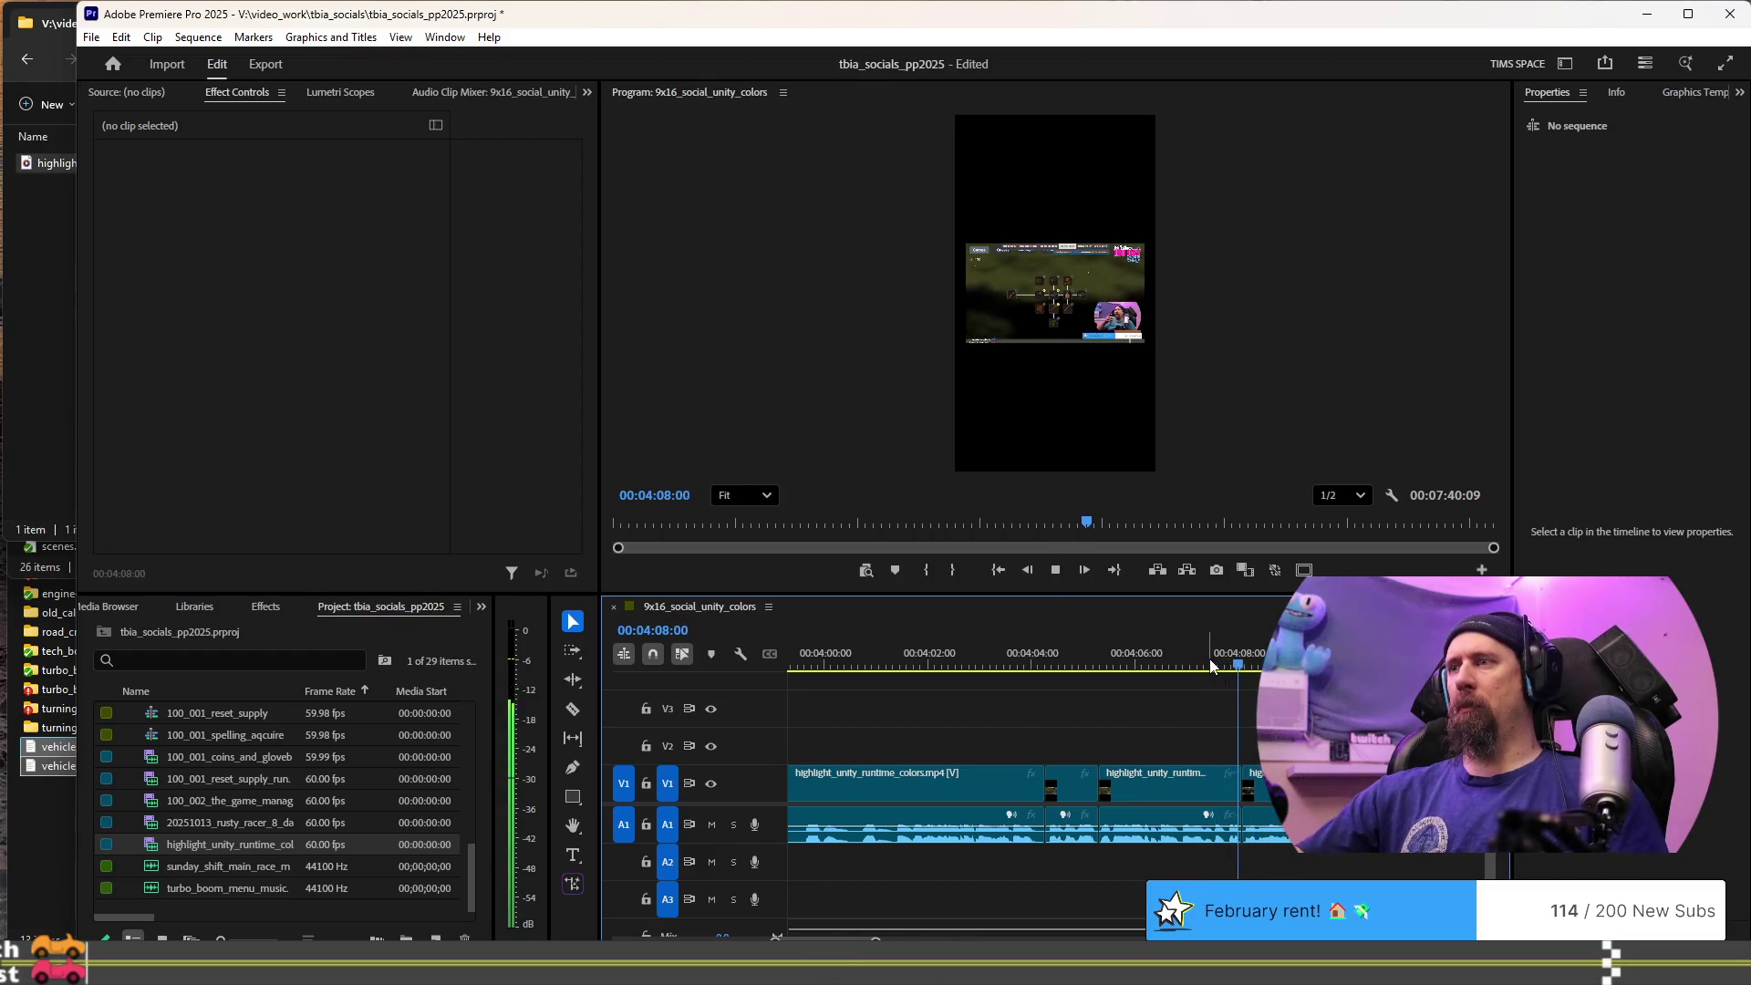
key(space)
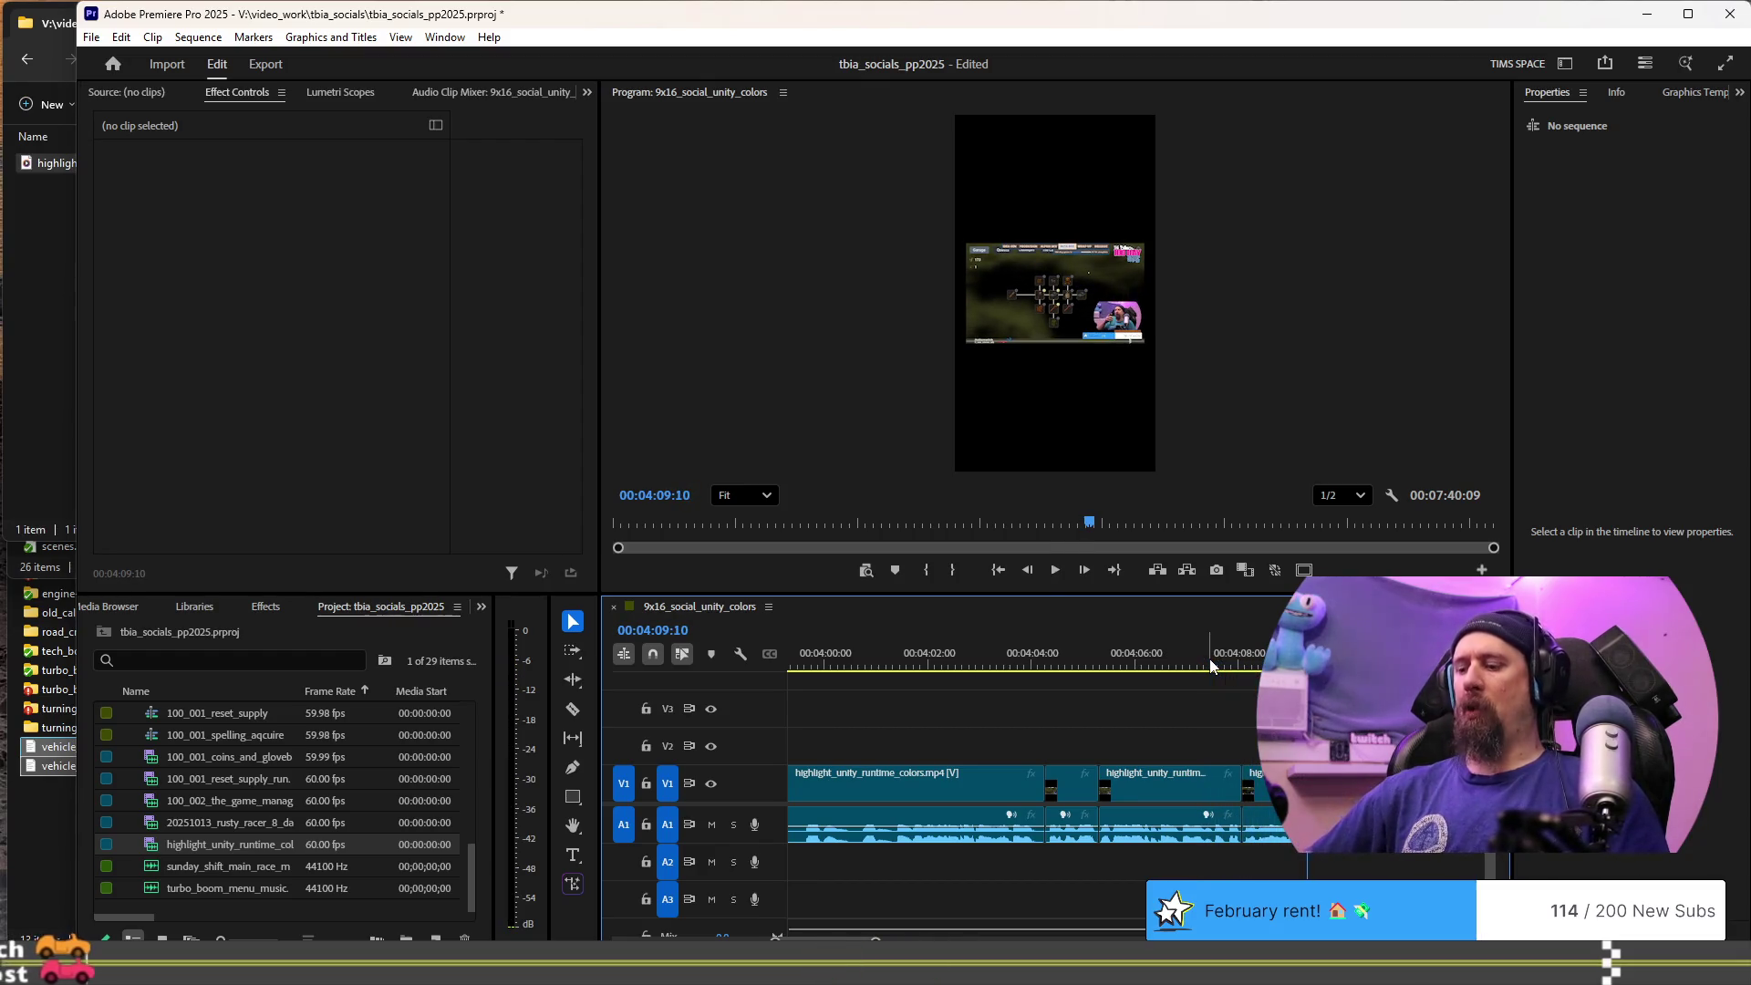
scroll(1201, 764, down, 3)
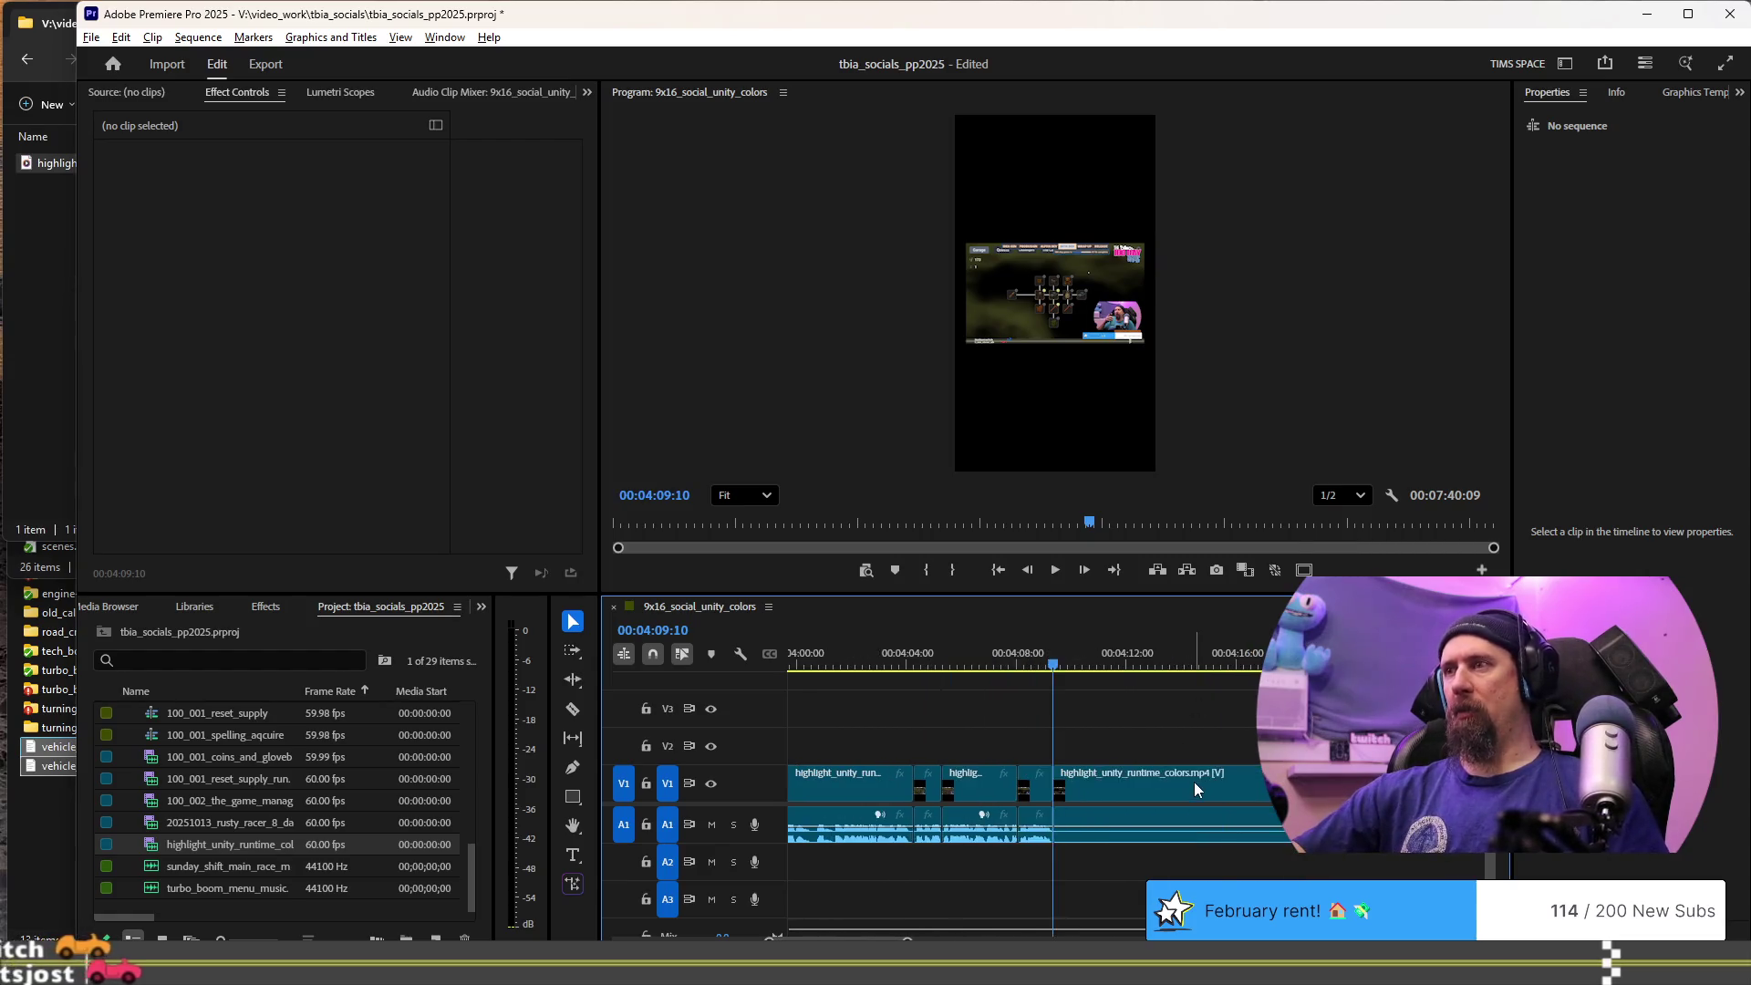
- Add another cut near 04:15 during playback and replay it from about 04:17
key(space)
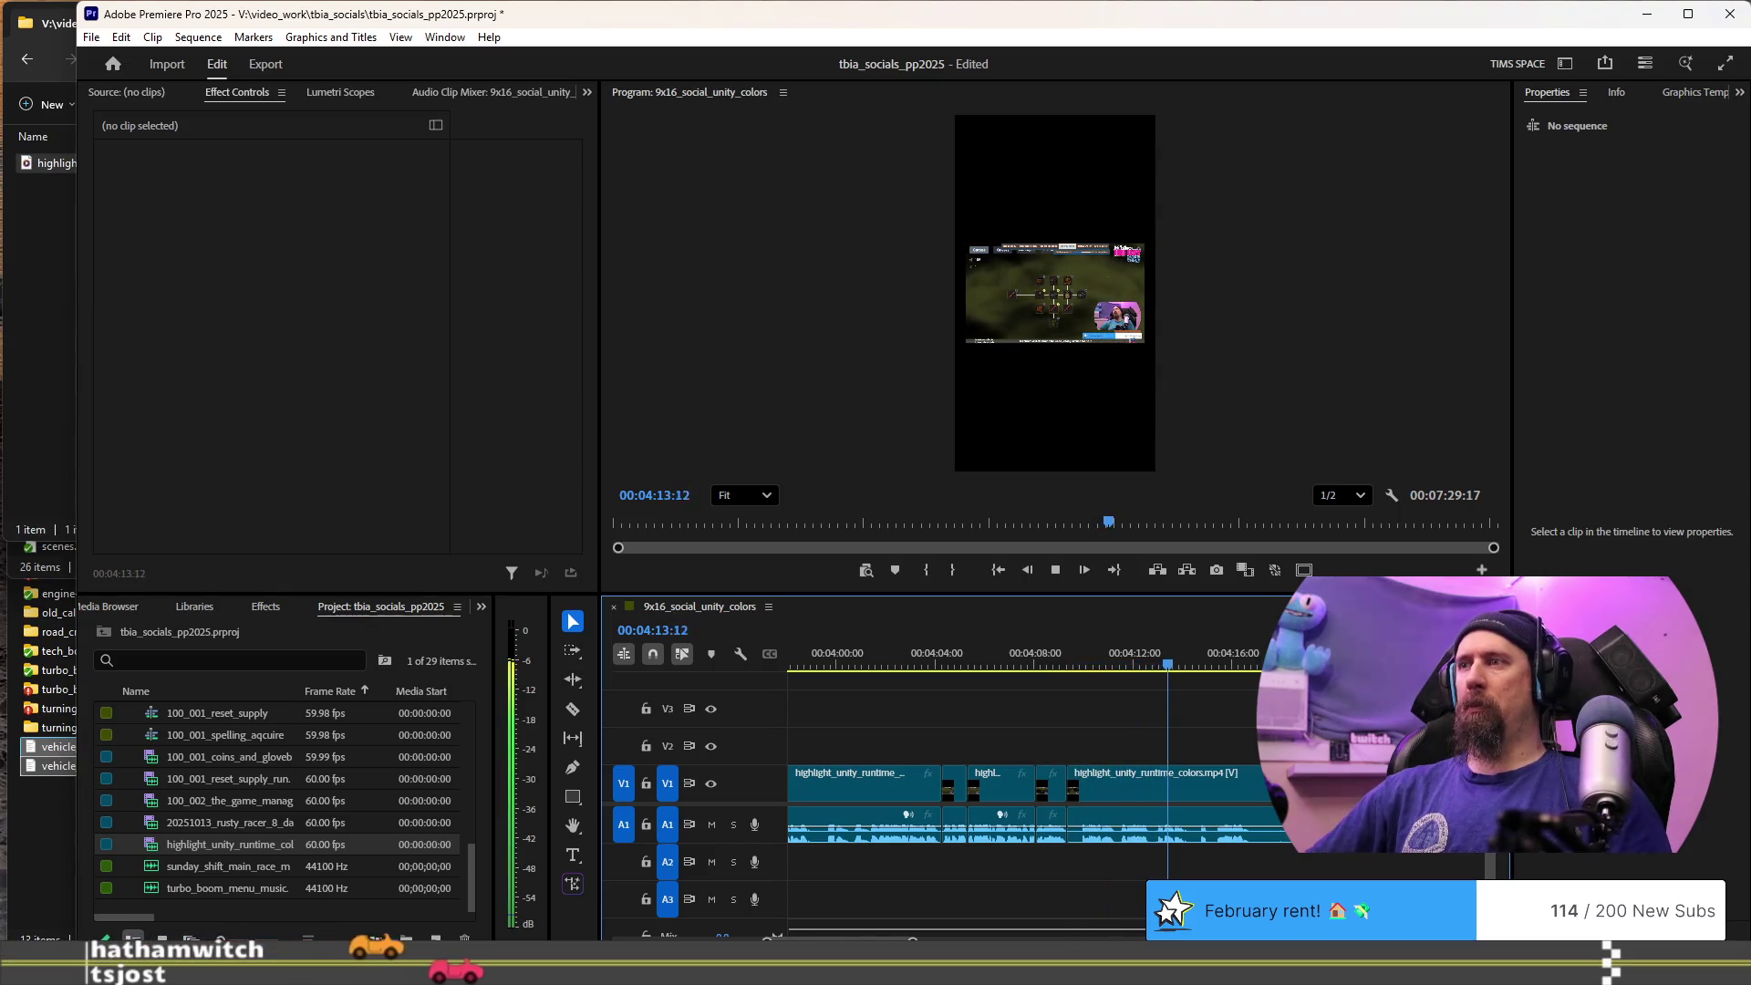
key(ctrl+k)
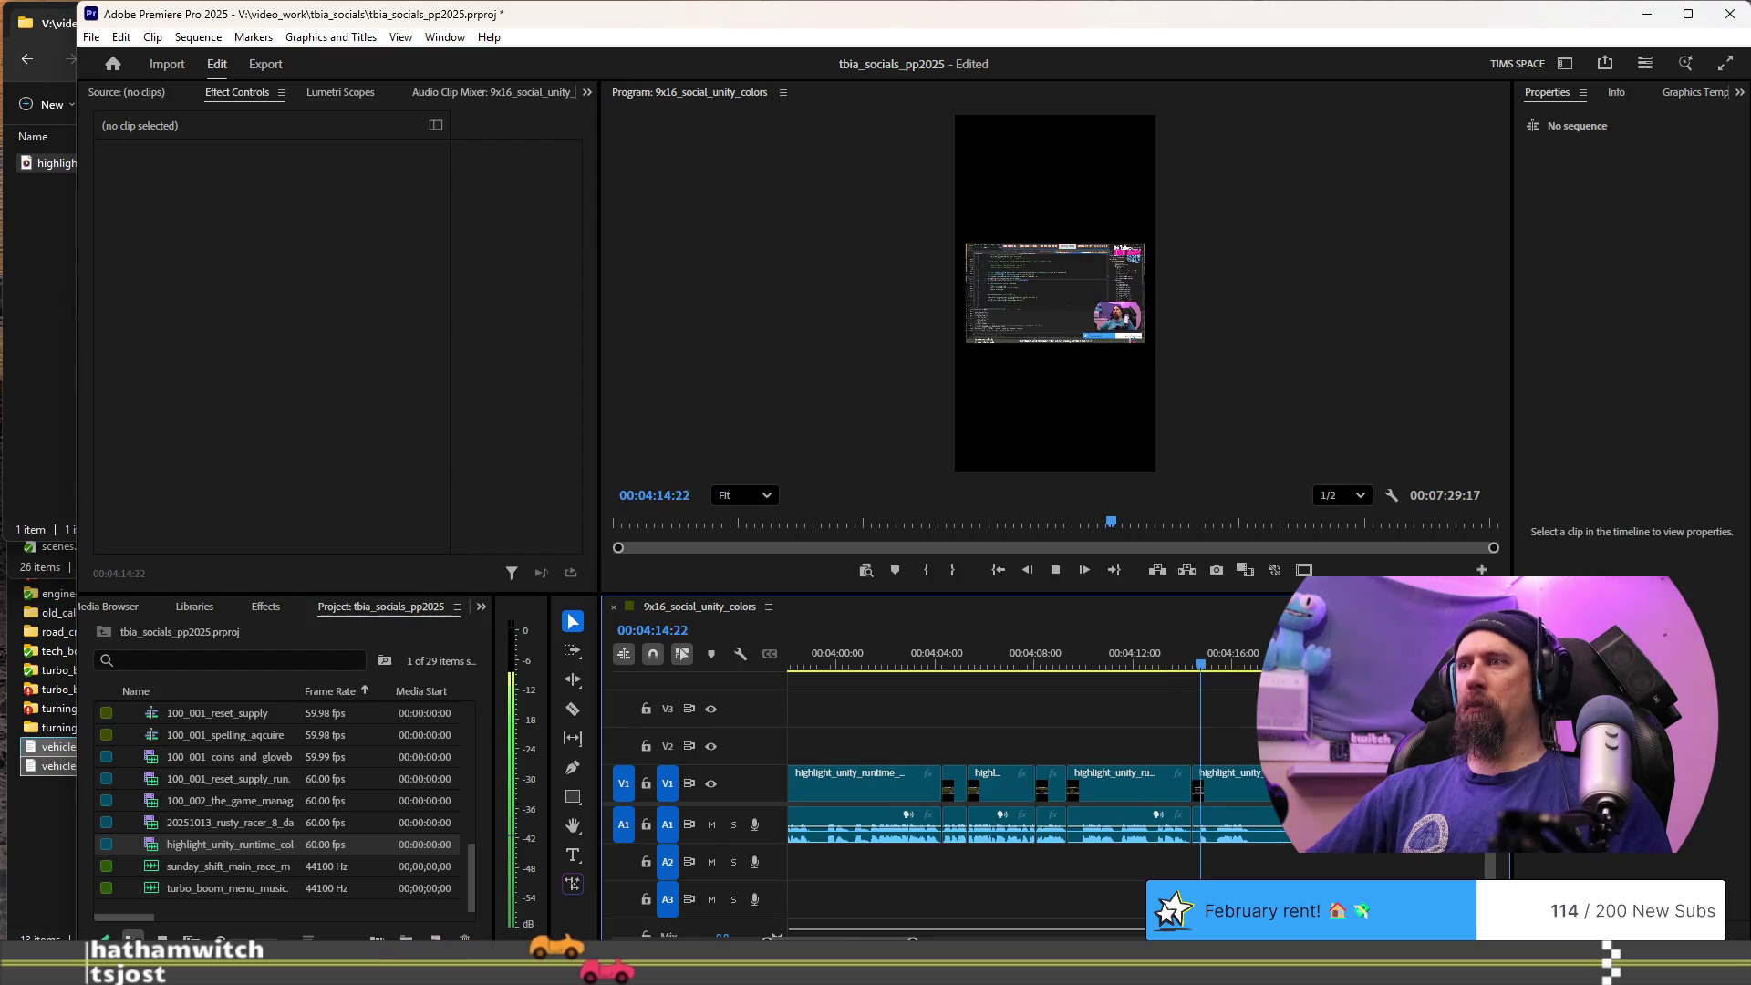
key(space)
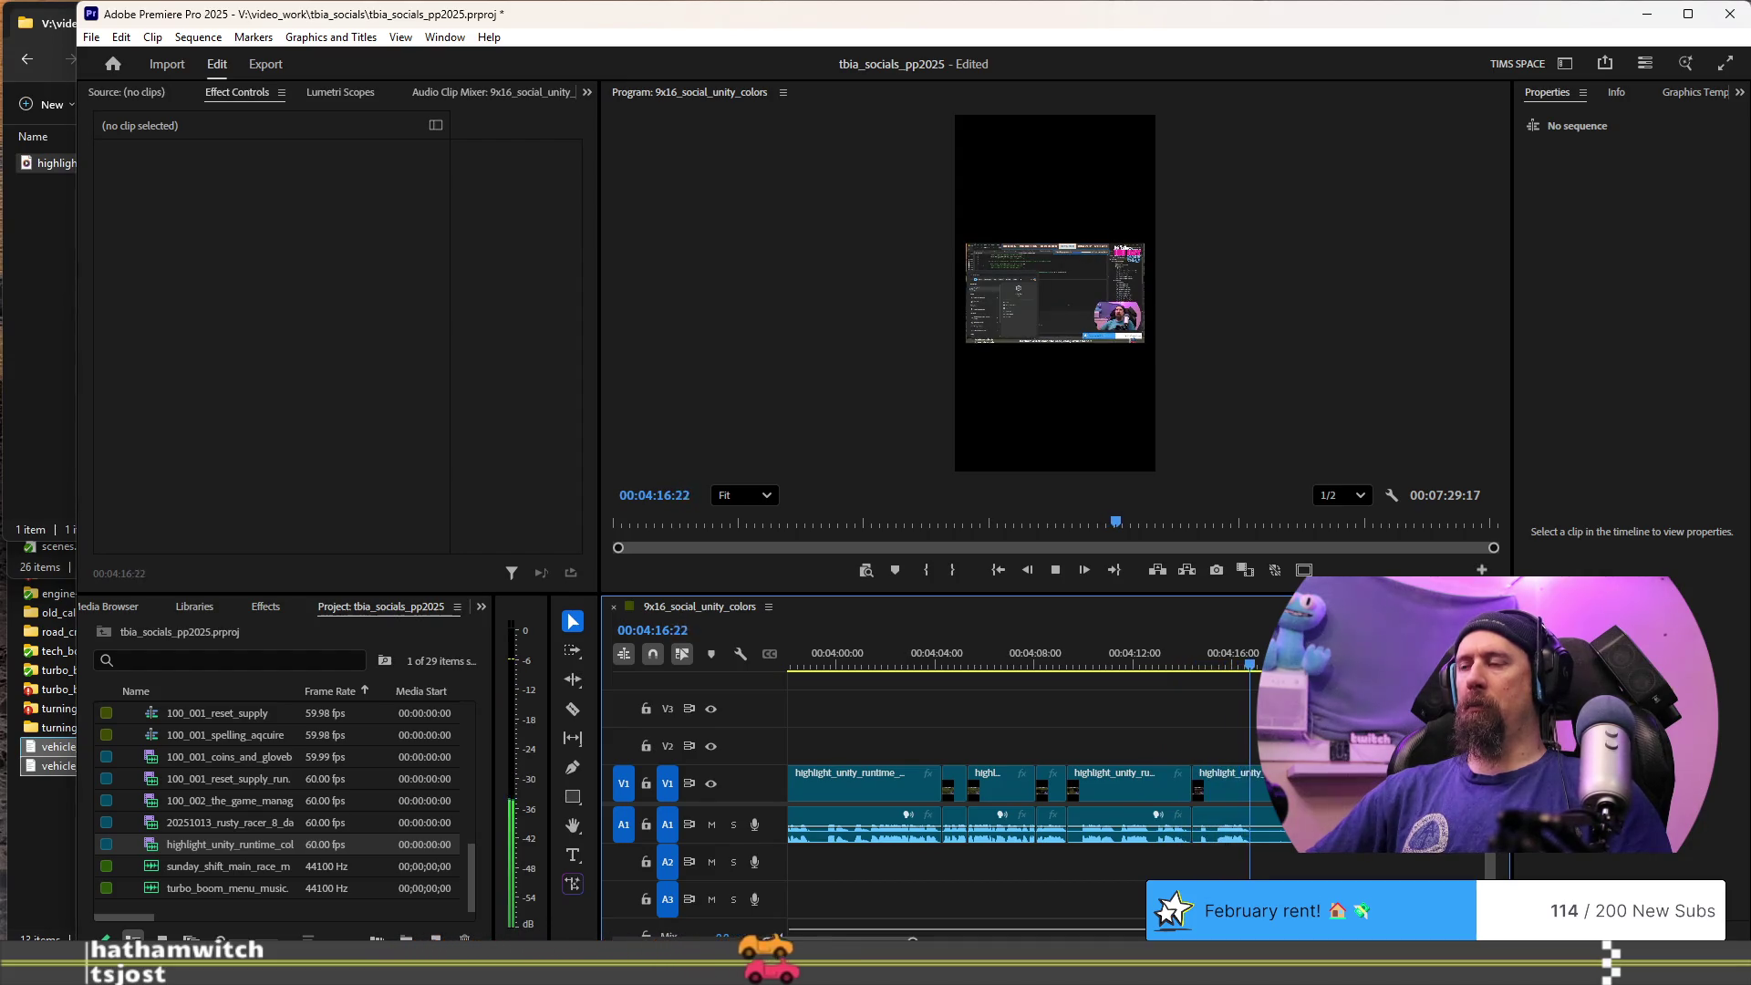
key(space)
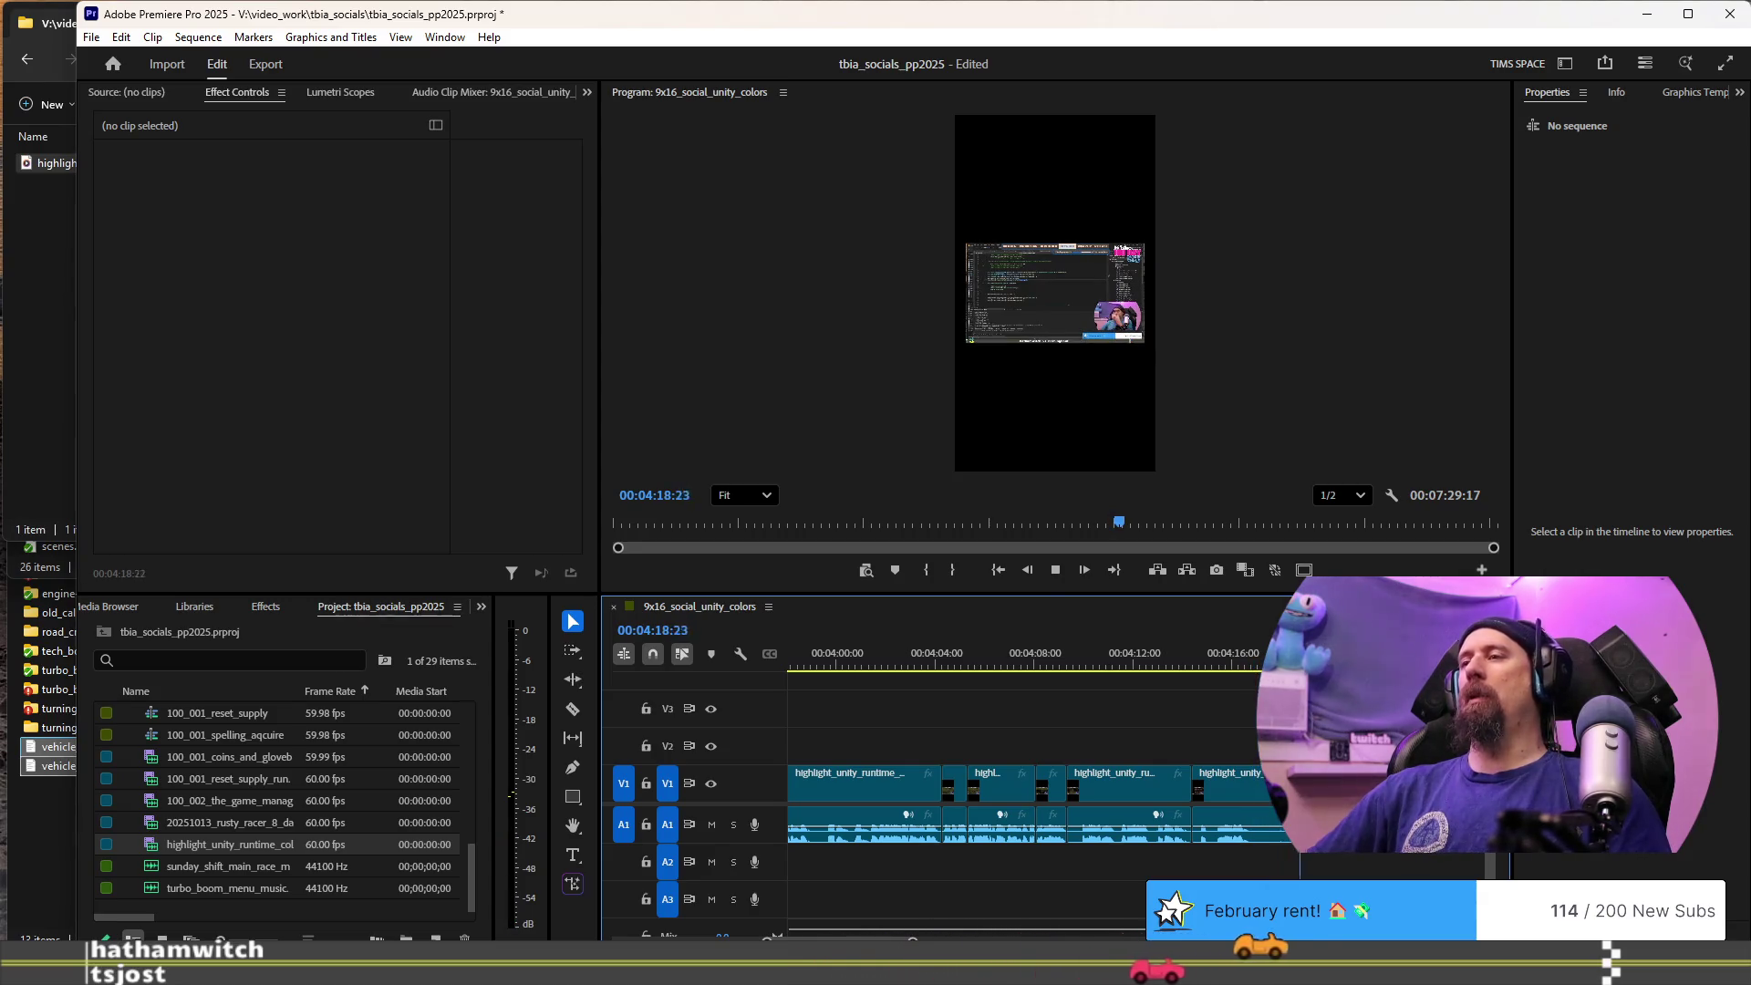
key(space)
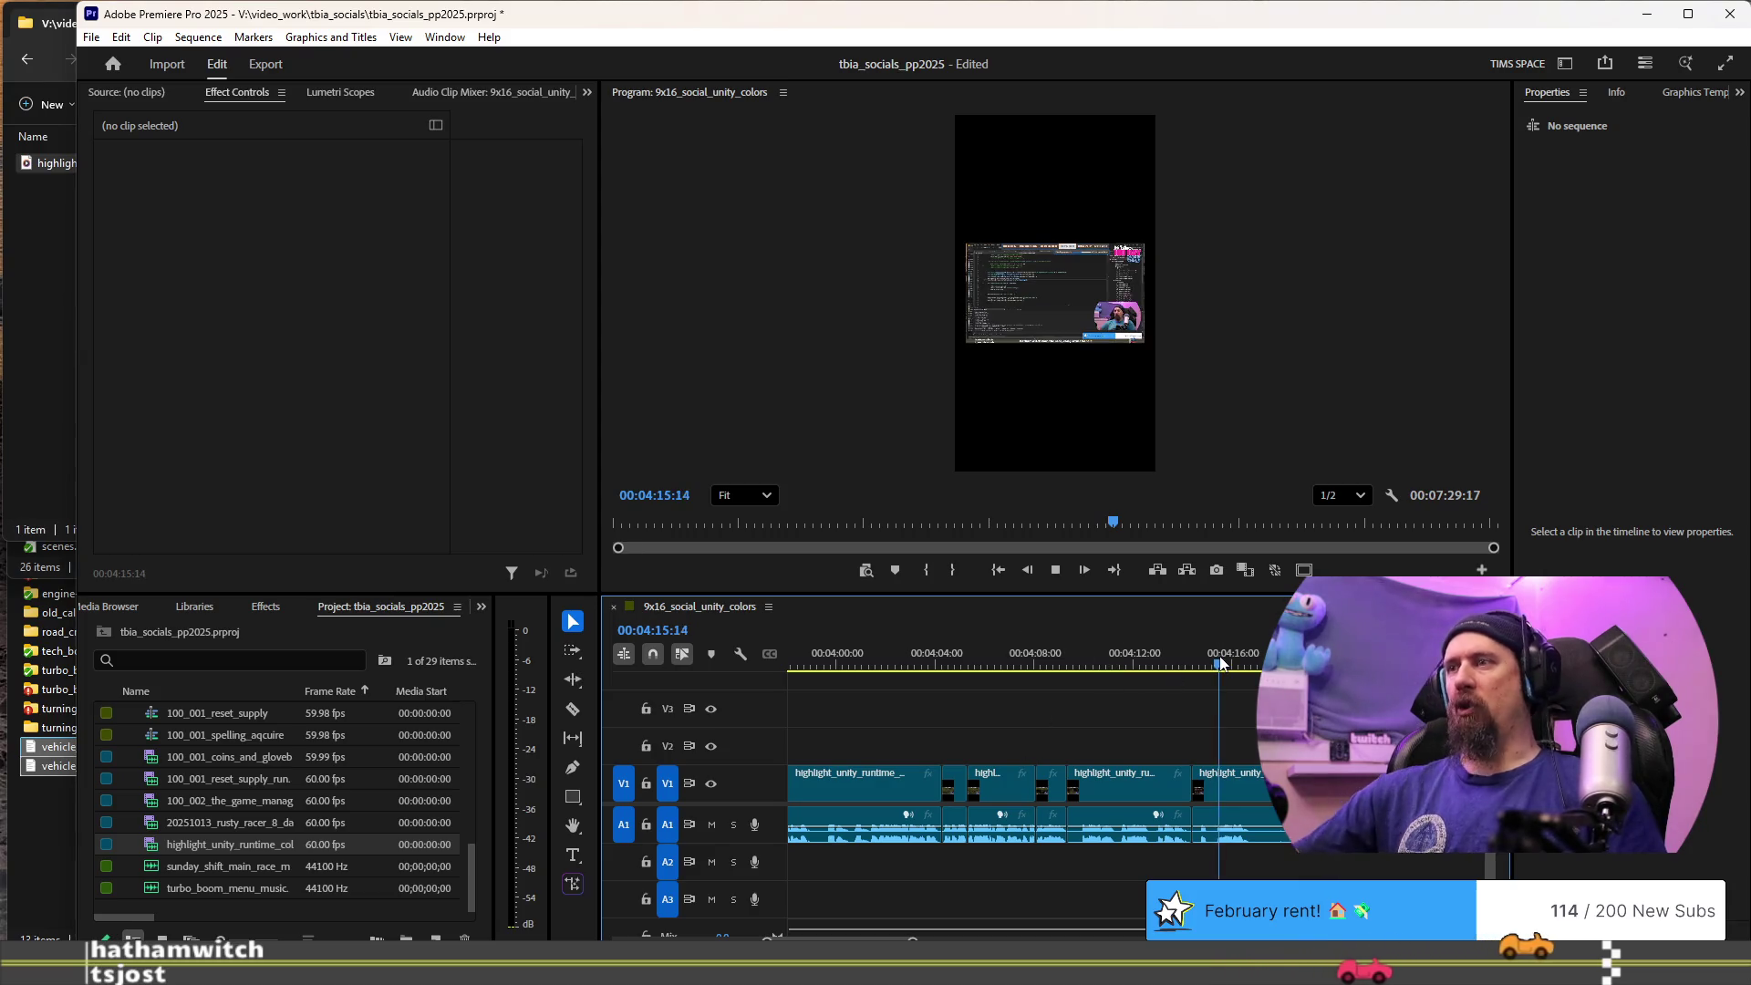
key(space)
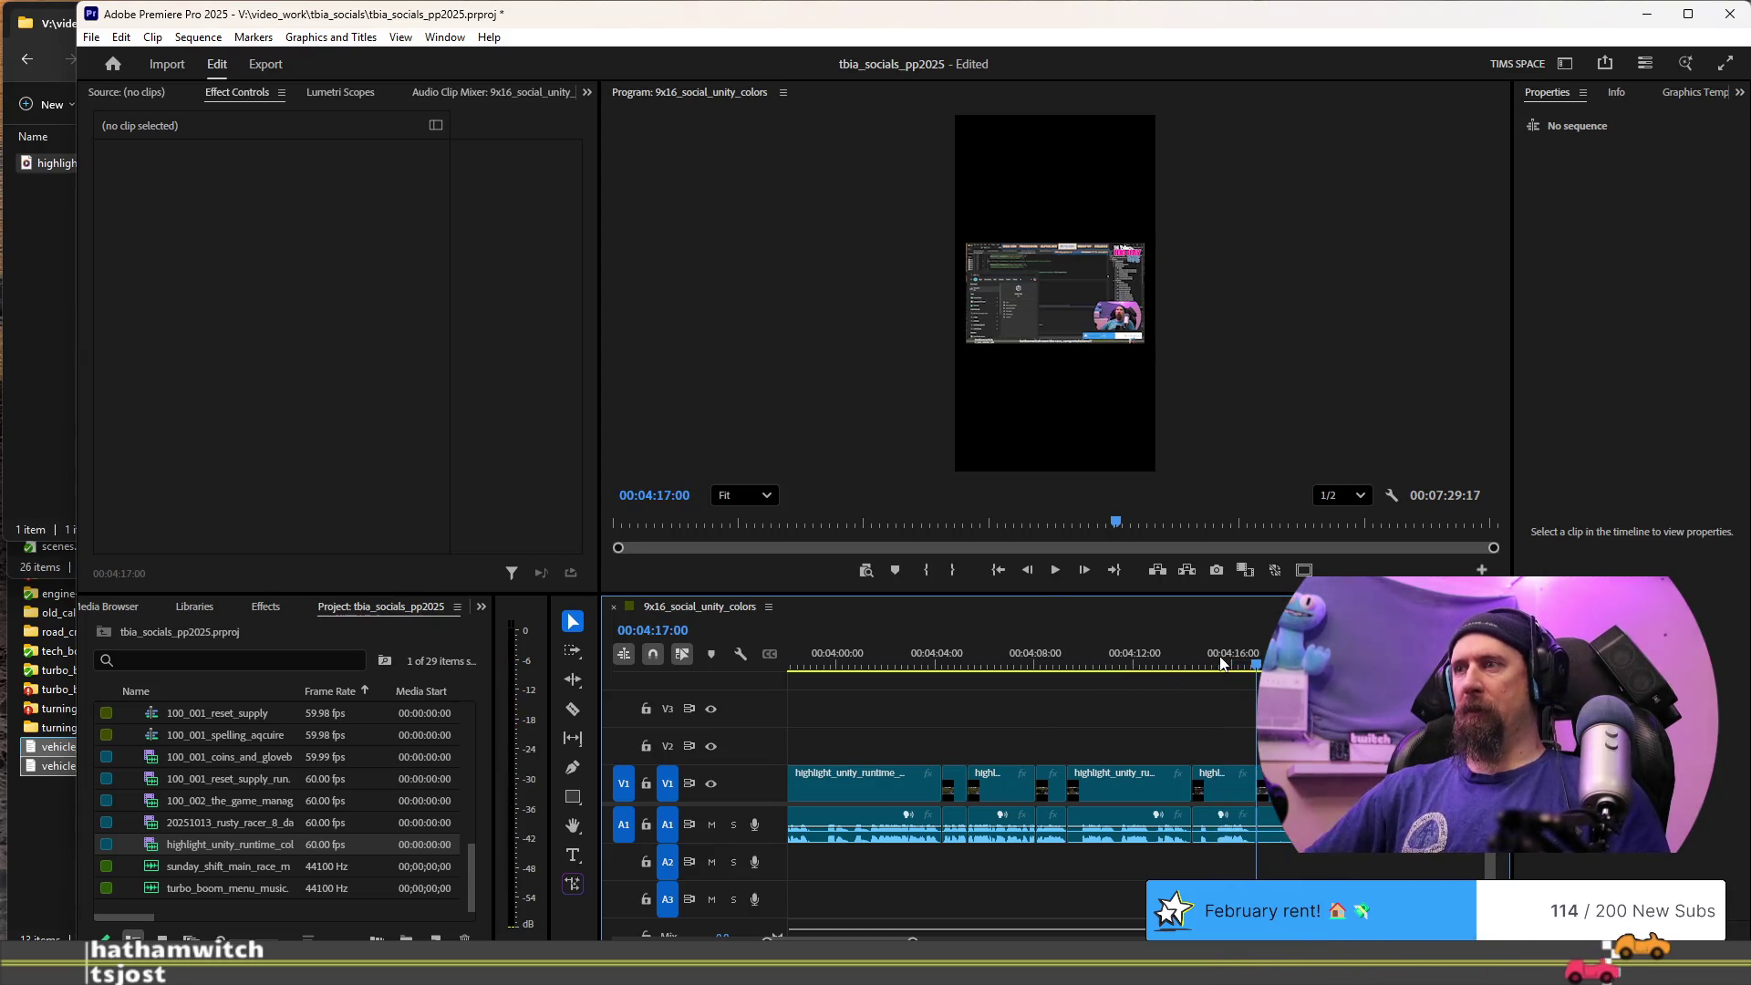
click(1222, 663)
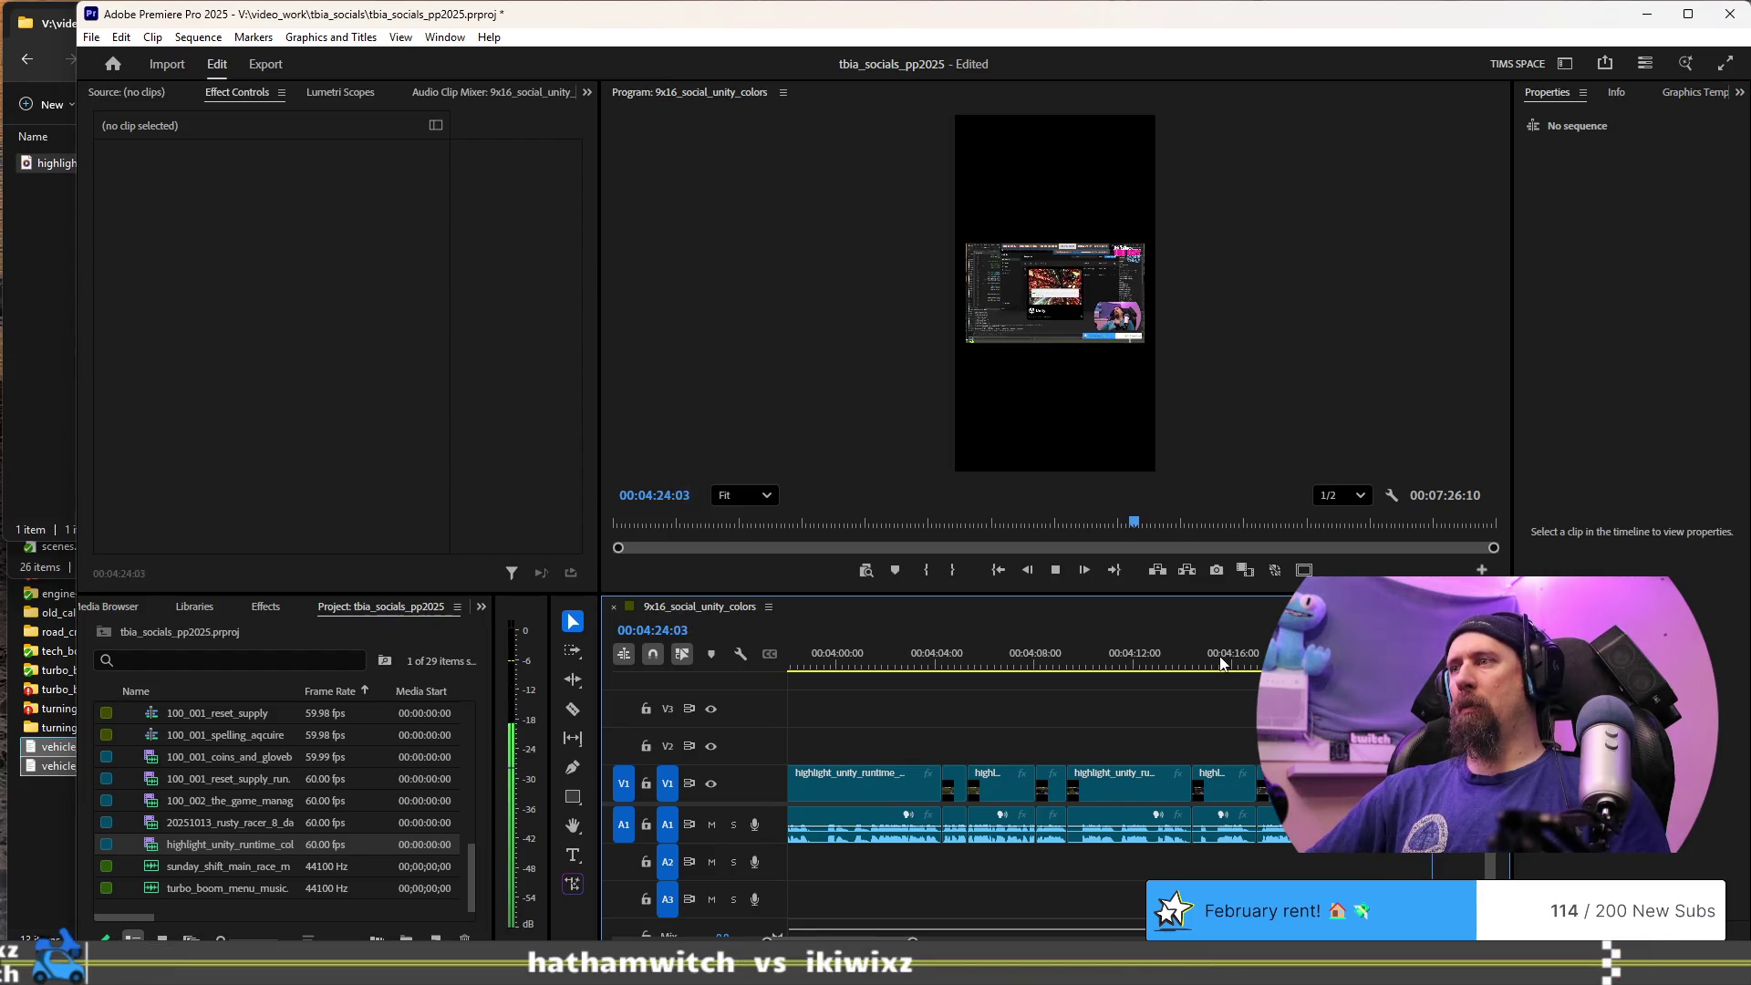
- Rewatch the highlight clip repeatedly from about 00:04:17
click(1222, 663)
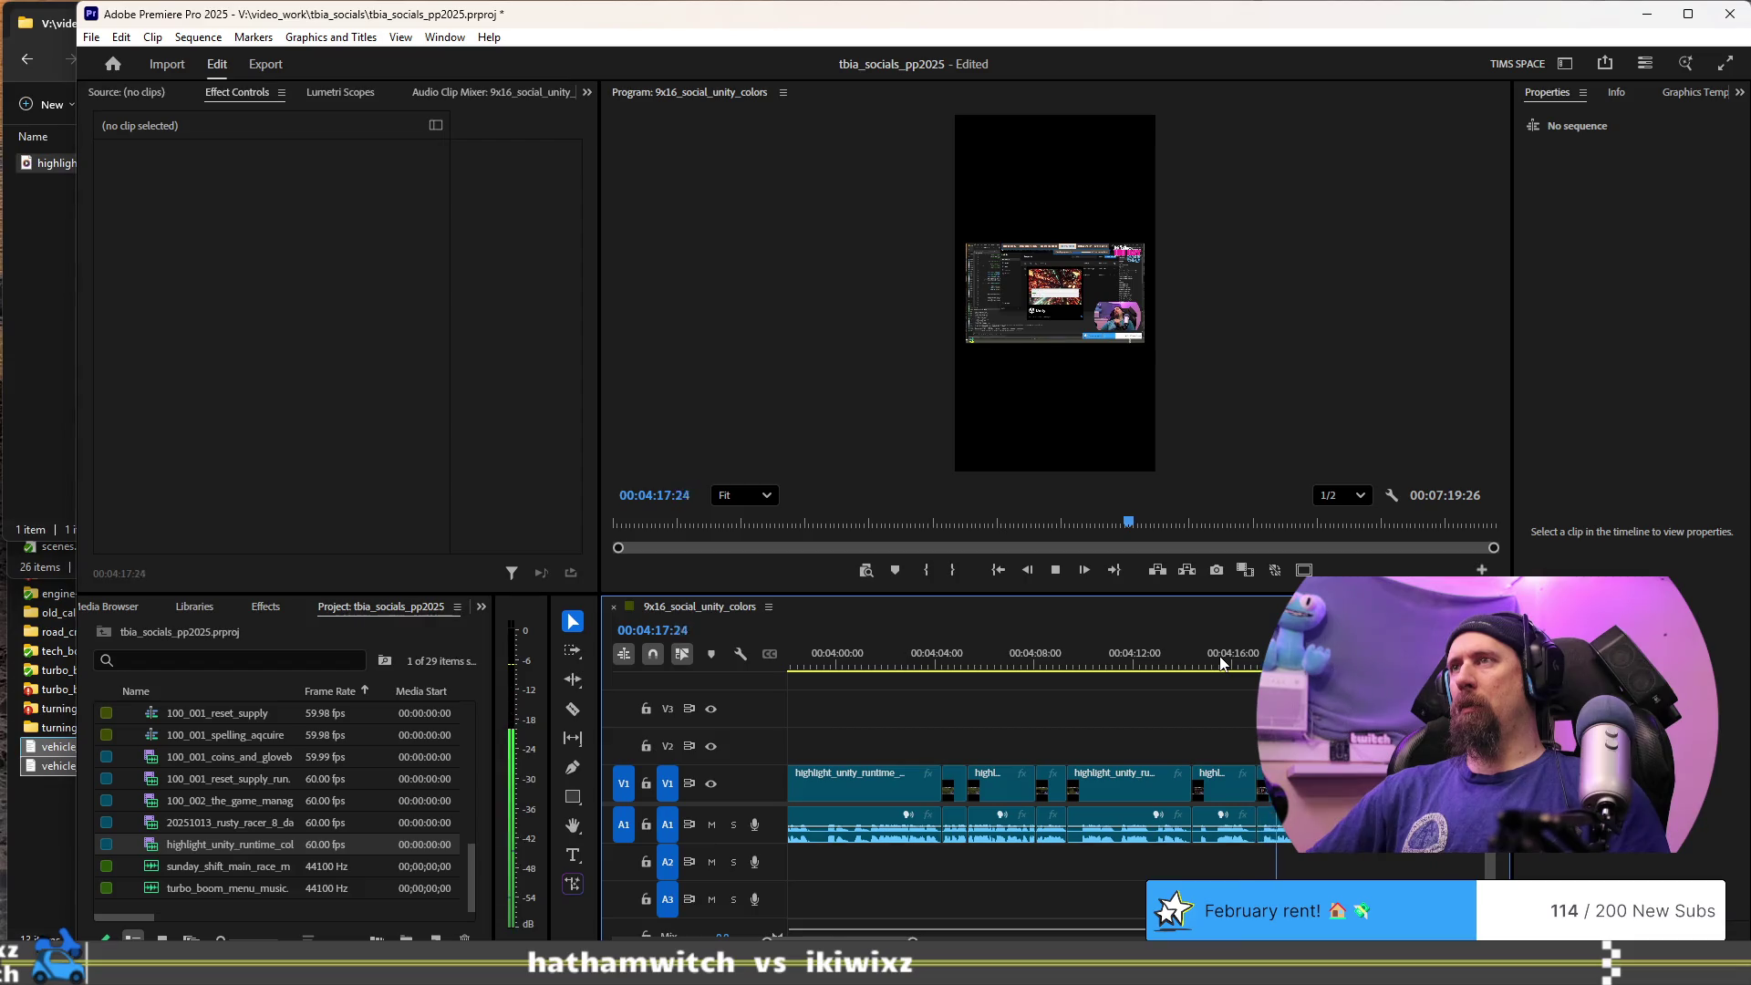
click(1222, 663)
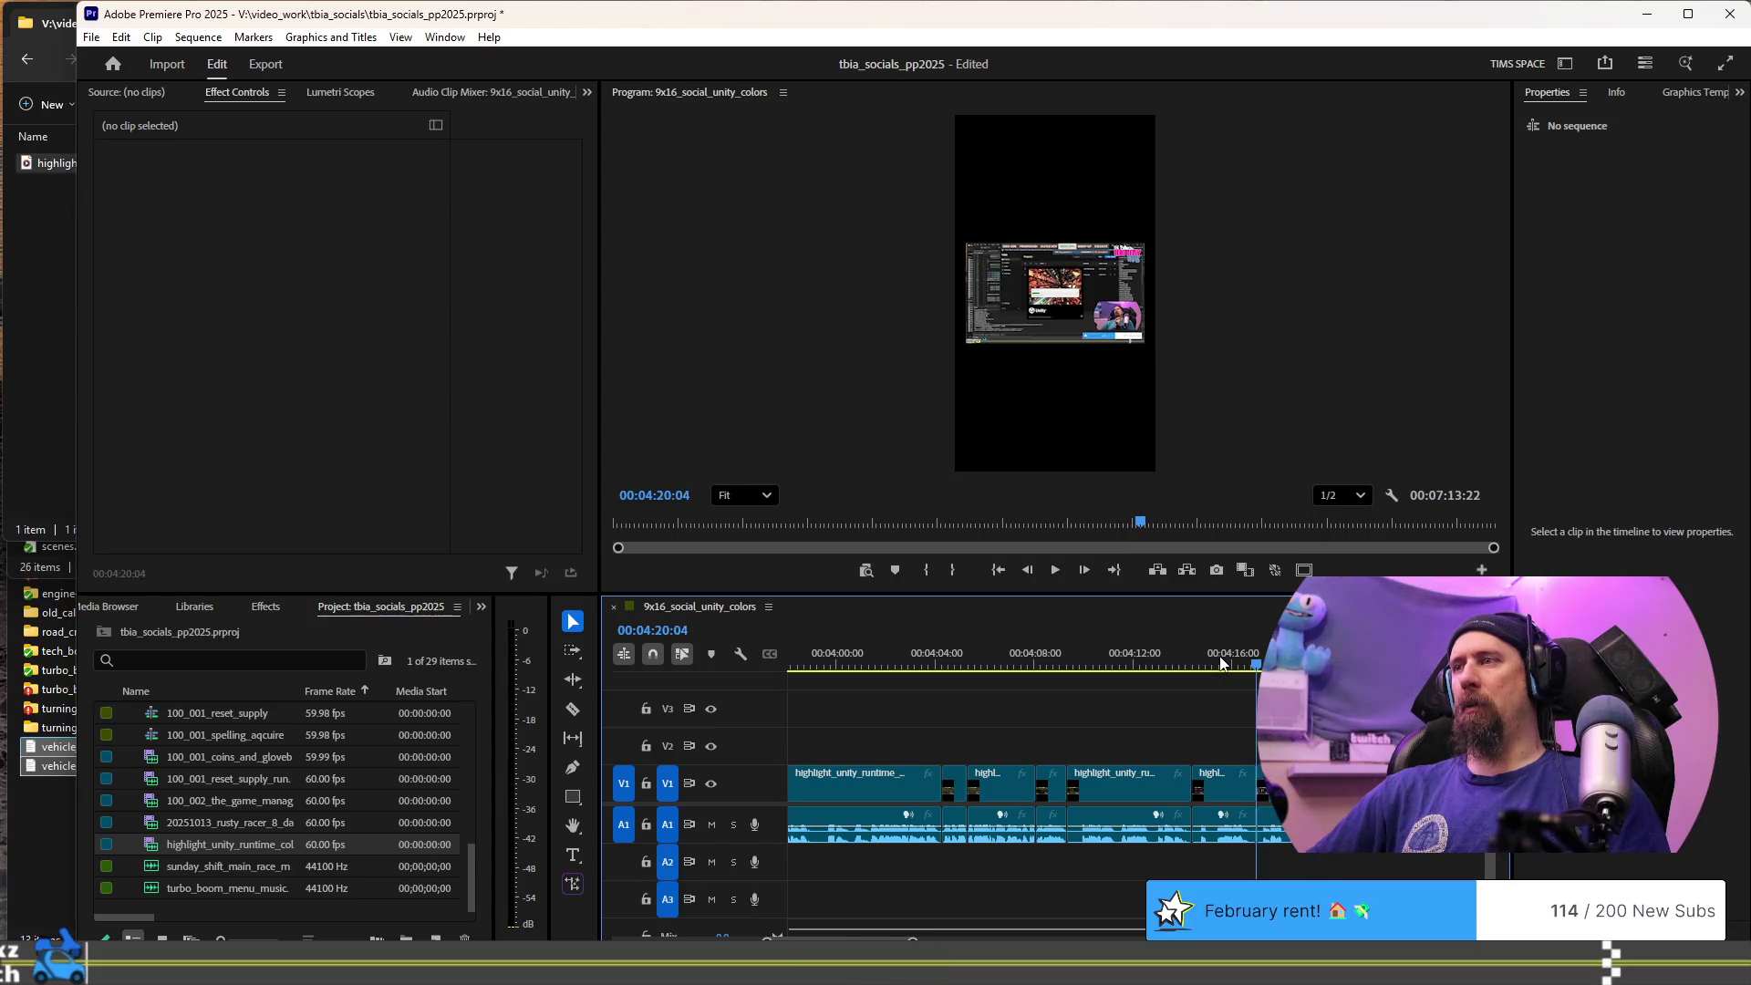
click(1221, 663)
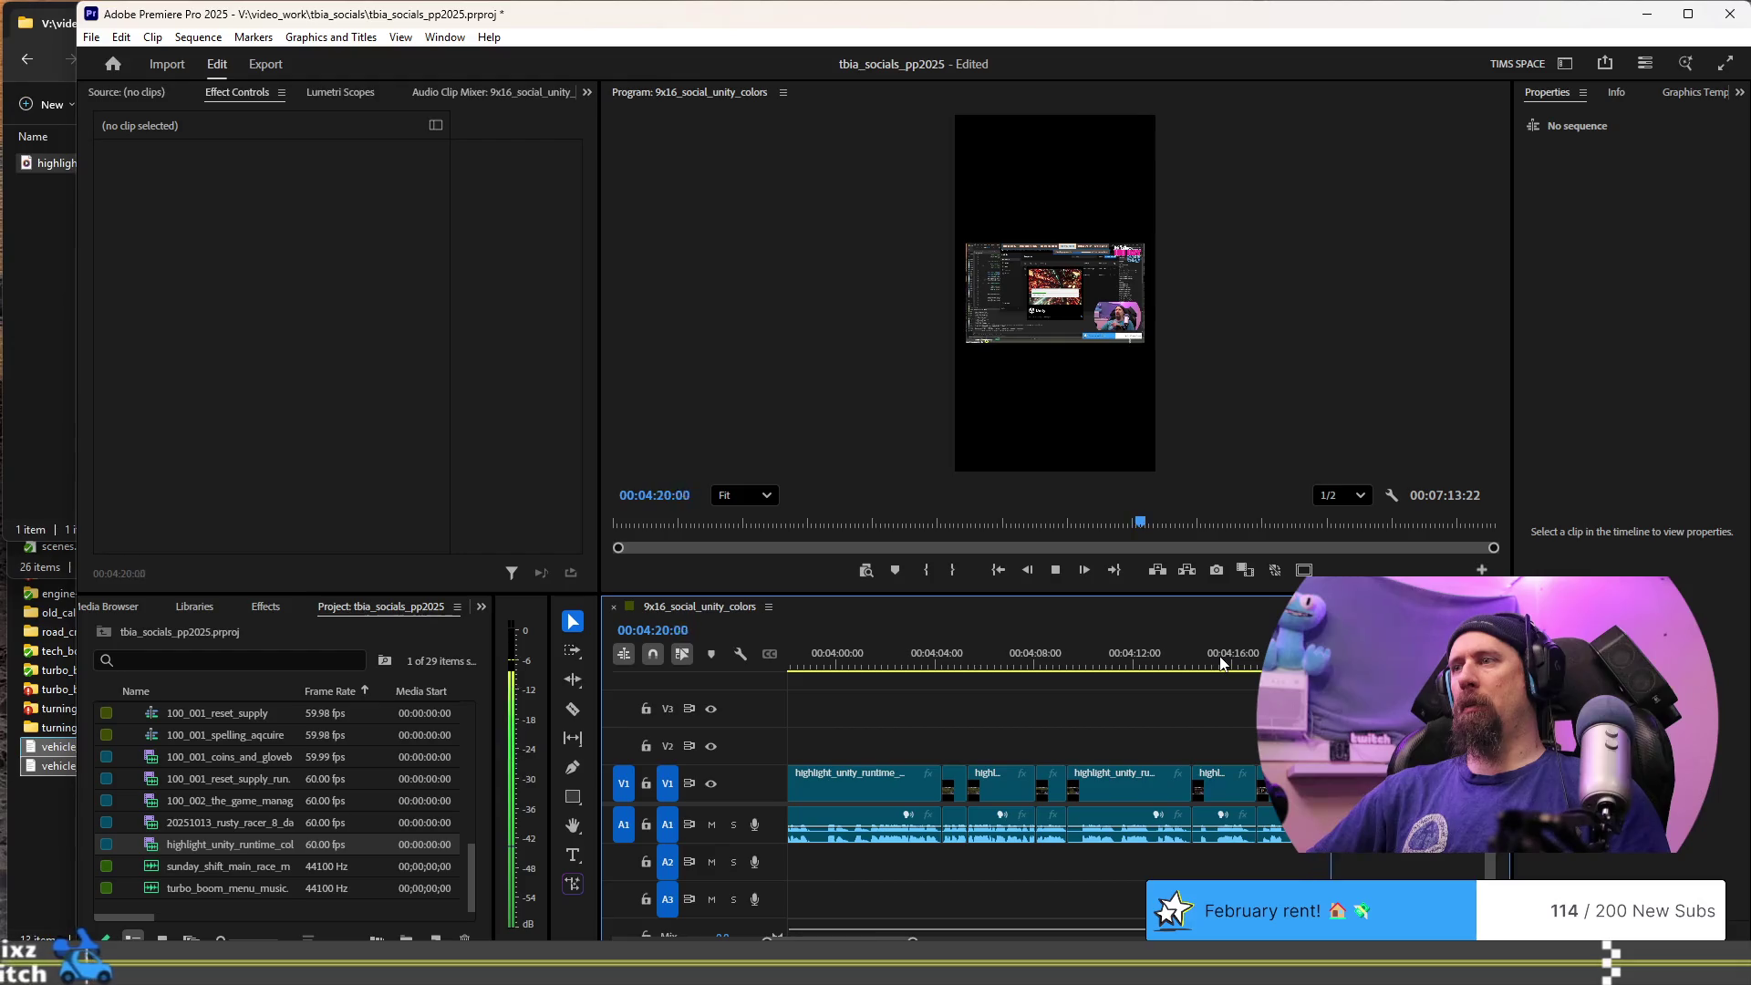
click(1222, 663)
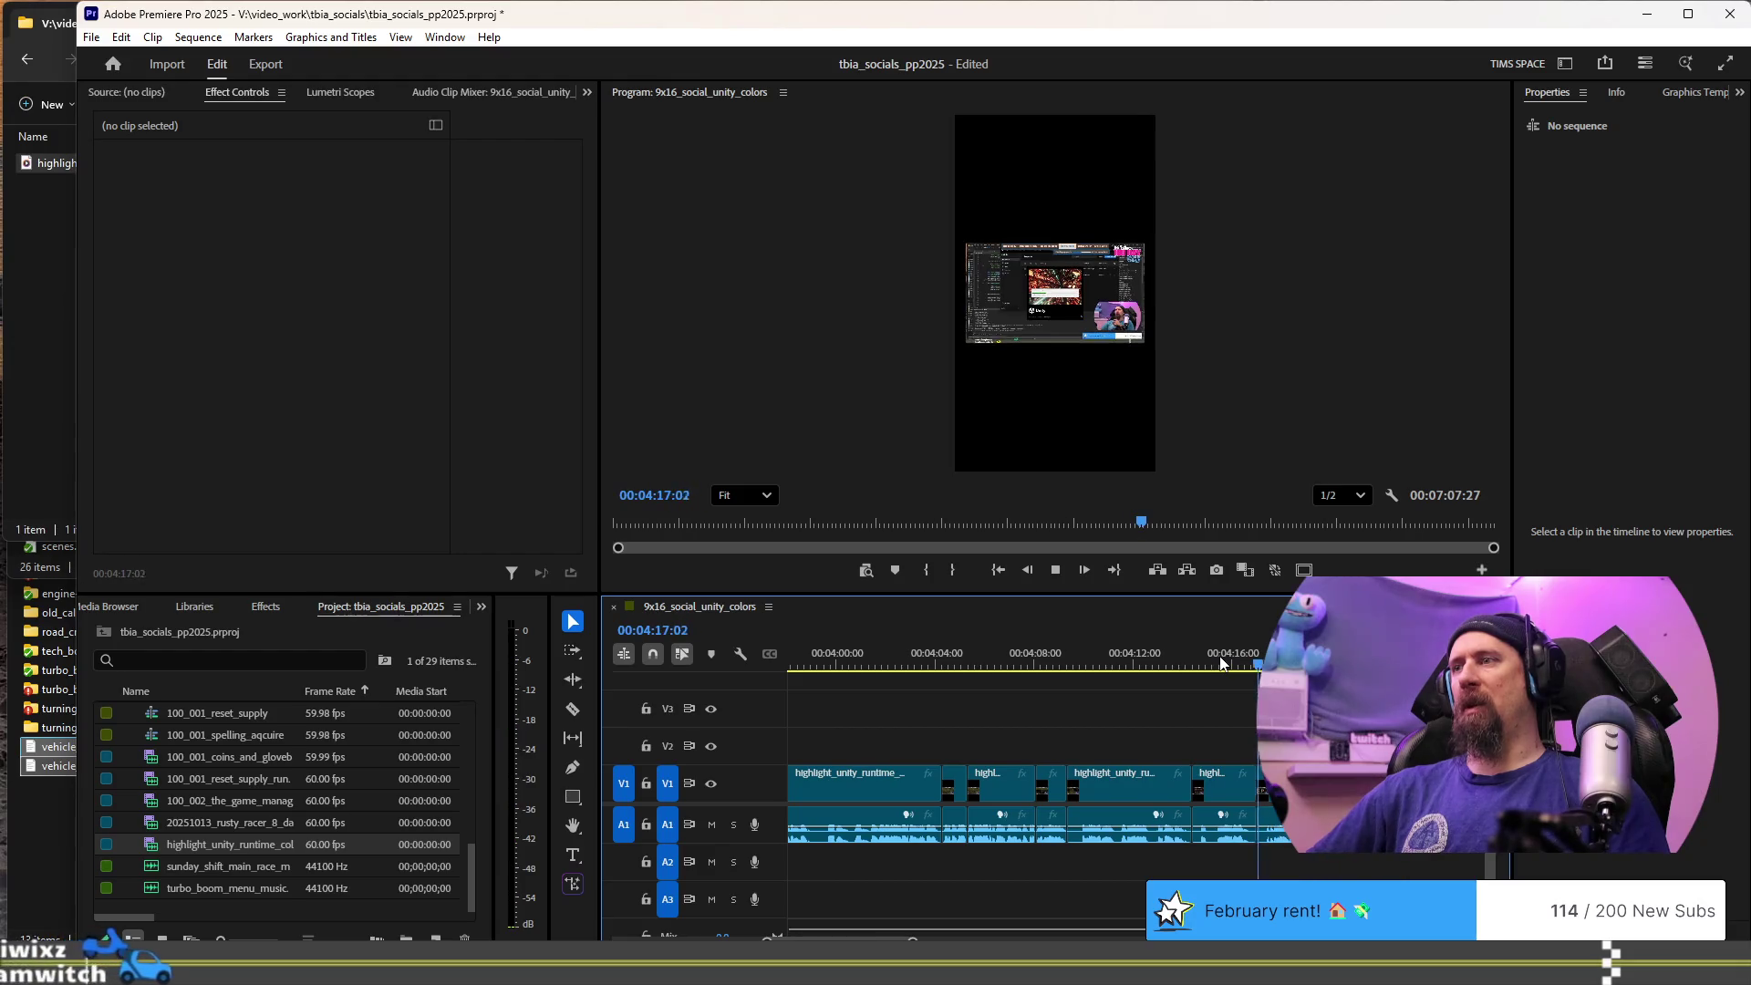
key(space)
click(1222, 663)
key(space)
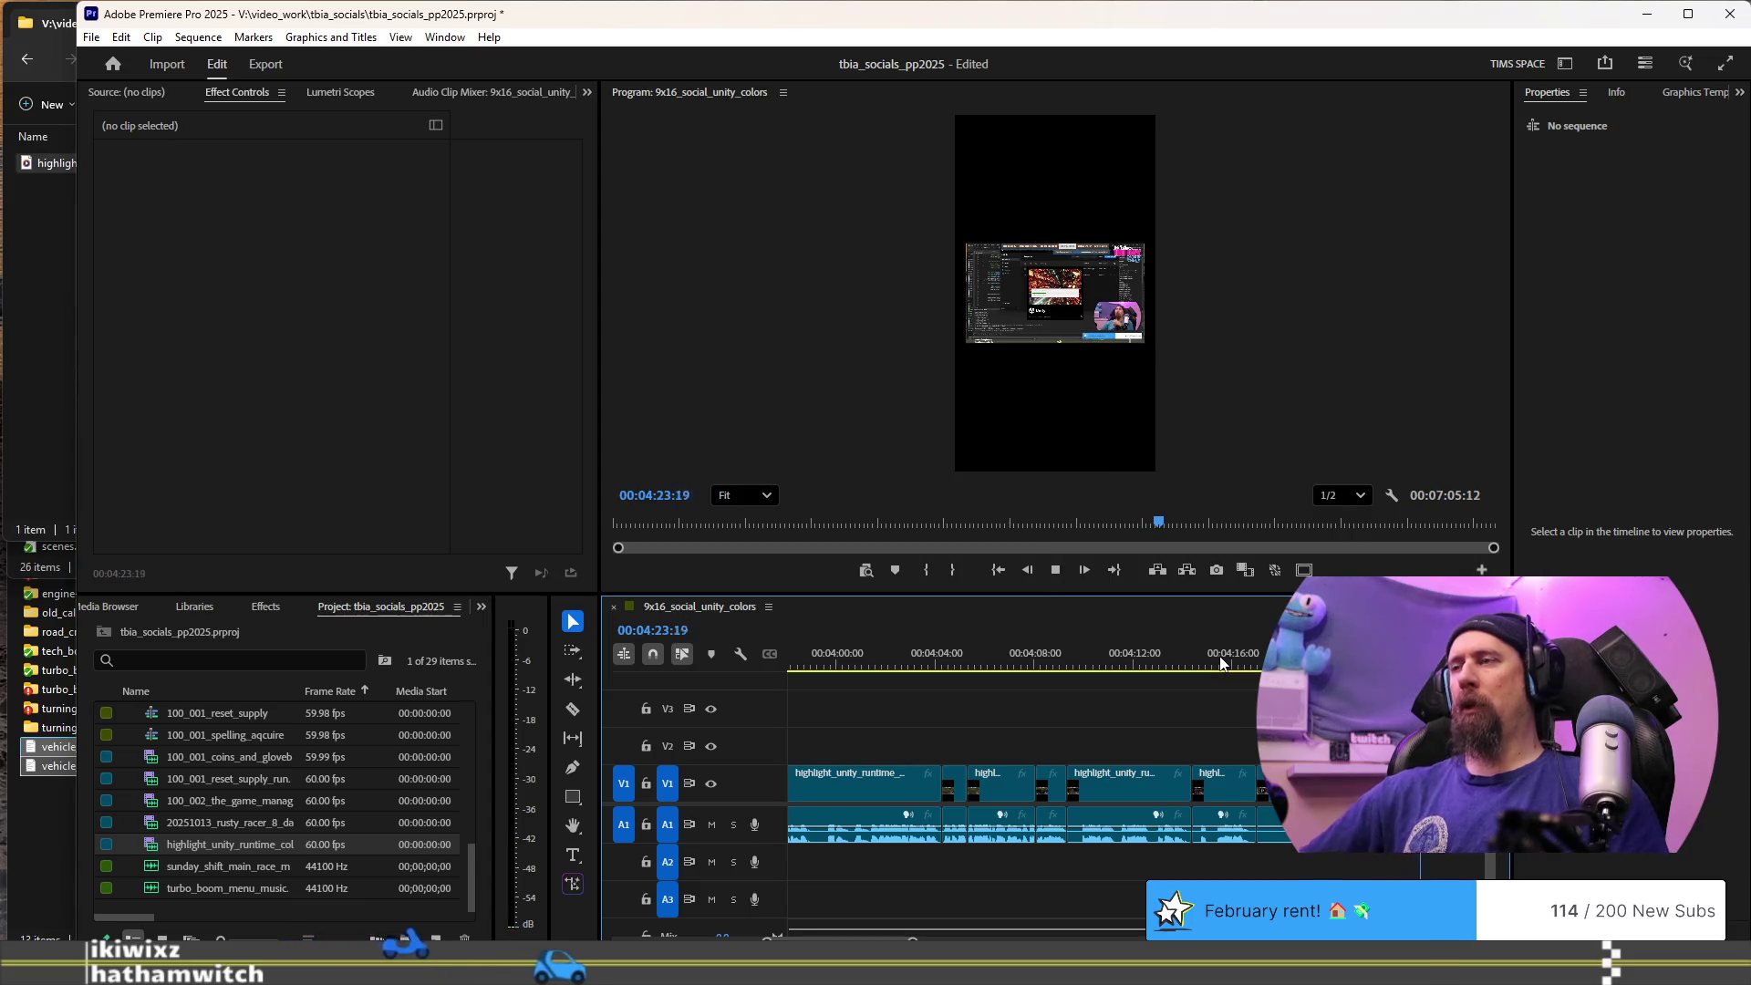
key(space)
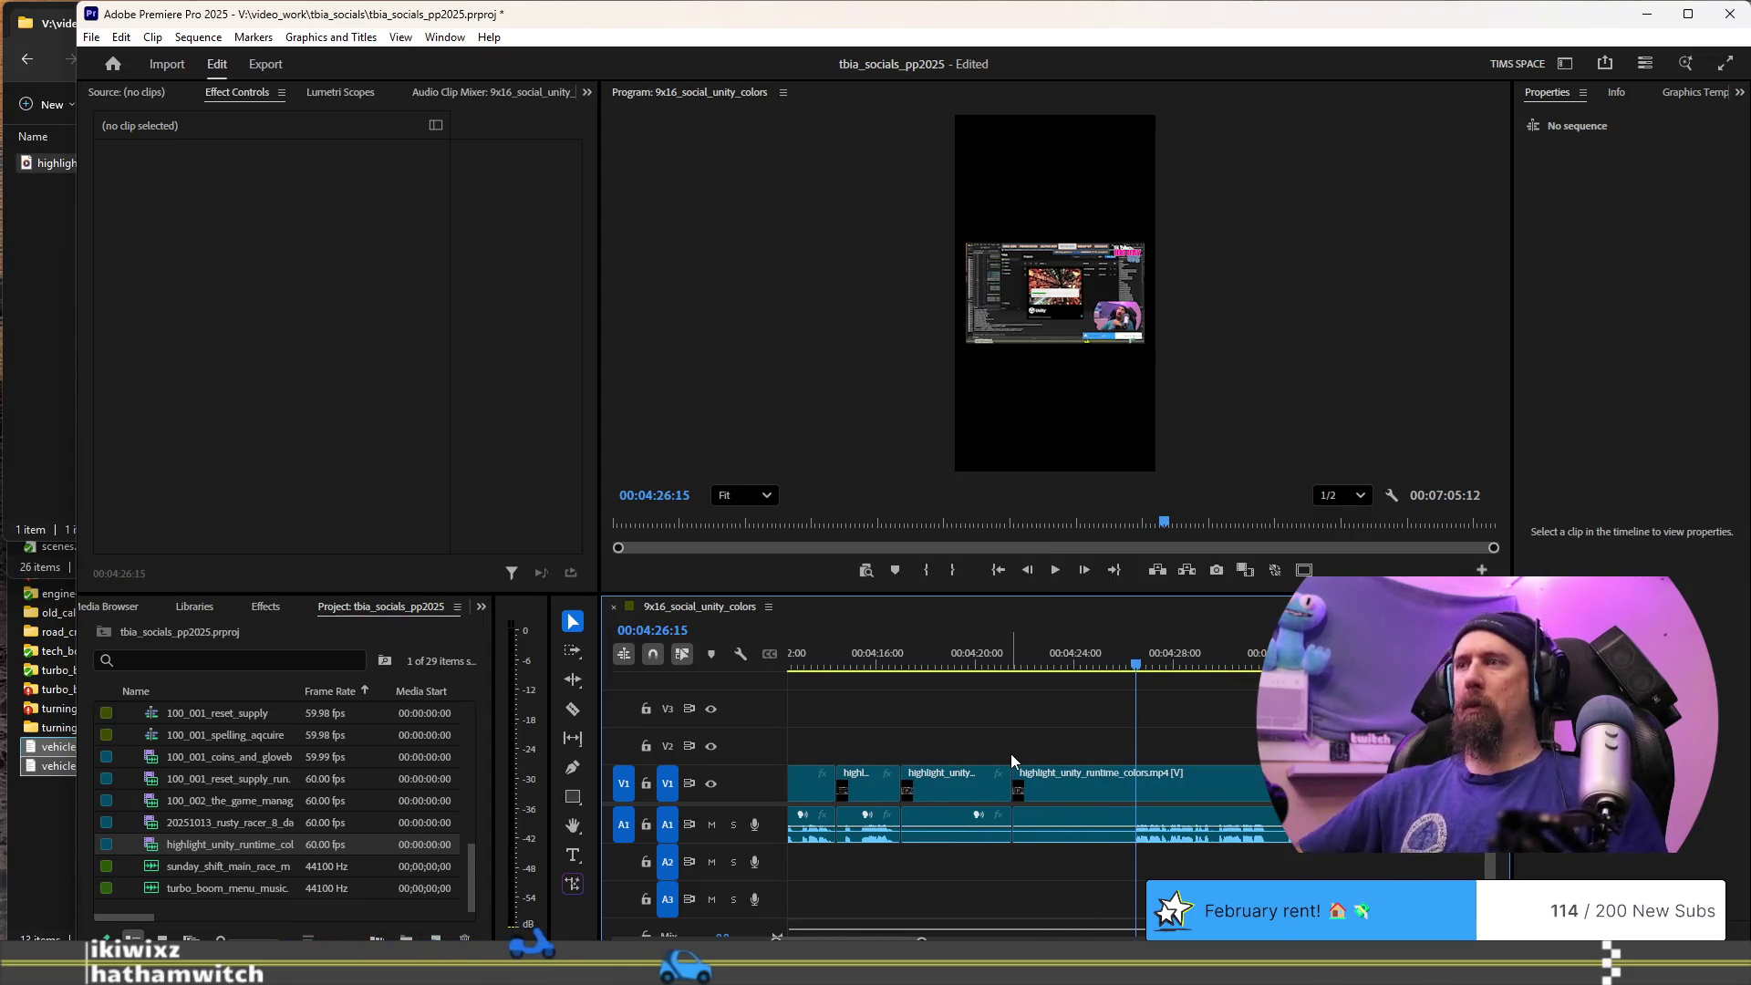
- Play on from the 00:04:21:15 edit point and add two more cuts
key(Up)
key(space)
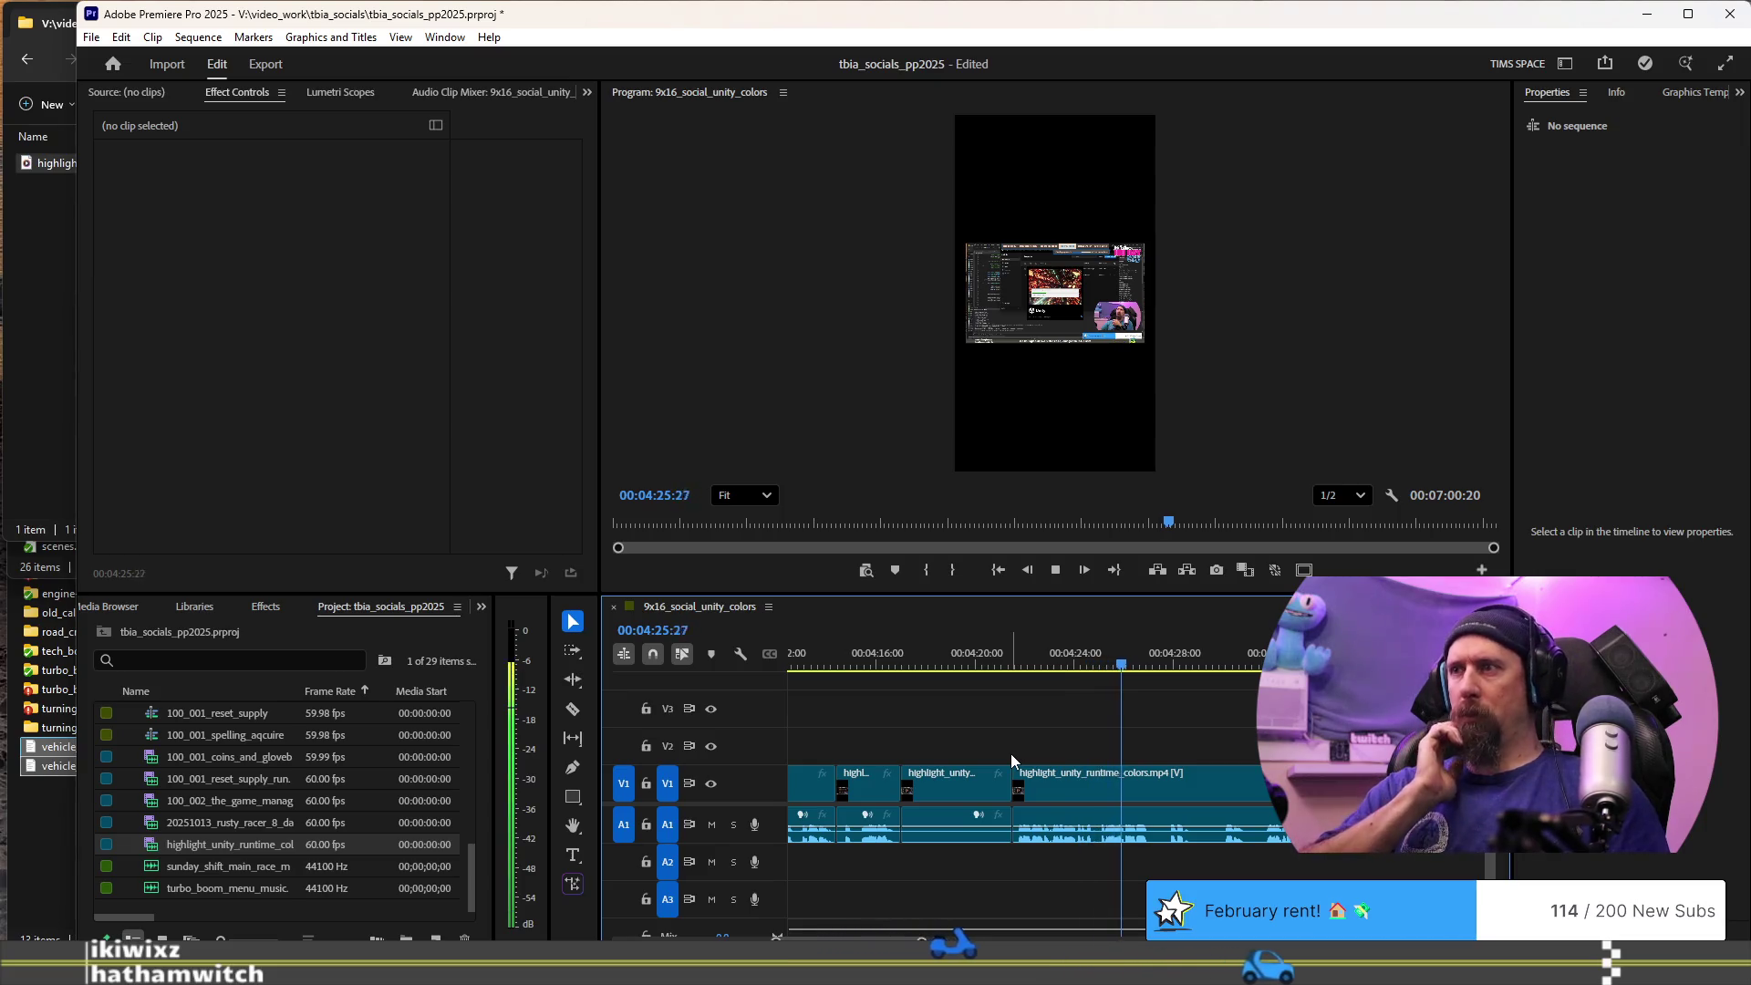
key(space)
key(ctrl+k)
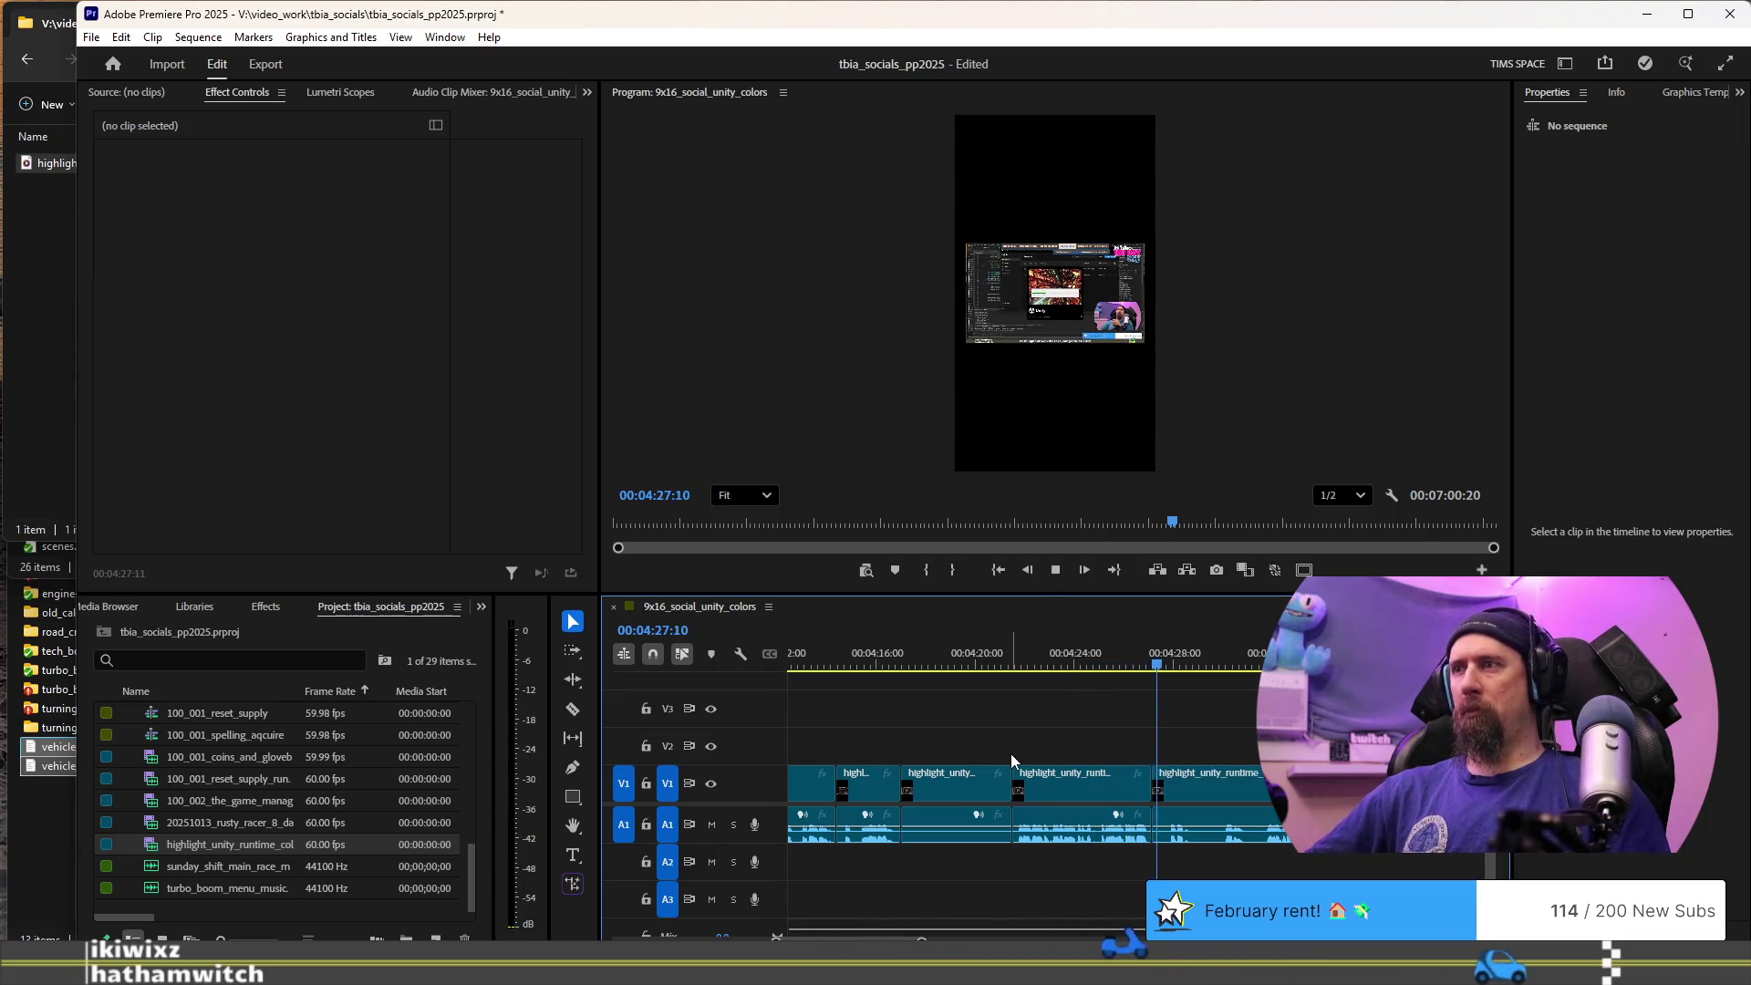
key(space)
key(space)
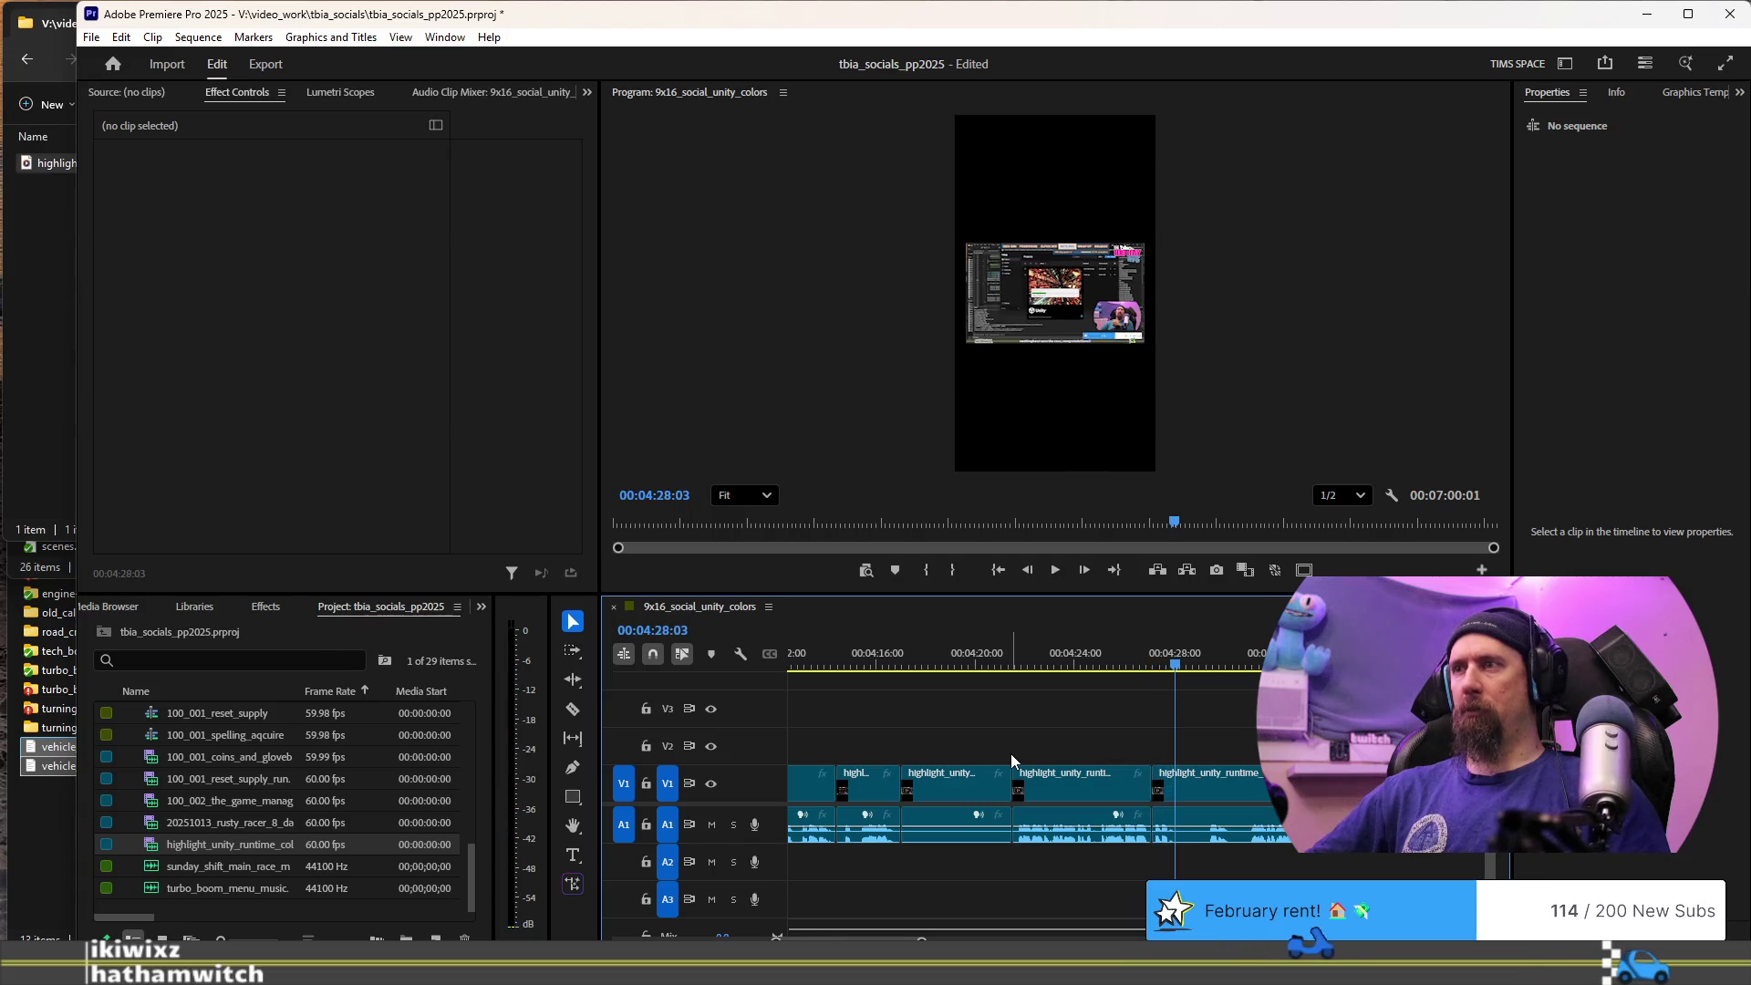
key(ctrl+k)
key(space)
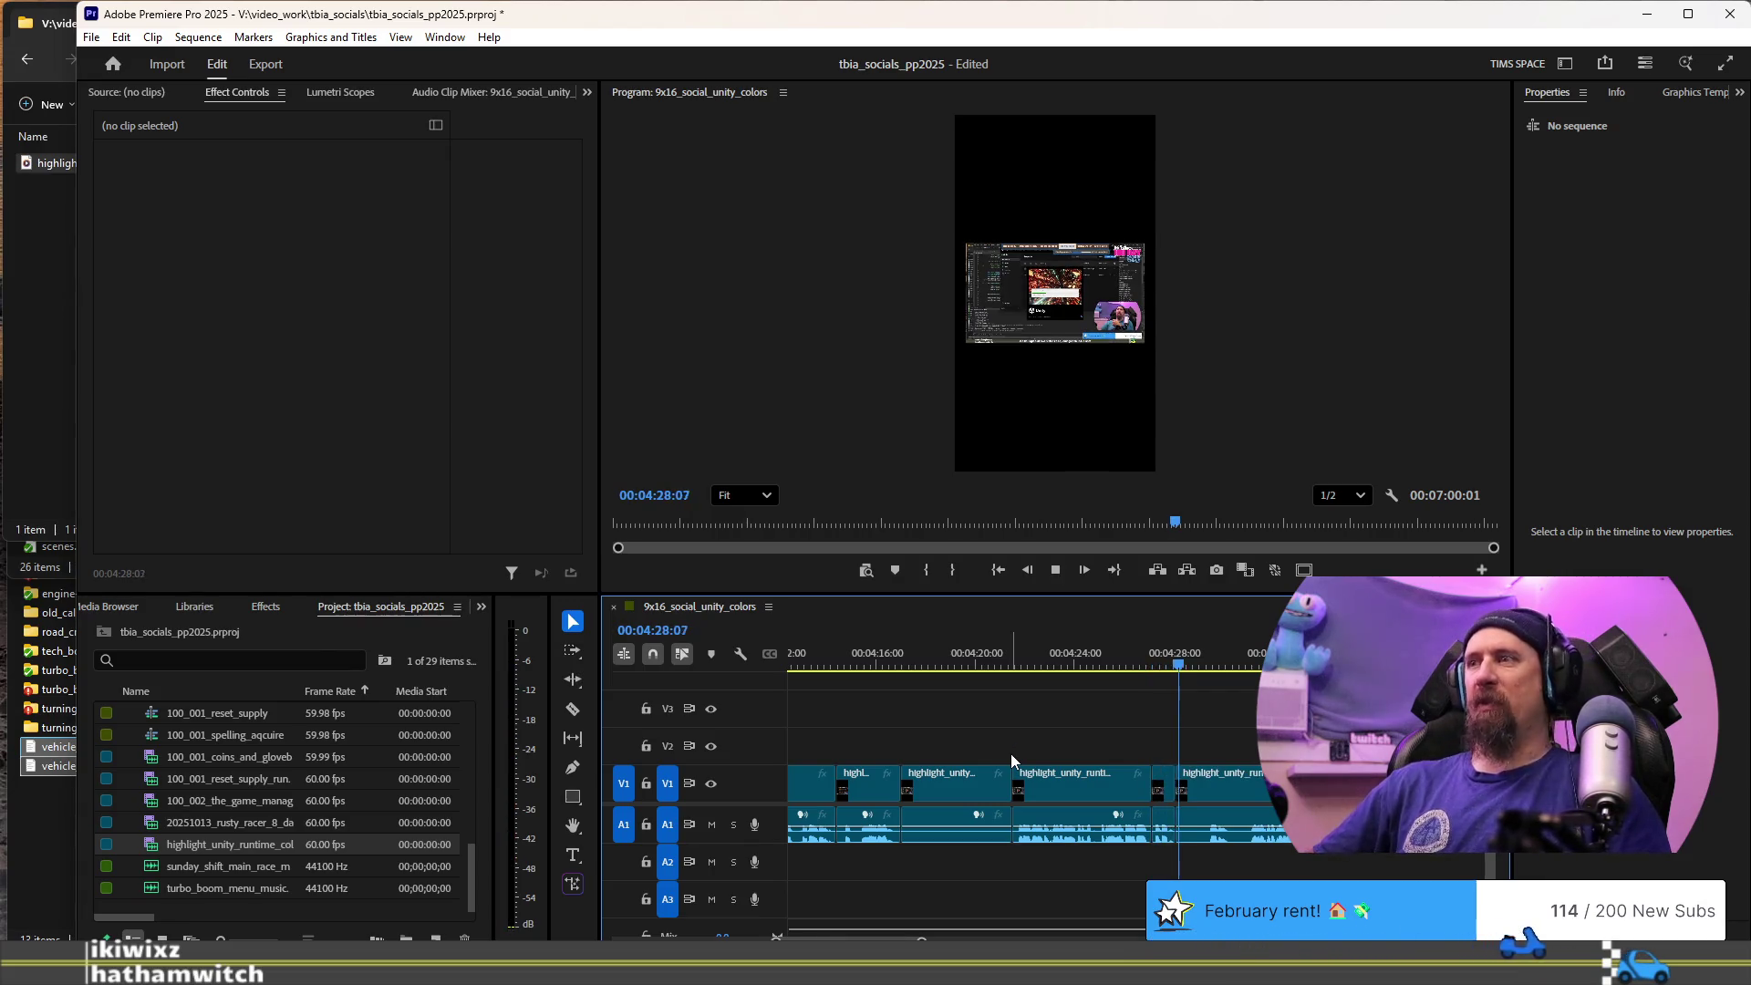
key(space)
- Return to the previous edit point, add one more cut and review it
key(Left)
key(Left)
key(Left)
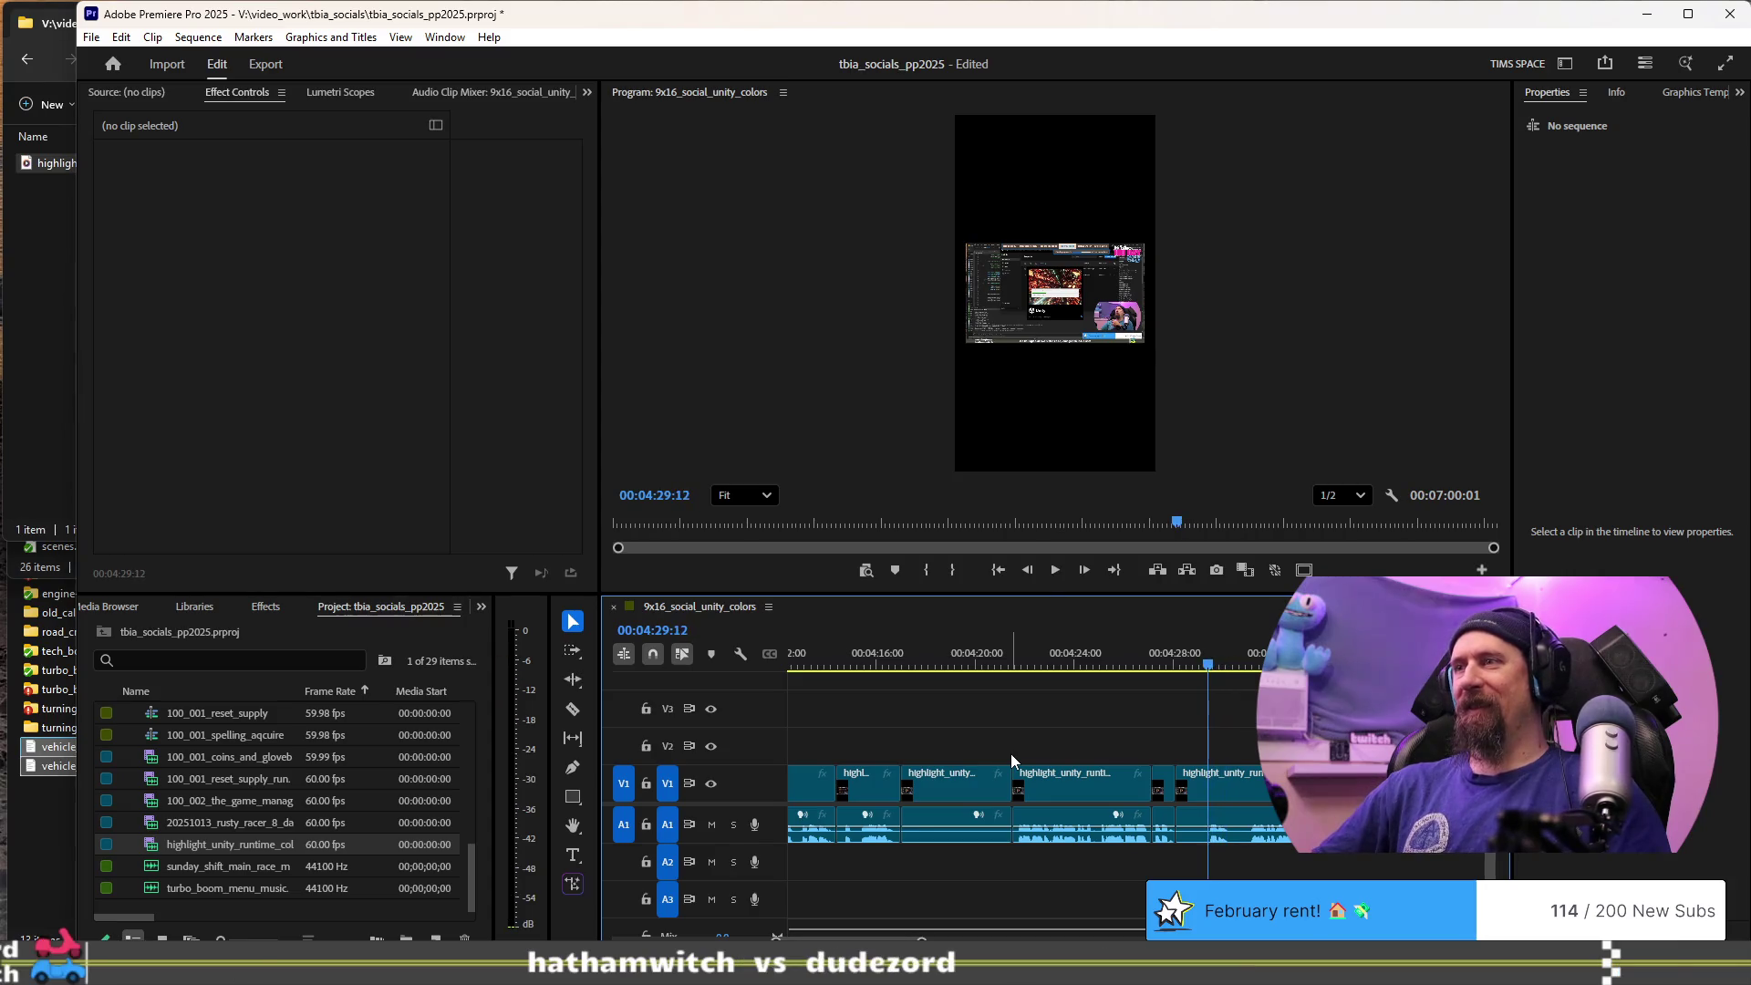
key(Up)
key(space)
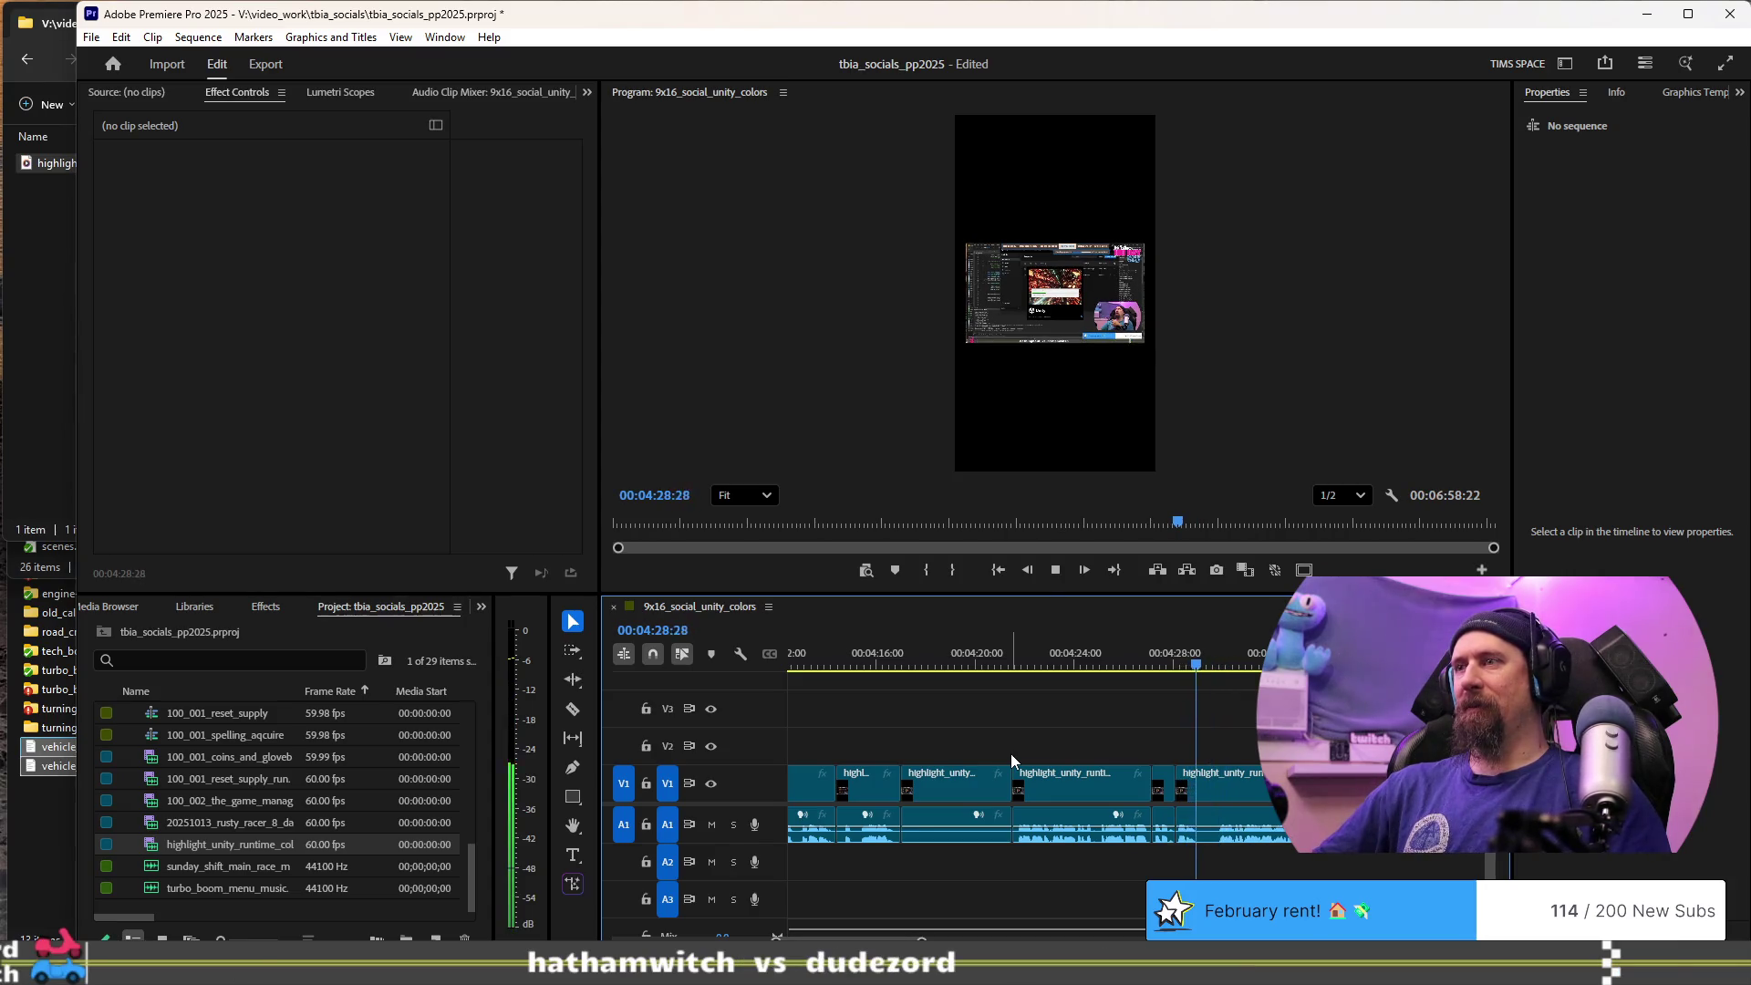
key(space)
key(ctrl+k)
key(space)
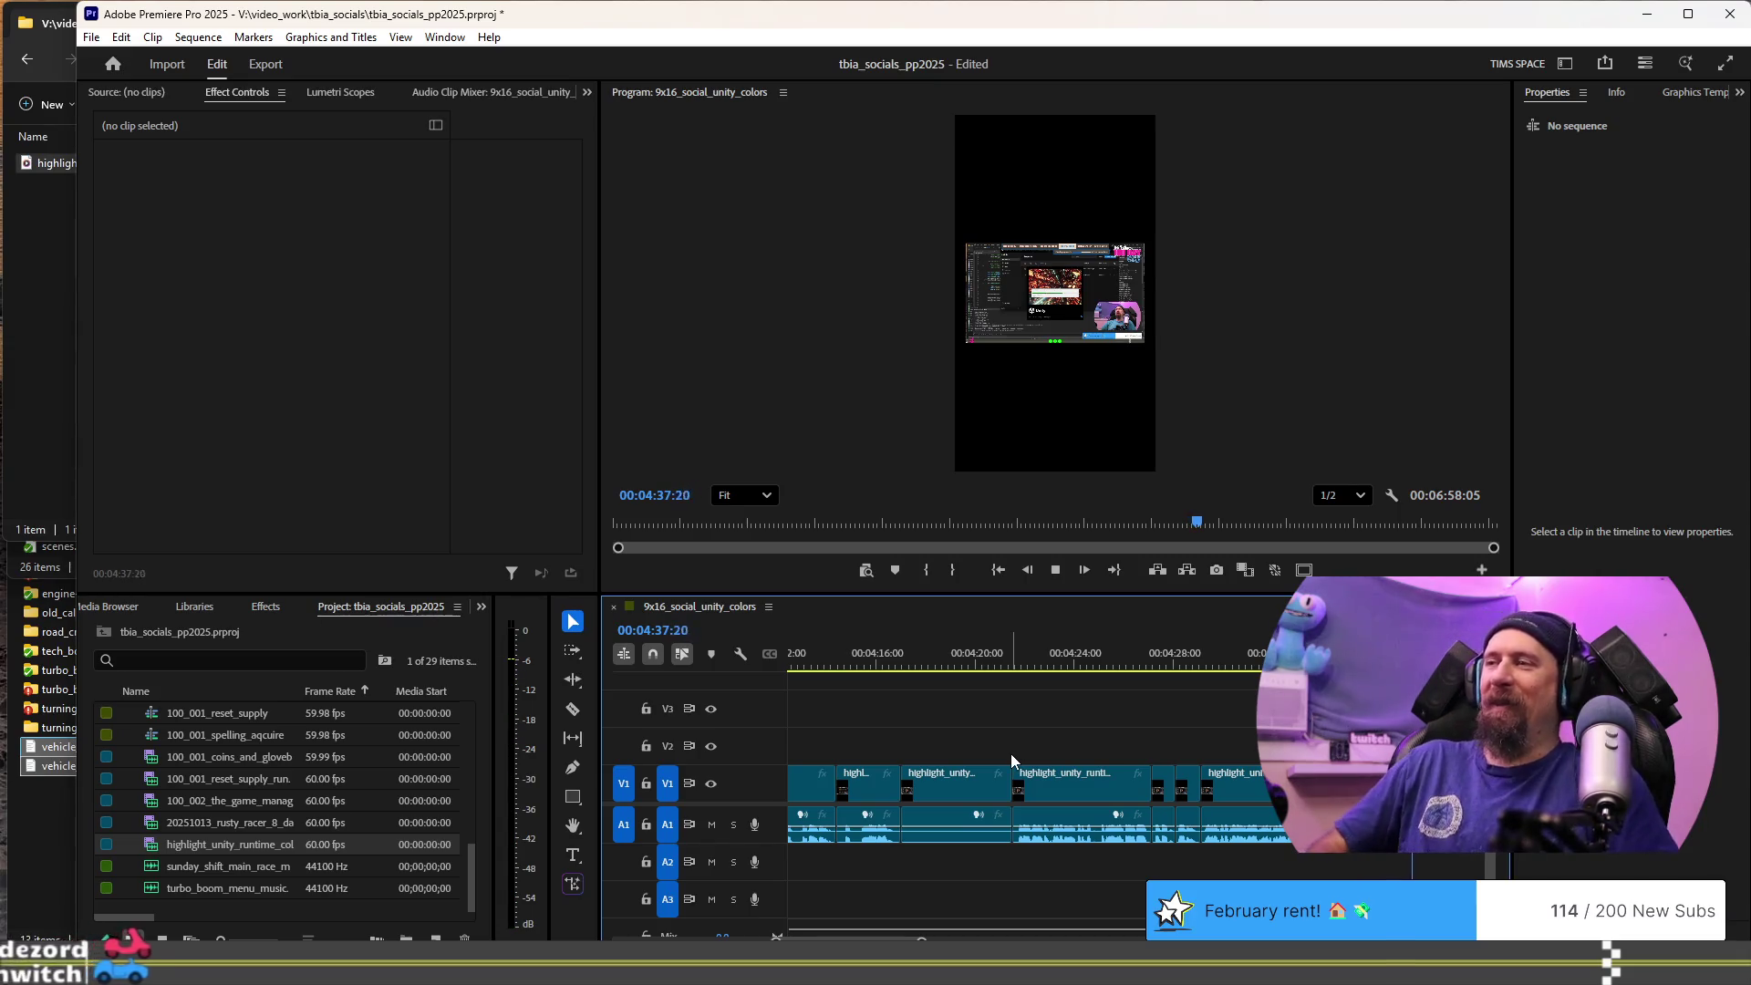
key(space)
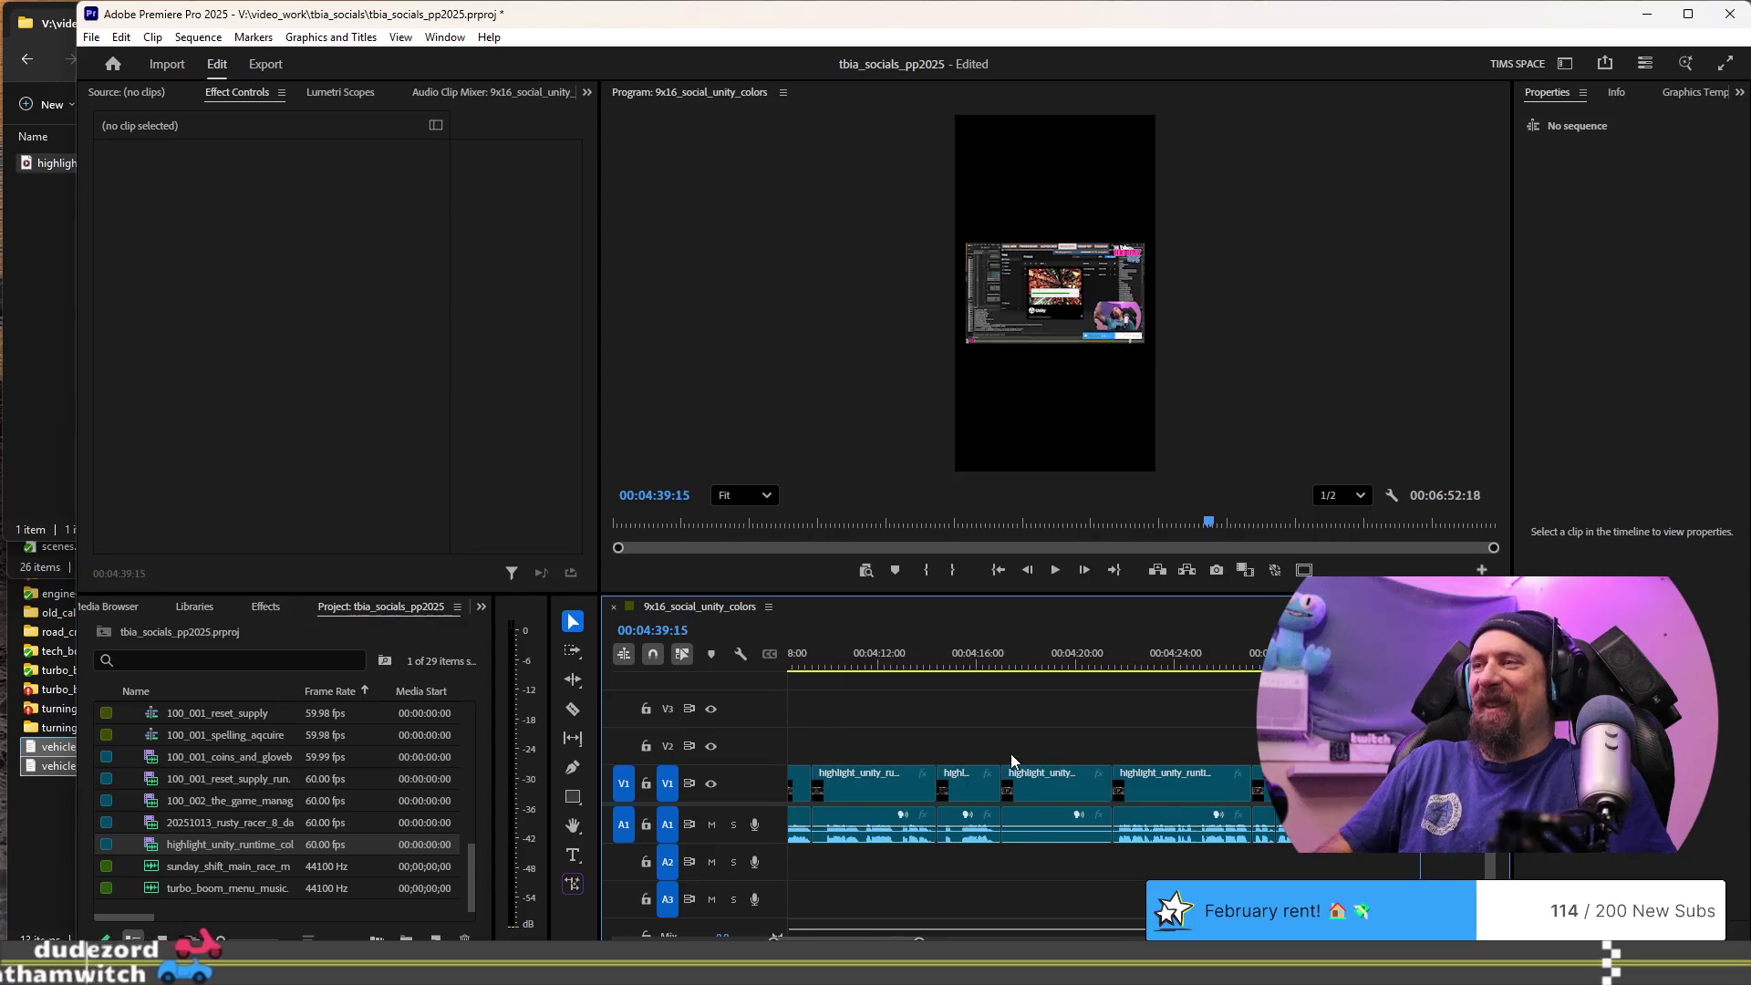
key(space)
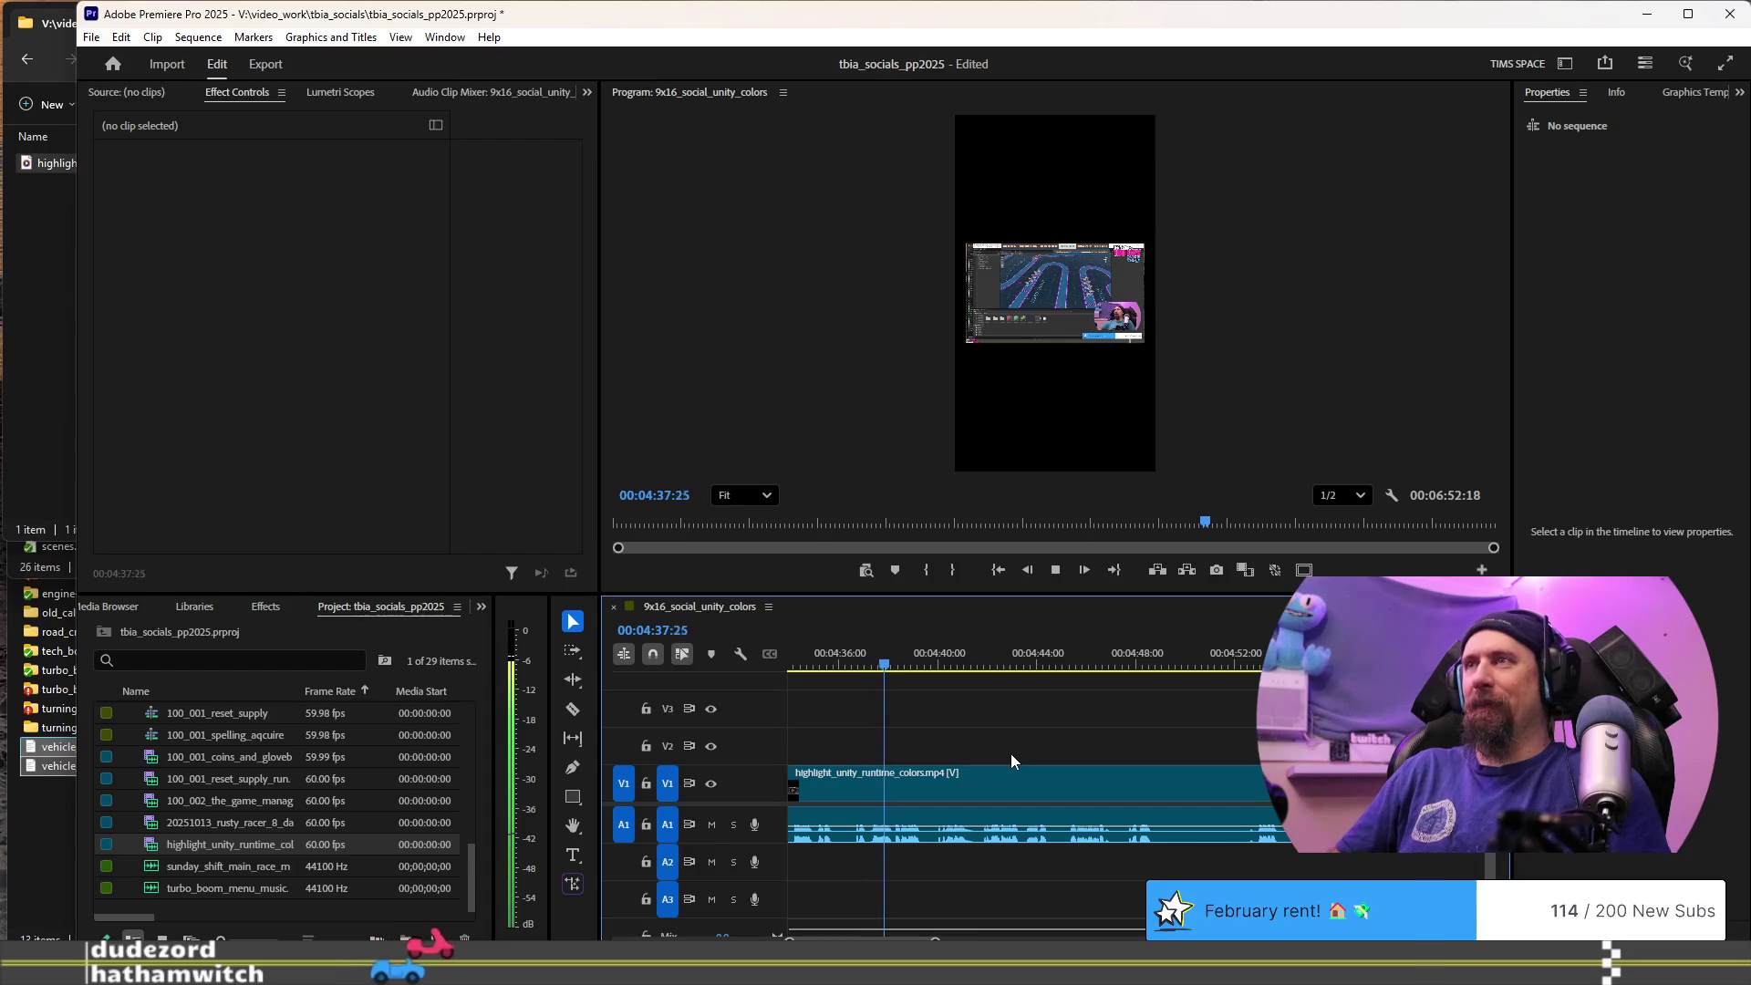
key(space)
scroll(994, 833, up, 3)
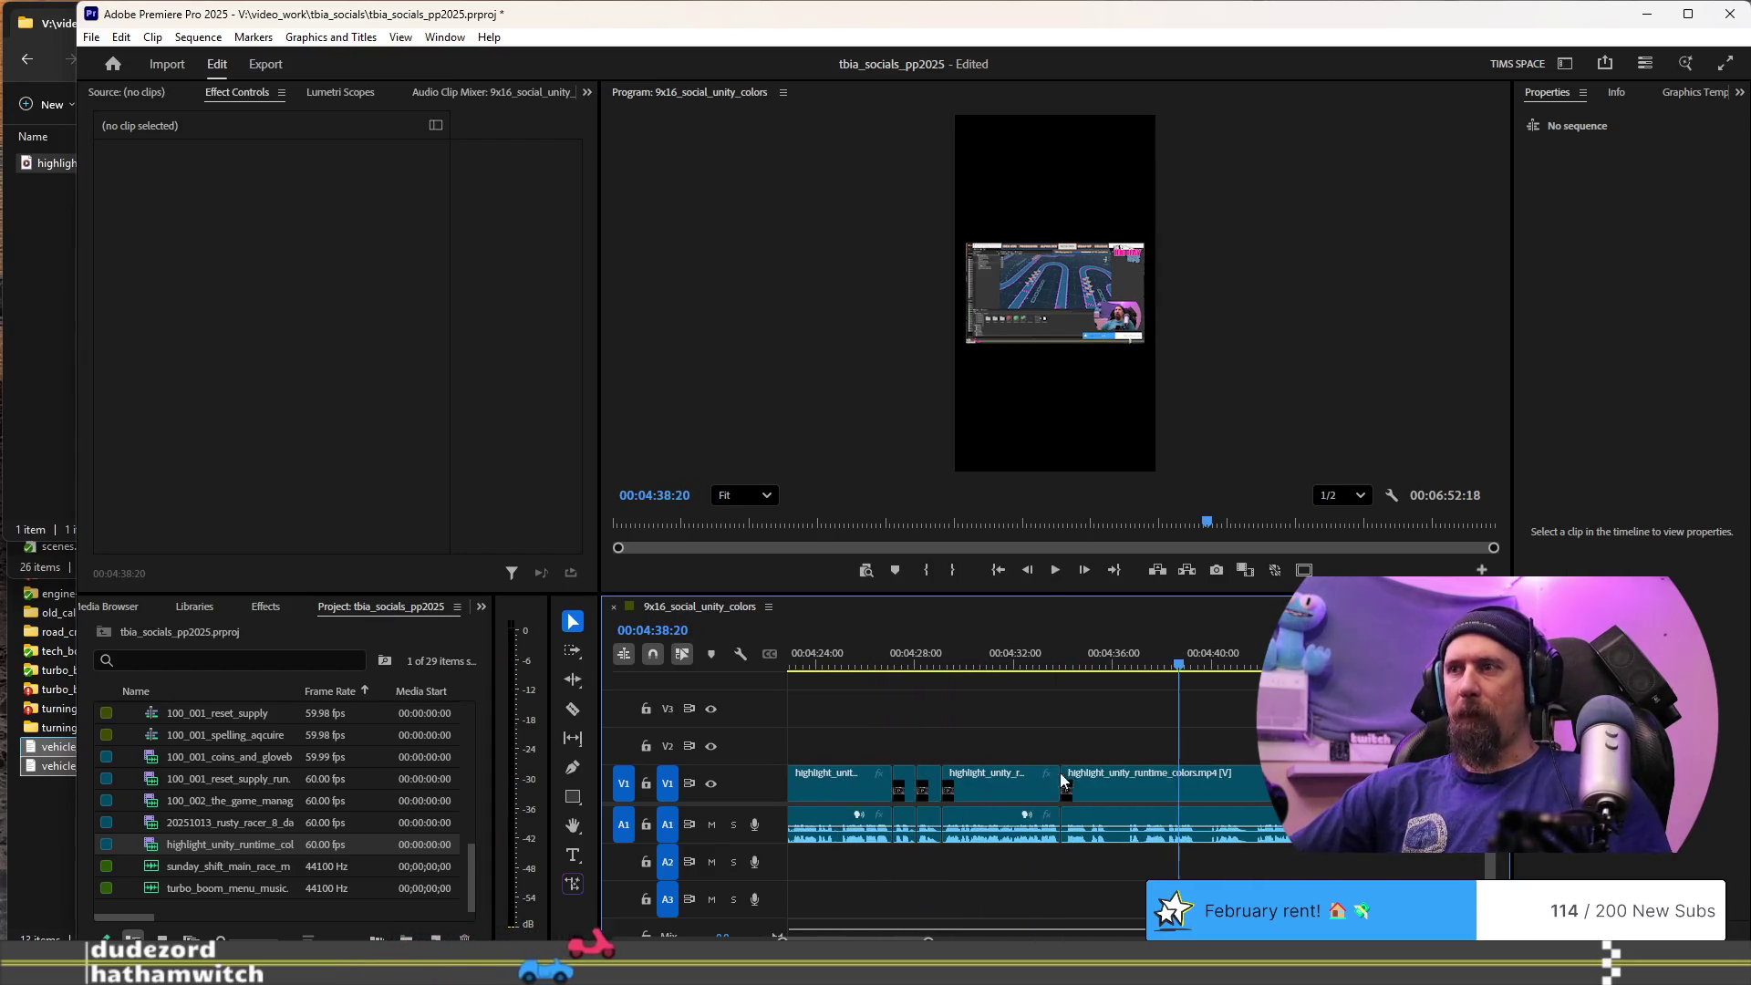
click(1131, 665)
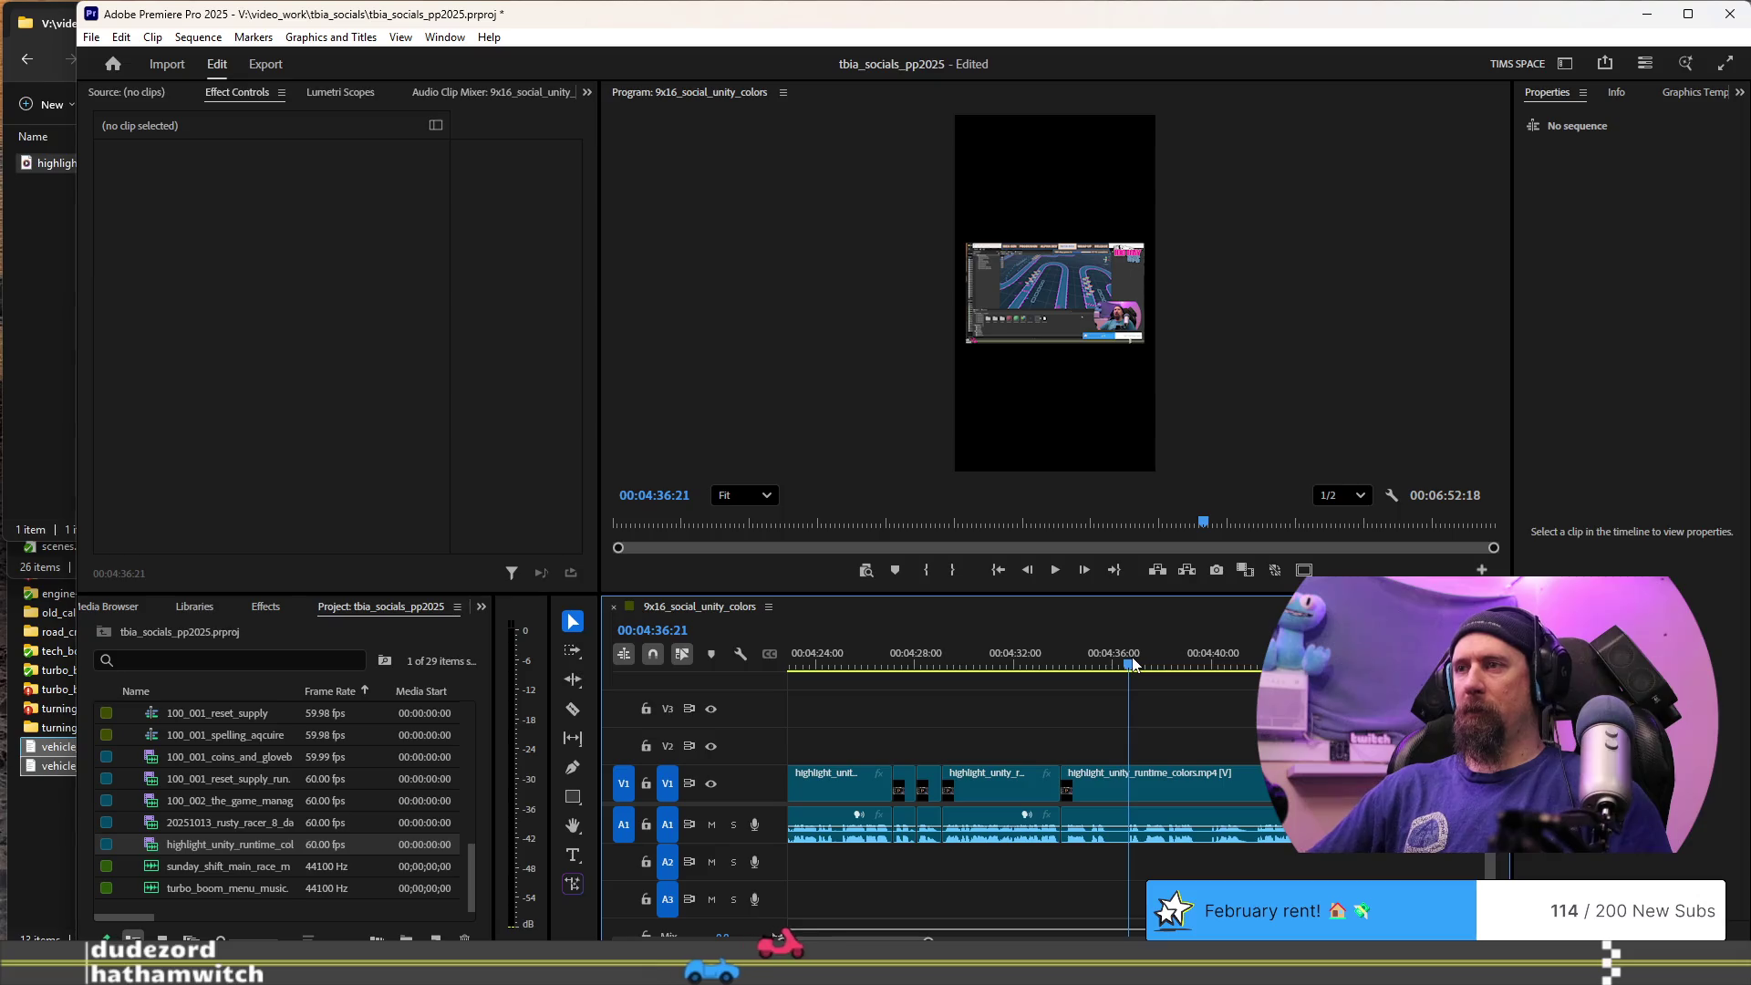
key(shift+k)
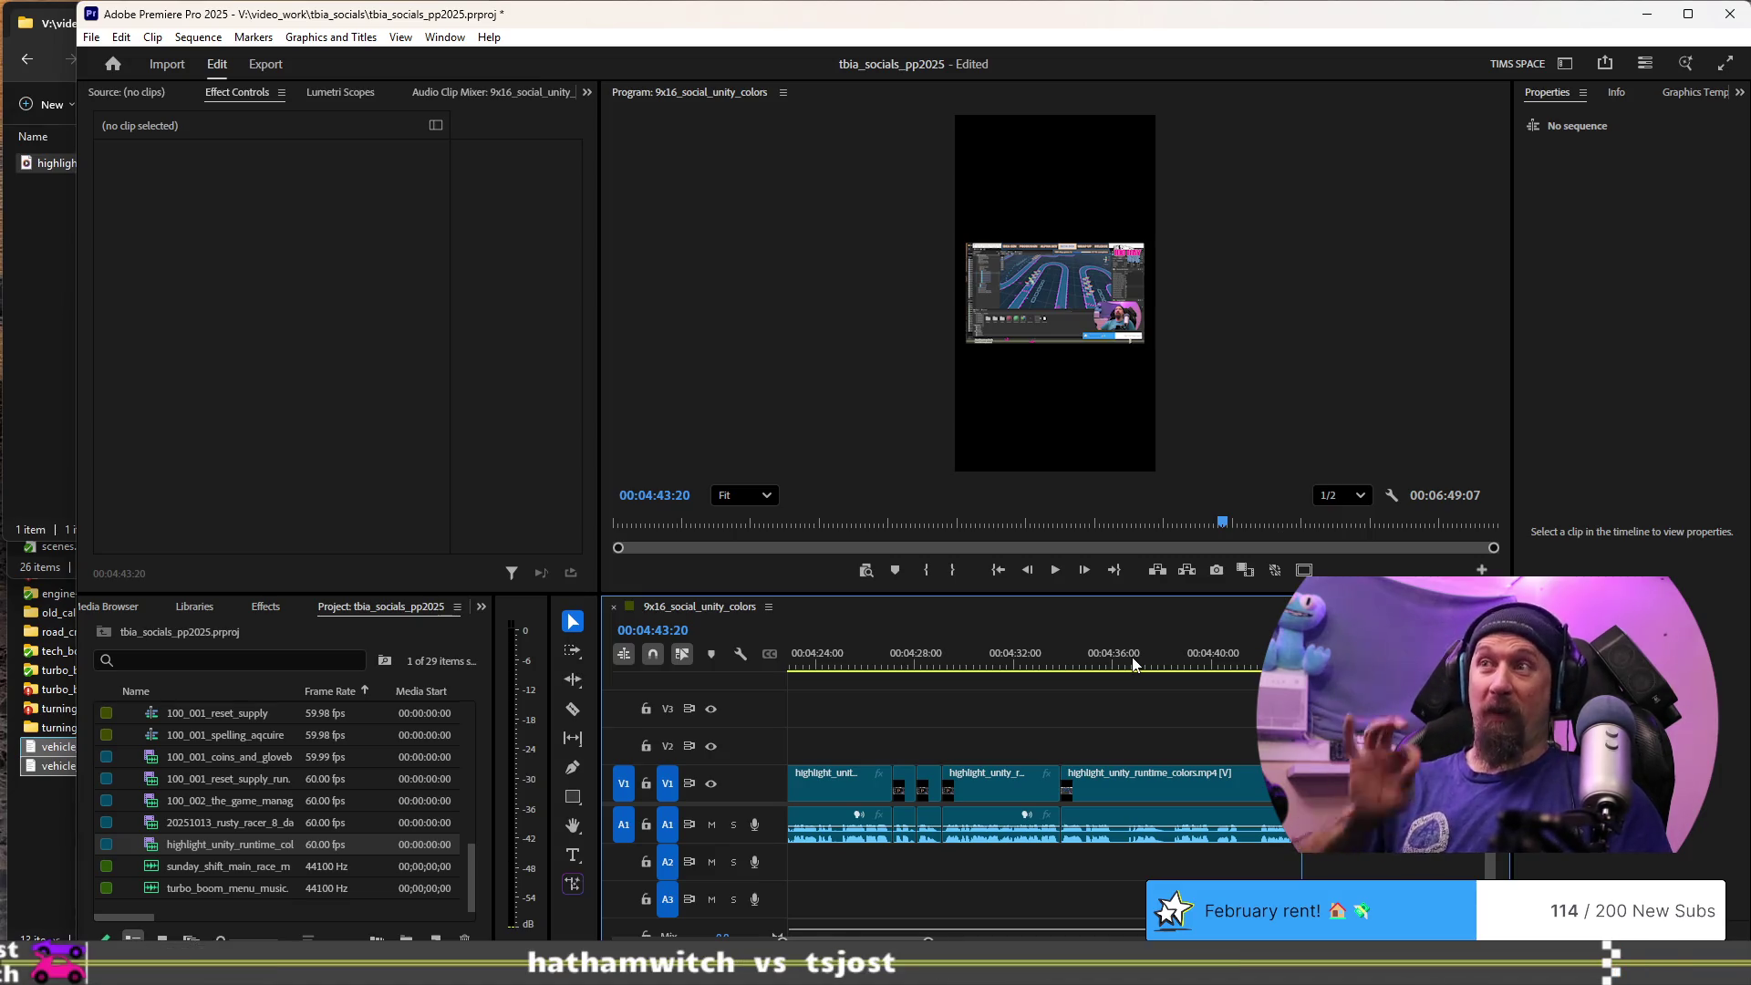
key(space)
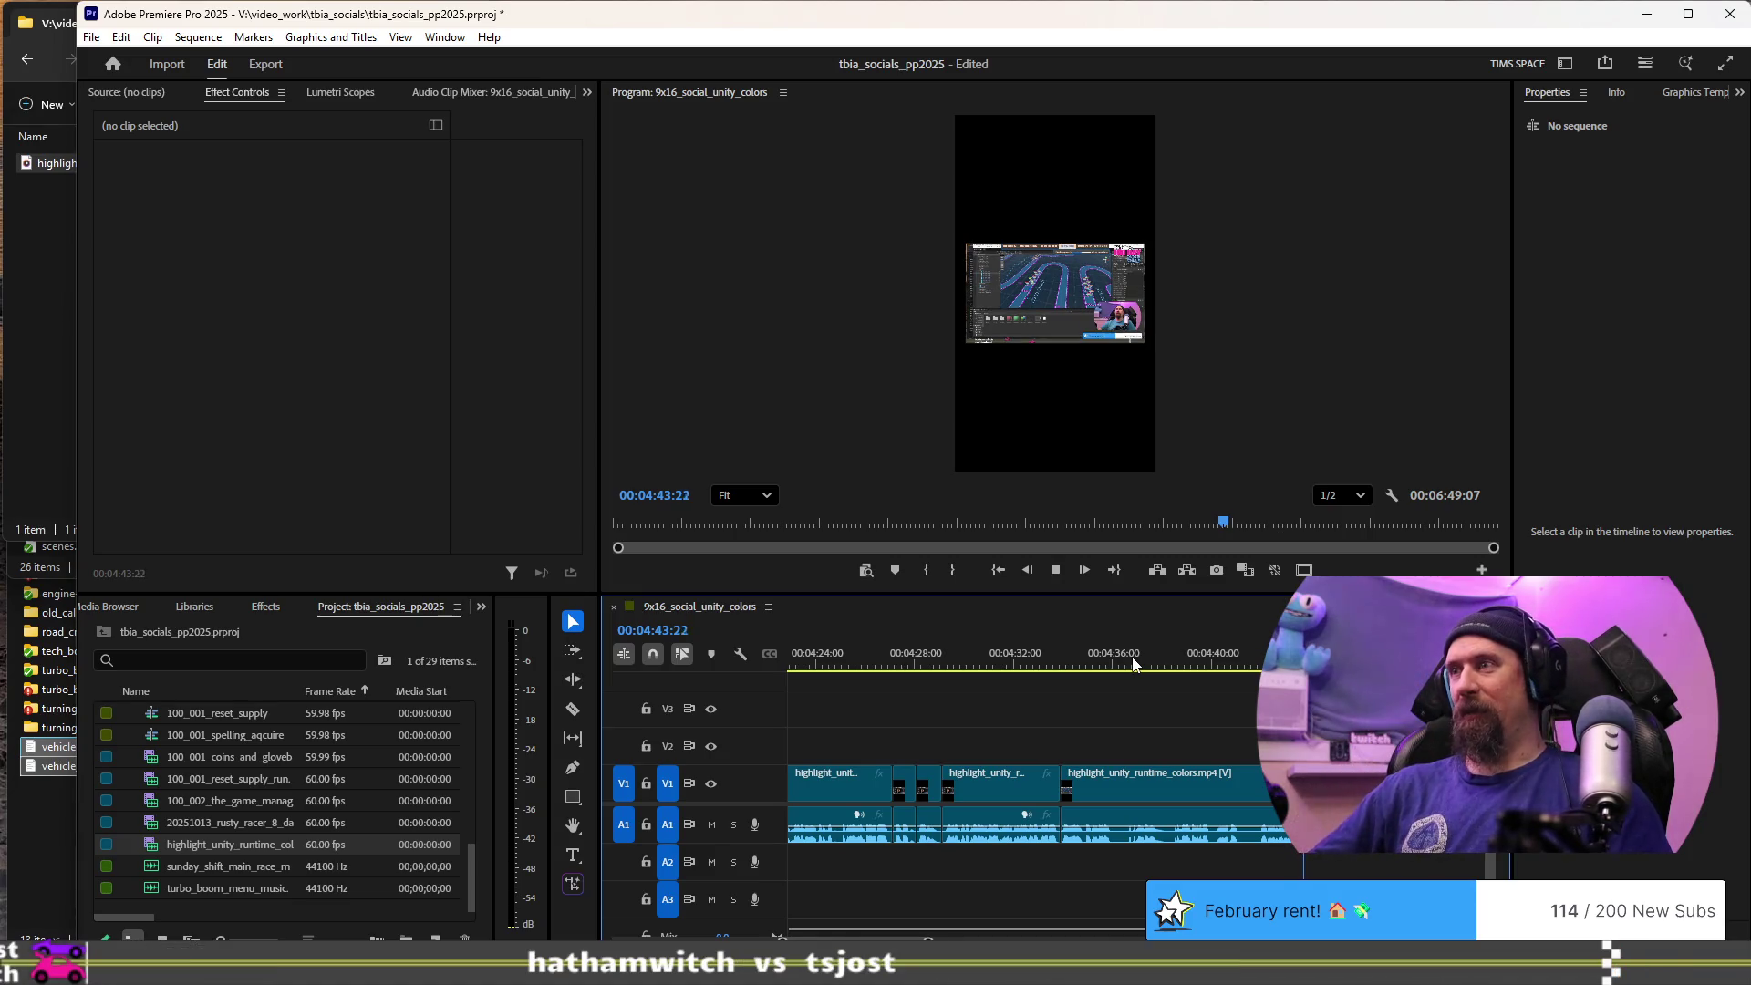
key(space)
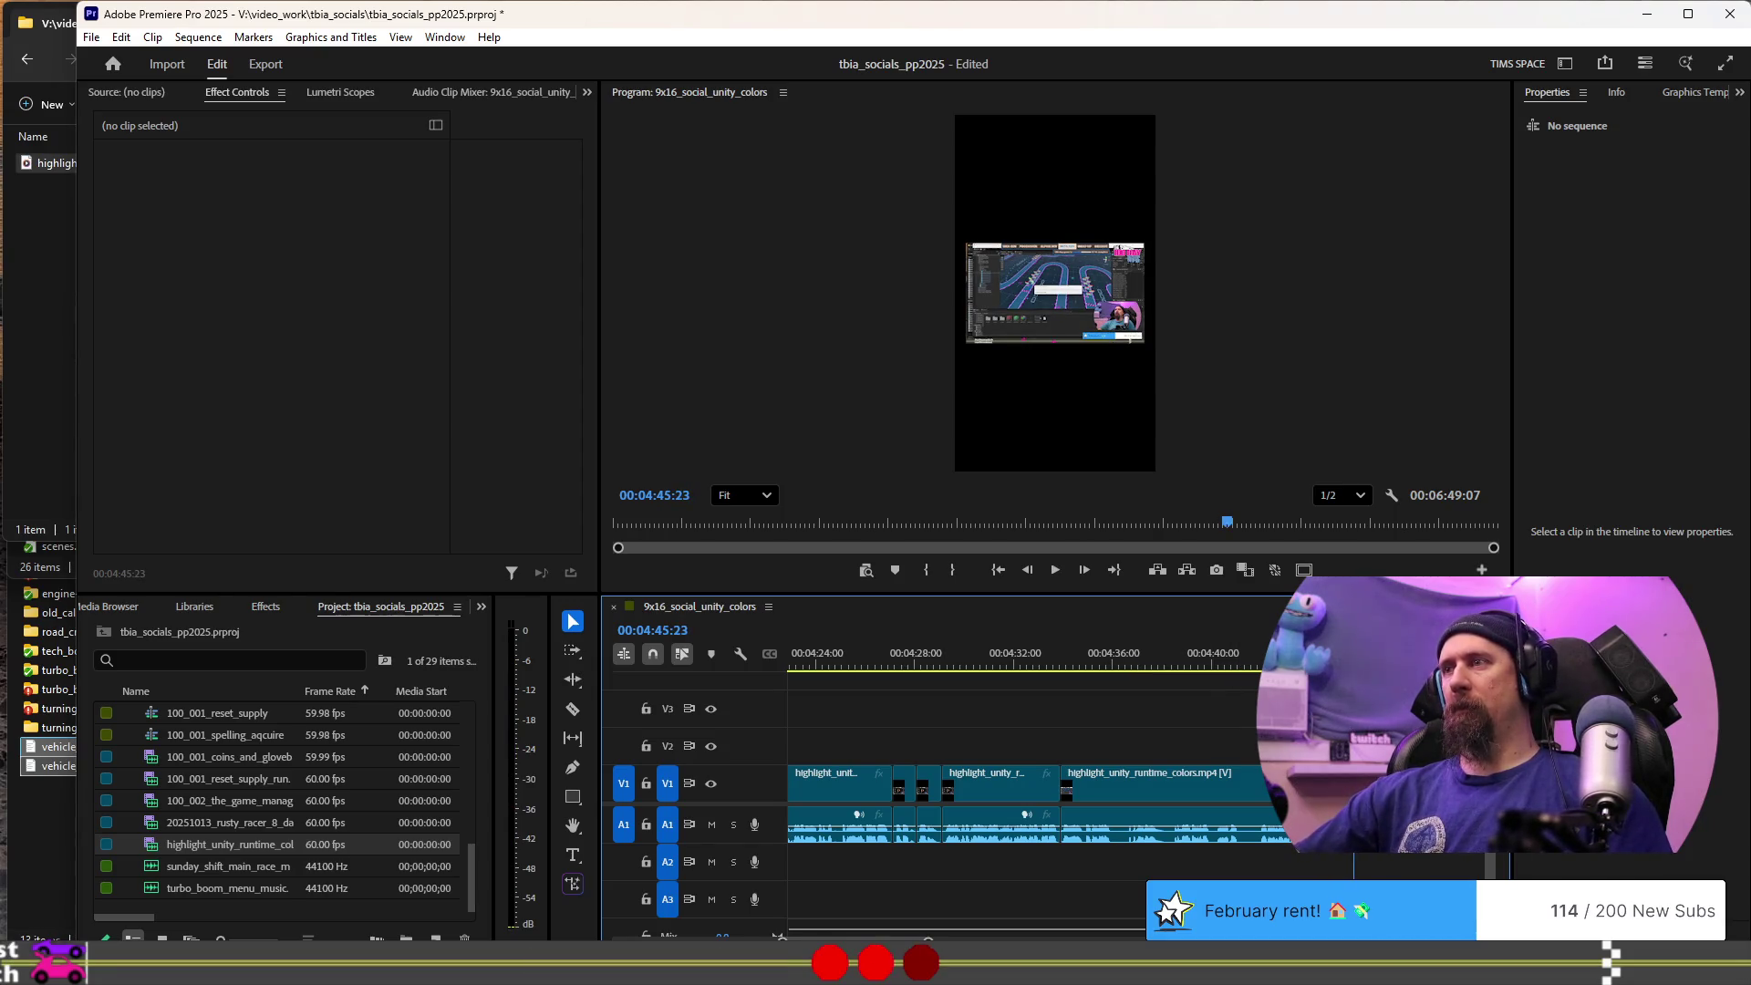
key(space)
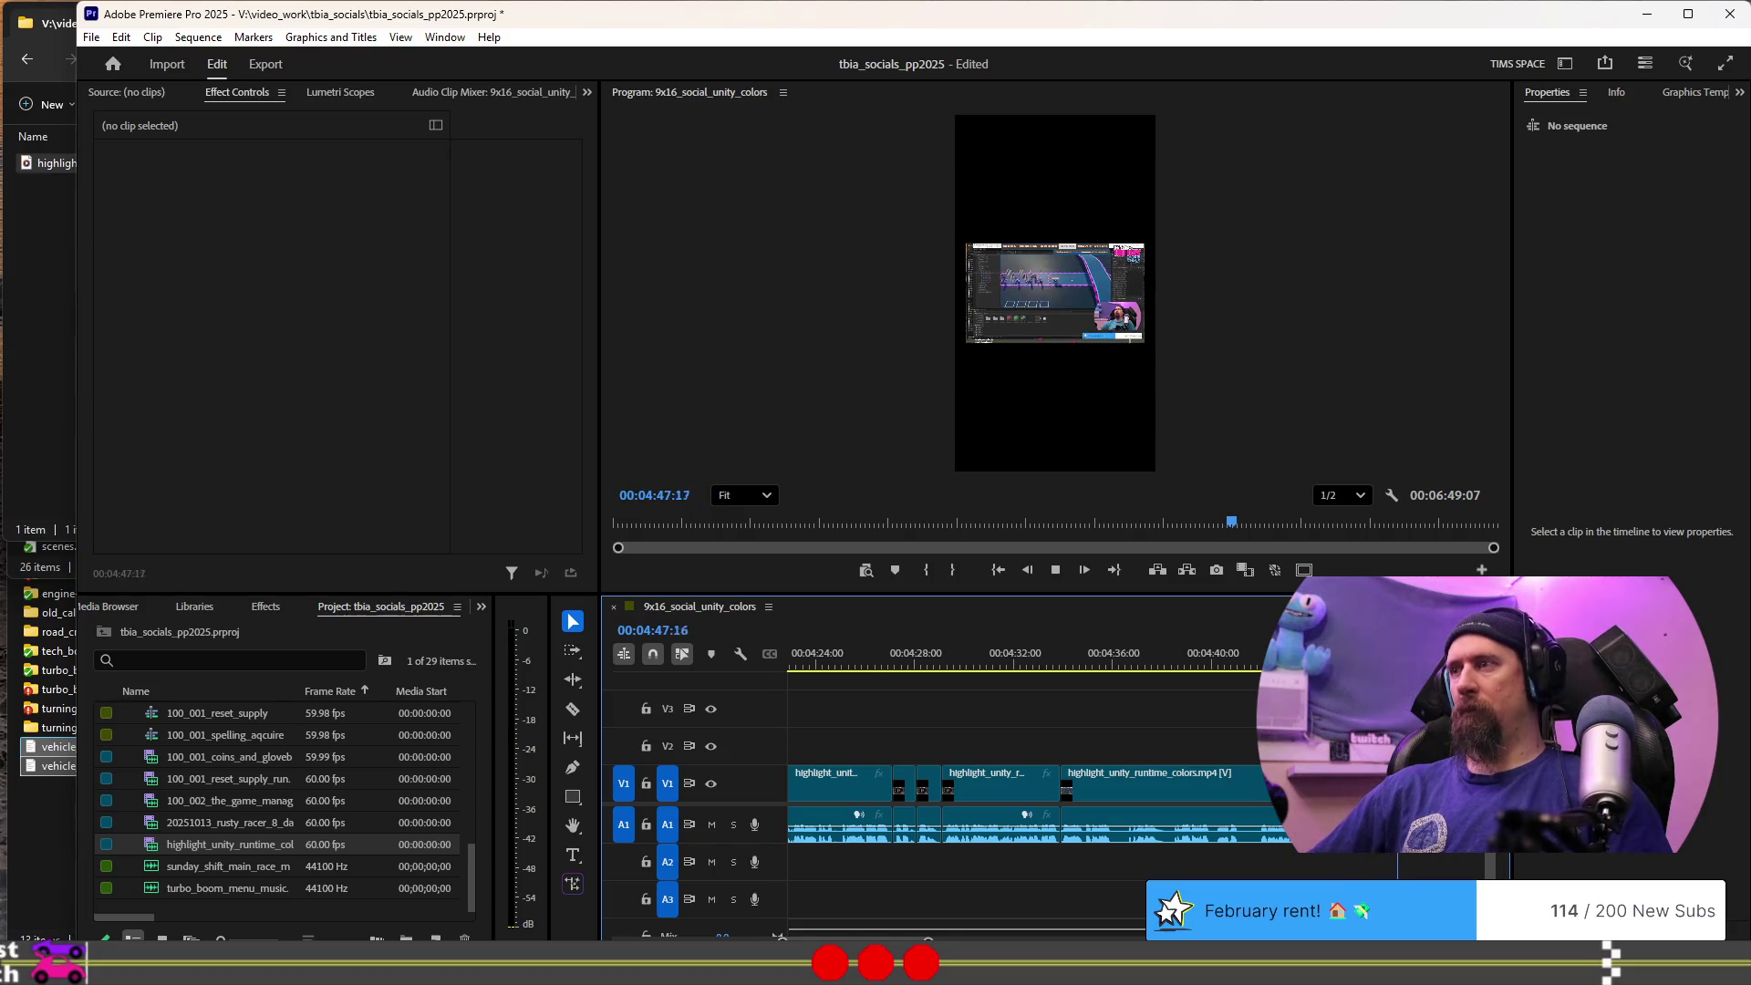
key(space)
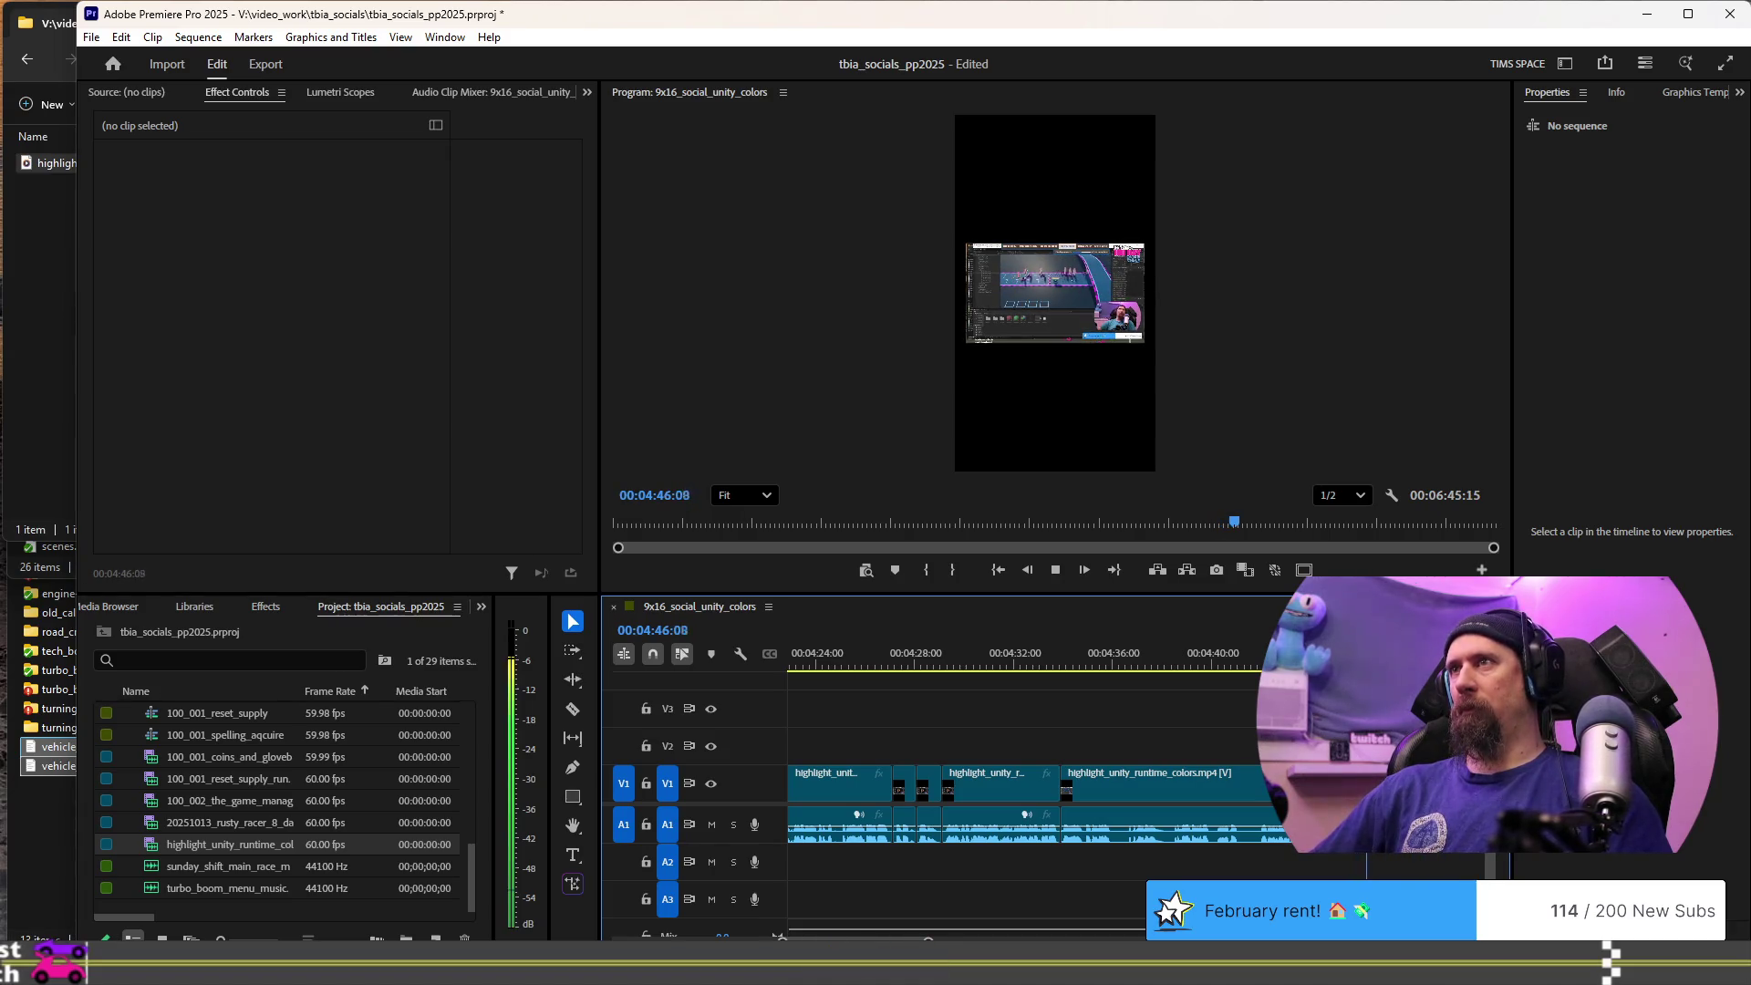
key(space)
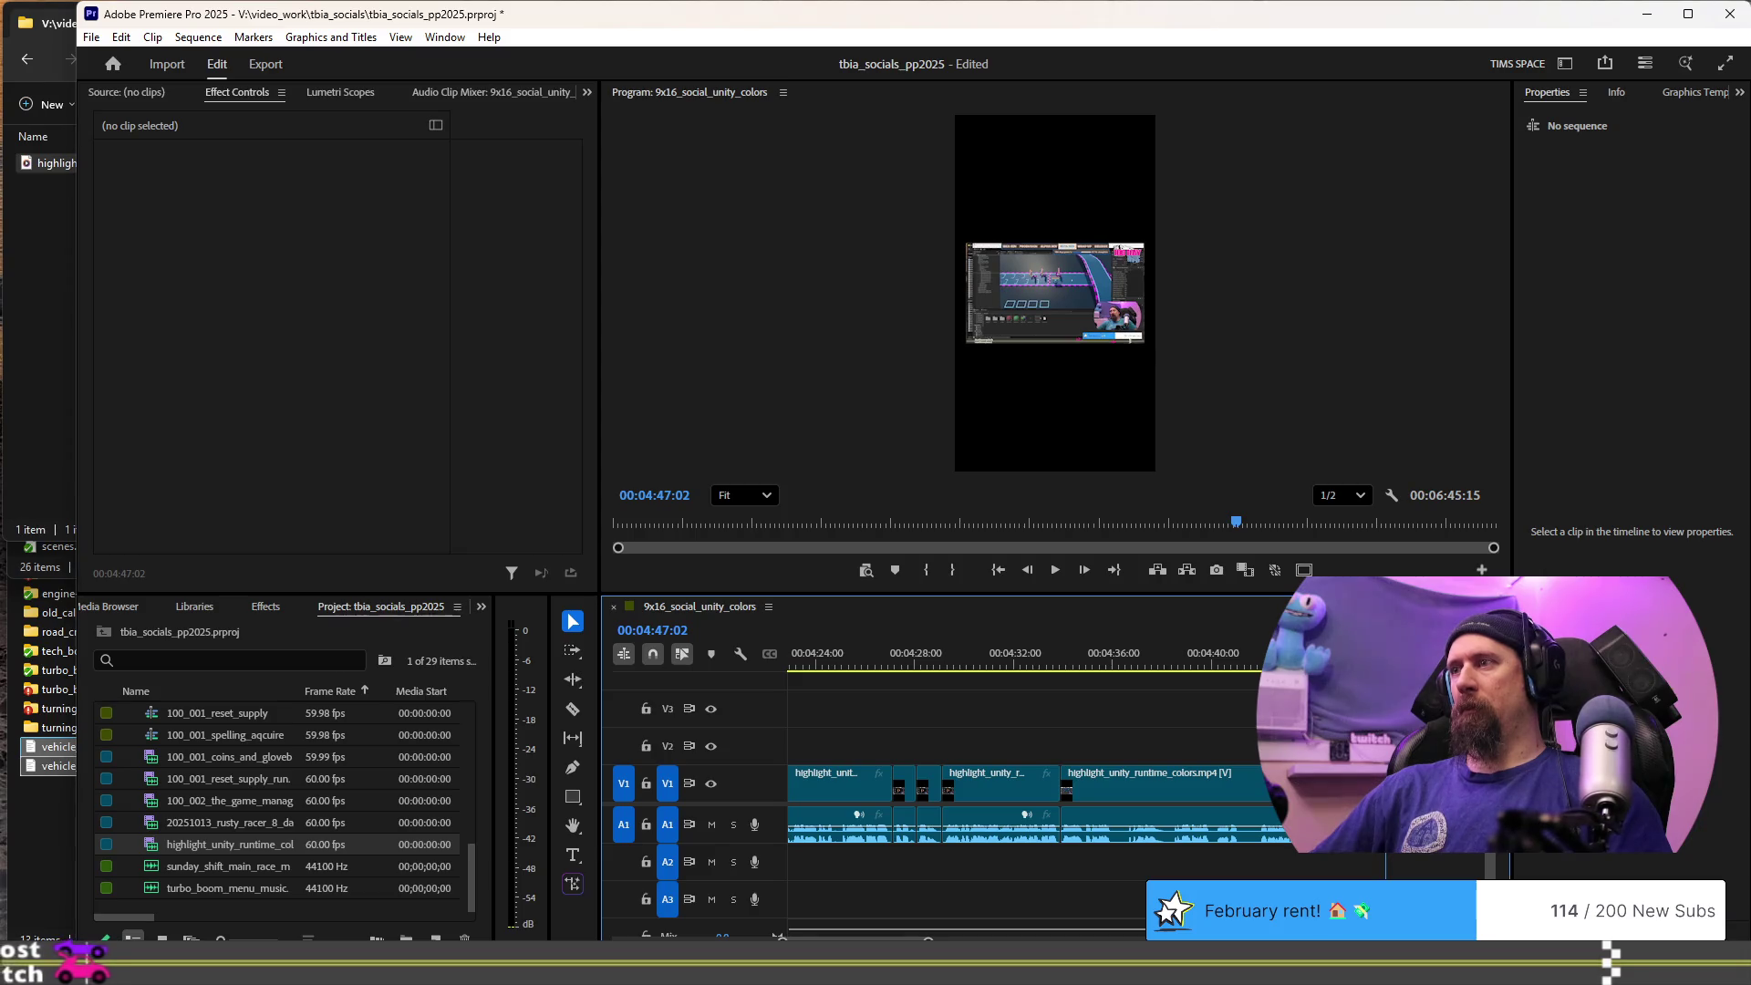
key(space)
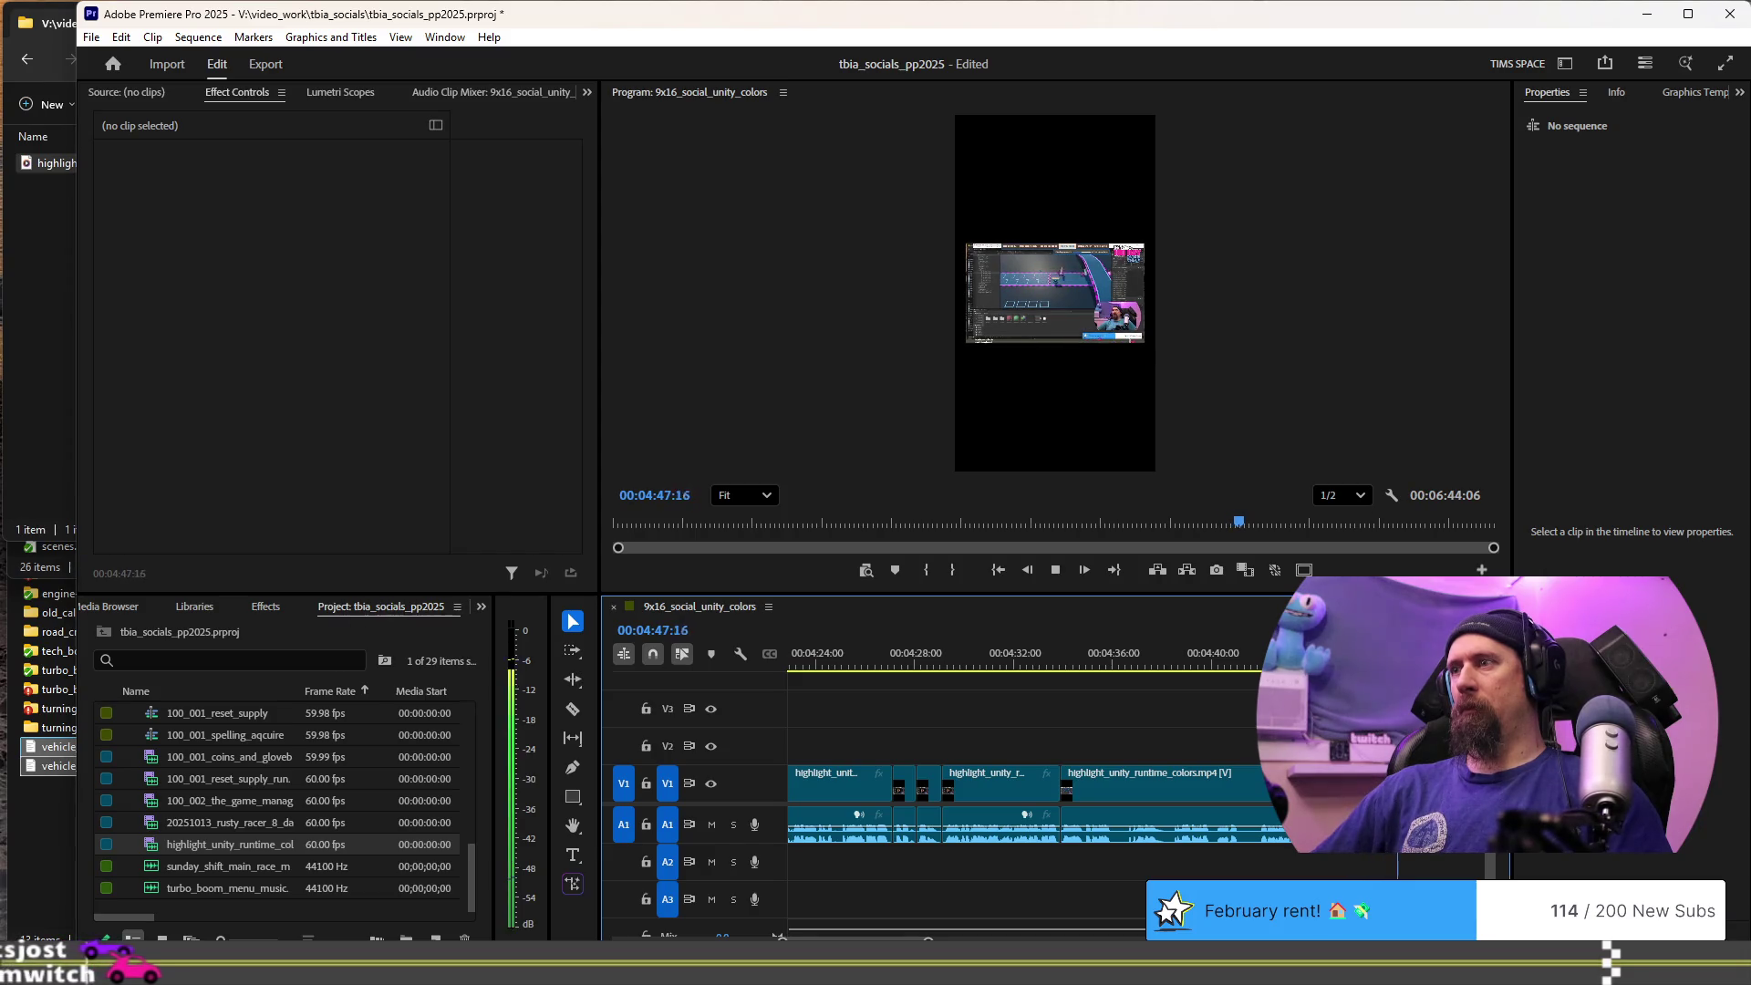
key(space)
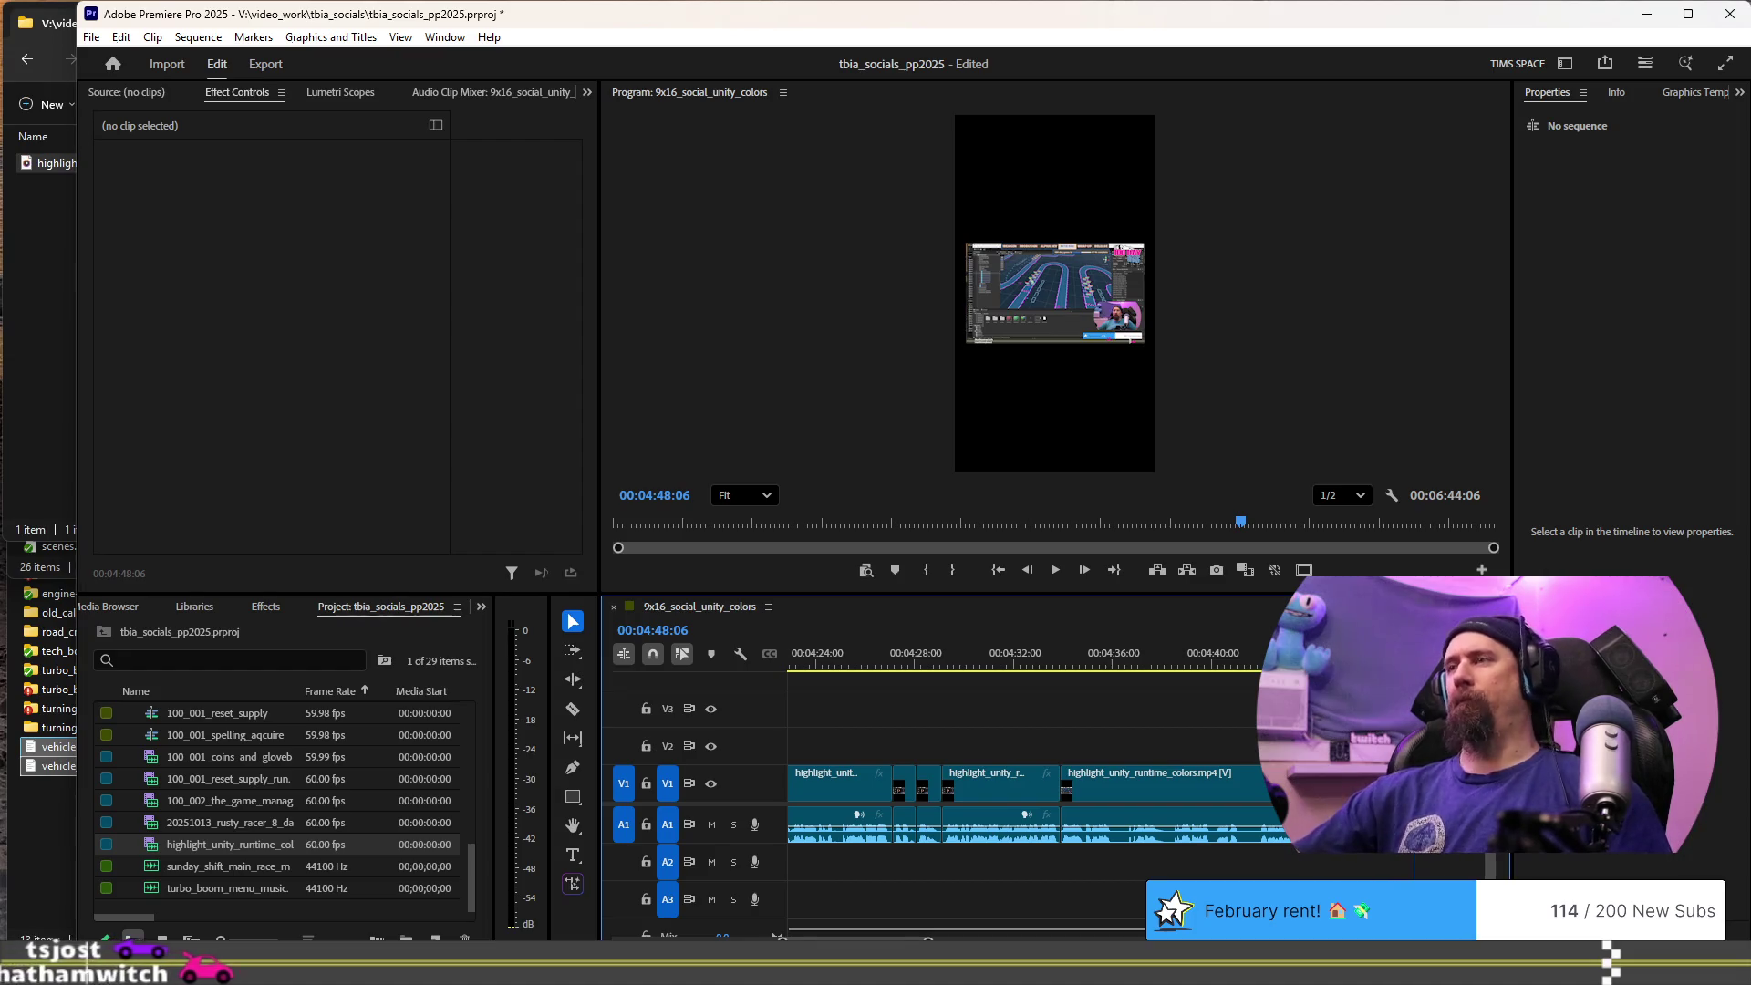
key(equal)
key(equal)
key(equal)
- Scrub and shuttle between 04:44 and 04:48:28 to find the next cut point
drag(959, 666, 992, 665)
key(shift+Right)
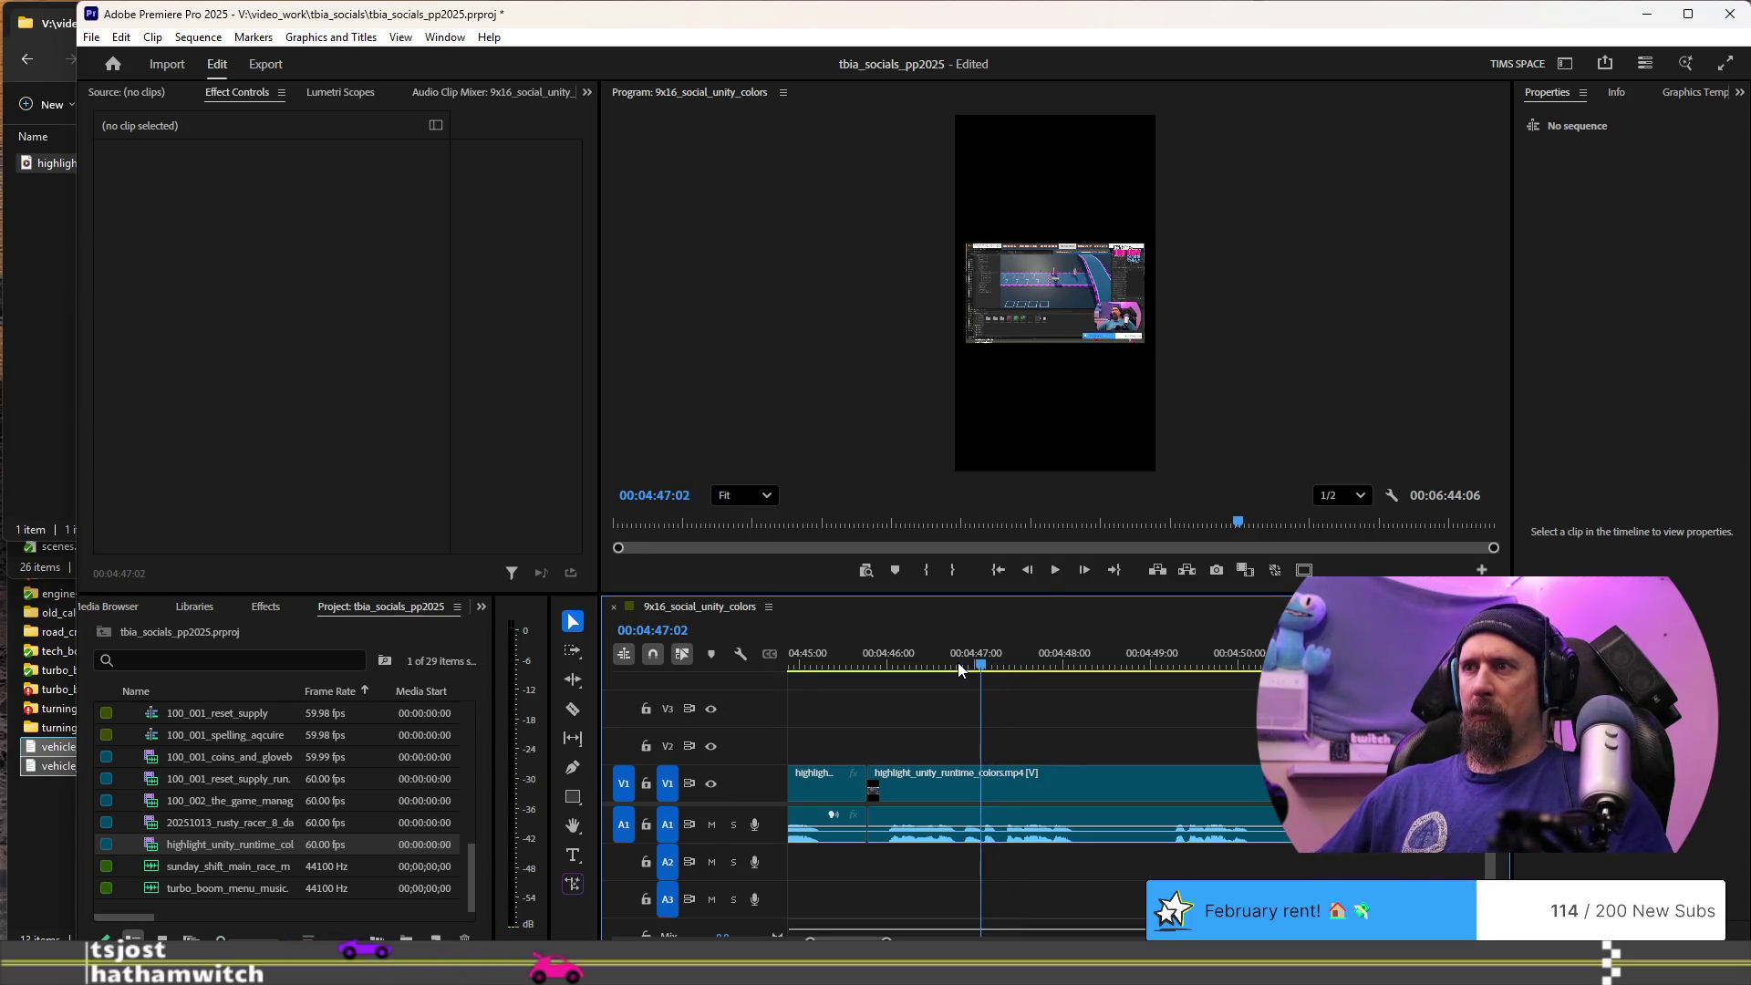
key(j)
key(l)
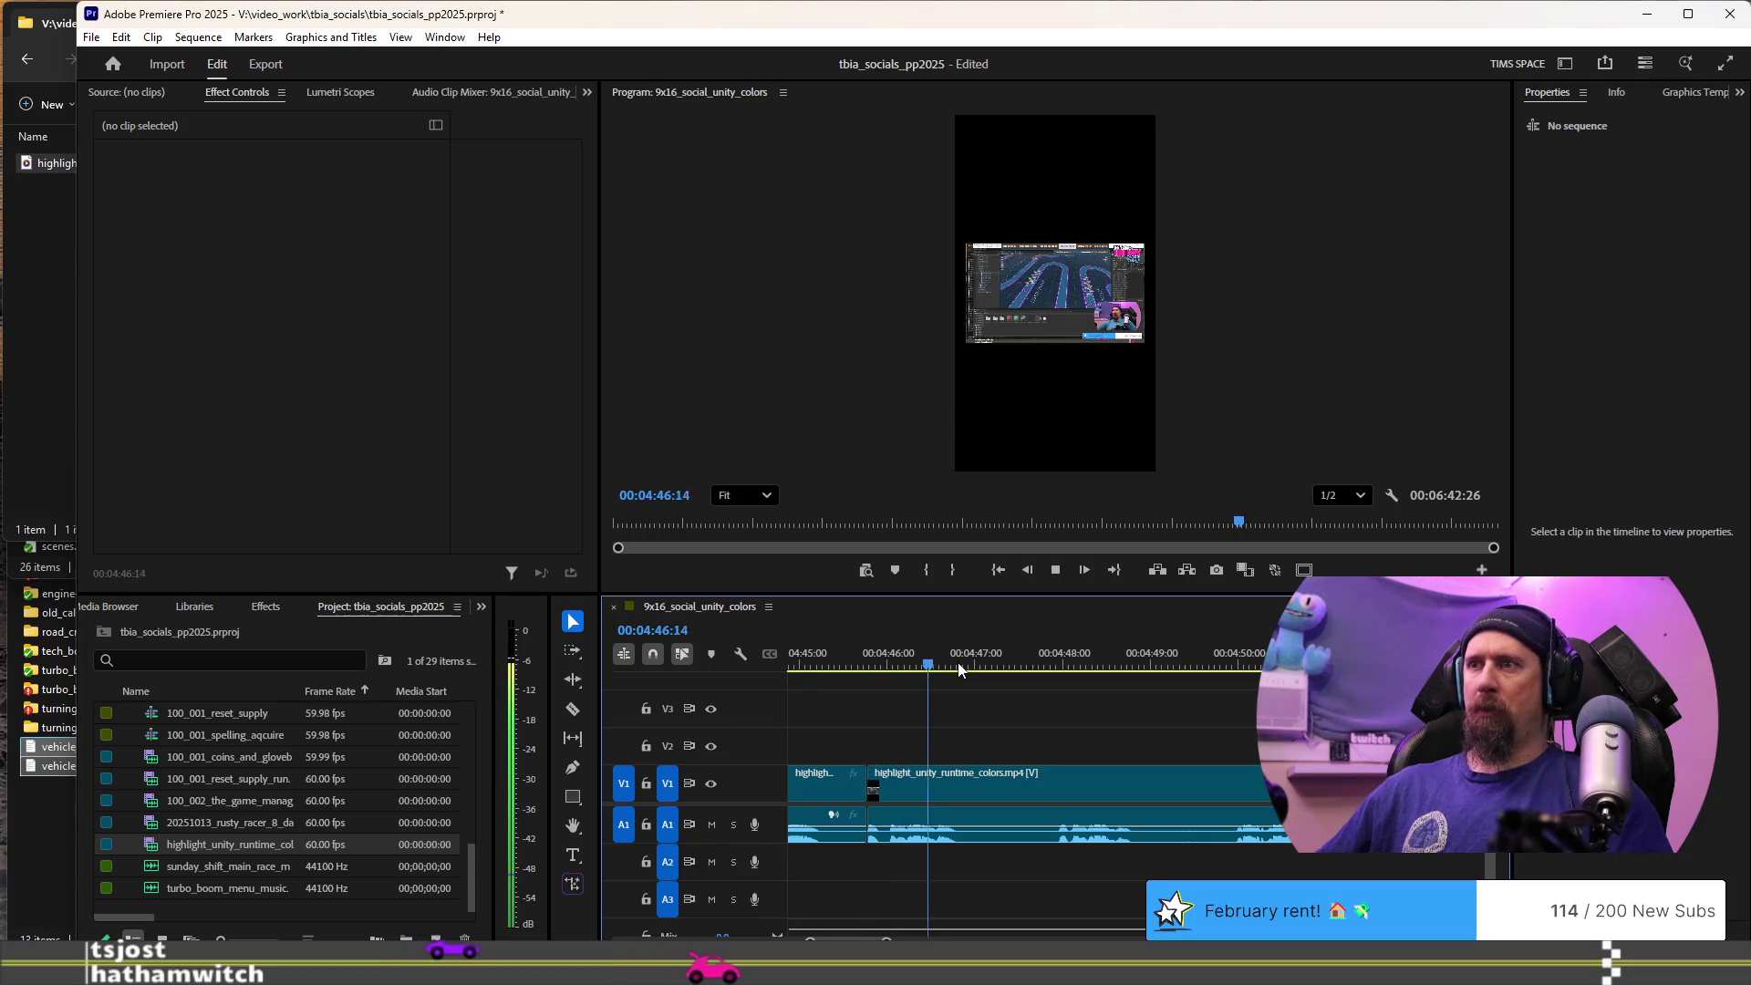
scroll(1020, 766, up, 3)
key(k)
click(956, 664)
key(l)
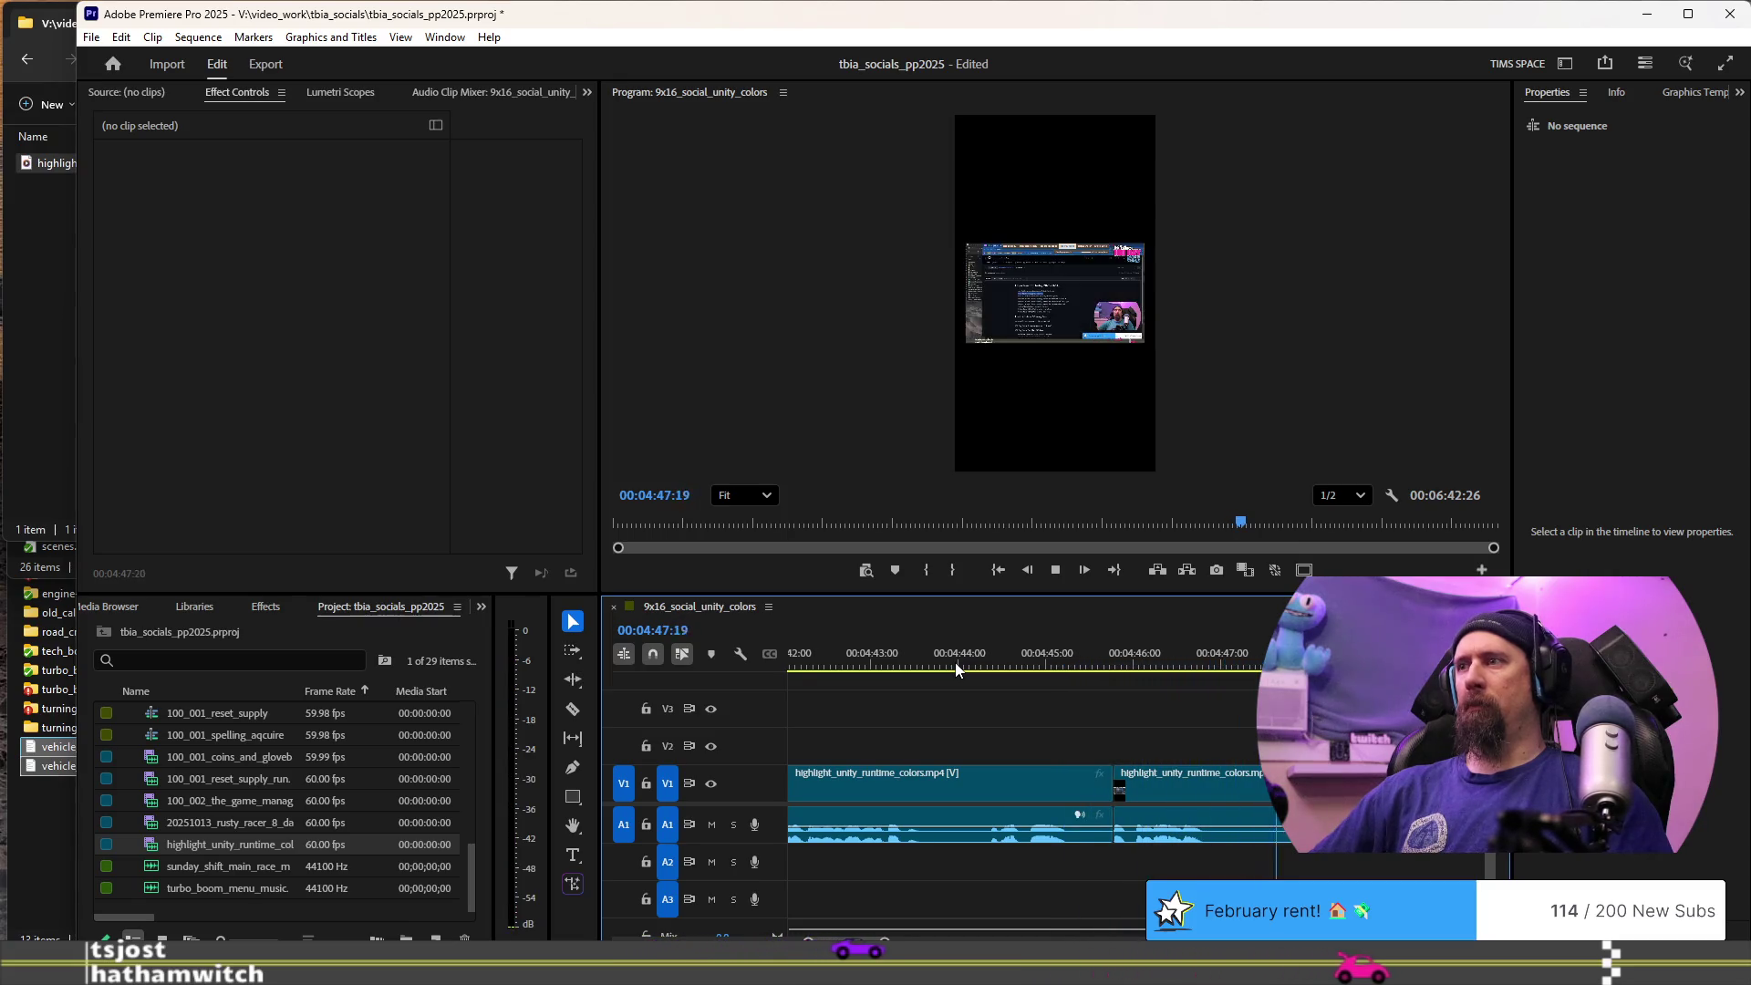
key(k)
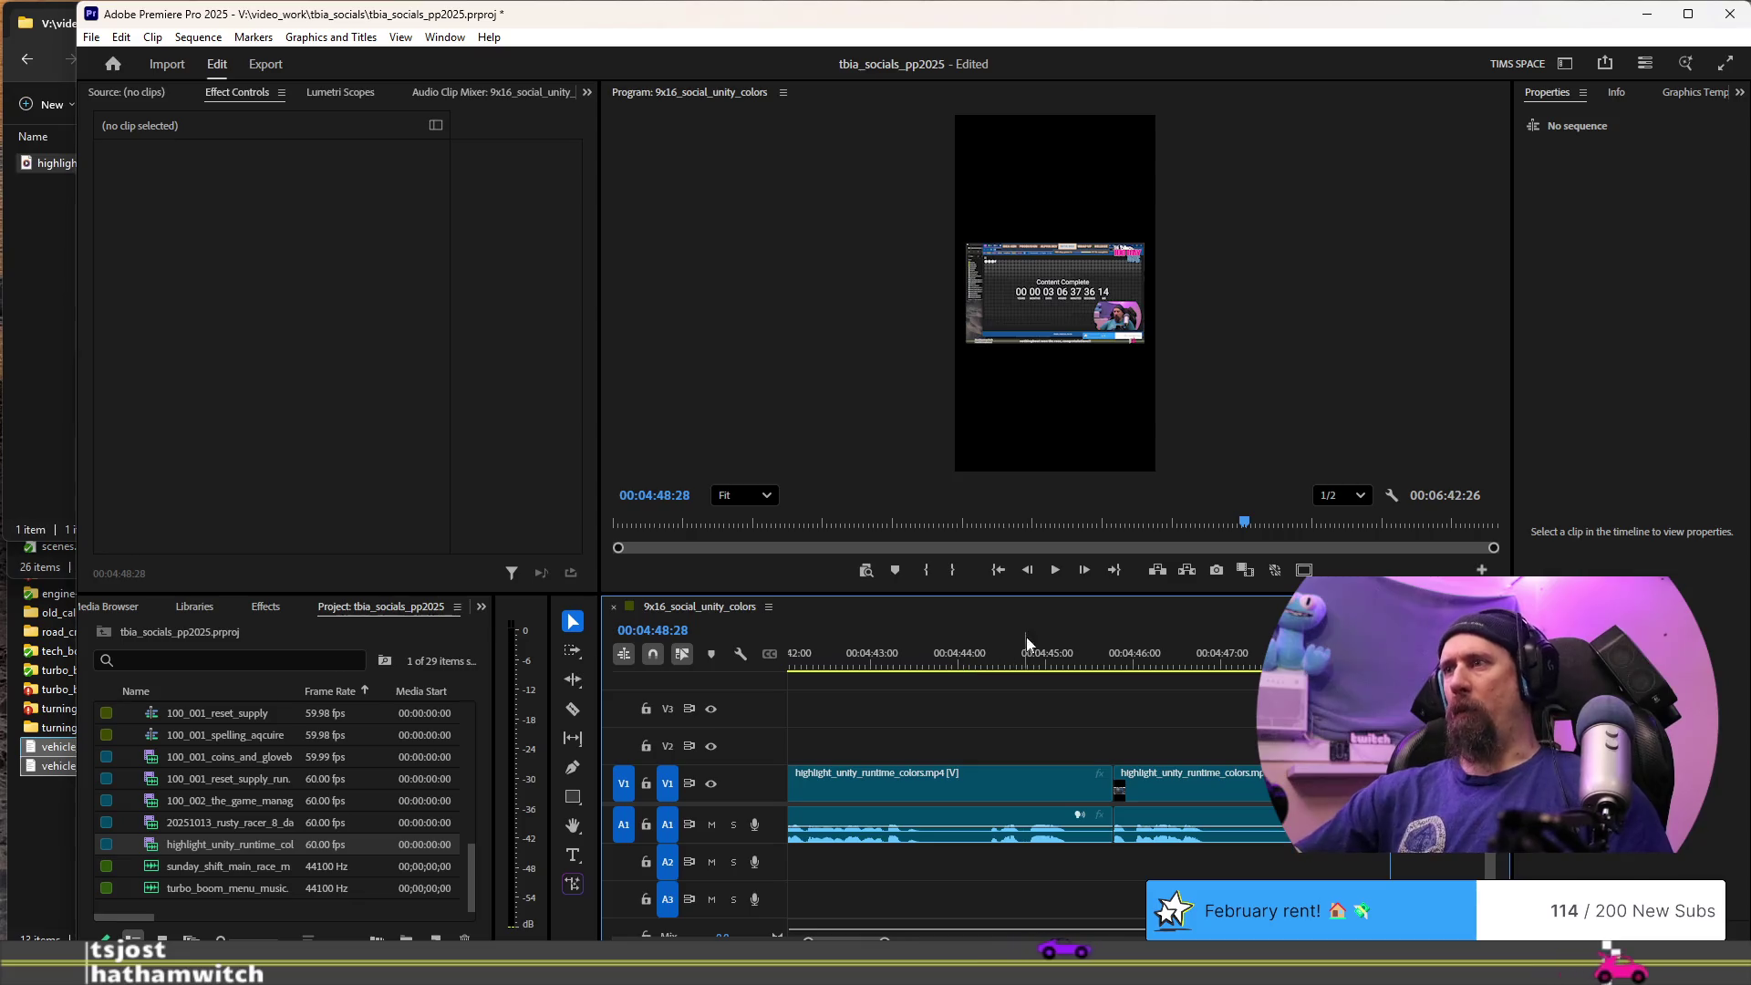
- Cut the V1/A1 highlight clip near 04:47:20 while playing from 04:45
click(1119, 659)
key(space)
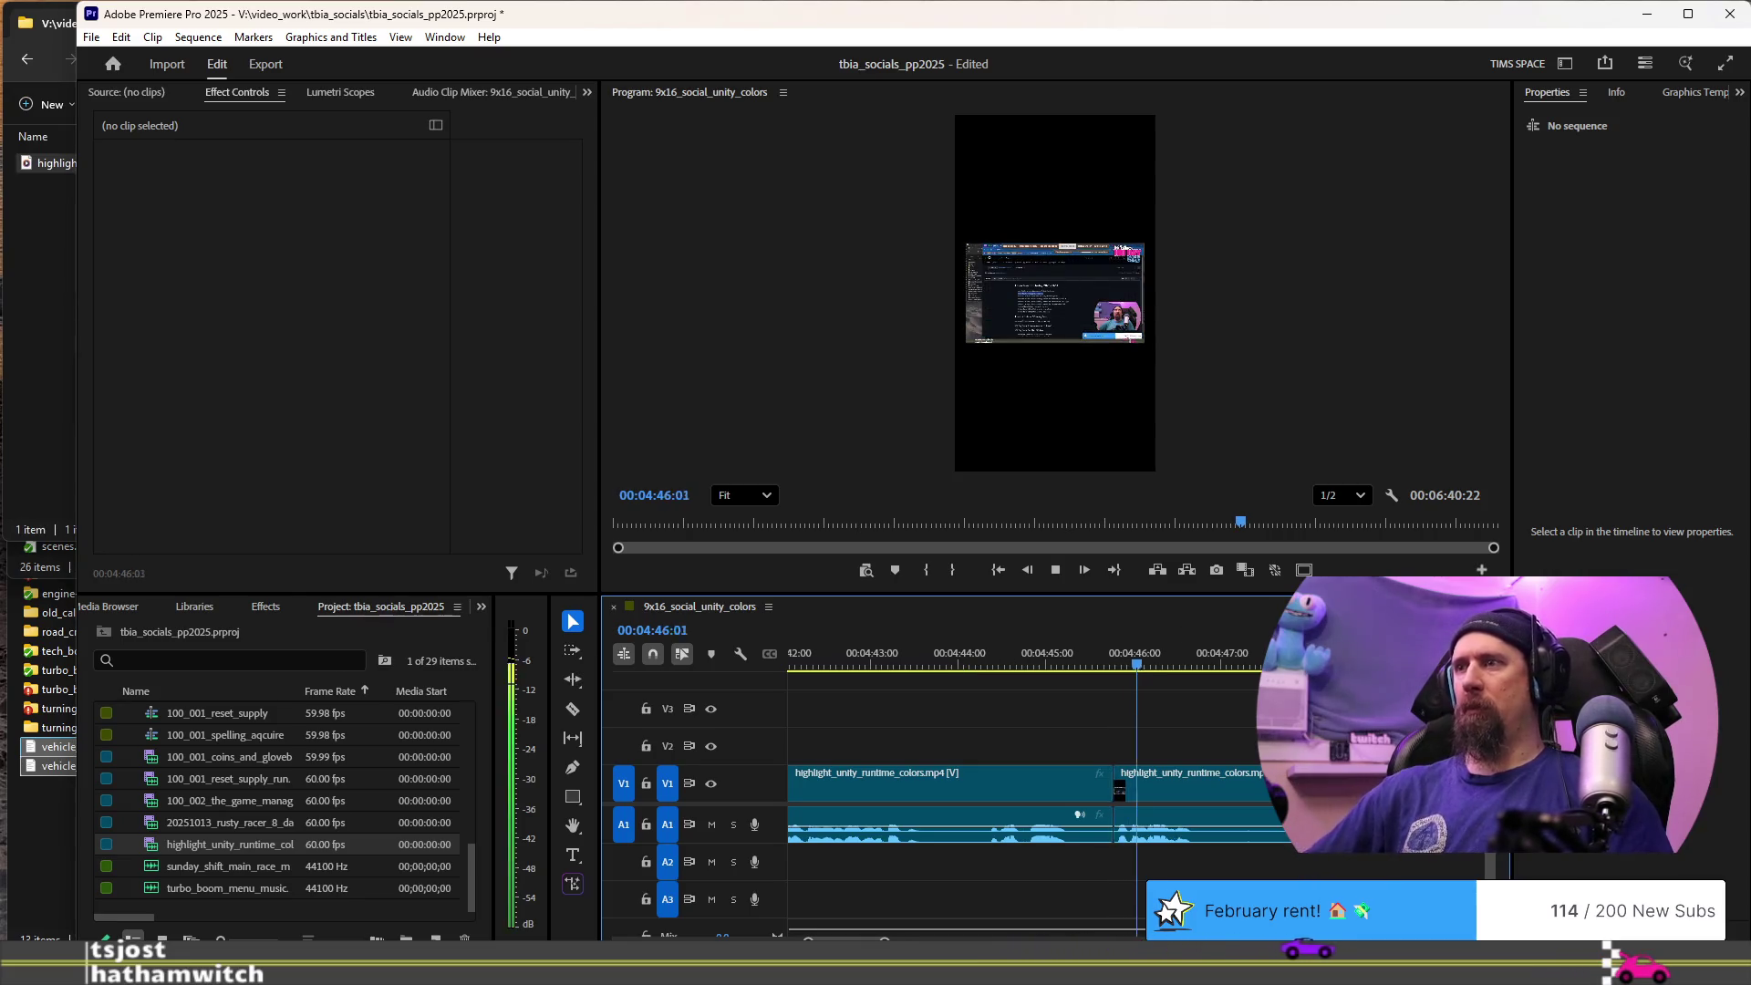
key(ctrl+k)
key(space)
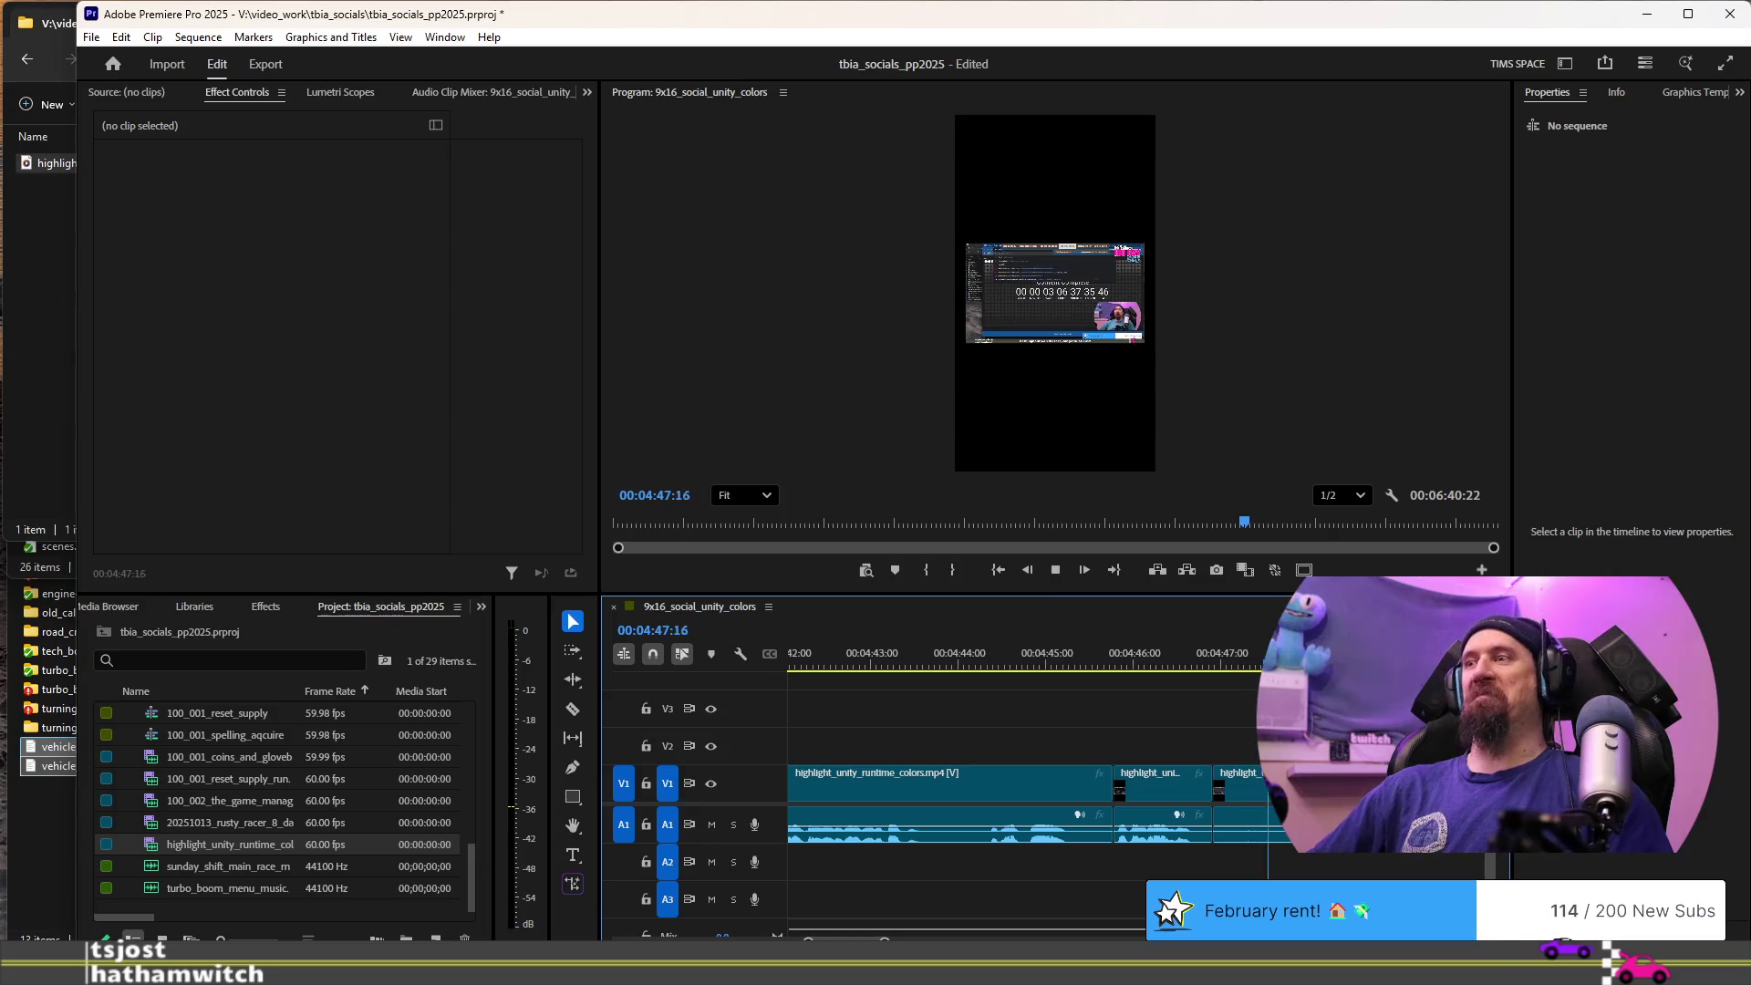
key(Left)
key(Left)
key(Left)
key(space)
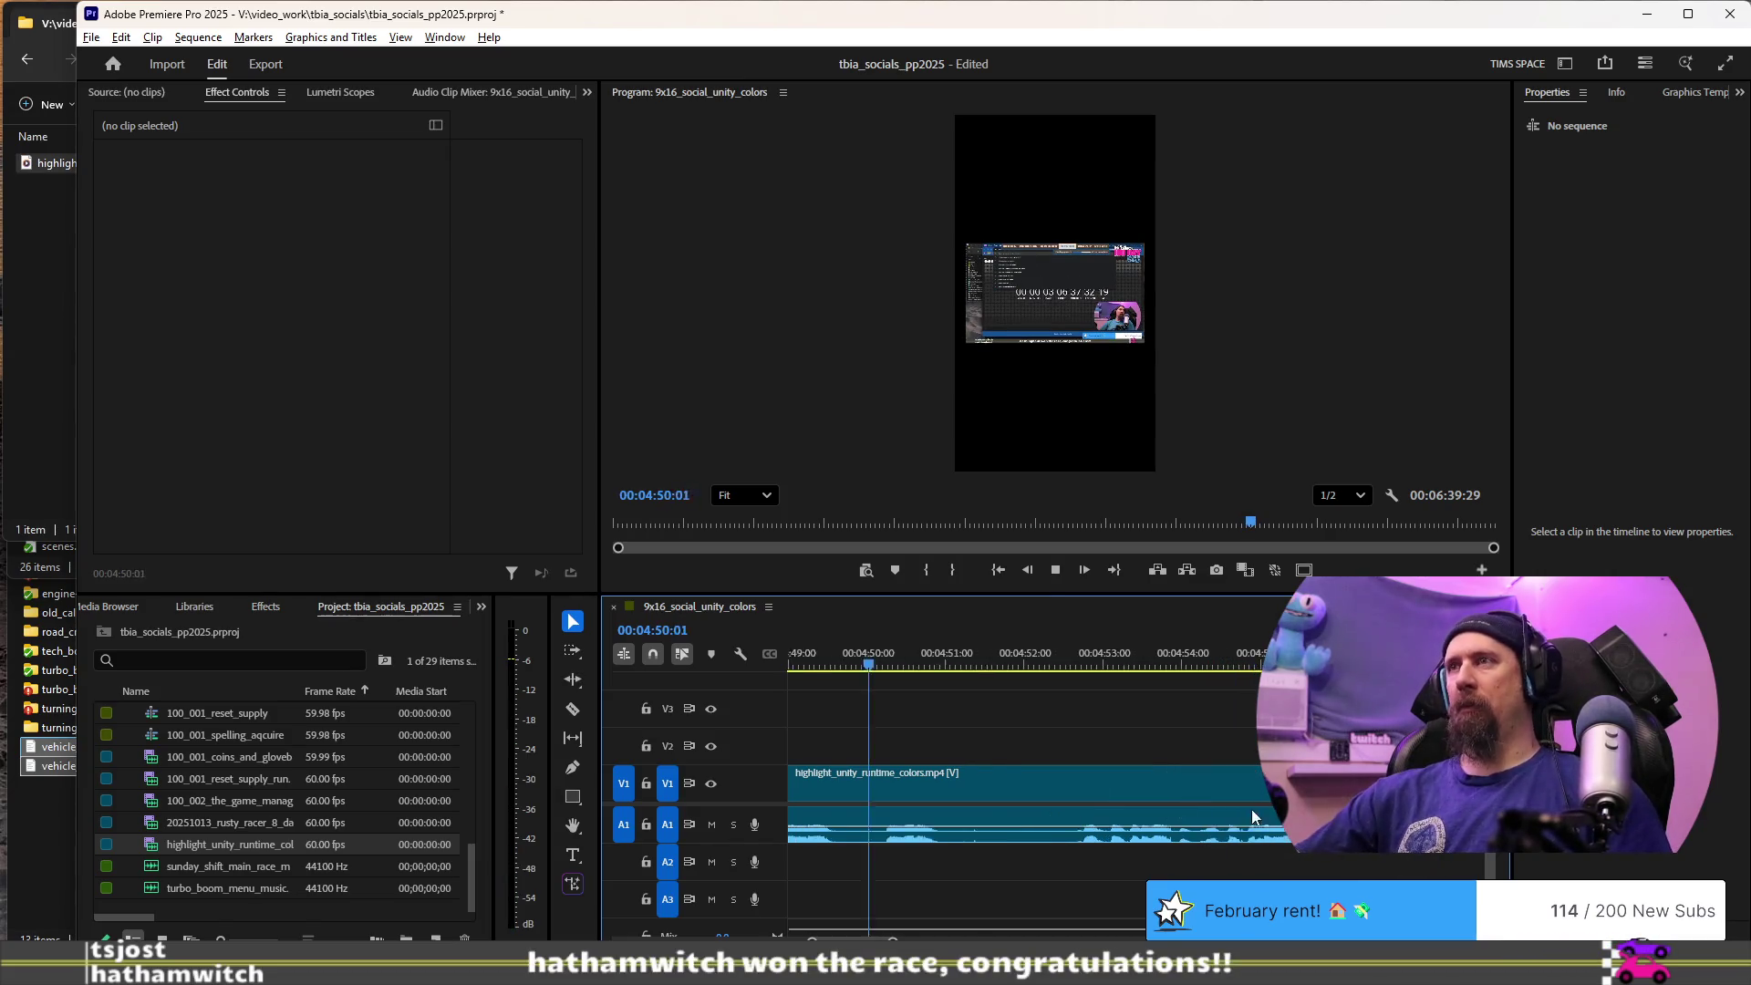
- Replay the new cut from 04:46:27 to check it
key(minus)
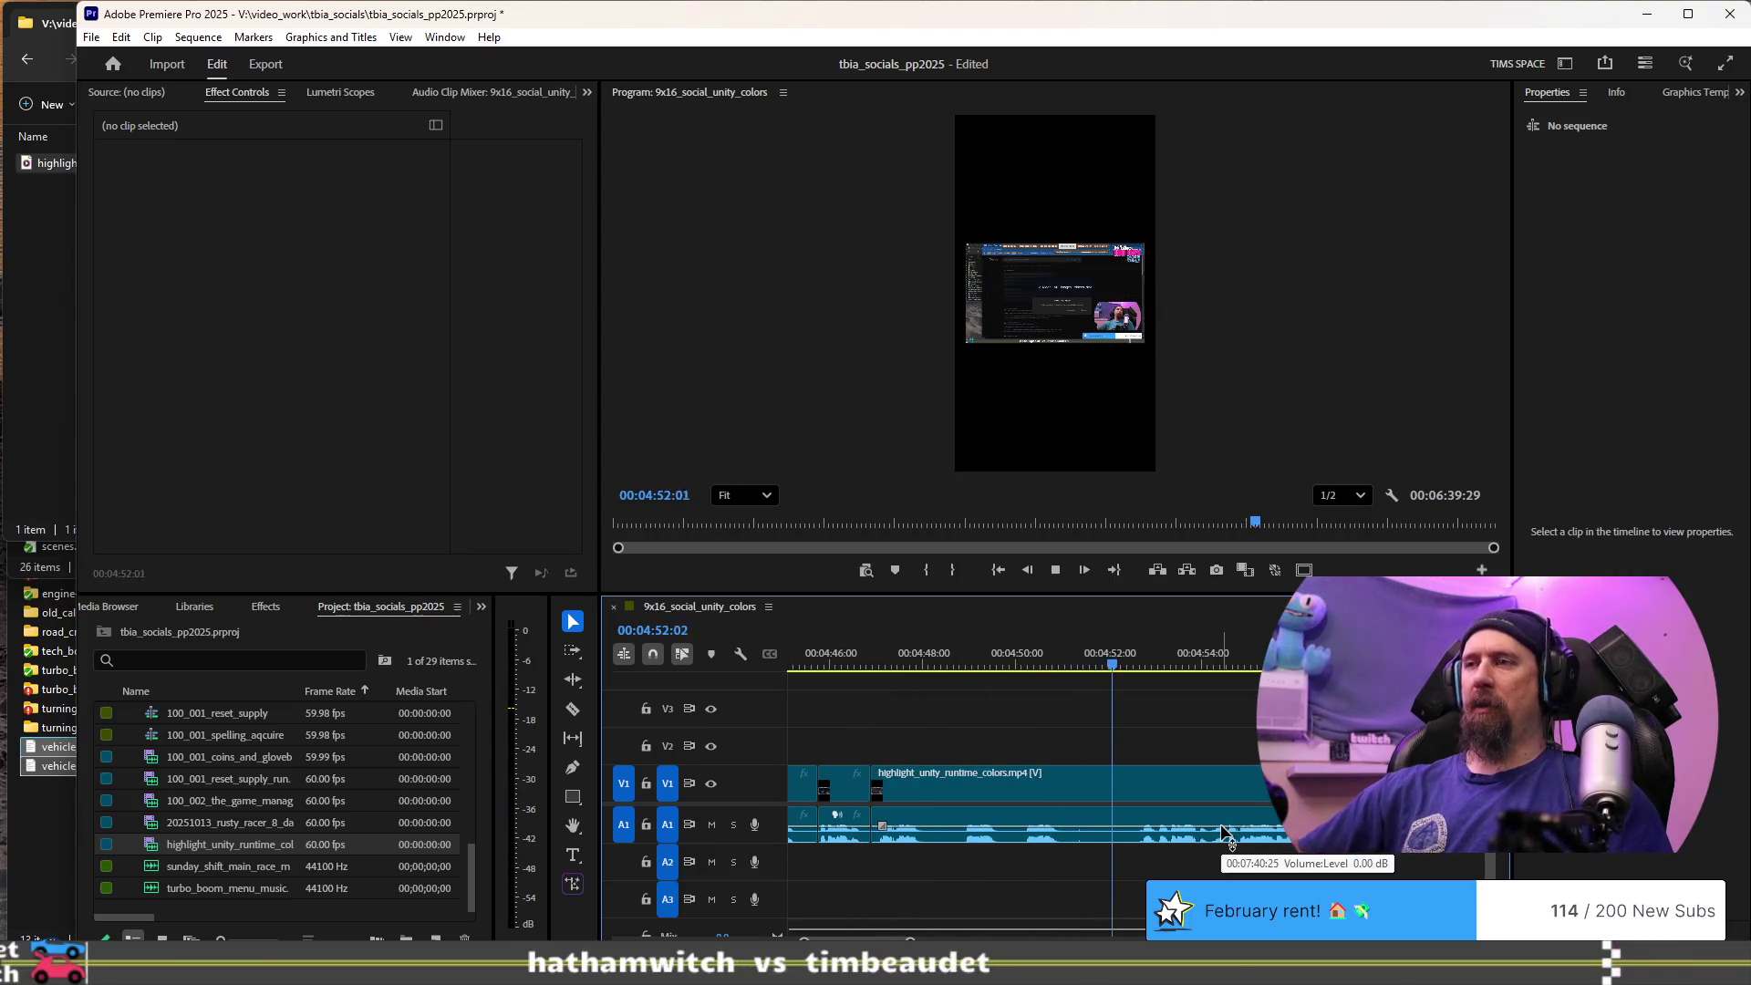
key(Up)
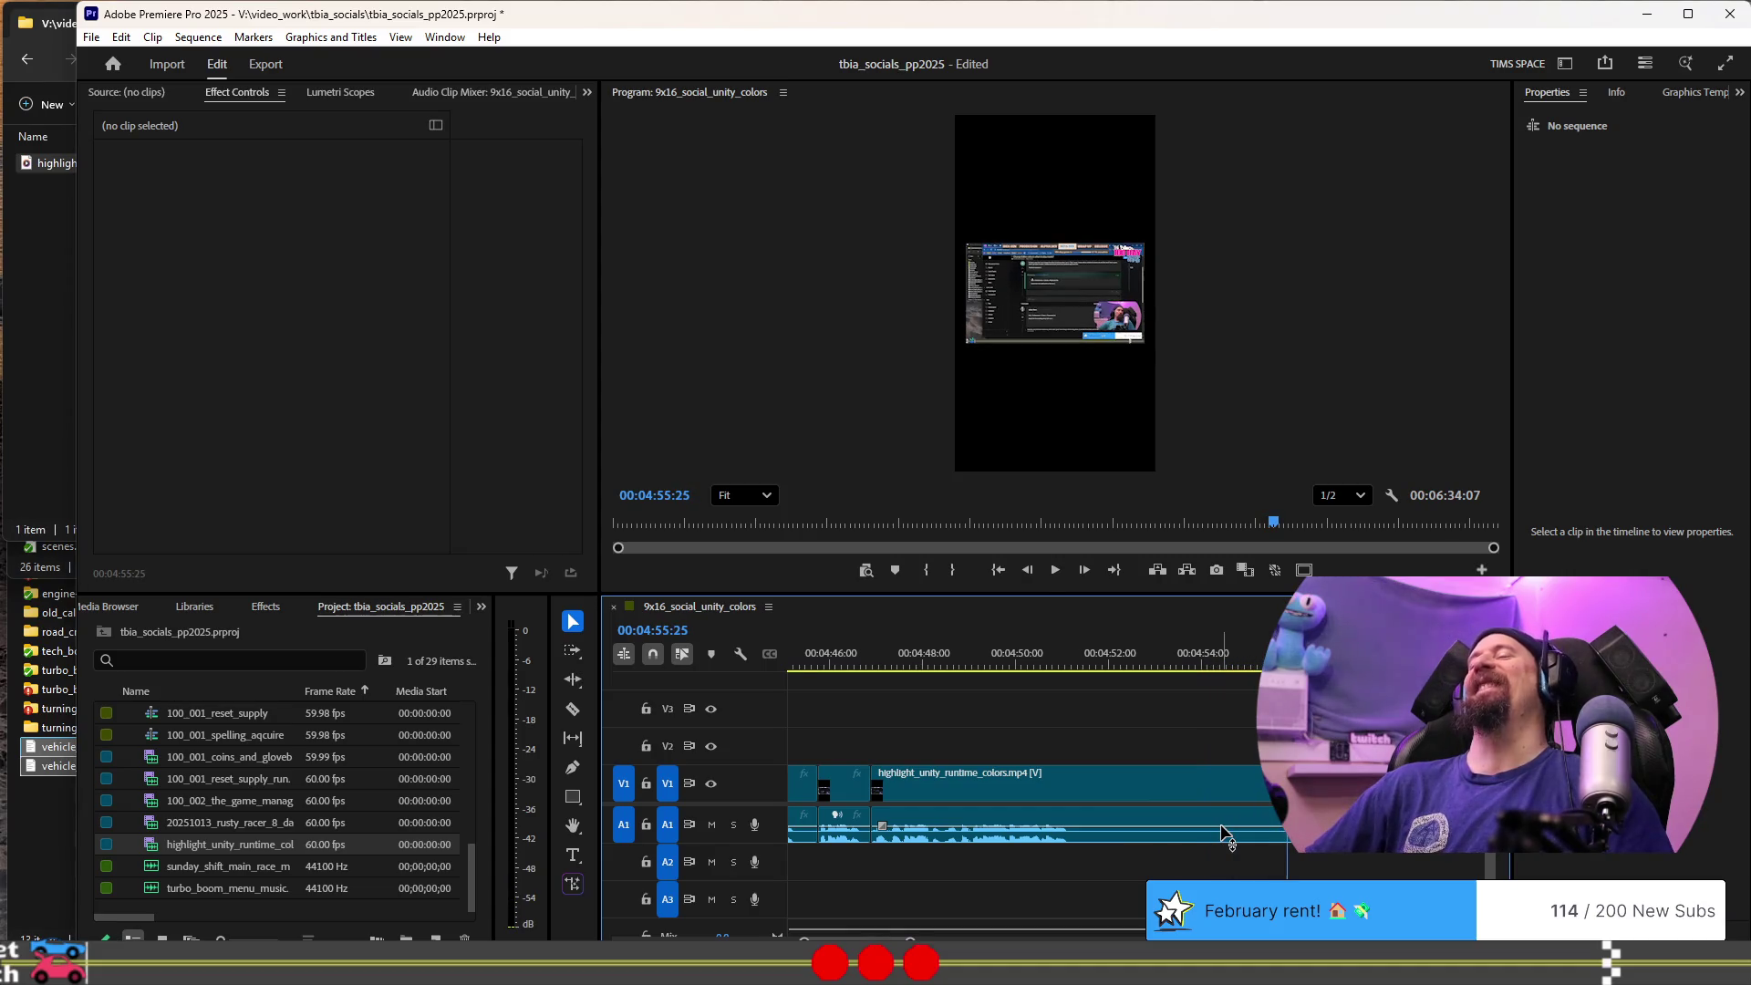
key(space)
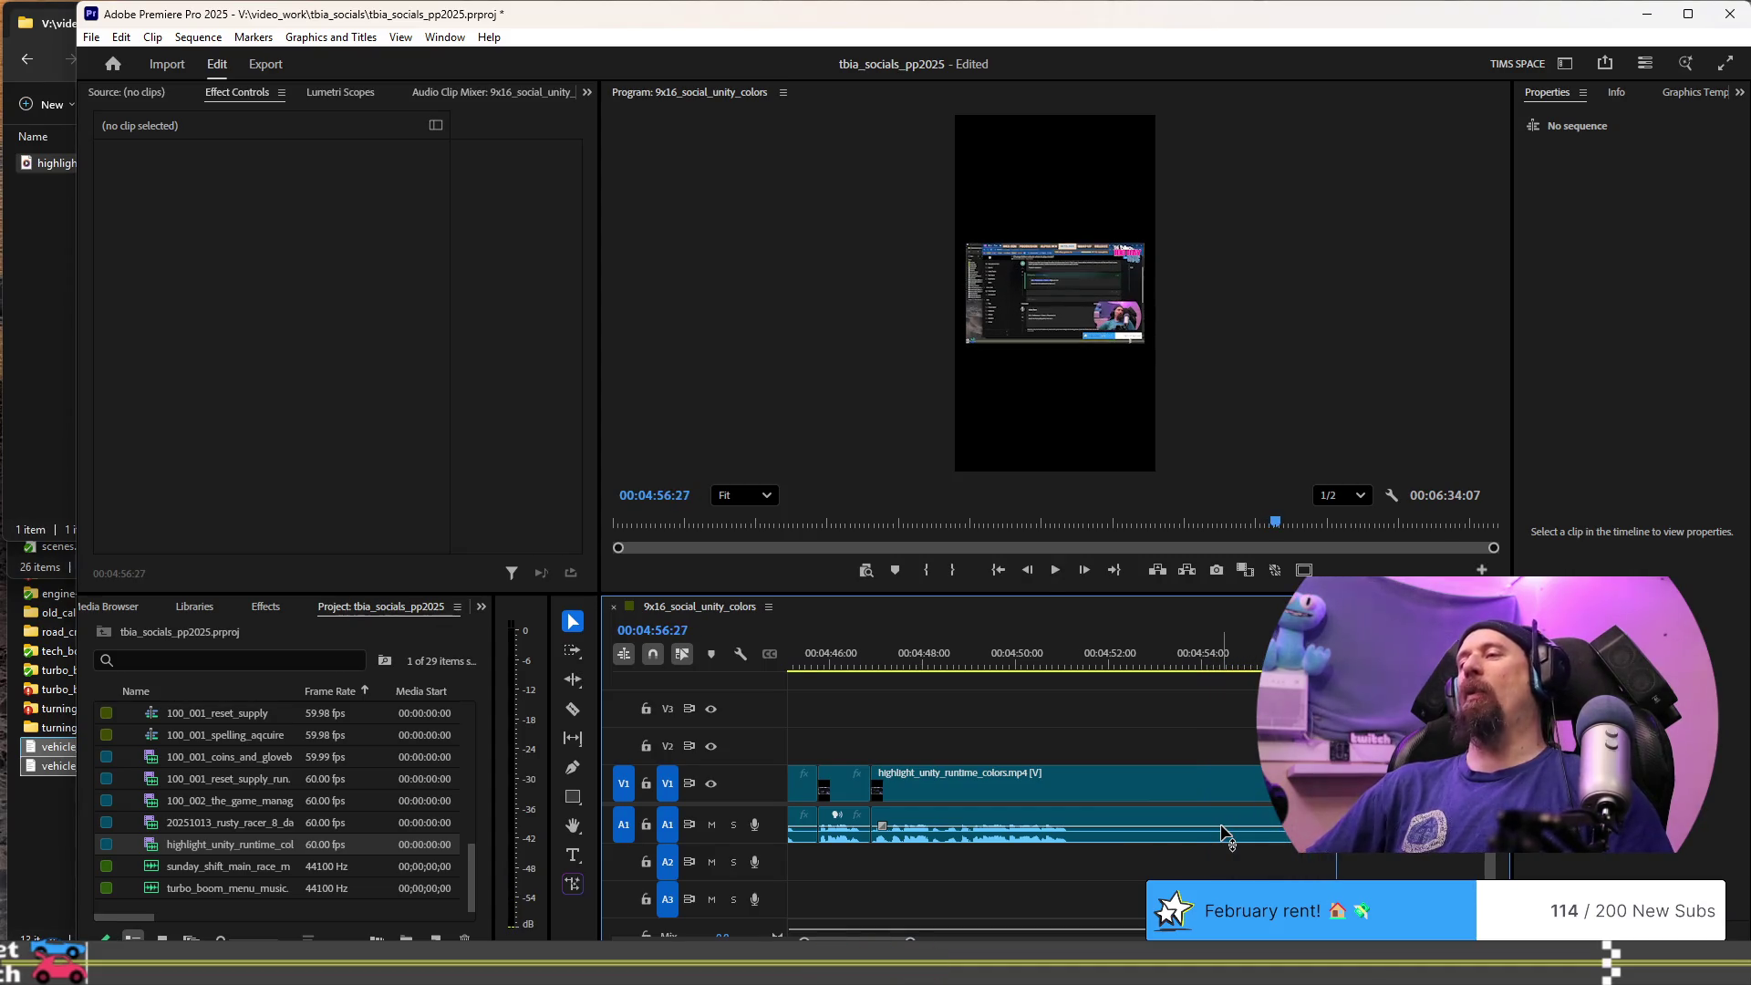
key(space)
key(space)
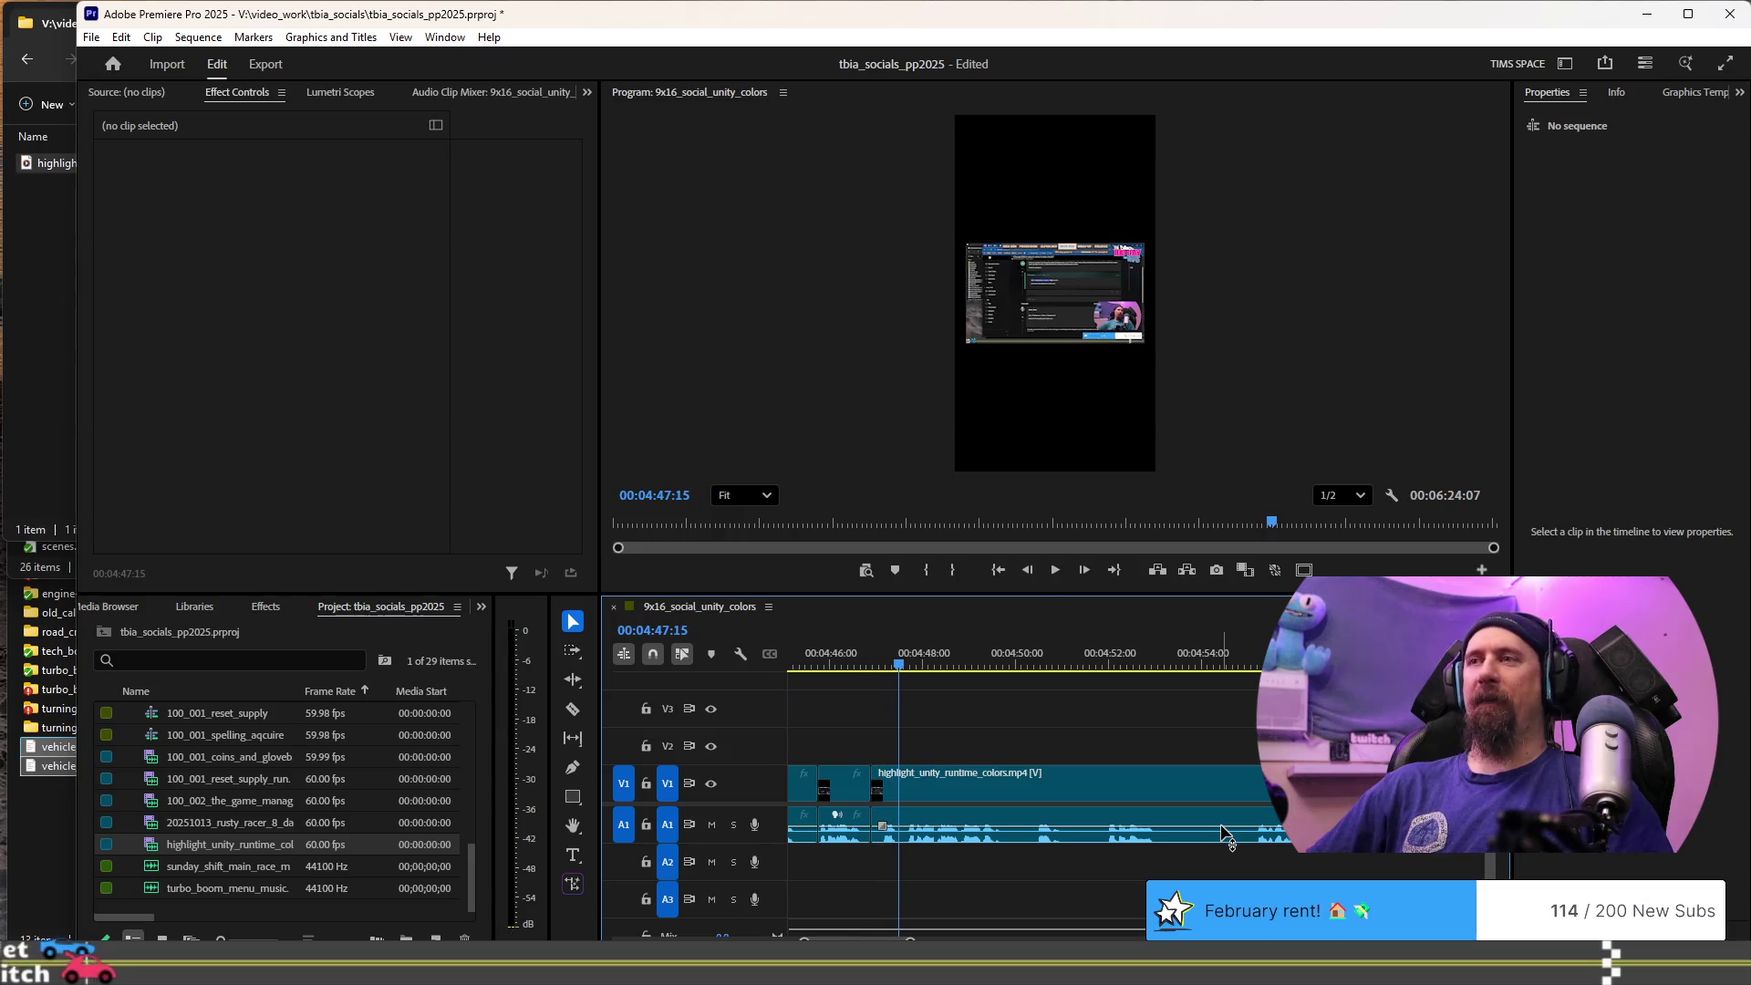
key(space)
scroll(1134, 821, down, 2)
scroll(1005, 915, up, 4)
scroll(1005, 915, up, 2)
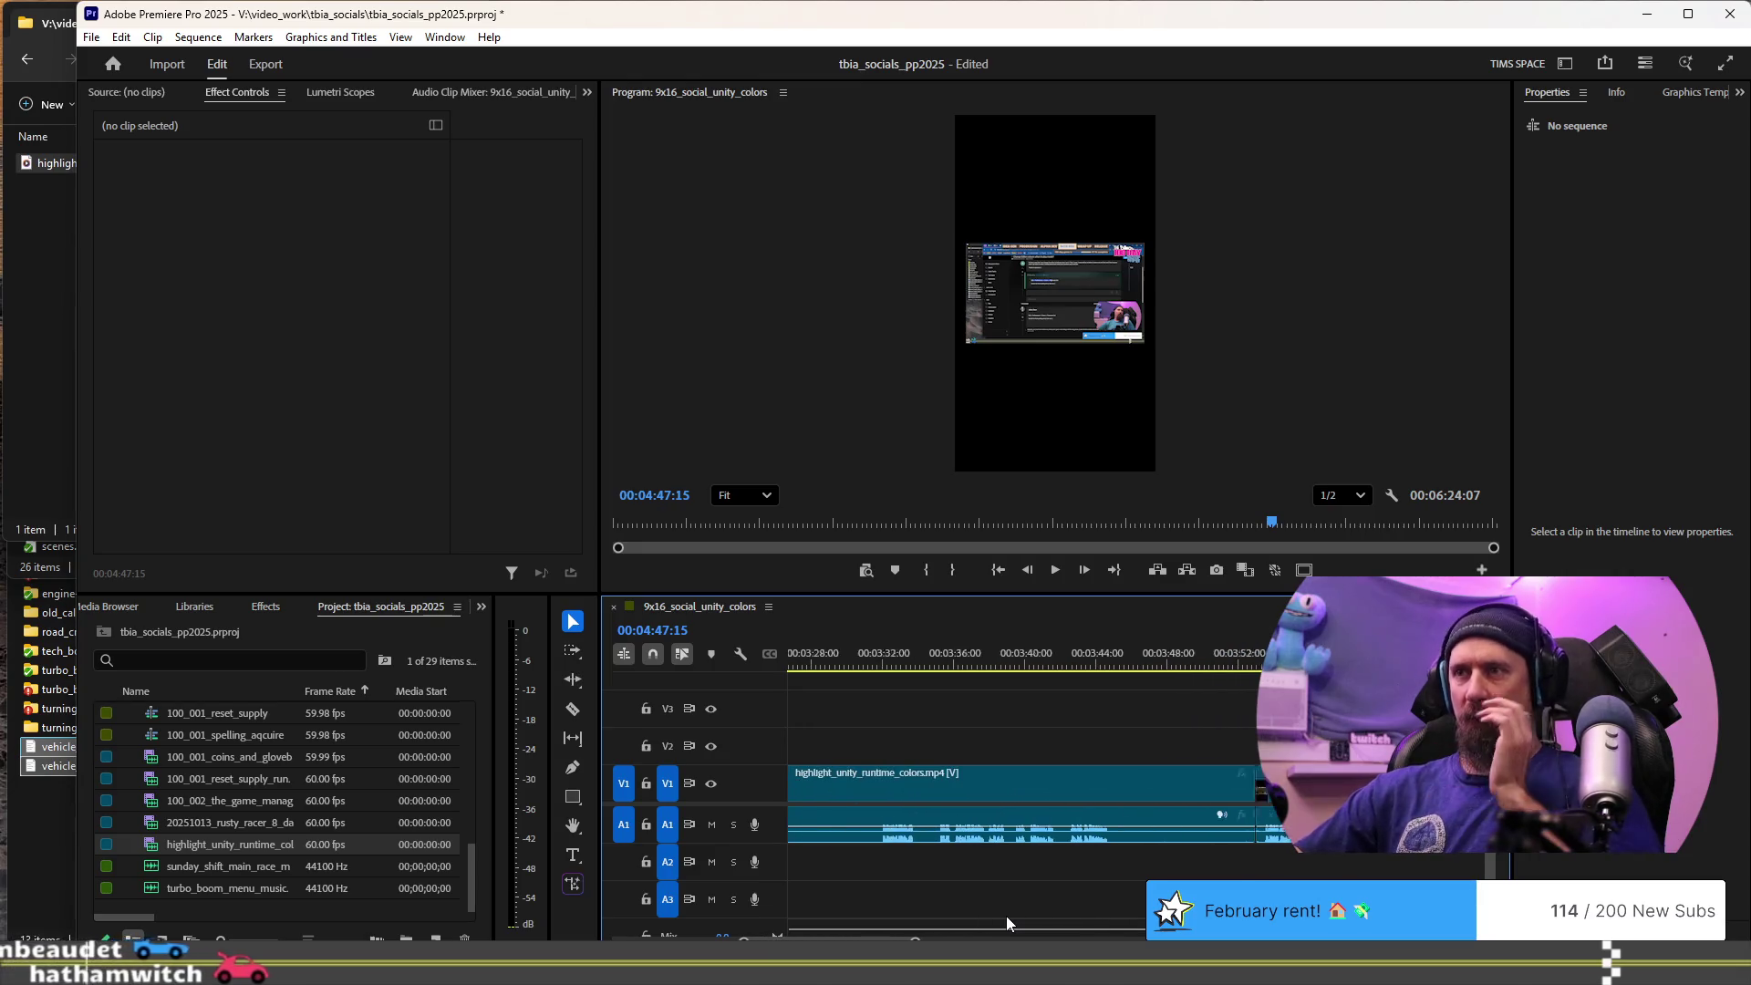
scroll(1189, 850, down, 6)
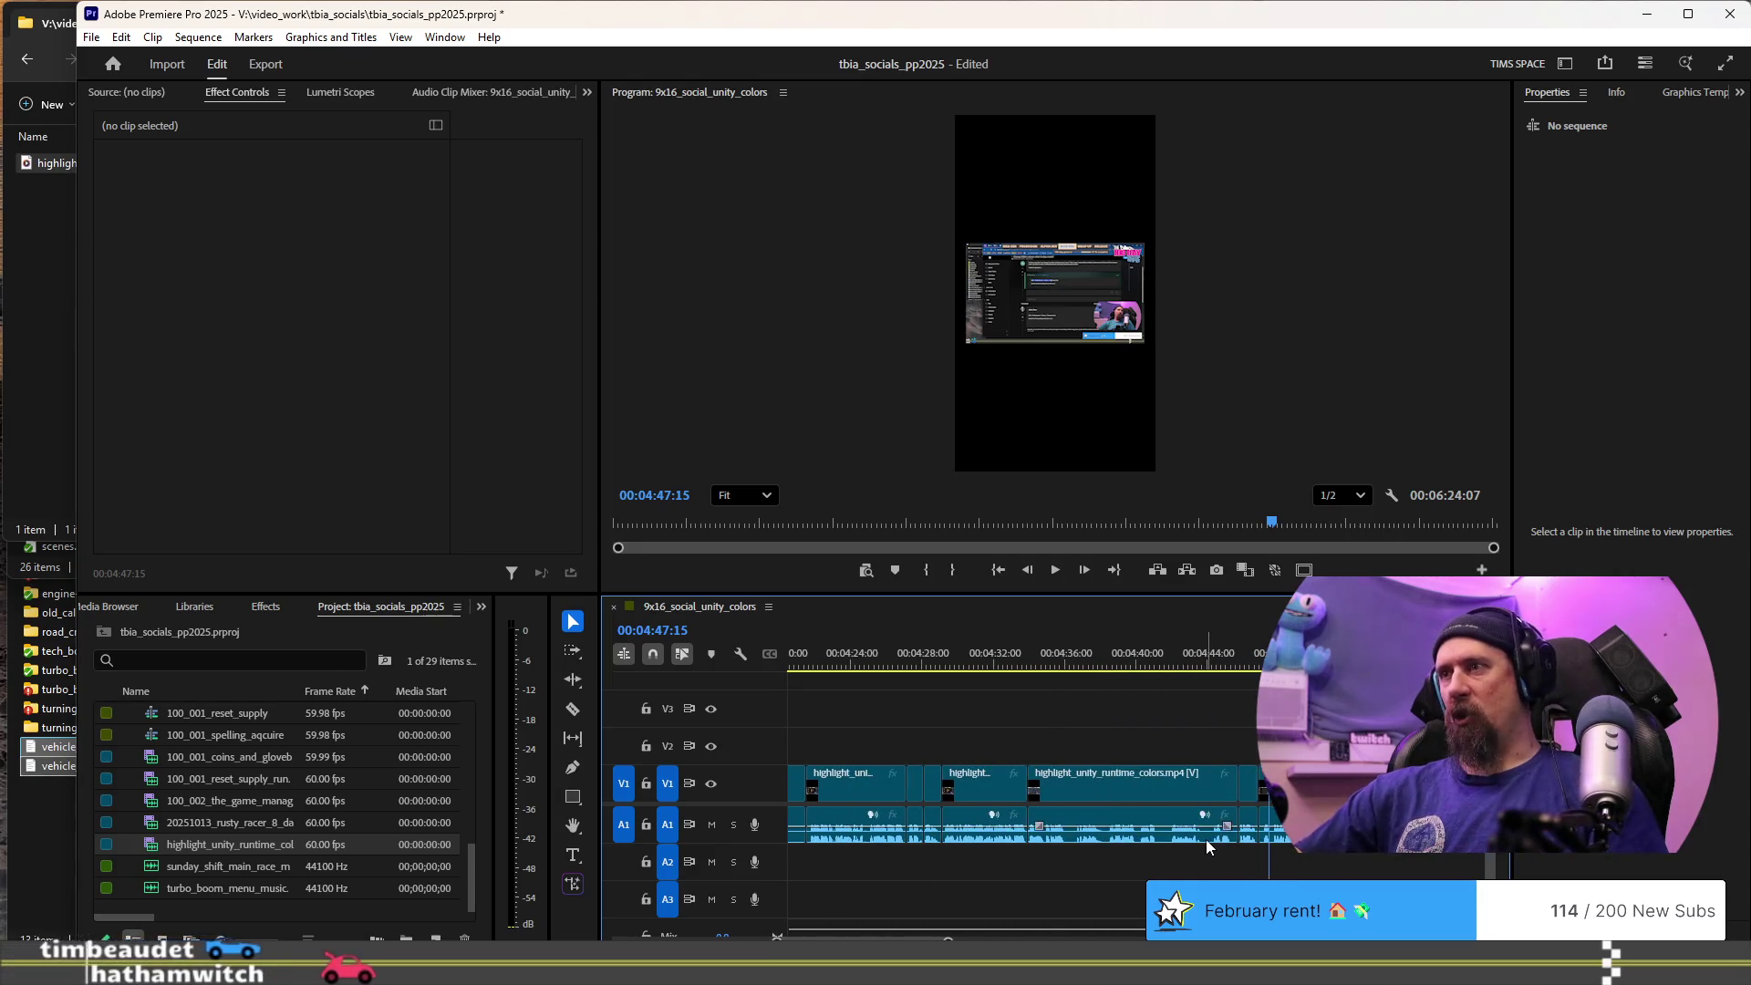
scroll(1118, 848, up, 5)
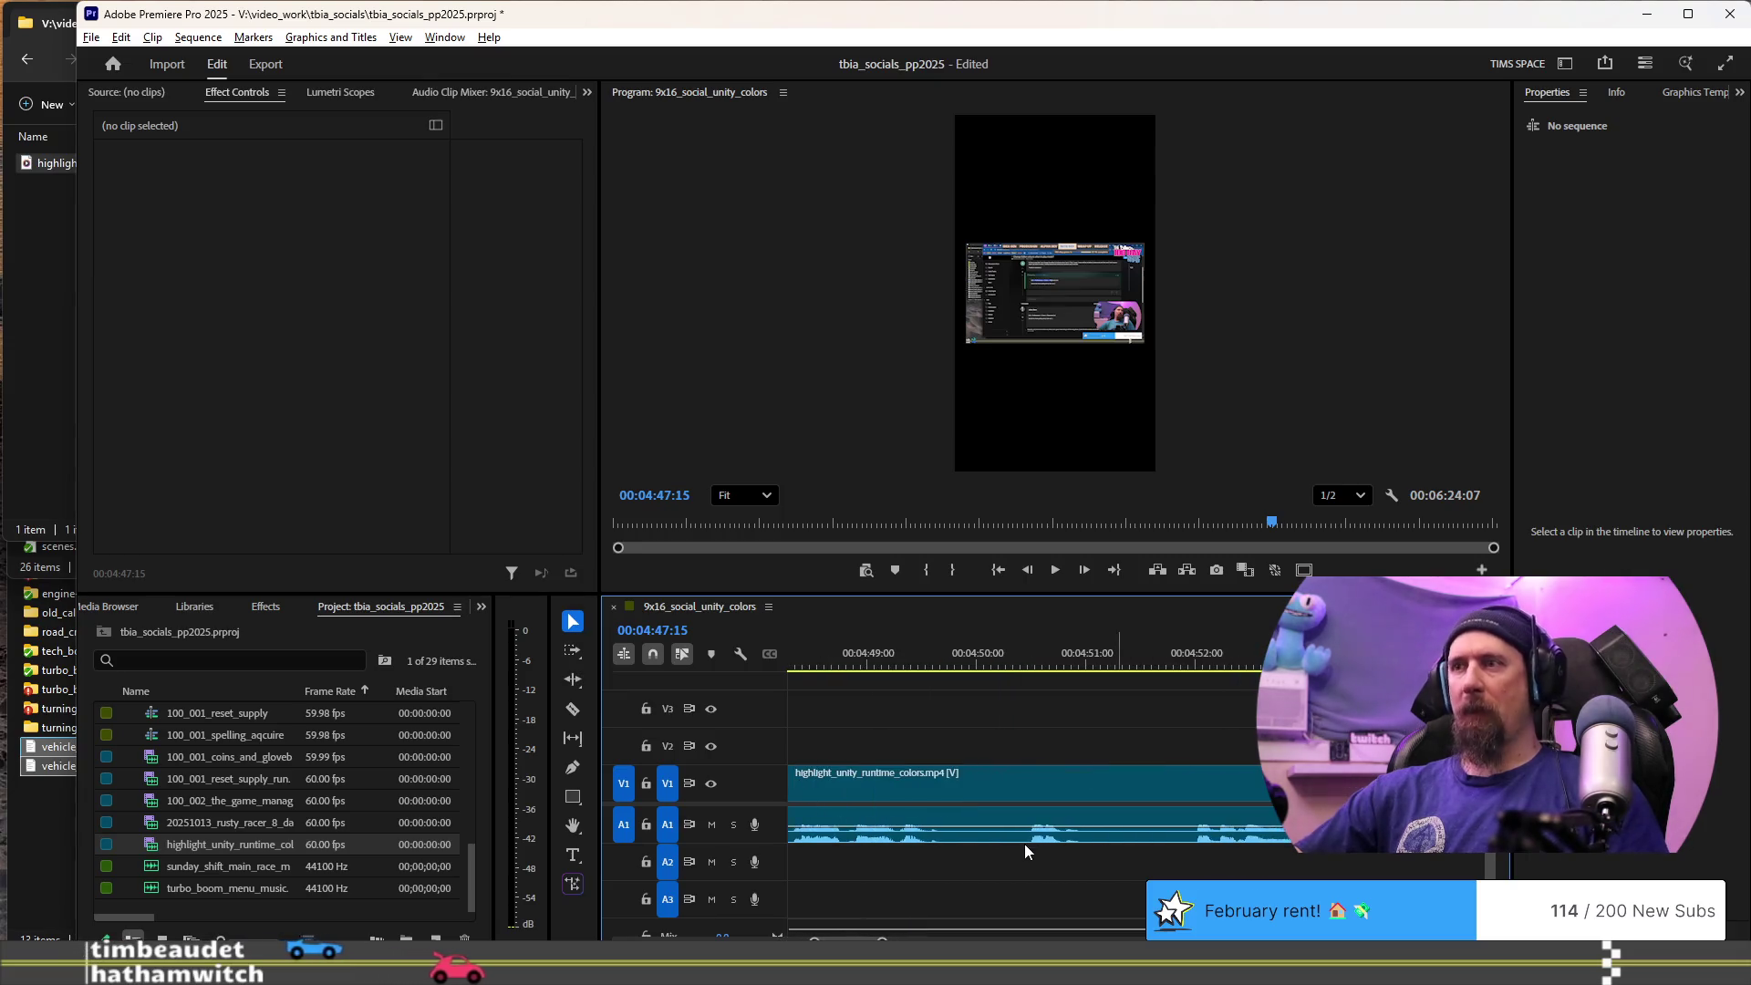
scroll(1049, 841, up, 1)
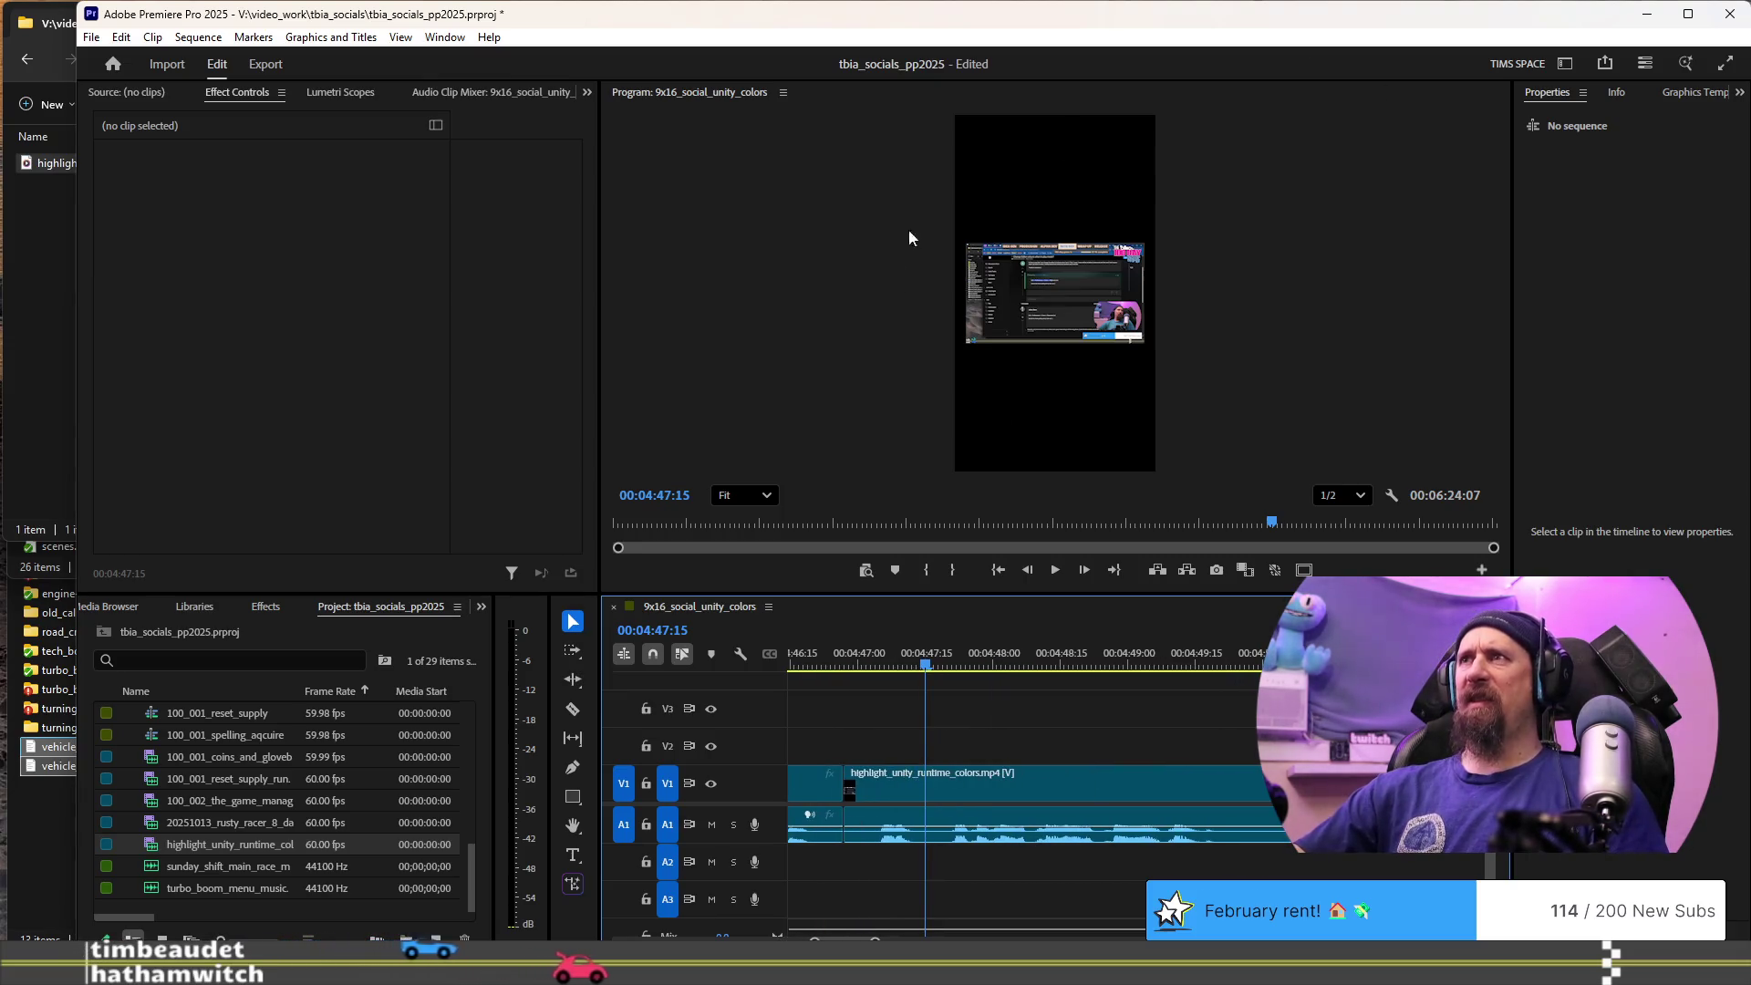
click(1071, 278)
- Select the highlight clip to show its transform settings, then play from 04:47:18 to 04:48:29
click(1070, 276)
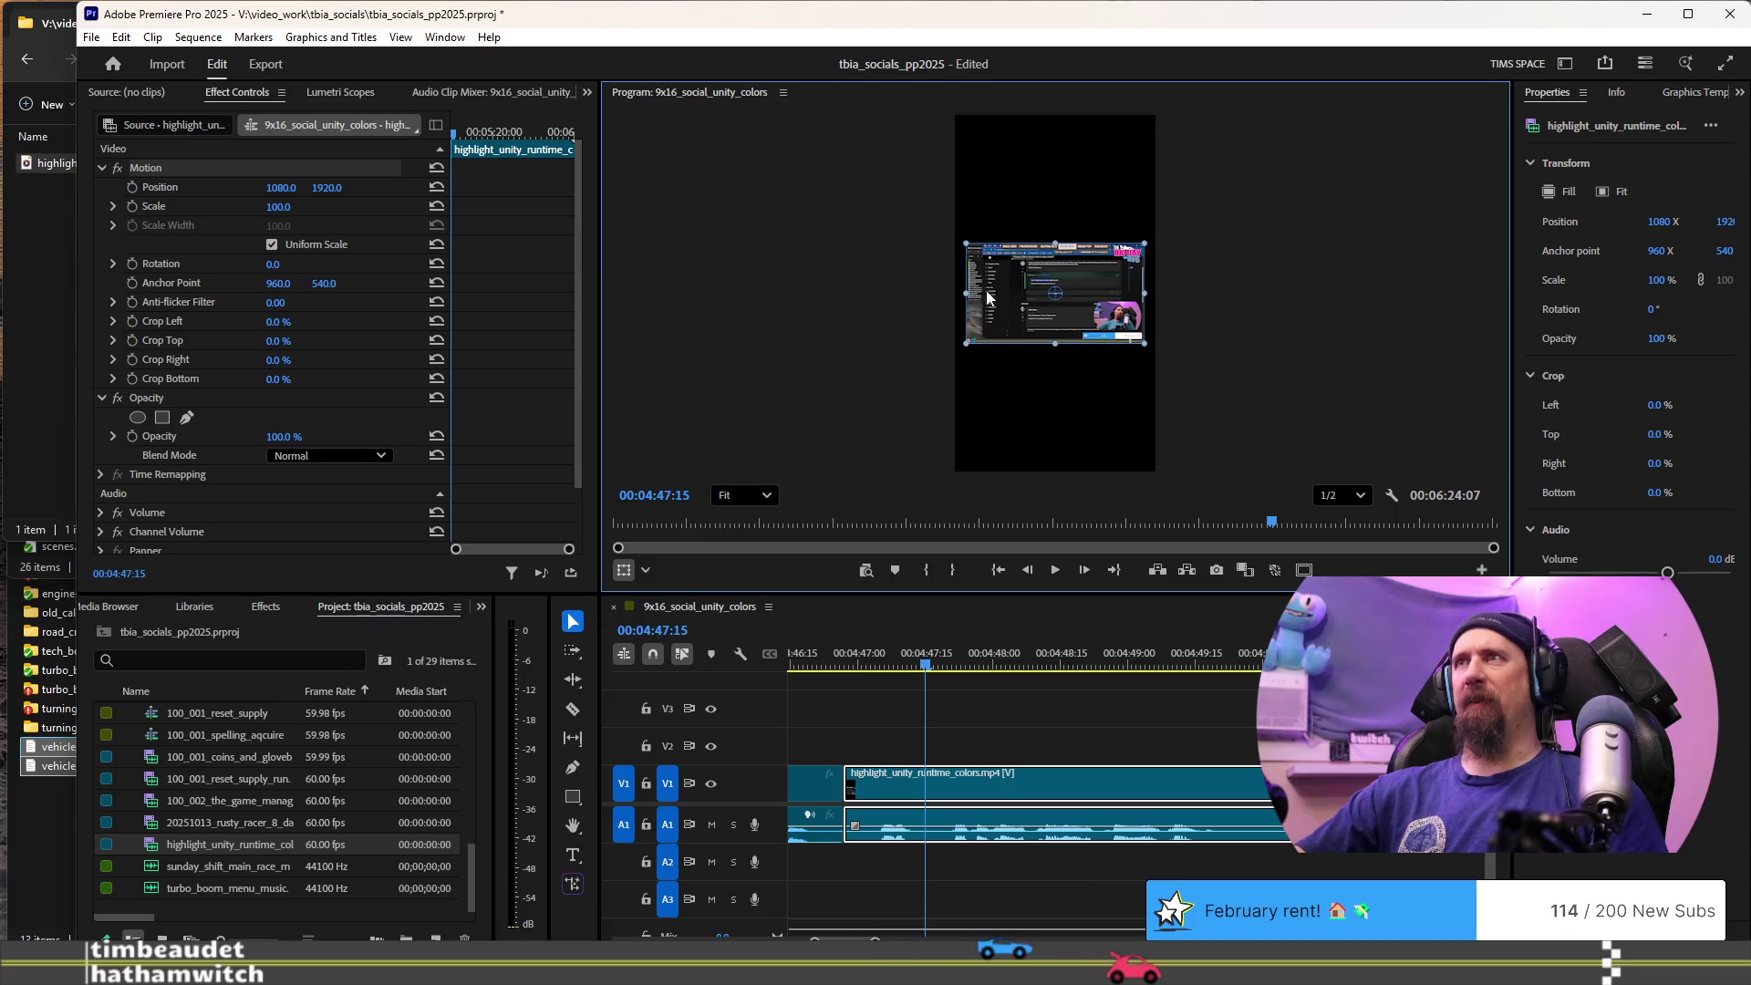
key(Right)
key(Right)
key(Right)
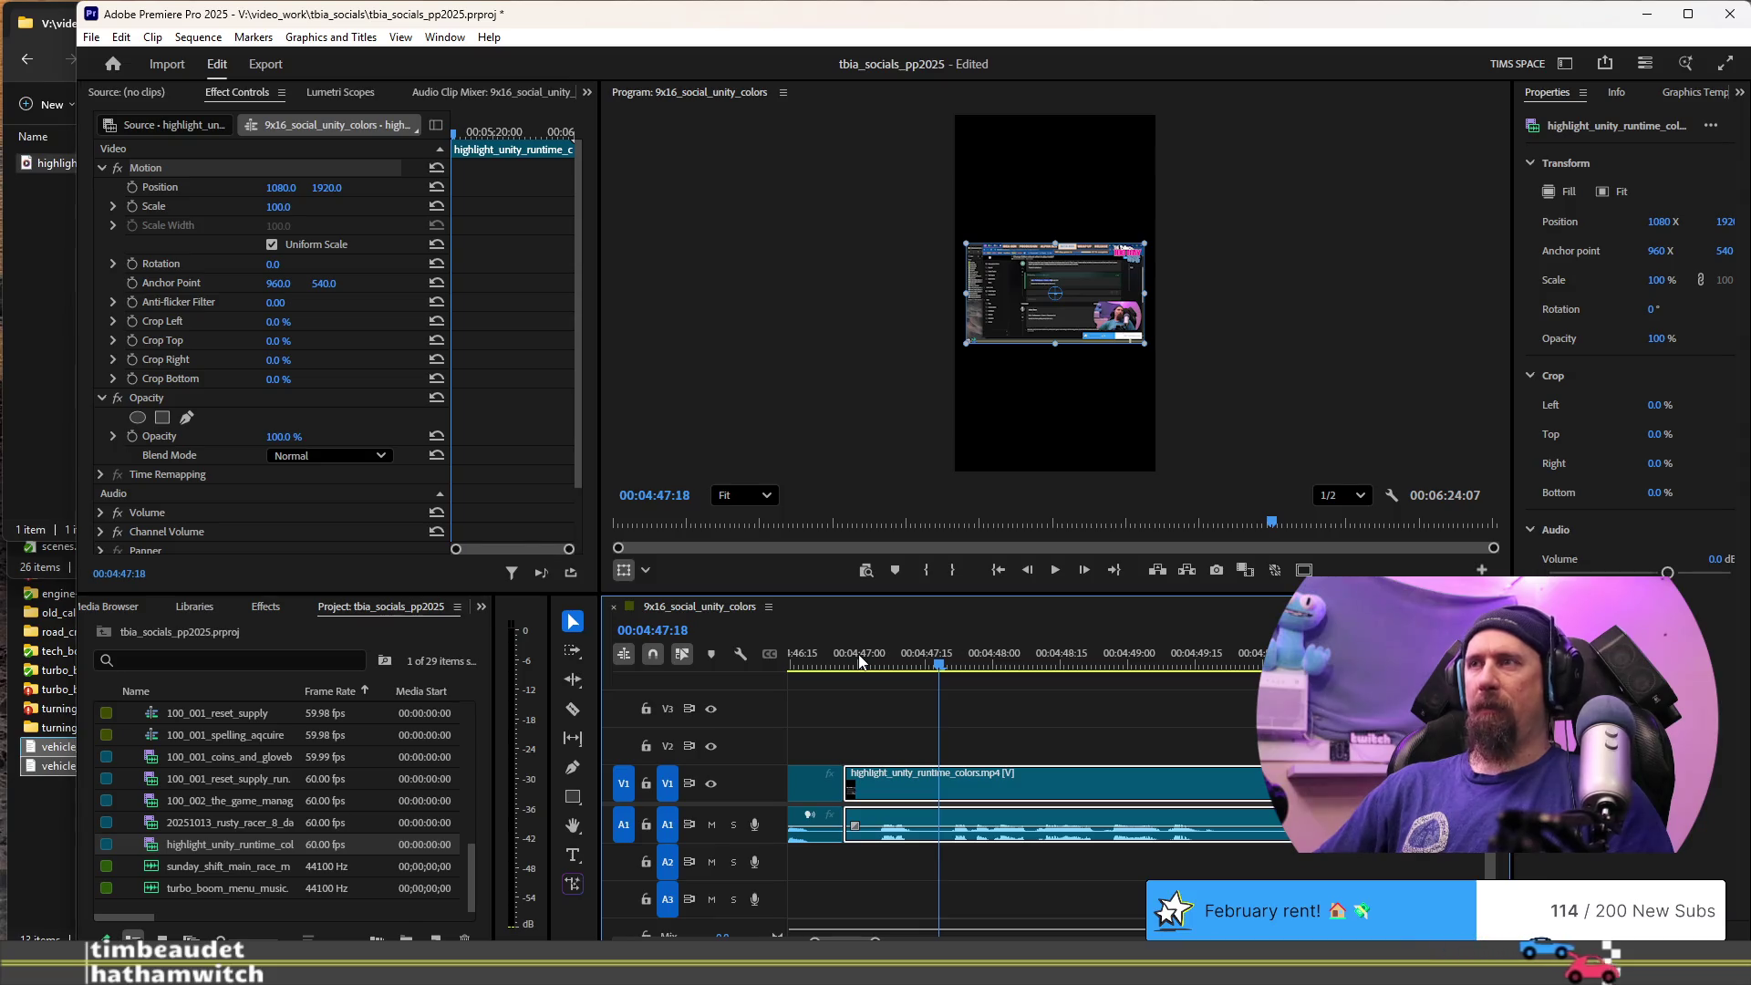
key(space)
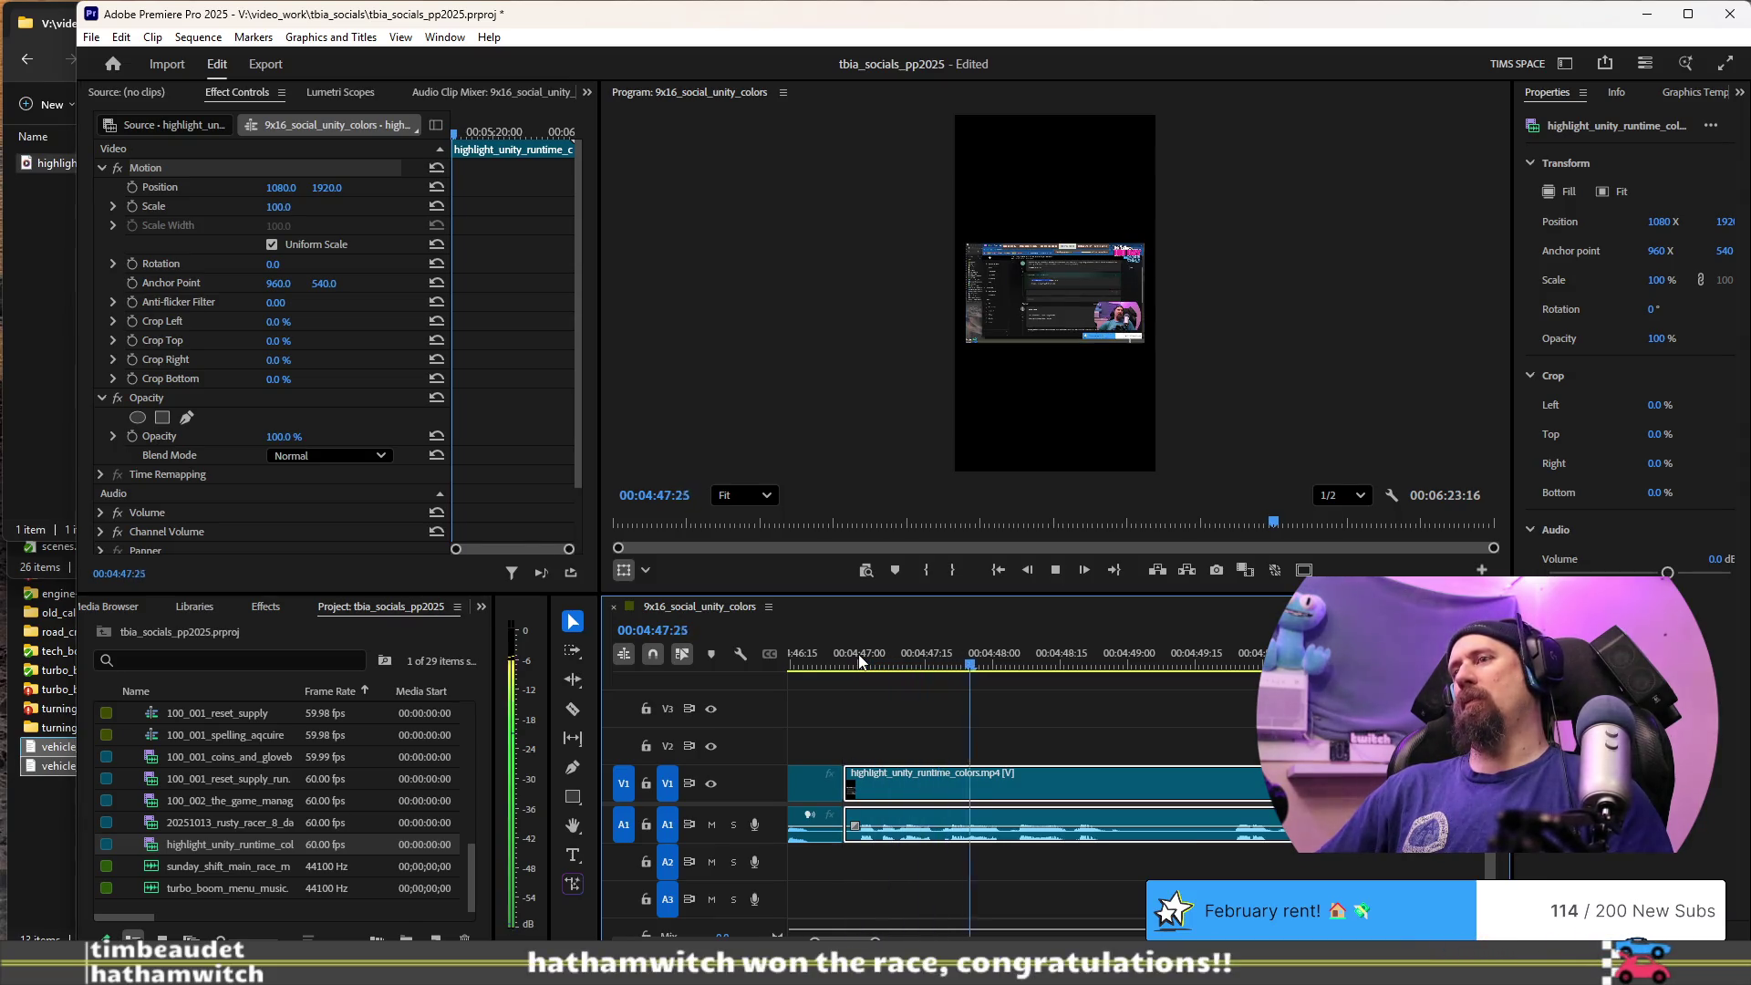
key(space)
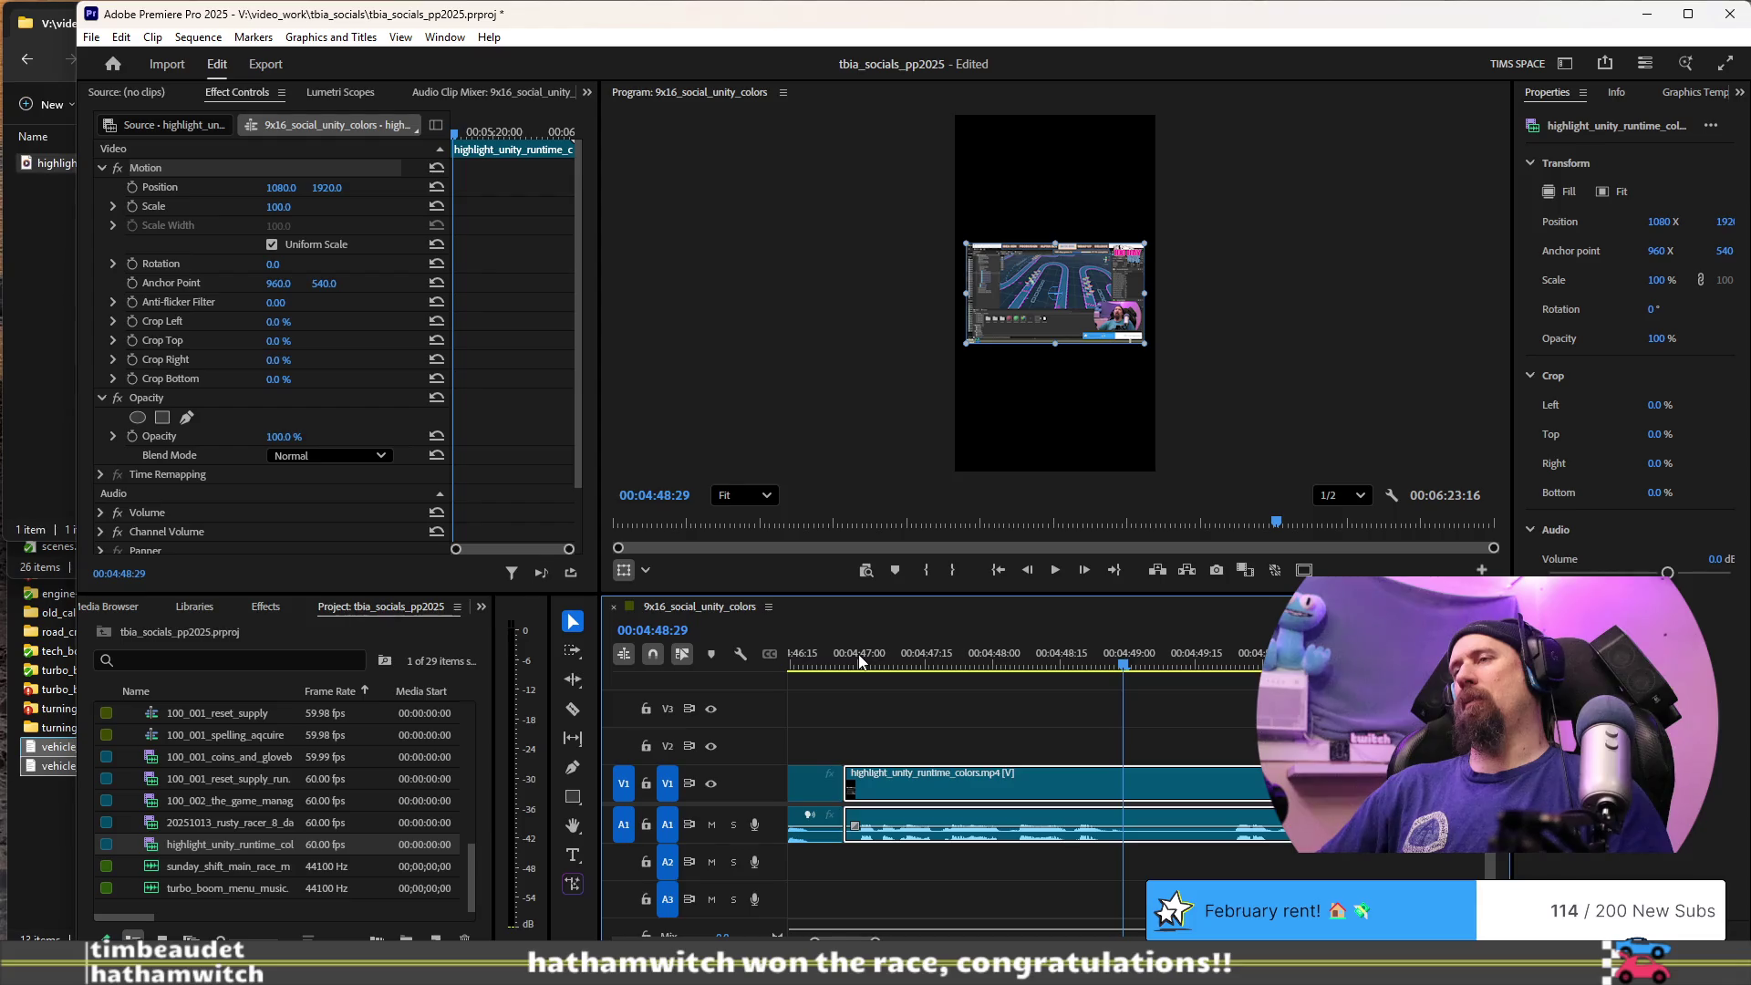
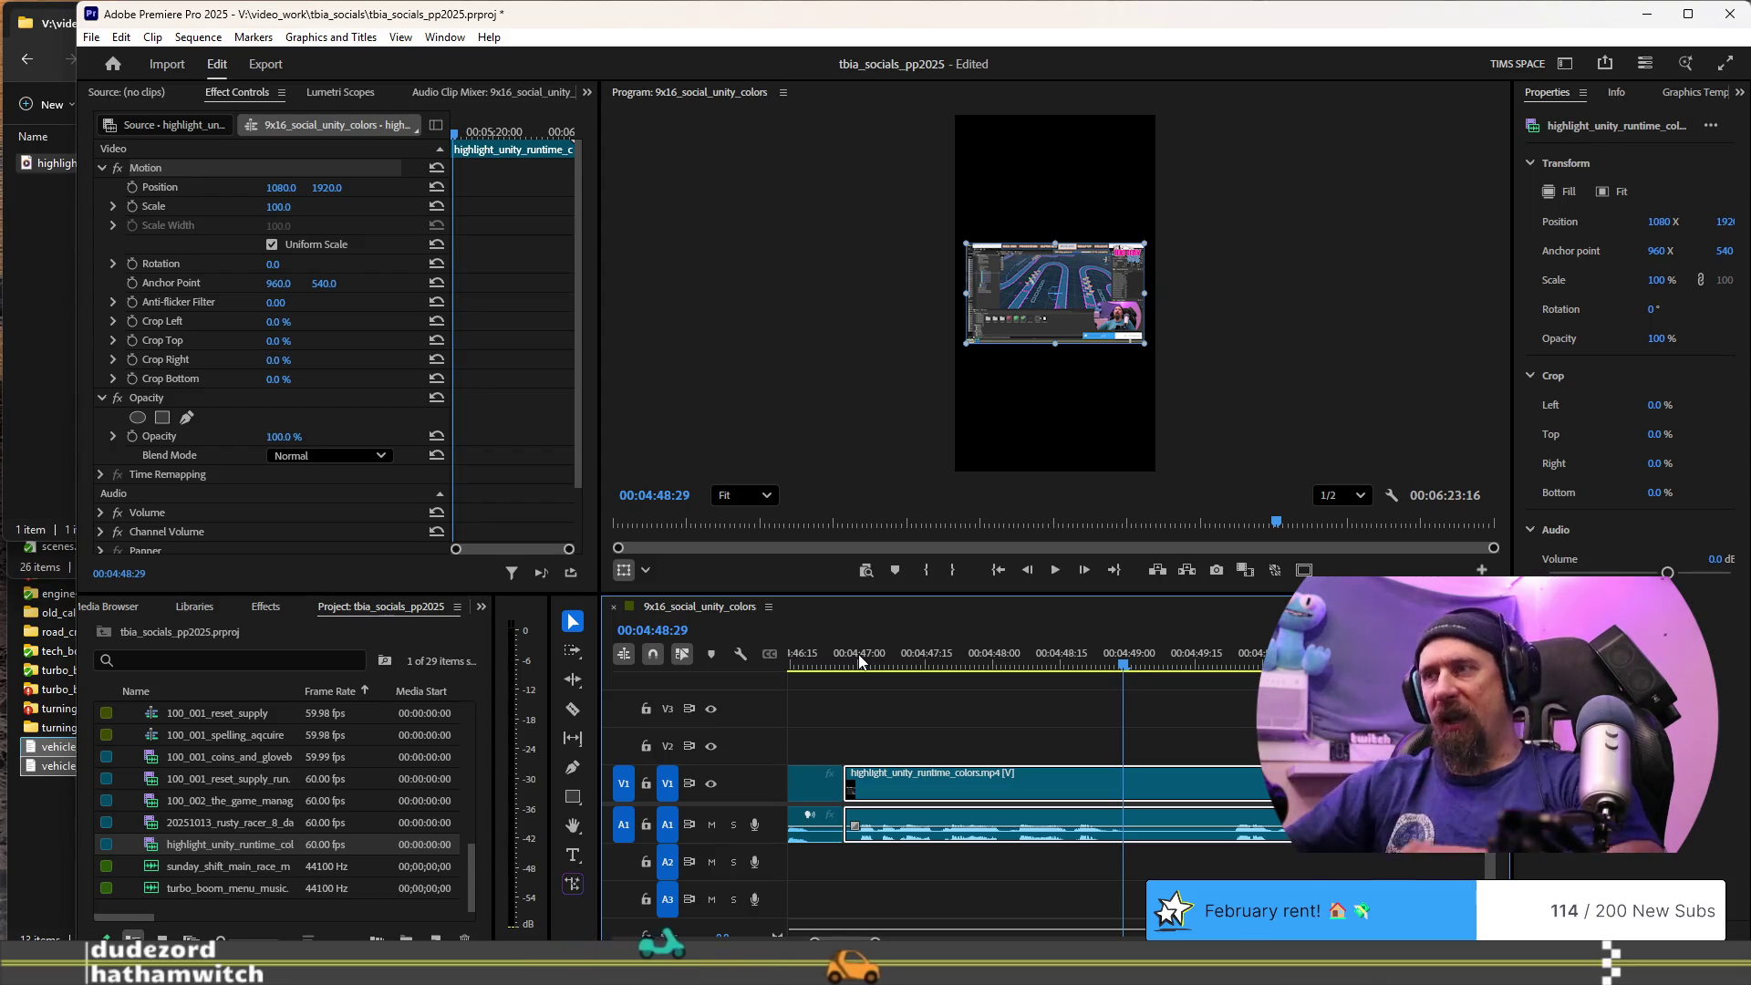
- Review from 04:46:28 and cut the highlight clip at 04:49:01
click(851, 664)
key(space)
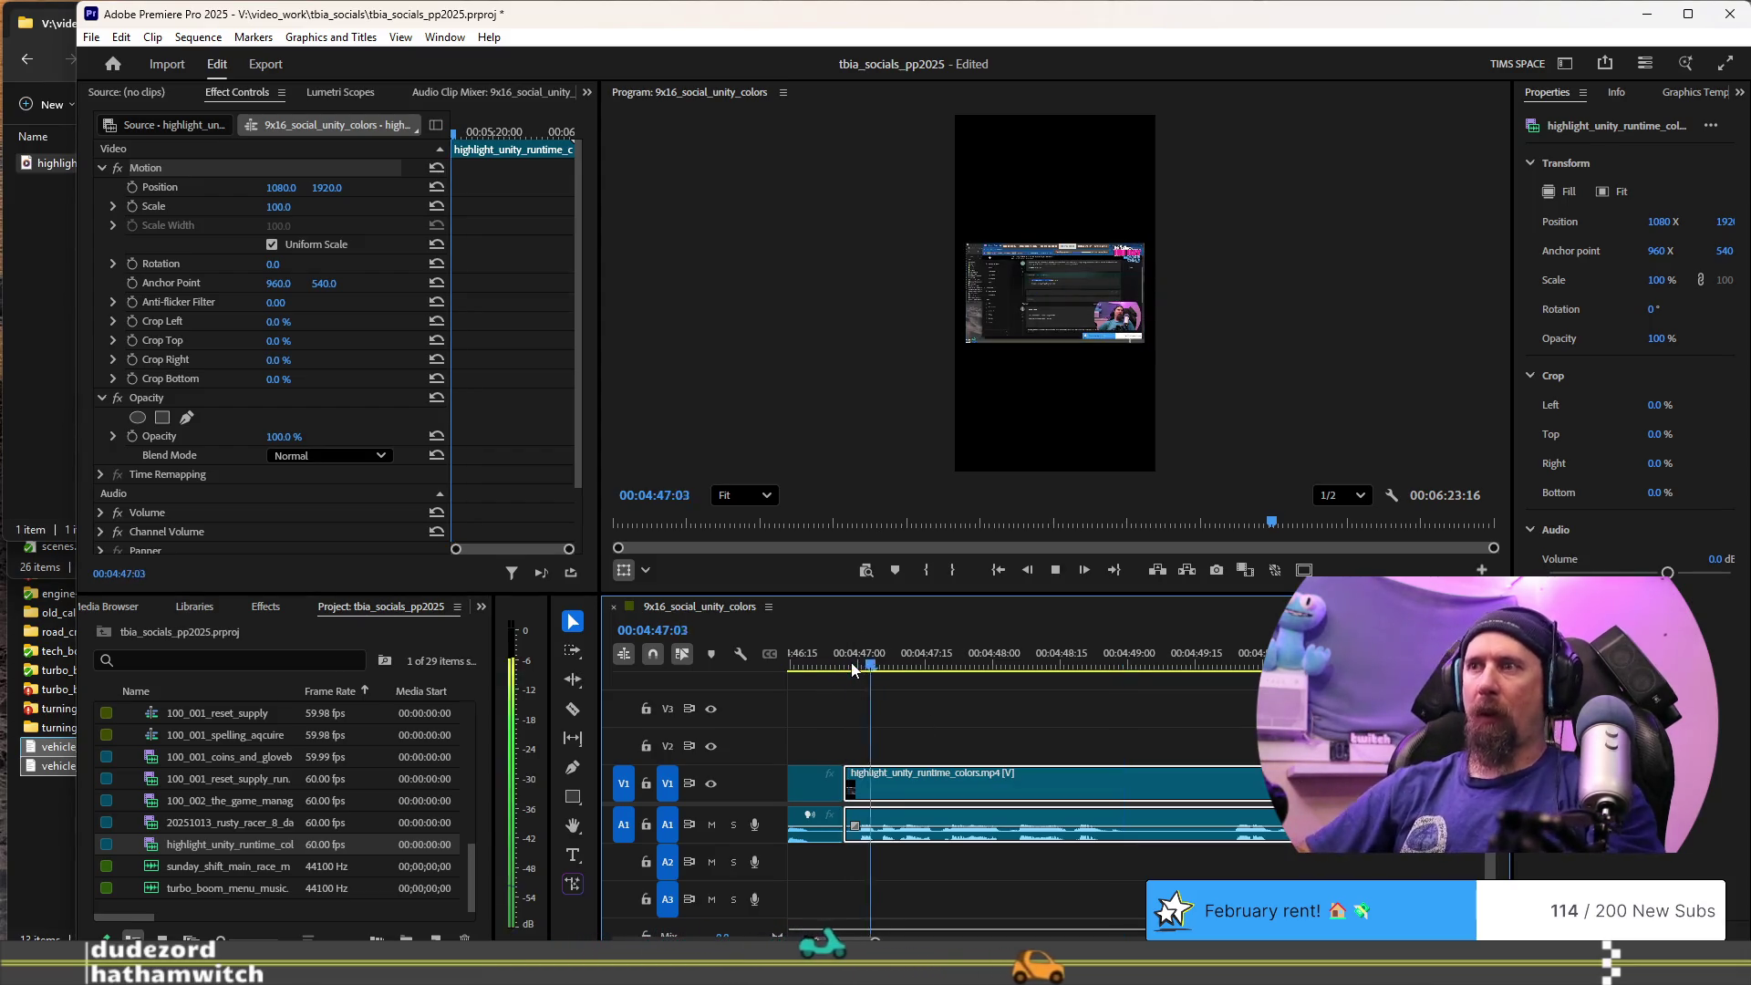
key(space)
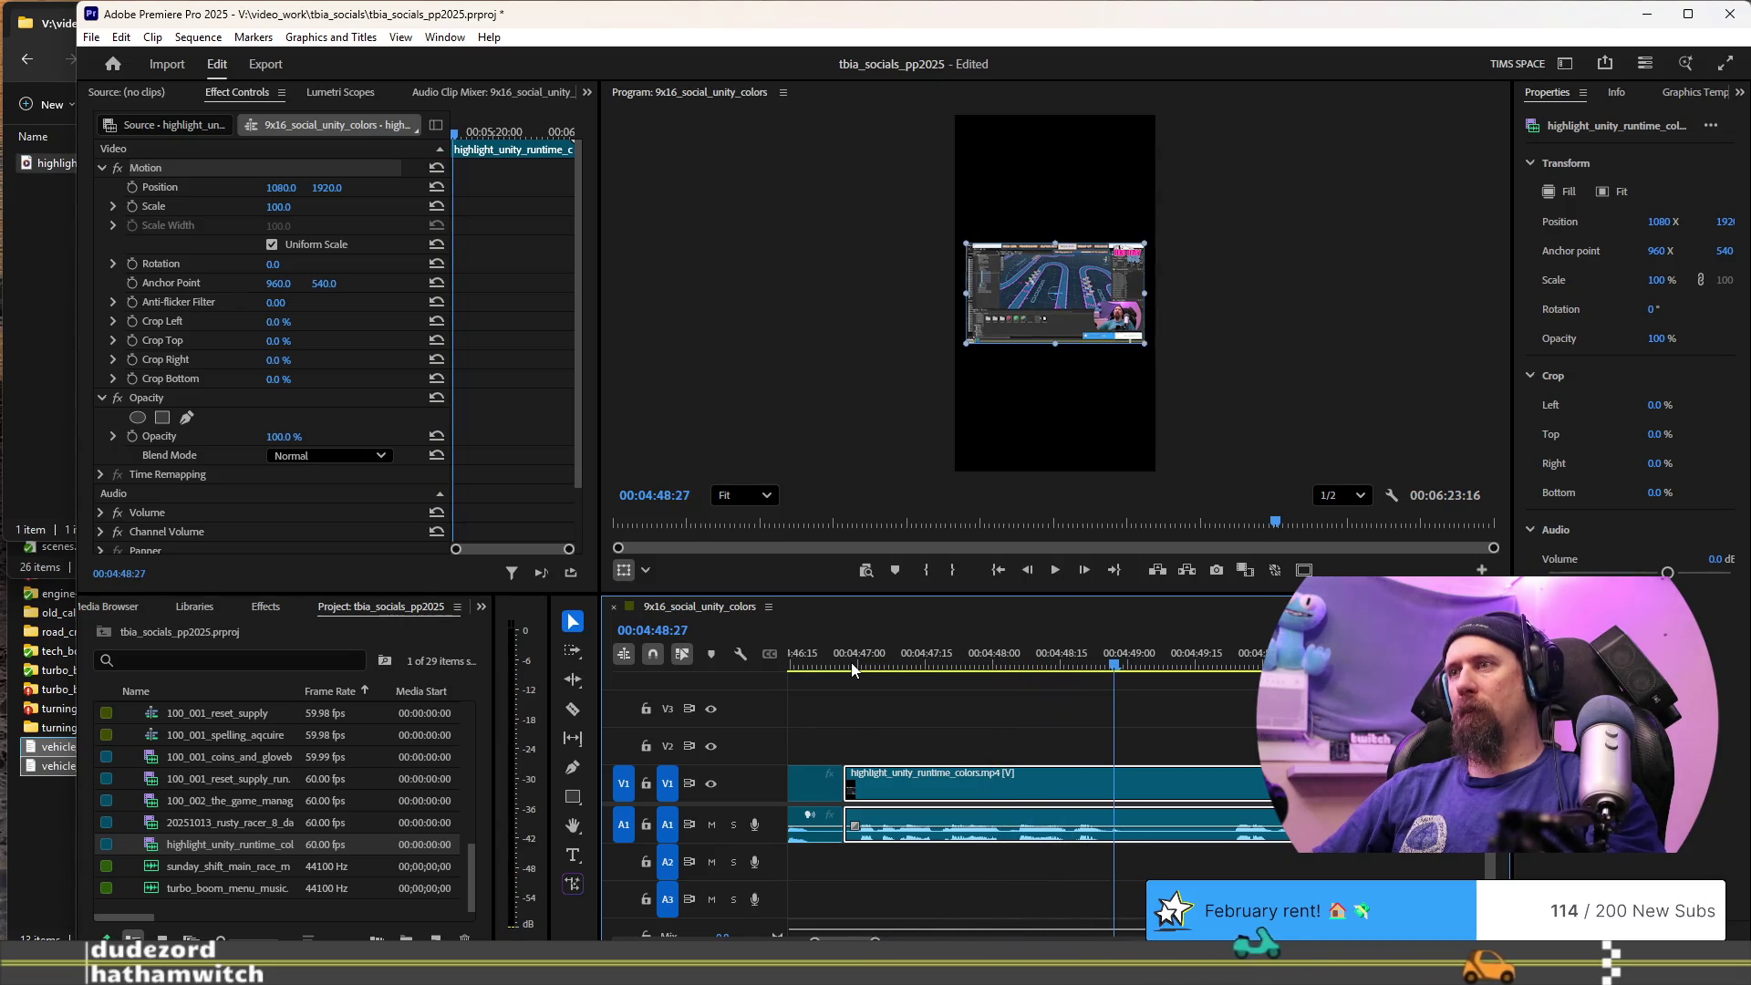
key(ctrl+k)
- Delete the unwanted piece after the 04:49:01 cut and ripple delete the leftover gap
key(space)
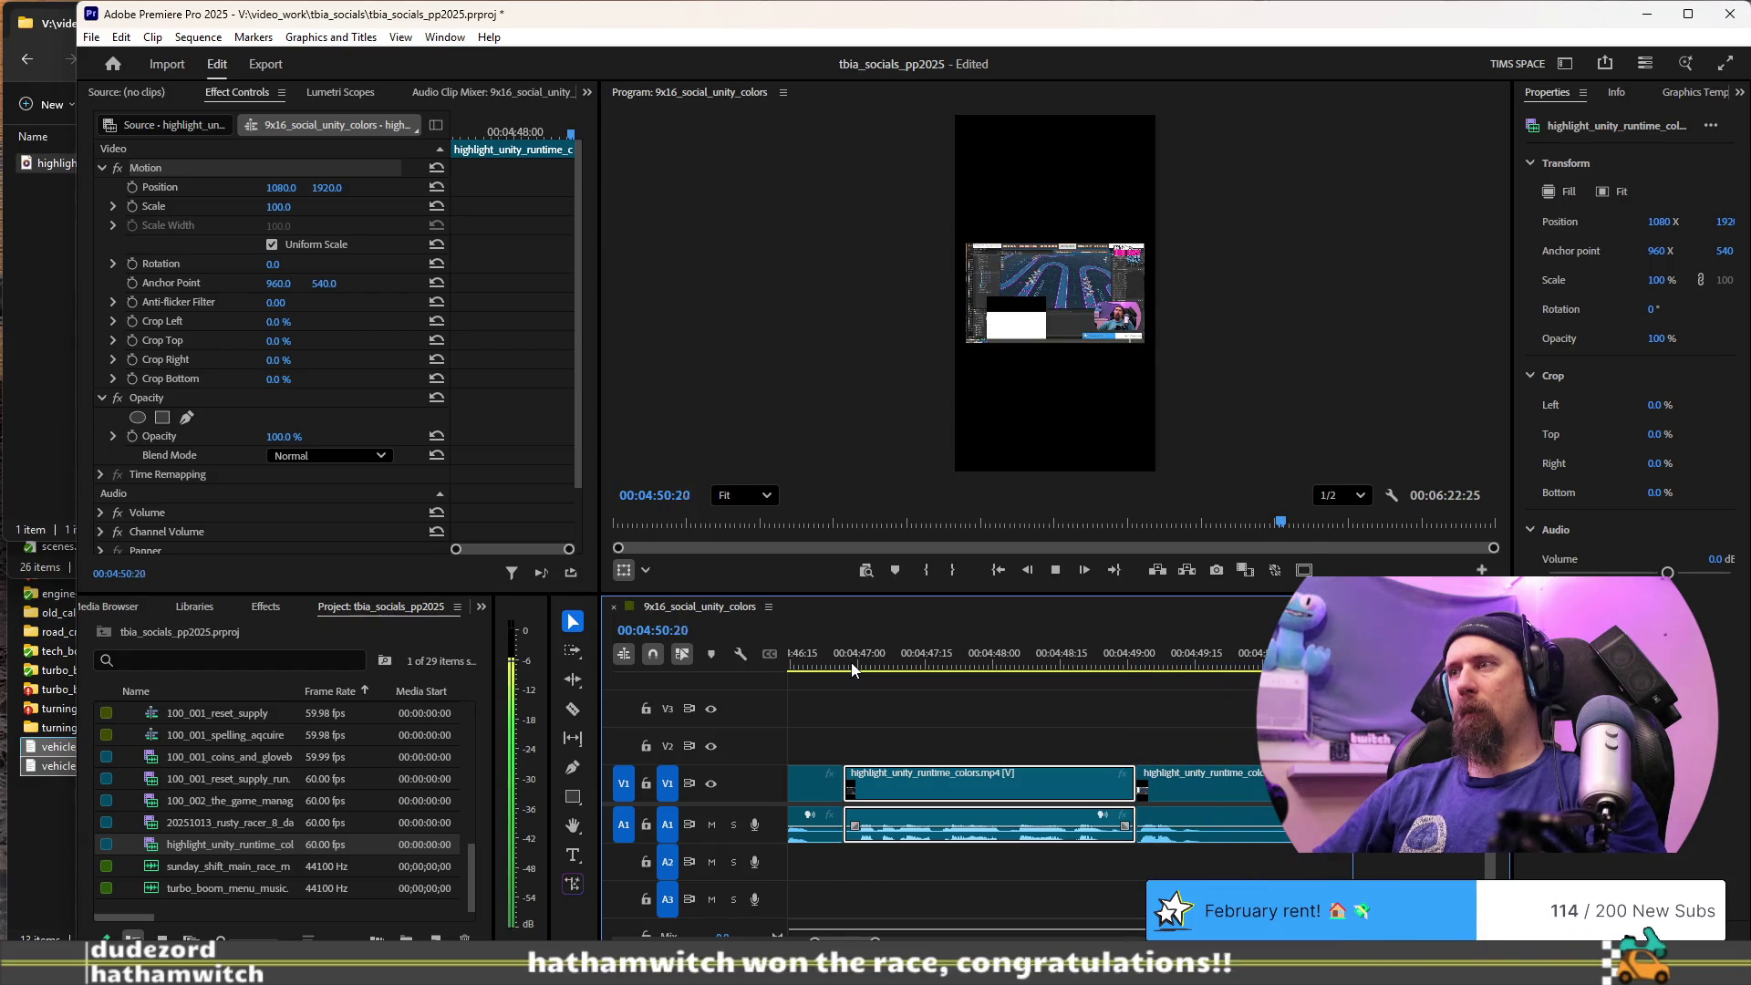
key(space)
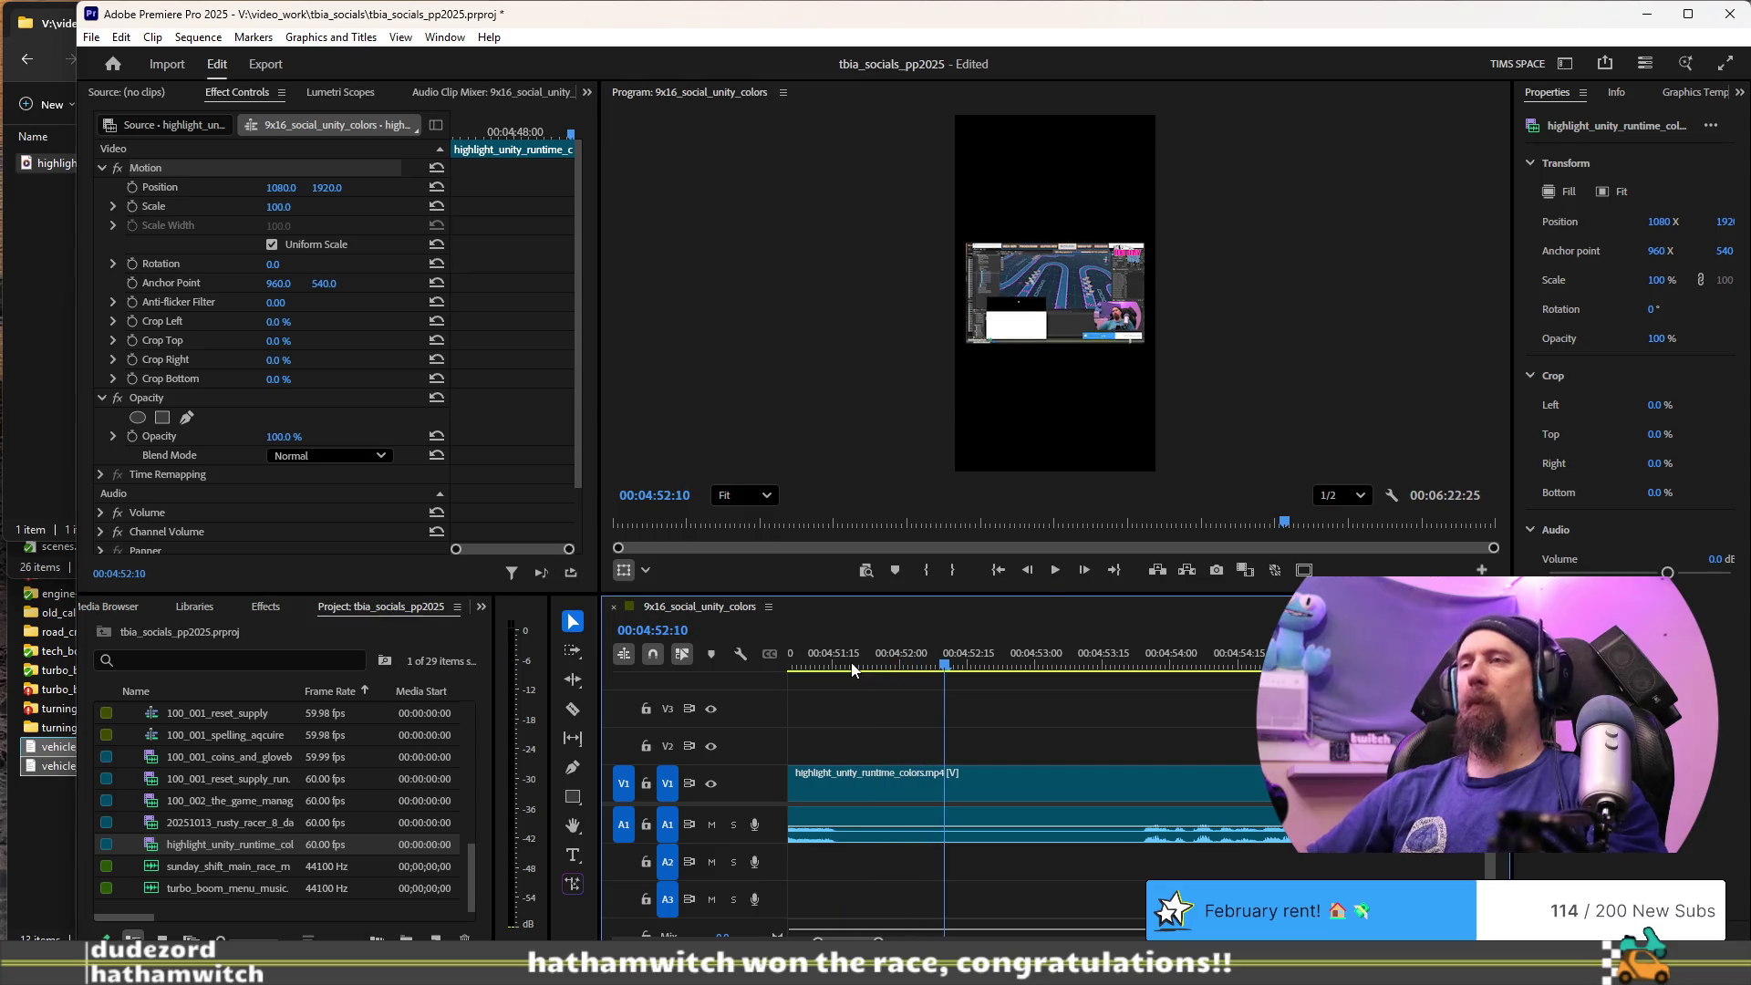
scroll(916, 802, up, 5)
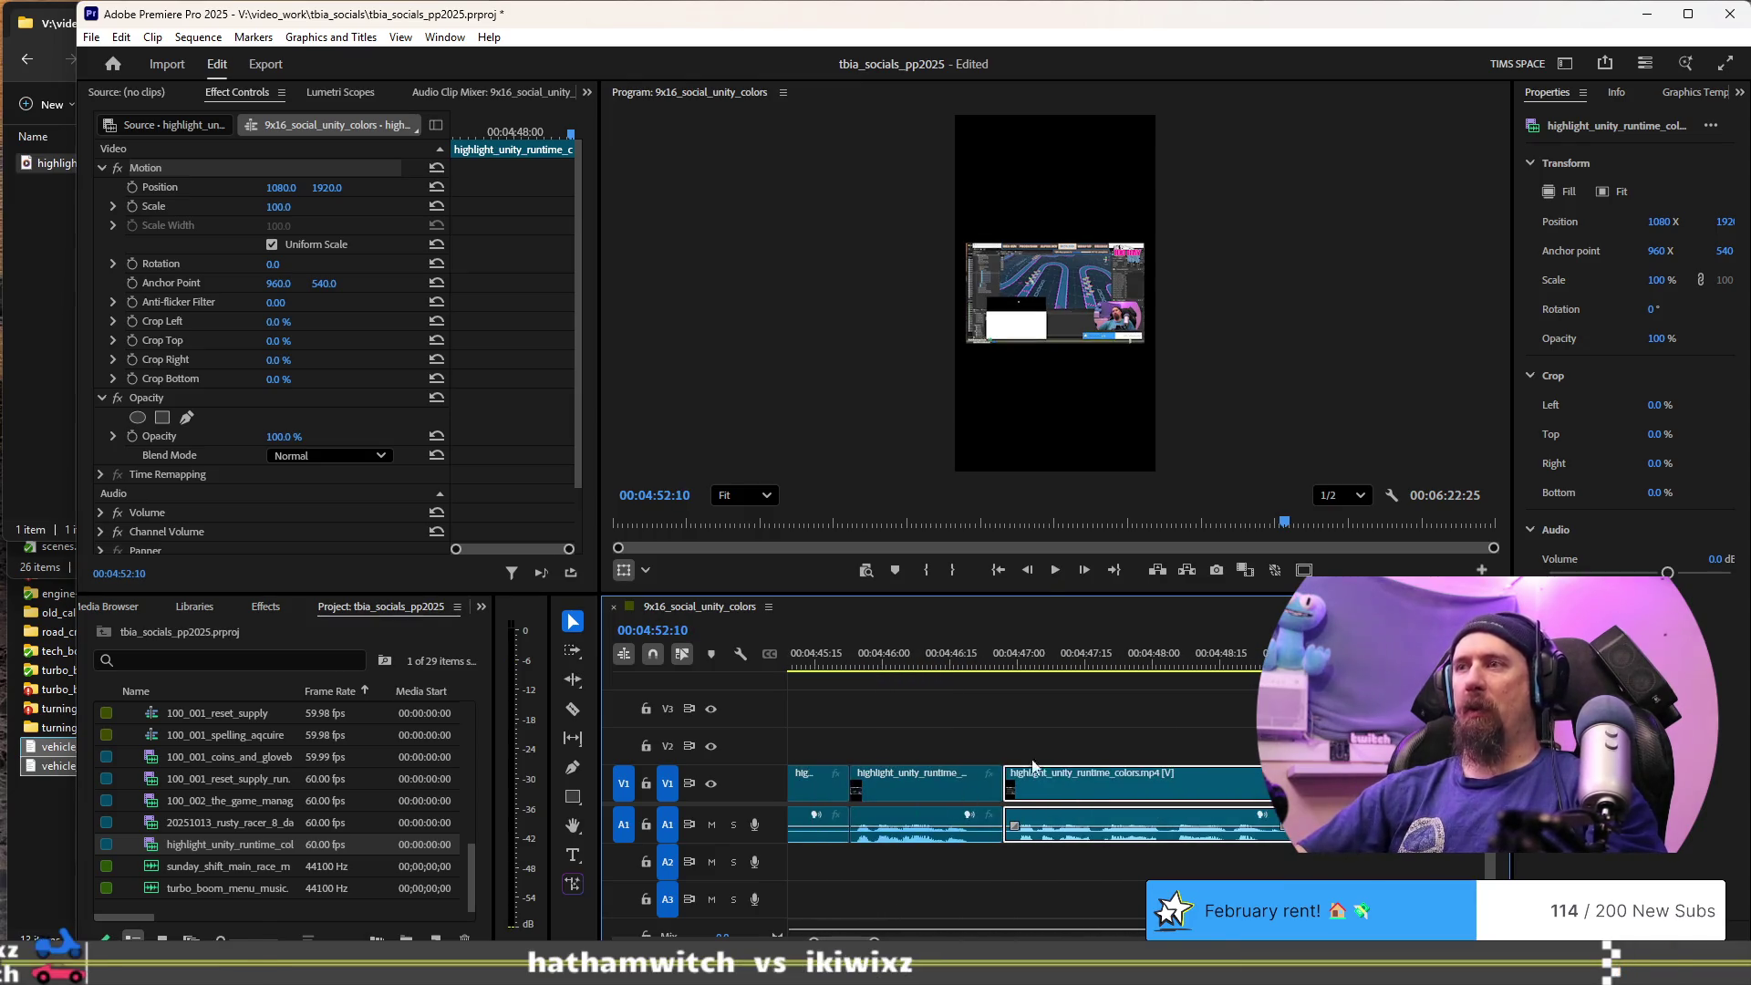
key(Delete)
click(1229, 769)
key(Delete)
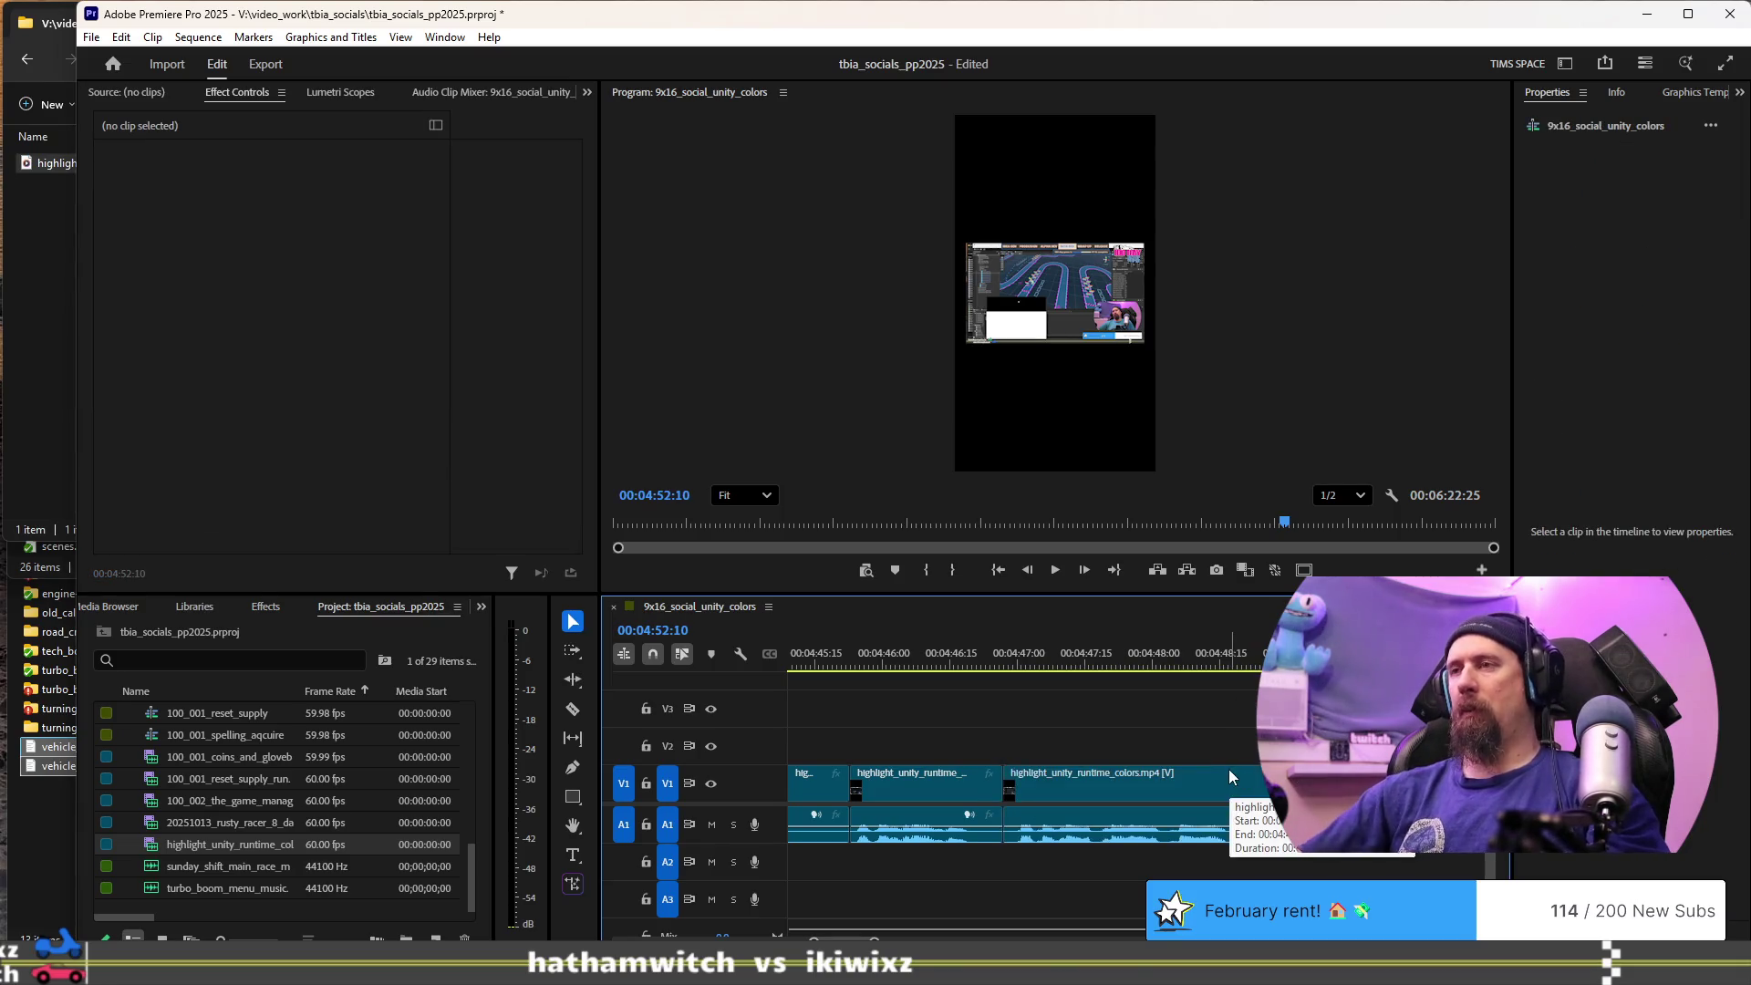
- Cut the highlight clip at about 04:47:15, then replay from the 04:49:00 edit point
key(space)
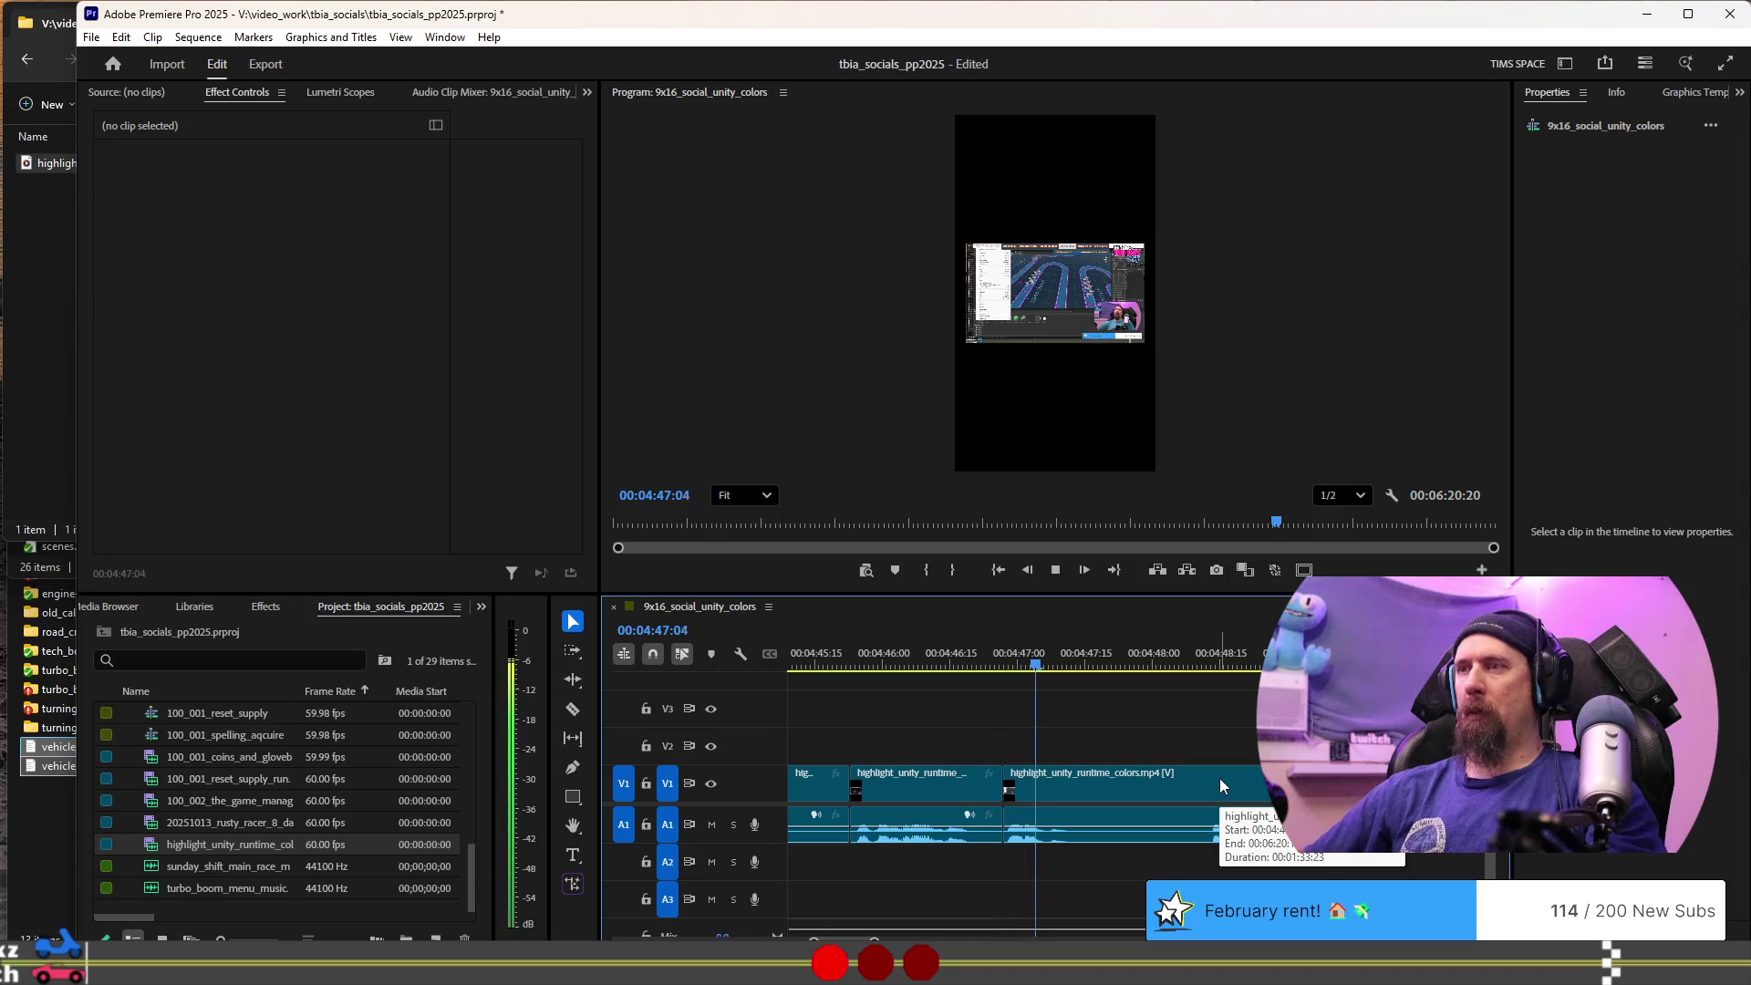
key(ctrl+k)
key(Up)
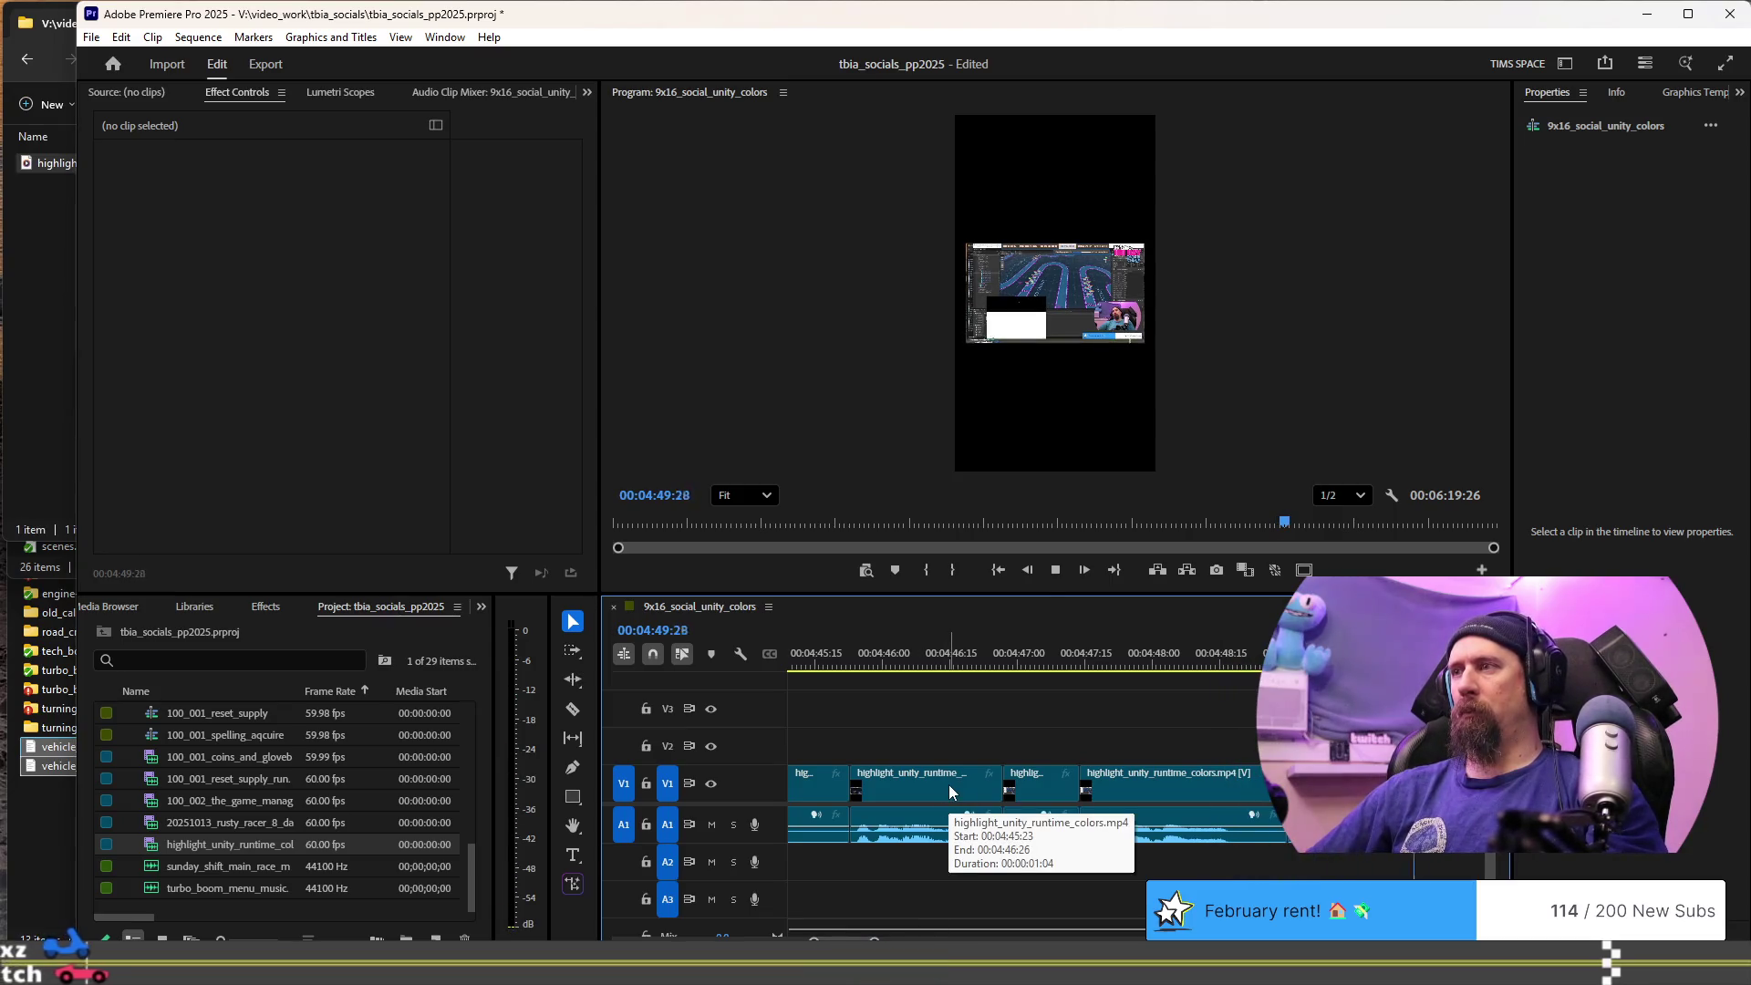
key(space)
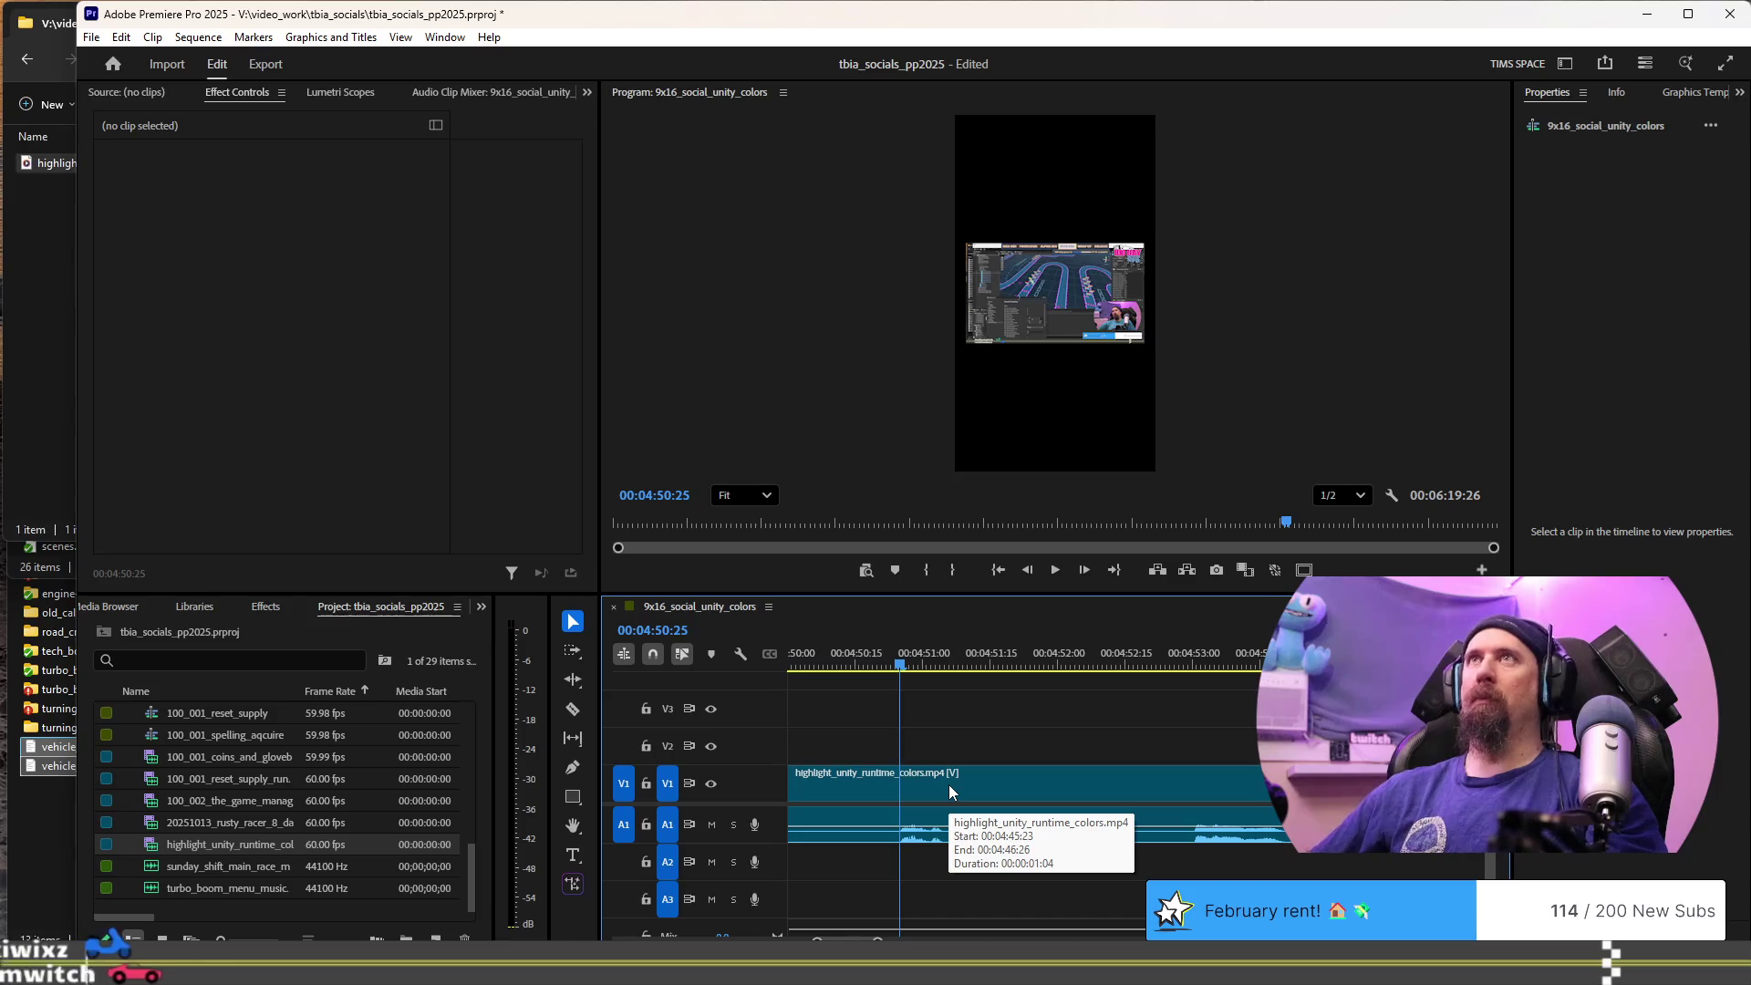
key(Up)
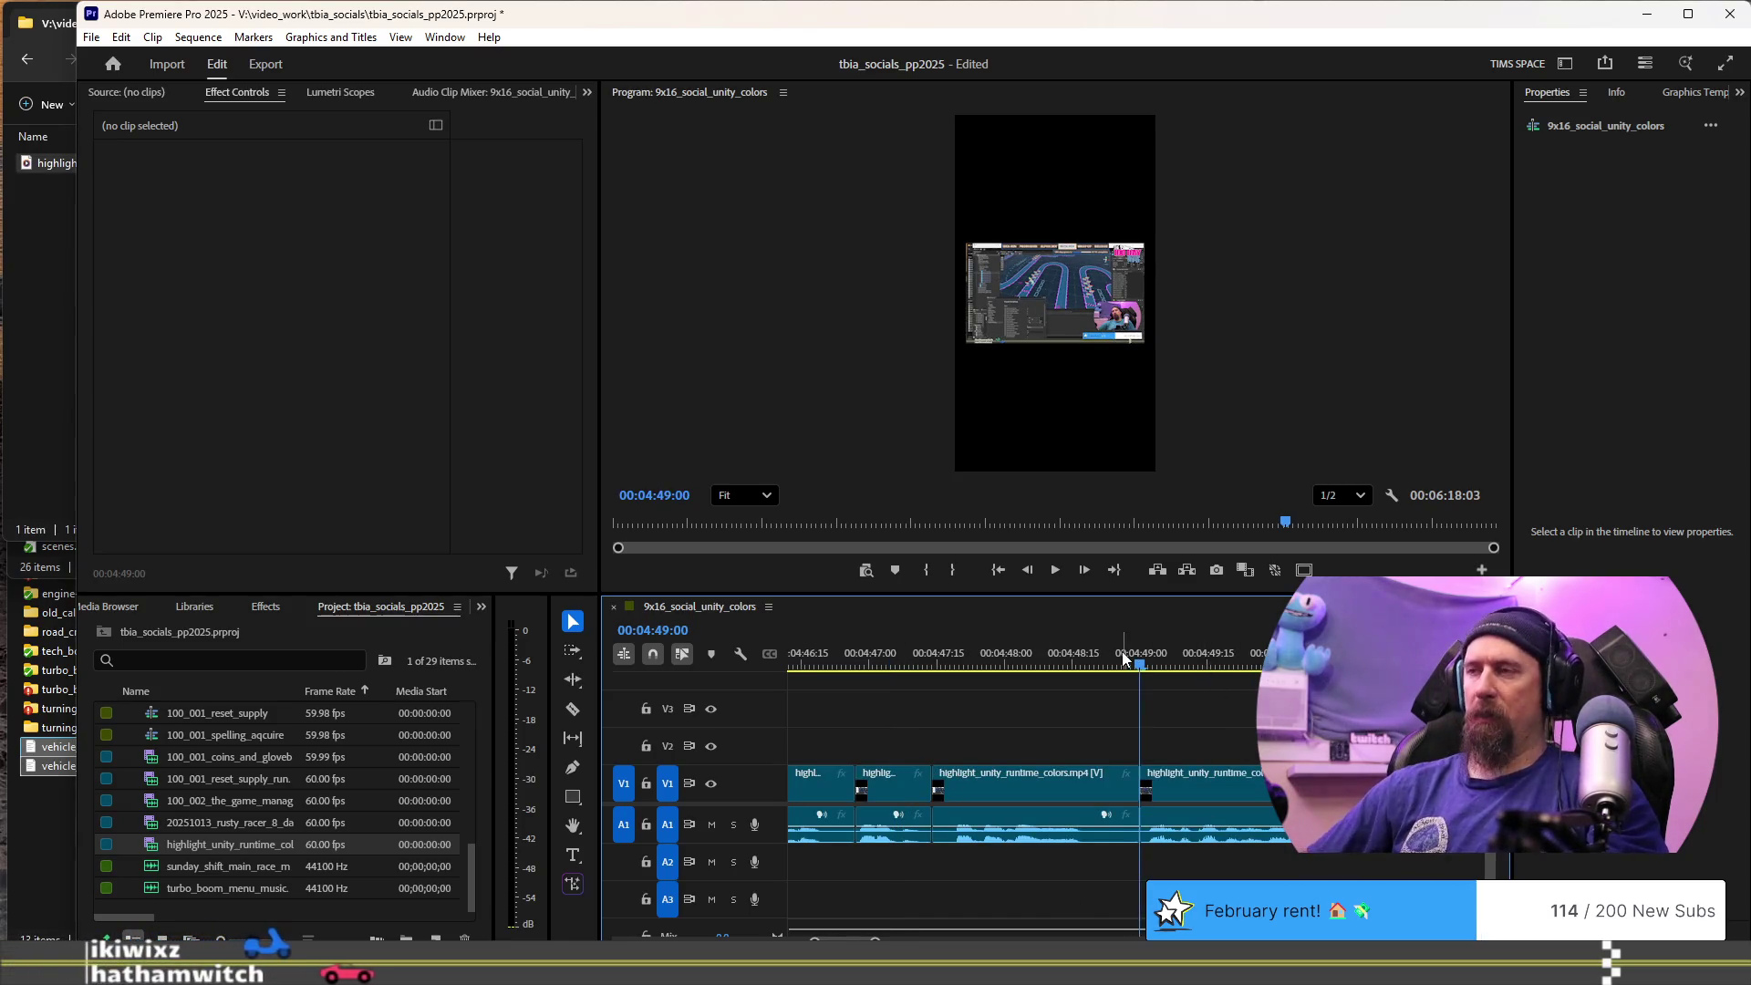
key(space)
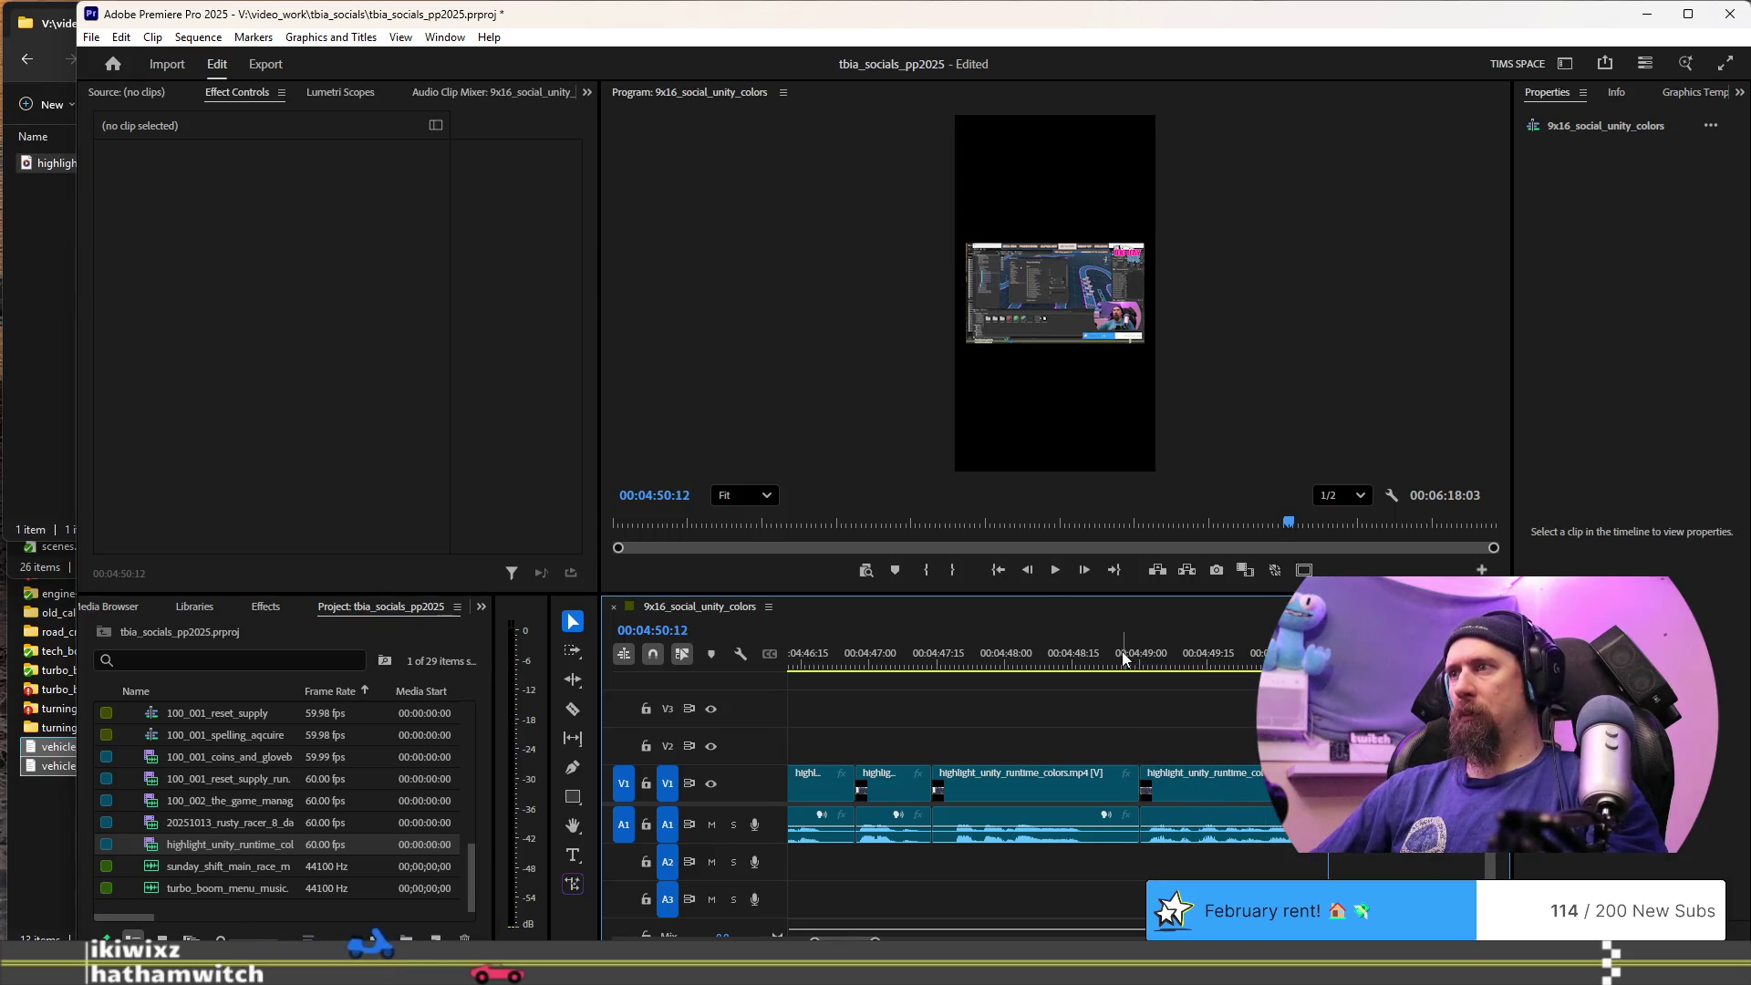
key(Up)
key(space)
- Add an edit point at 04:51:18 and replay the section after it
key(space)
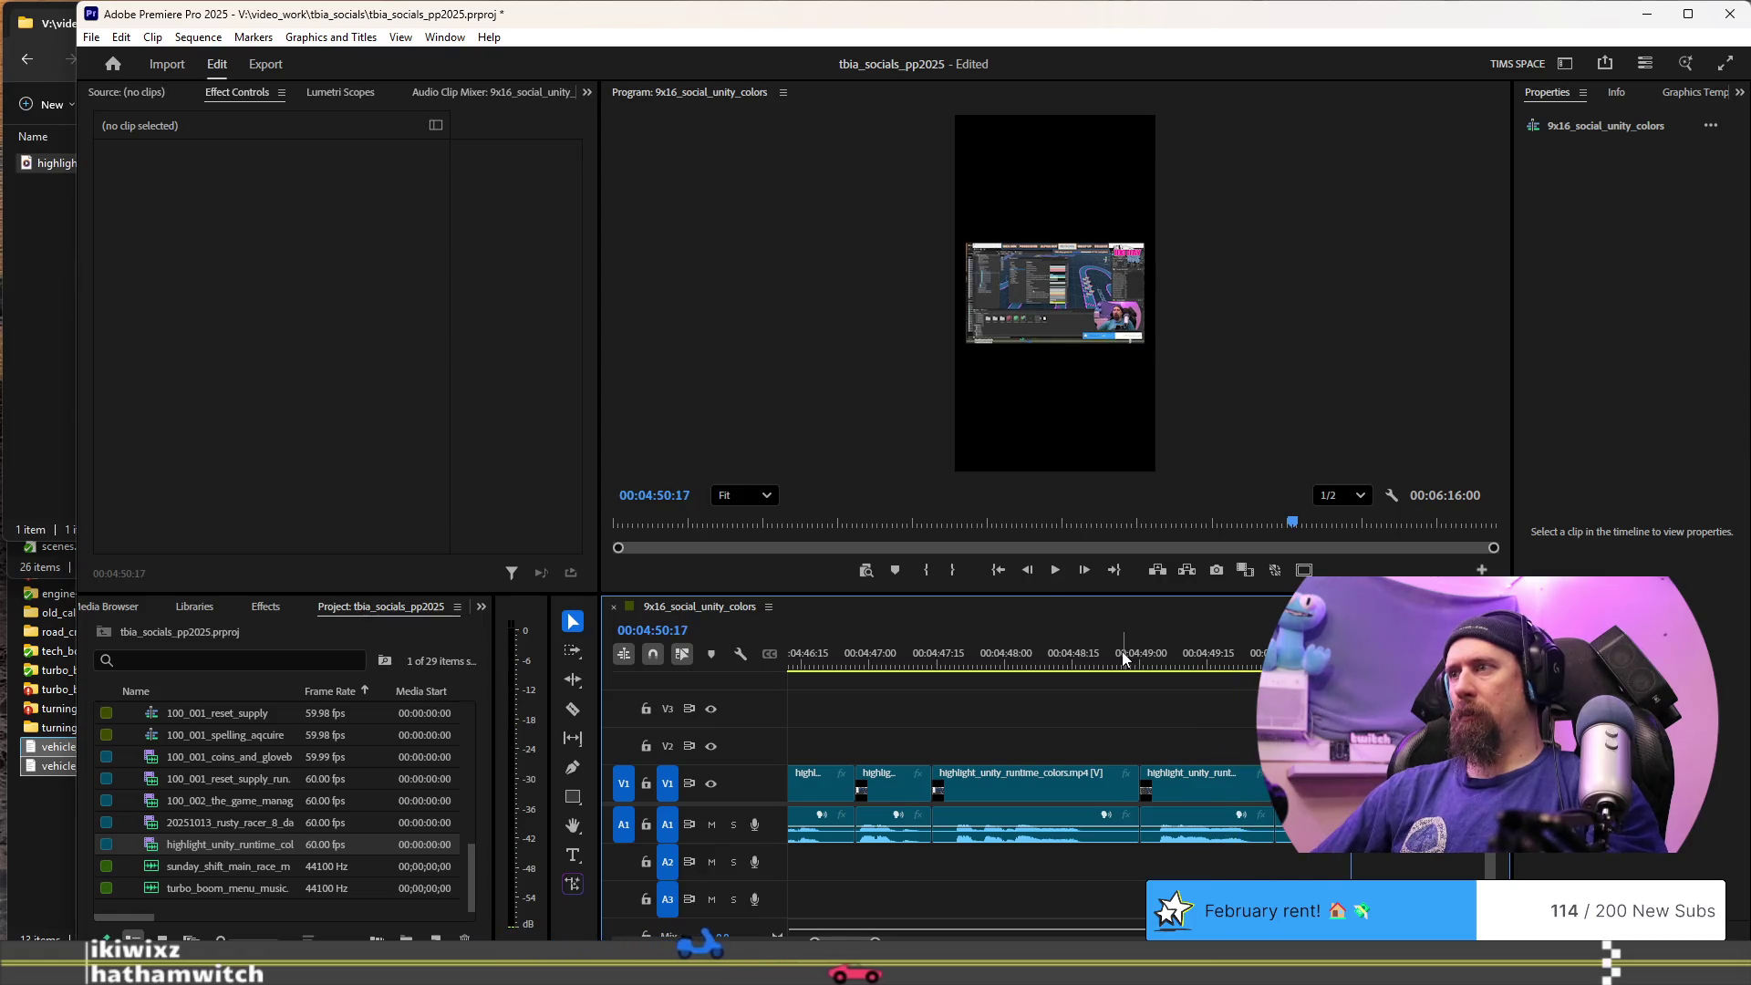
key(space)
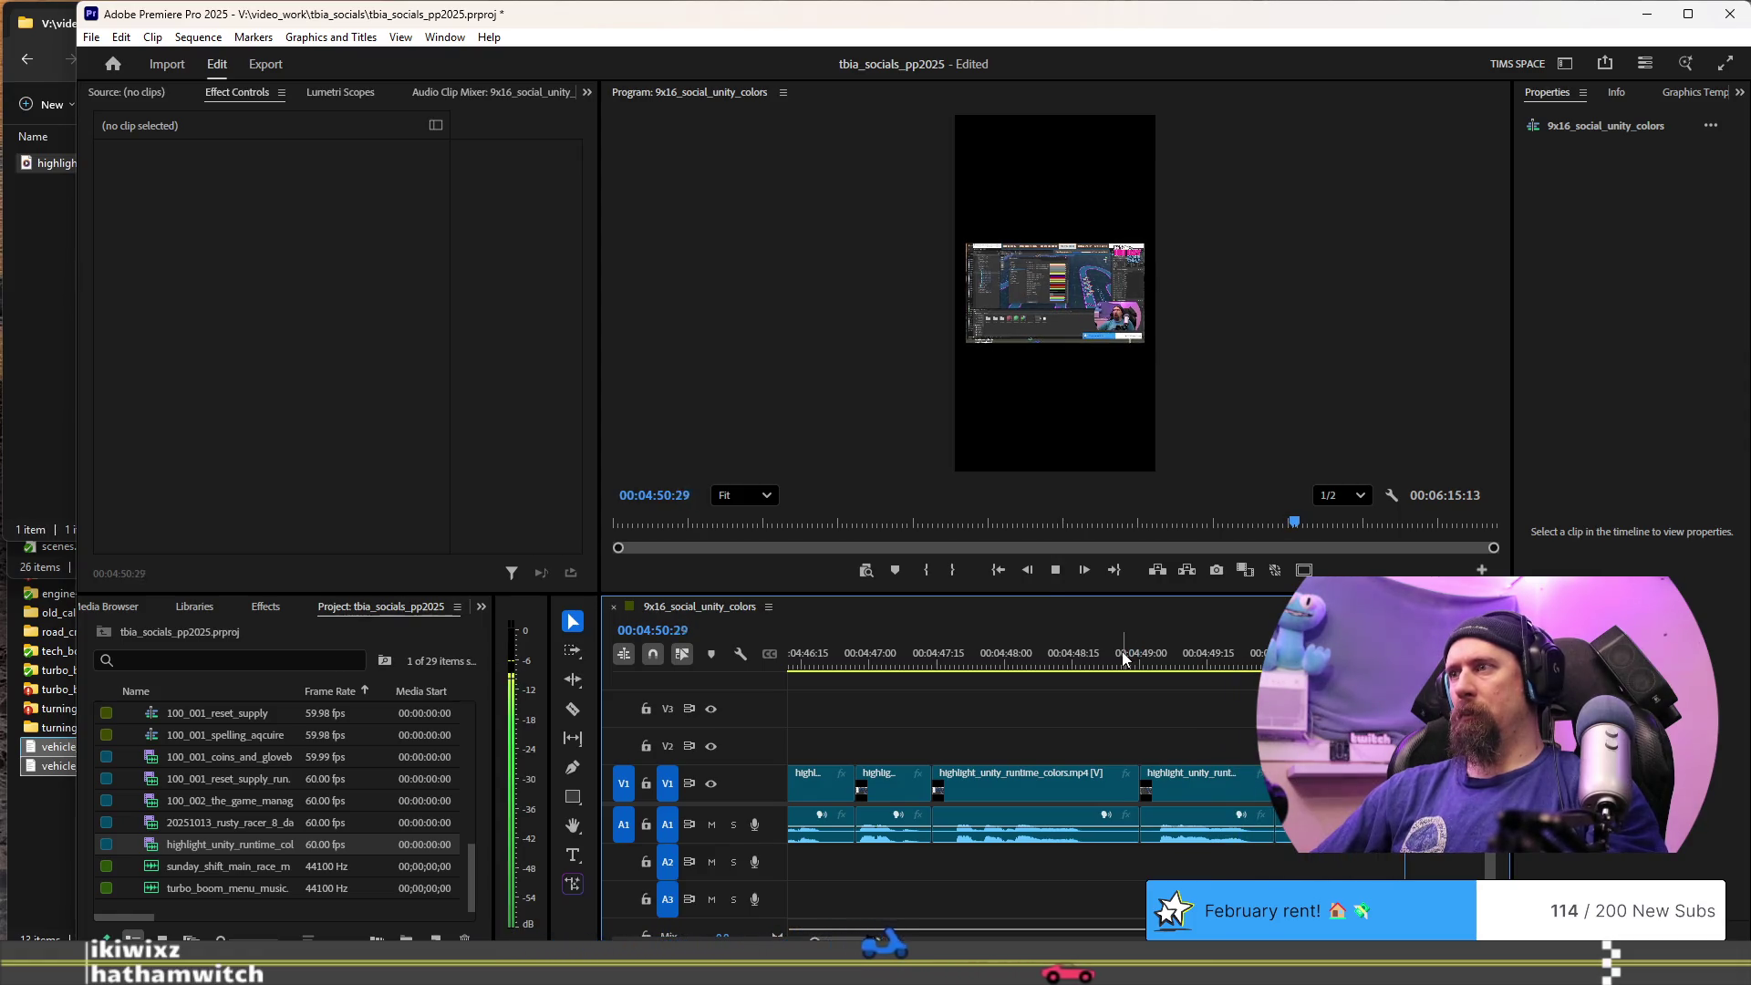
key(space)
key(ctrl+k)
key(space)
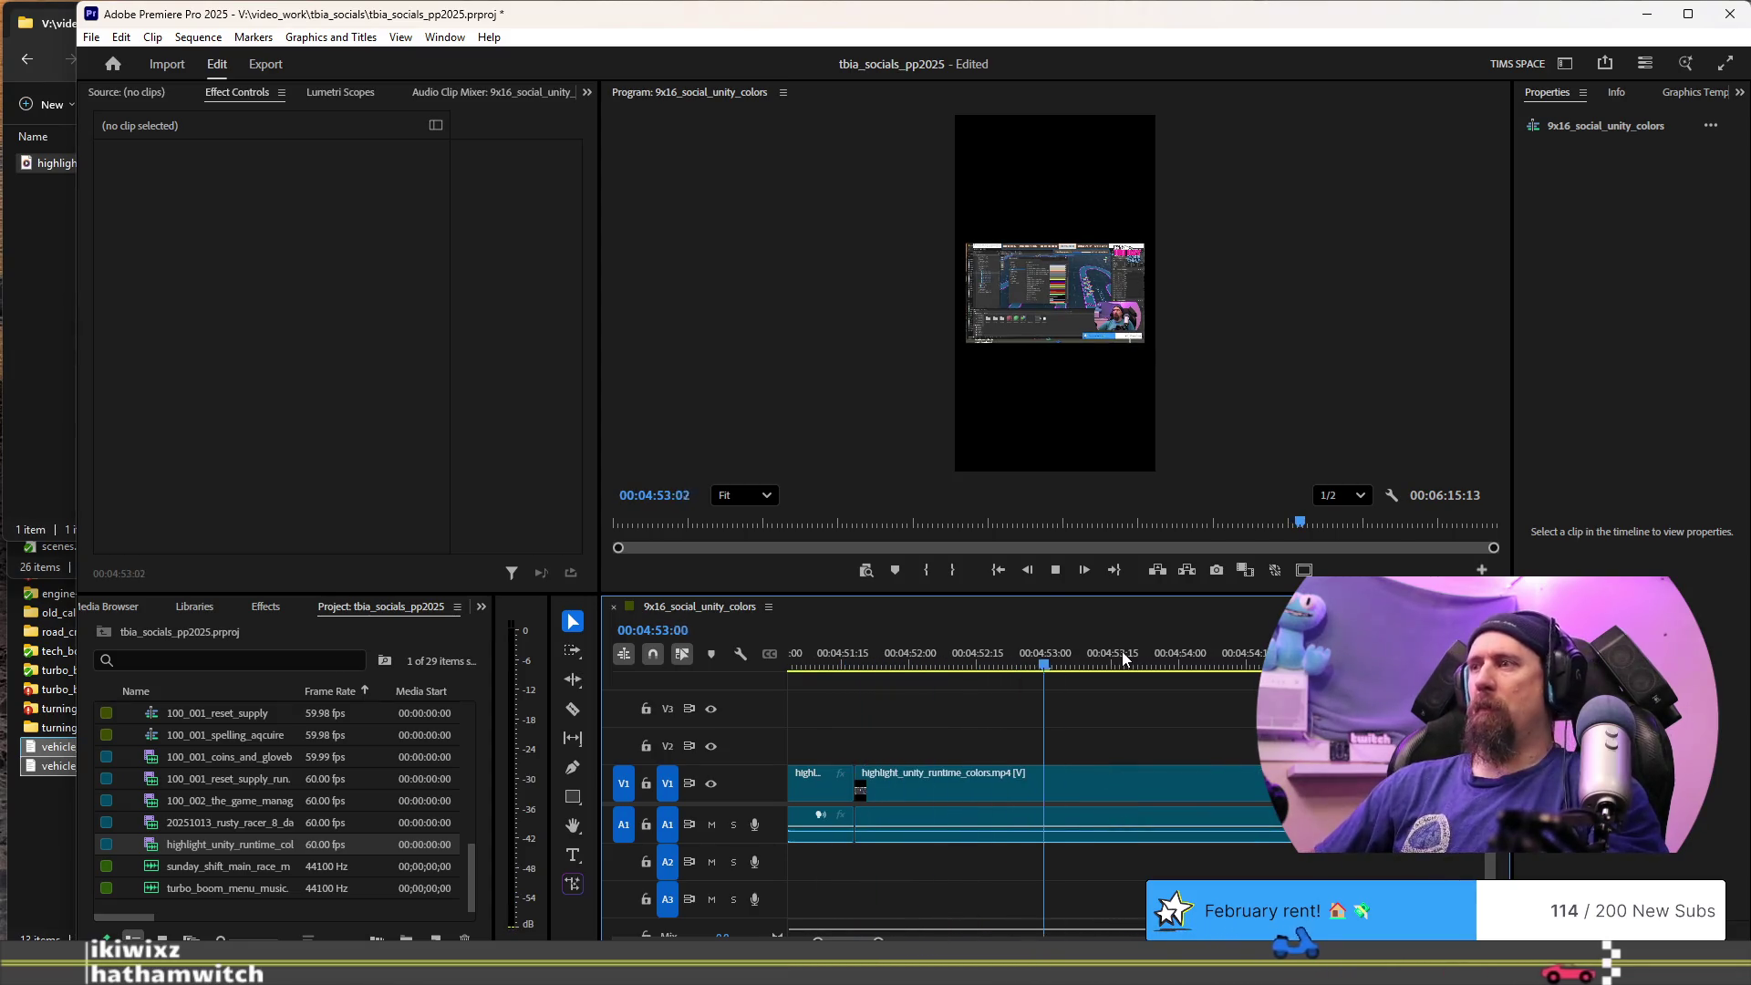
key(space)
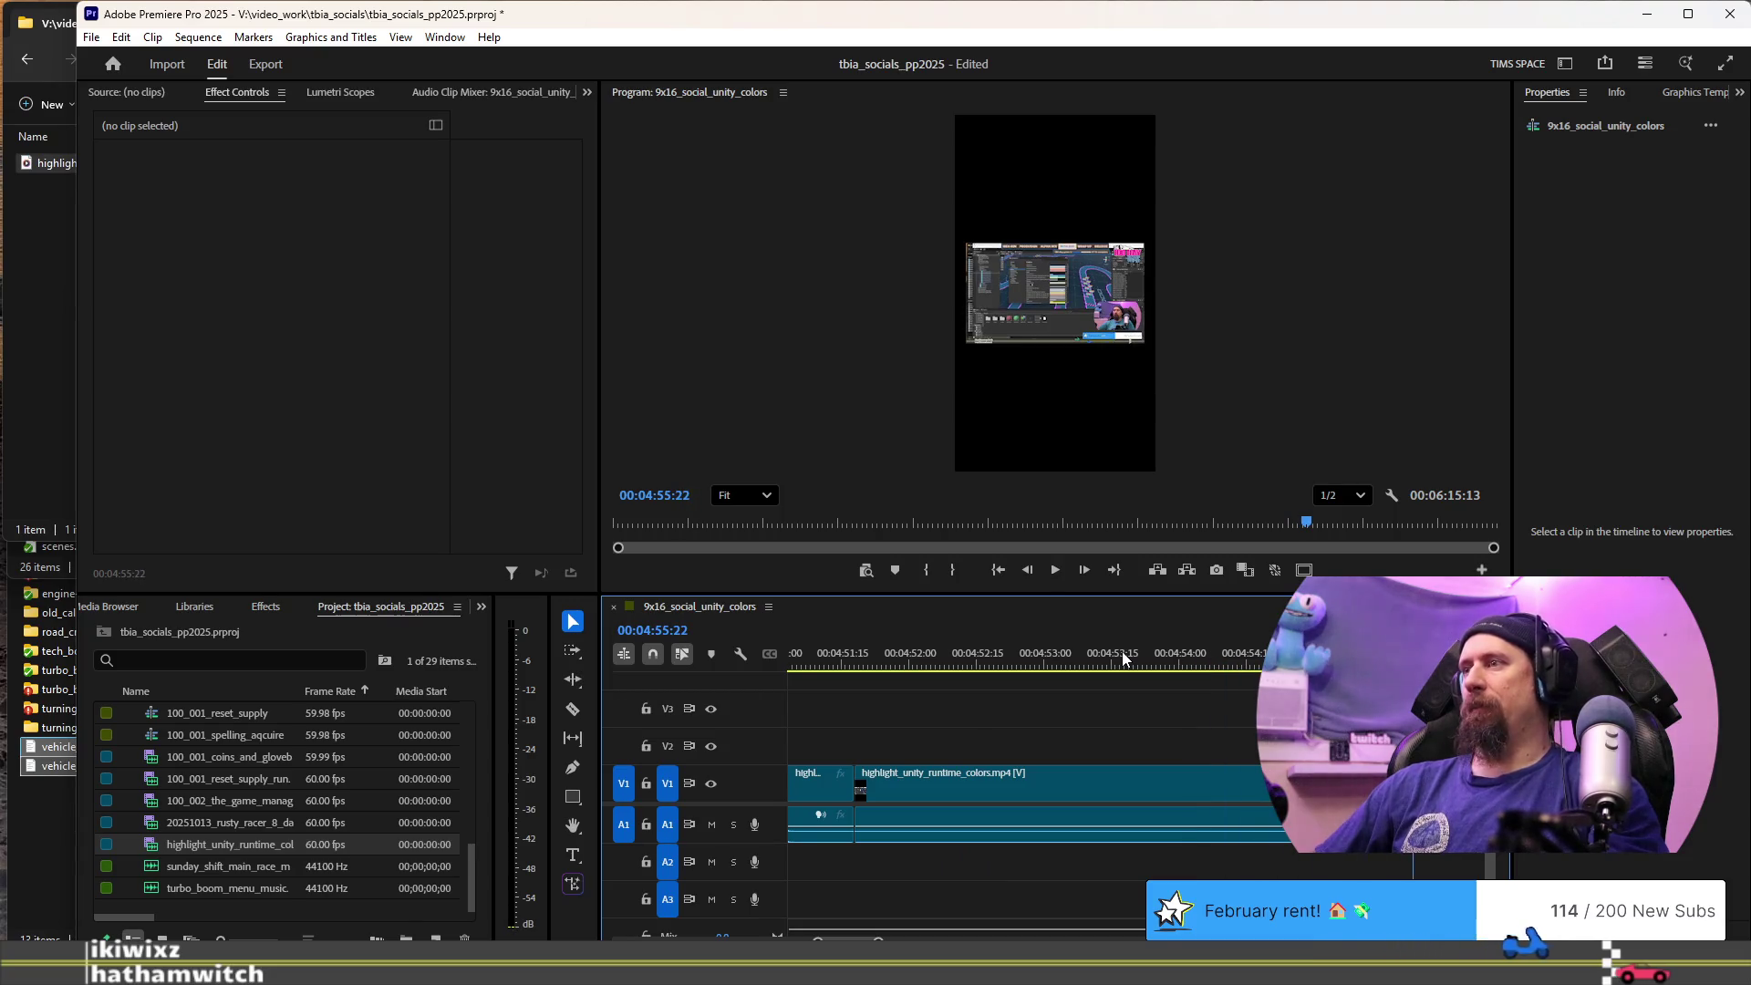
key(Up)
key(space)
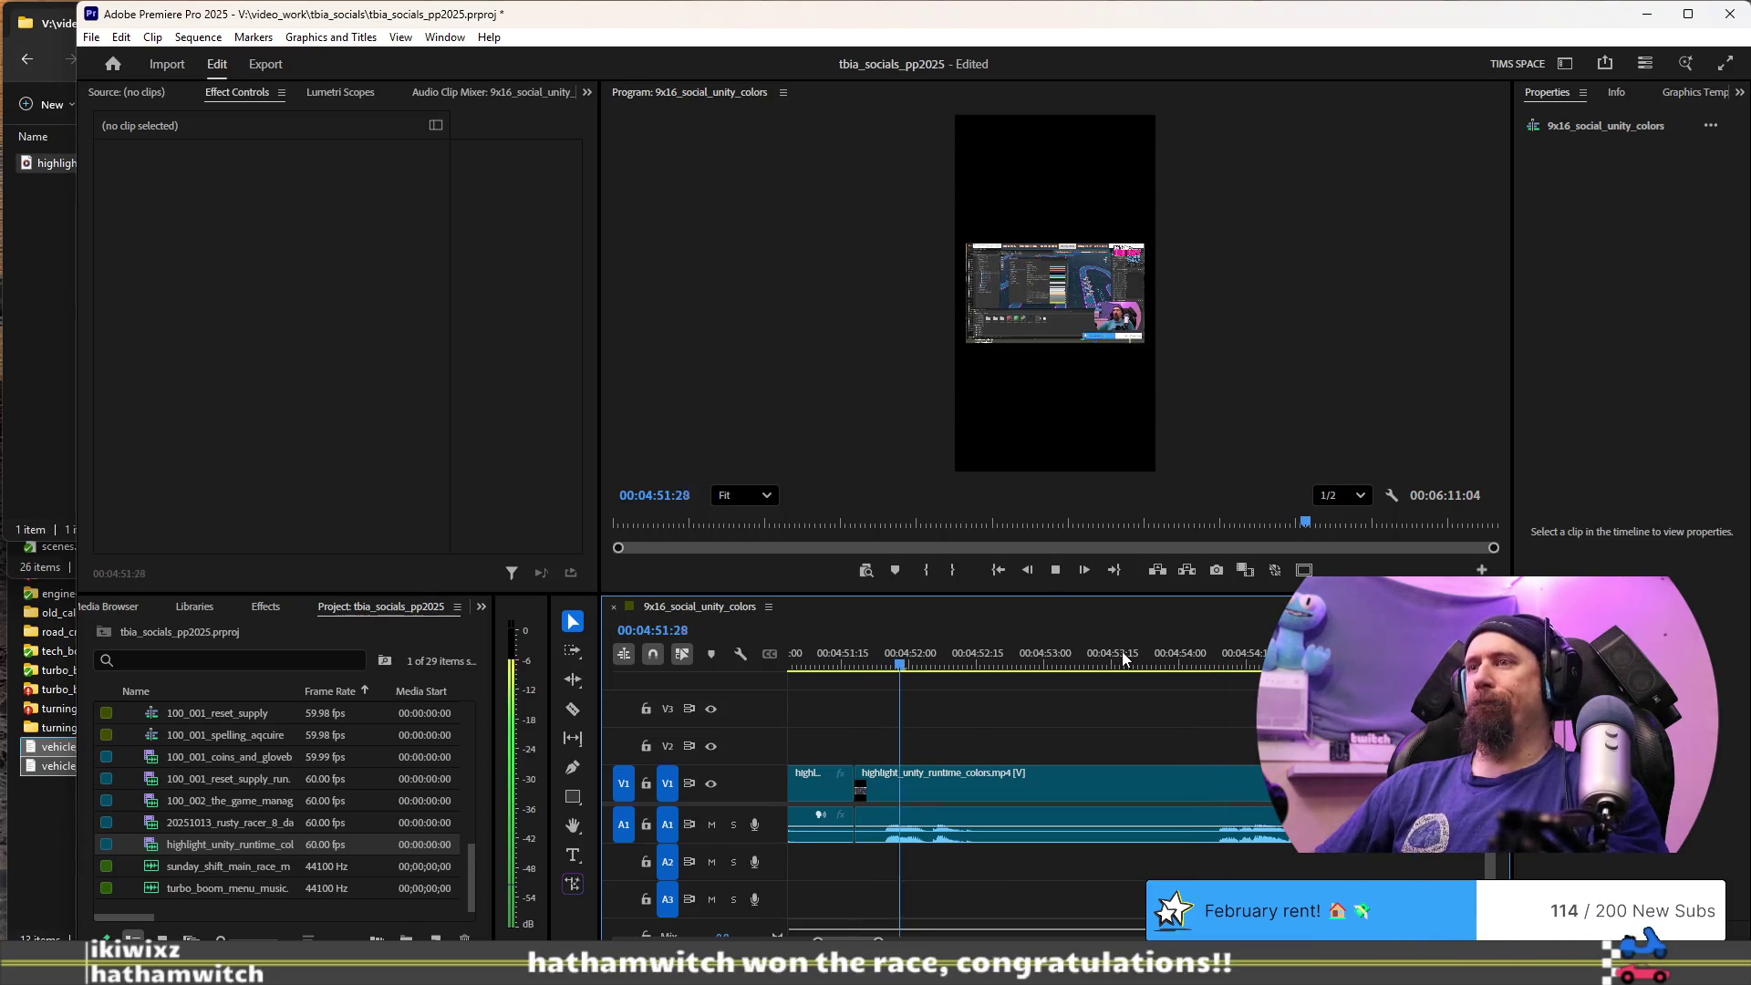
- Add a cut near 04:52:22 and review playback through to 04:56:29
key(ctrl+k)
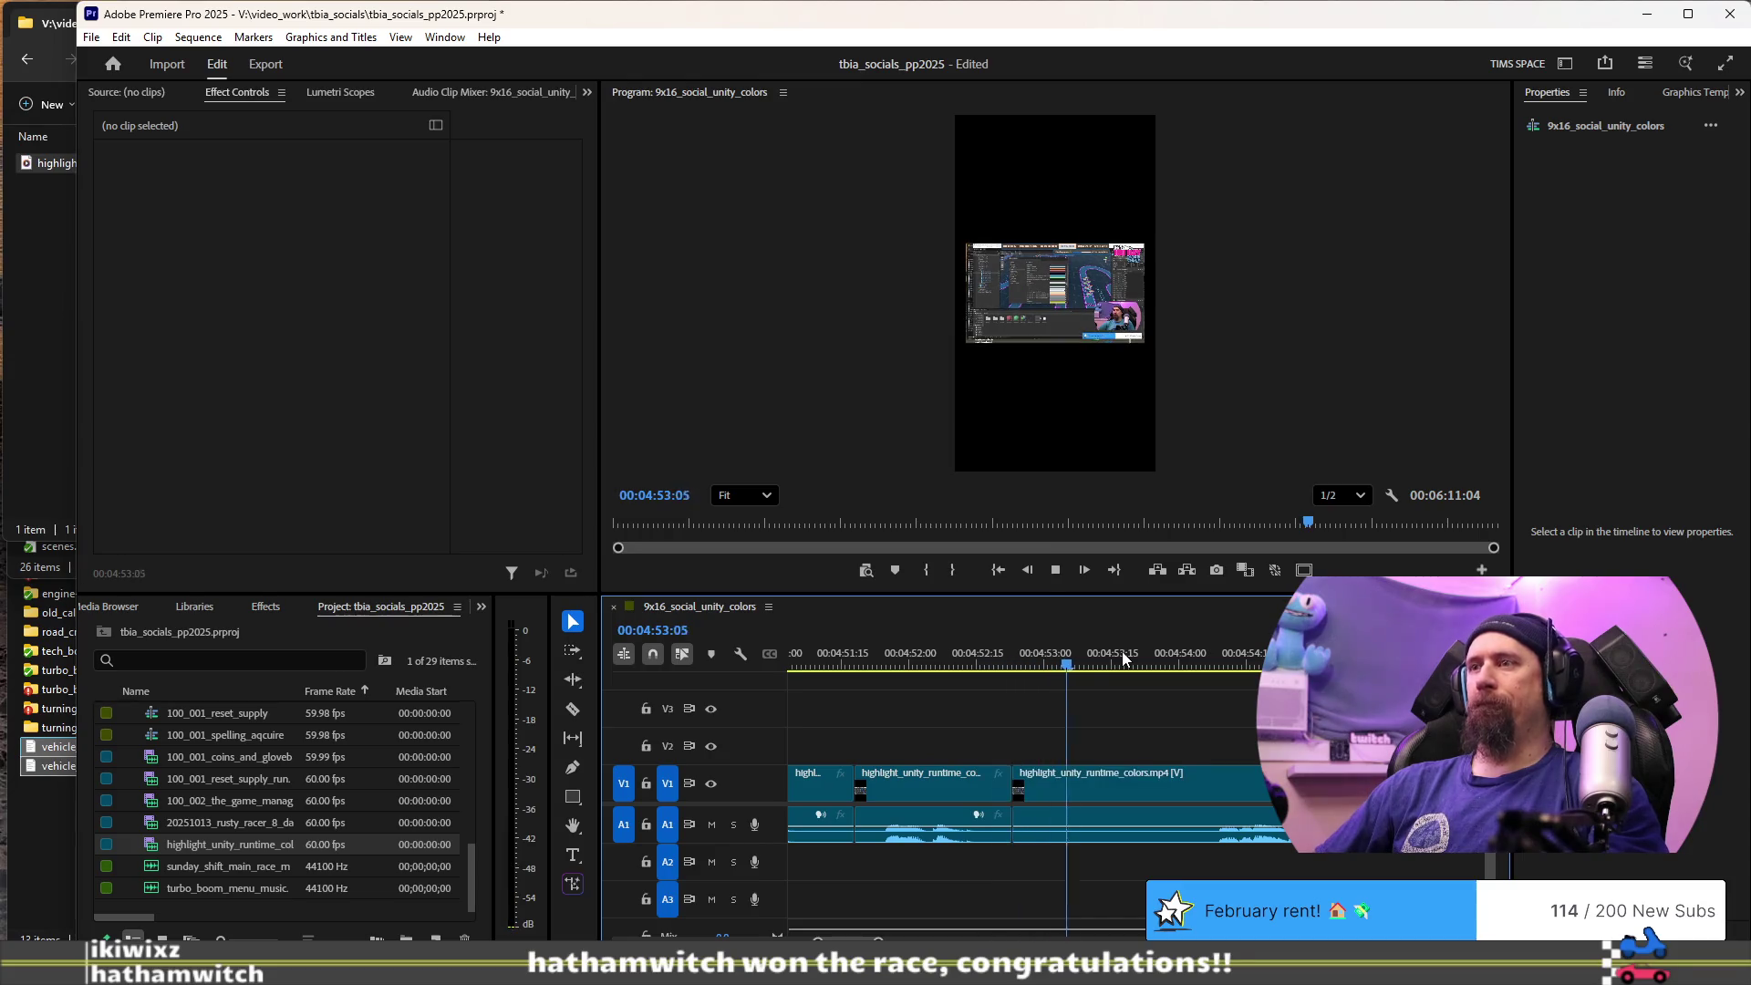
key(Up)
key(space)
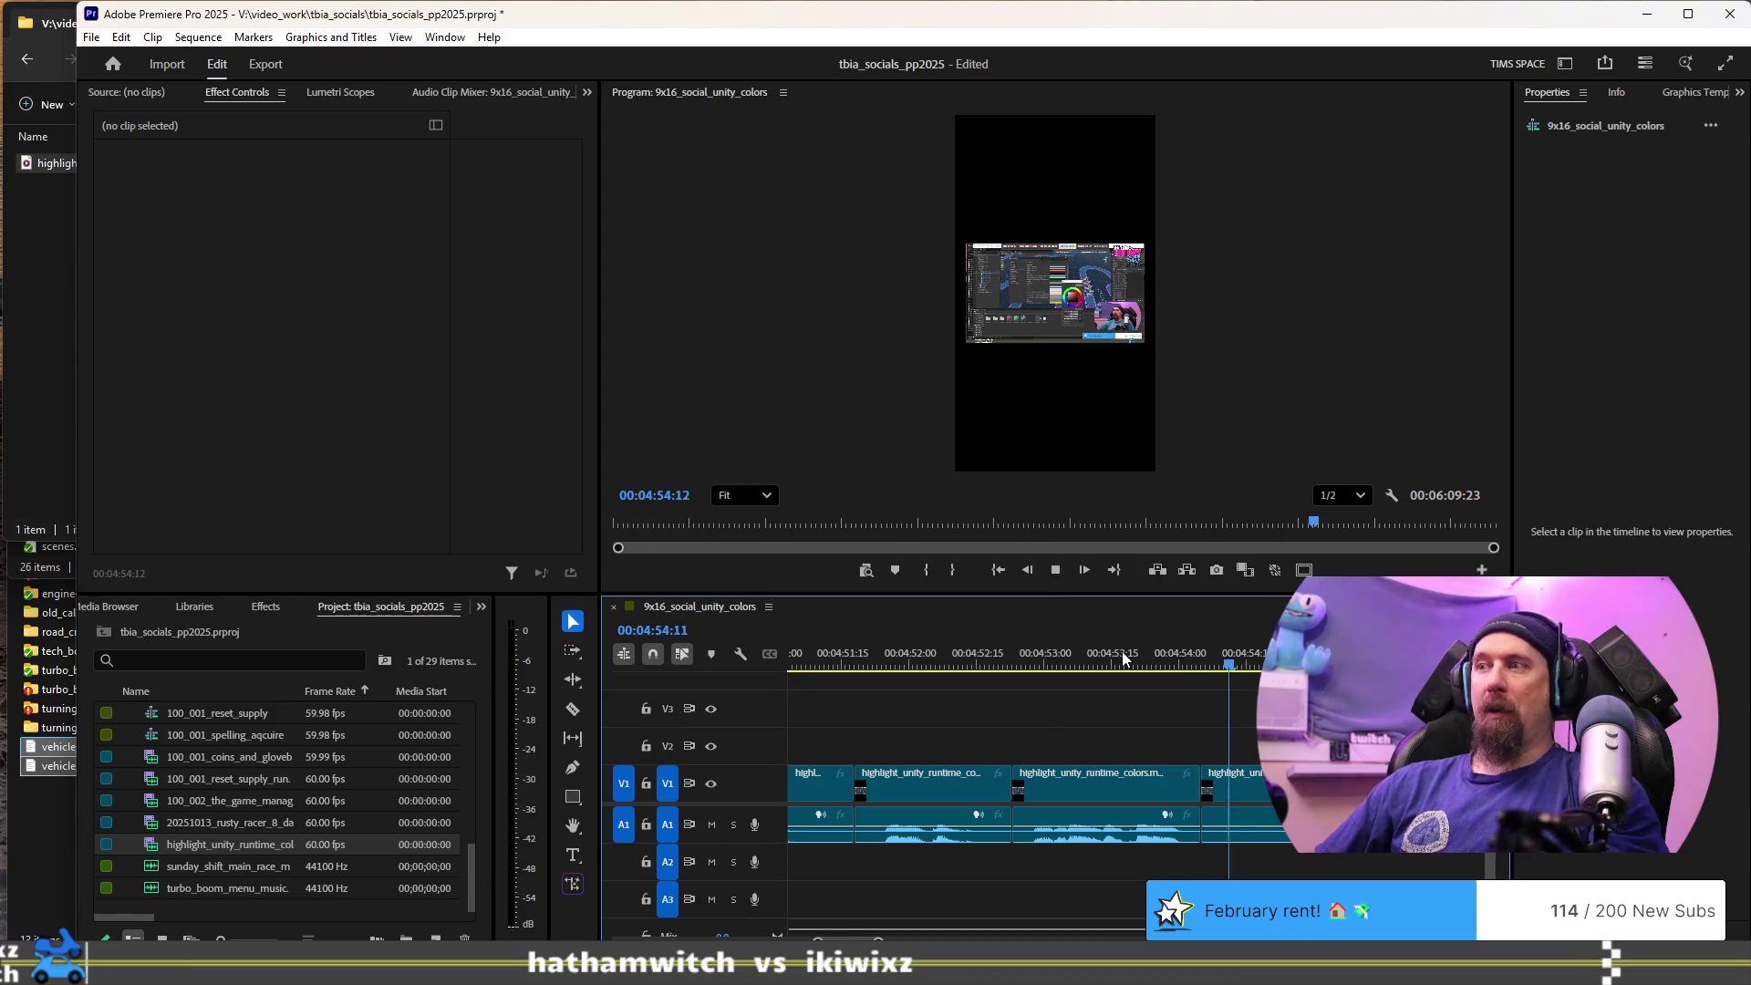
key(space)
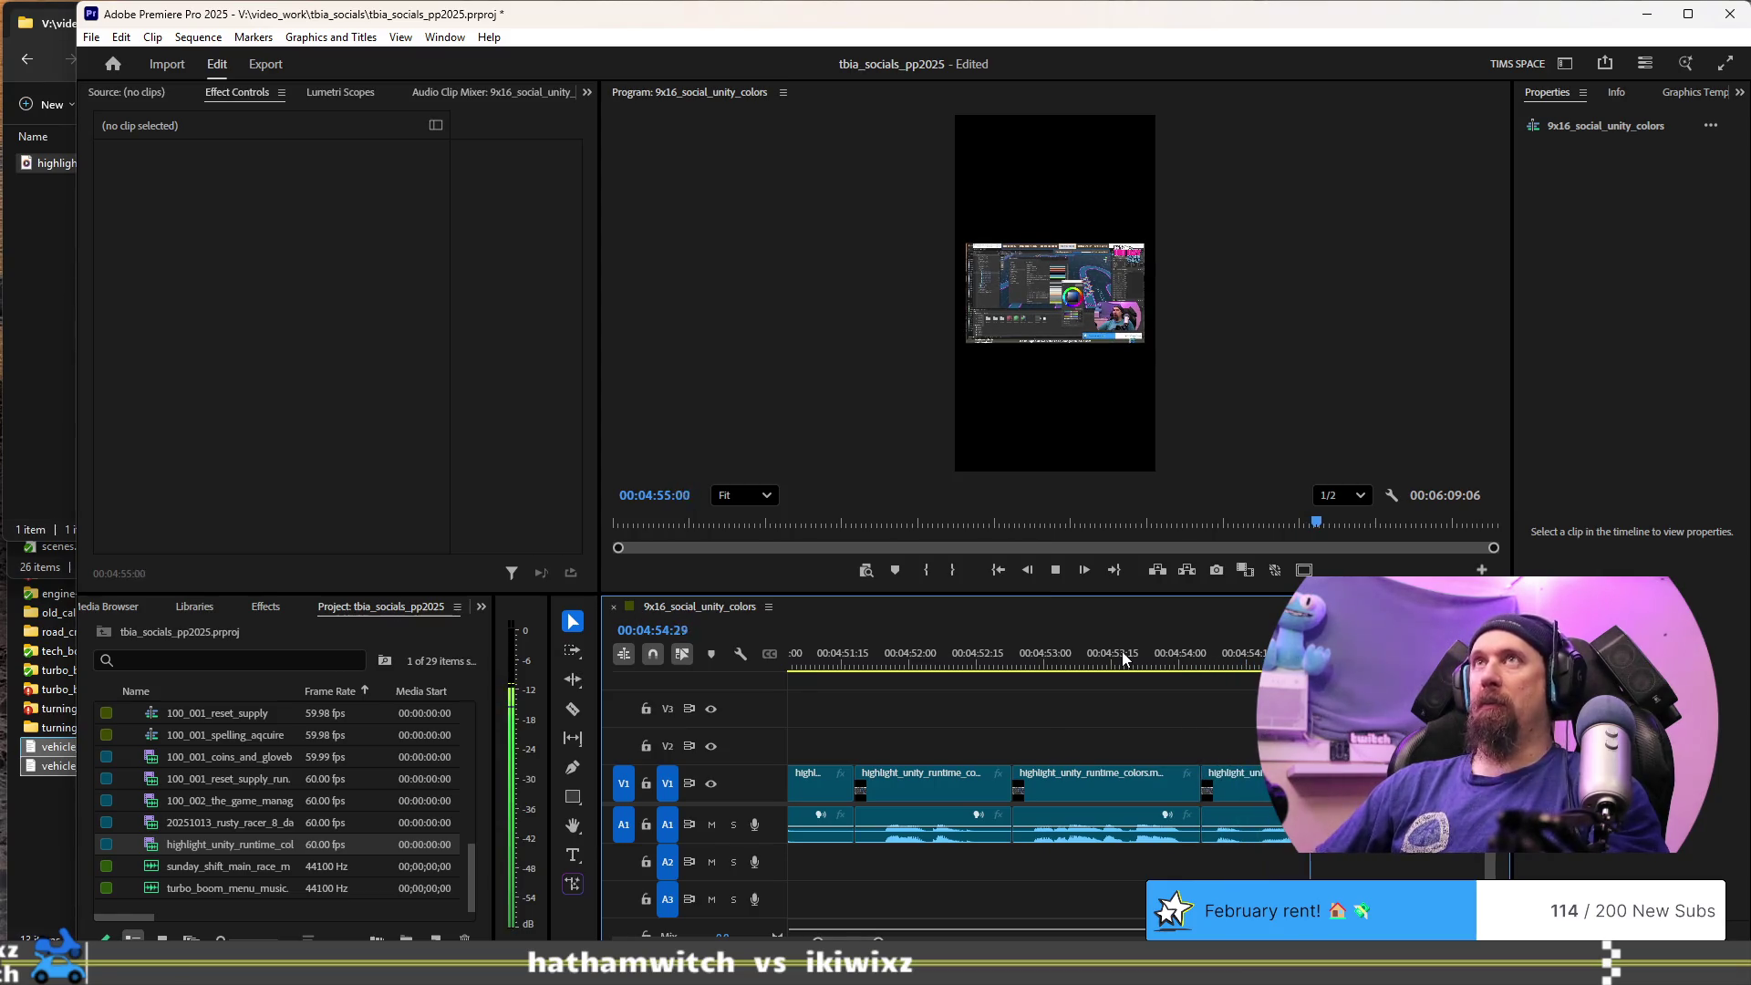
key(space)
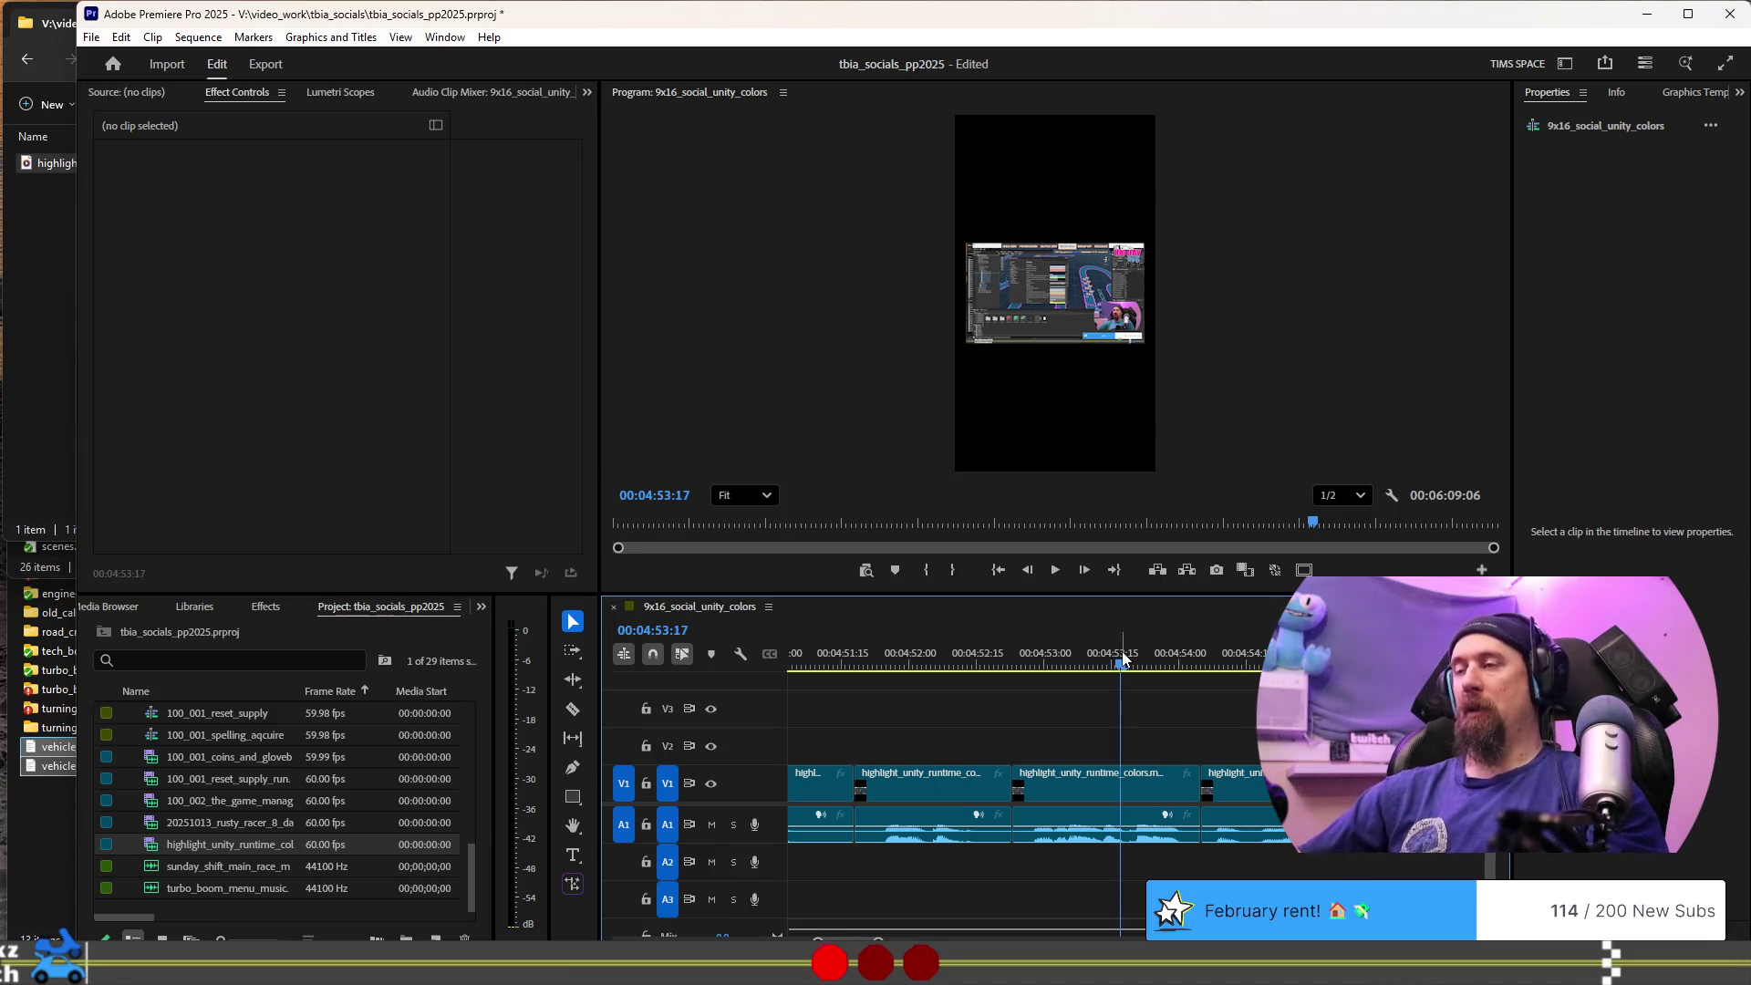
key(space)
key(space)
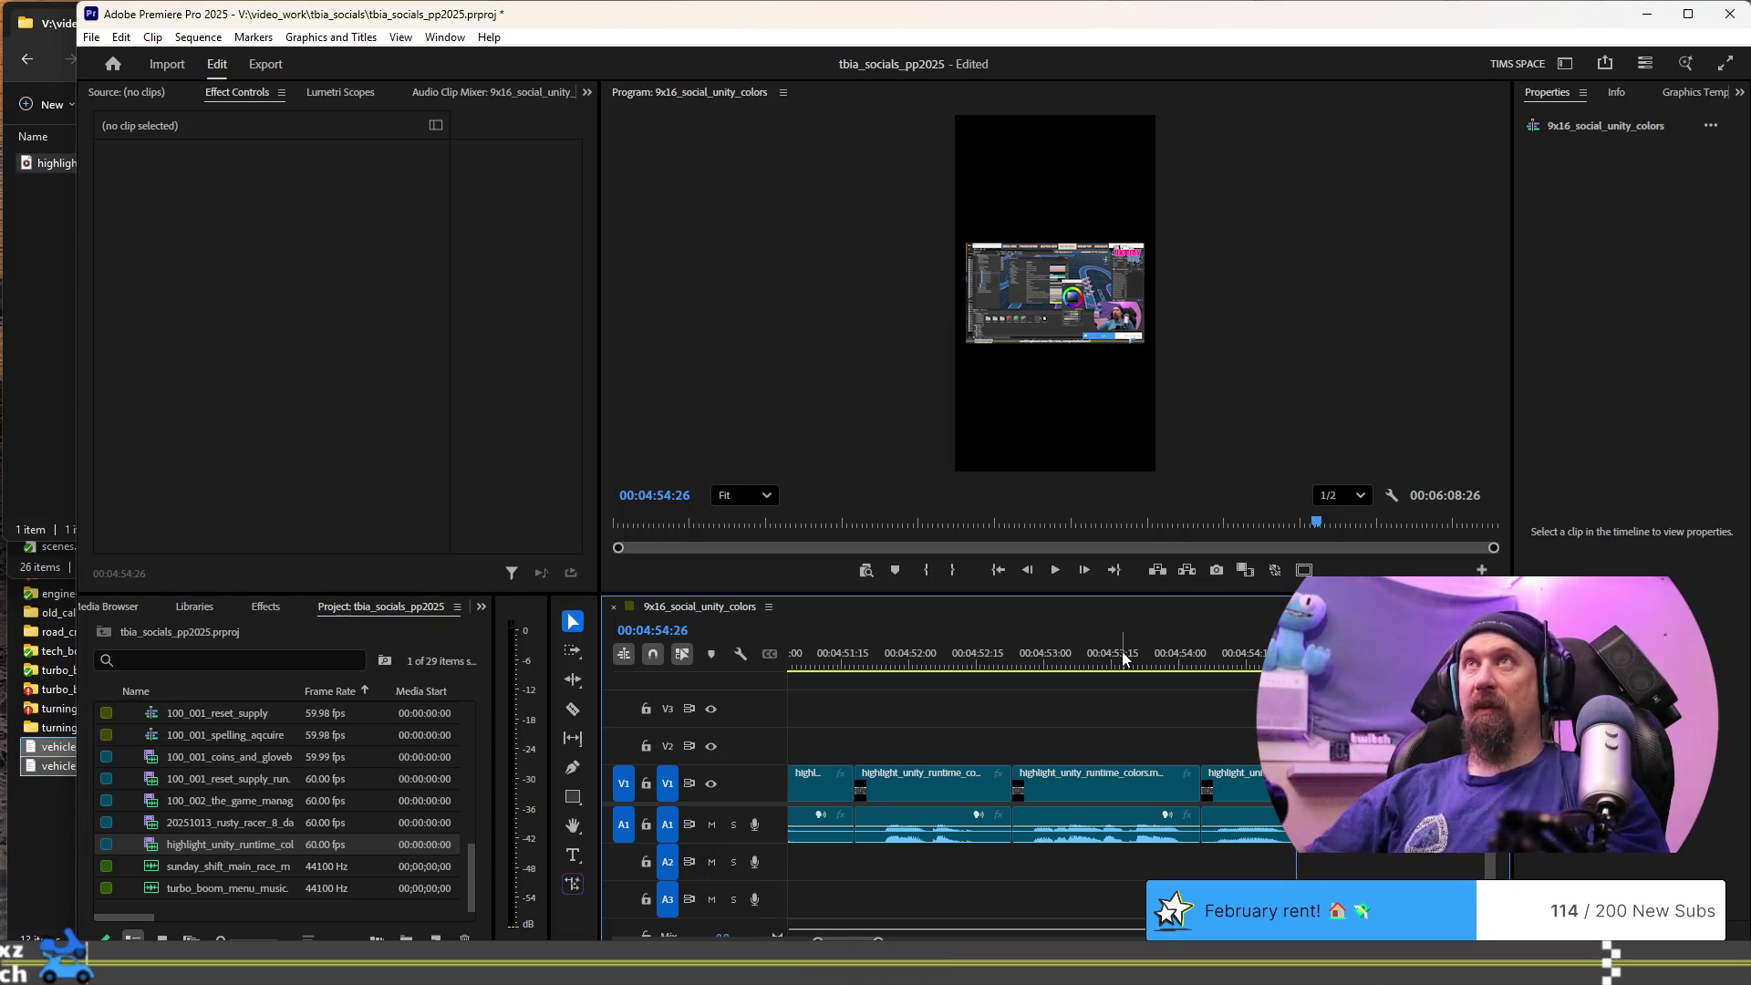
key(space)
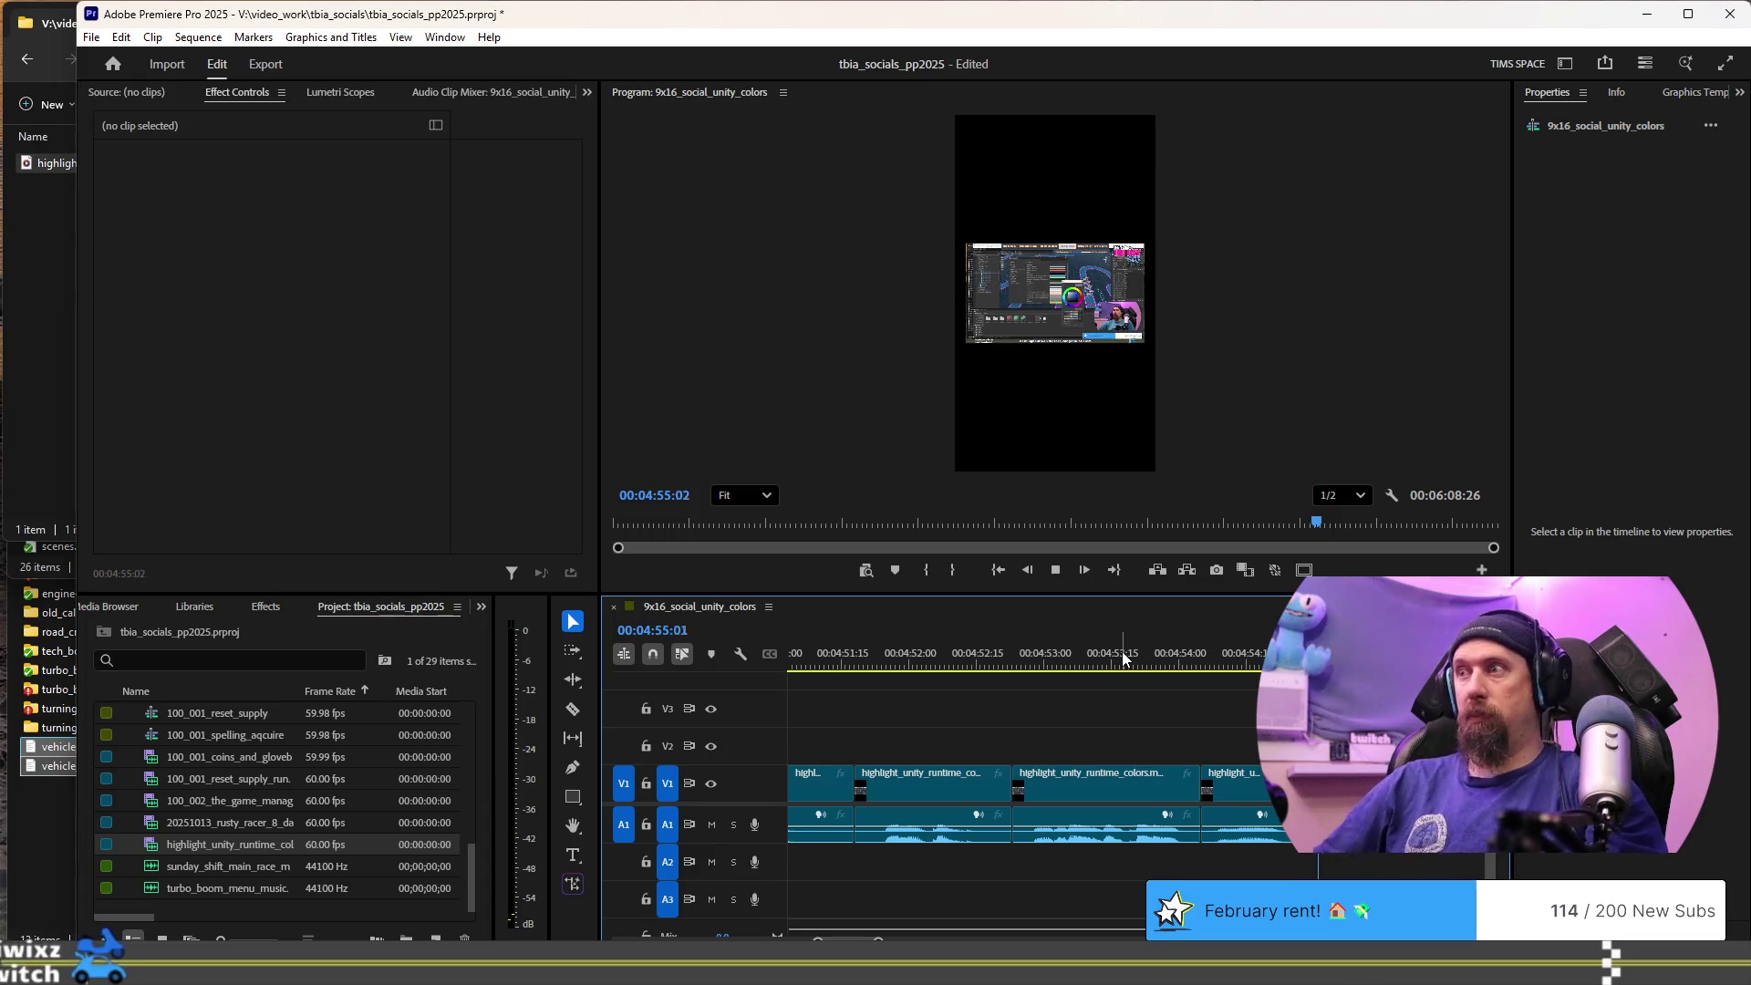
key(space)
scroll(1118, 751, down, 3)
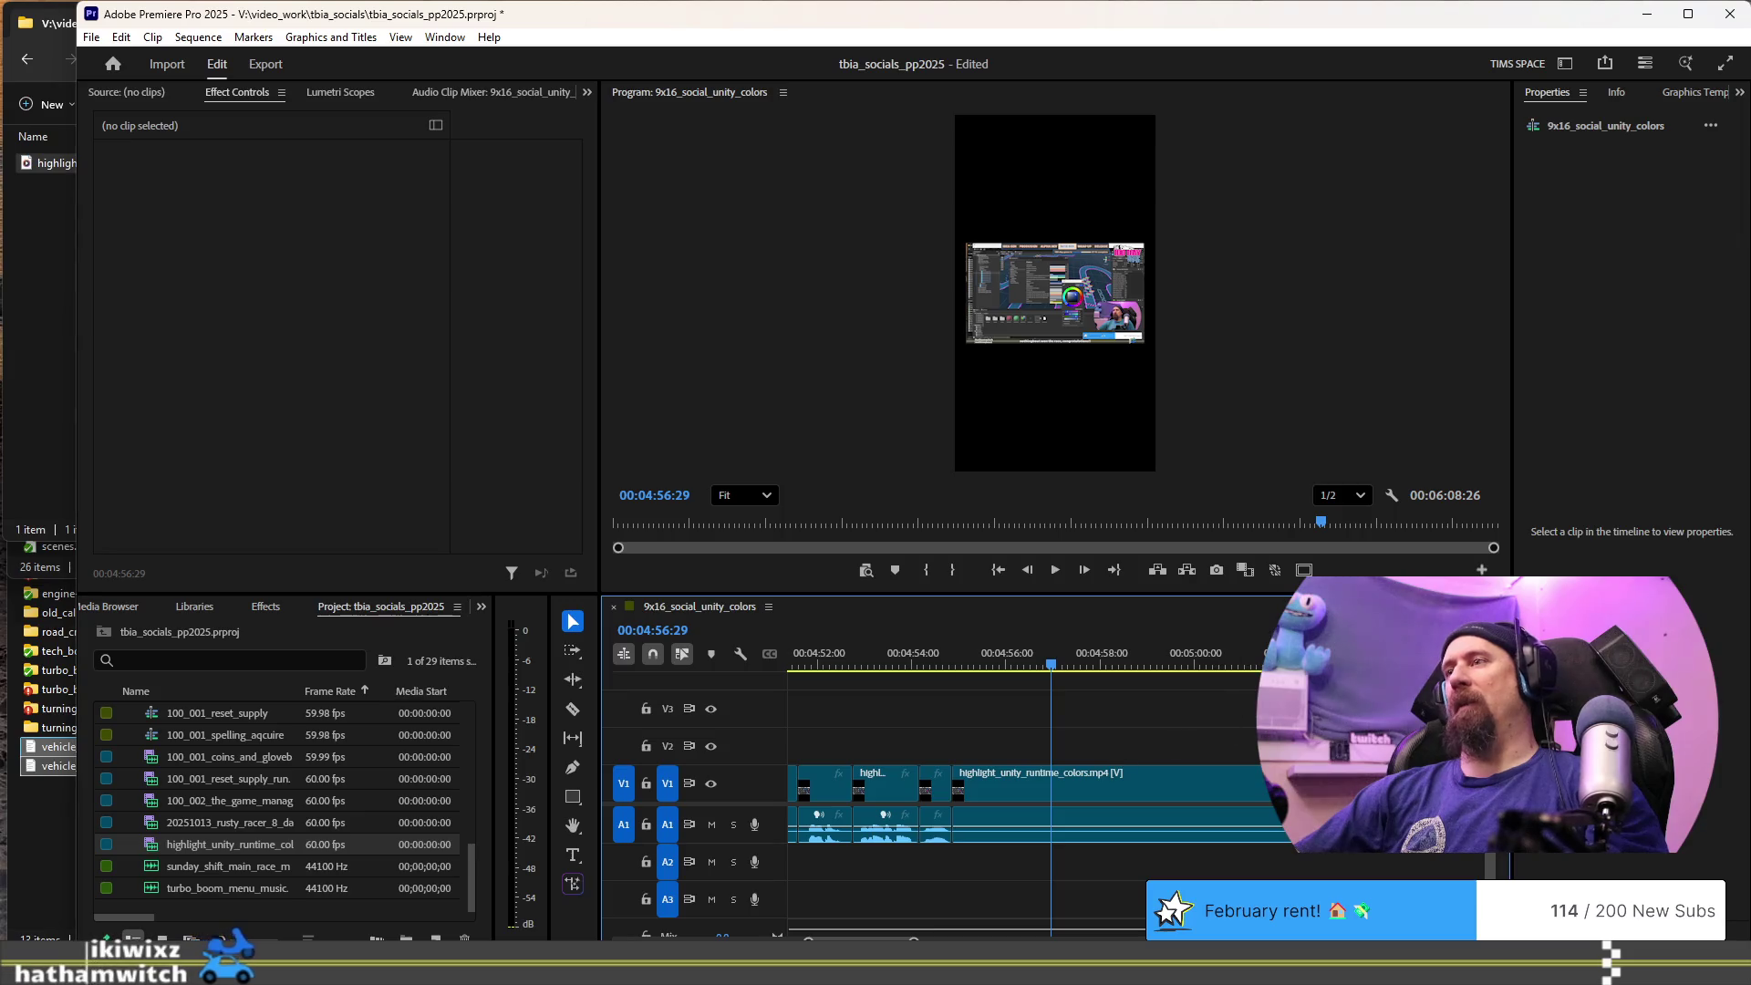
key(Down)
key(Right)
key(Right)
key(Right)
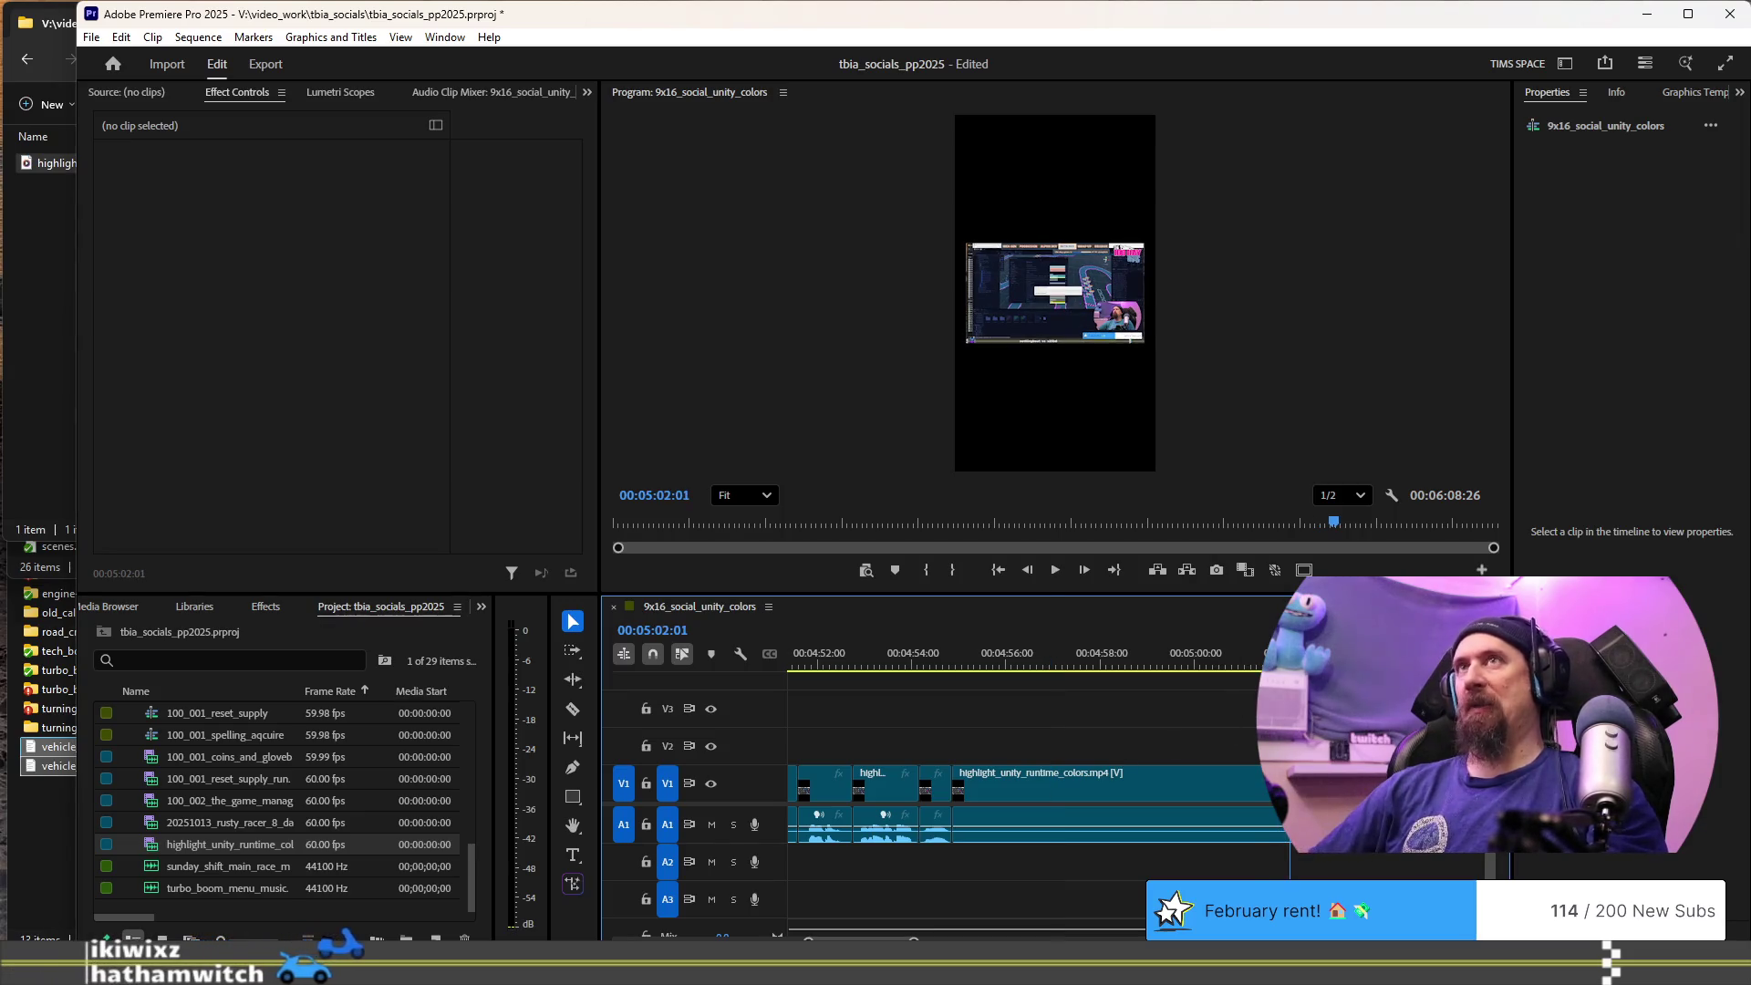
key(Right)
key(Right)
key(Right)
key(space)
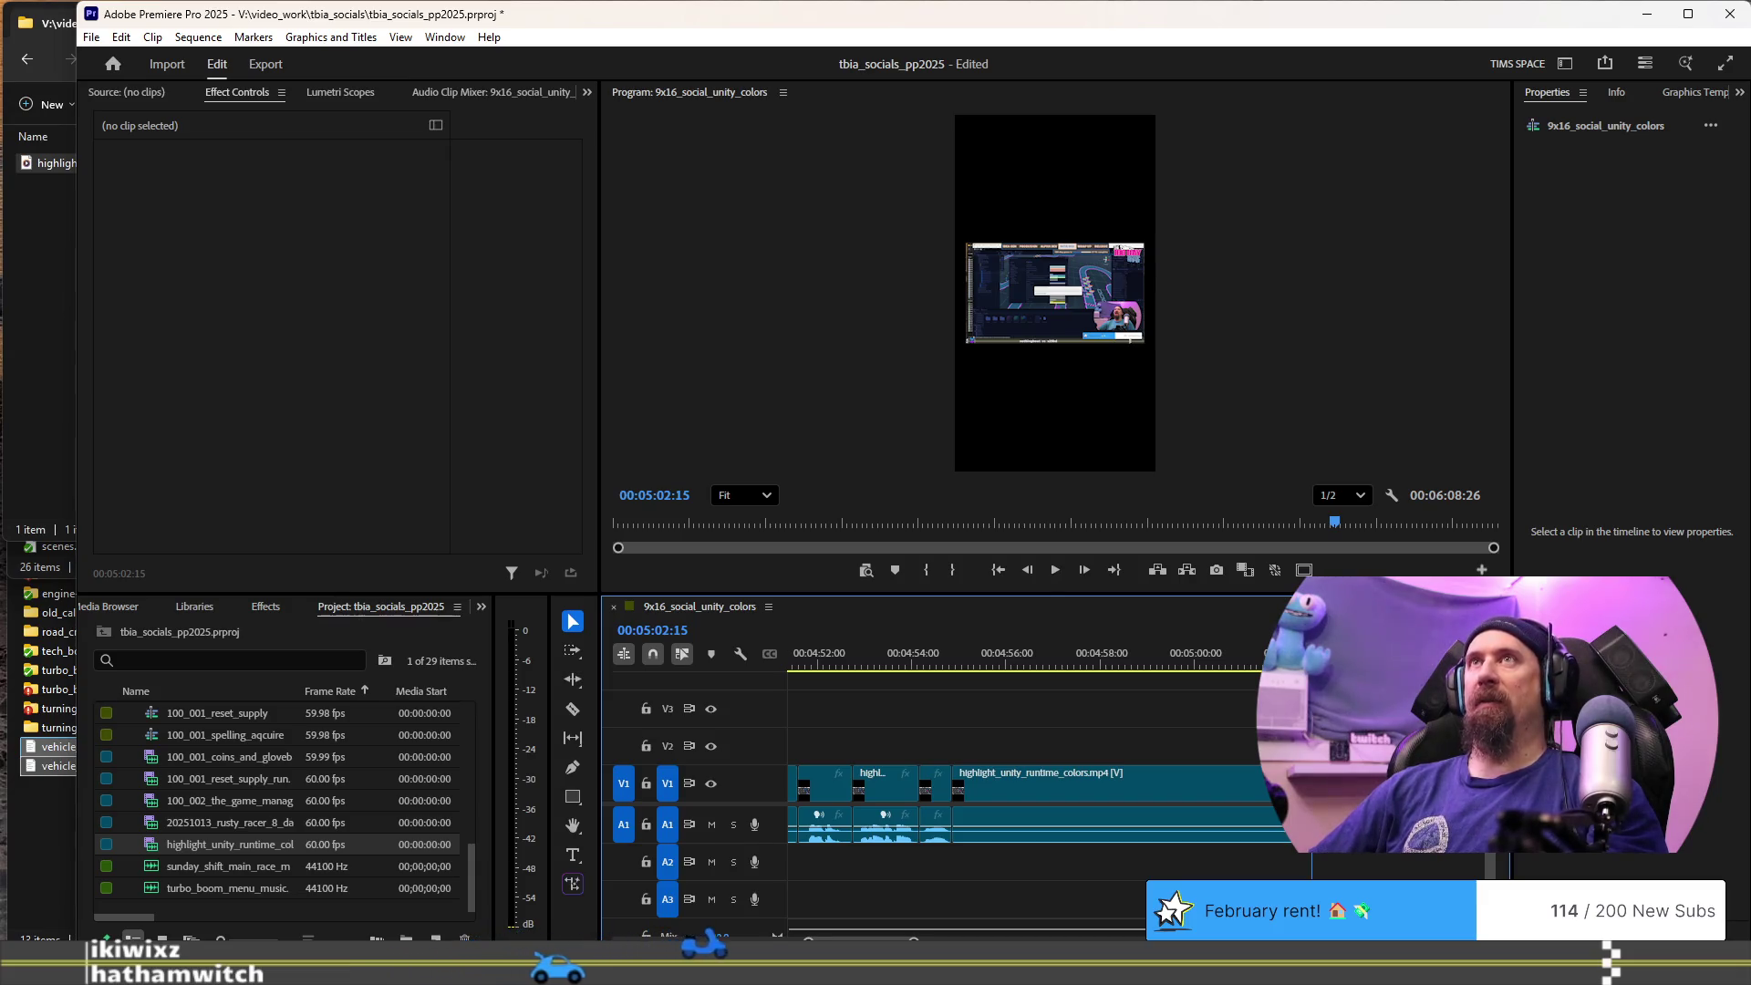
key(ctrl+z)
key(ctrl+z)
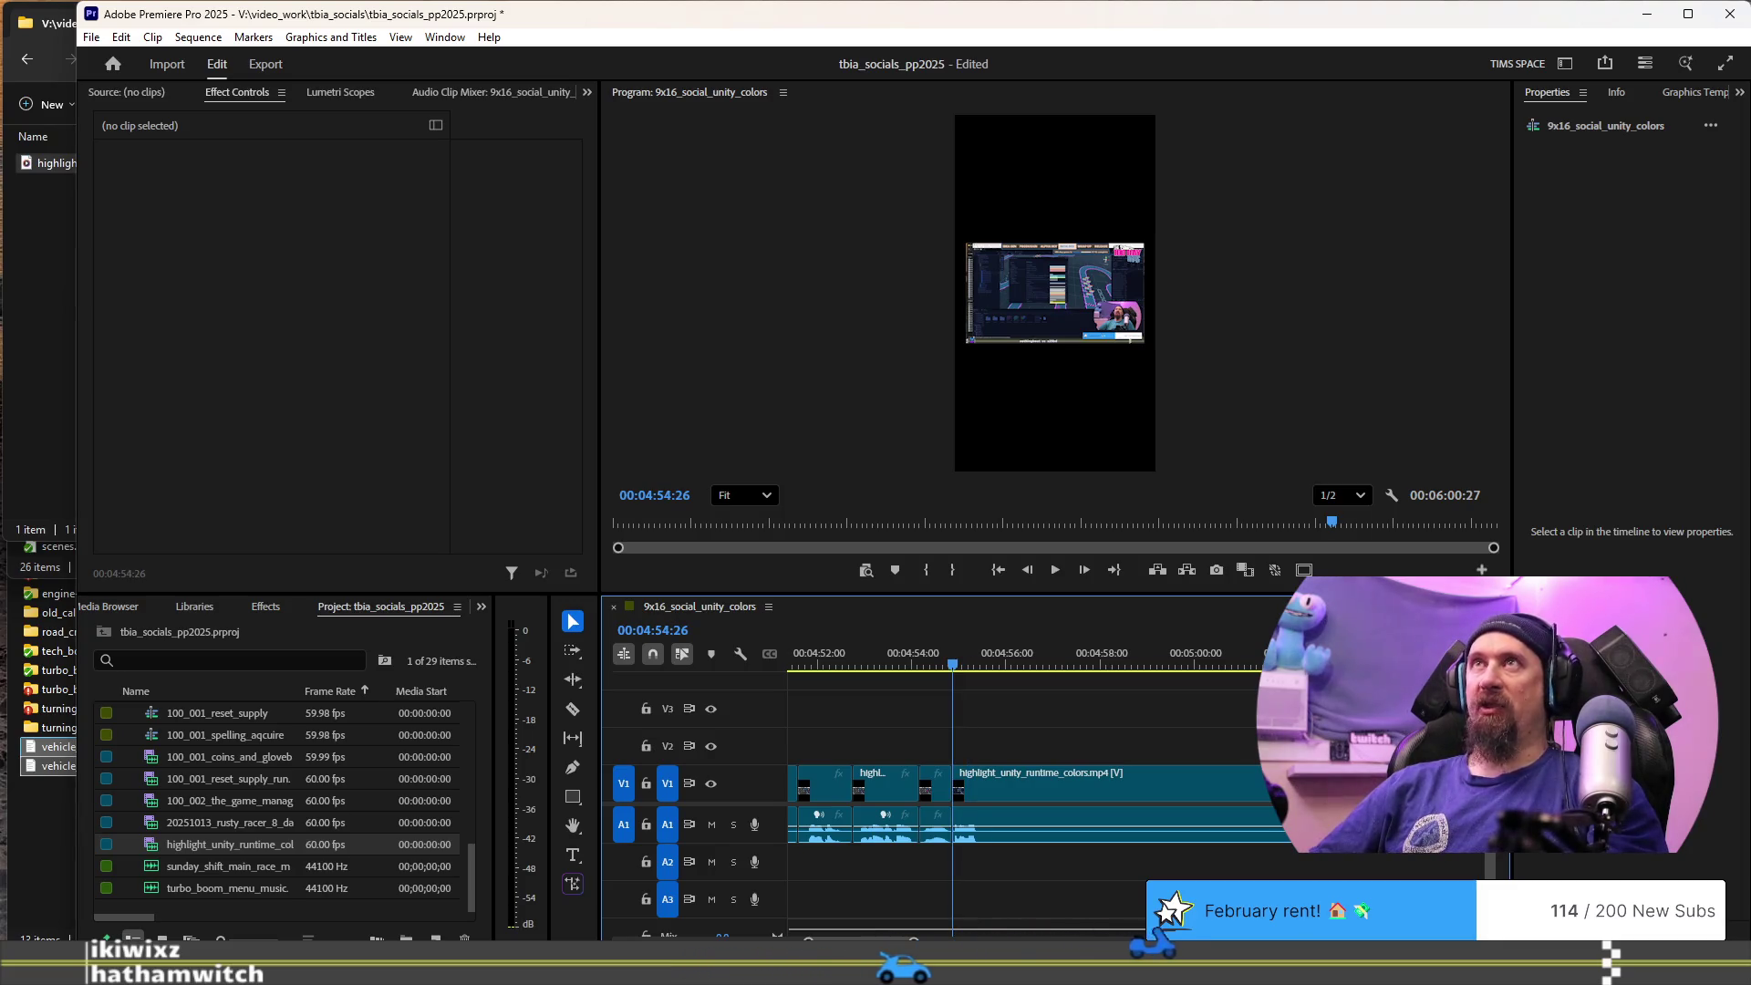
key(space)
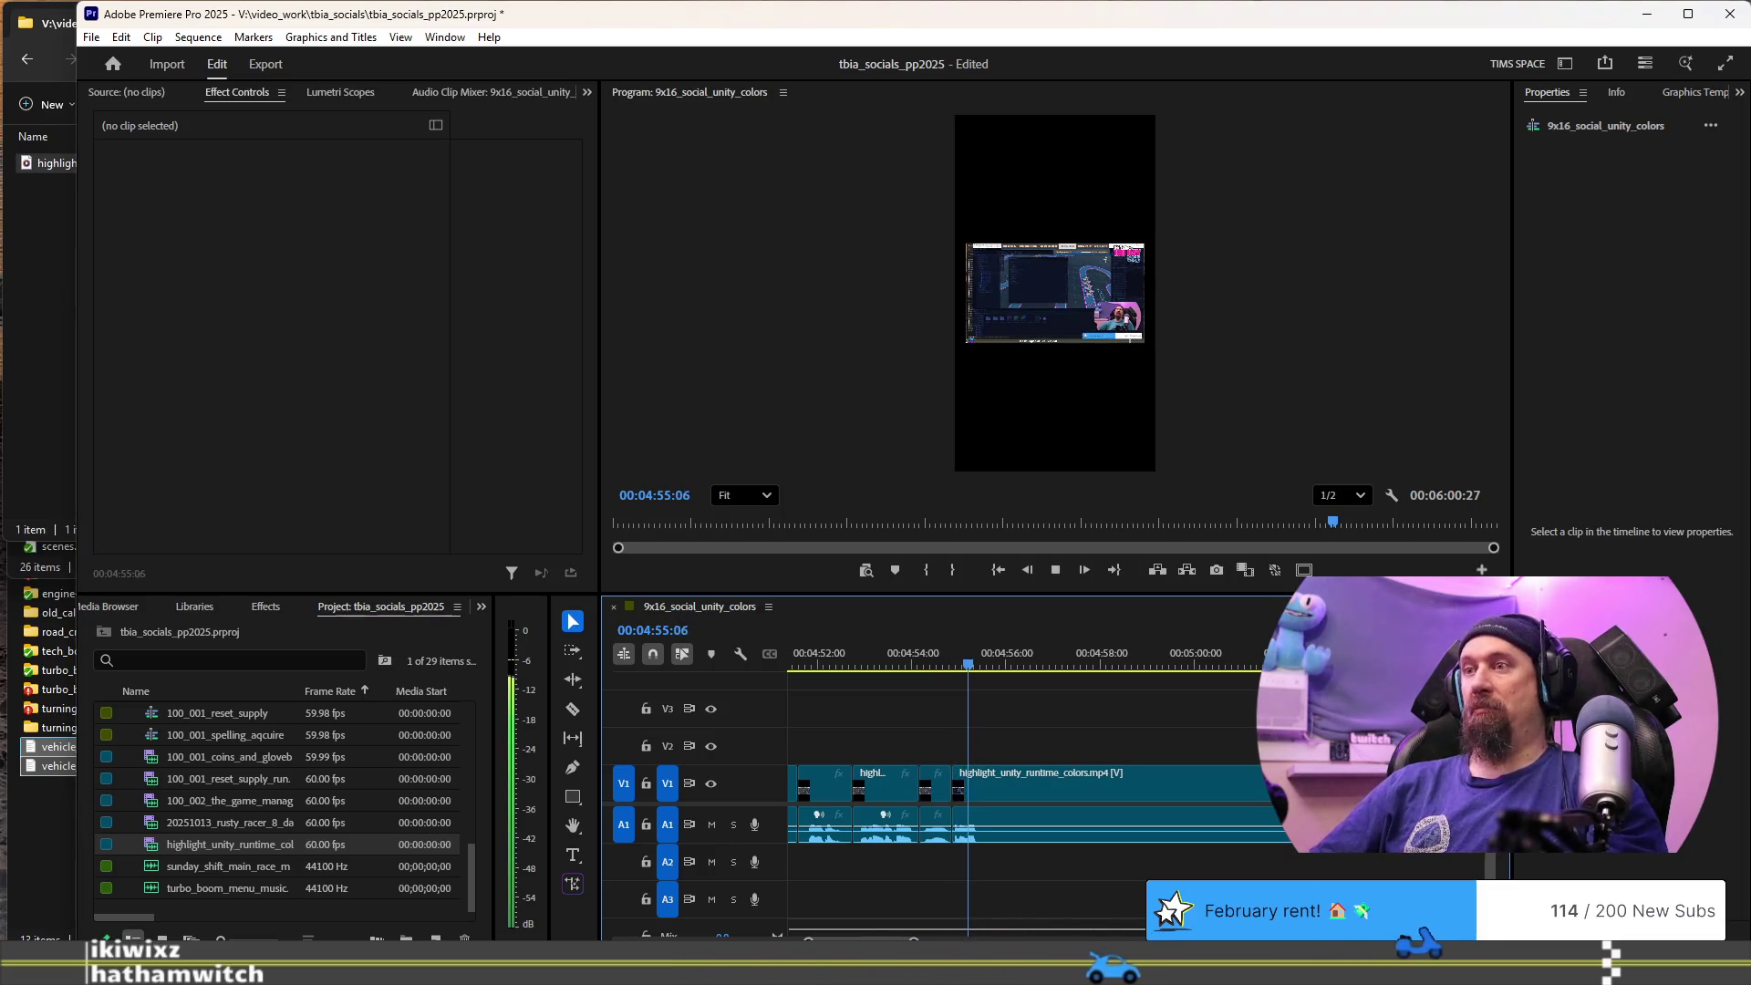
key(space)
key(ctrl+k)
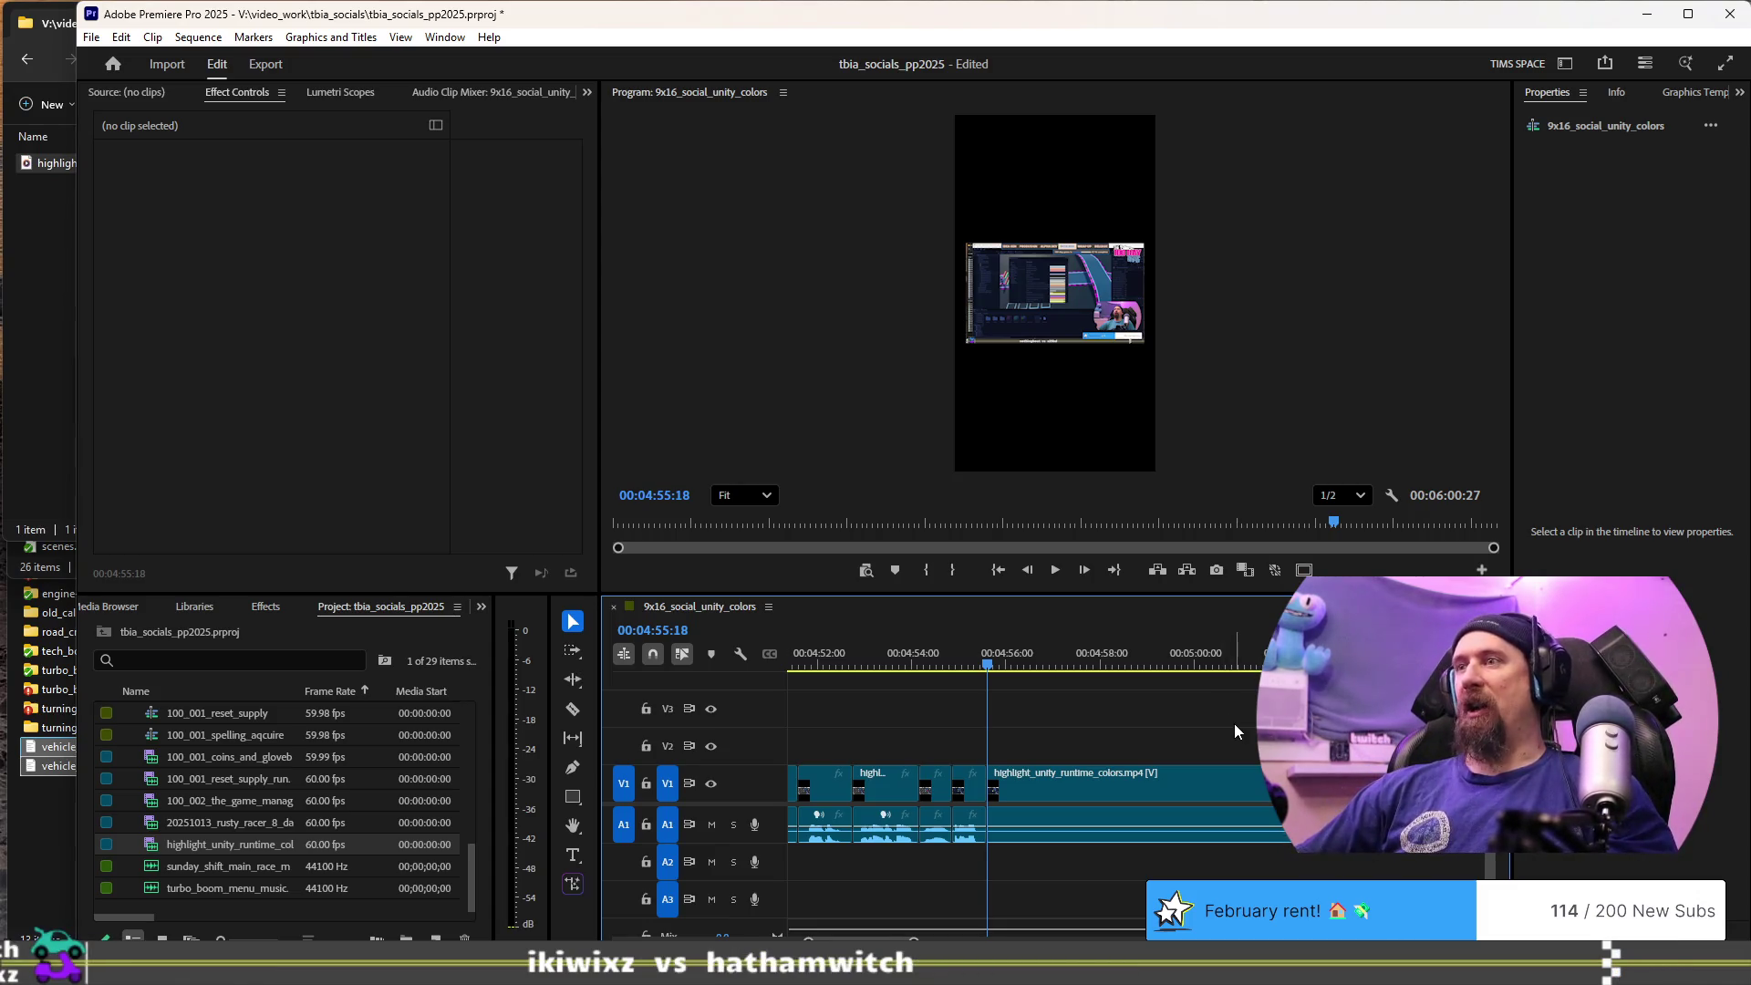
key(minus)
key(minus)
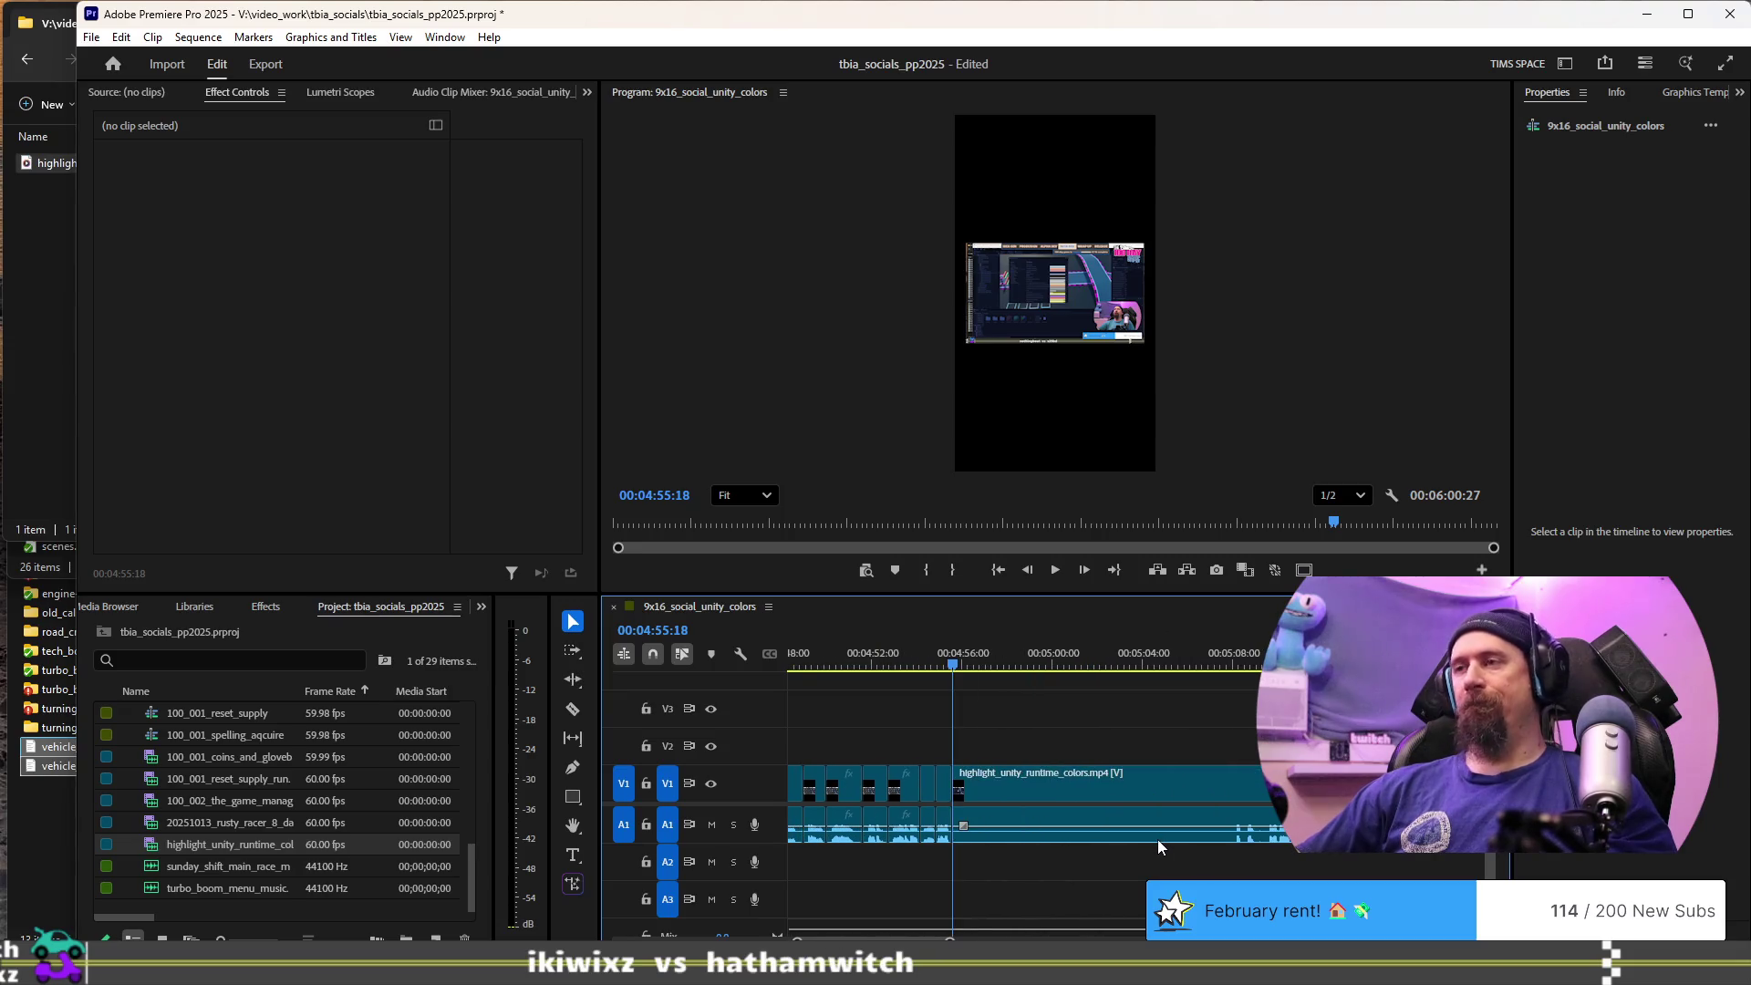
scroll(1157, 839, up, 1)
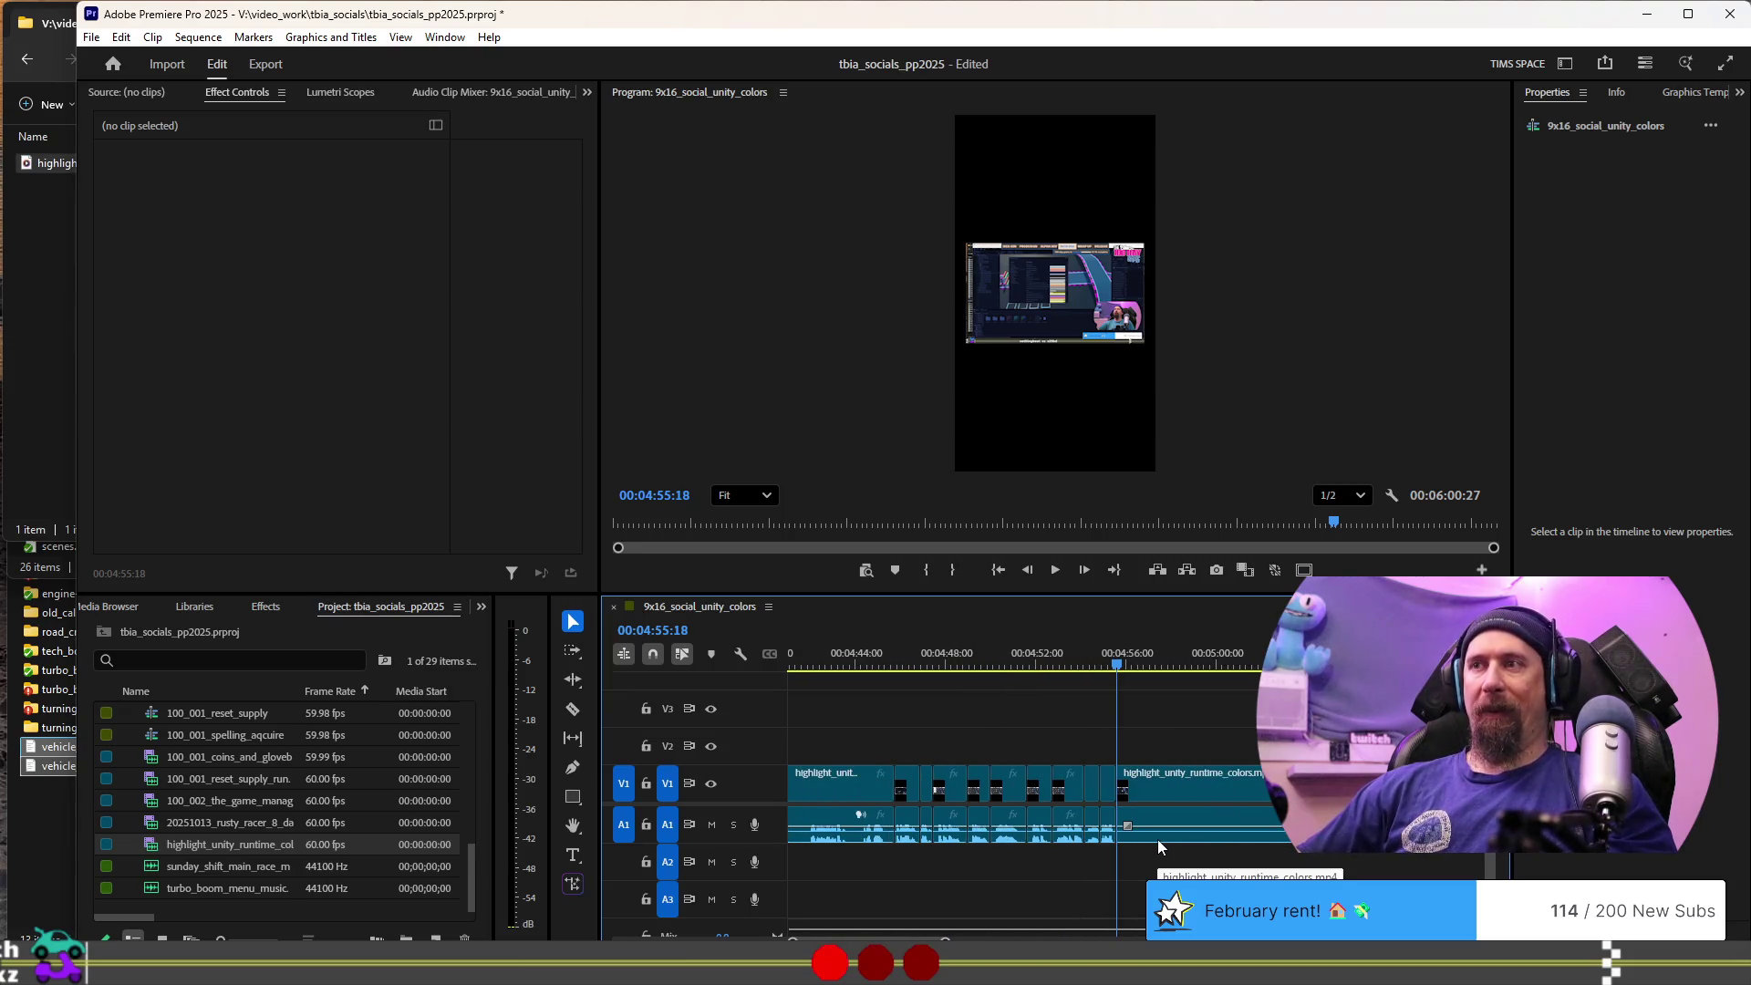
scroll(1157, 839, down, 5)
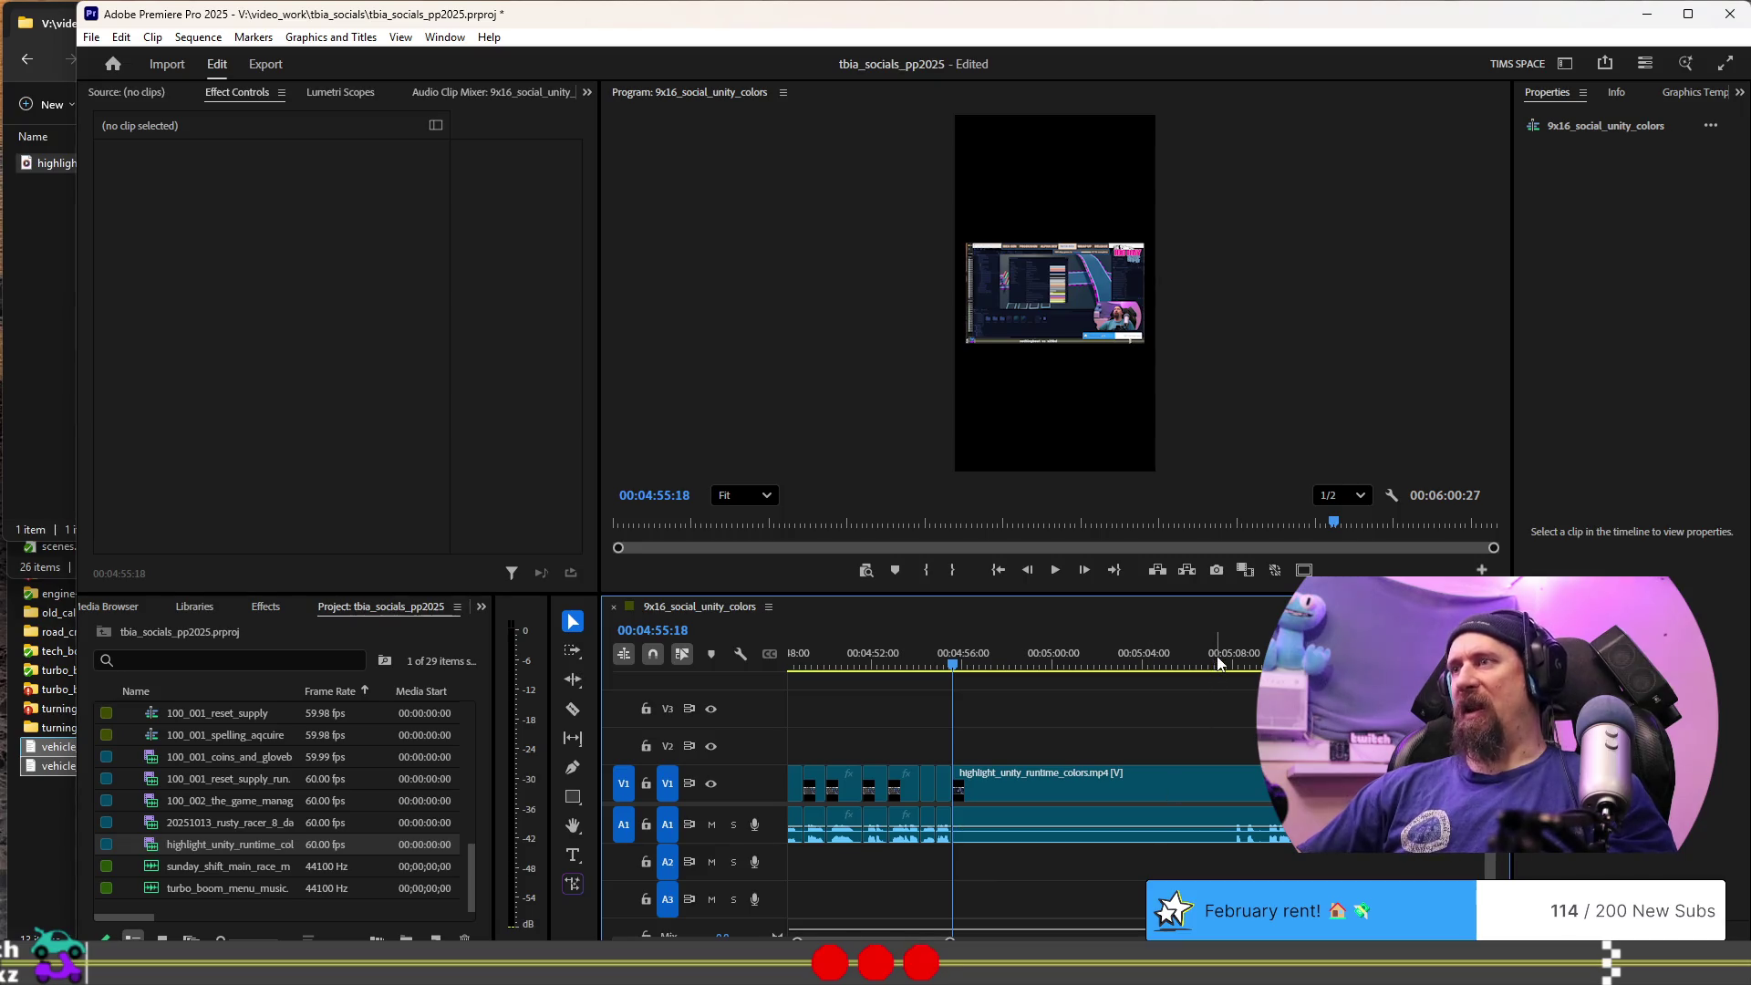
click(1040, 664)
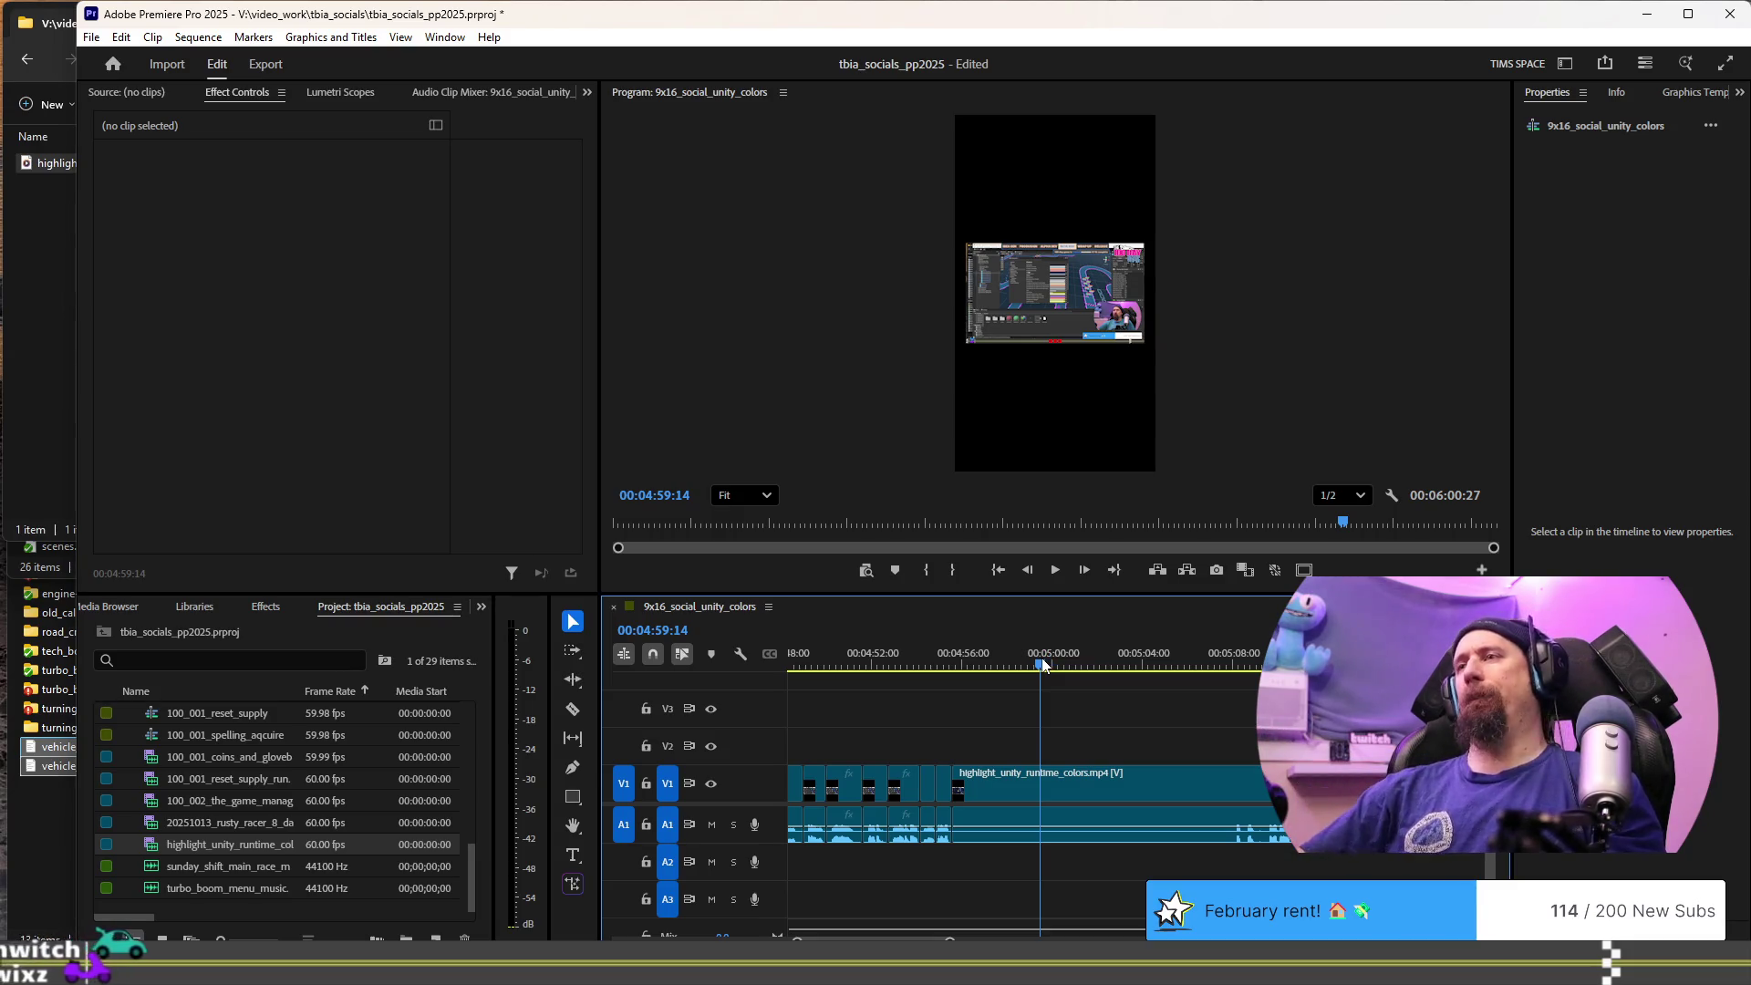
click(1197, 658)
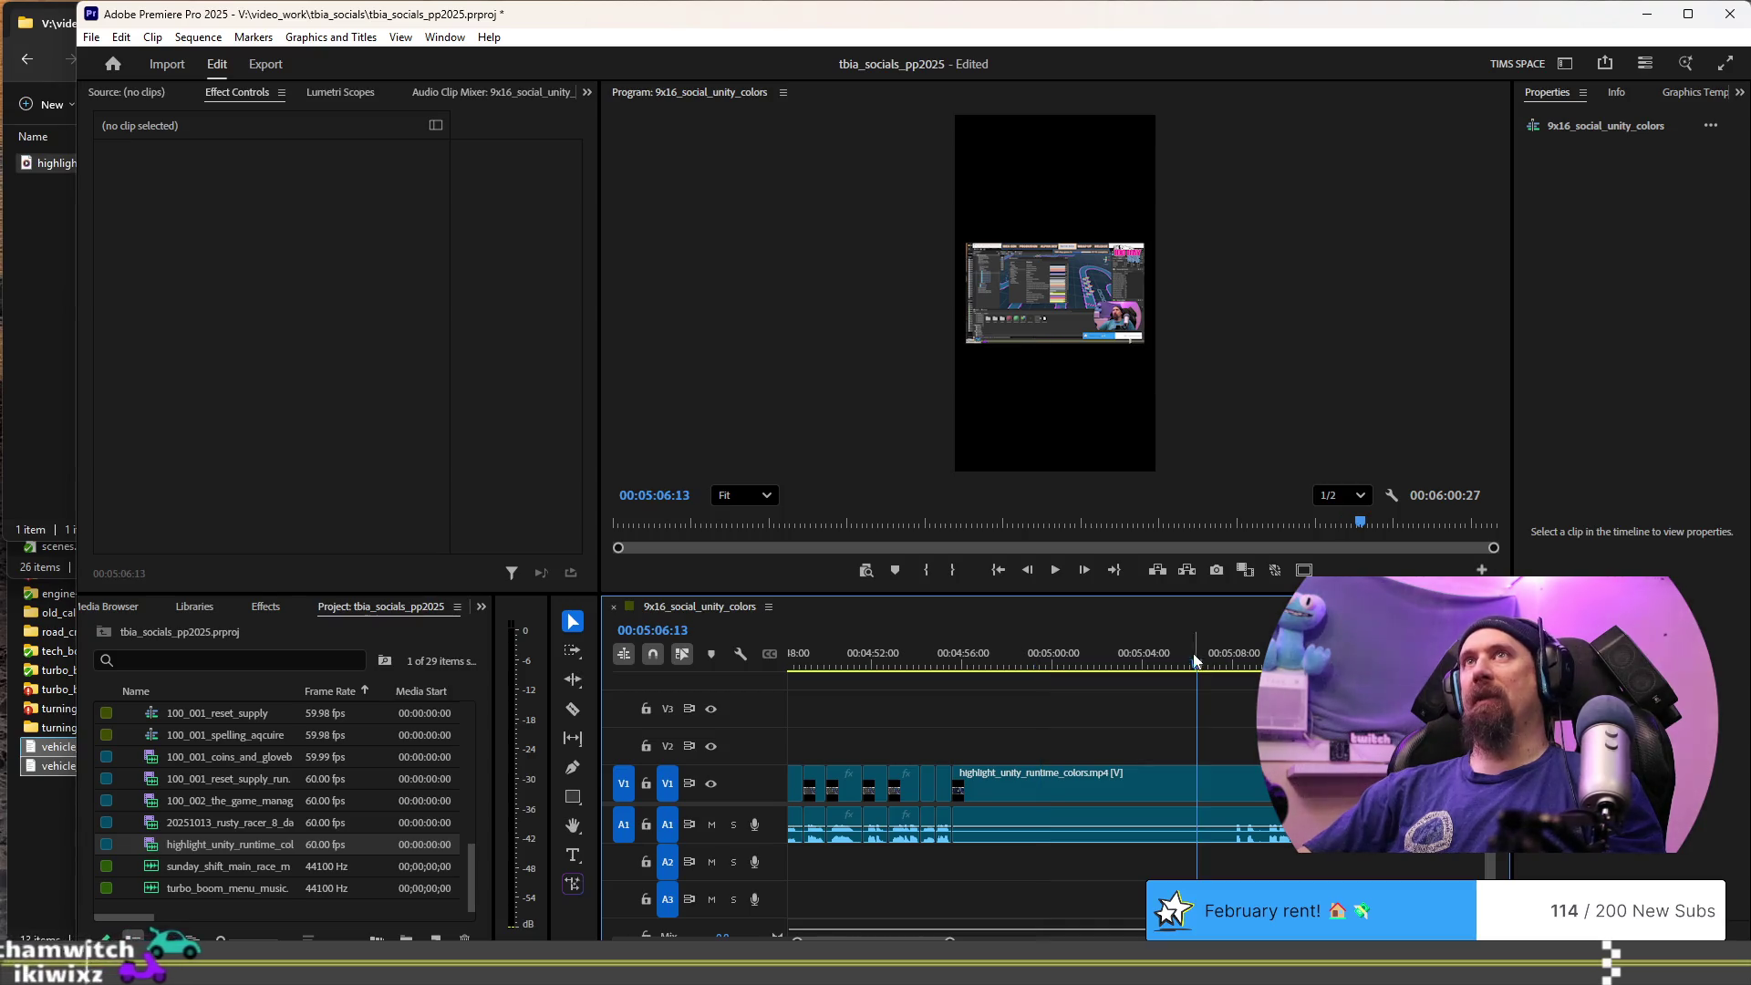
click(1148, 663)
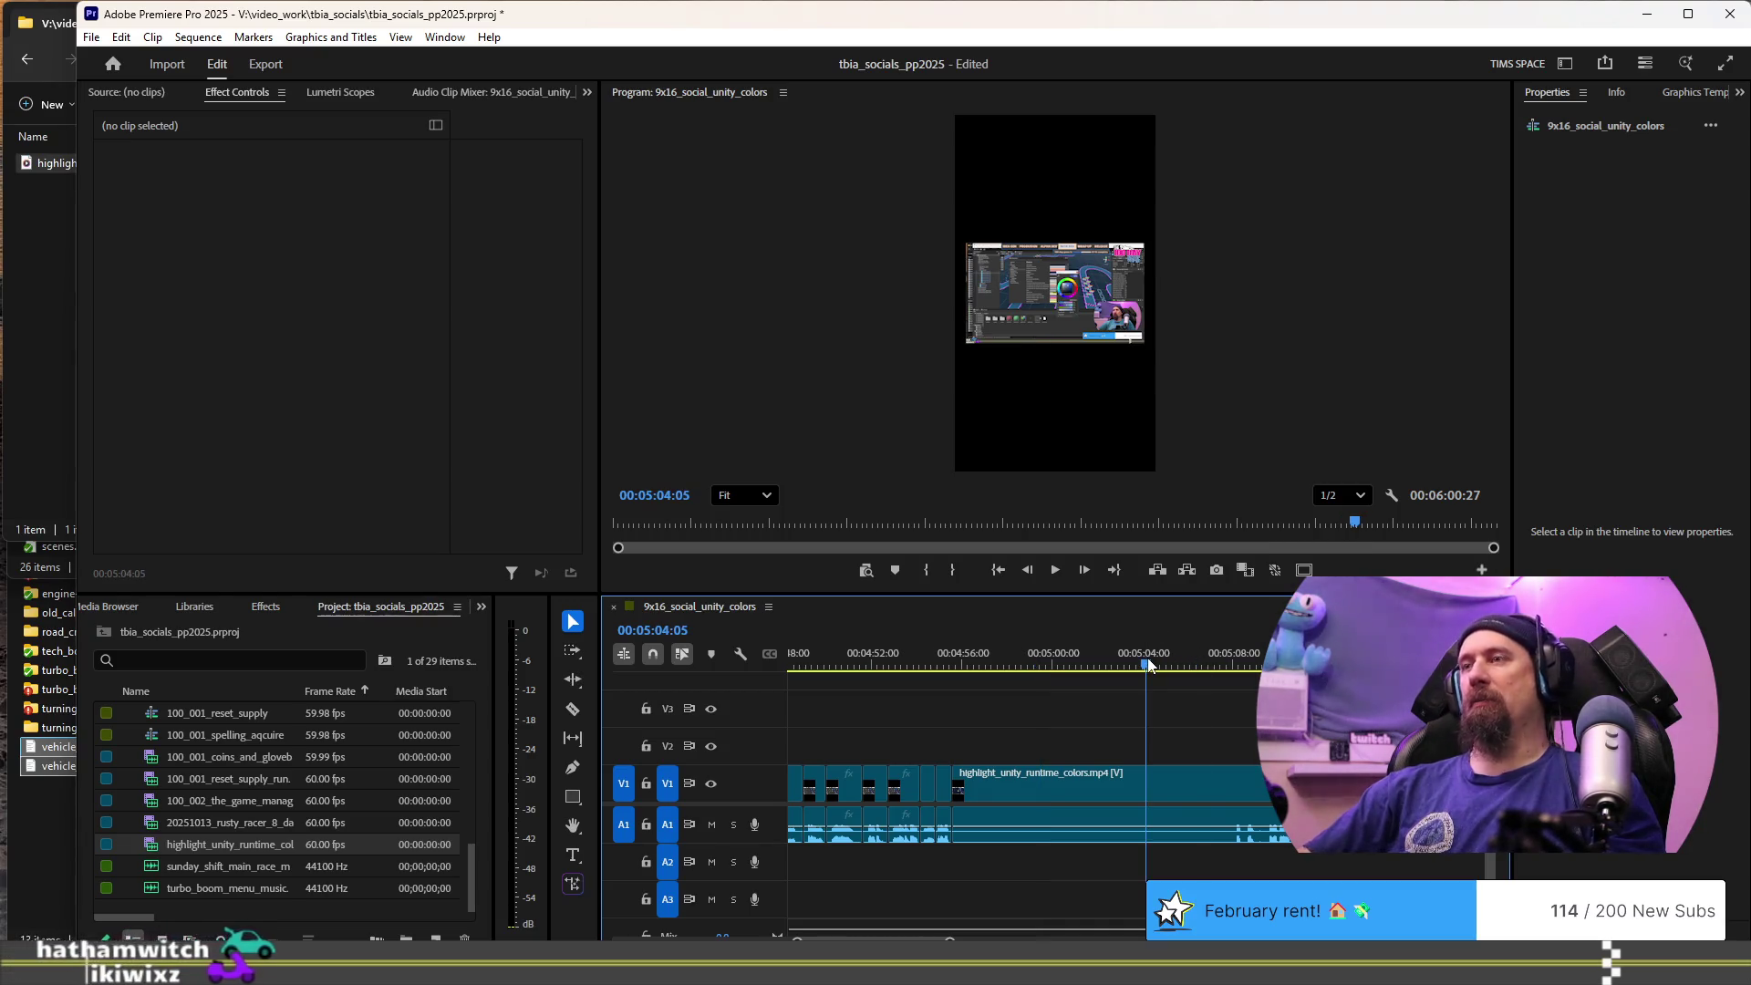
key(space)
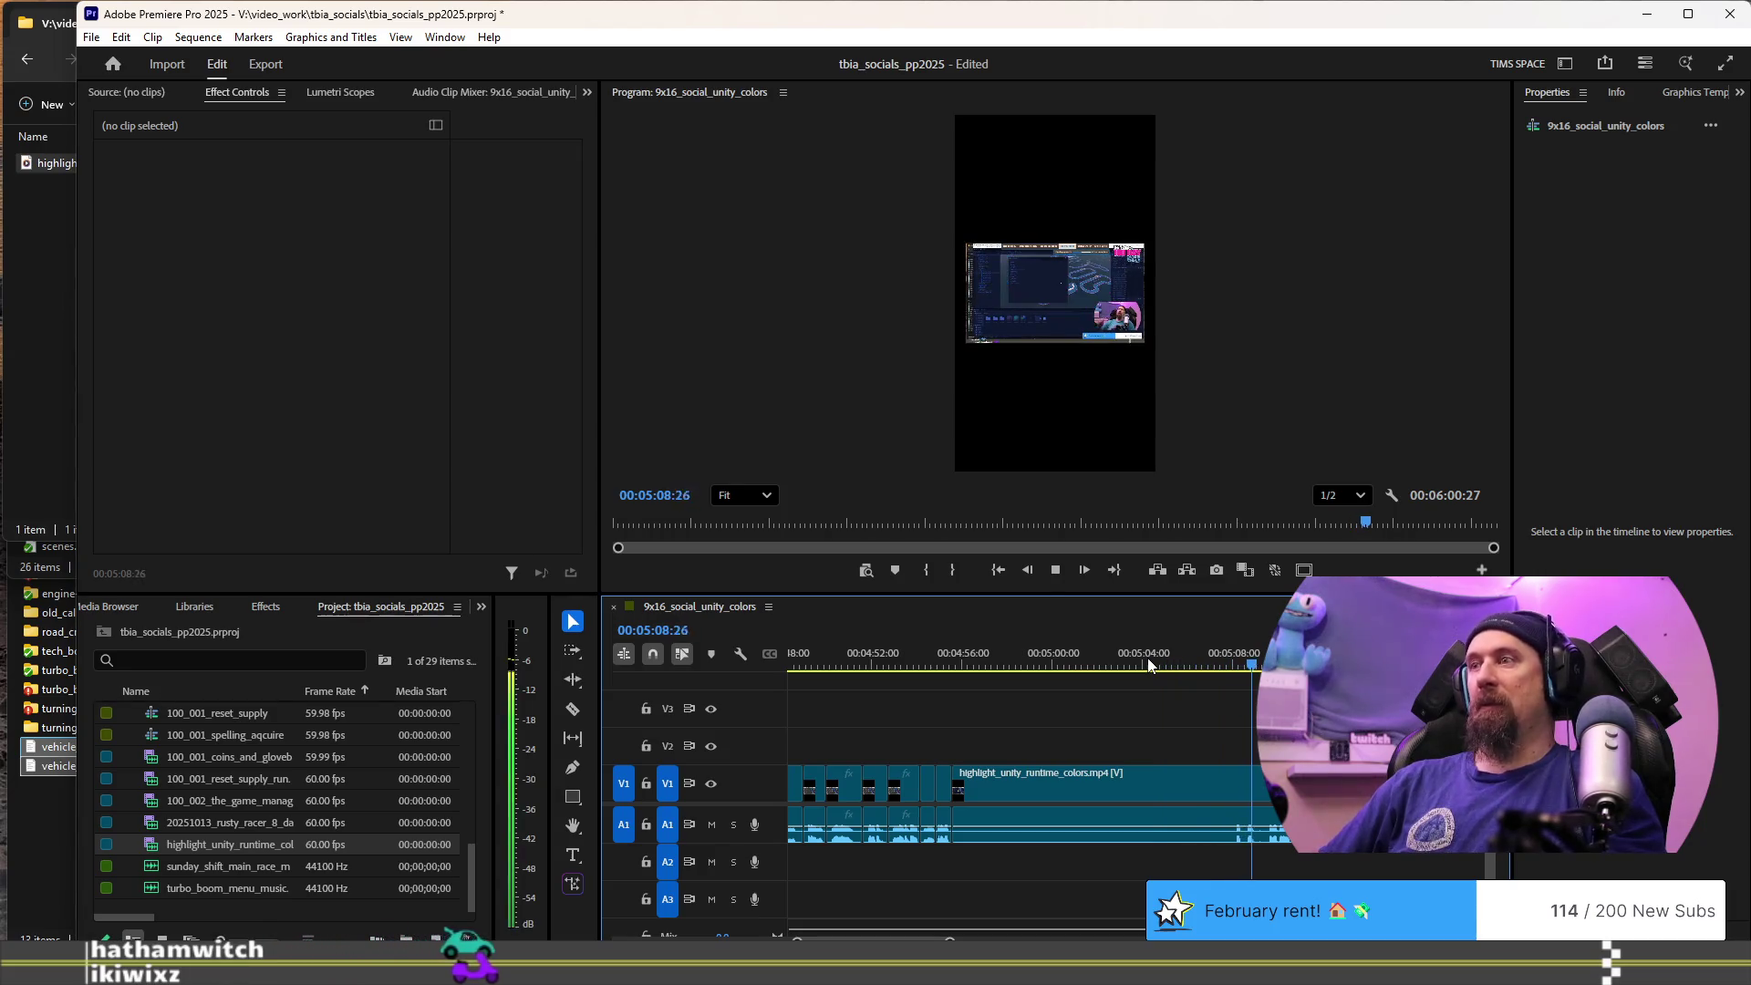
key(space)
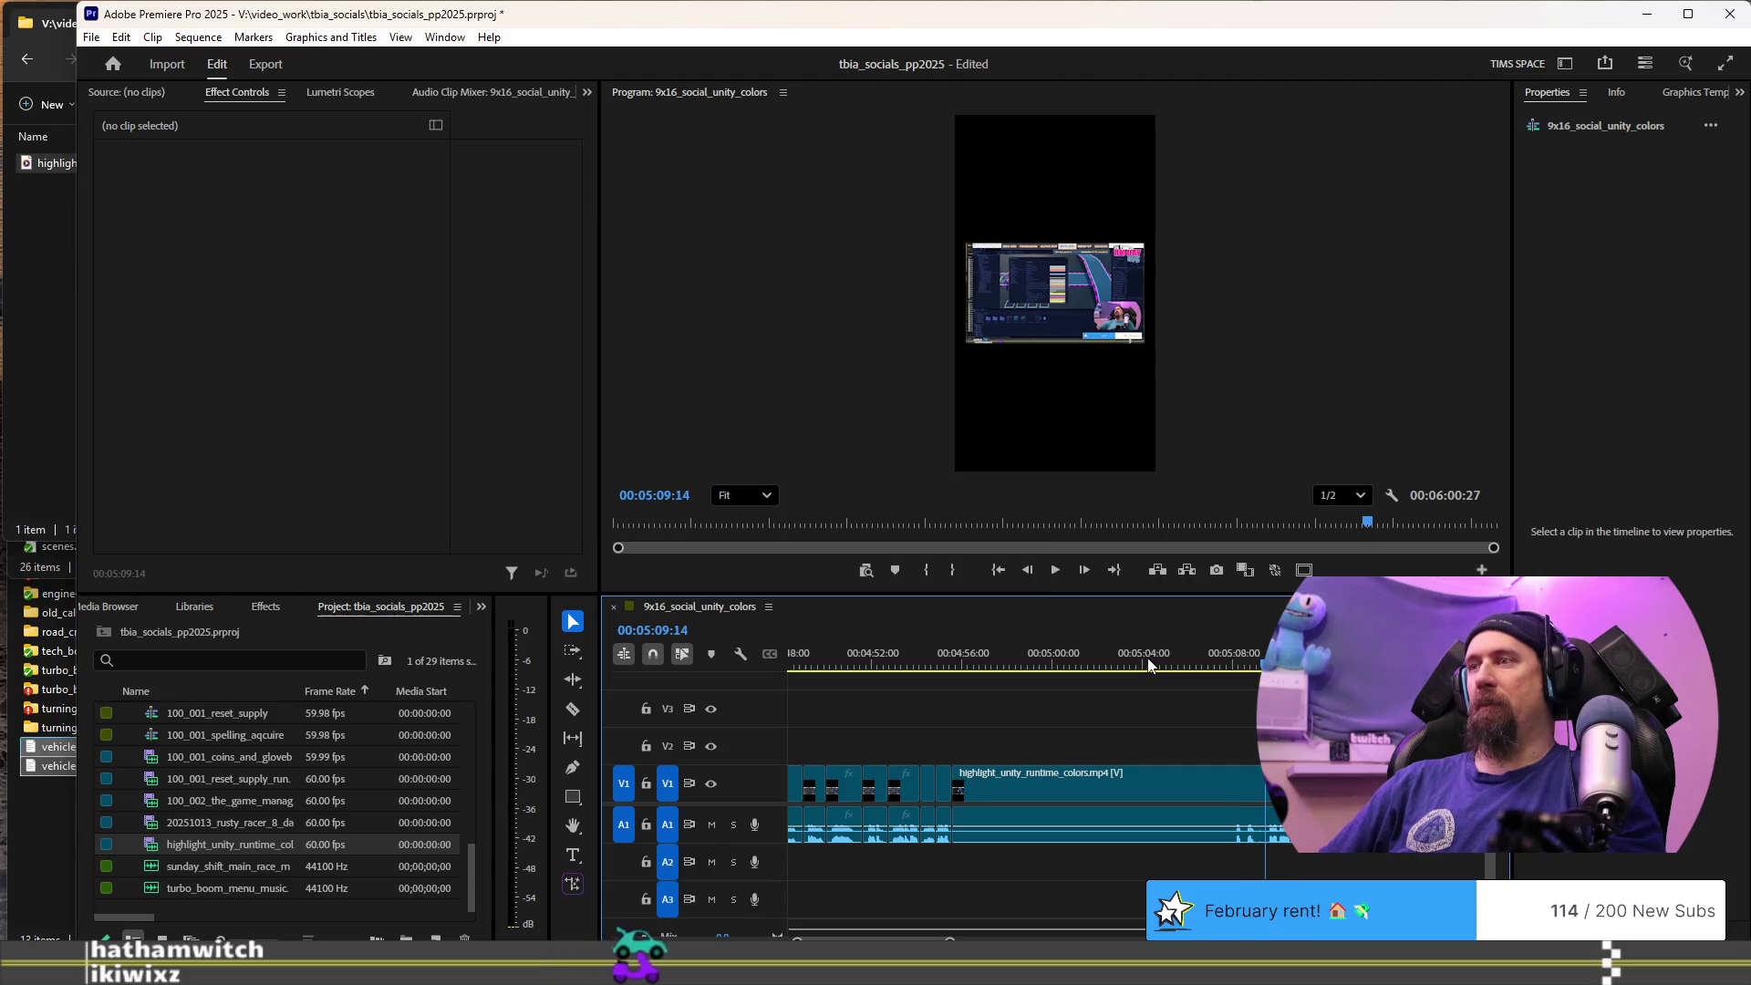
key(=)
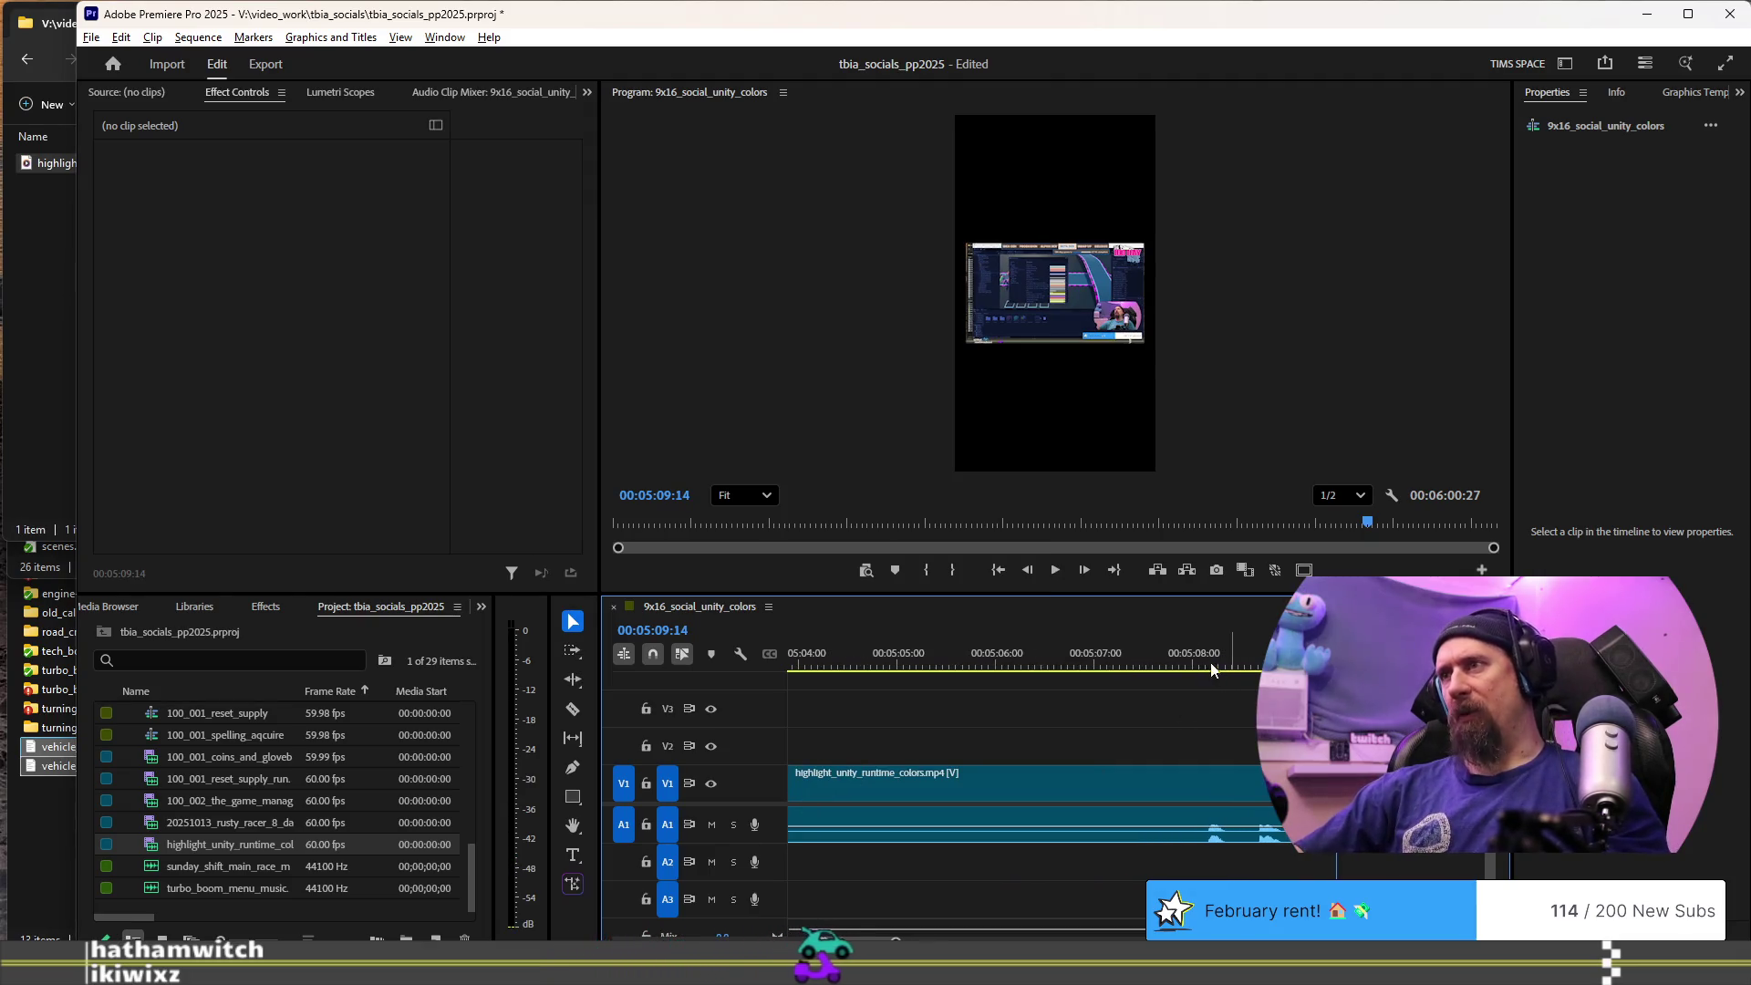
click(1191, 664)
key(space)
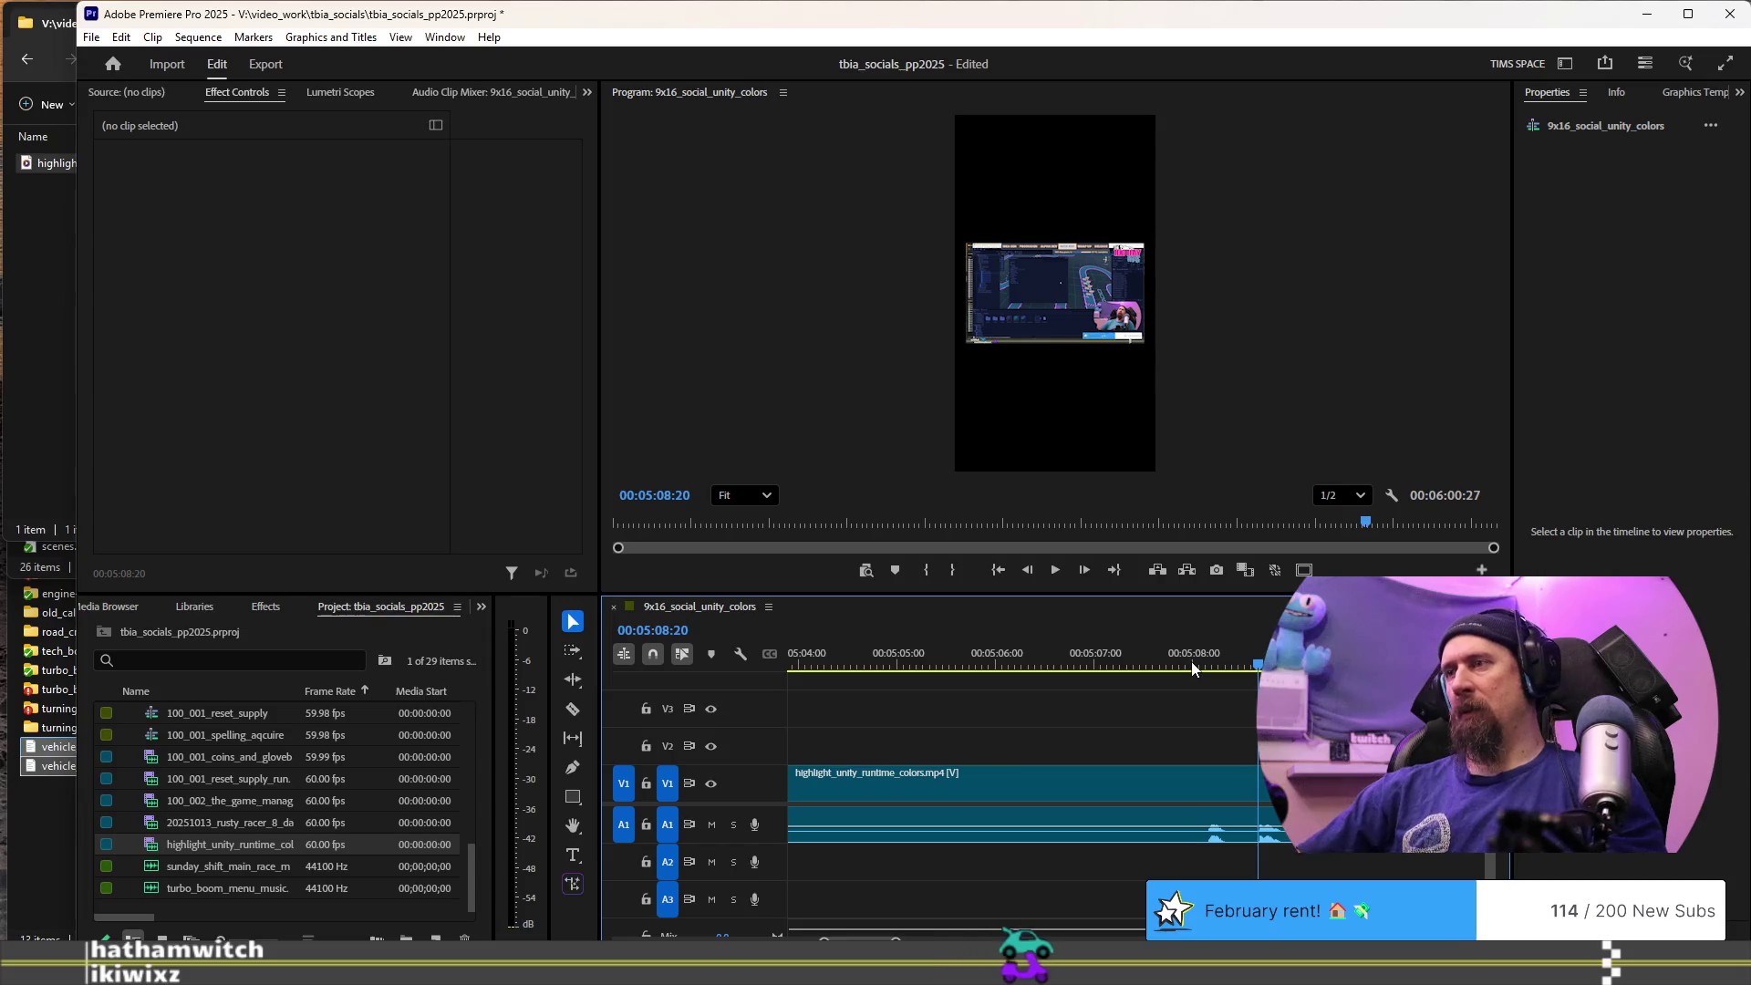
key(space)
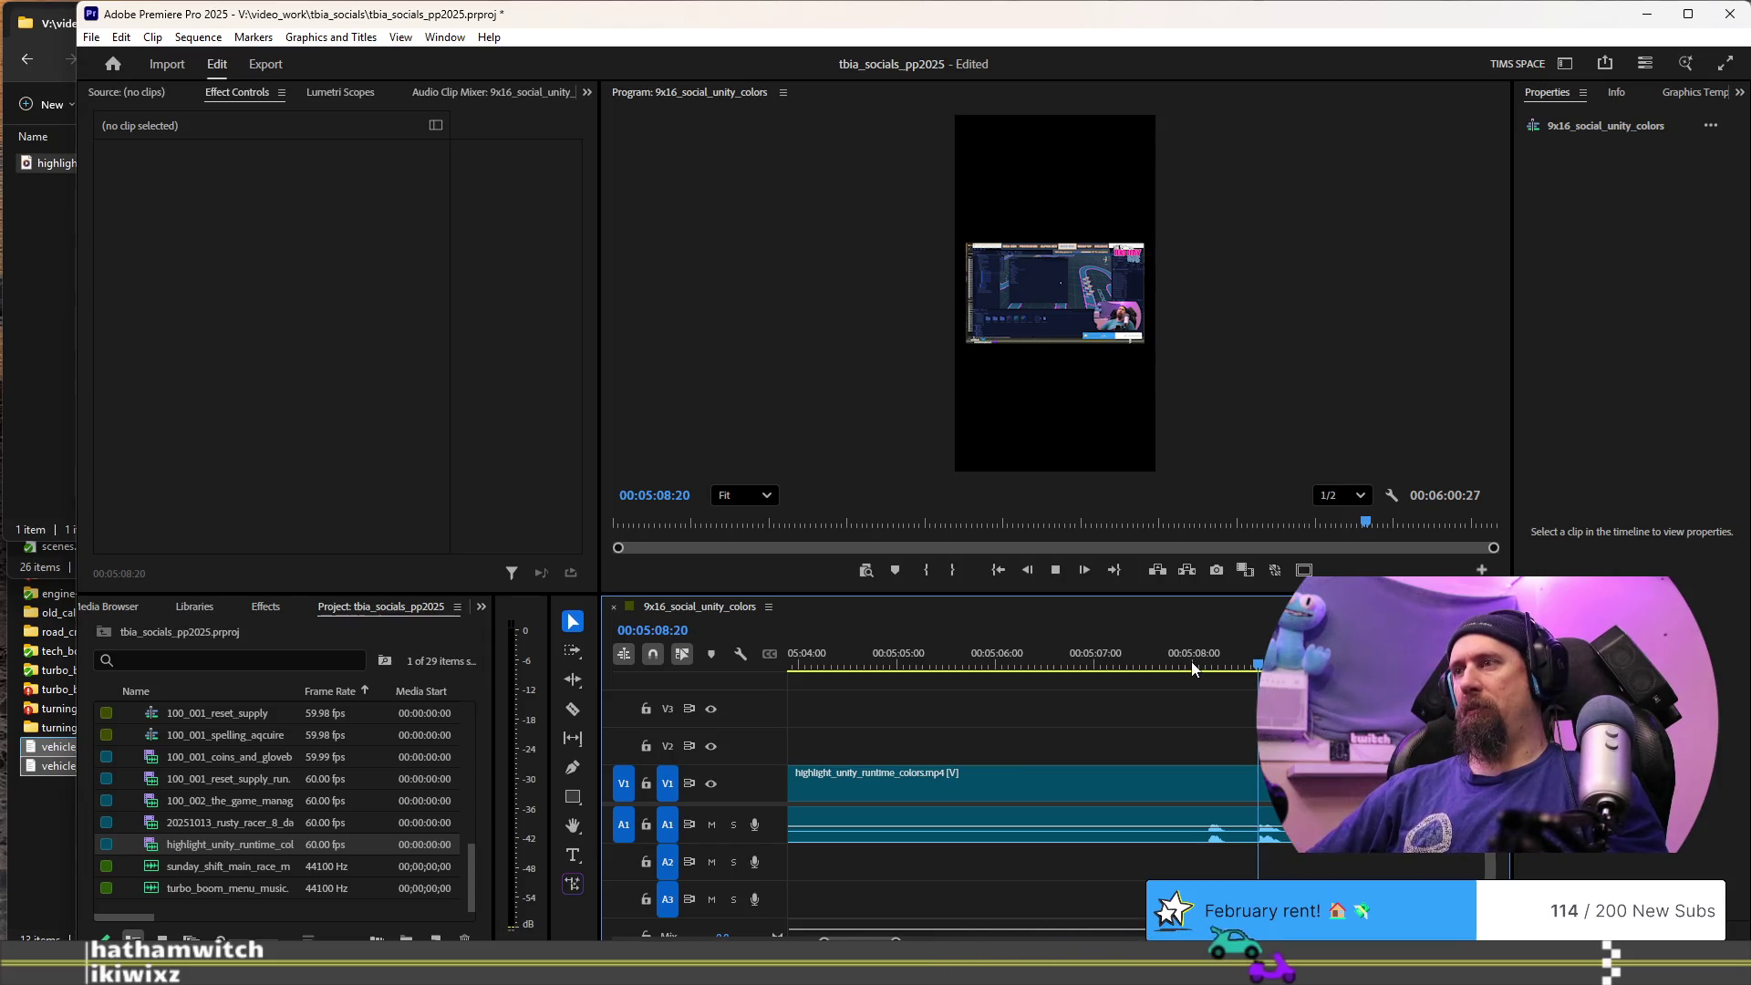
key(Left)
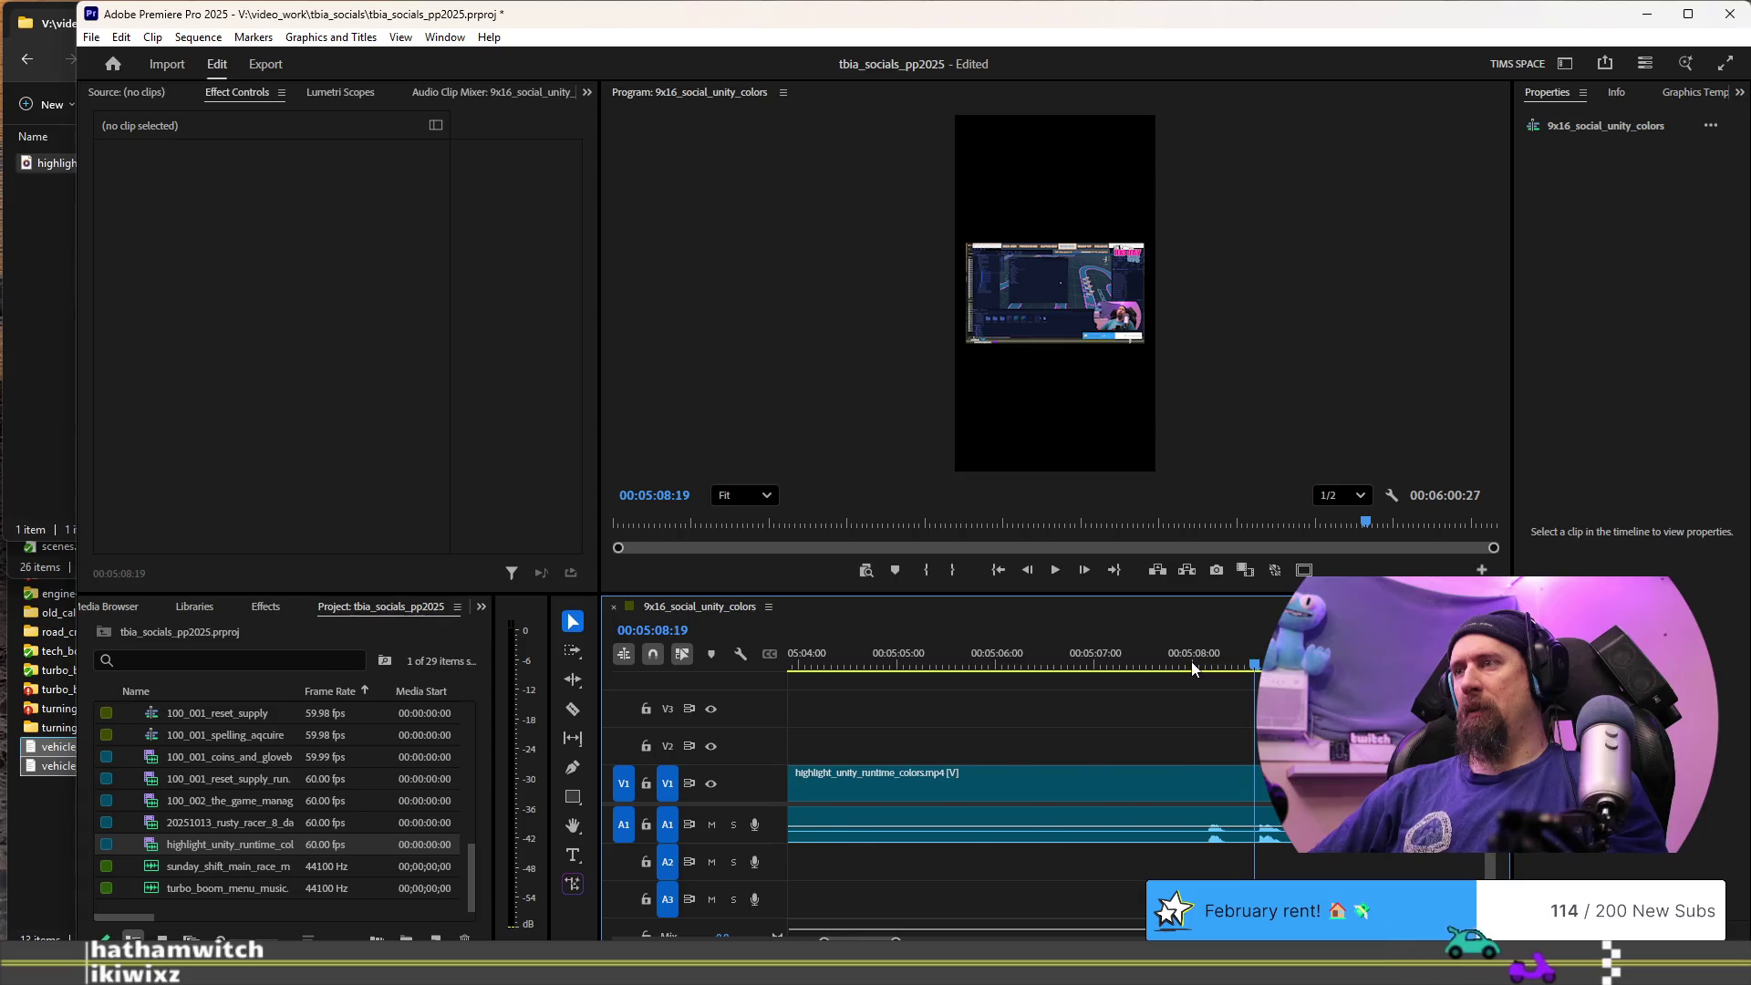
key(q)
key(ctrl+z)
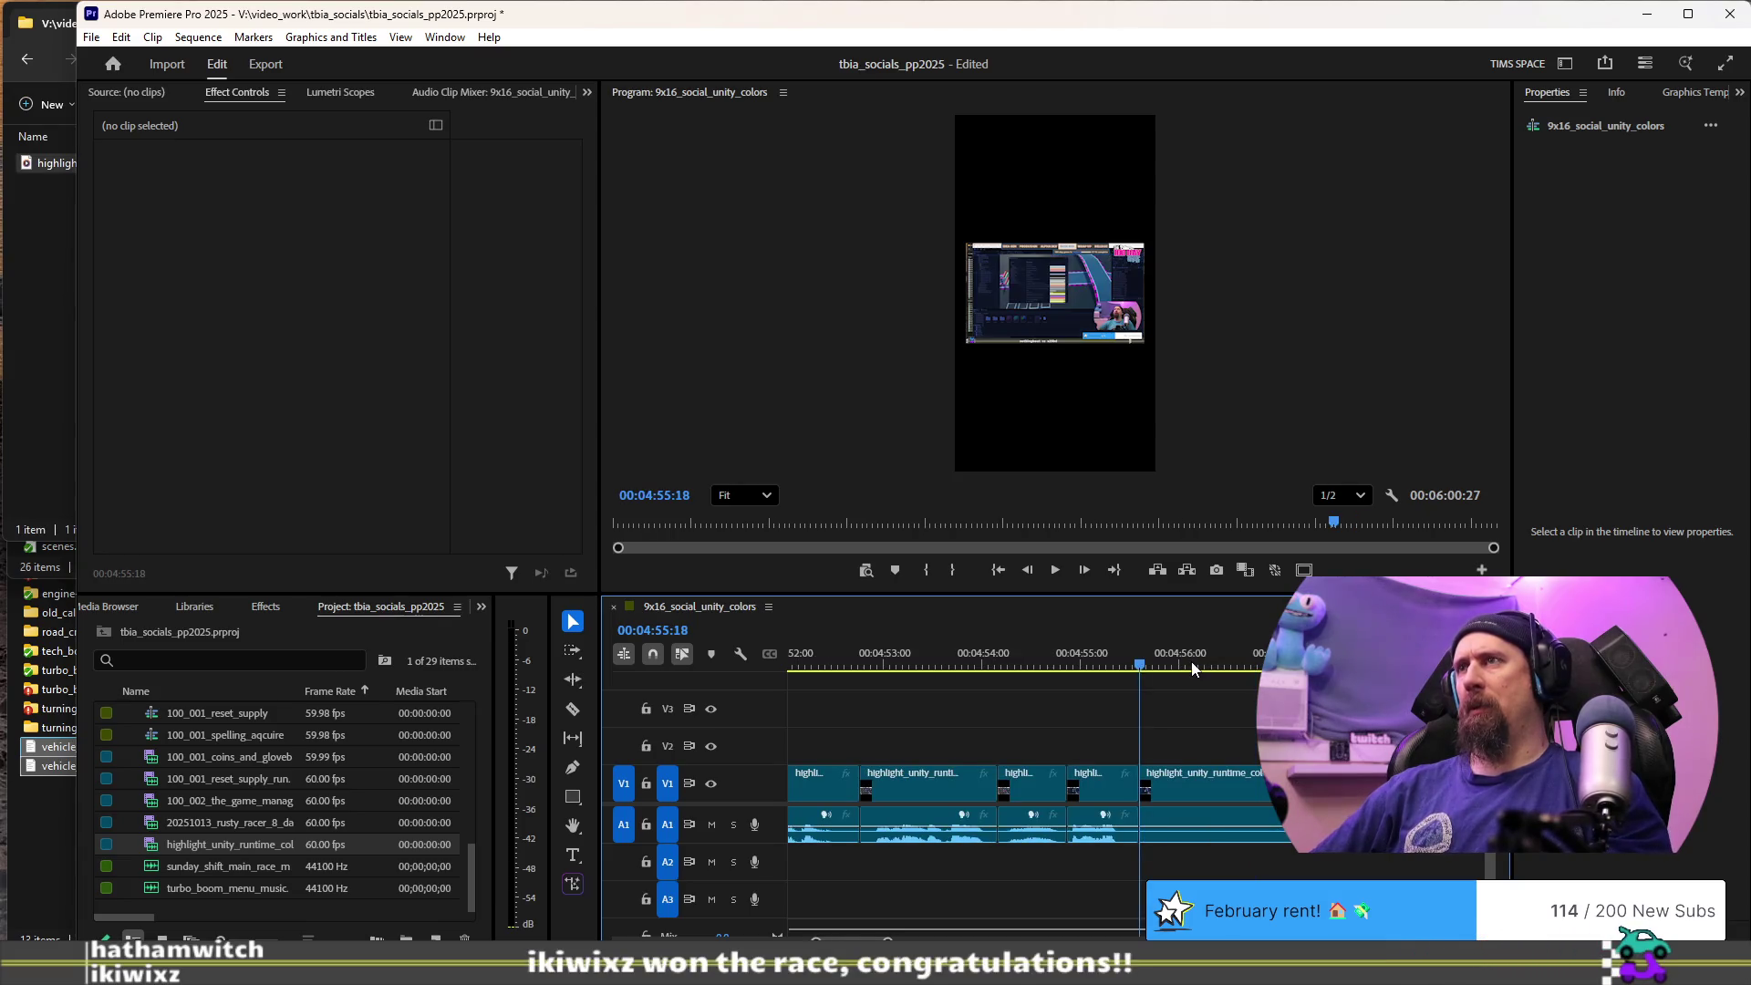
key(space)
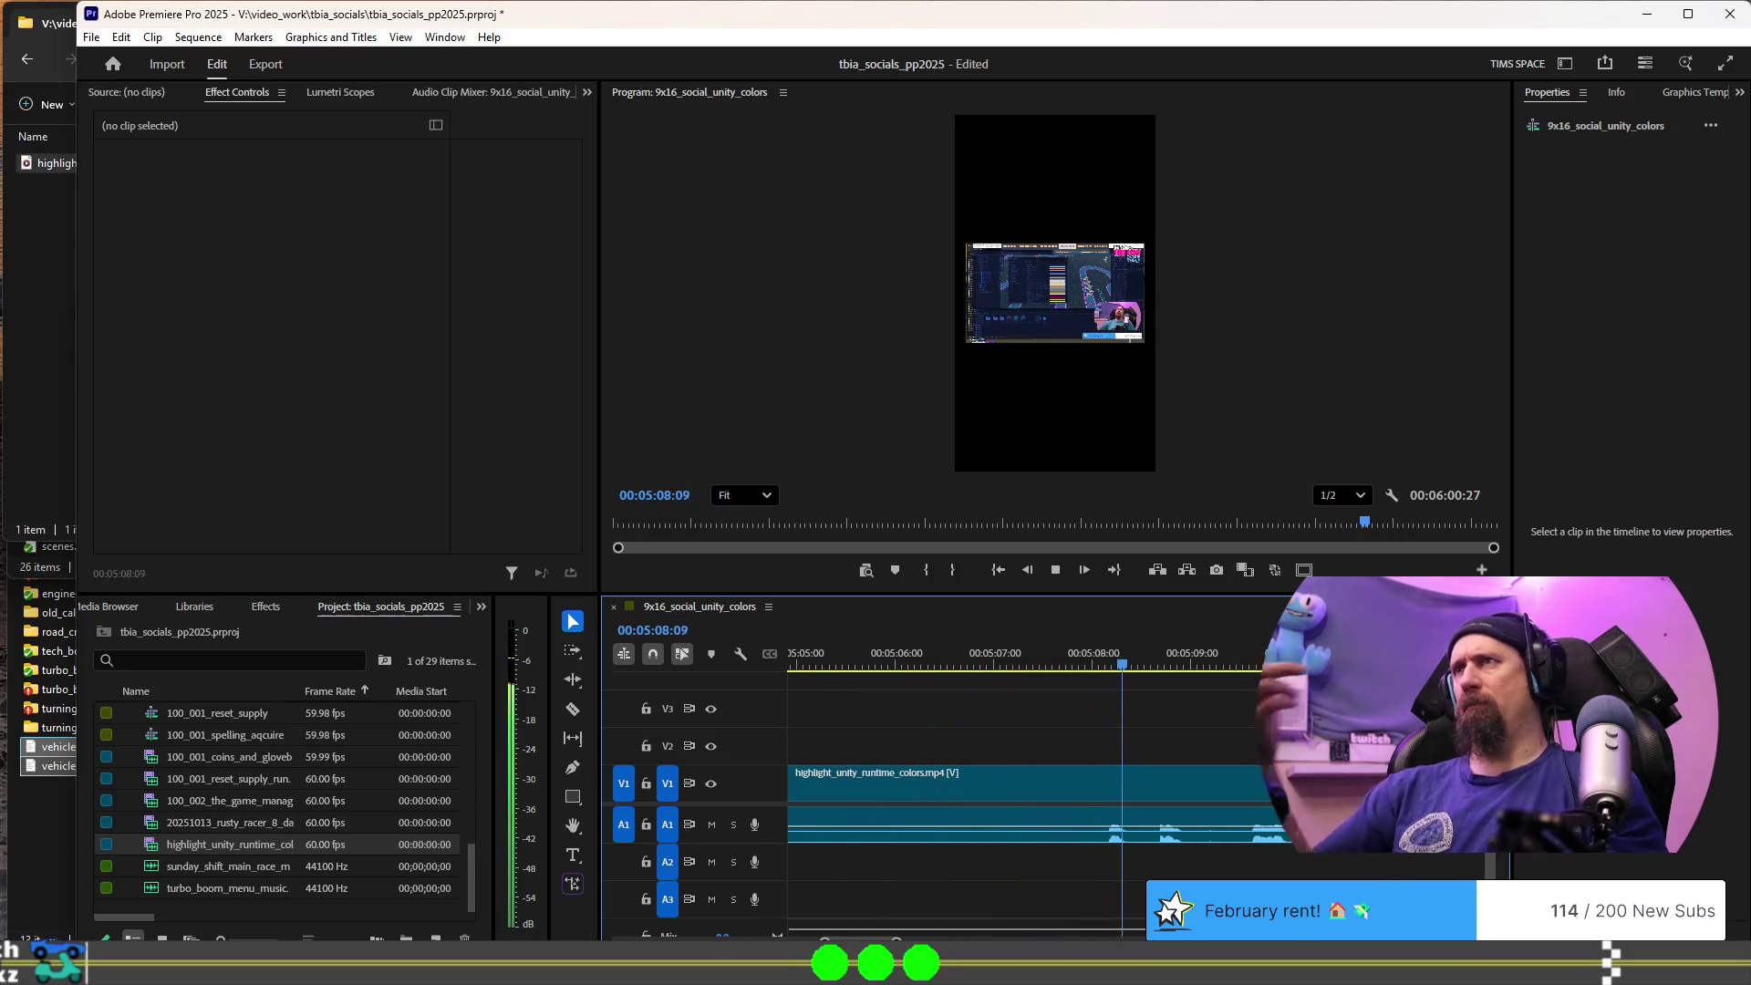
key(space)
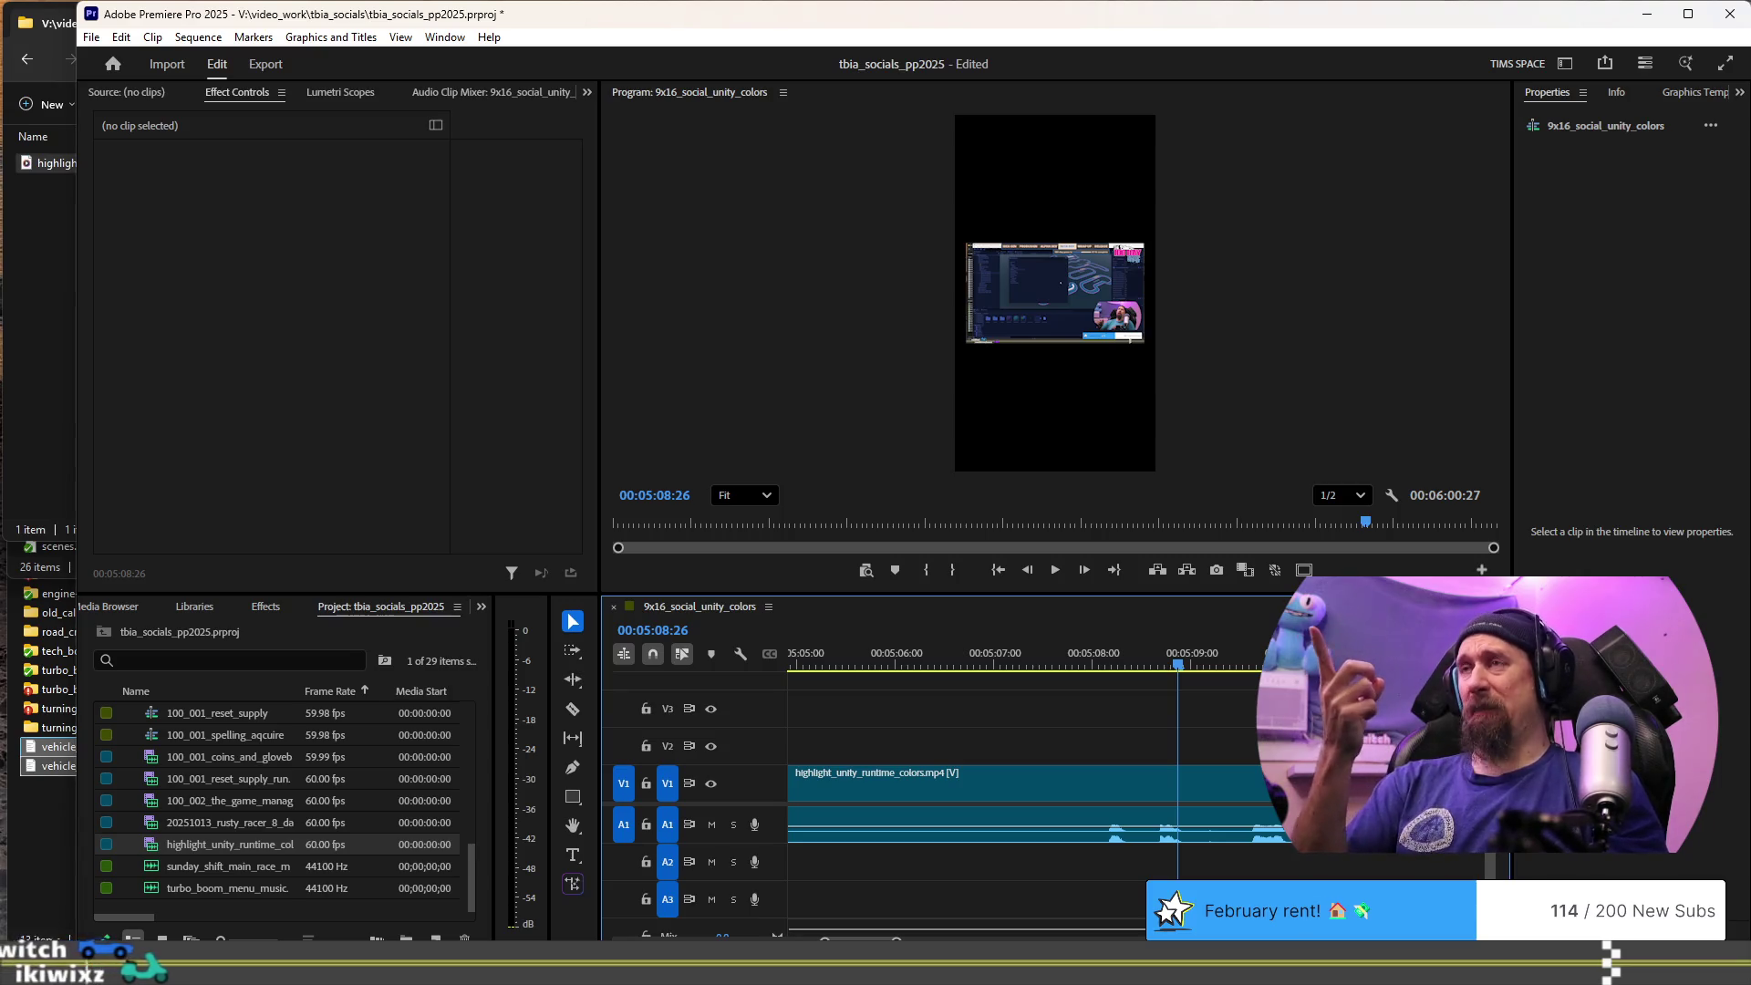
alt+scroll(1236, 760, down, 3)
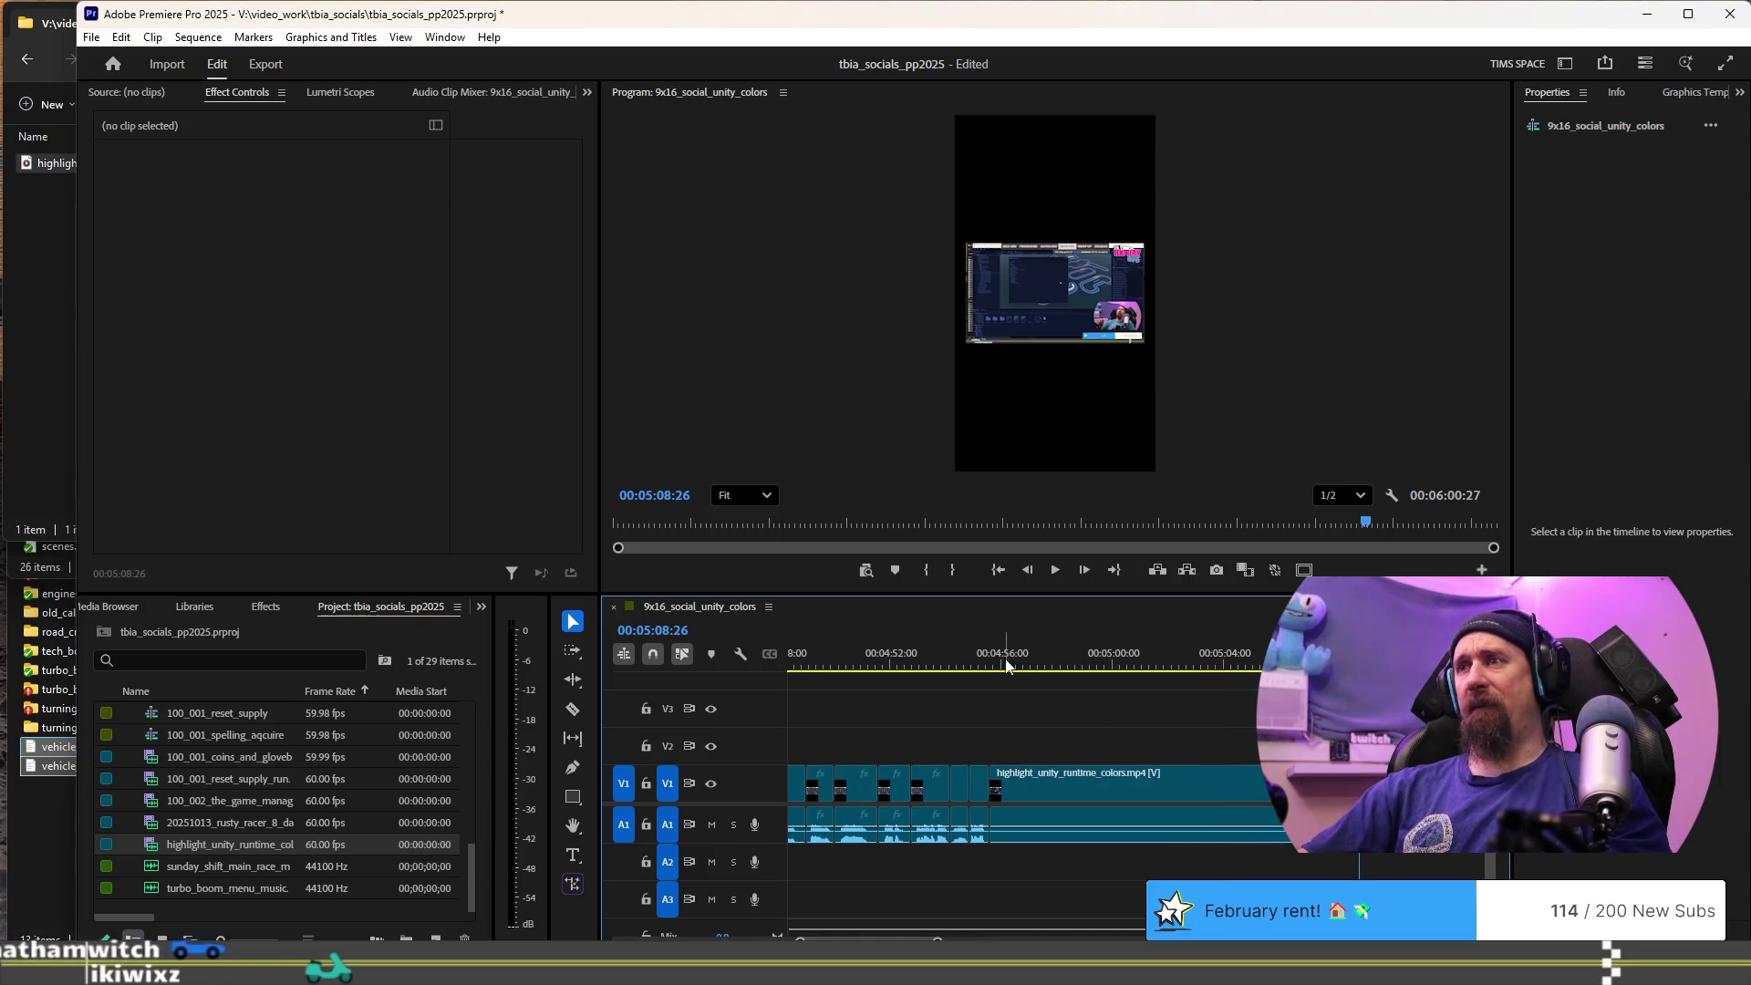
scroll(1000, 663, up, 2)
click(996, 663)
key(space)
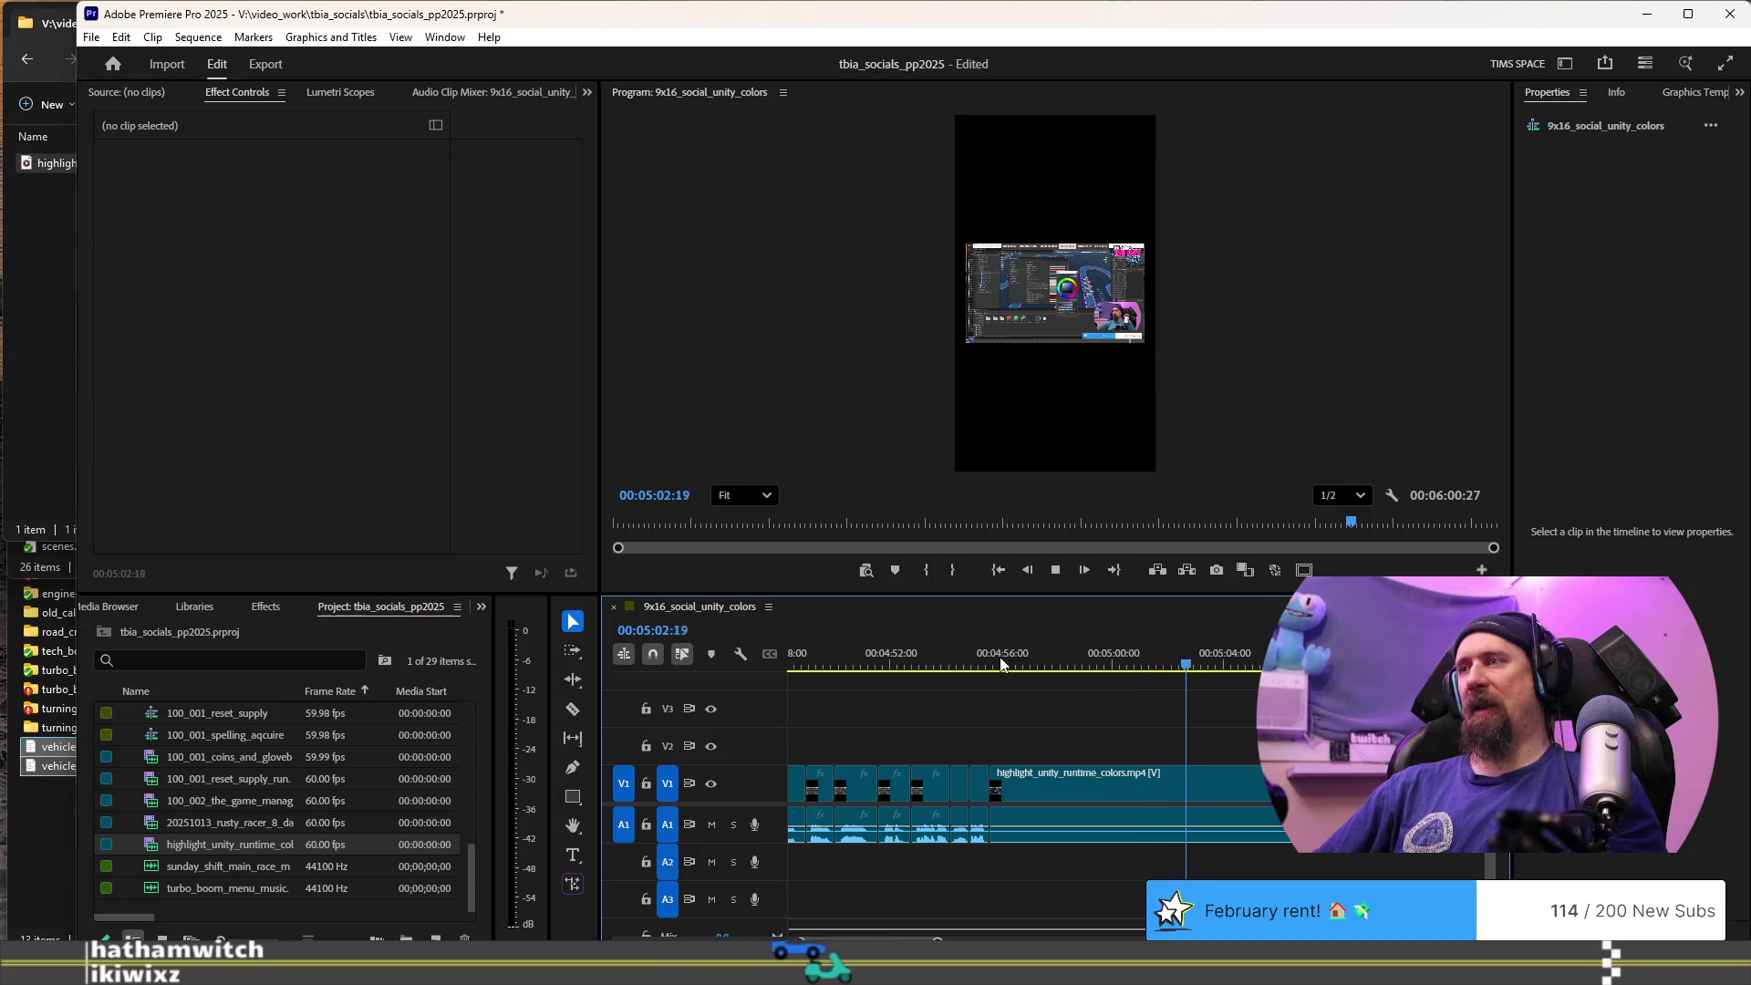
key(space)
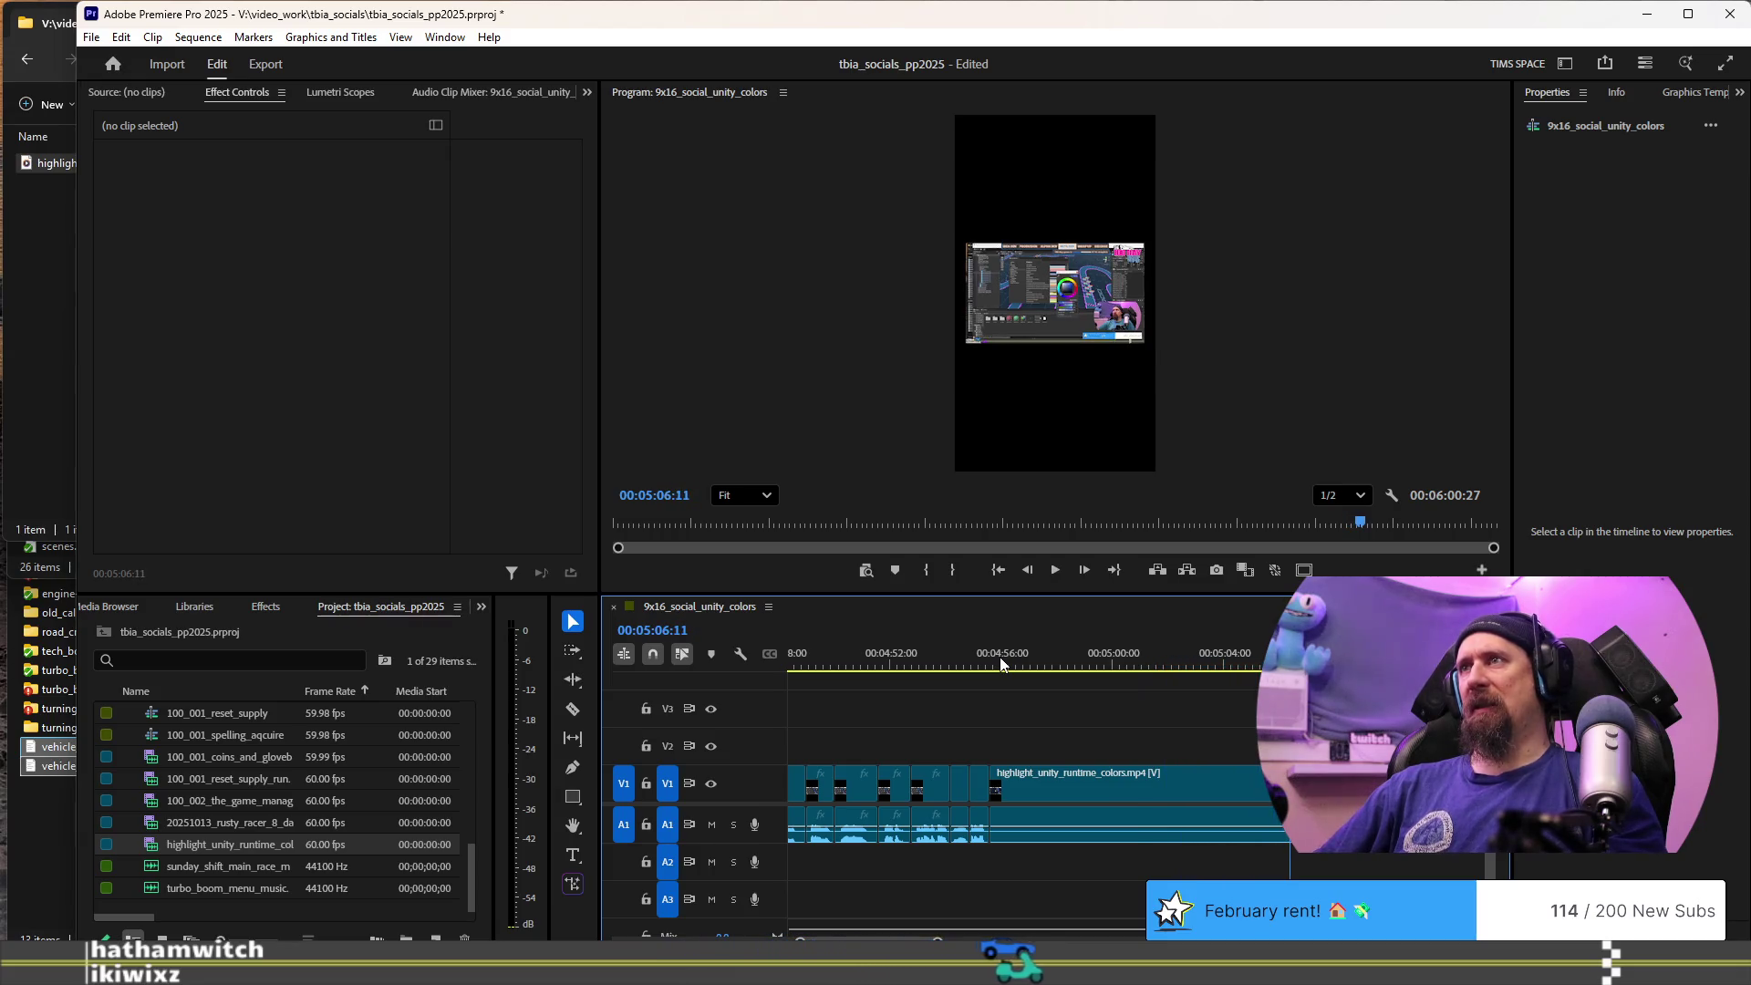
click(1001, 663)
key(space)
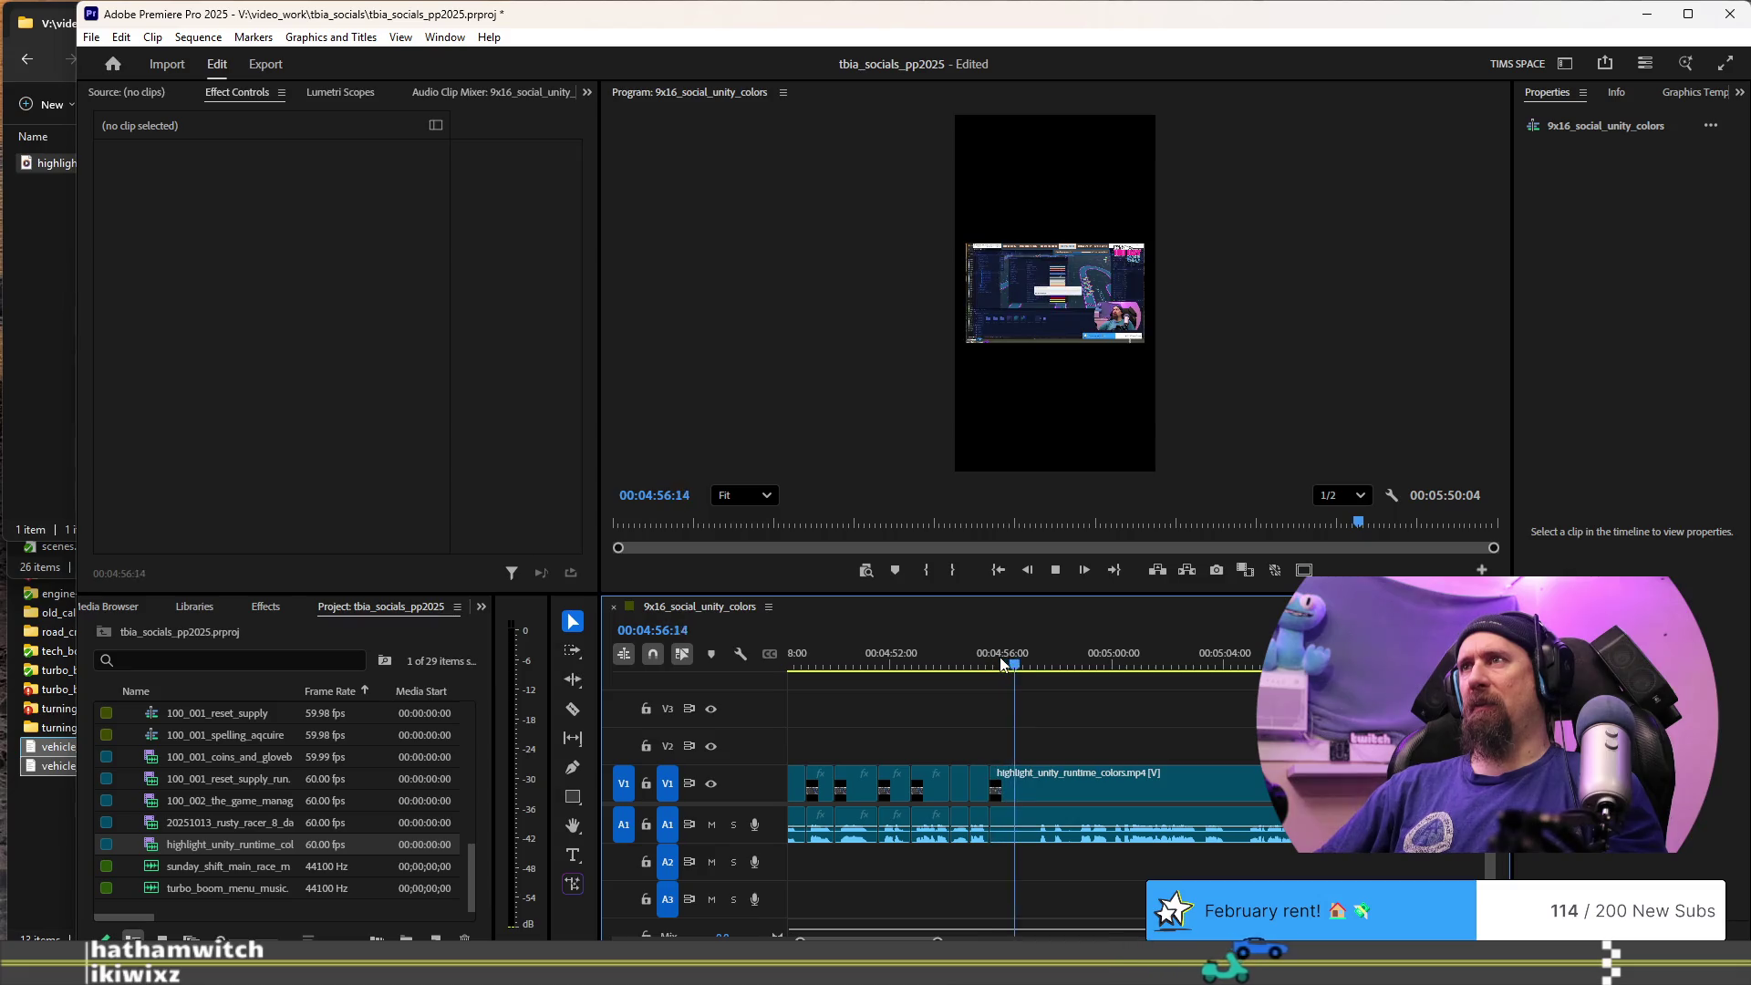
key(space)
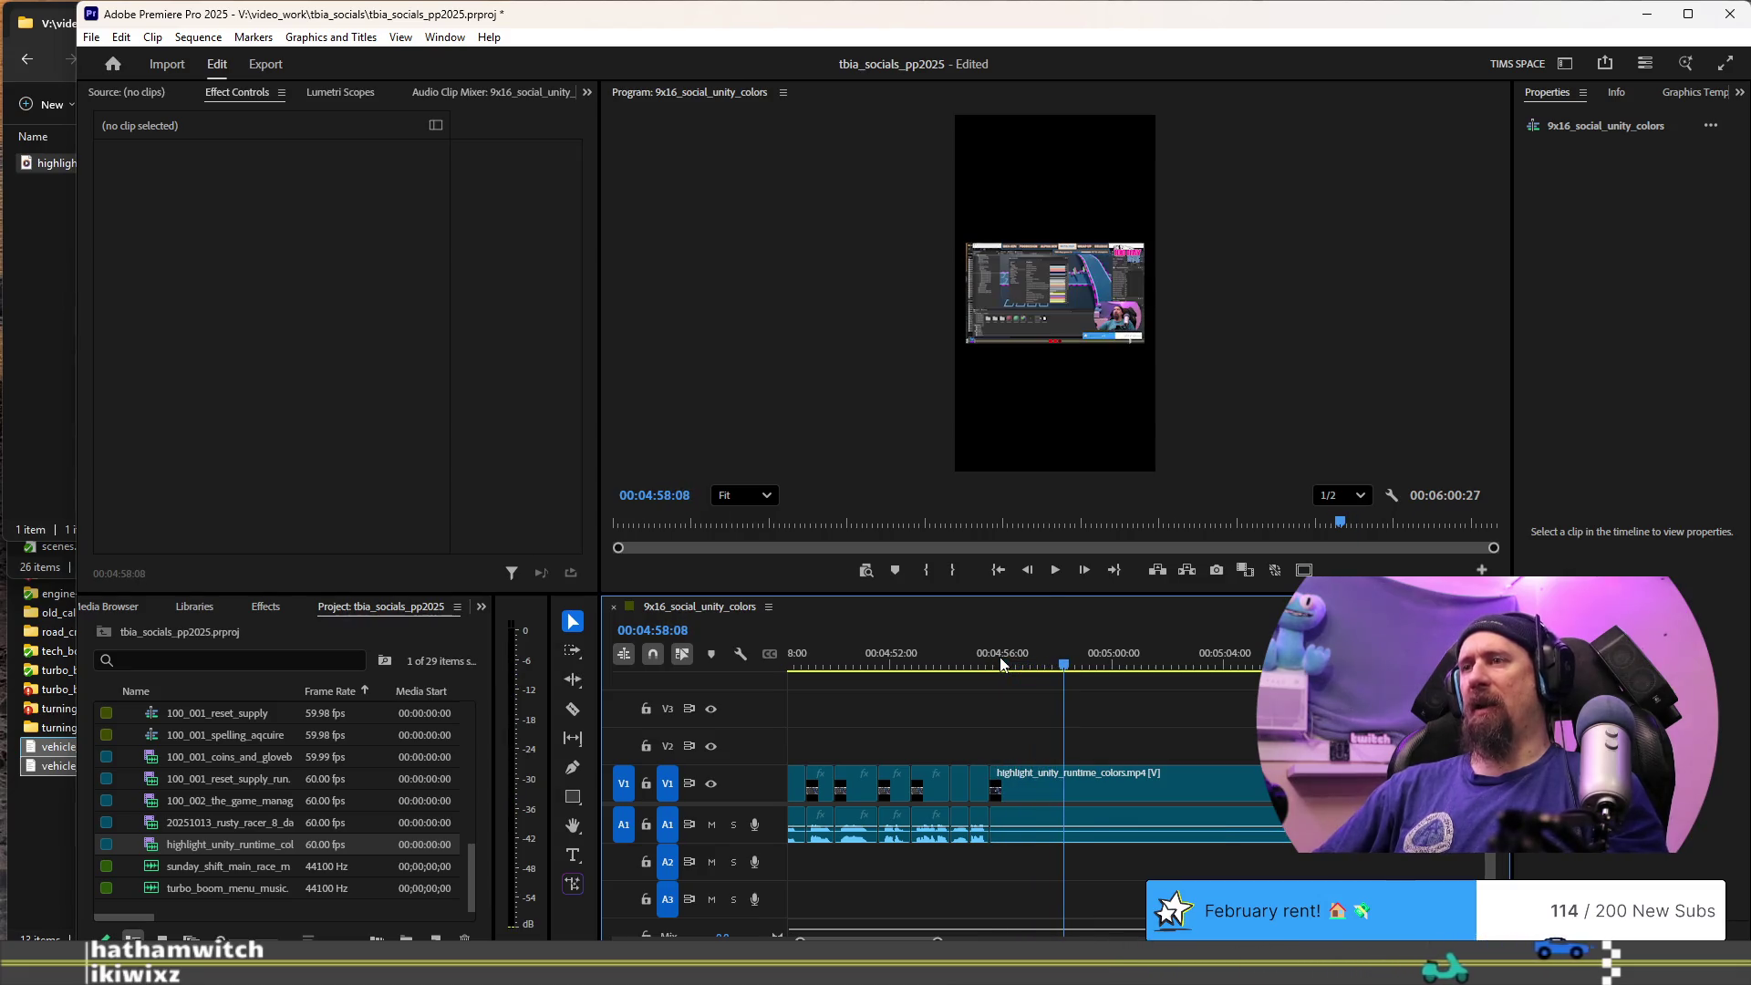
scroll(1063, 789, down, 3)
click(1012, 653)
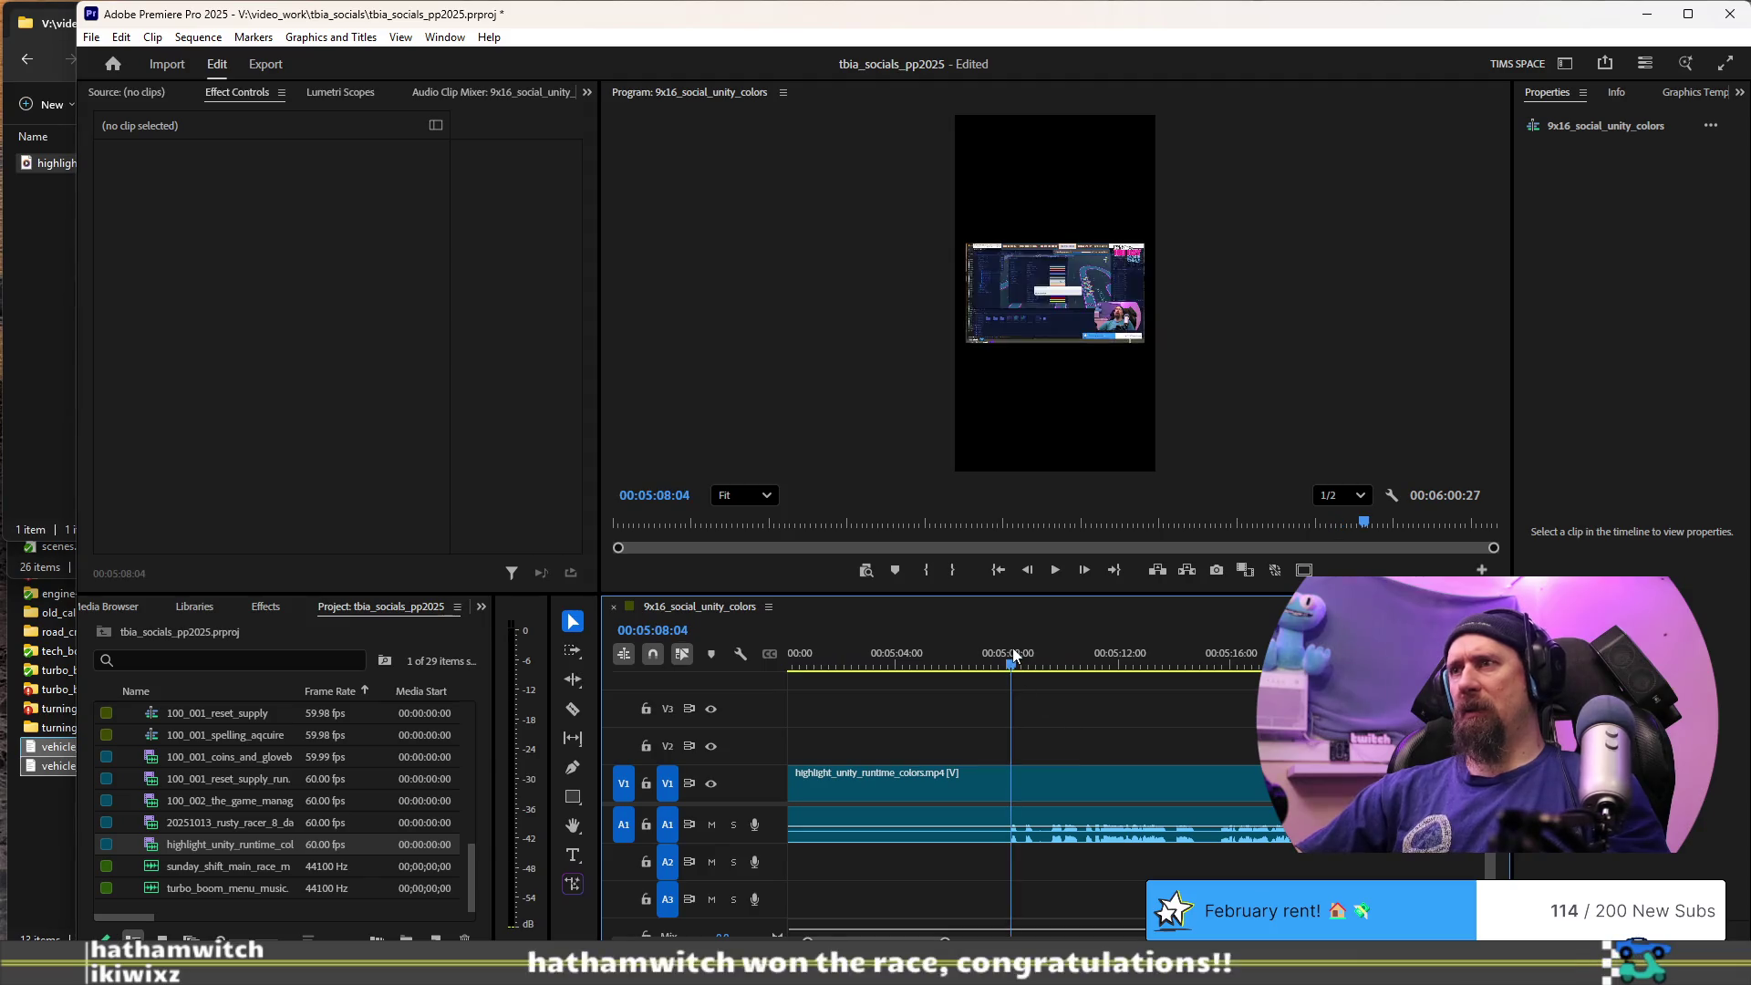
- Split the highlight clip at 5:09 and again a few seconds later, playing on to 5:18
key(ctrl+k)
key(space)
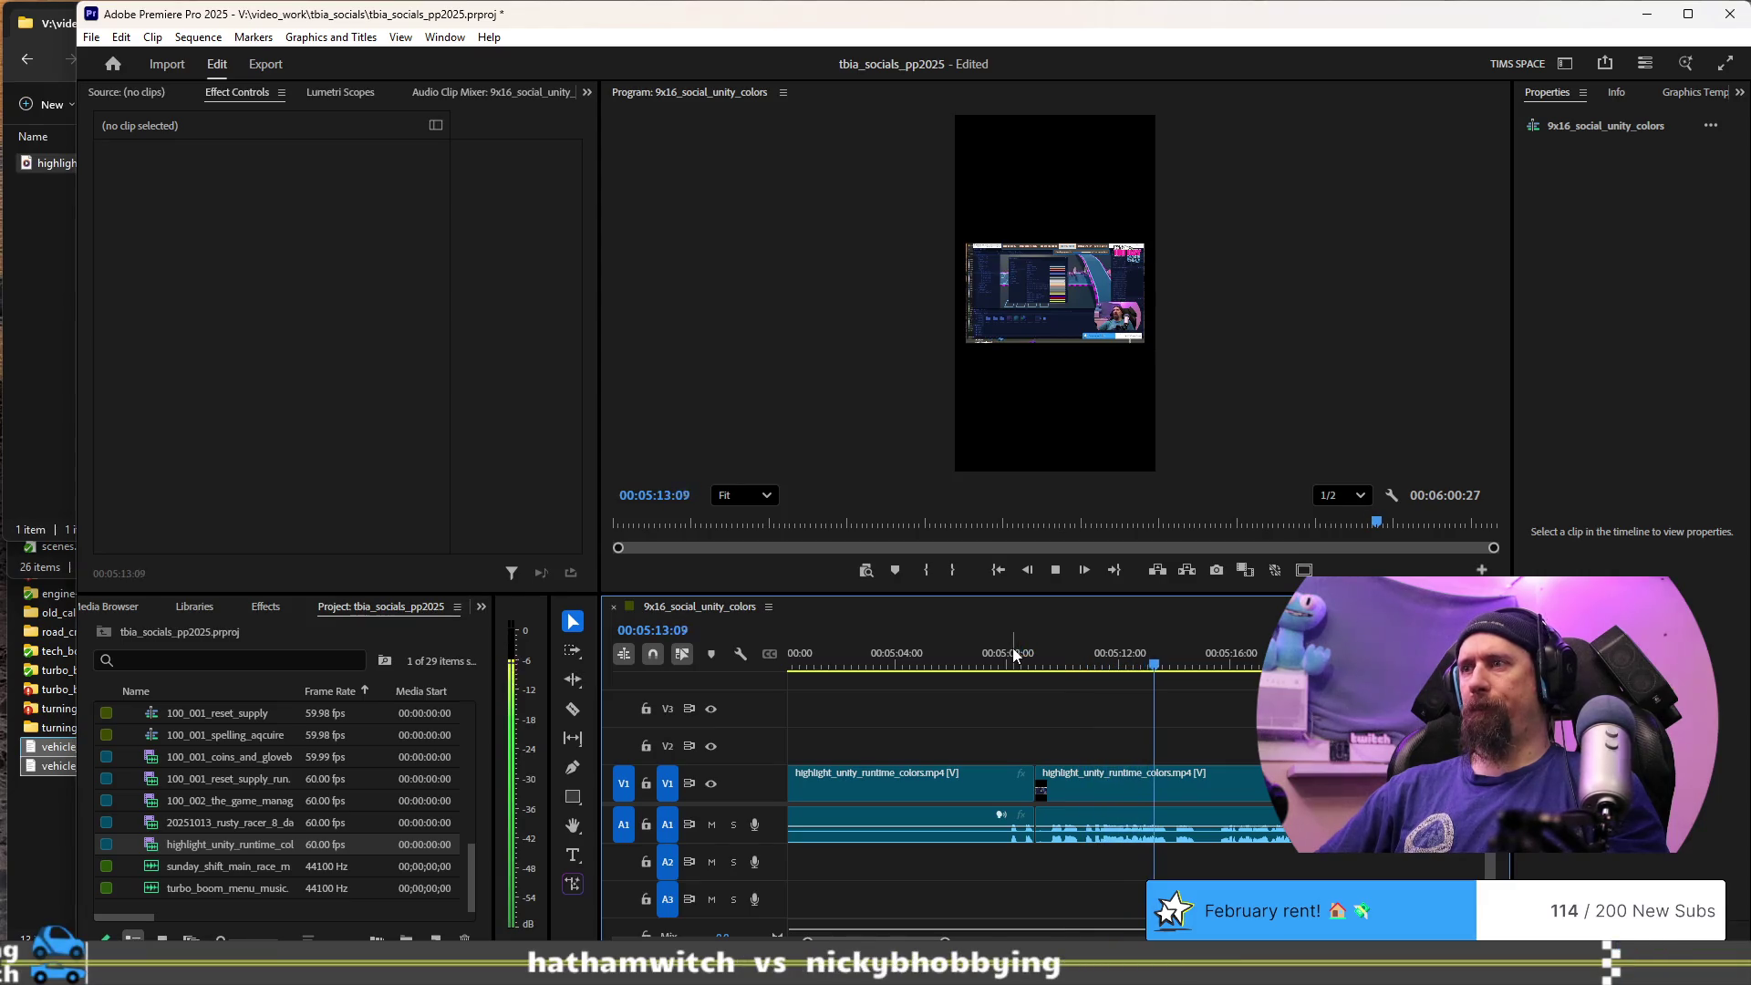
key(ctrl+k)
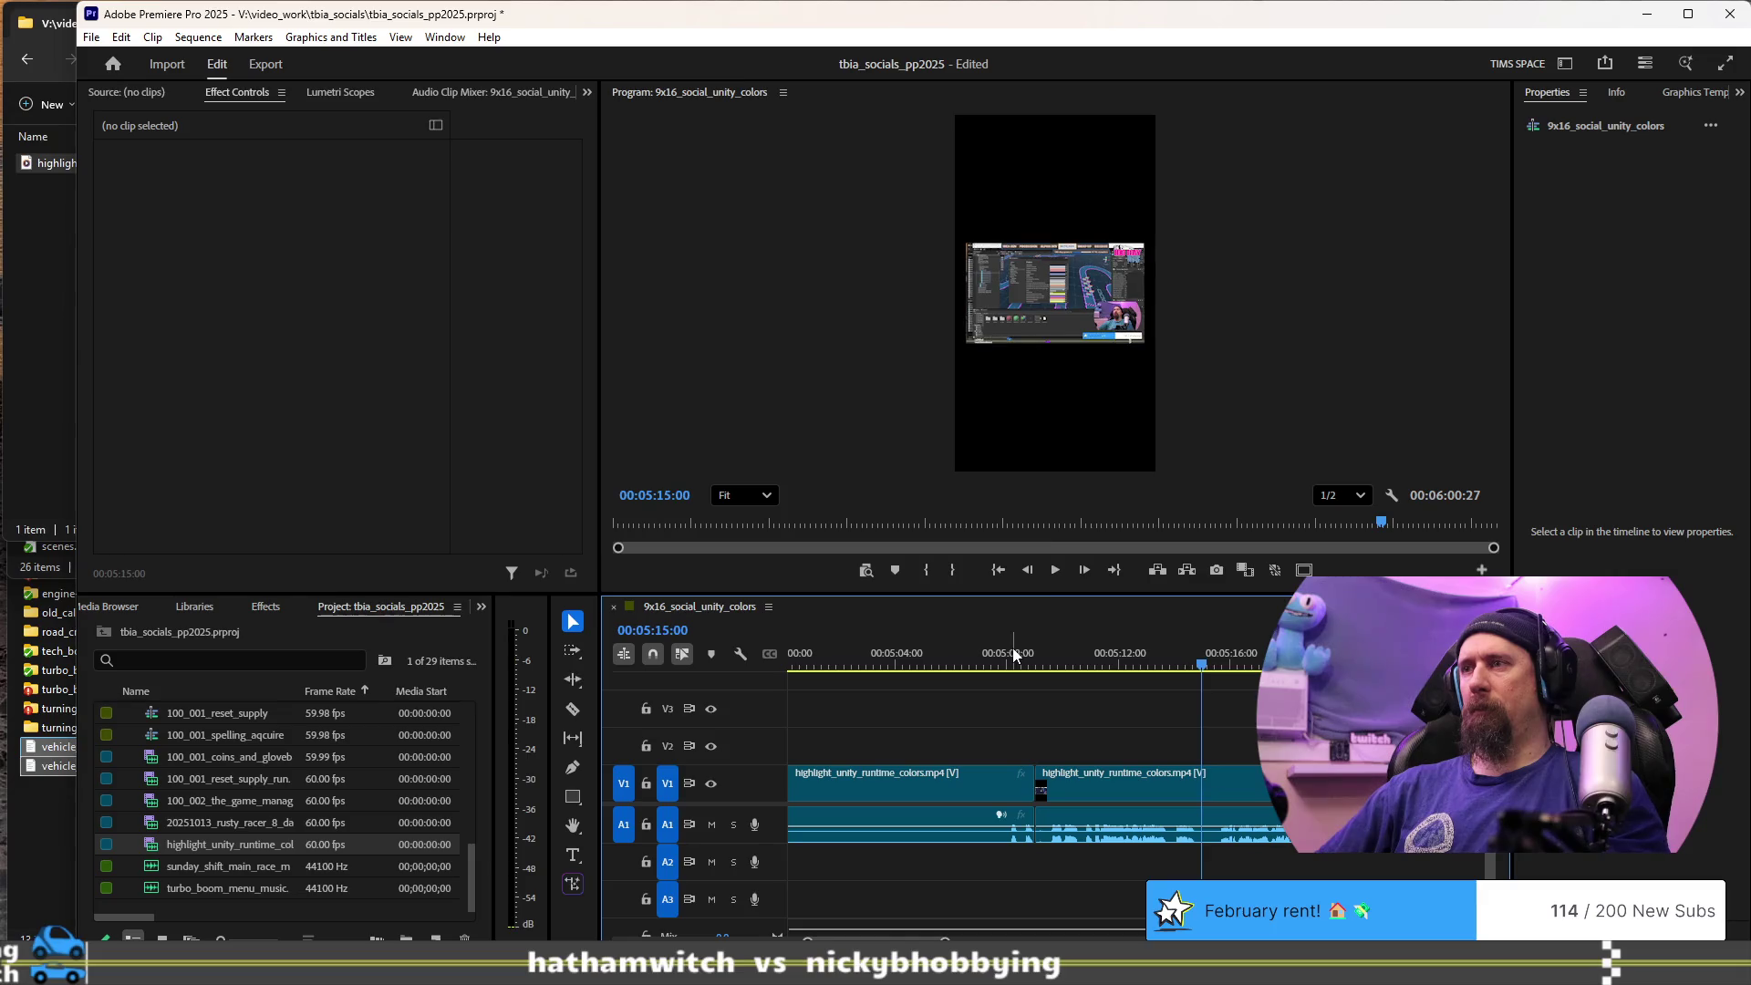
key(space)
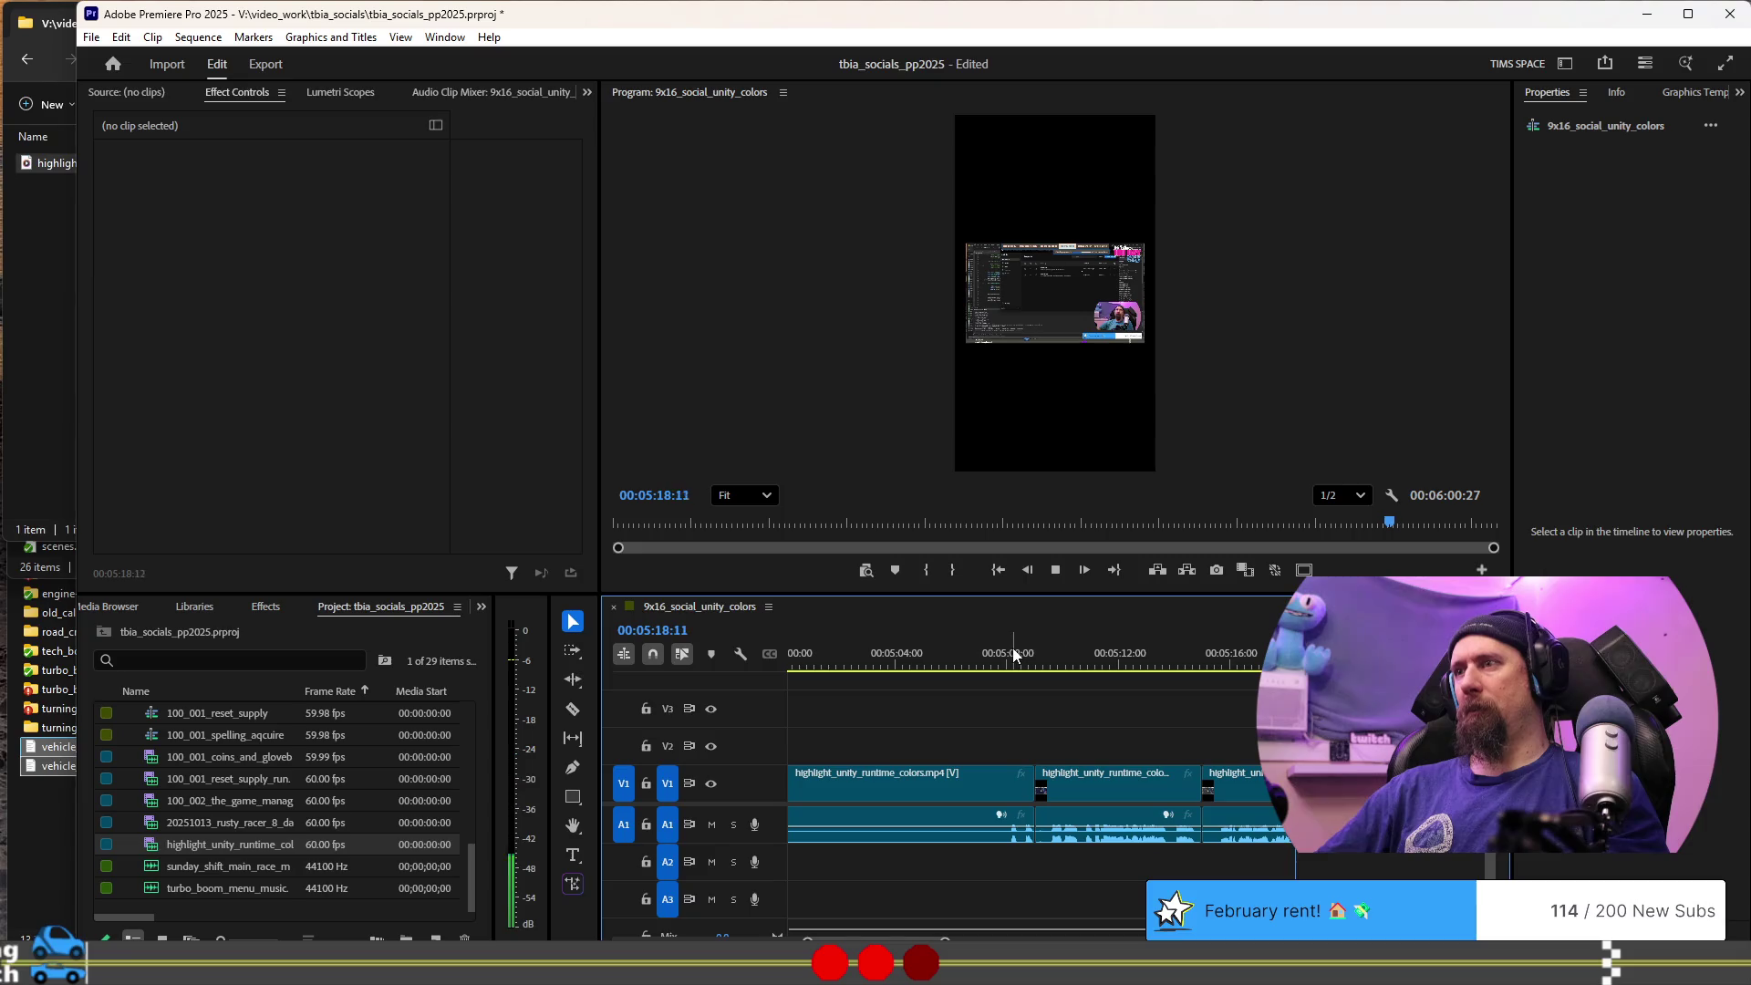
key(space)
- Zoom the timeline in, cut at about 5:17 and trim out the unwanted bit before it
key(equal)
key(equal)
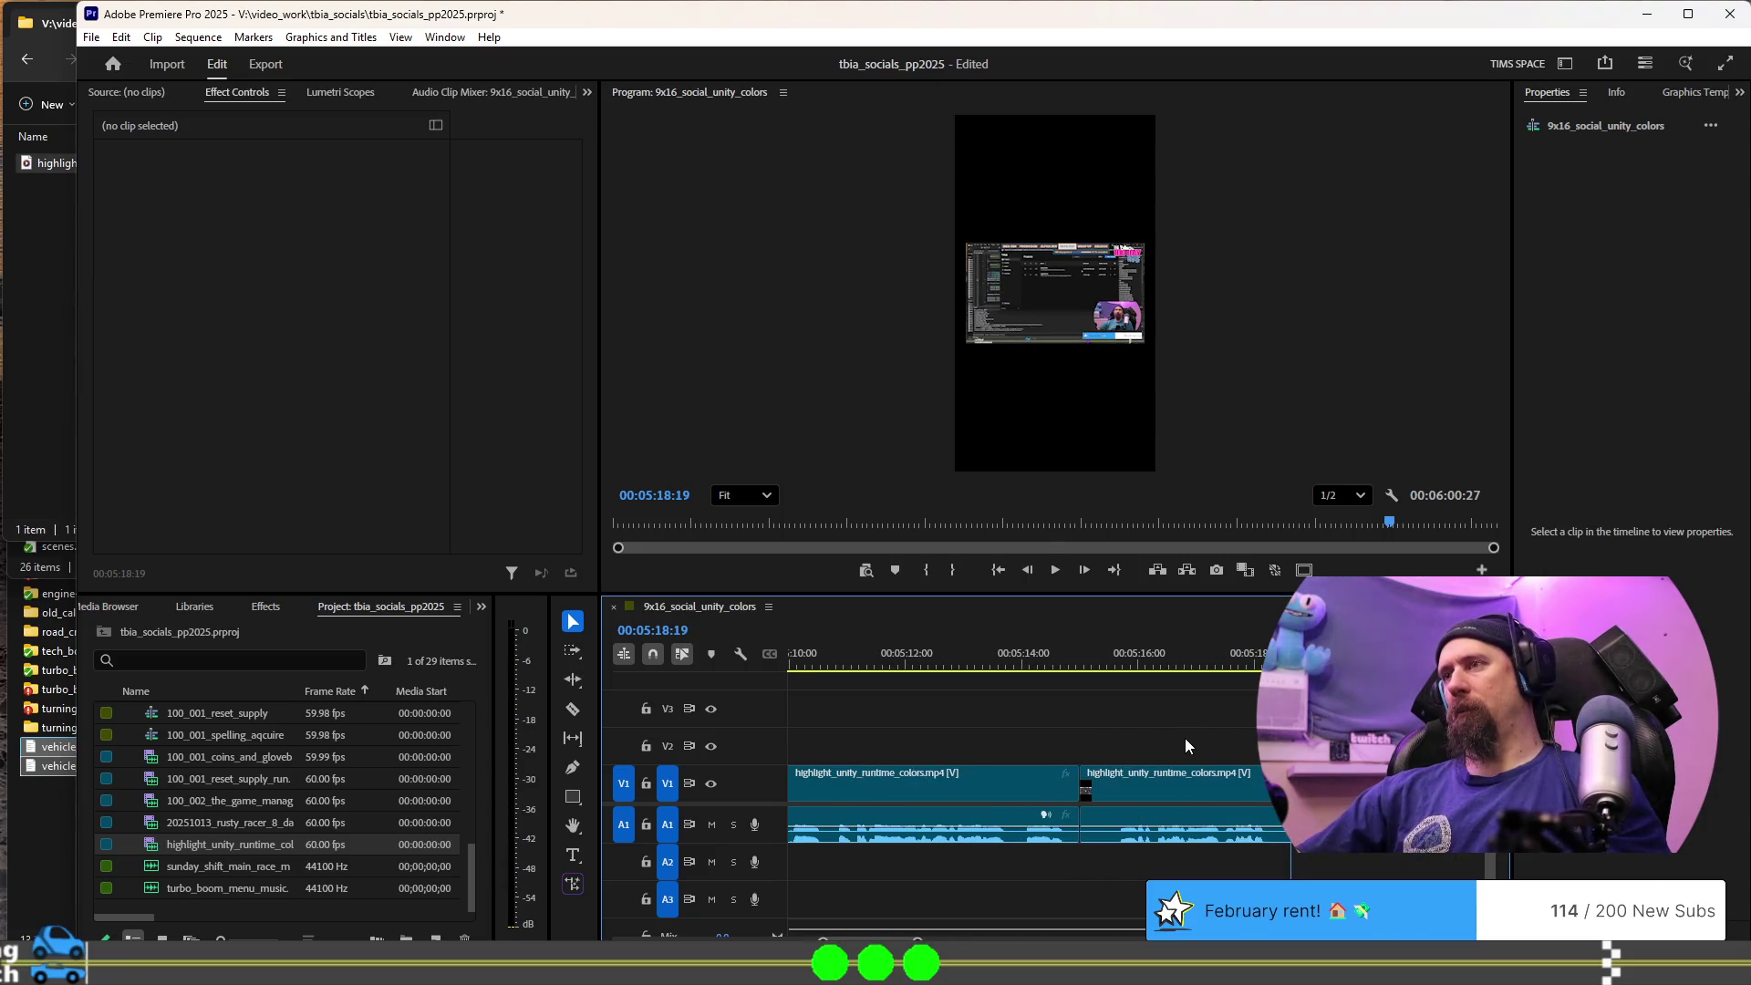
click(1093, 662)
key(space)
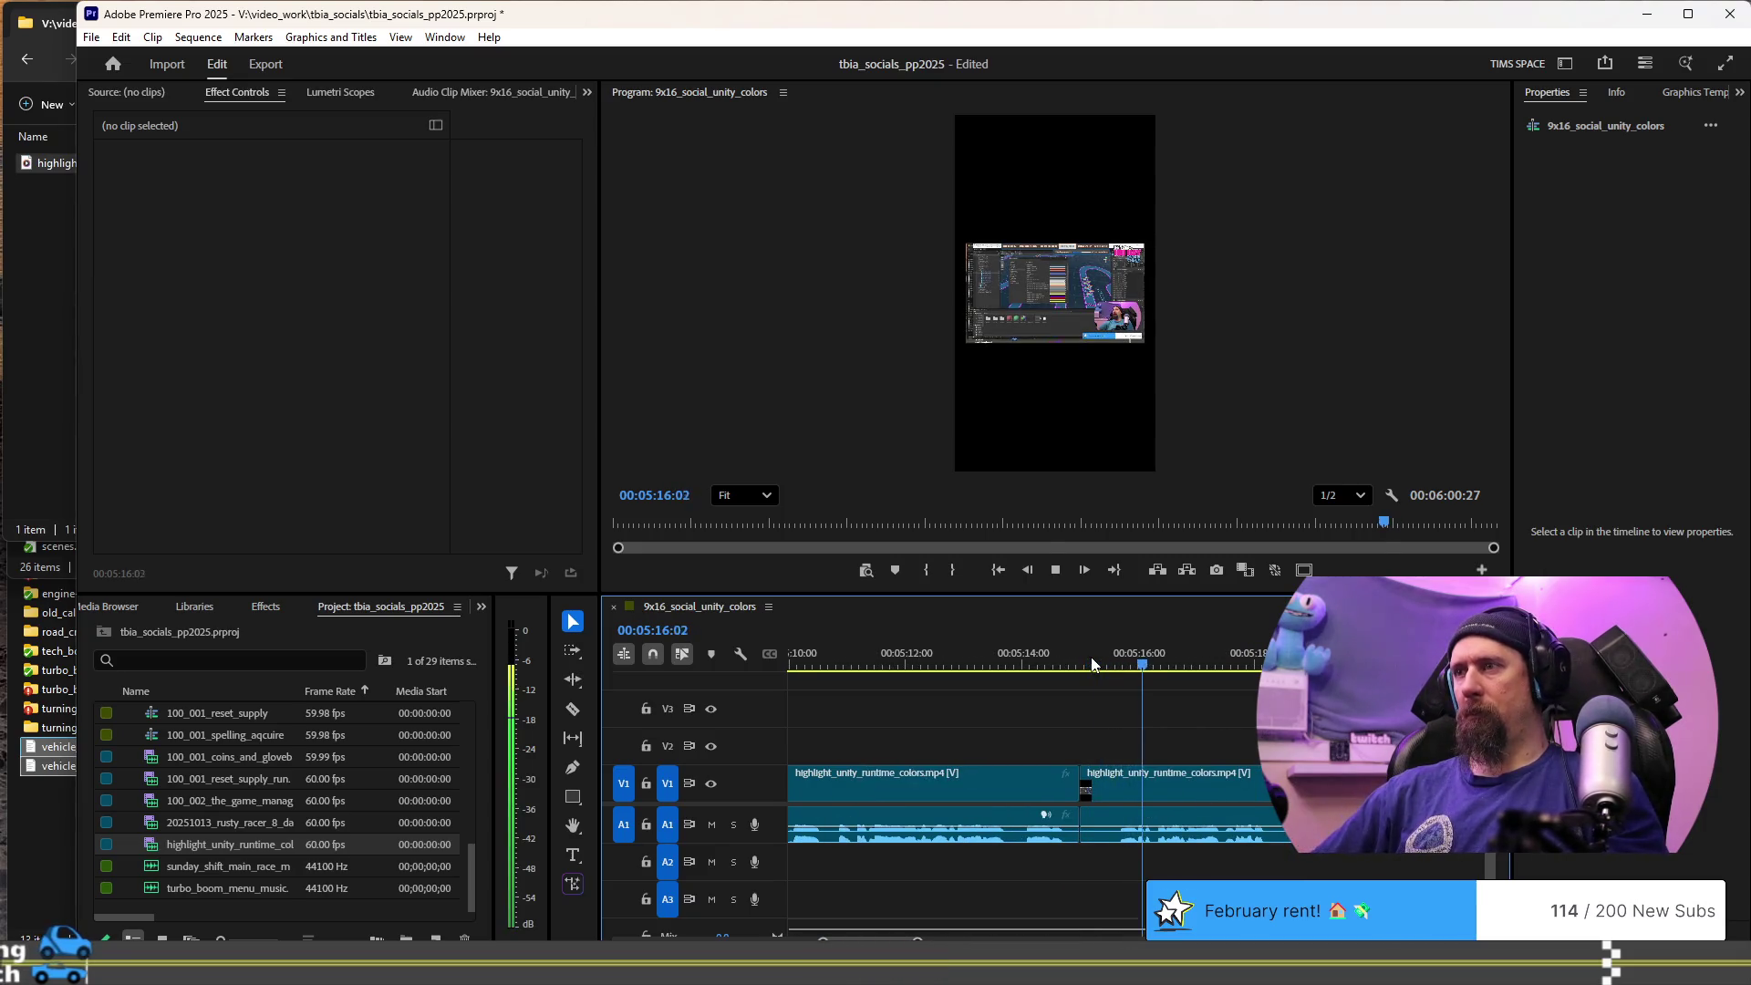
click(1093, 663)
key(space)
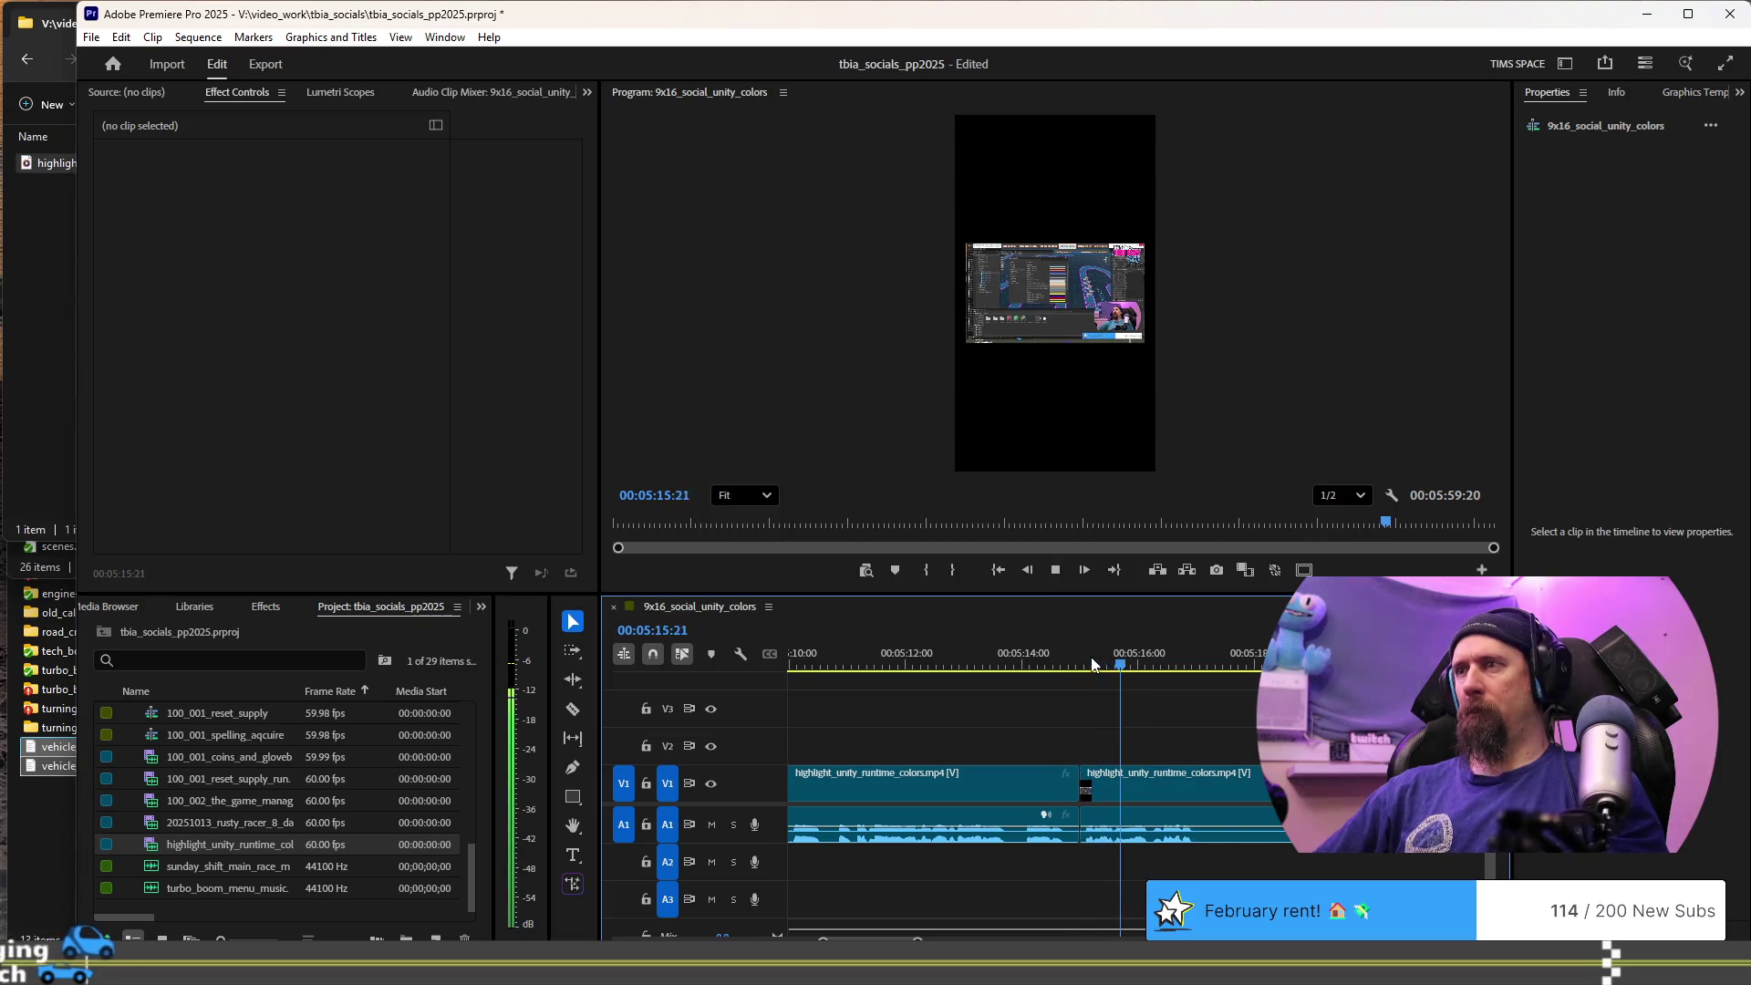
key(ctrl+k)
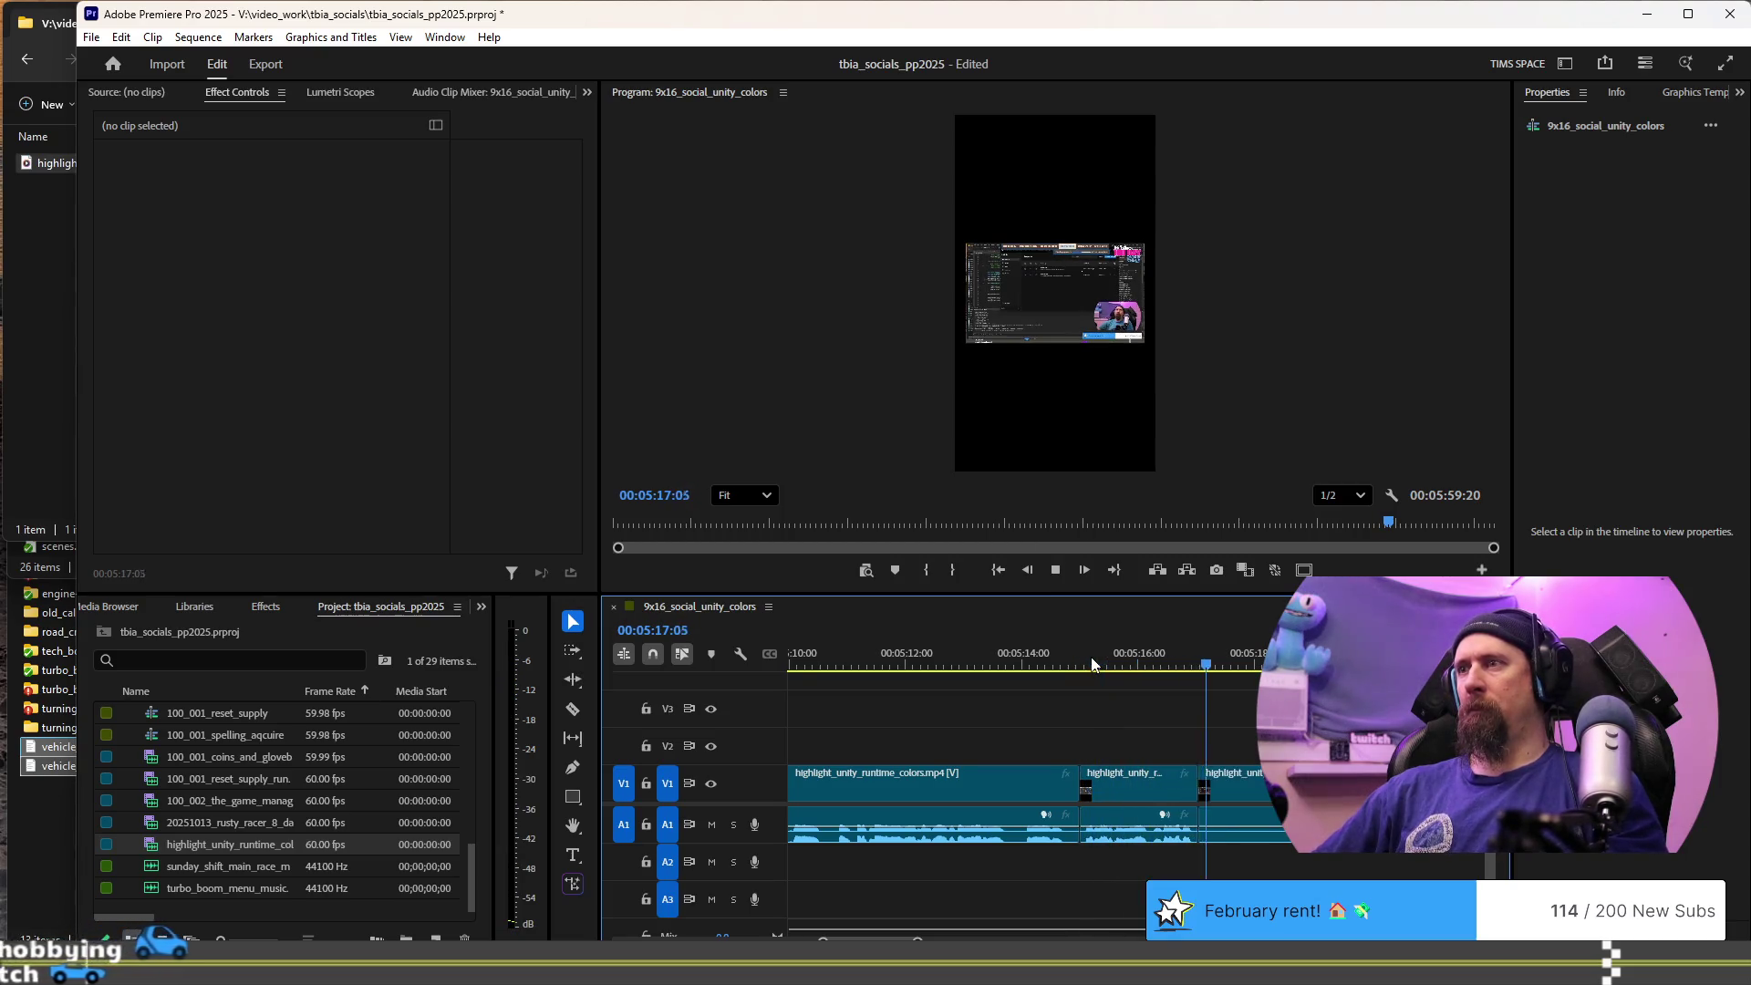
key(Up)
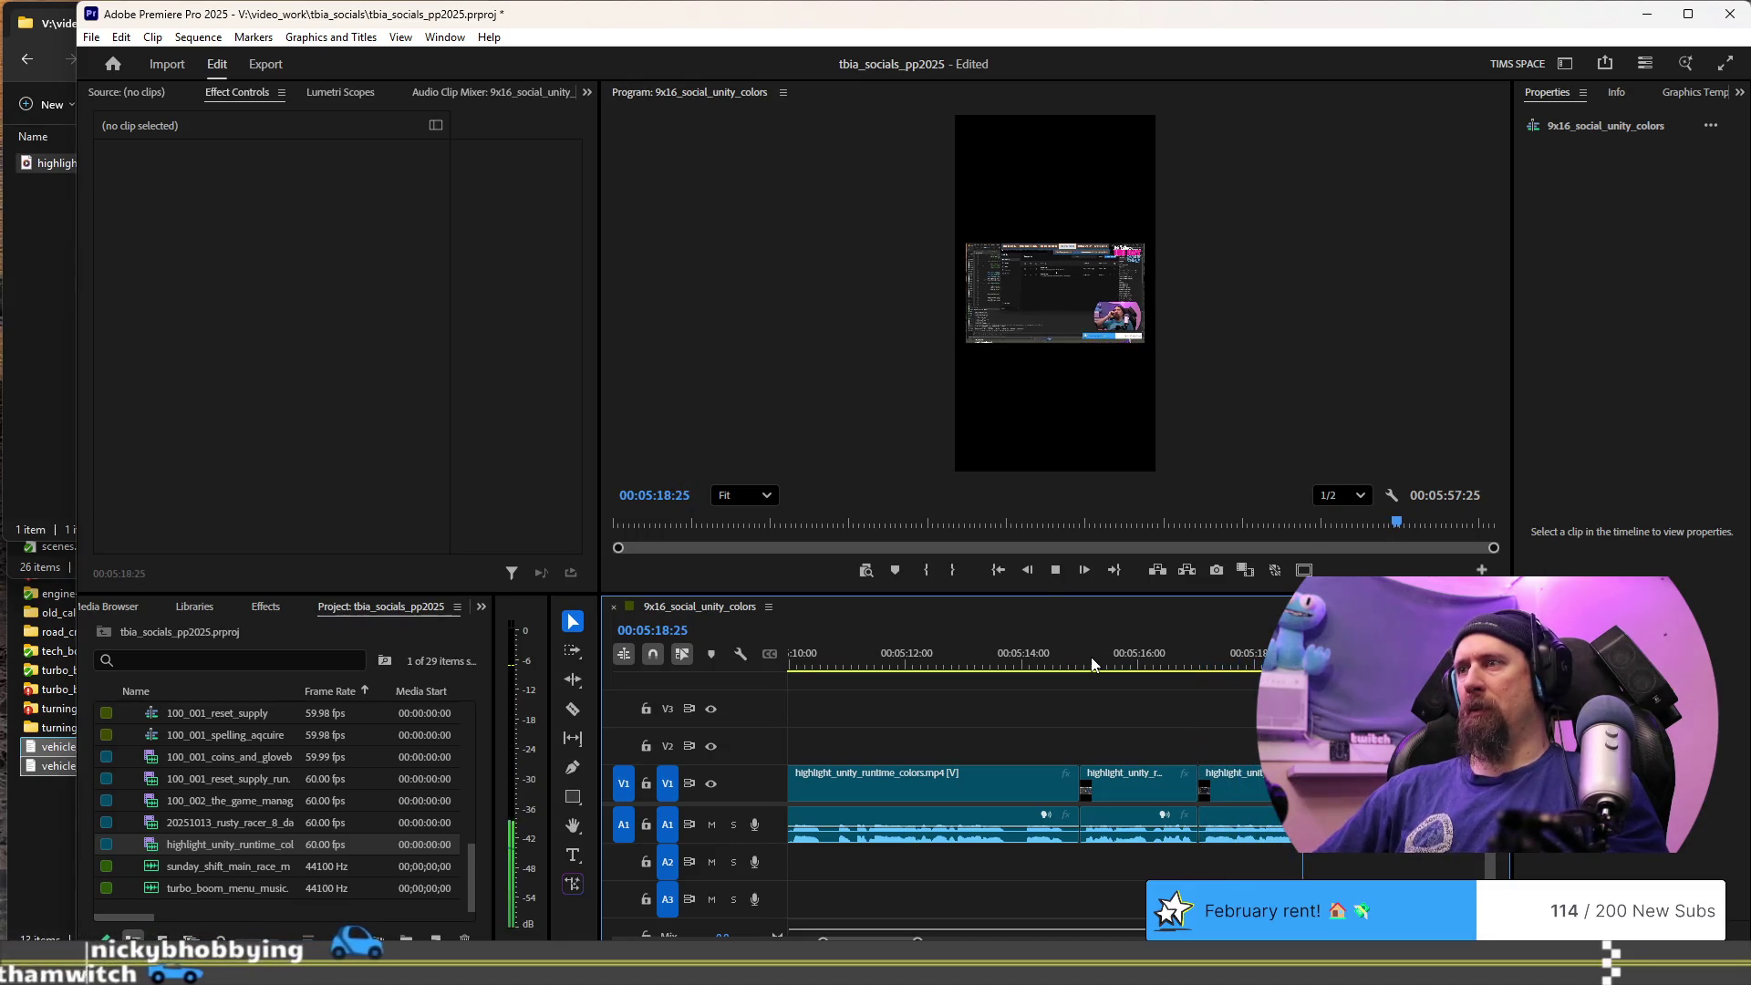
key(space)
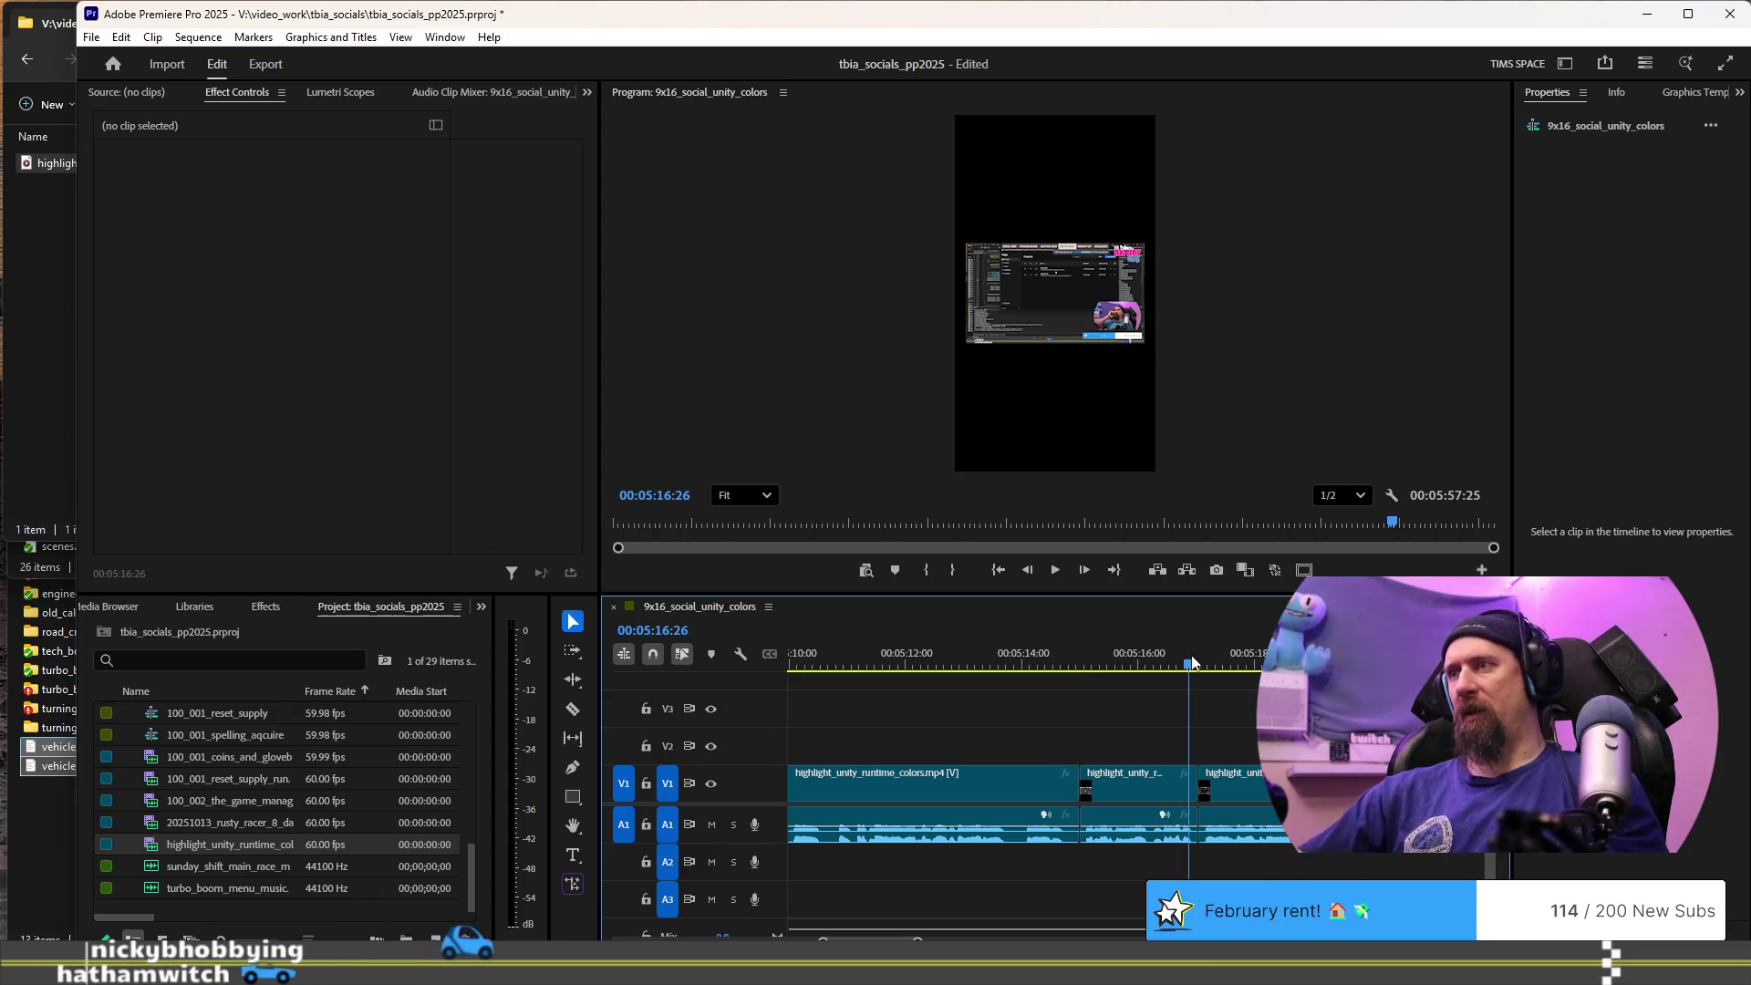
click(1193, 663)
key(space)
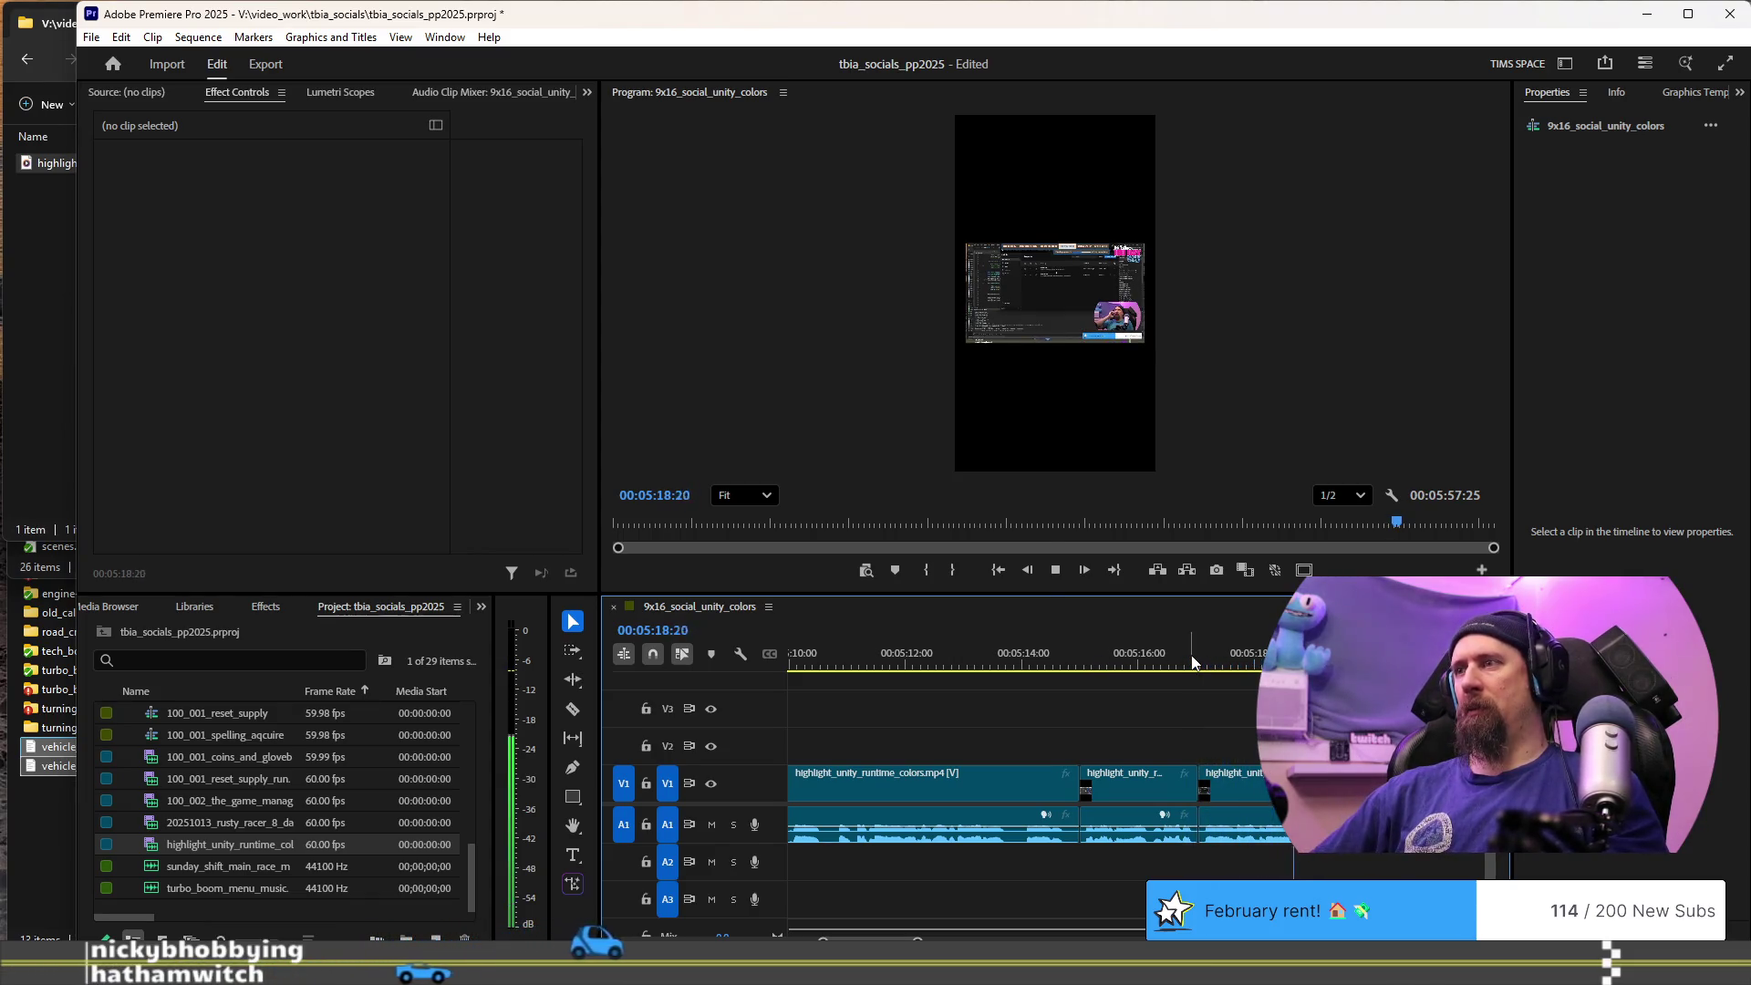
key(space)
key(space)
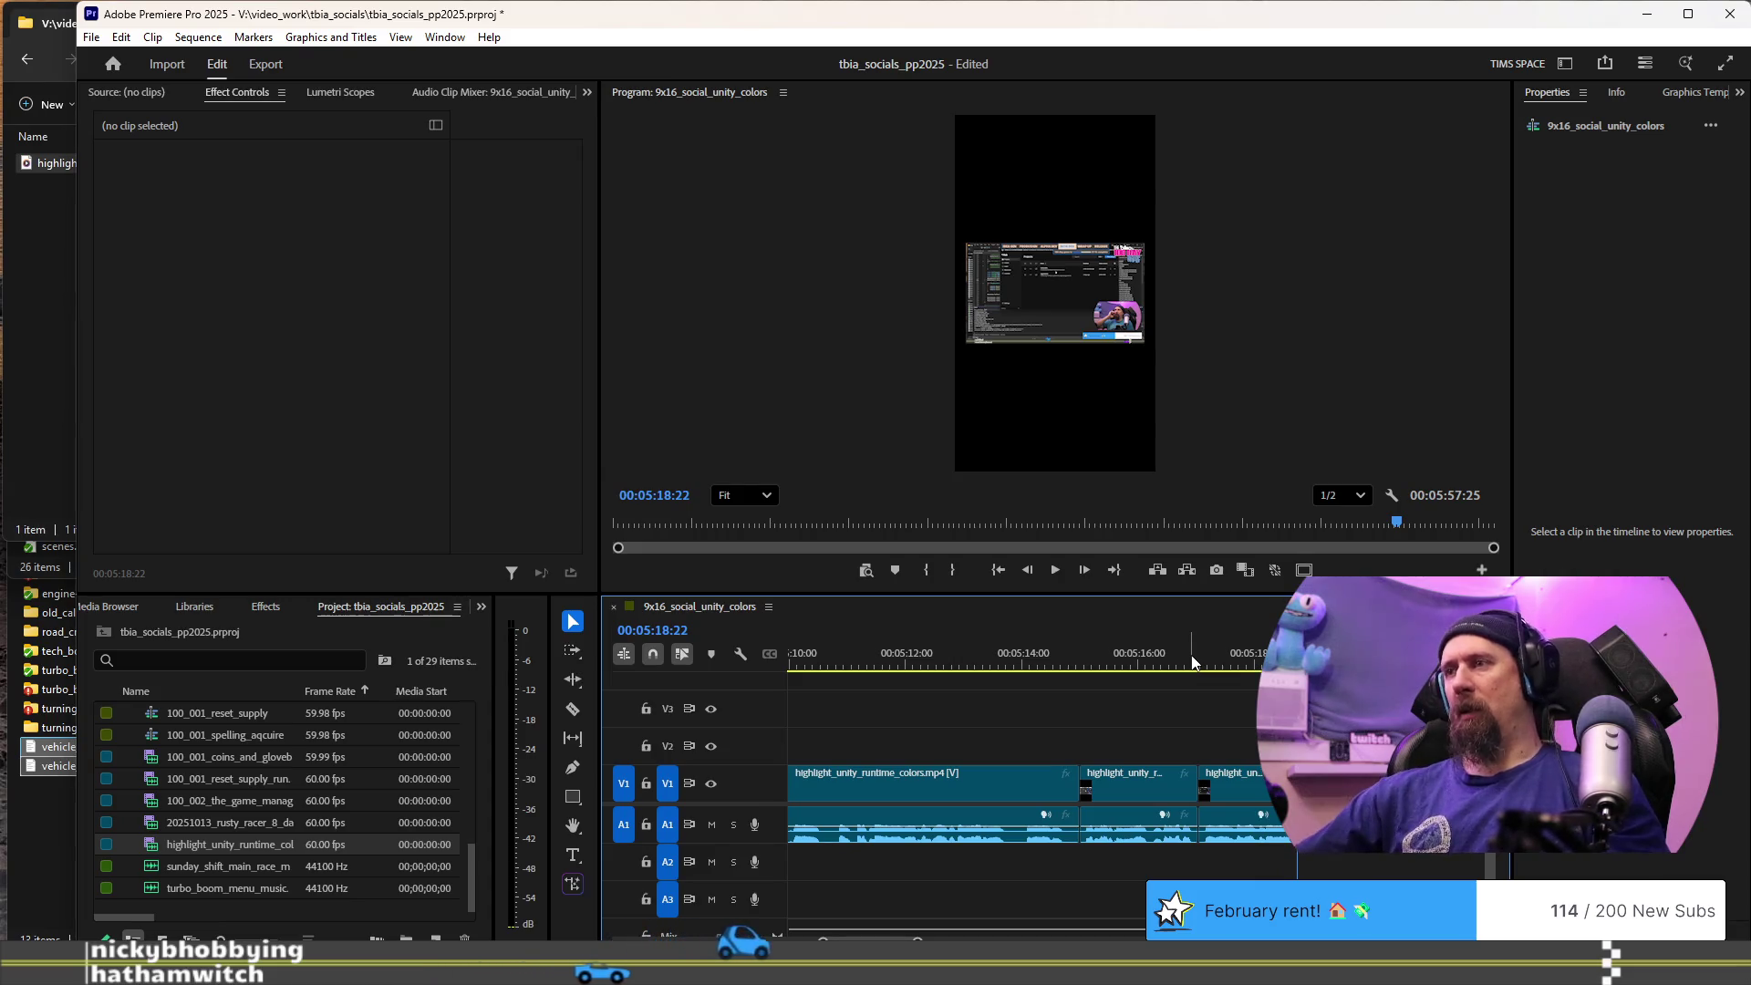
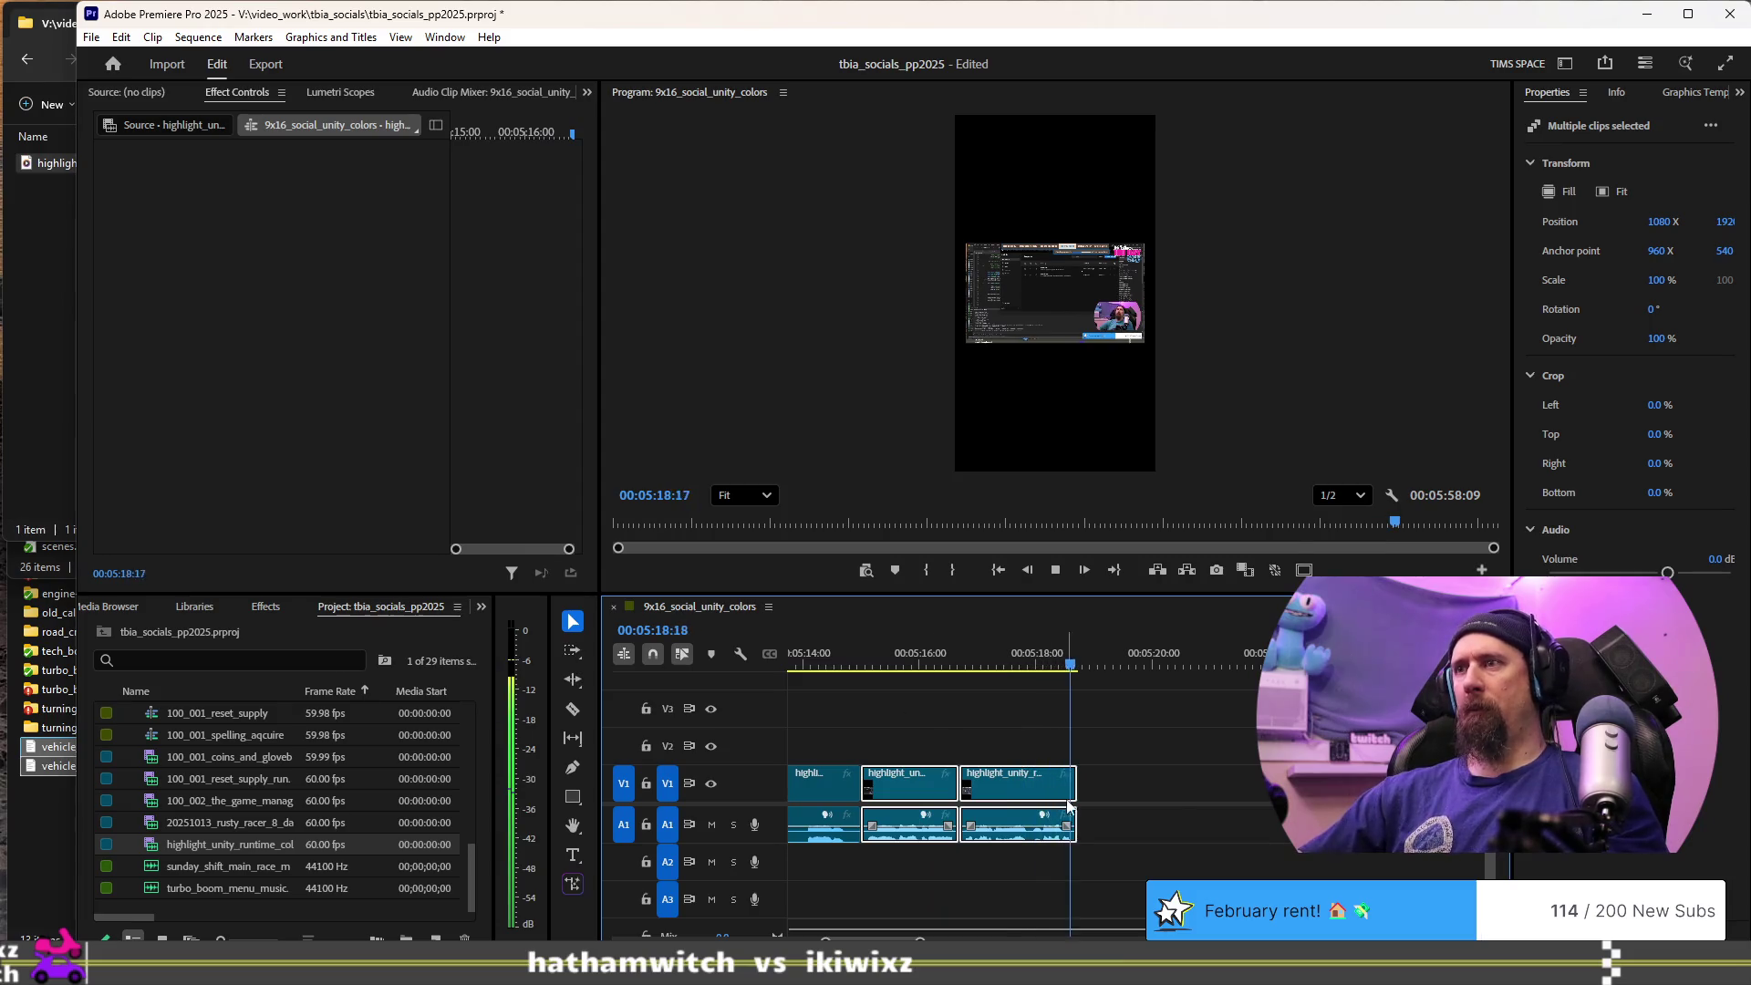
- Ripple delete the empty gap so the neighbouring clips join
key(space)
click(1181, 788)
key(Delete)
- Review the joined clips, trim the final clip's tail, then undo that trim
key(space)
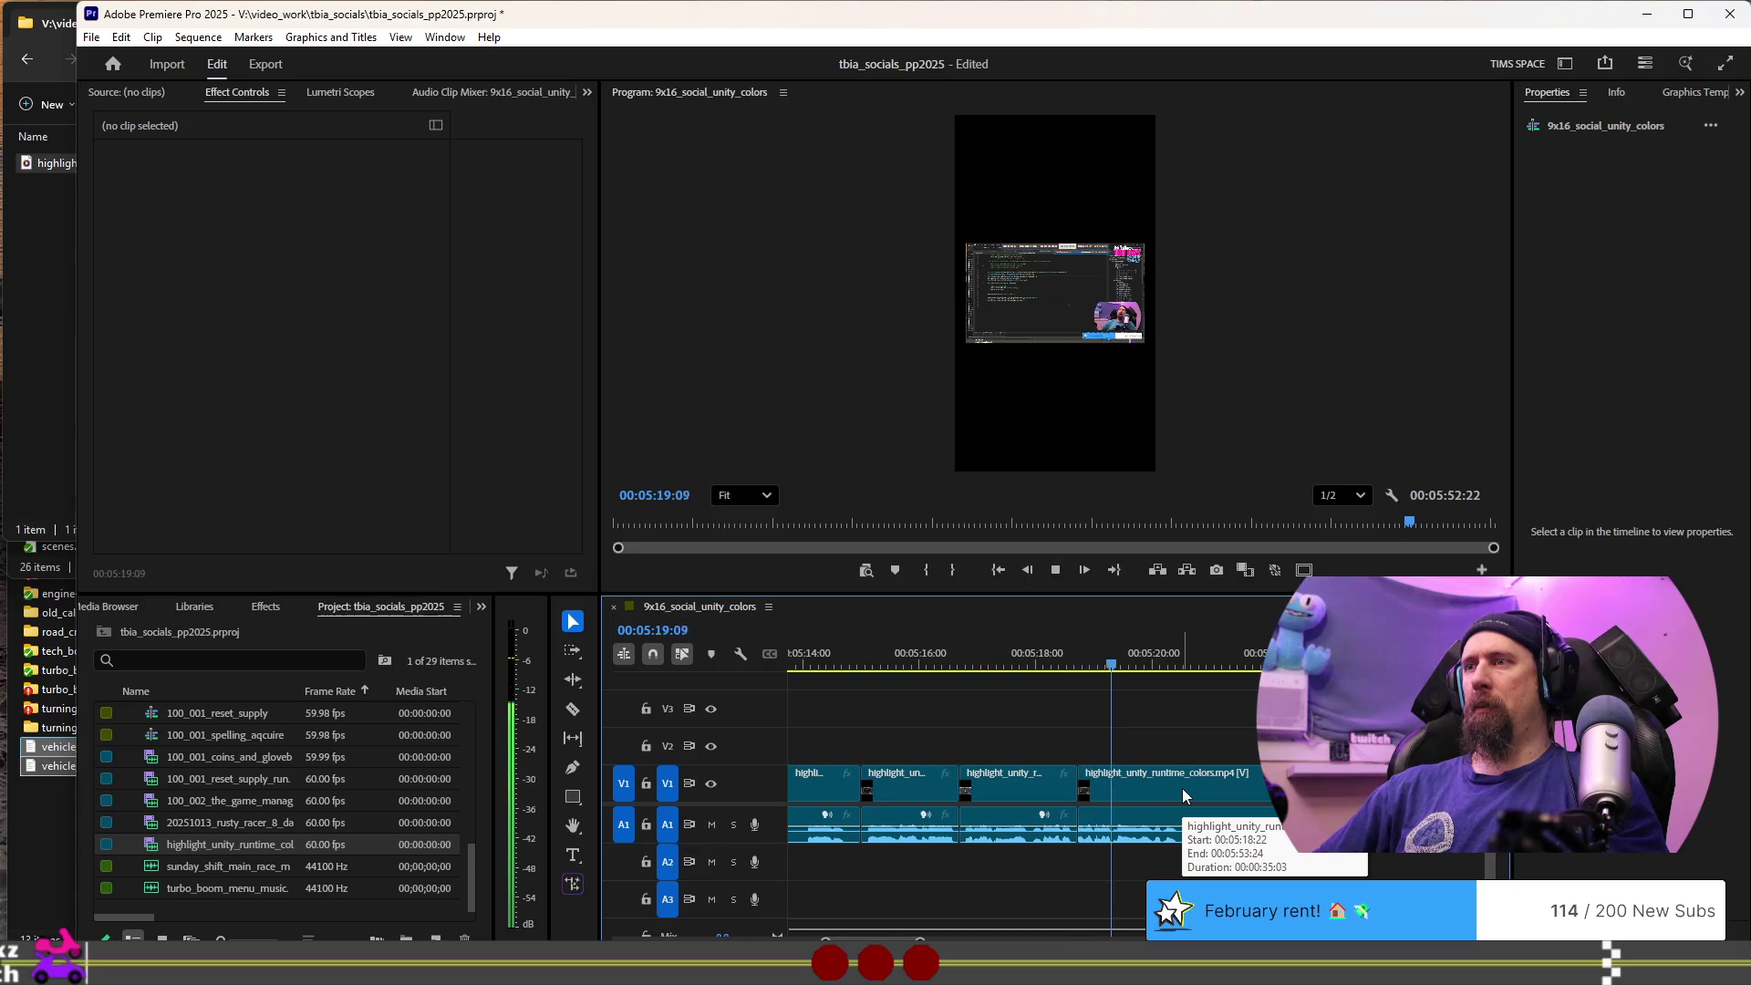
key(space)
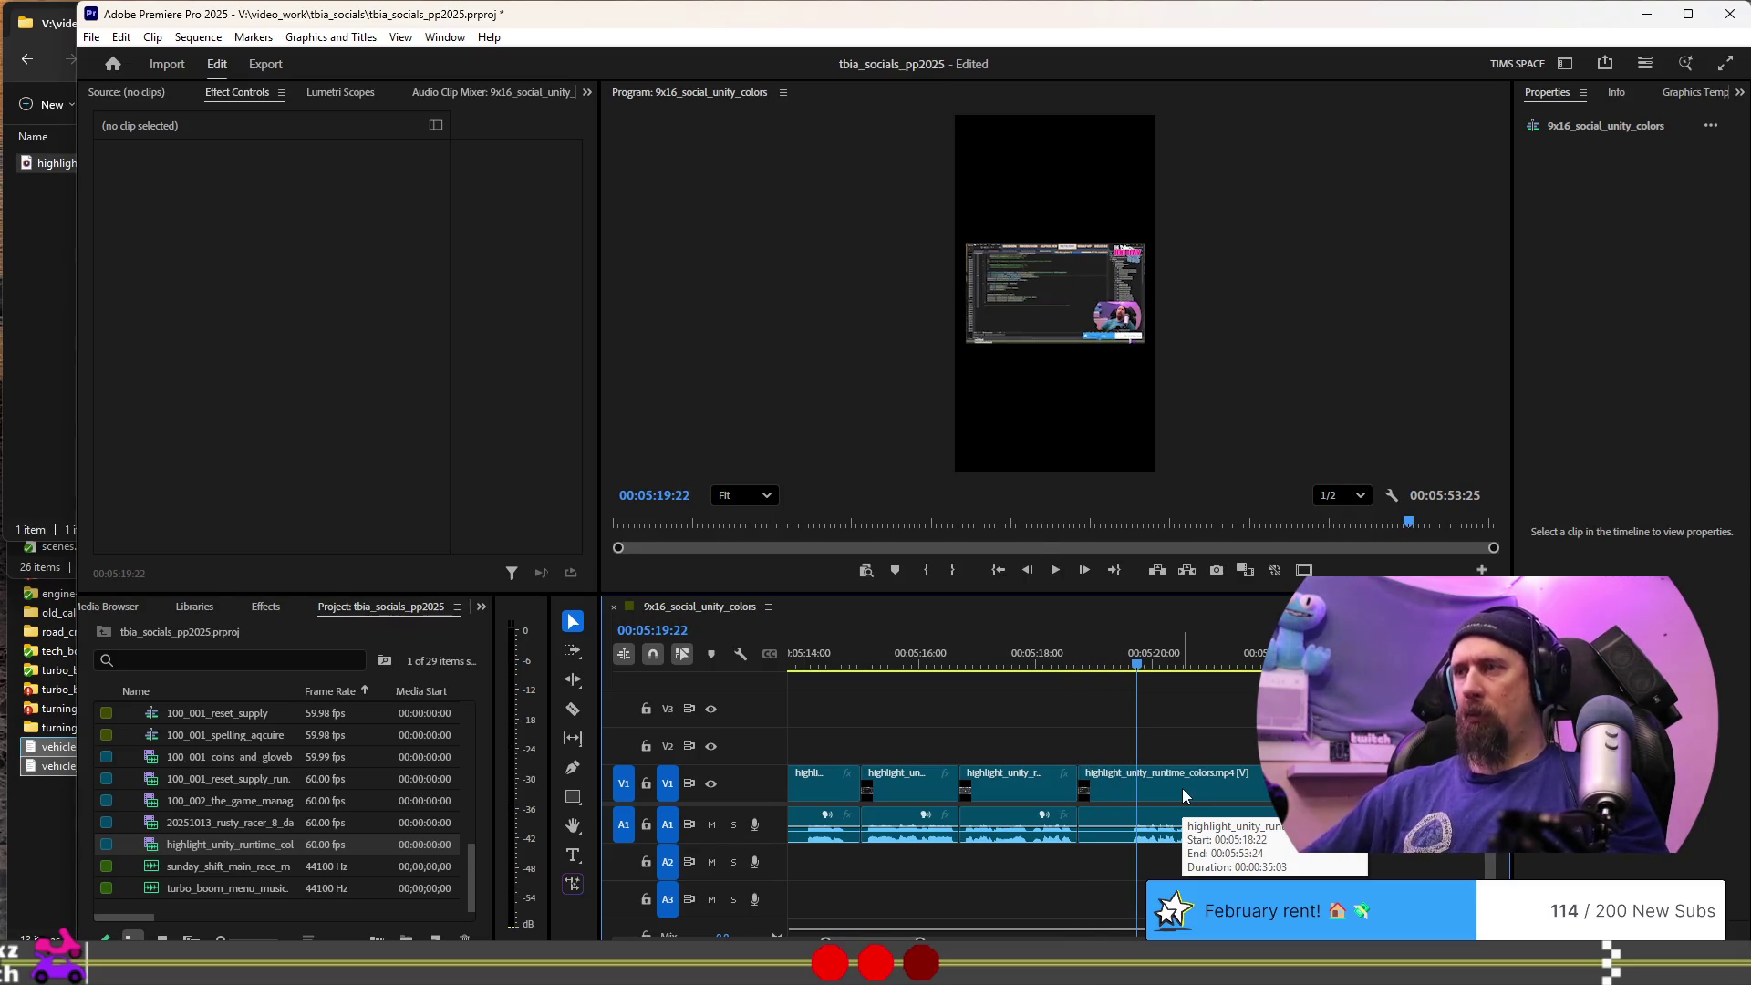
key(space)
key(space)
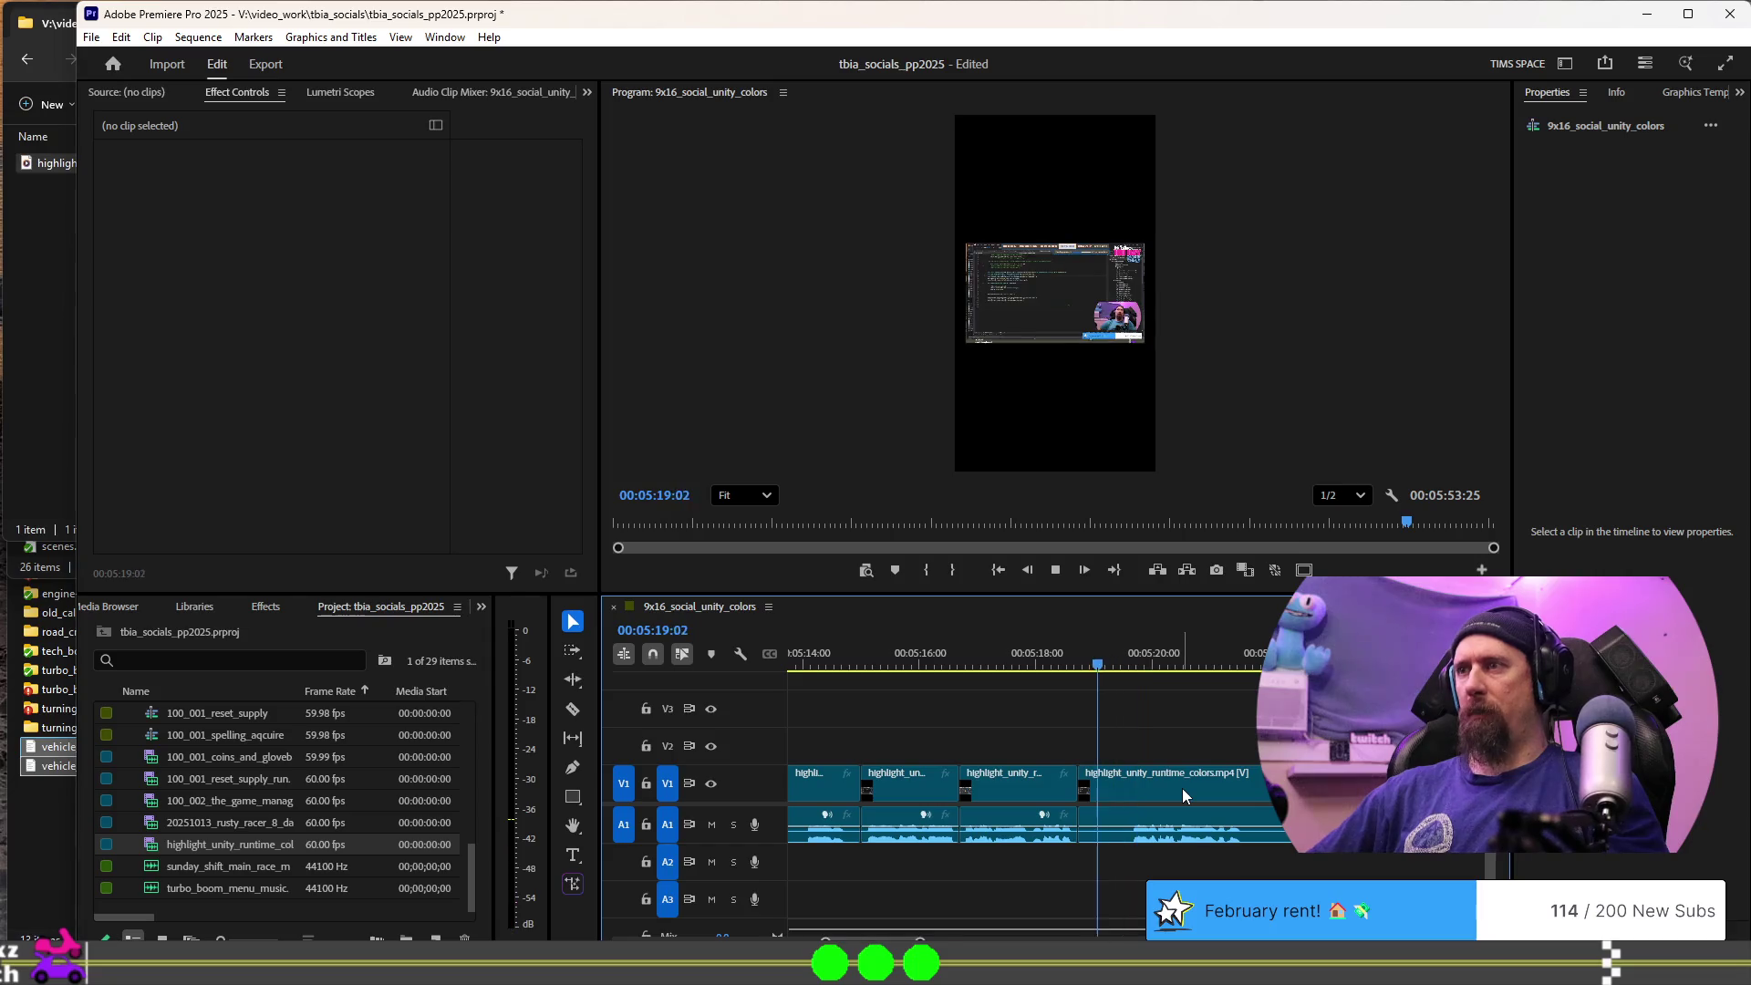
key(Left)
key(Left)
key(Left)
key(space)
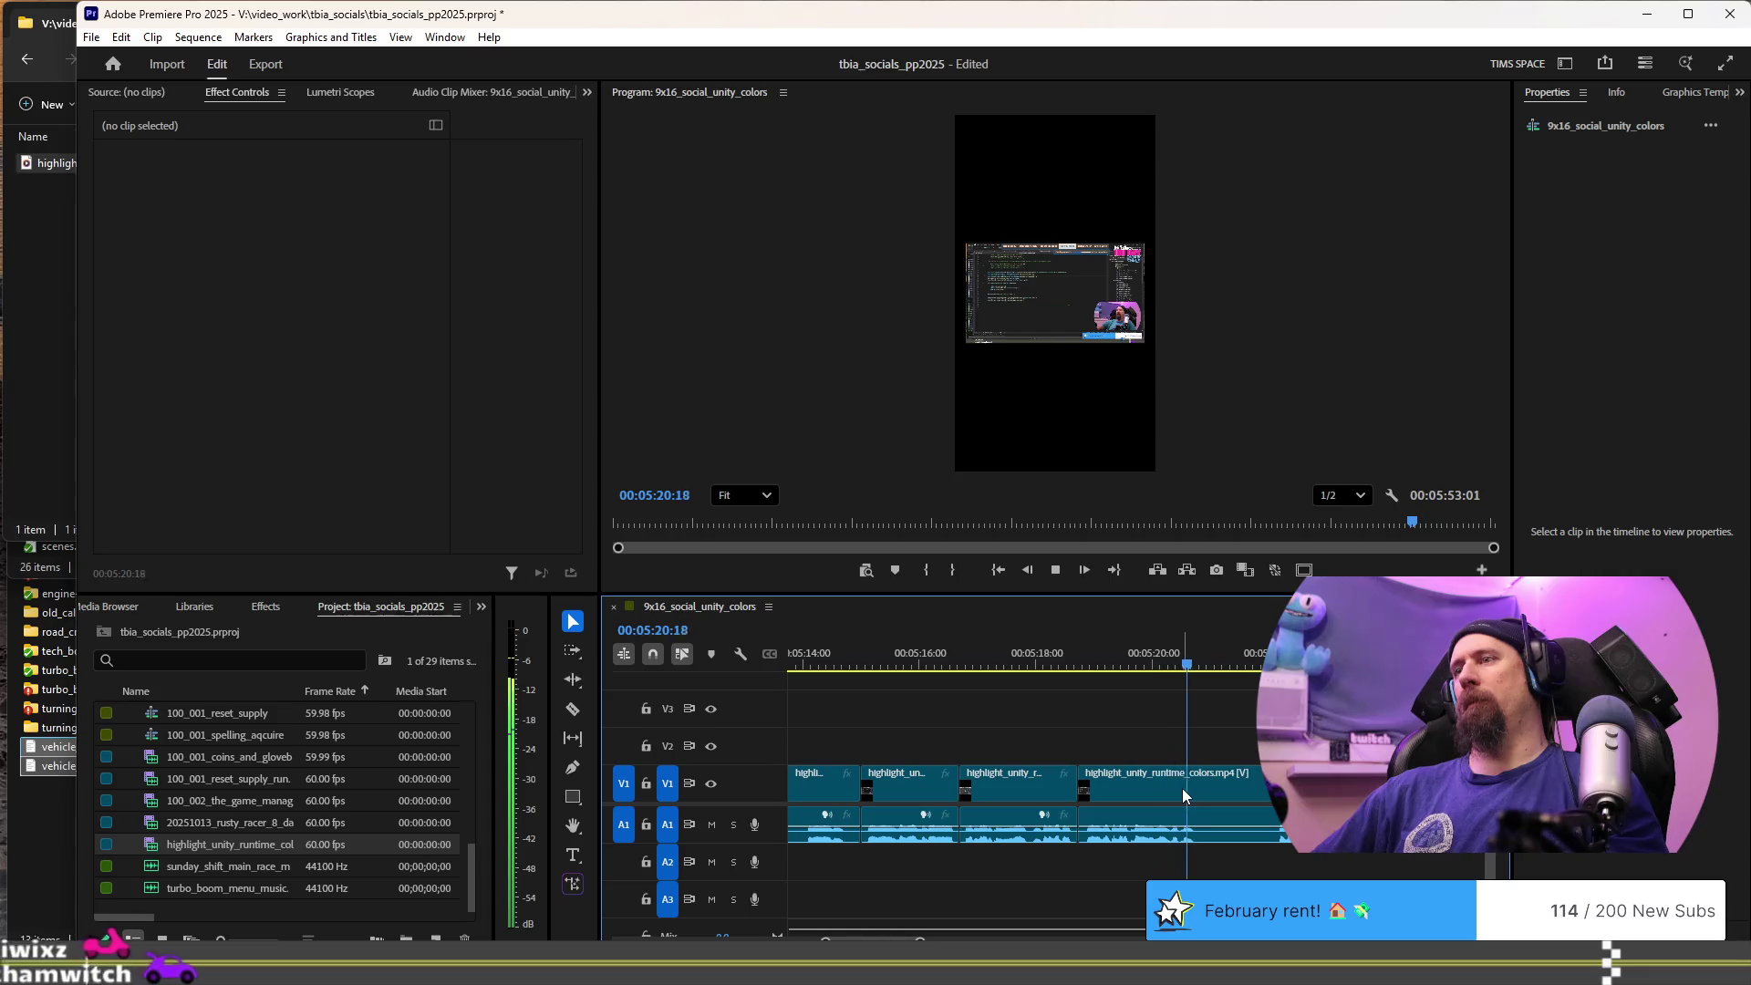
key(w)
key(ctrl+z)
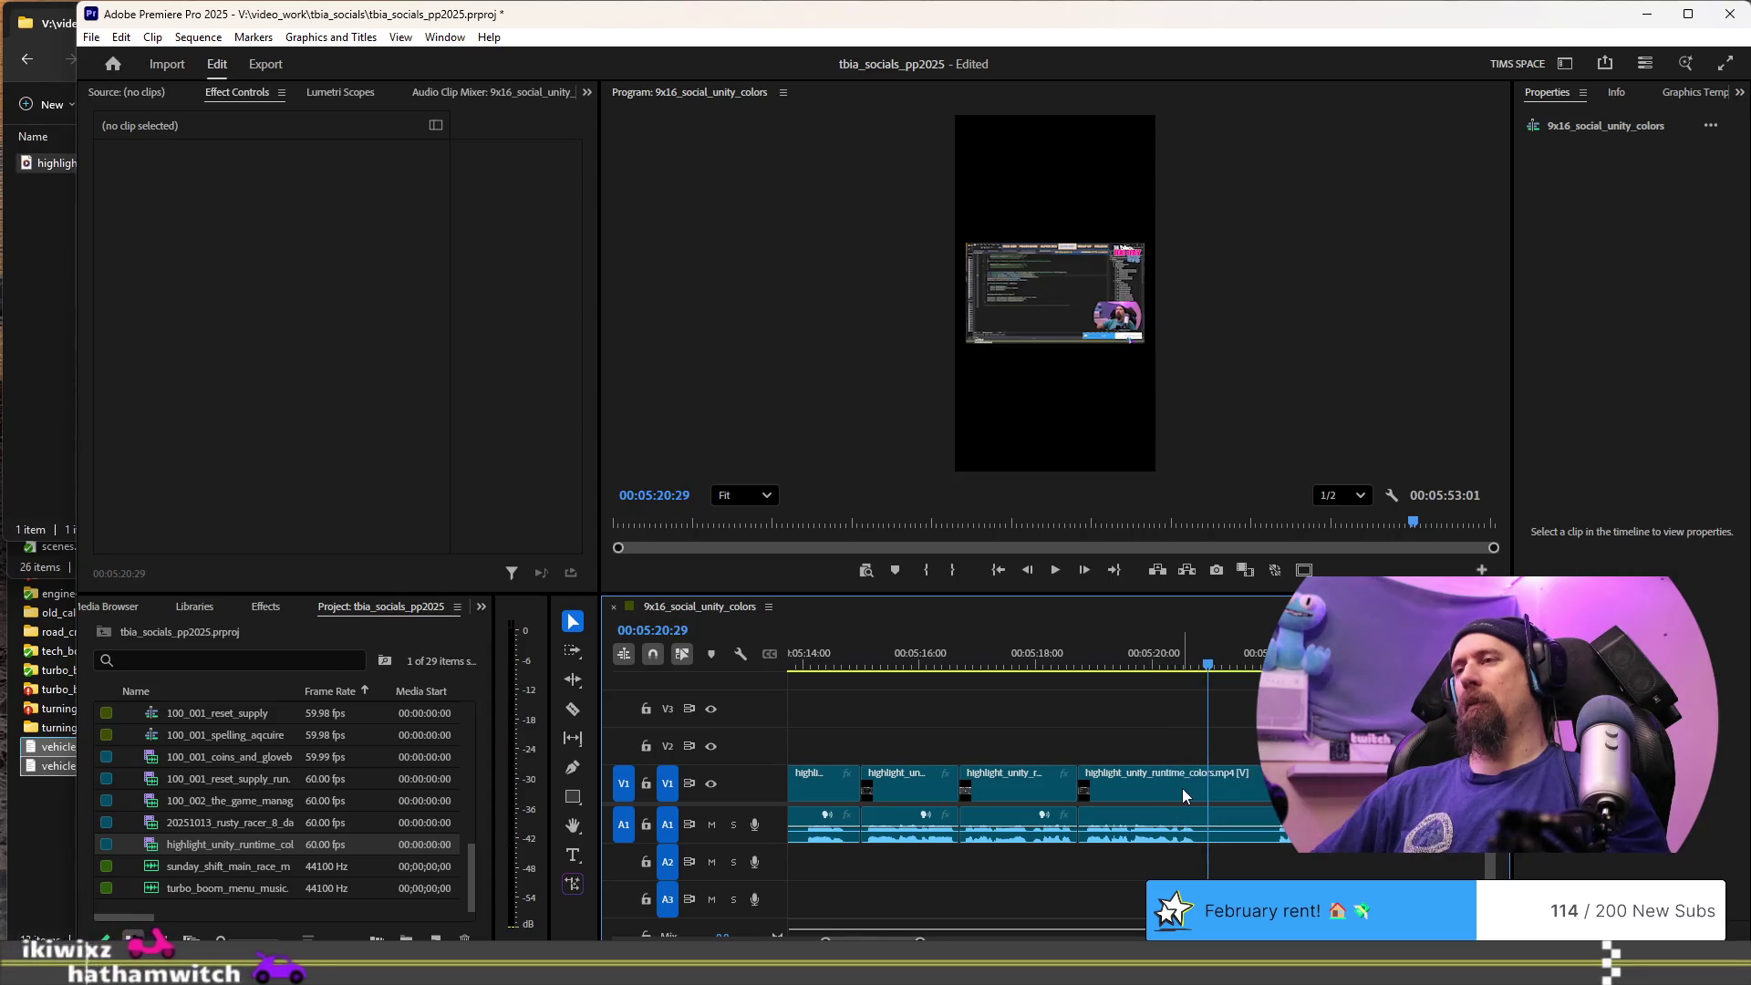
key(minus)
- Replay the ending and split highlight_unity_runtime_colors.mp4 at 00:05:24:22
key(space)
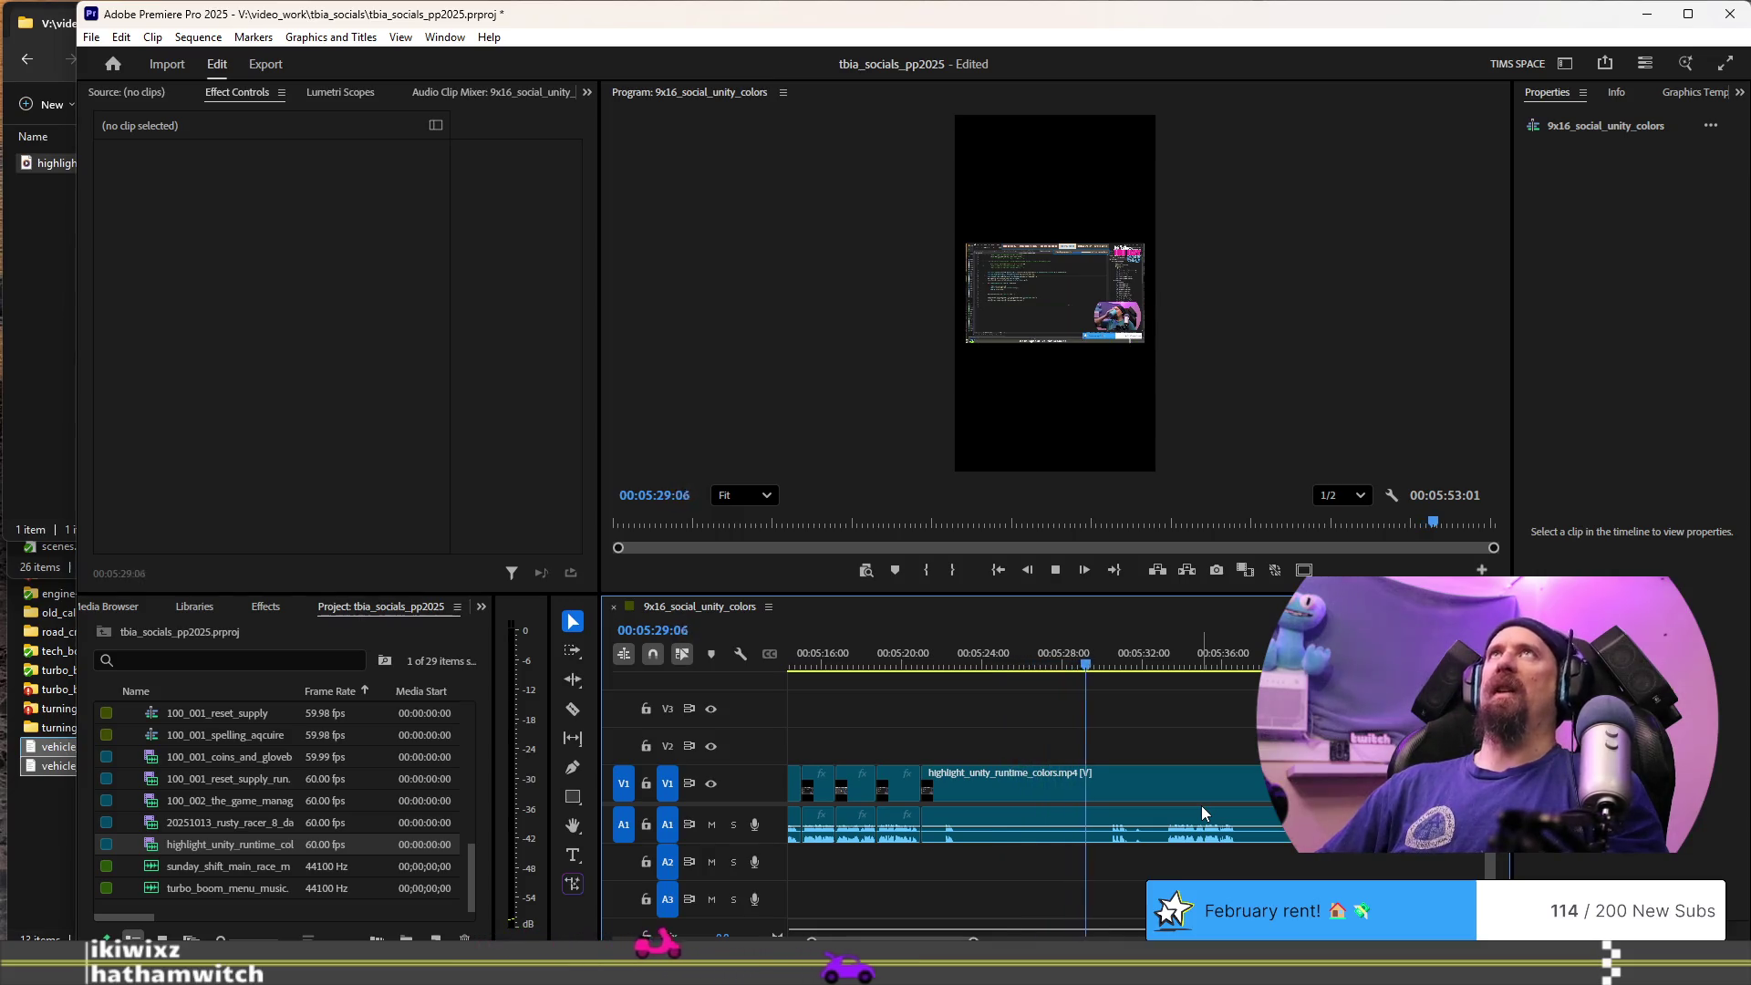
key(space)
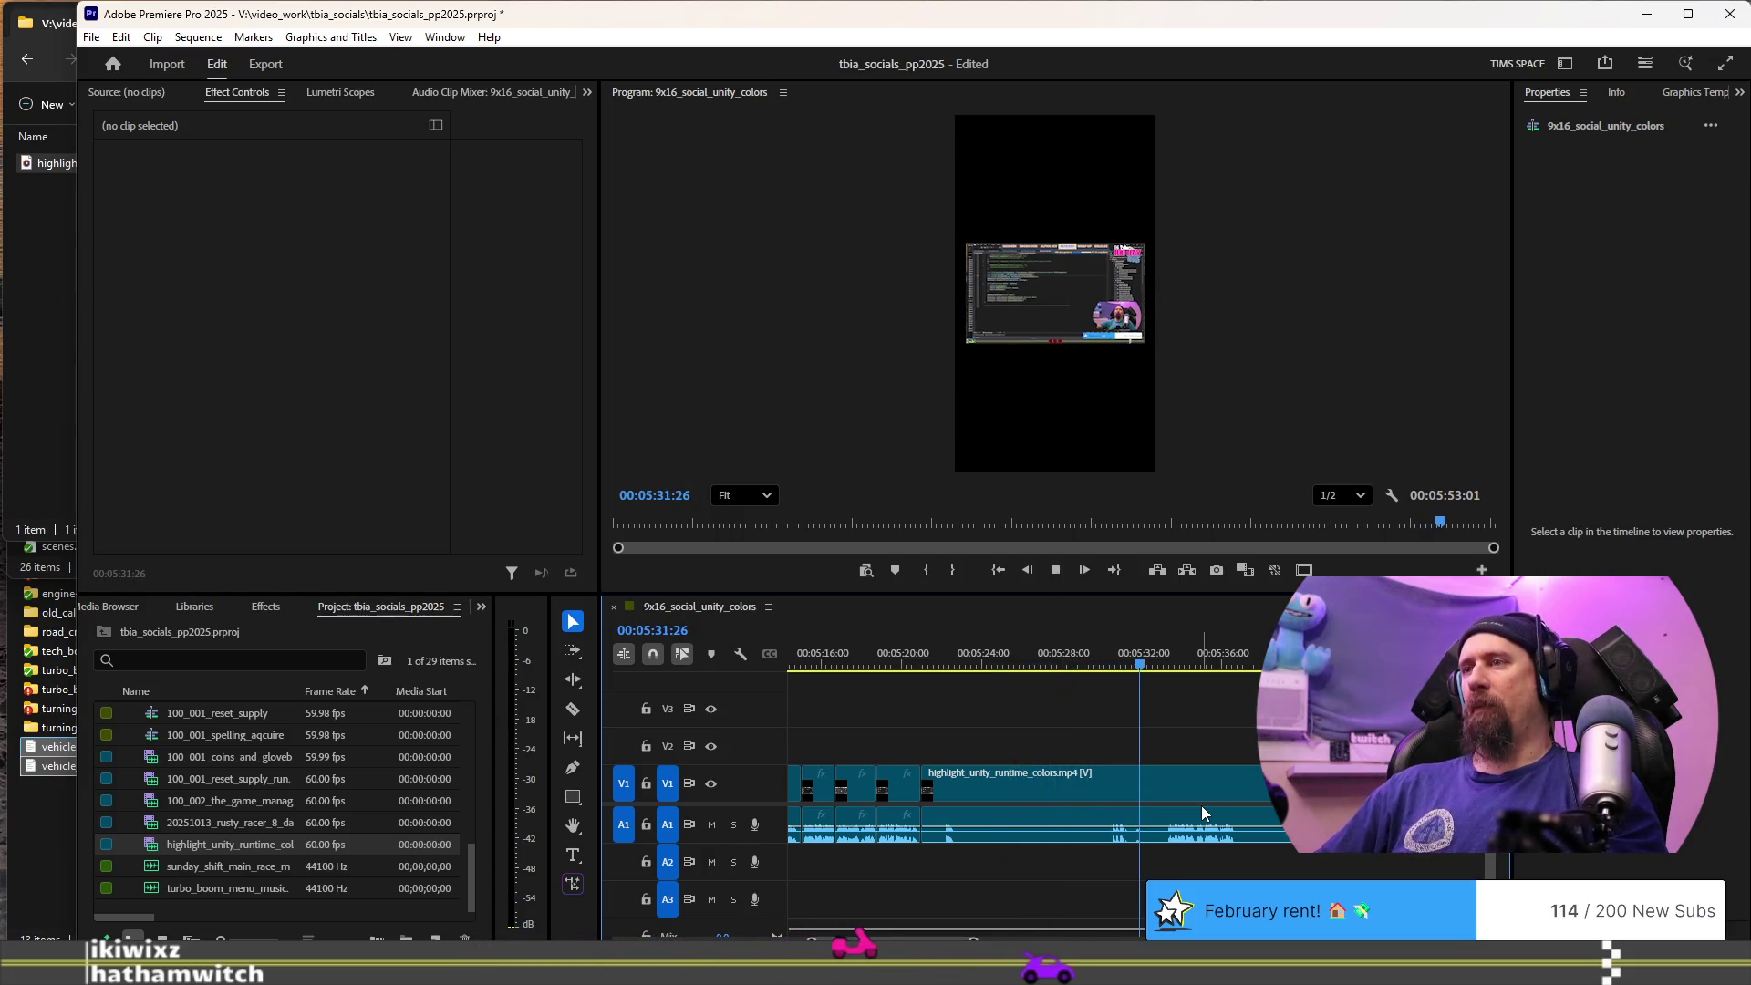
key(shift+k)
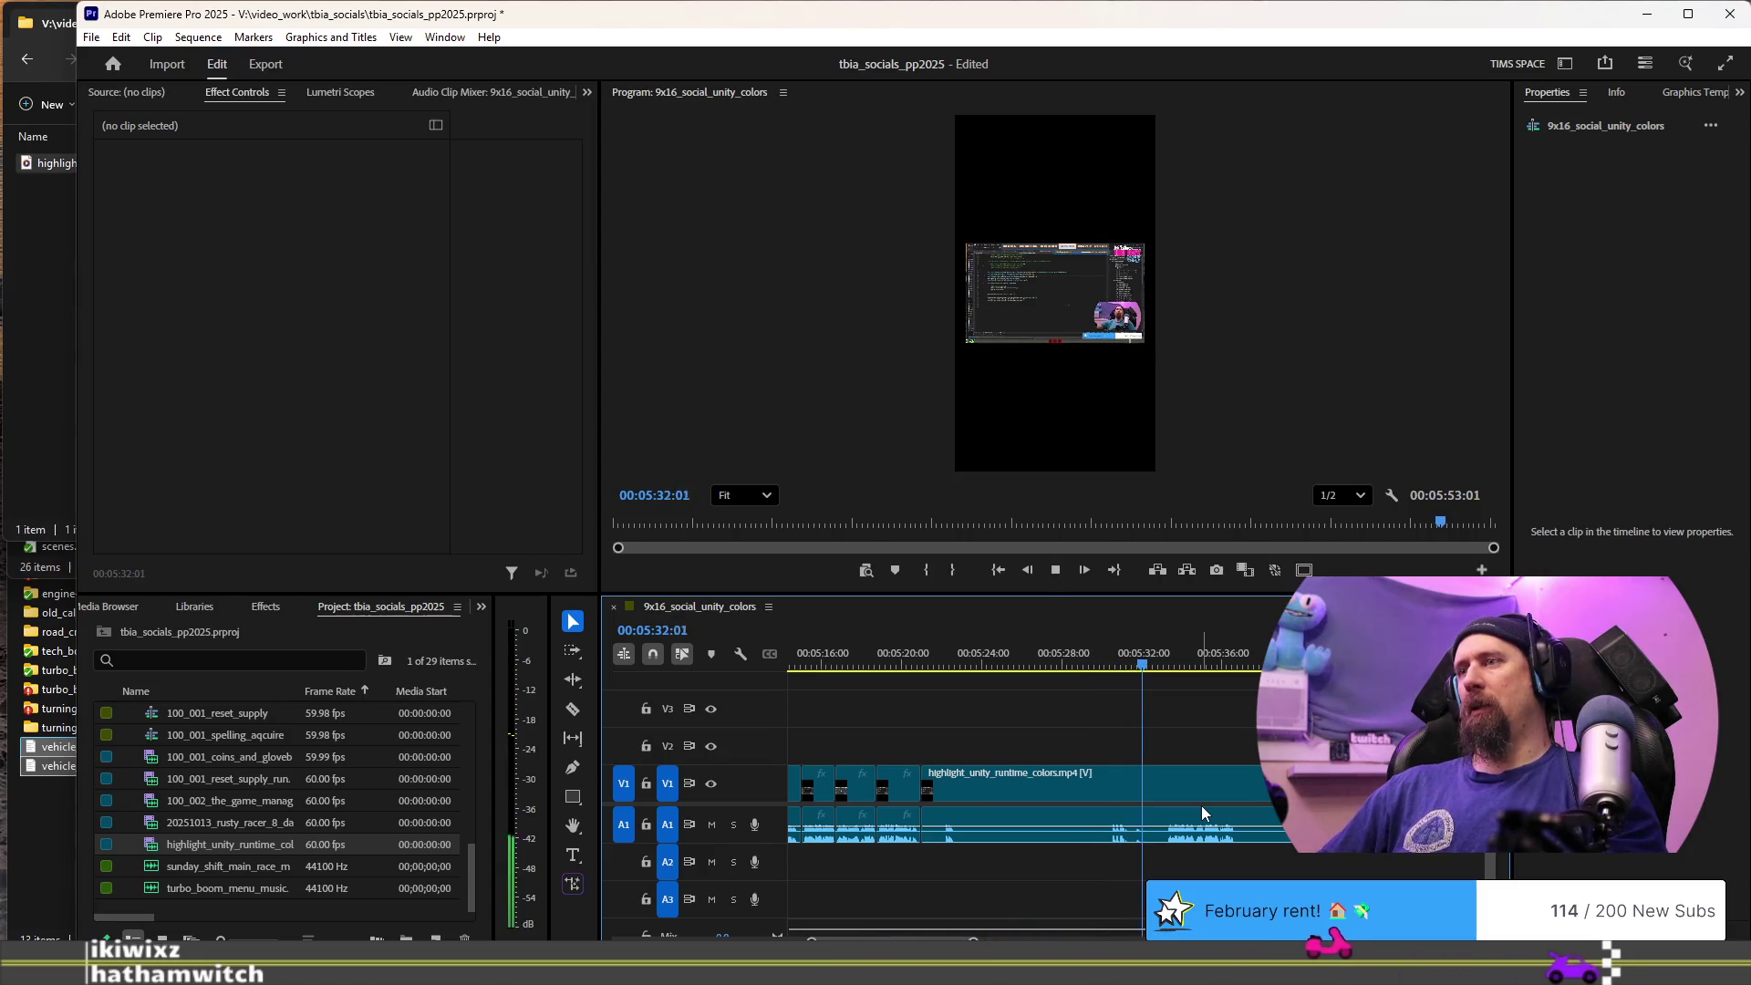
key(space)
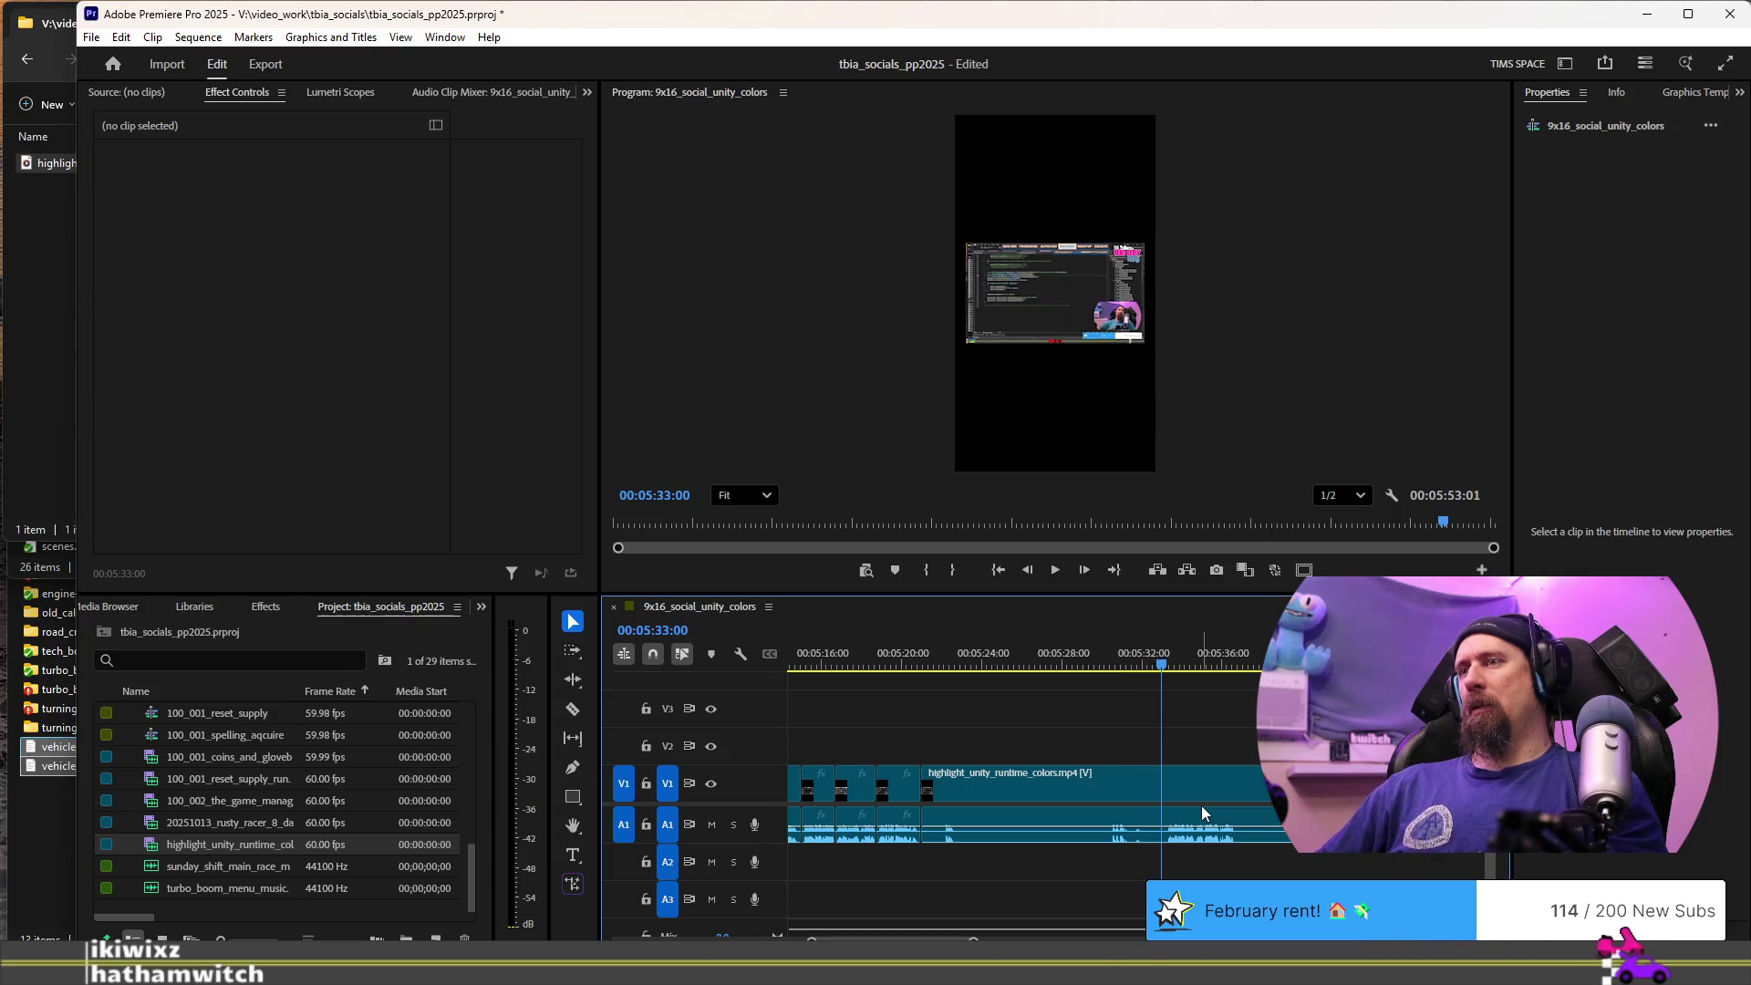
key(Up)
key(space)
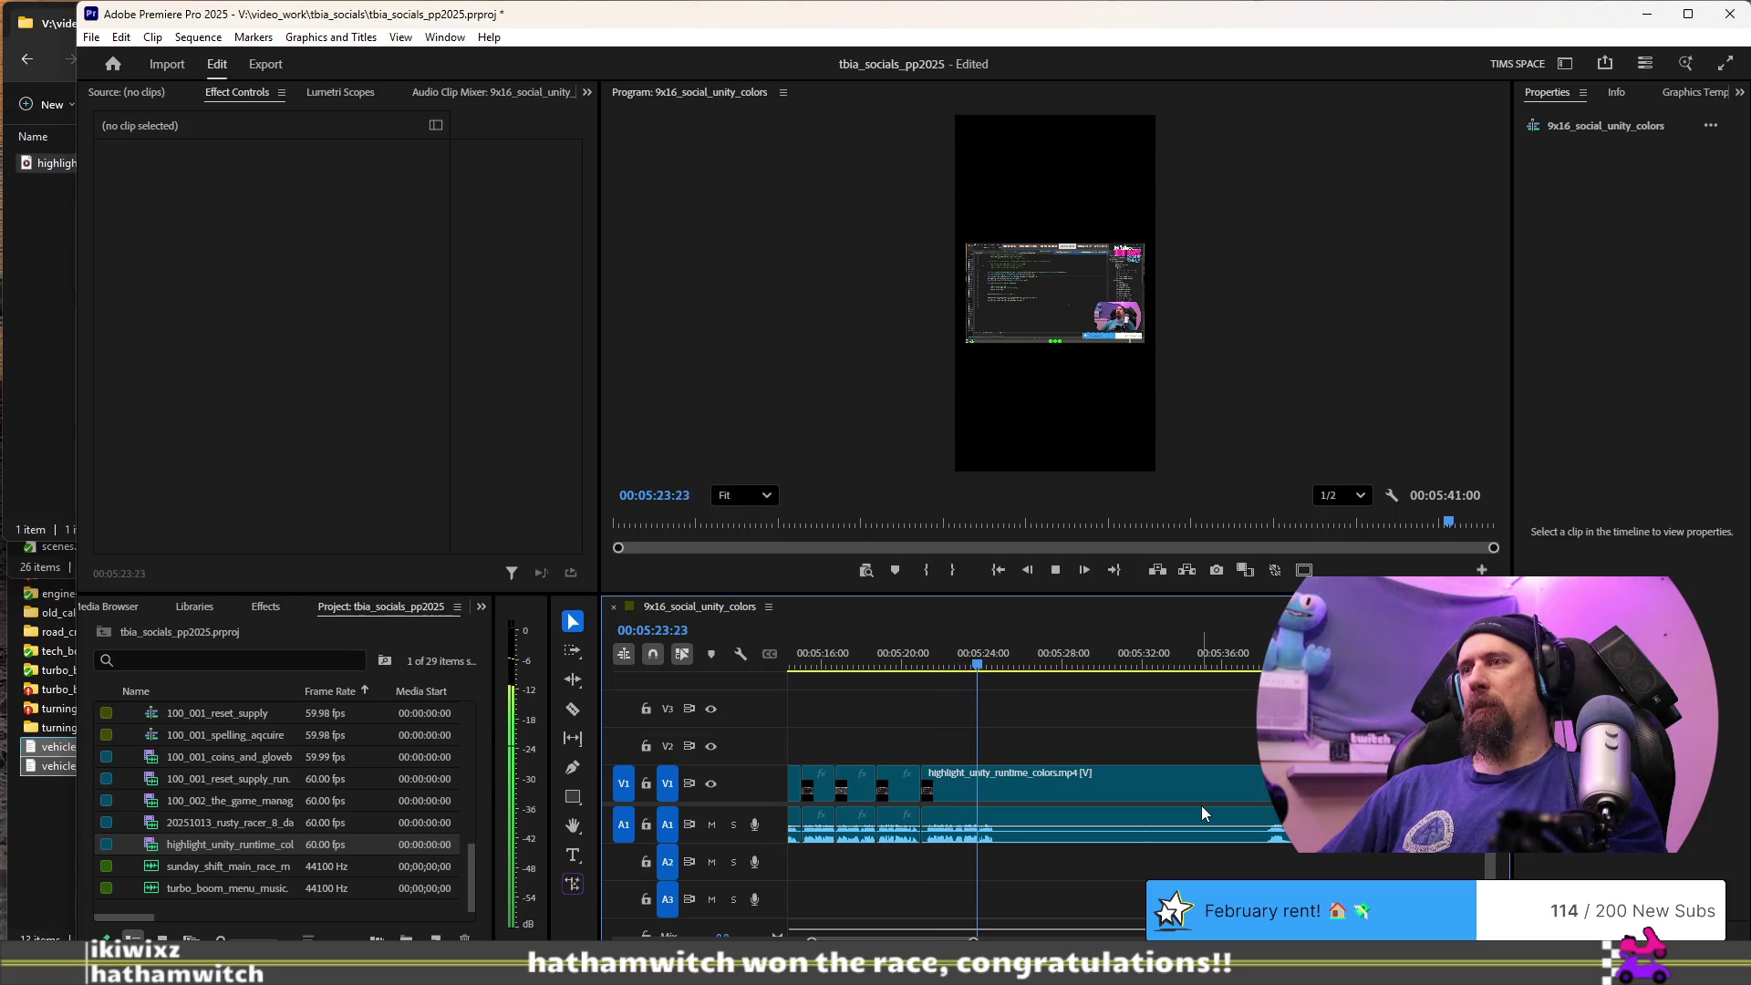
key(space)
key(ctrl+k)
- Play past the split and park the playhead at 00:05:37:25
key(space)
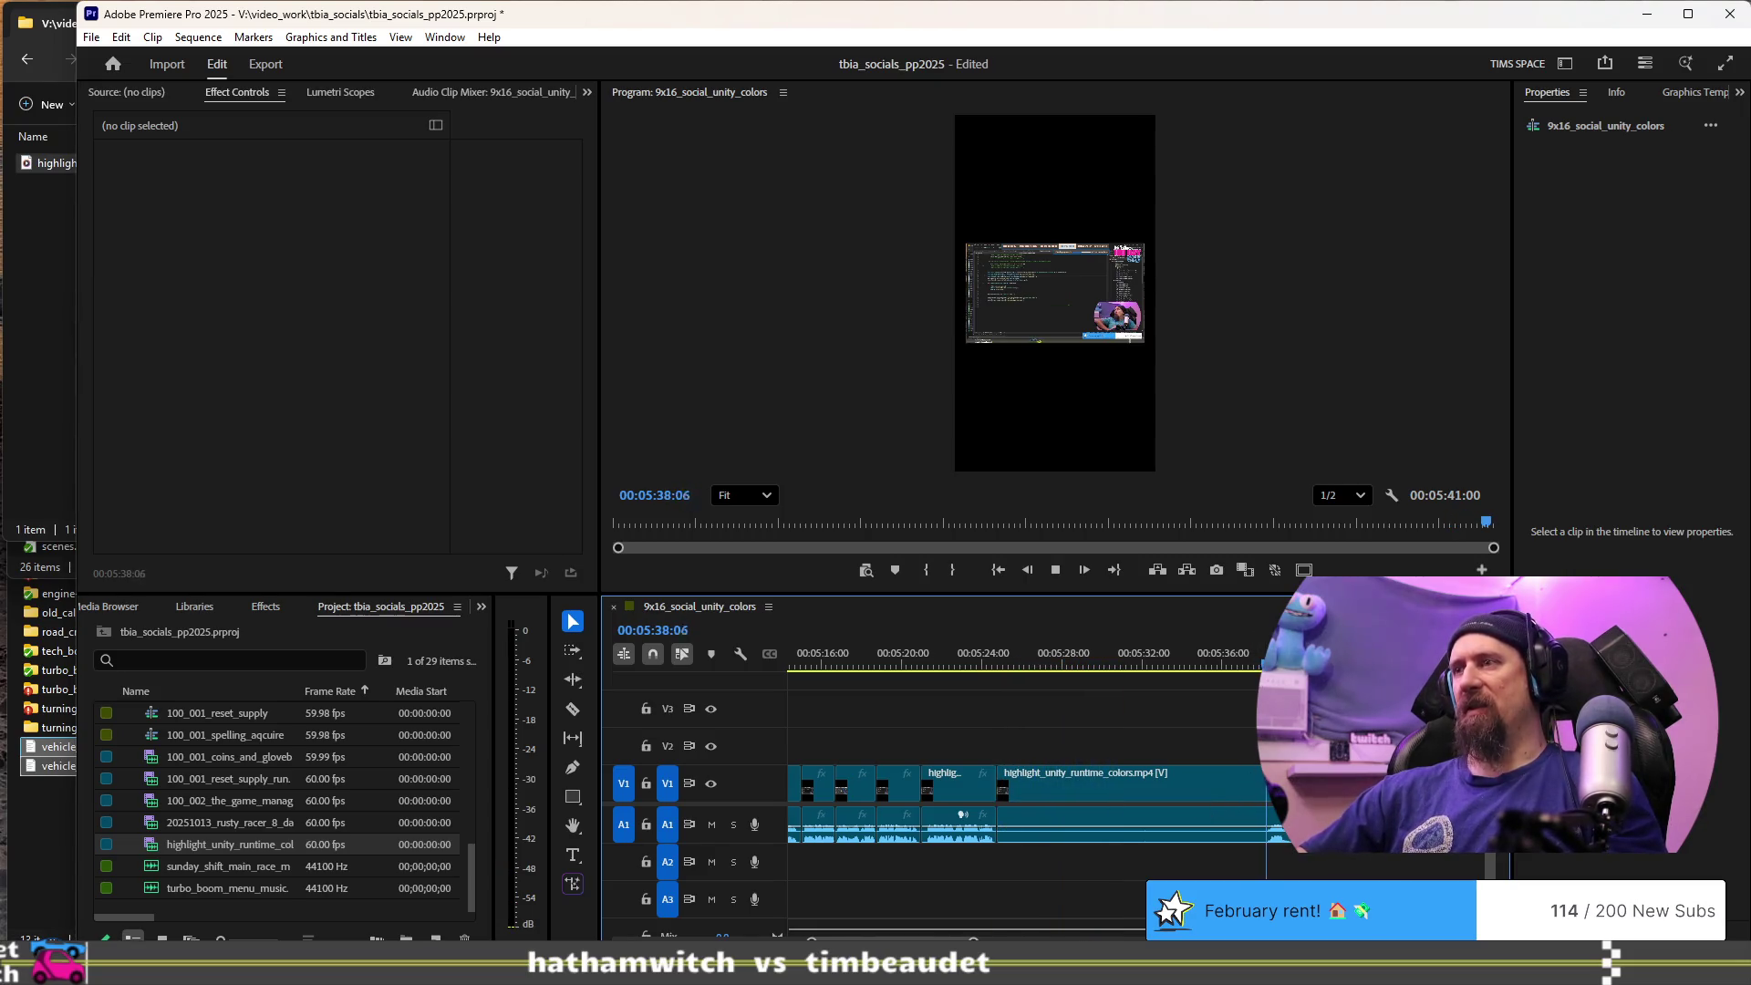
key(space)
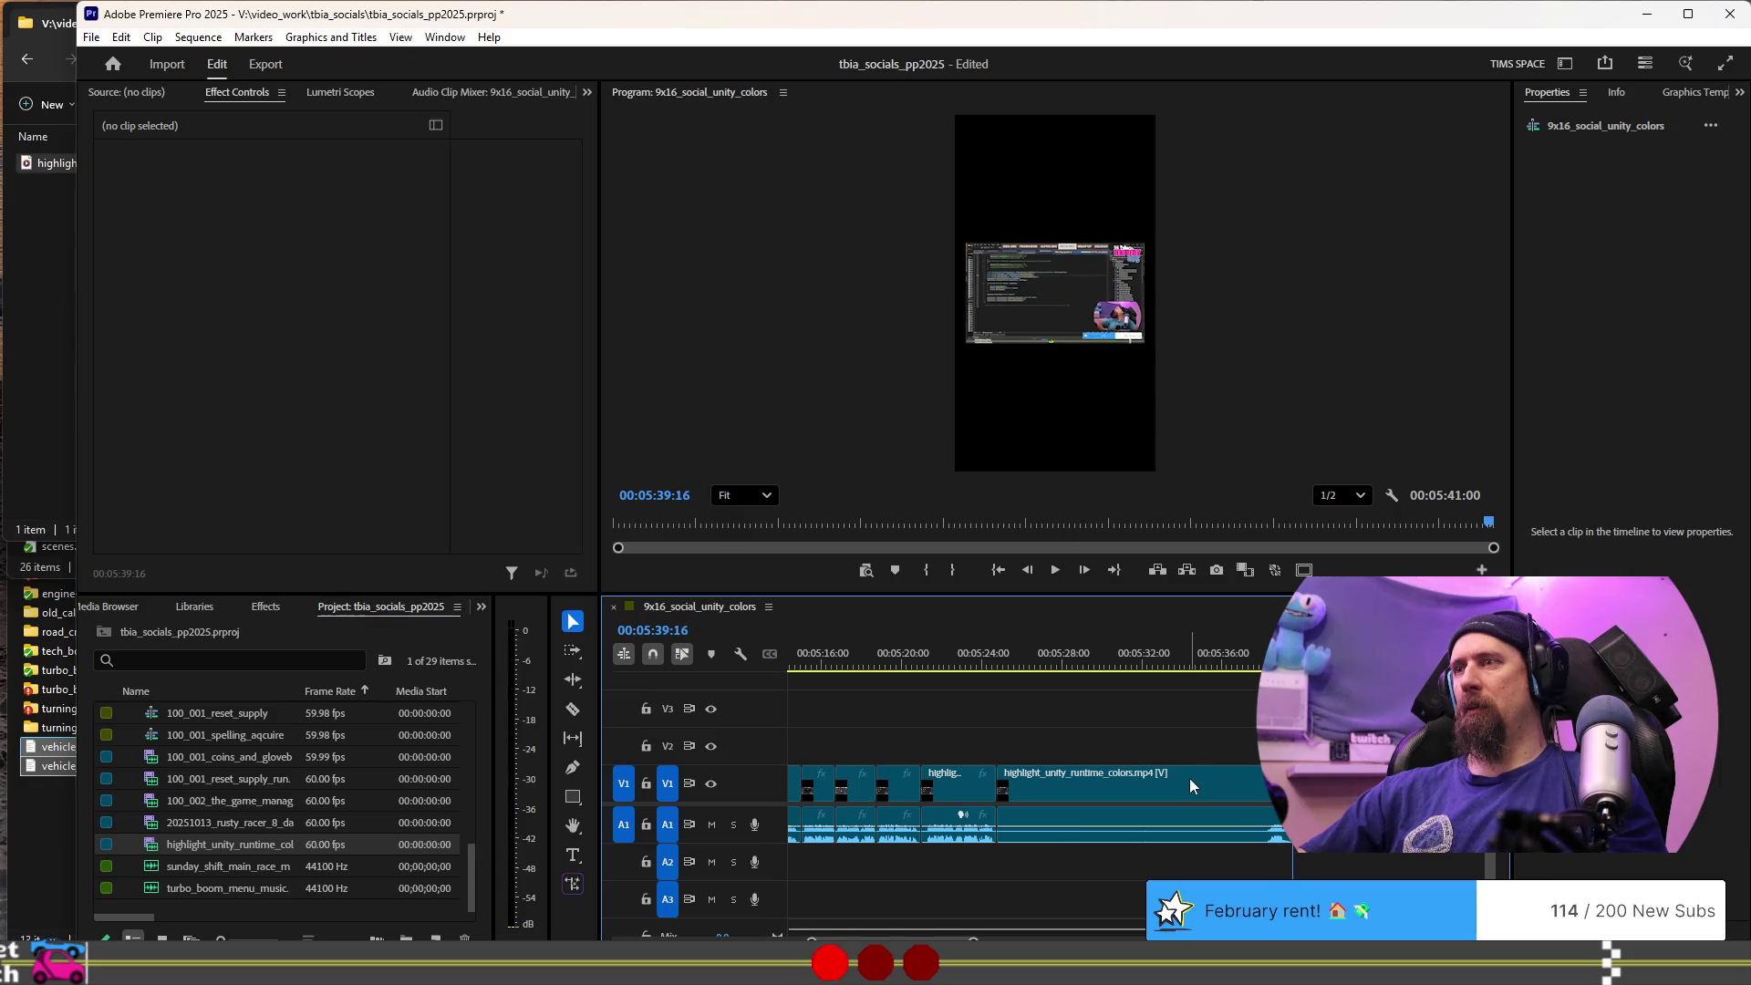
click(1261, 655)
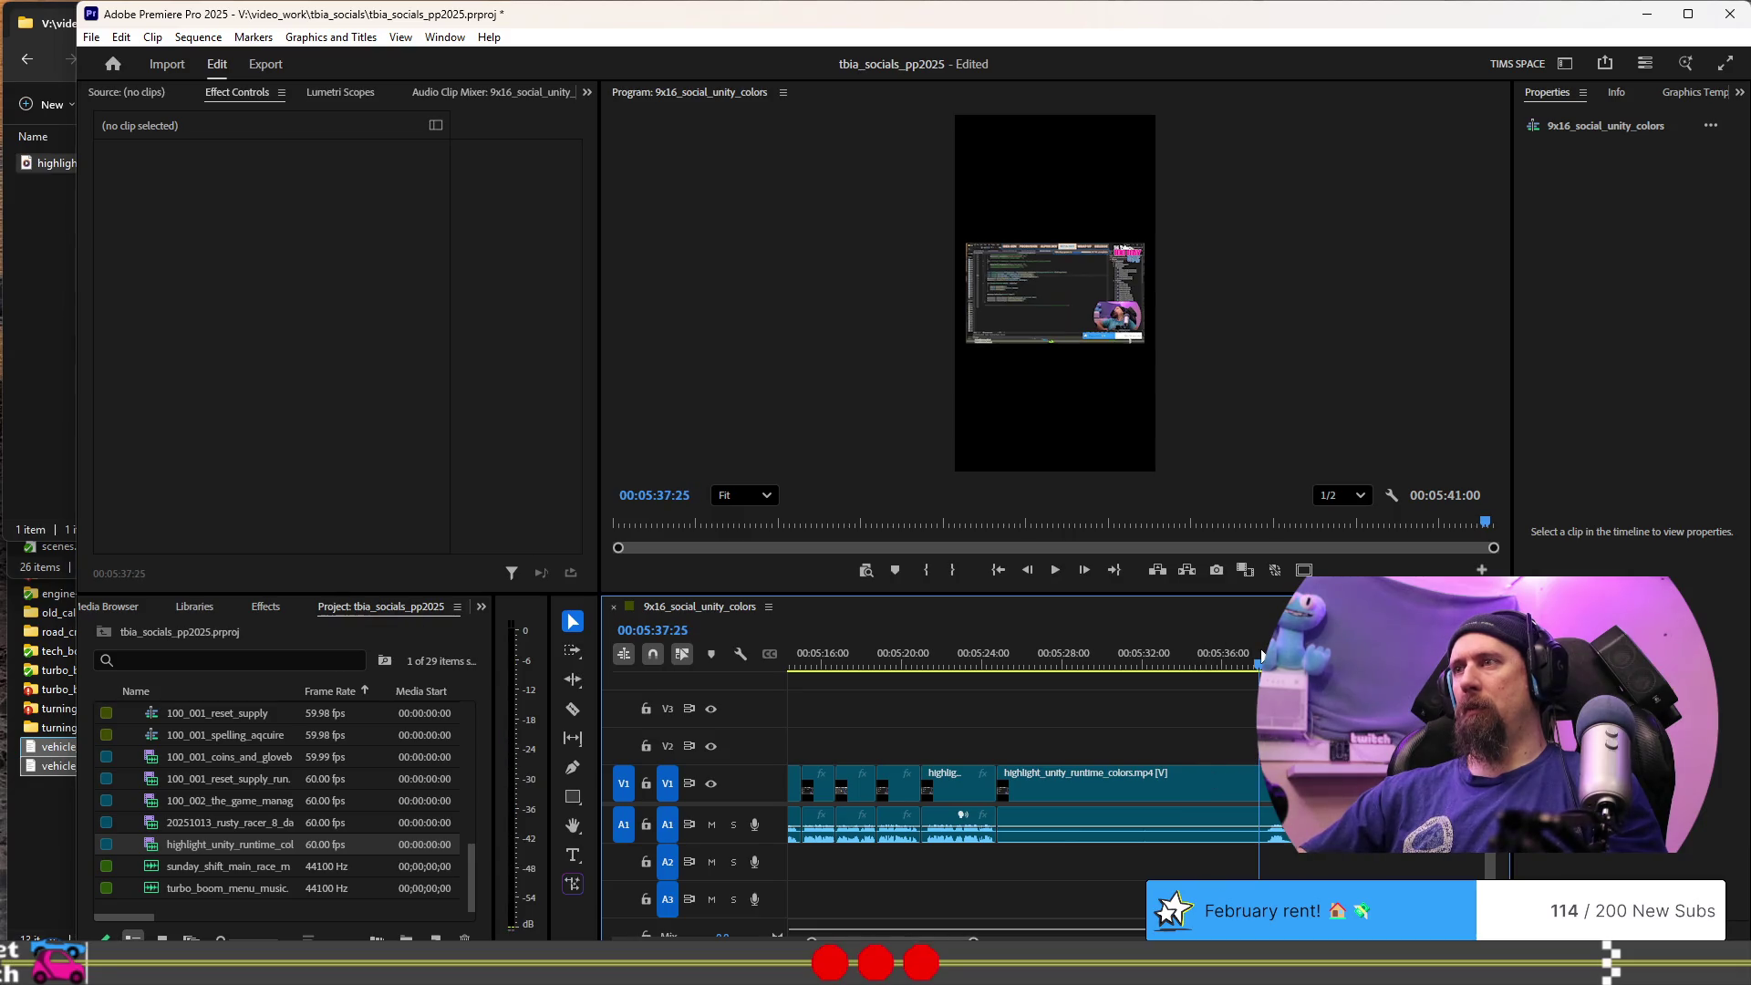
- Ripple trim the clip start at 00:05:37:25 and cut everything after 00:05:26:23
key(q)
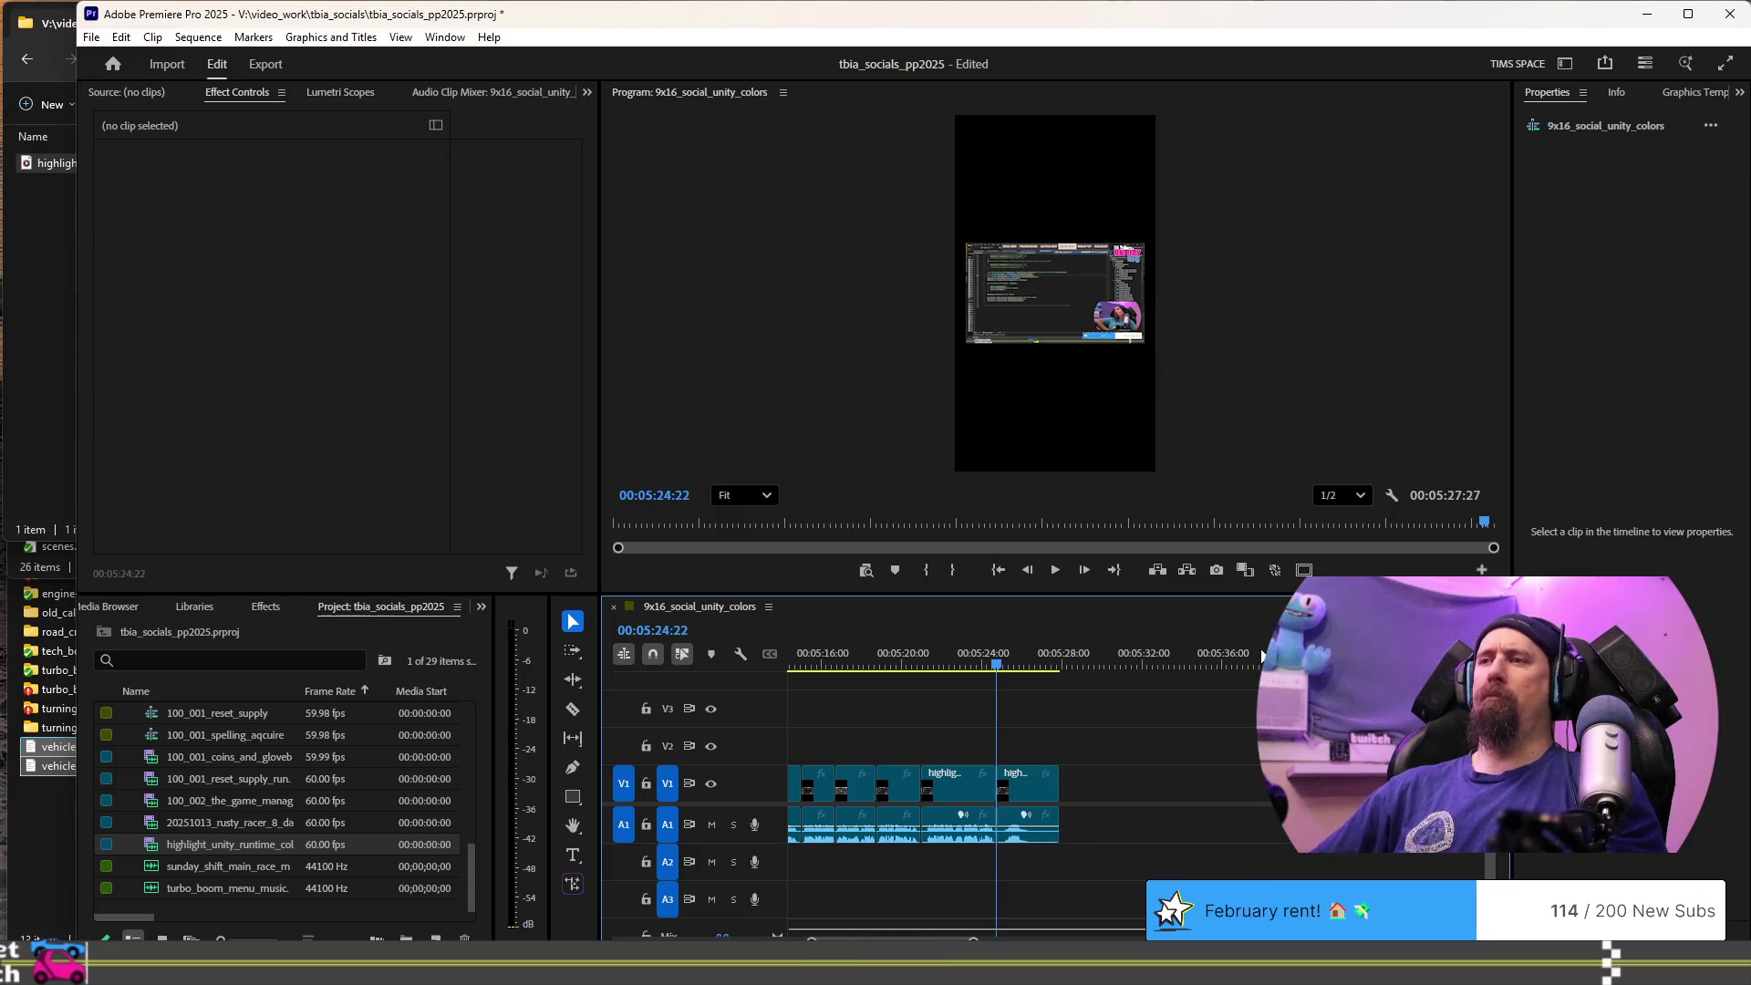
key(space)
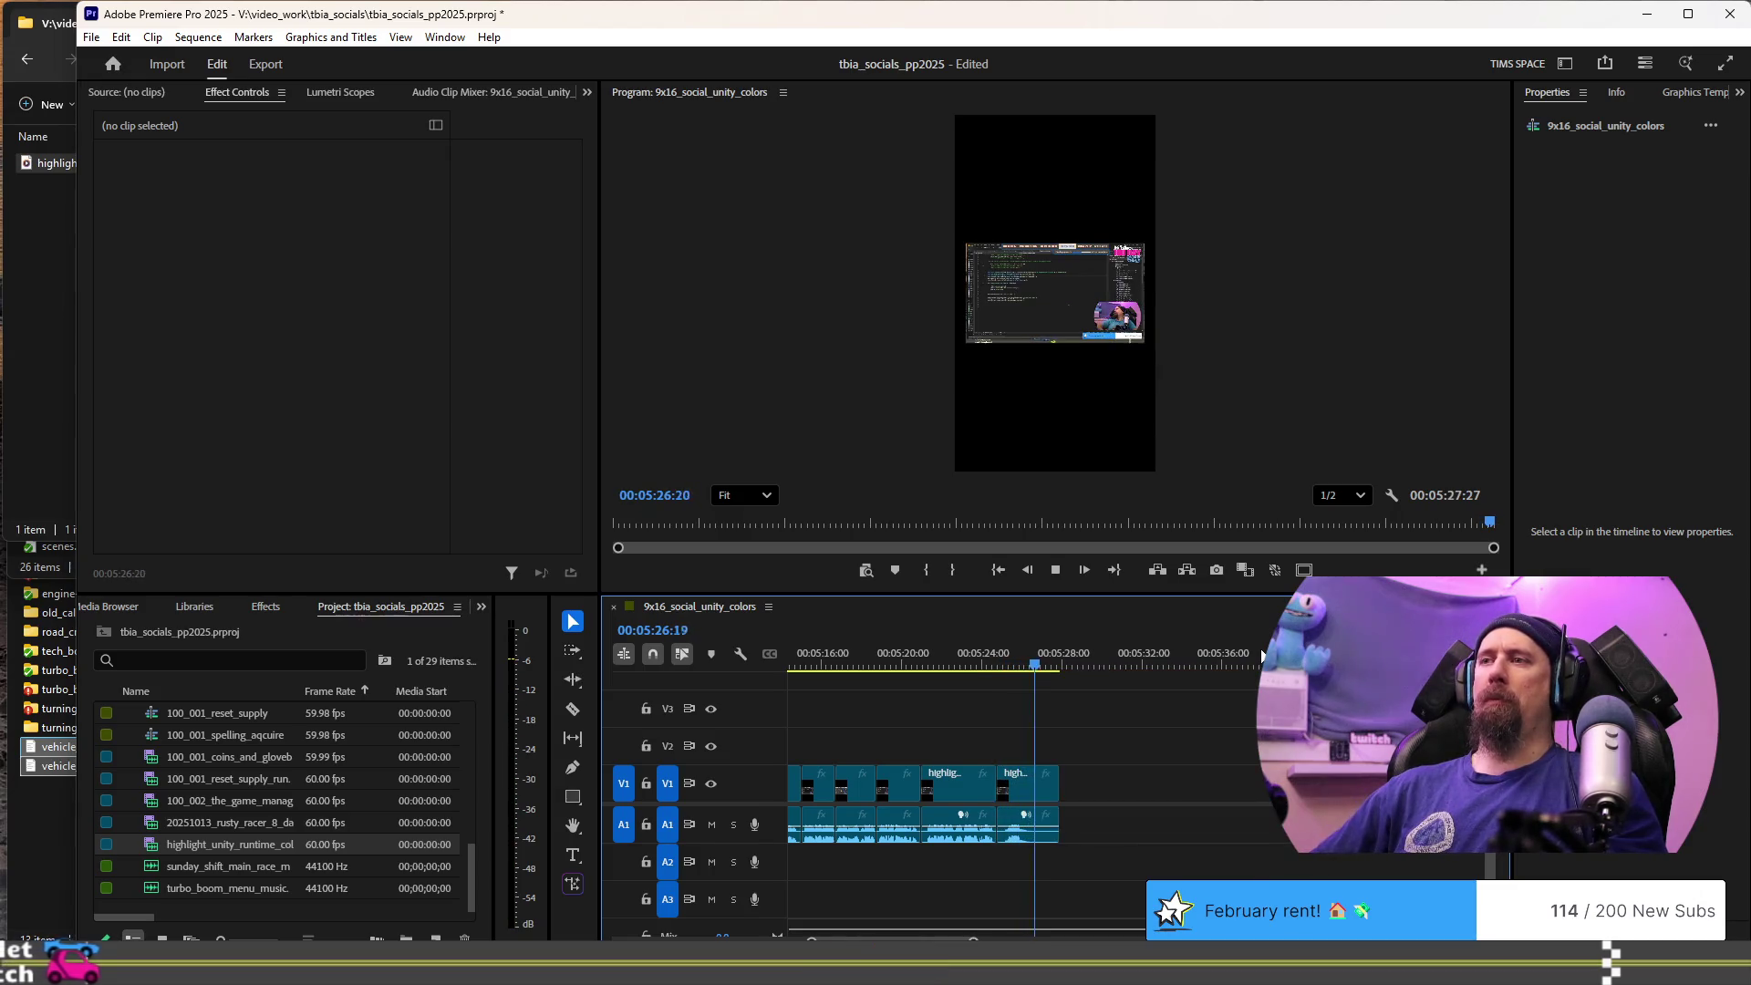
key(w)
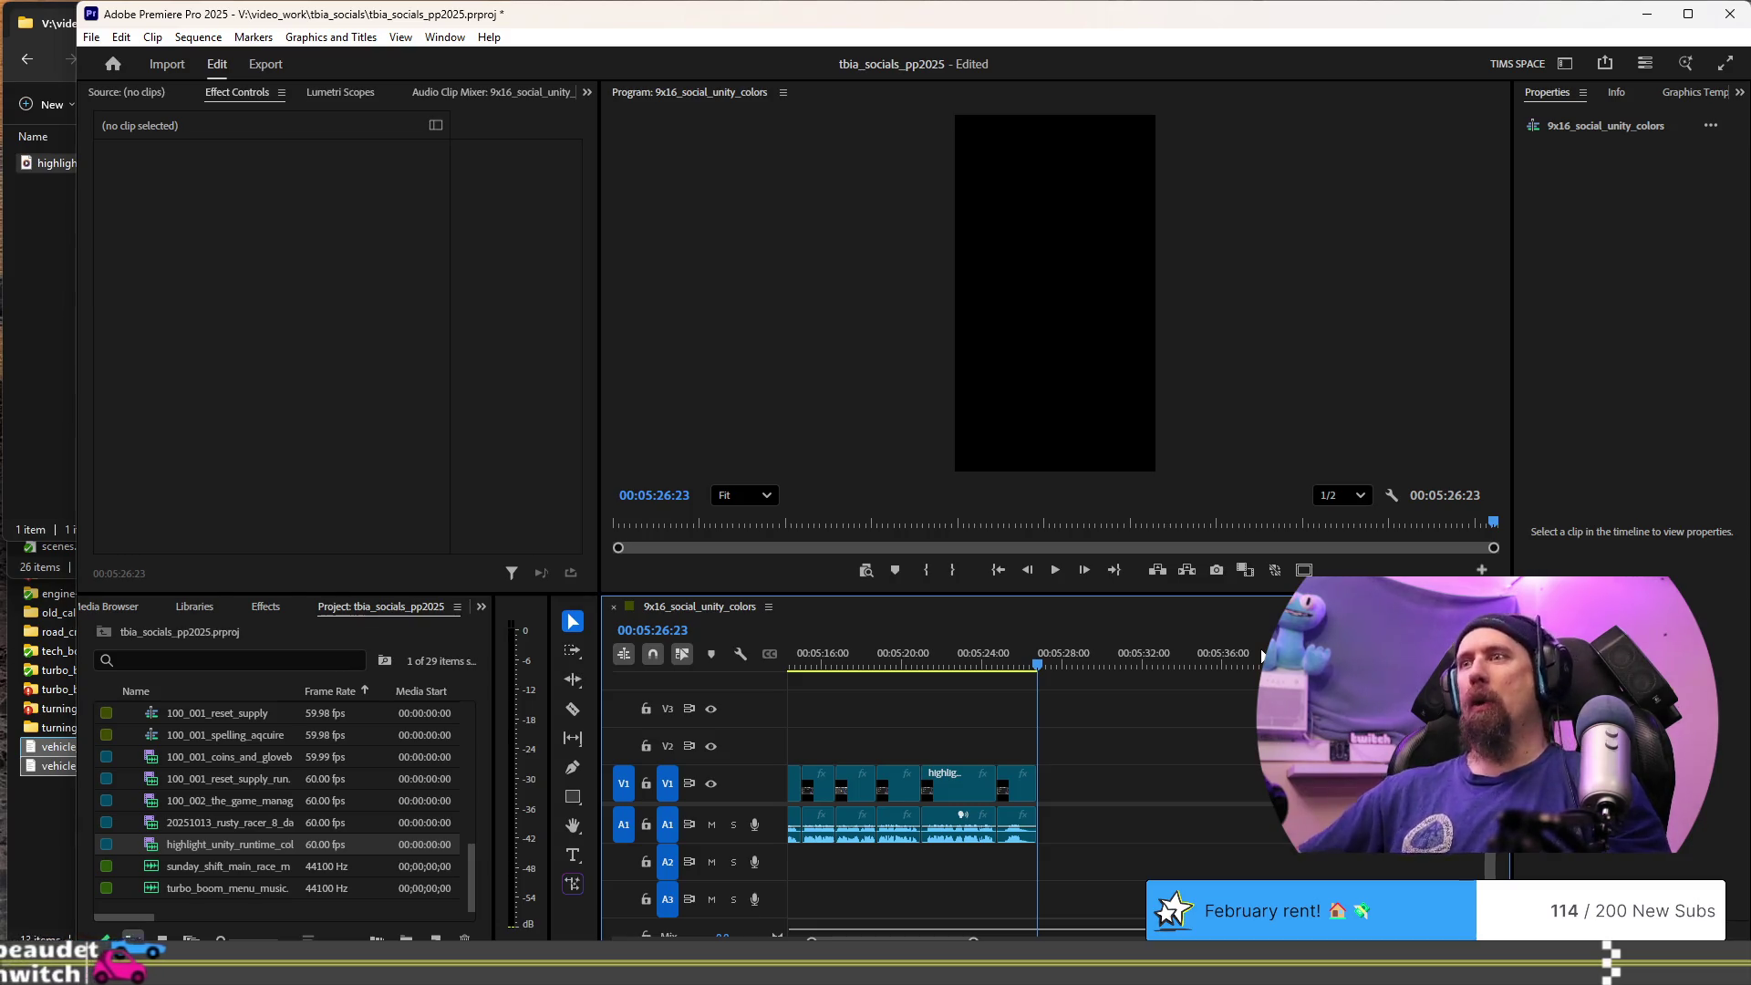
scroll(1138, 773, up, 2)
scroll(1165, 773, up, 3)
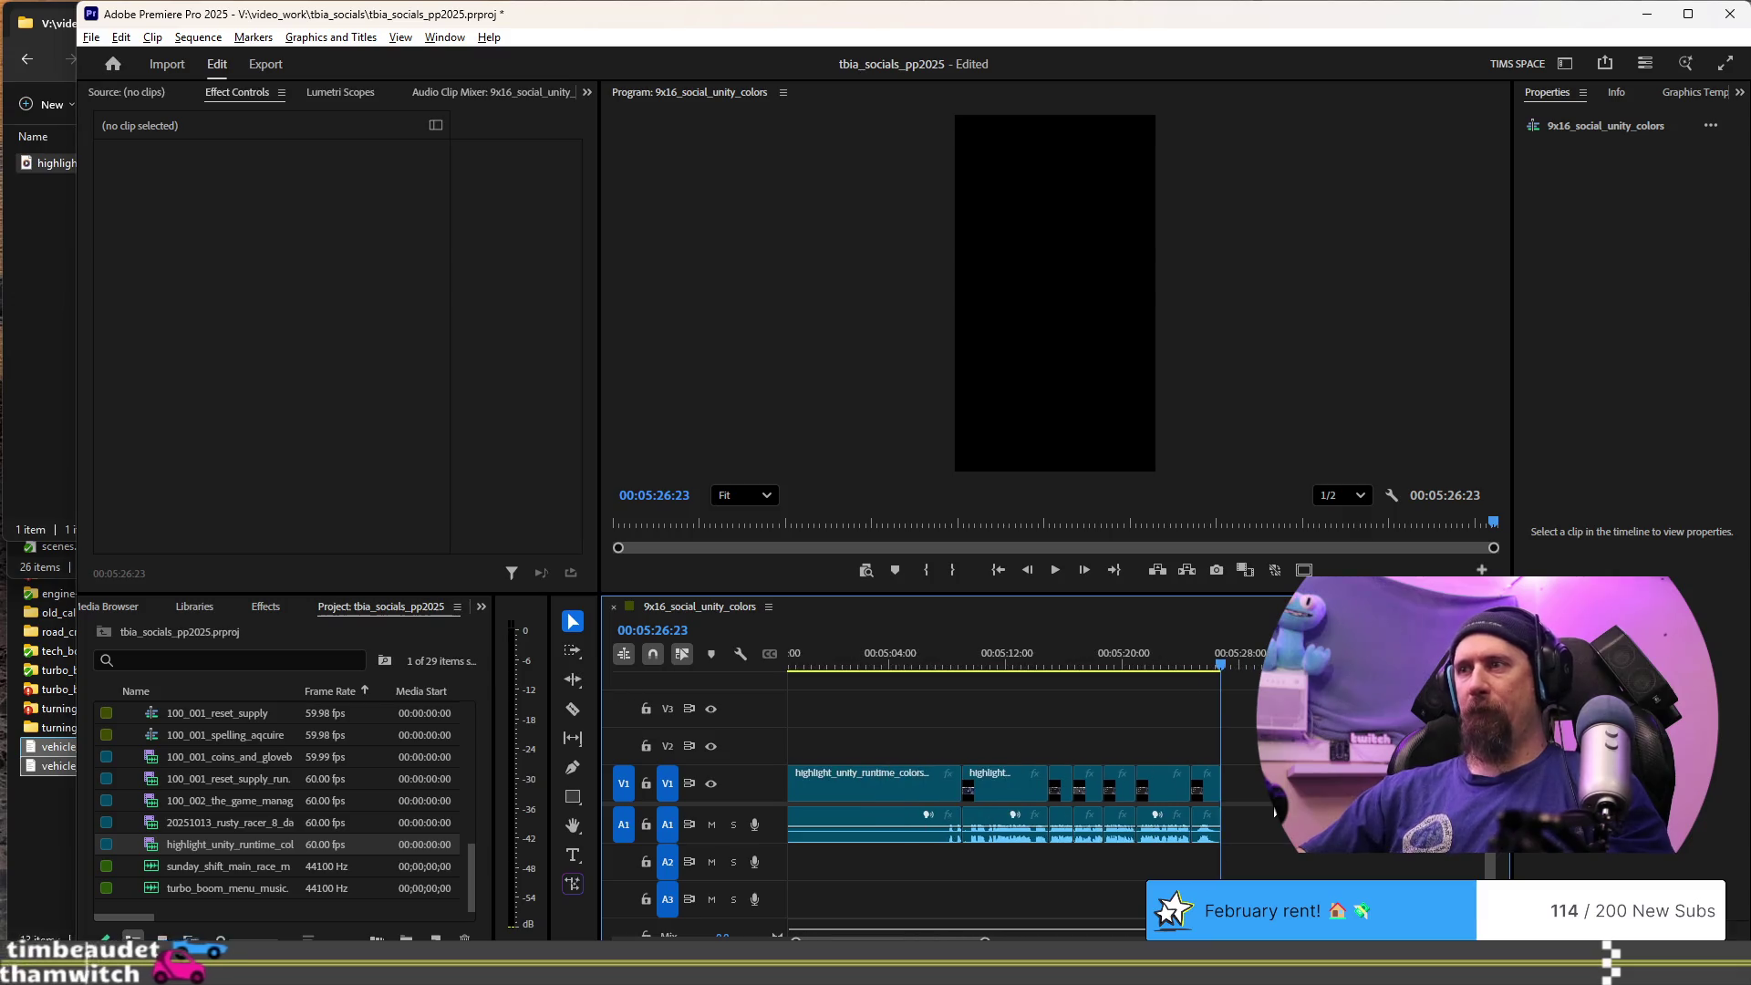
scroll(1273, 811, down, 4)
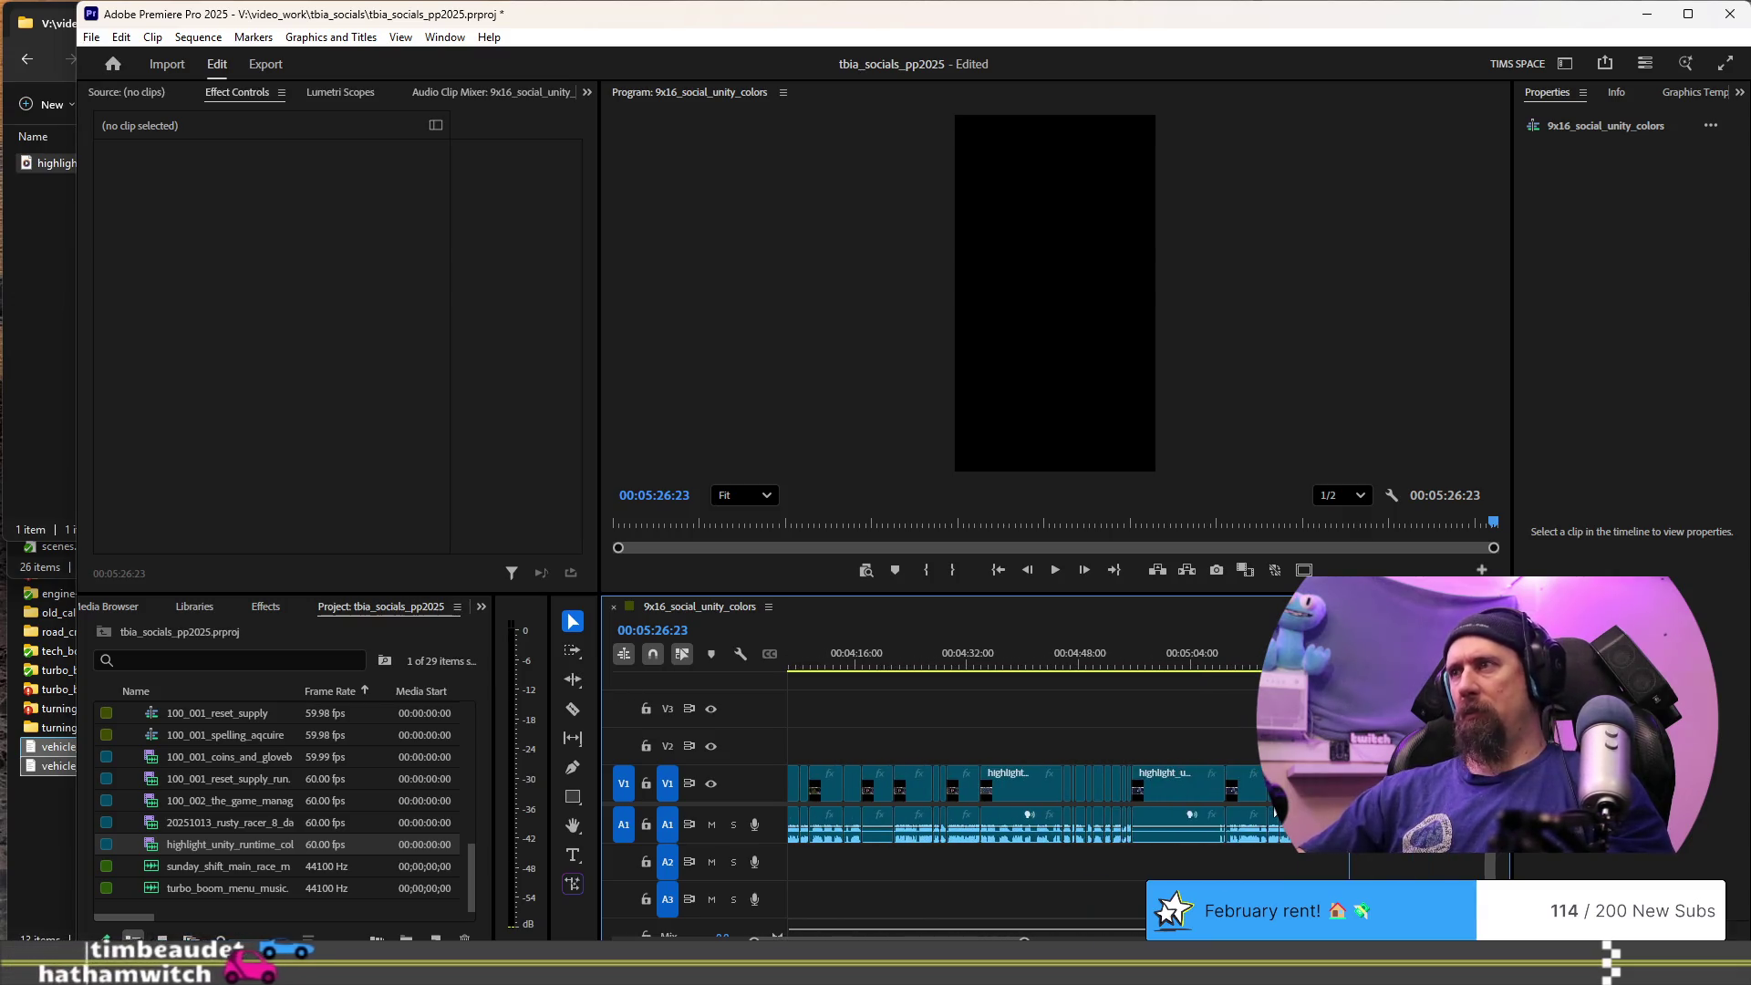
scroll(1273, 812, down, 2)
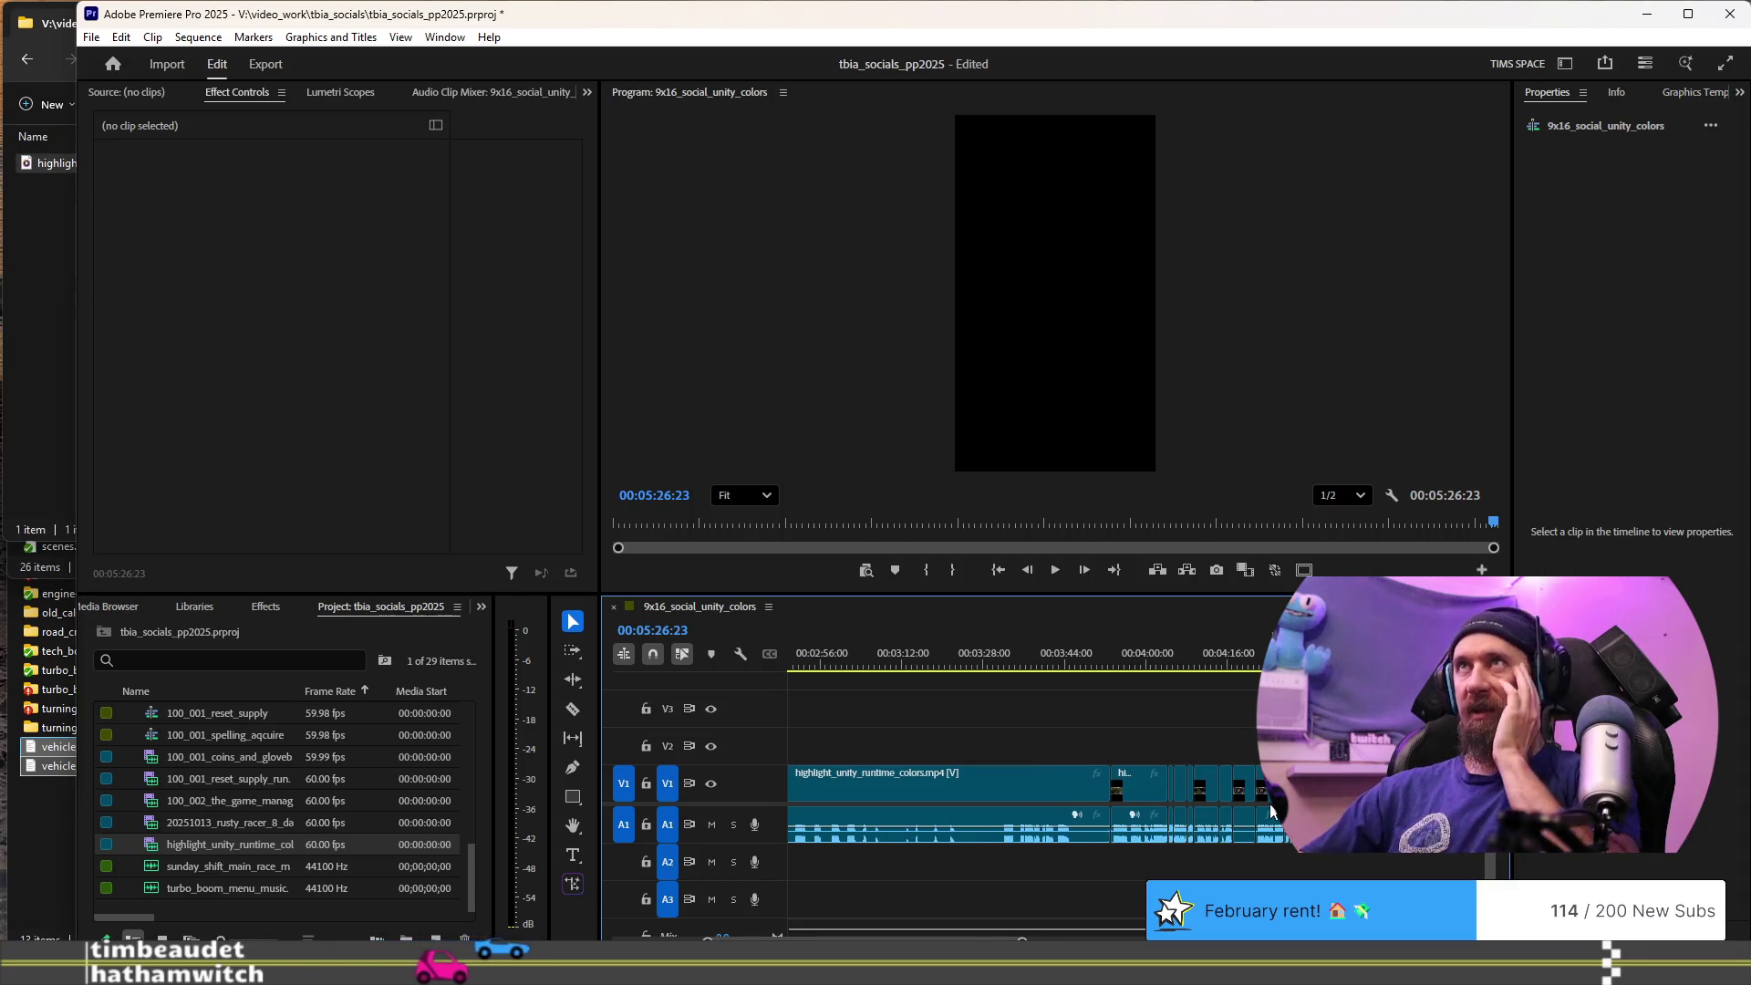
scroll(1272, 821, down, 2)
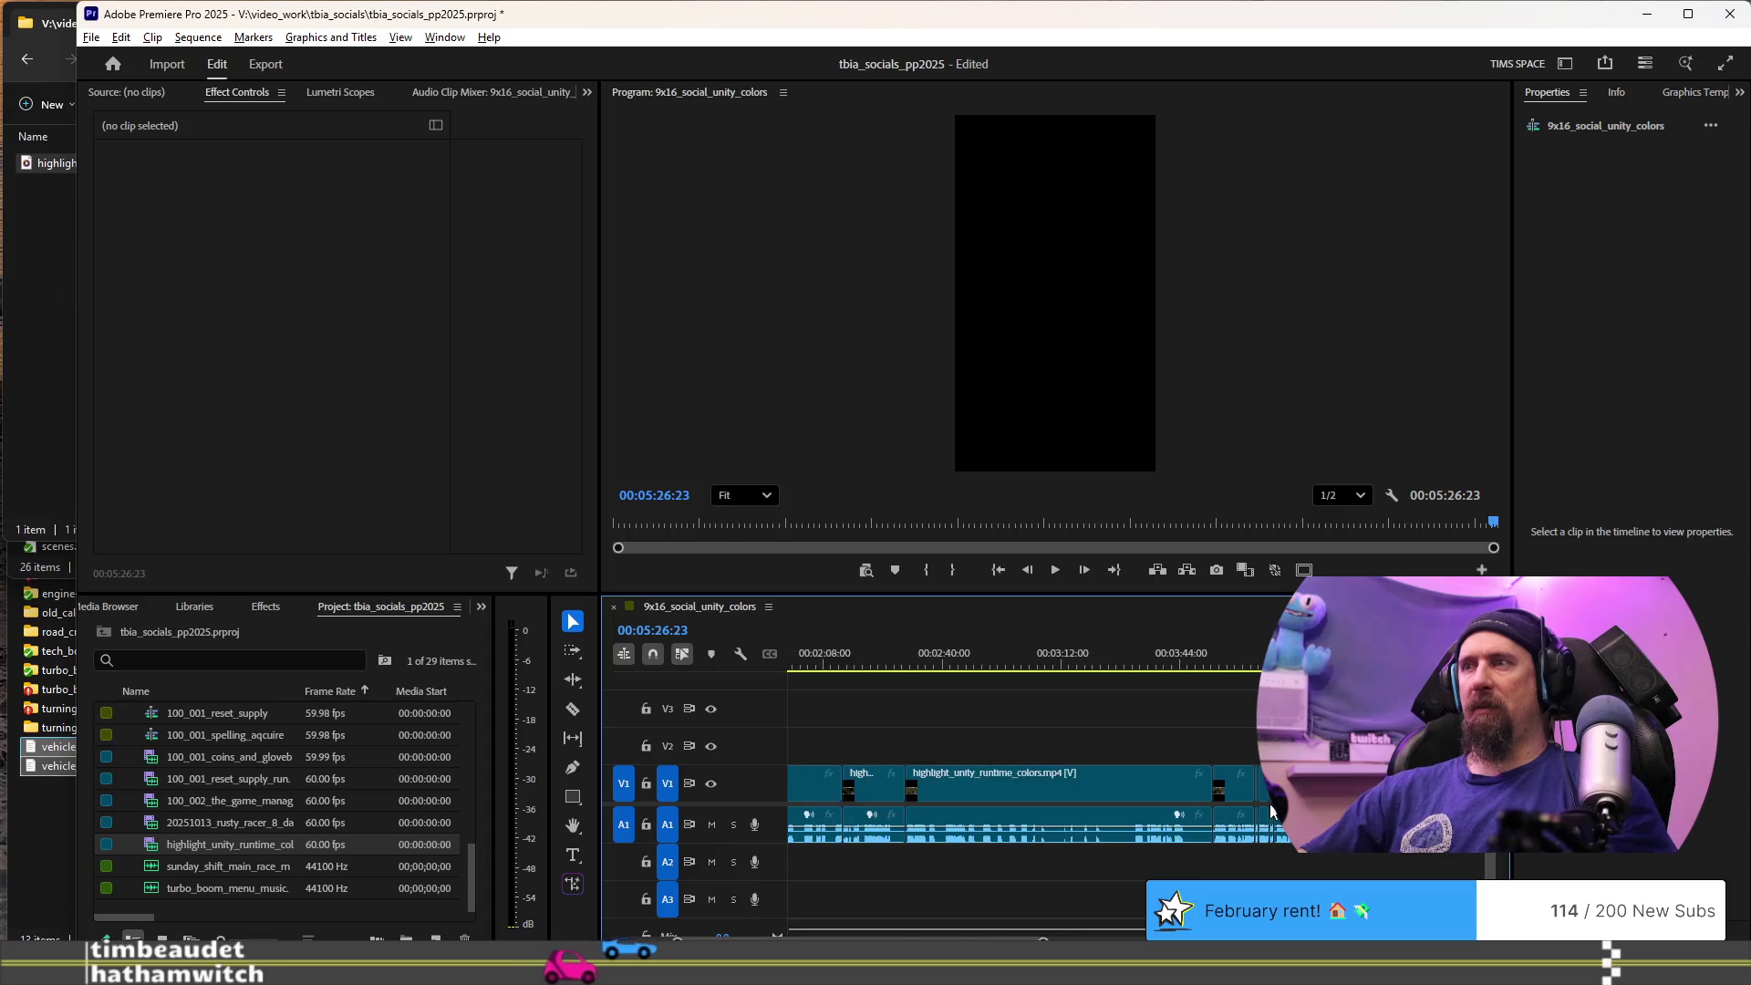
scroll(1263, 835, up, 3)
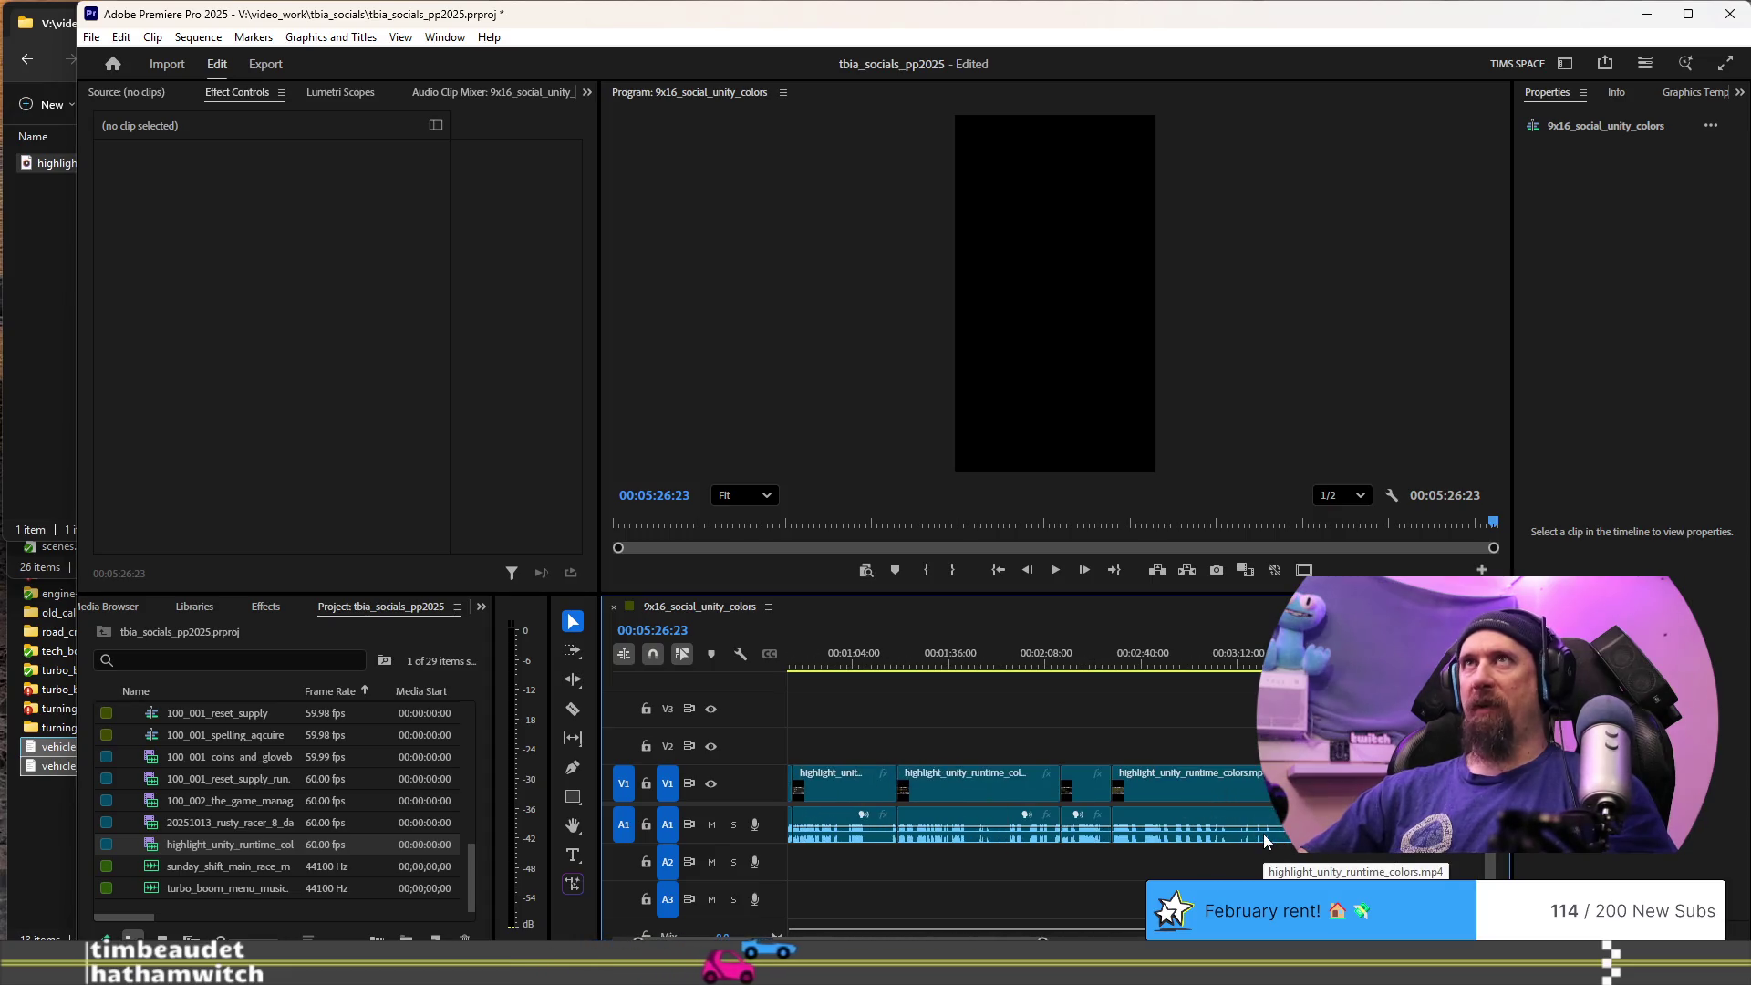
scroll(1191, 806, down, 2)
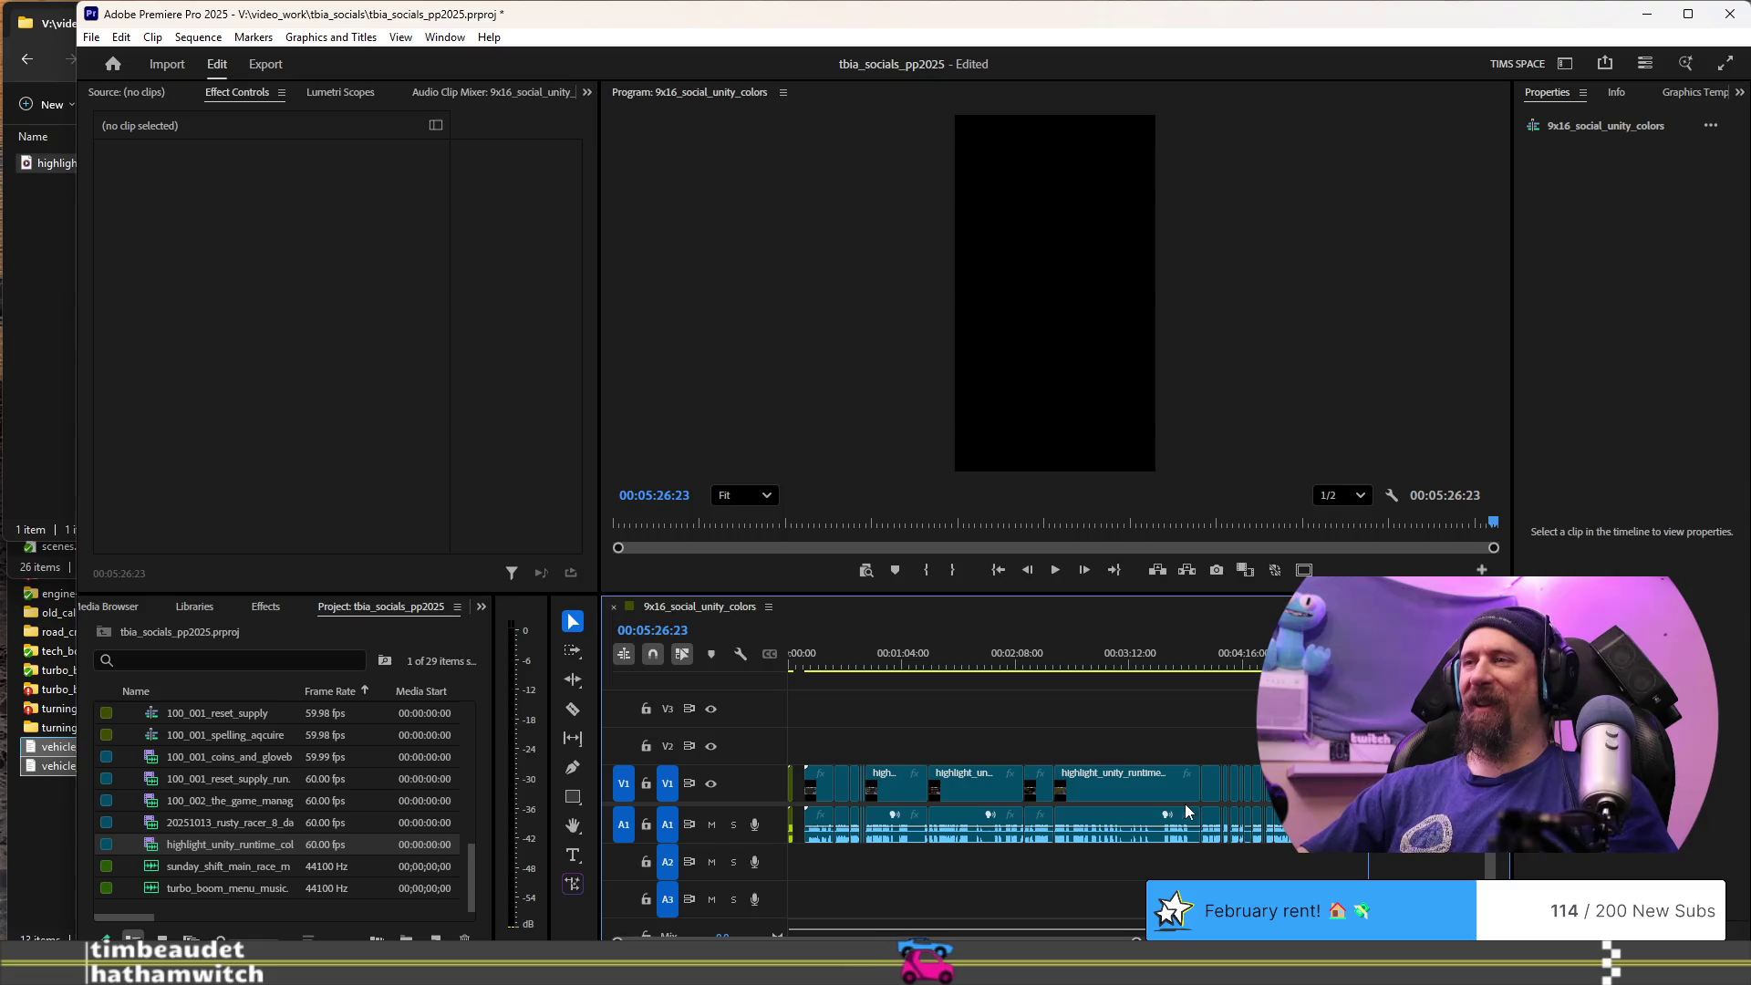
- Review from about 00:02:42, then marquee-select the first four clips on V1/A1
click(1077, 668)
key(space)
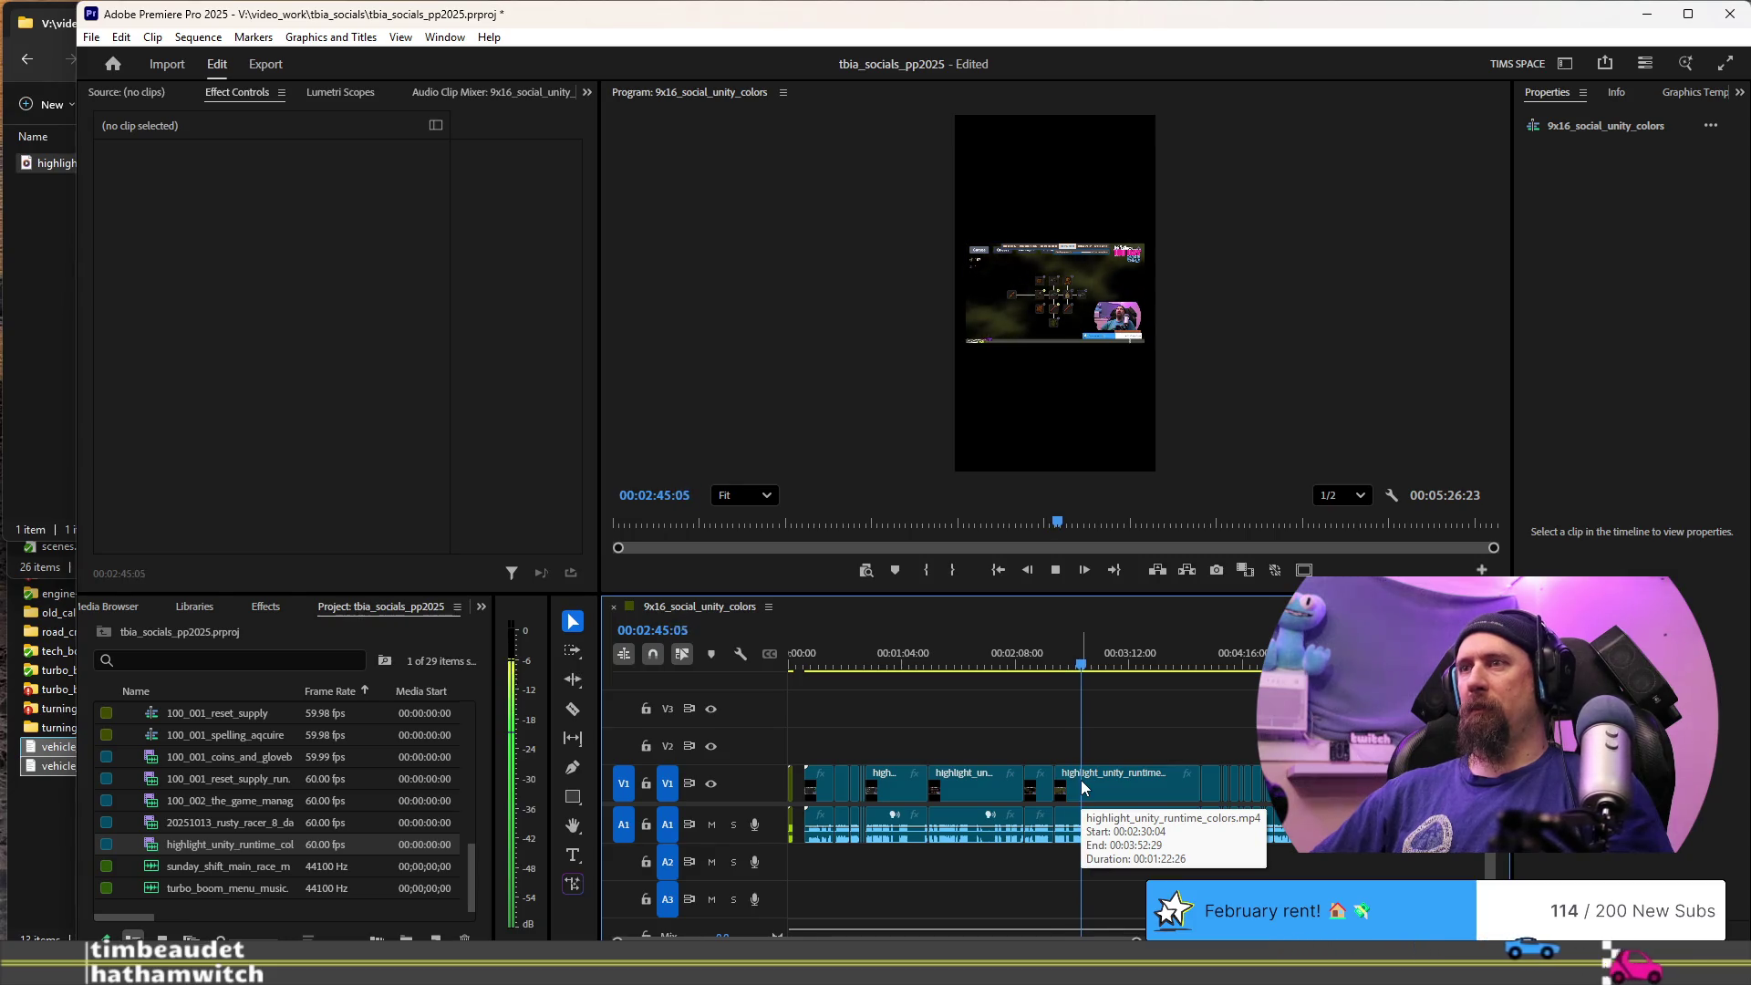
key(space)
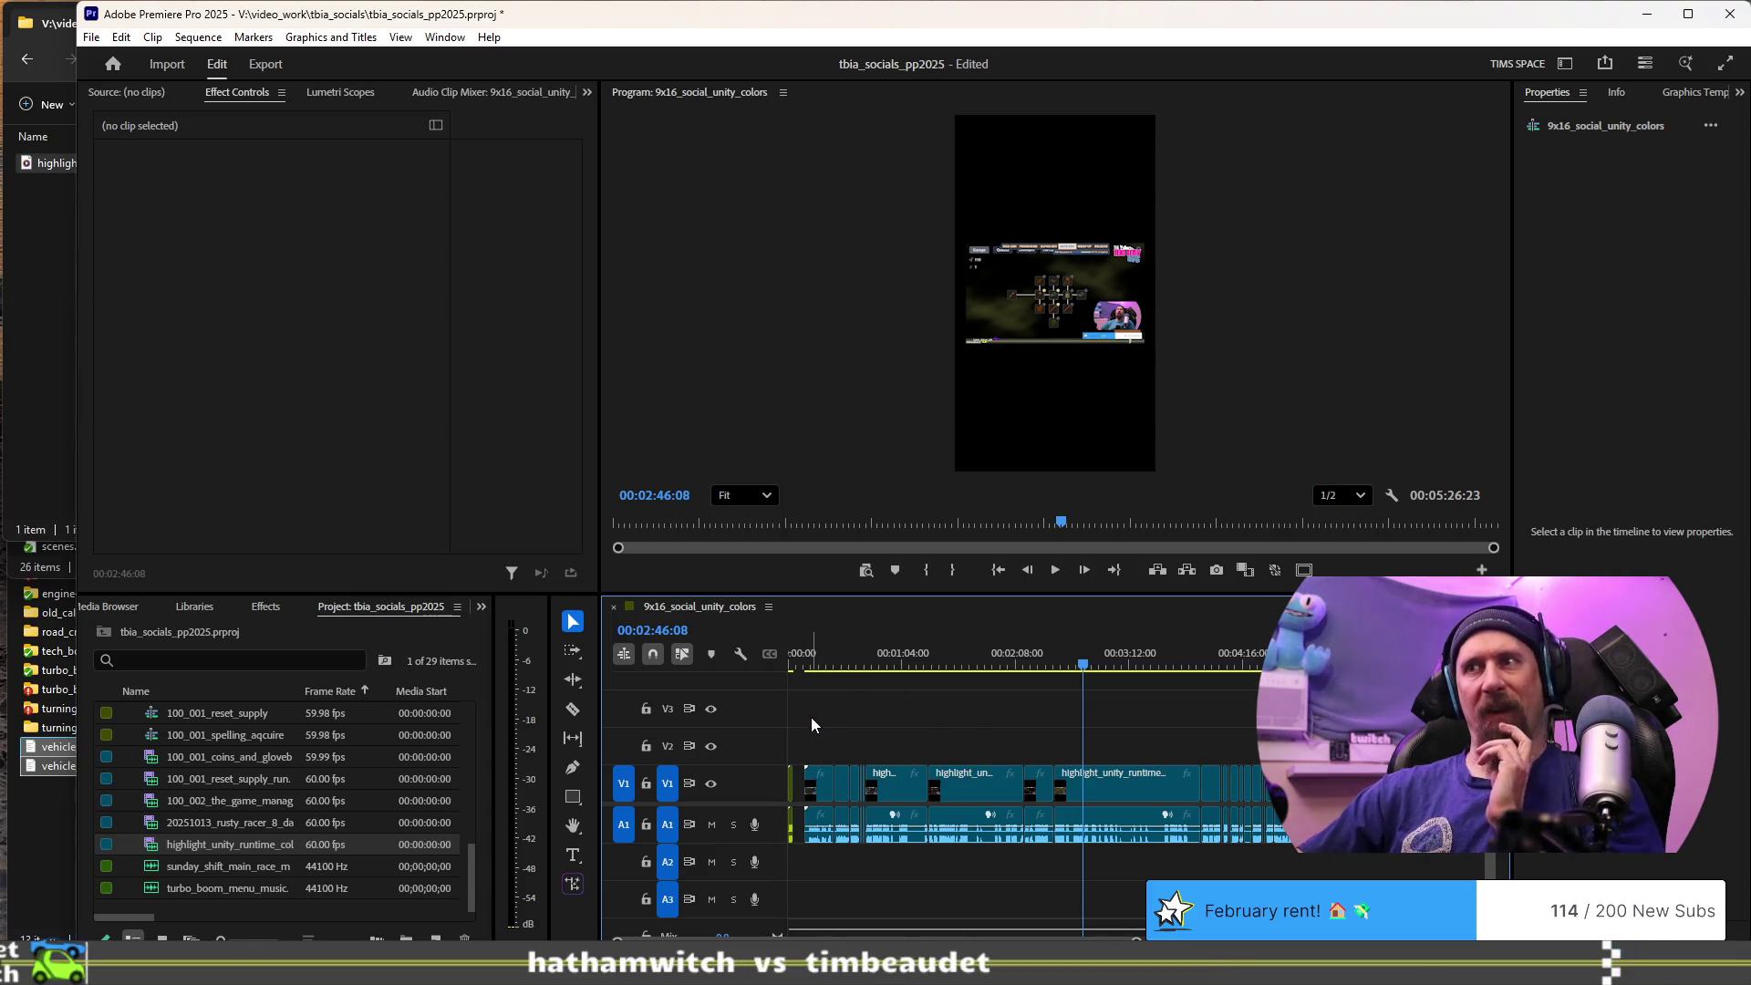
drag(802, 720, 871, 839)
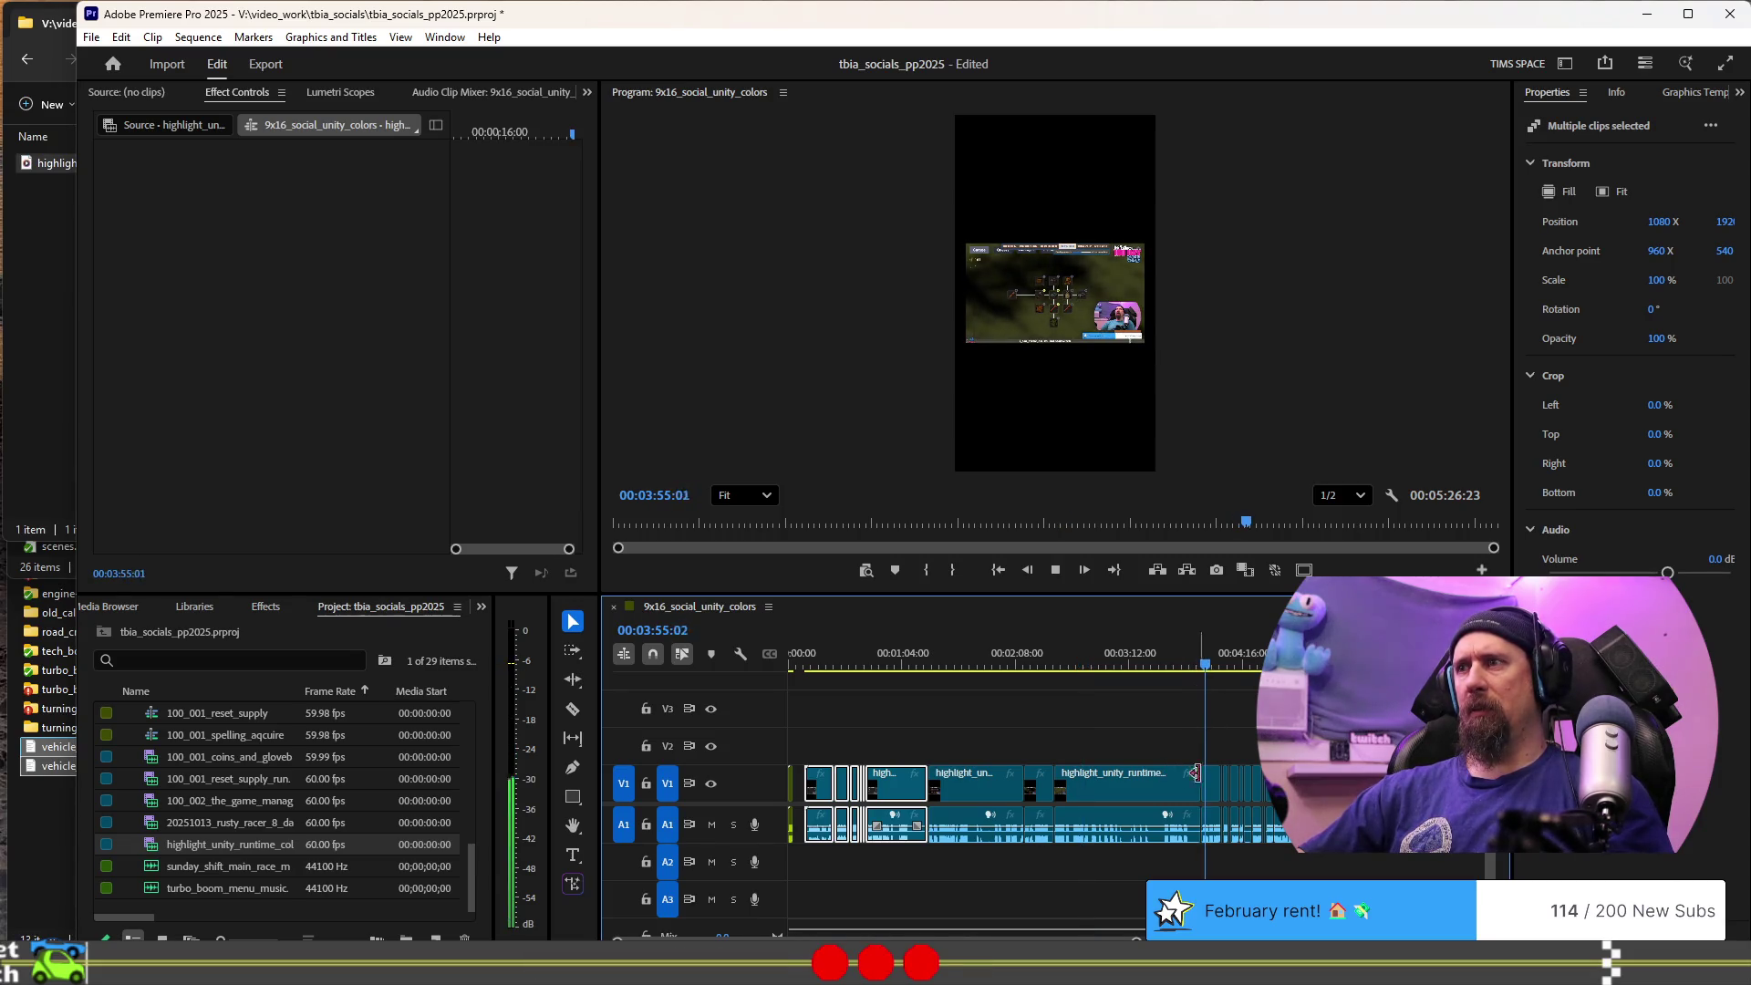
- Review the sequence opening up to about 40 seconds, zooming the timeline in
key(space)
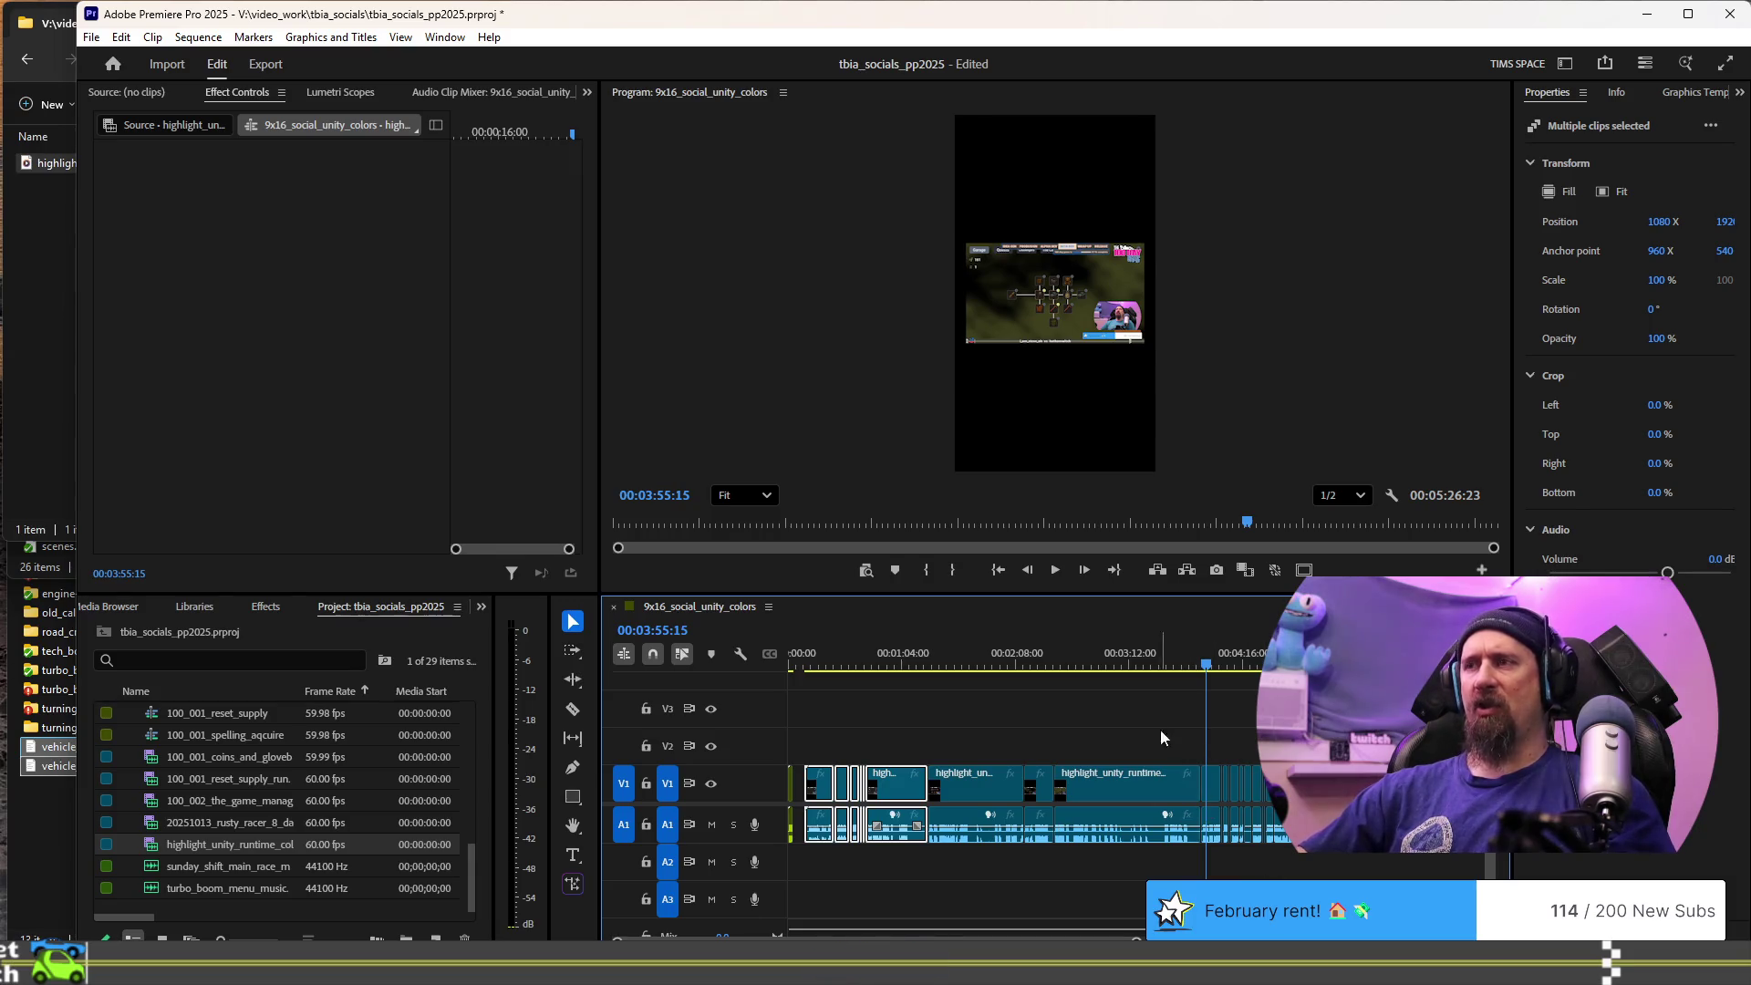
click(1071, 670)
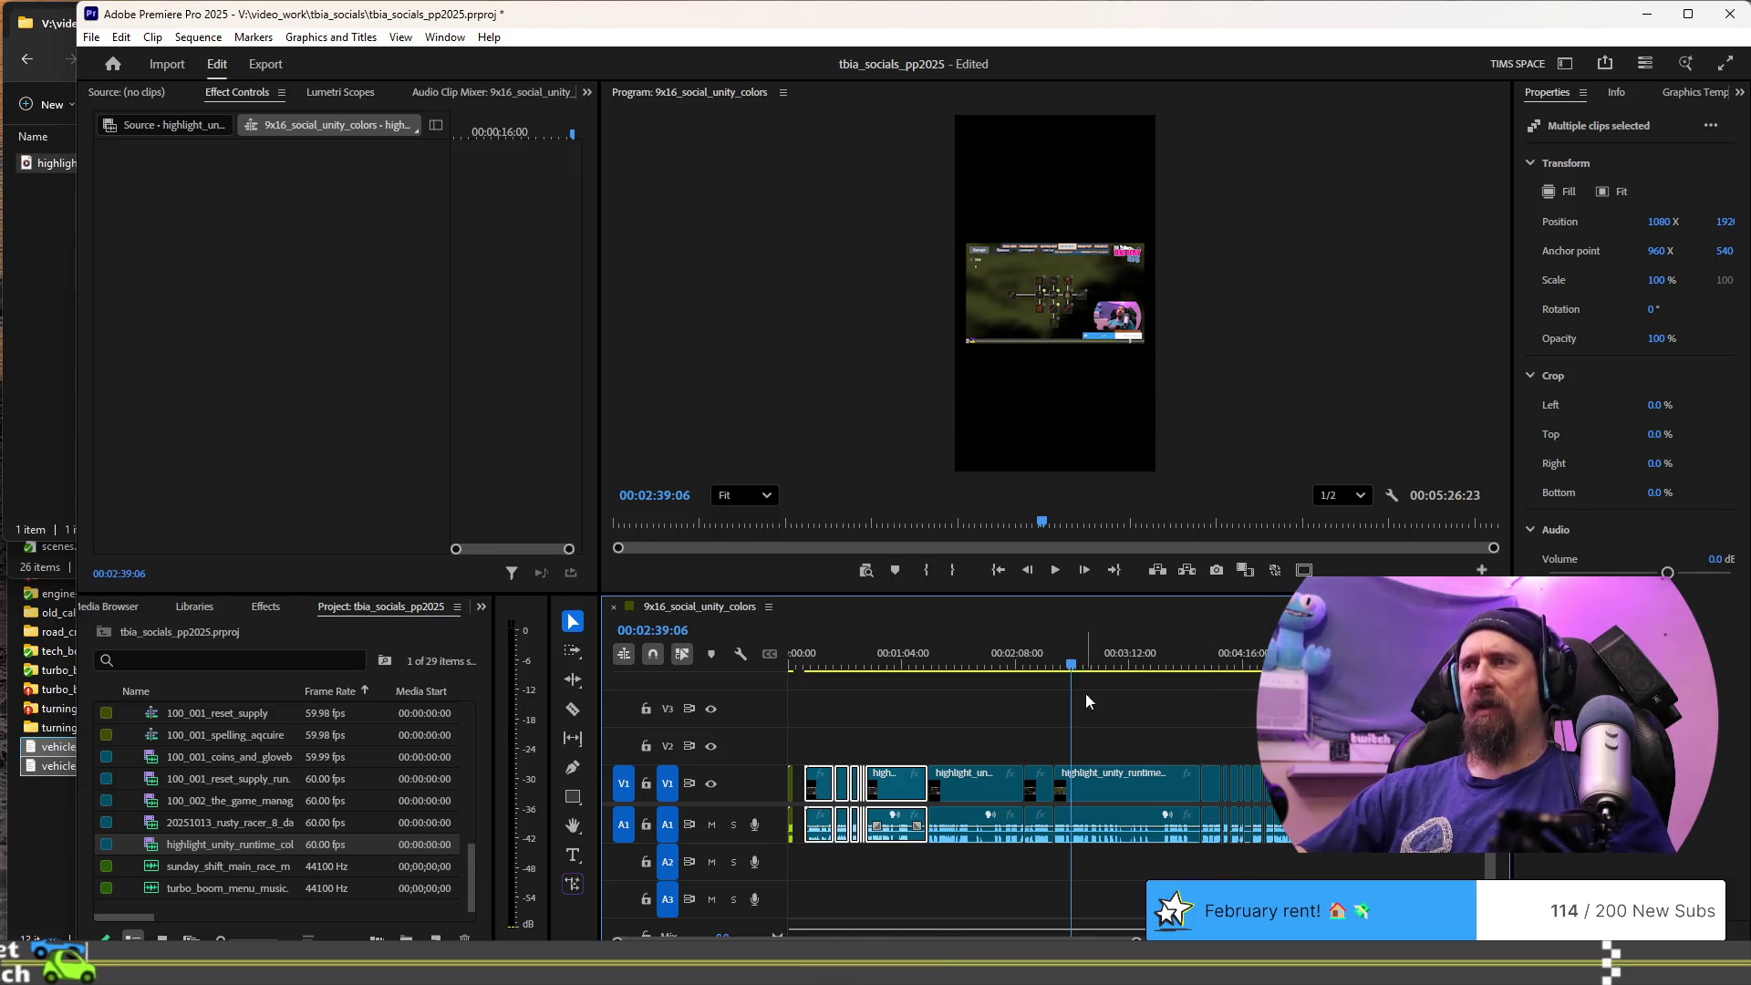
click(809, 668)
key(space)
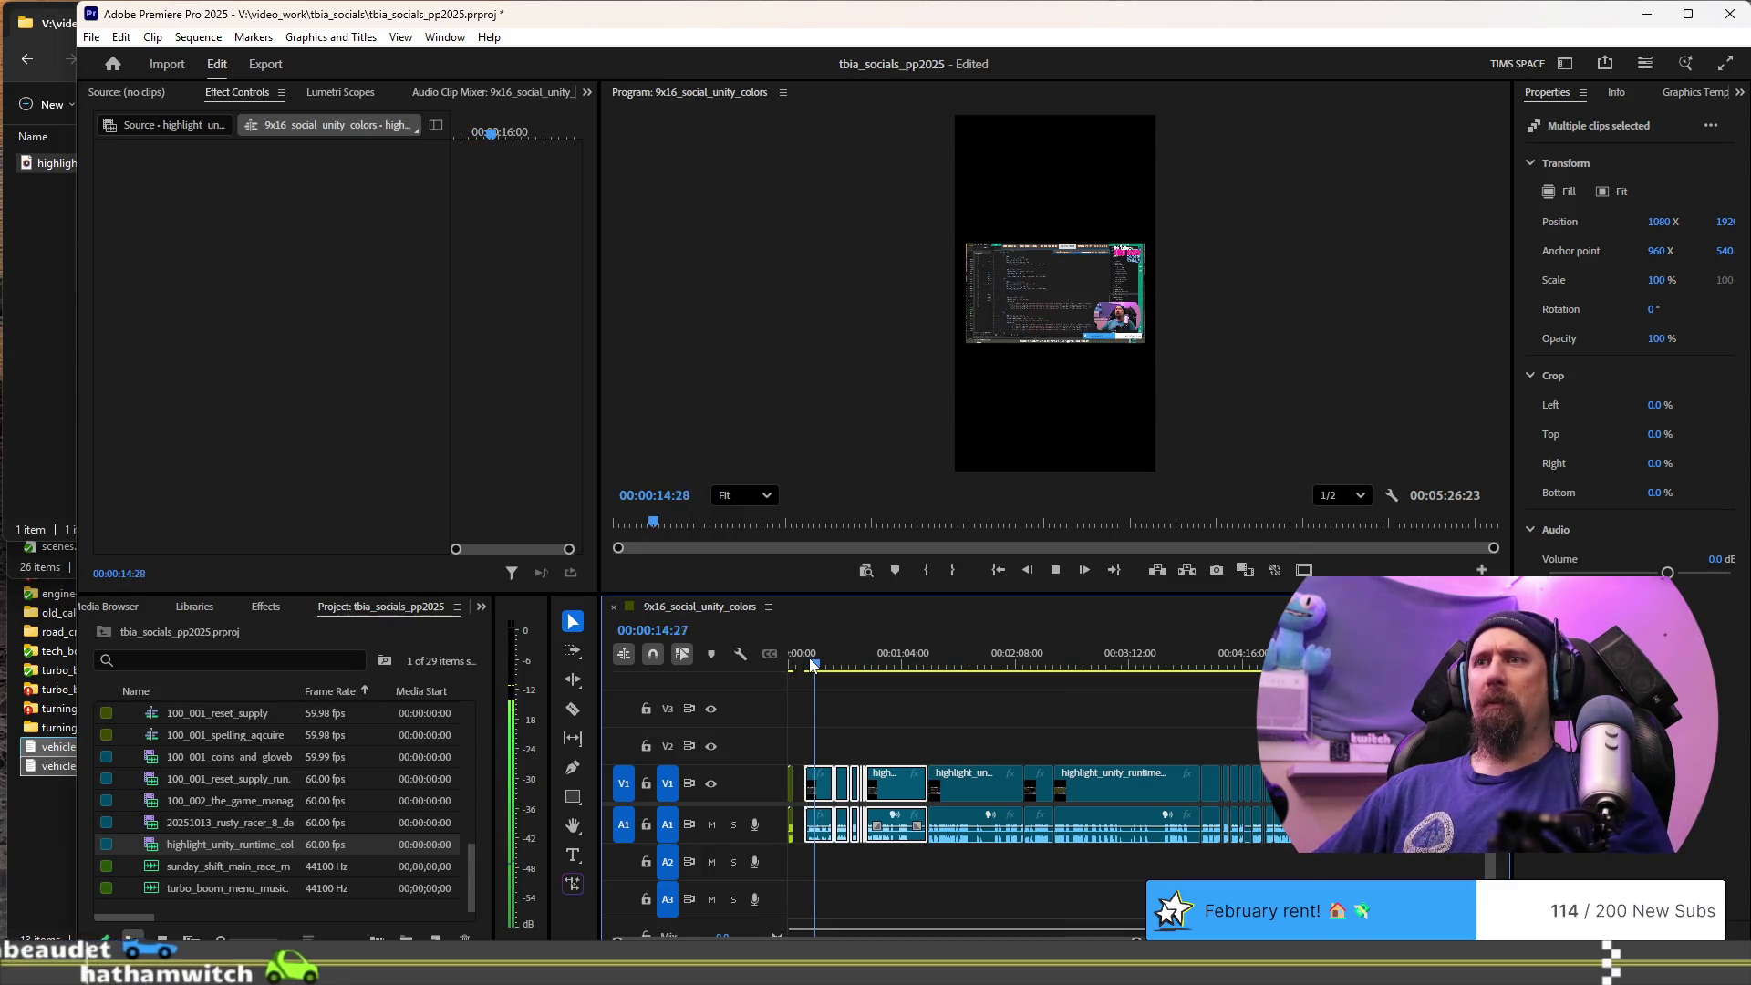
key(space)
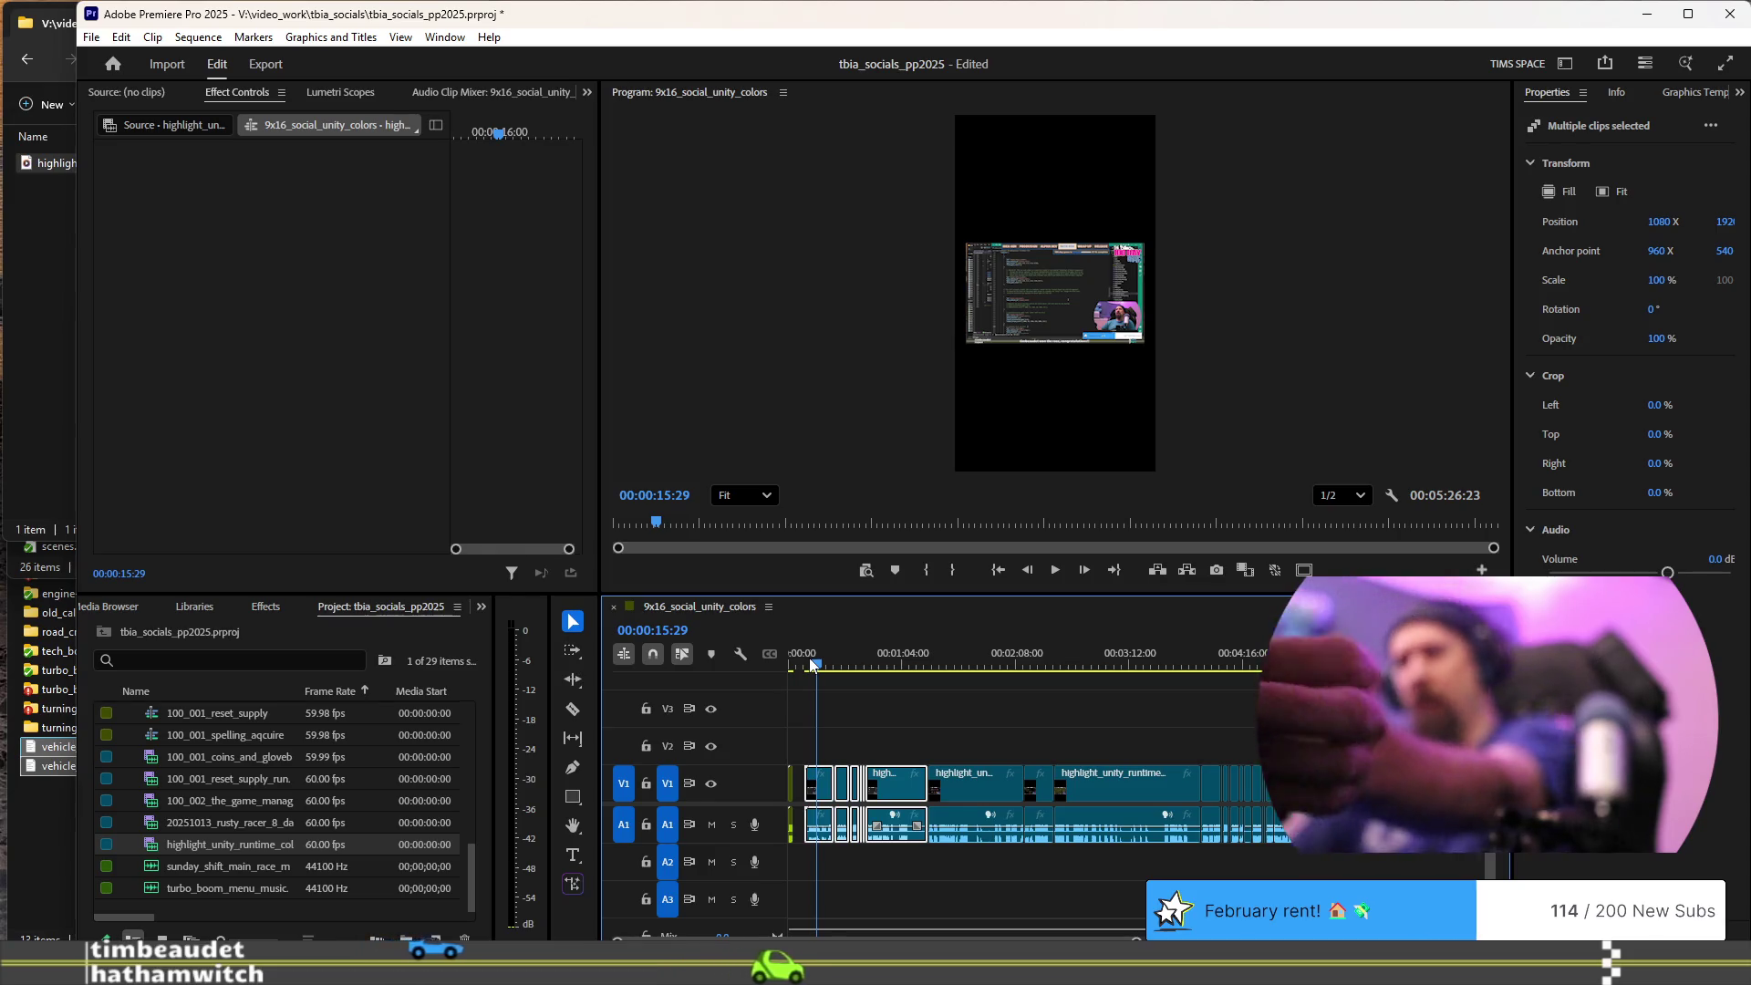
key(space)
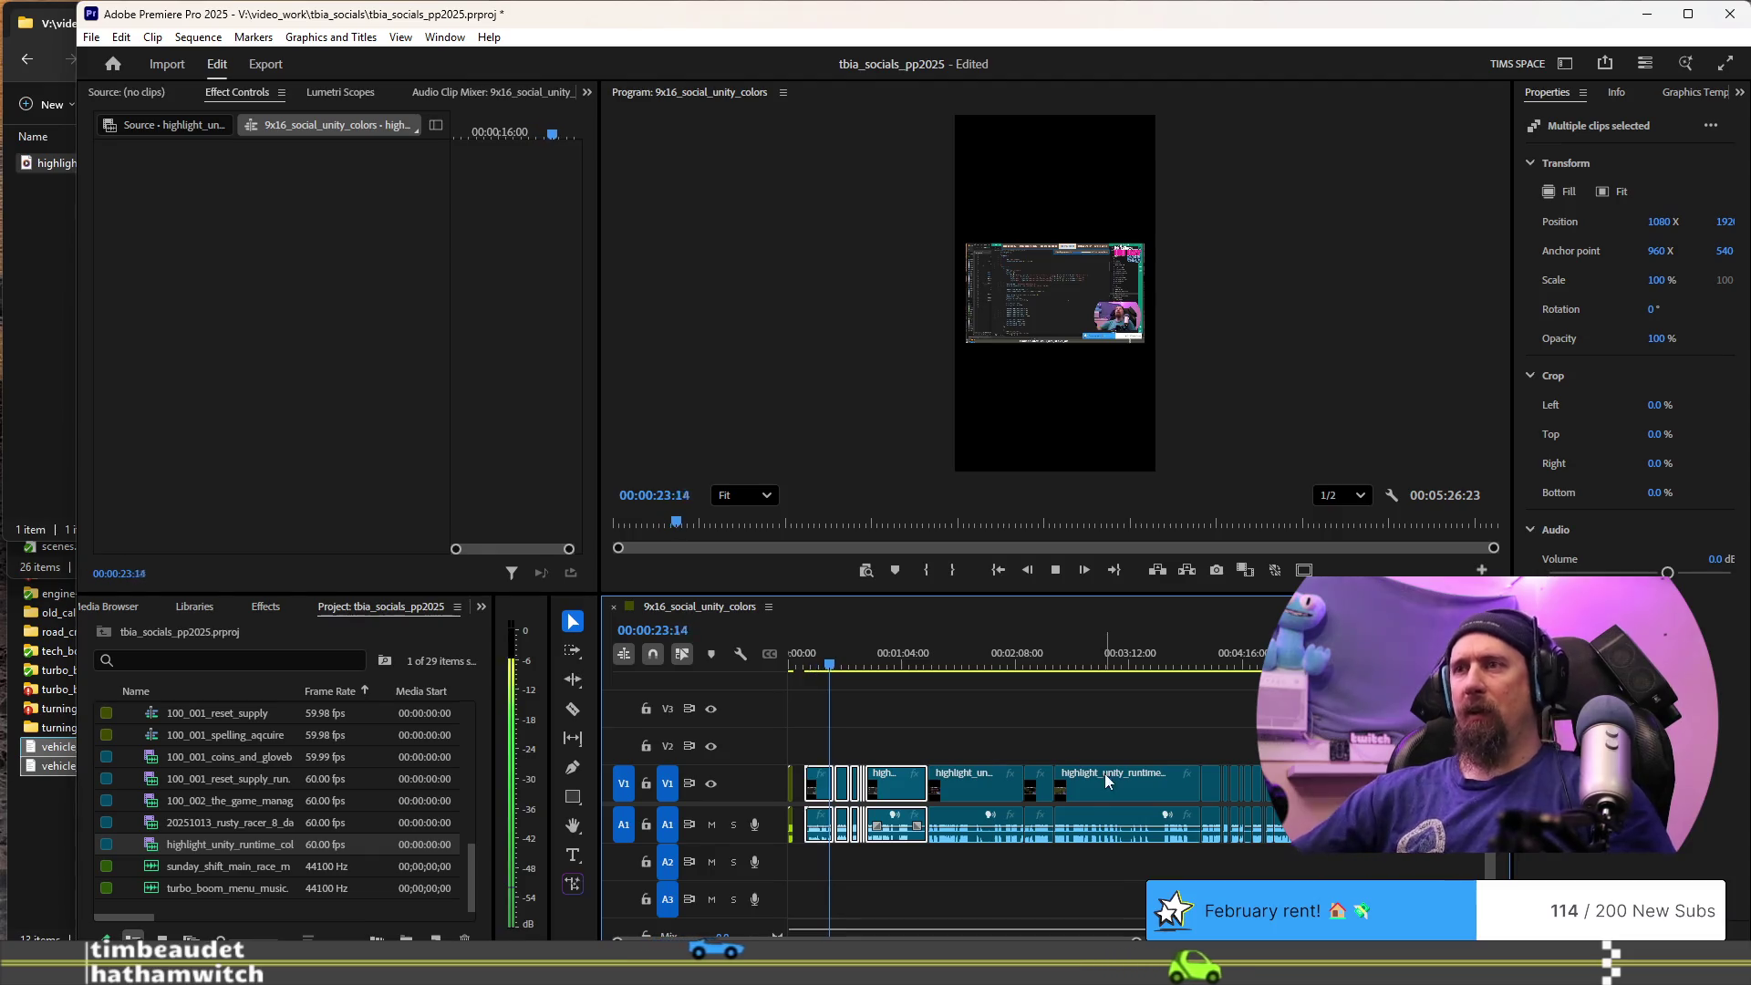
key(equal)
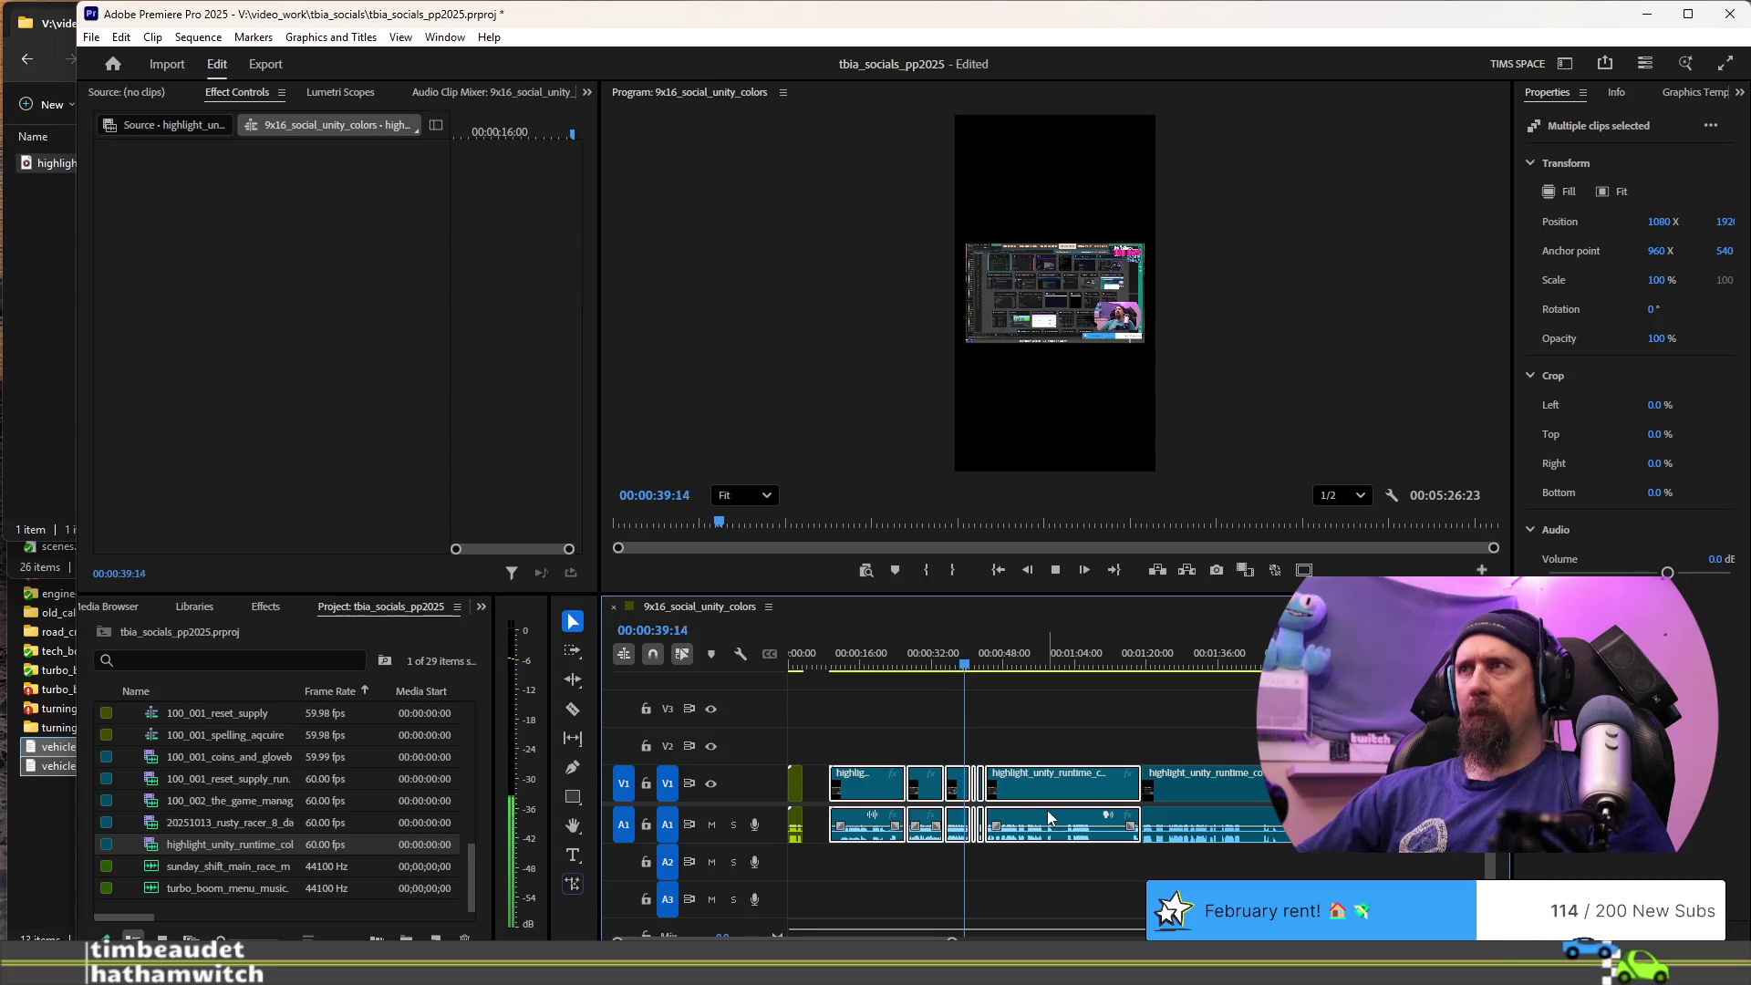
key(space)
- Play from about 25 seconds, delete the unwanted clips, and ripple-delete the gap left
click(902, 654)
key(space)
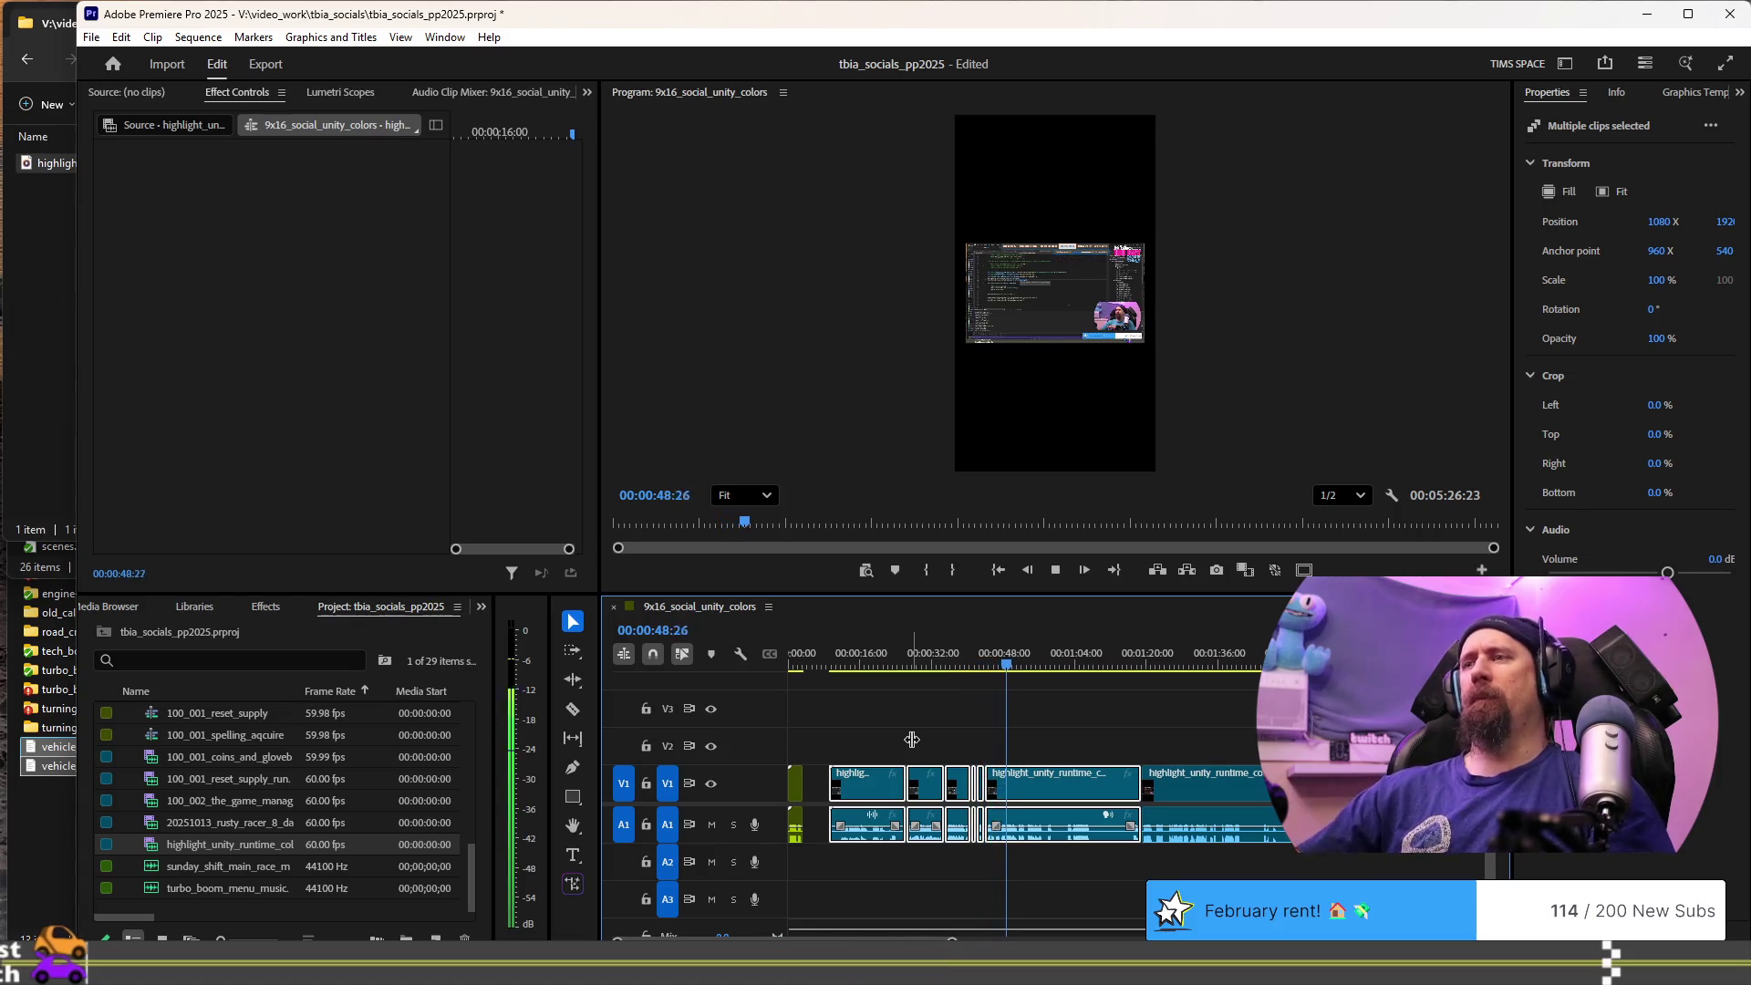
key(space)
key(Delete)
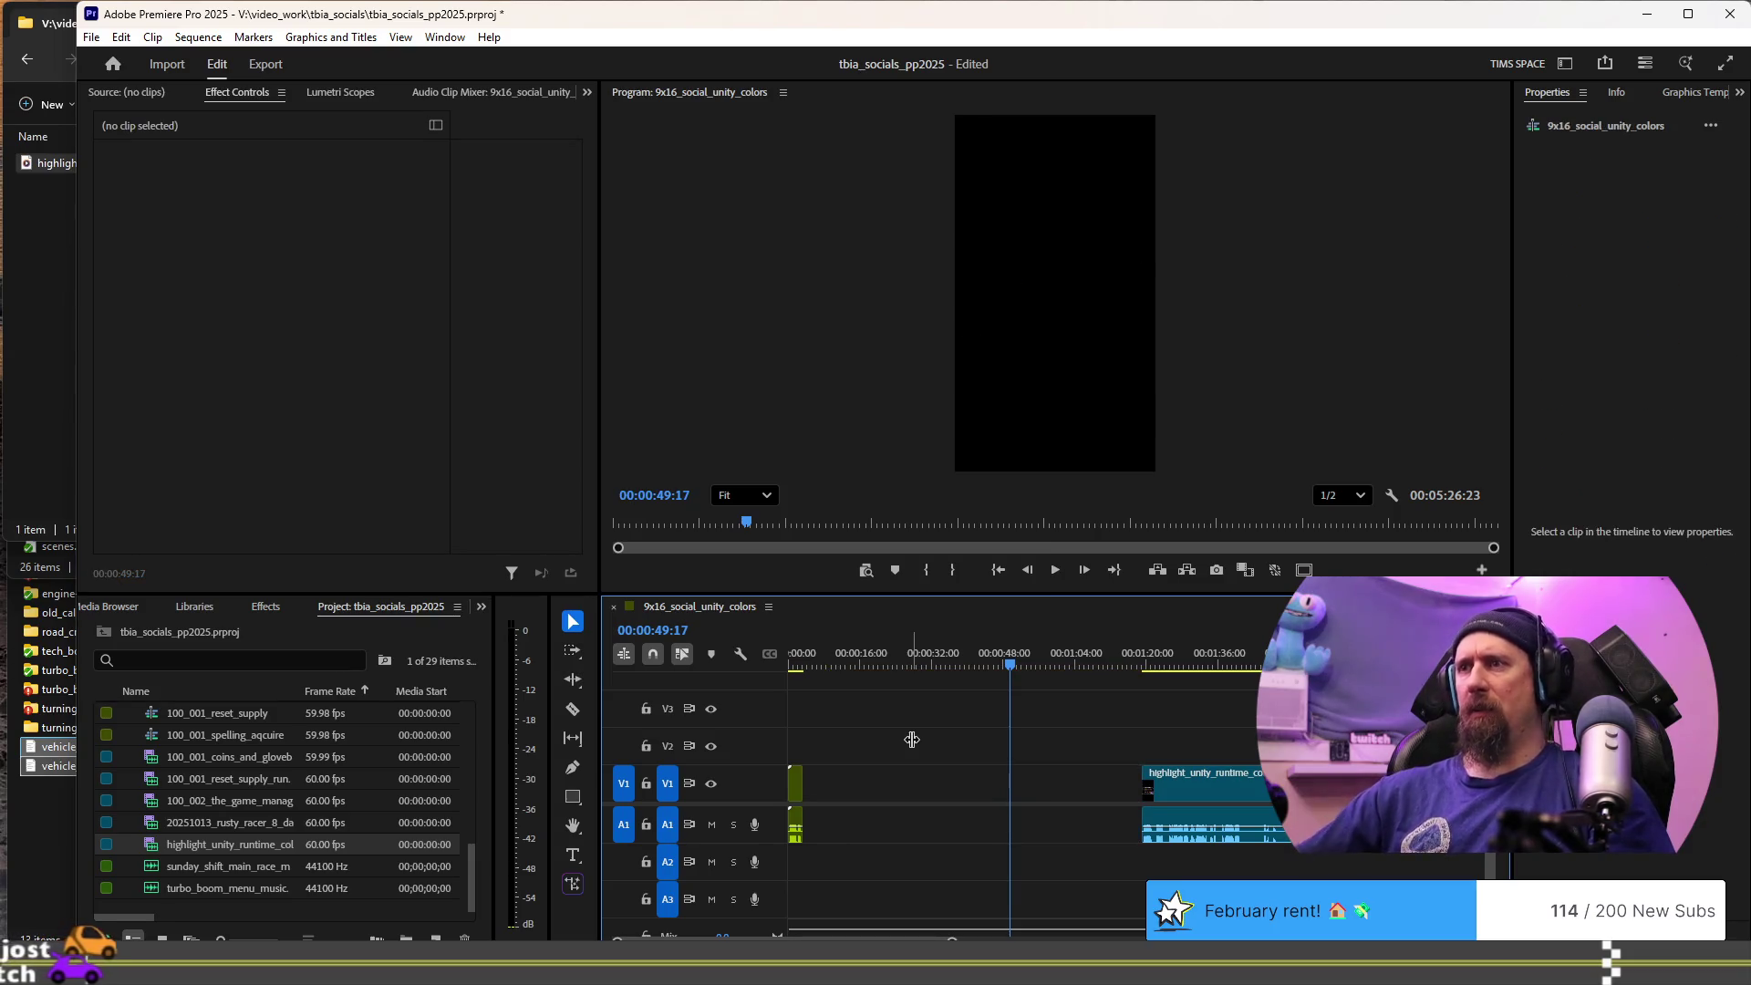
click(1090, 790)
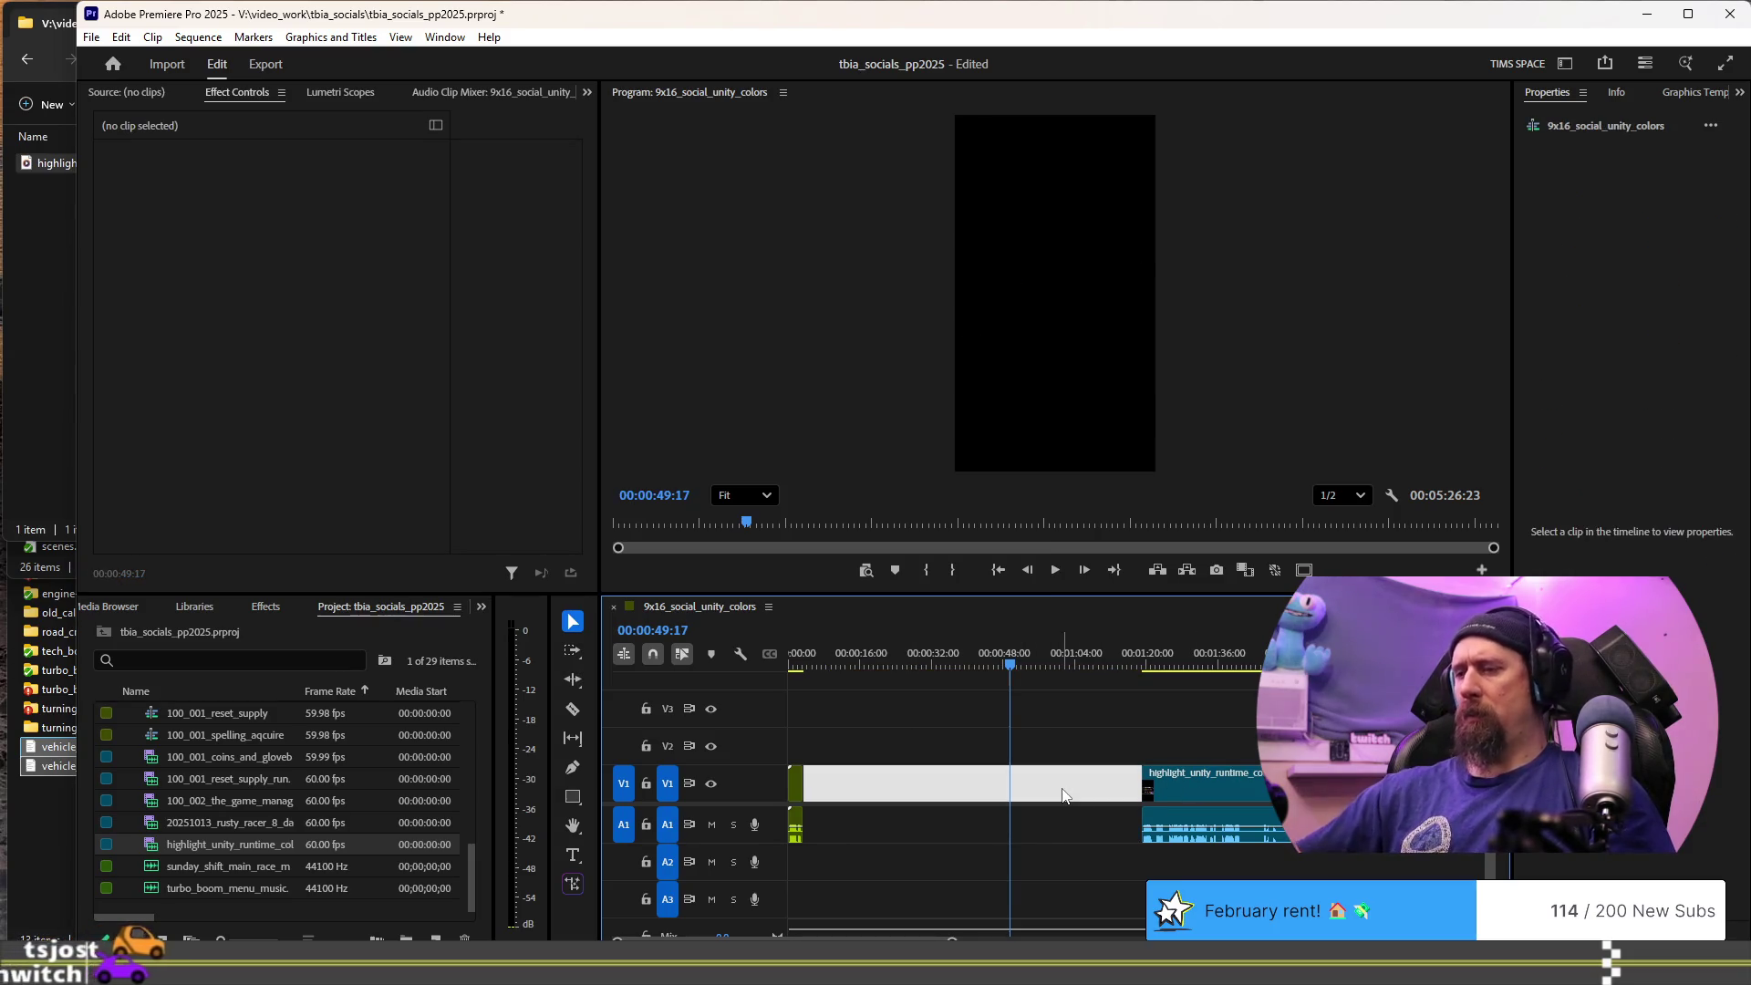
key(Delete)
- Replay from the start and ripple-trim the first clip at 46:28, leaving 3:27:22
click(802, 666)
key(space)
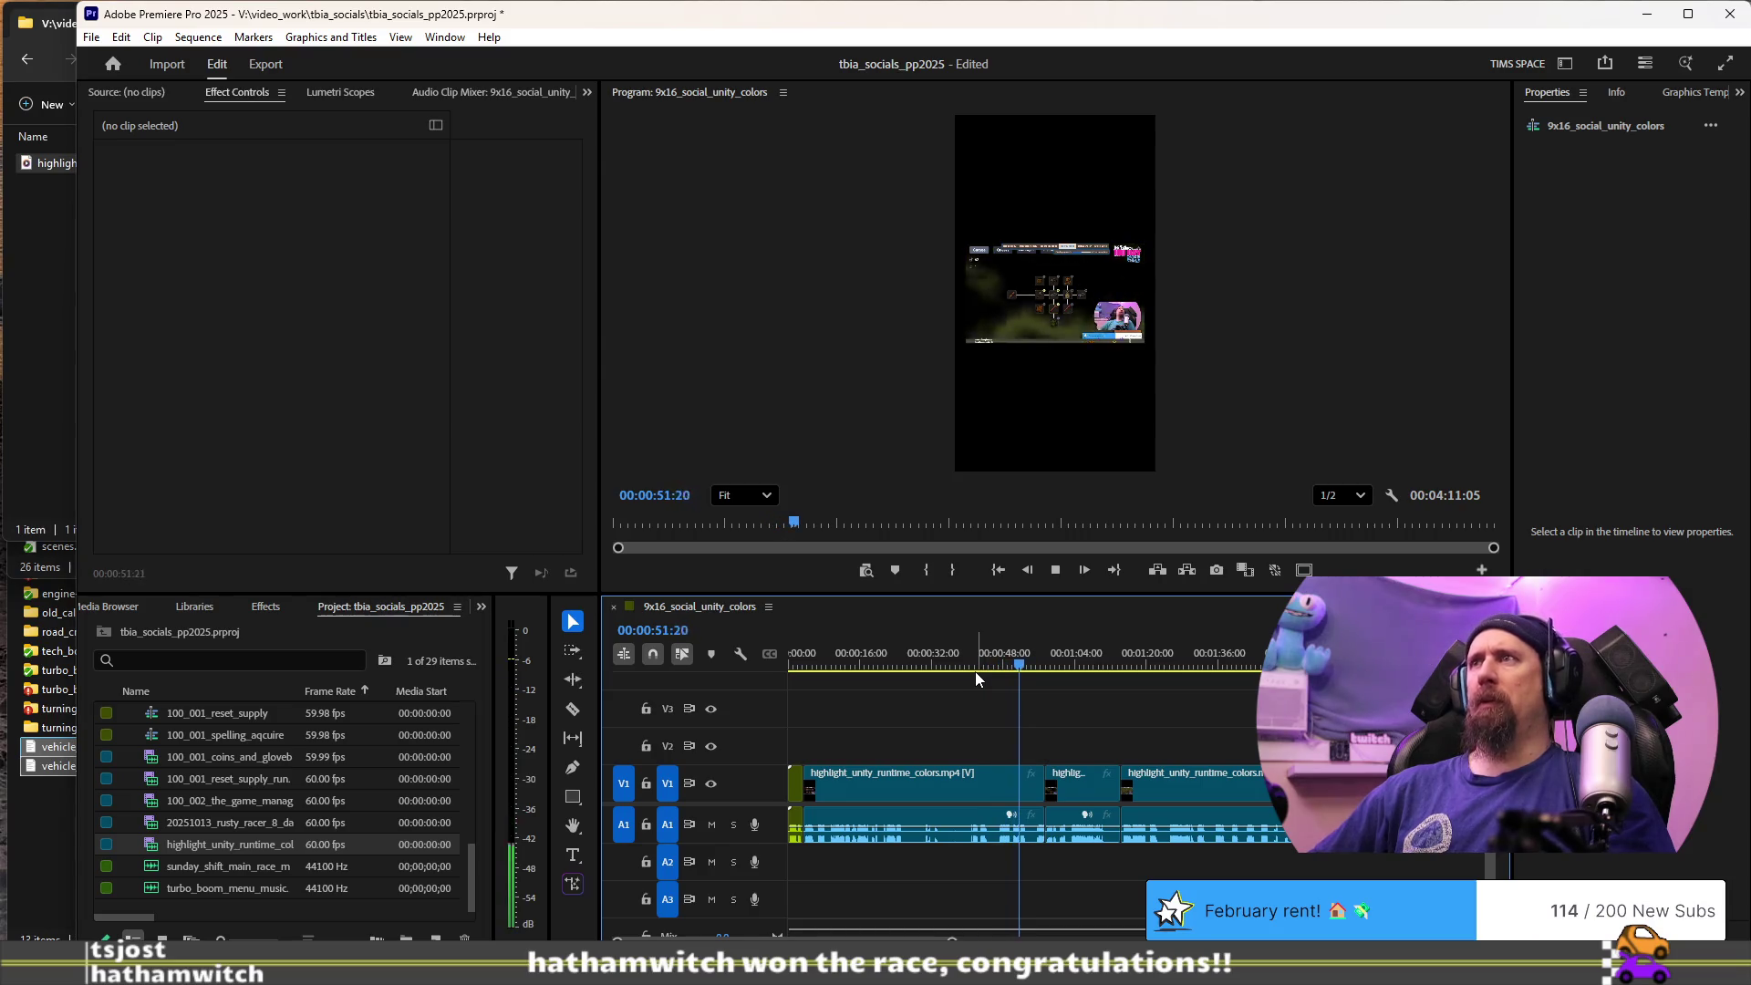
click(1012, 655)
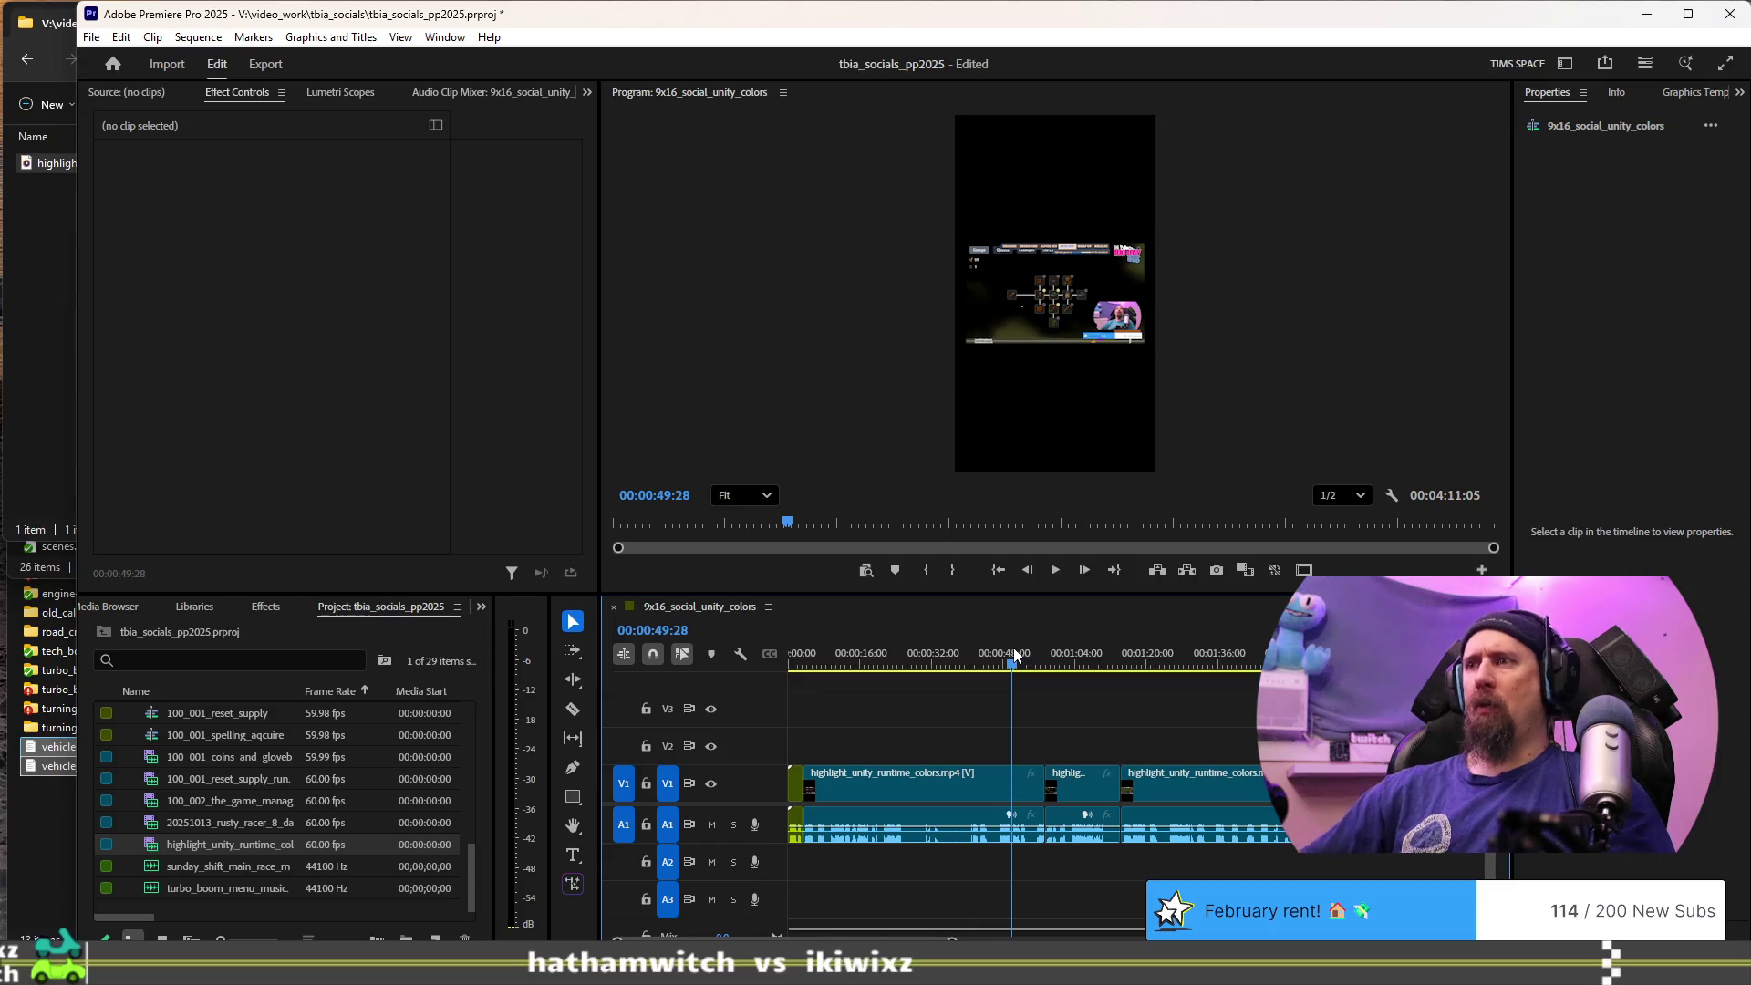
key(space)
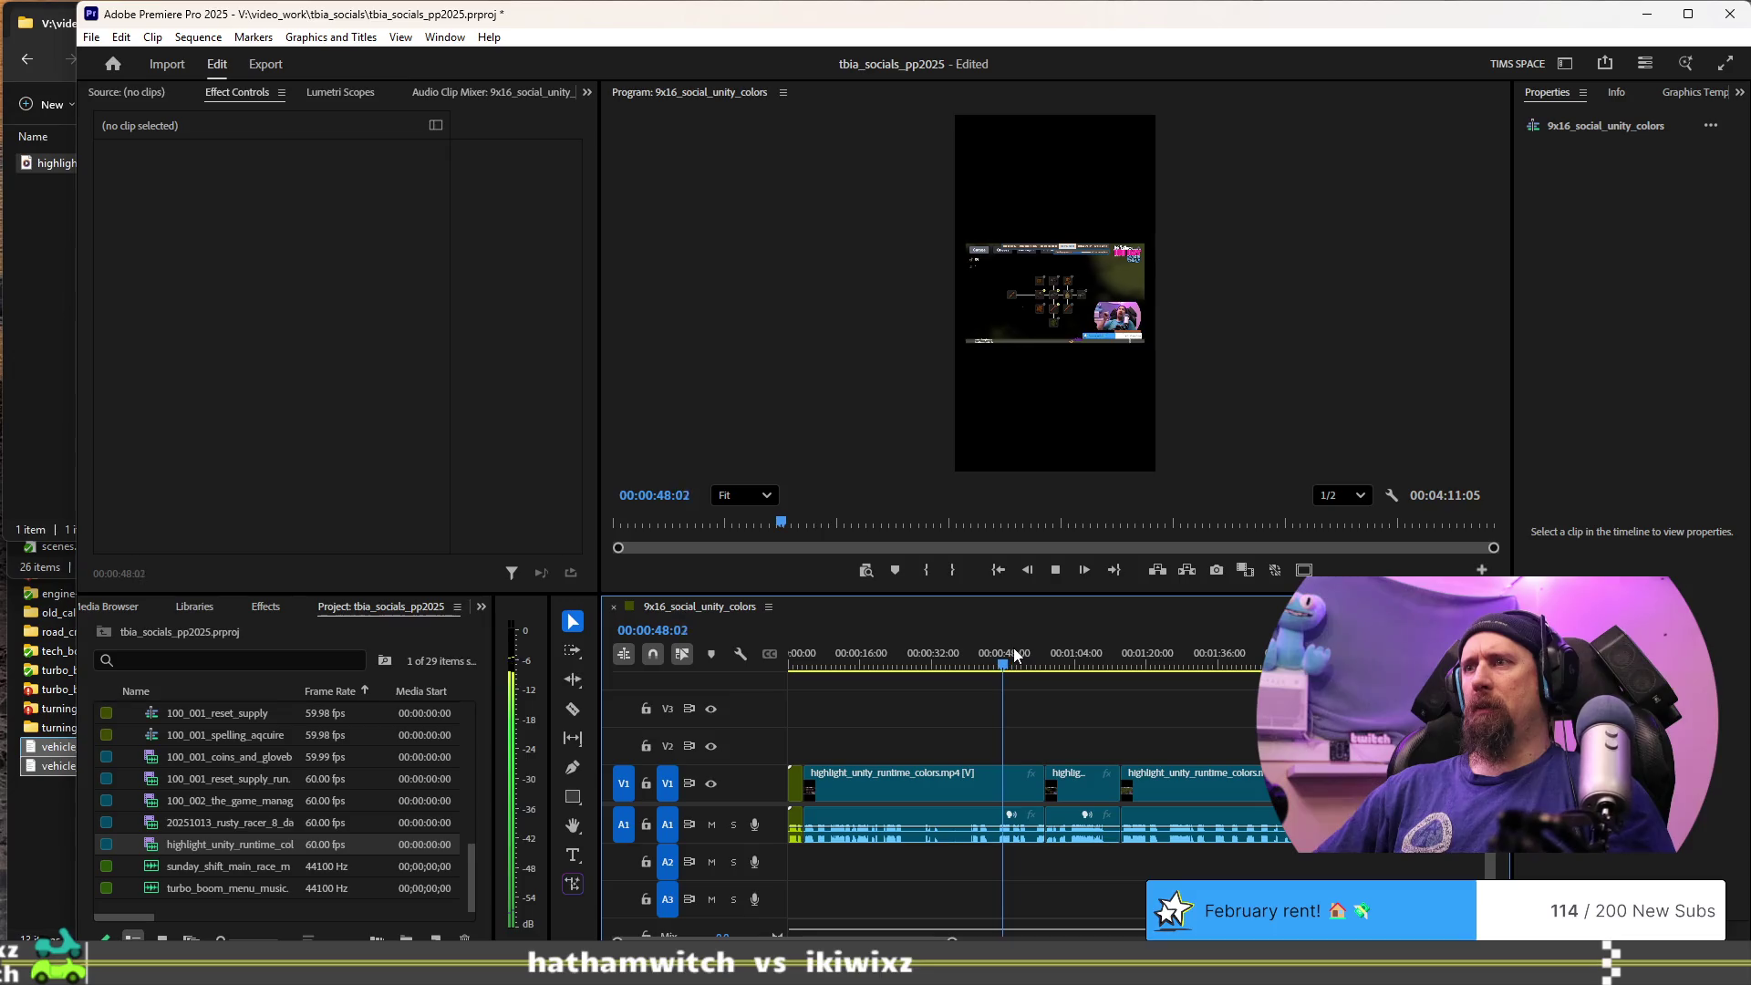
key(space)
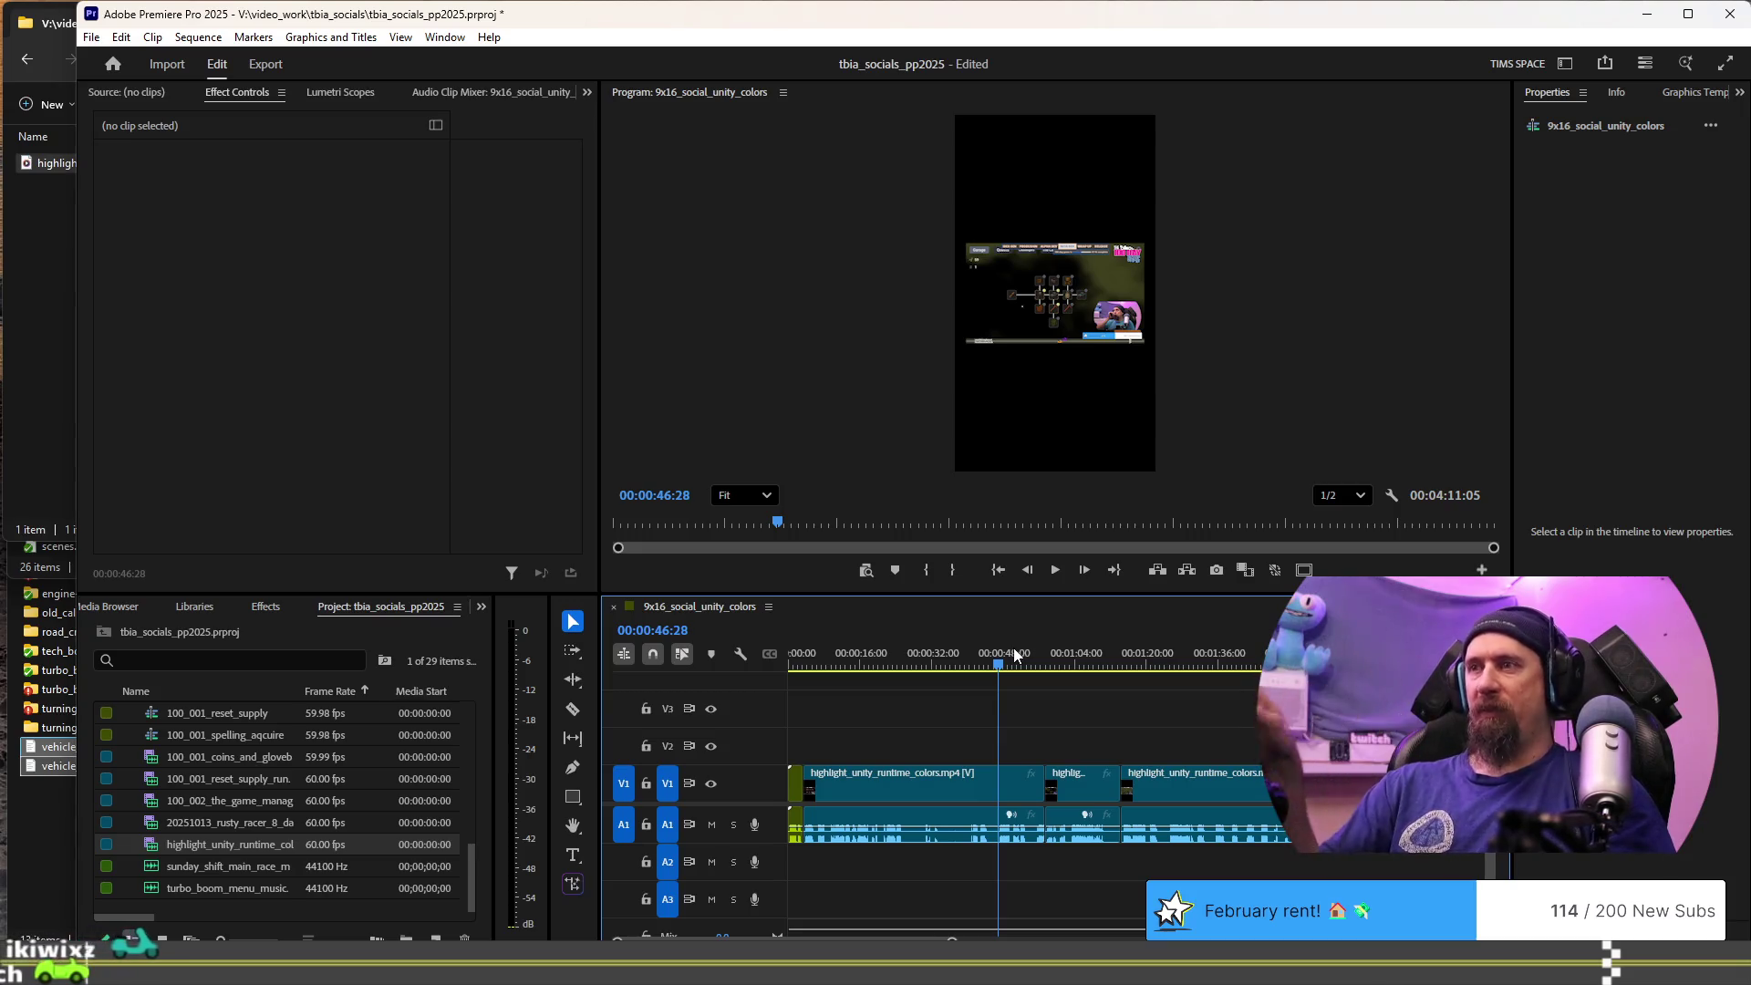
key(q)
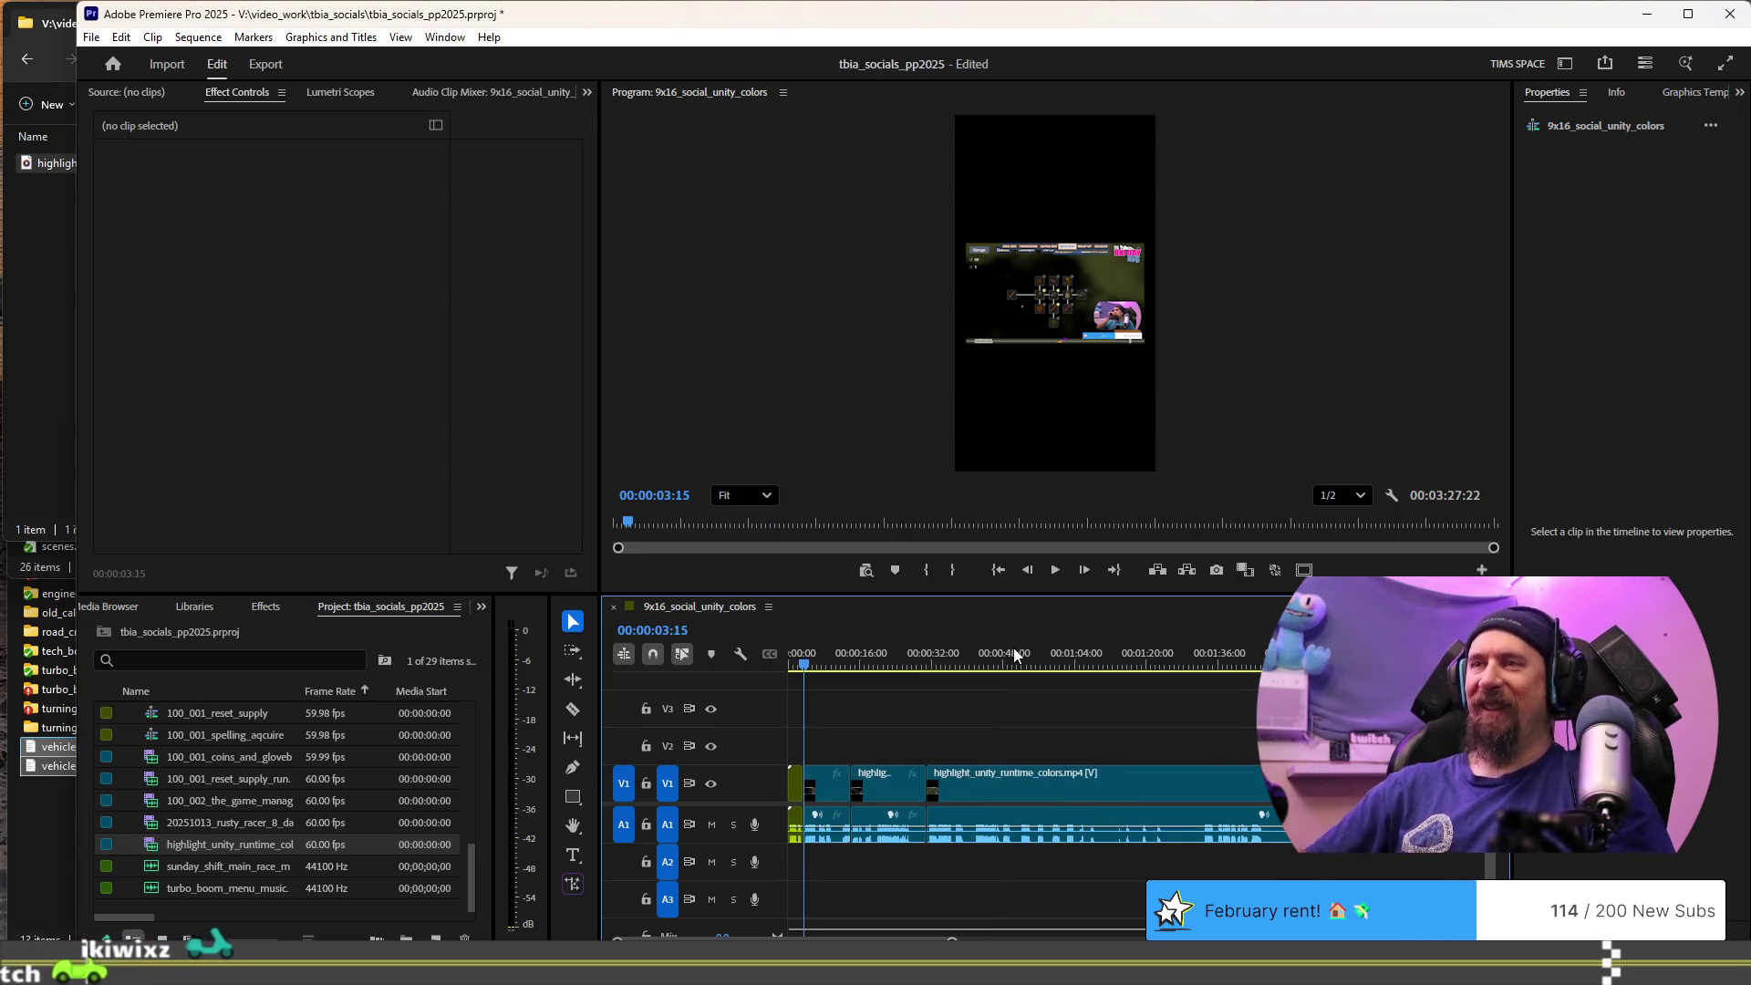
key(space)
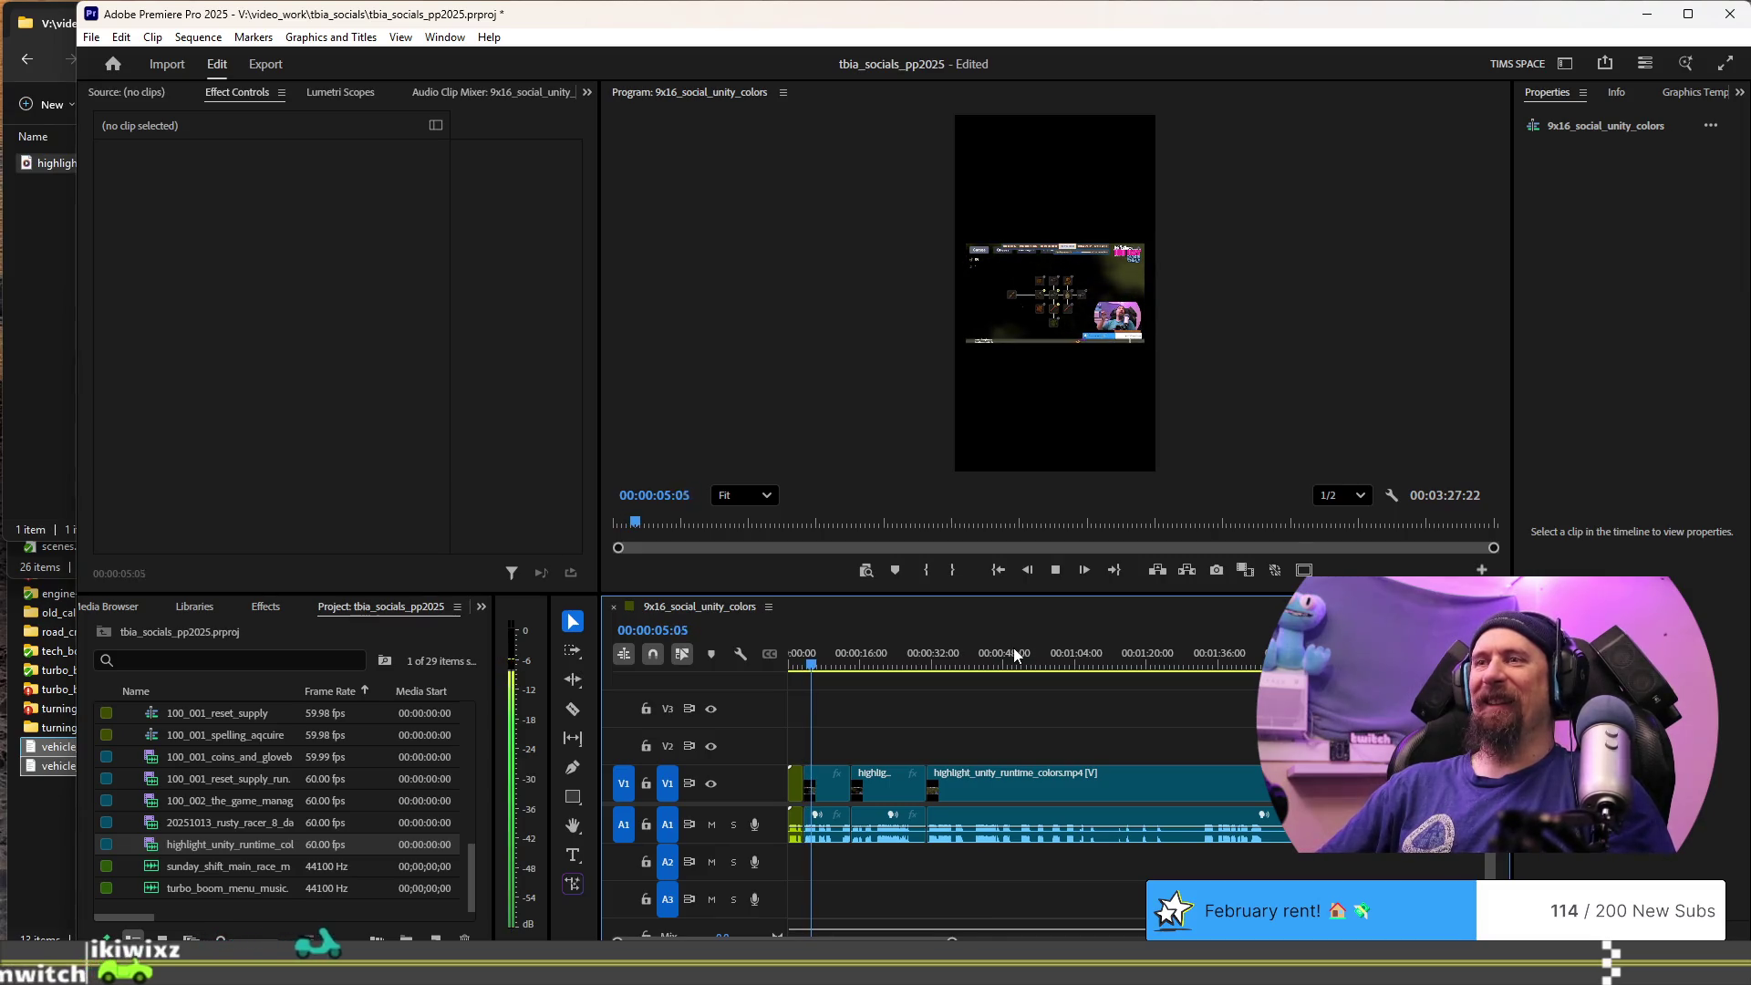
key(j)
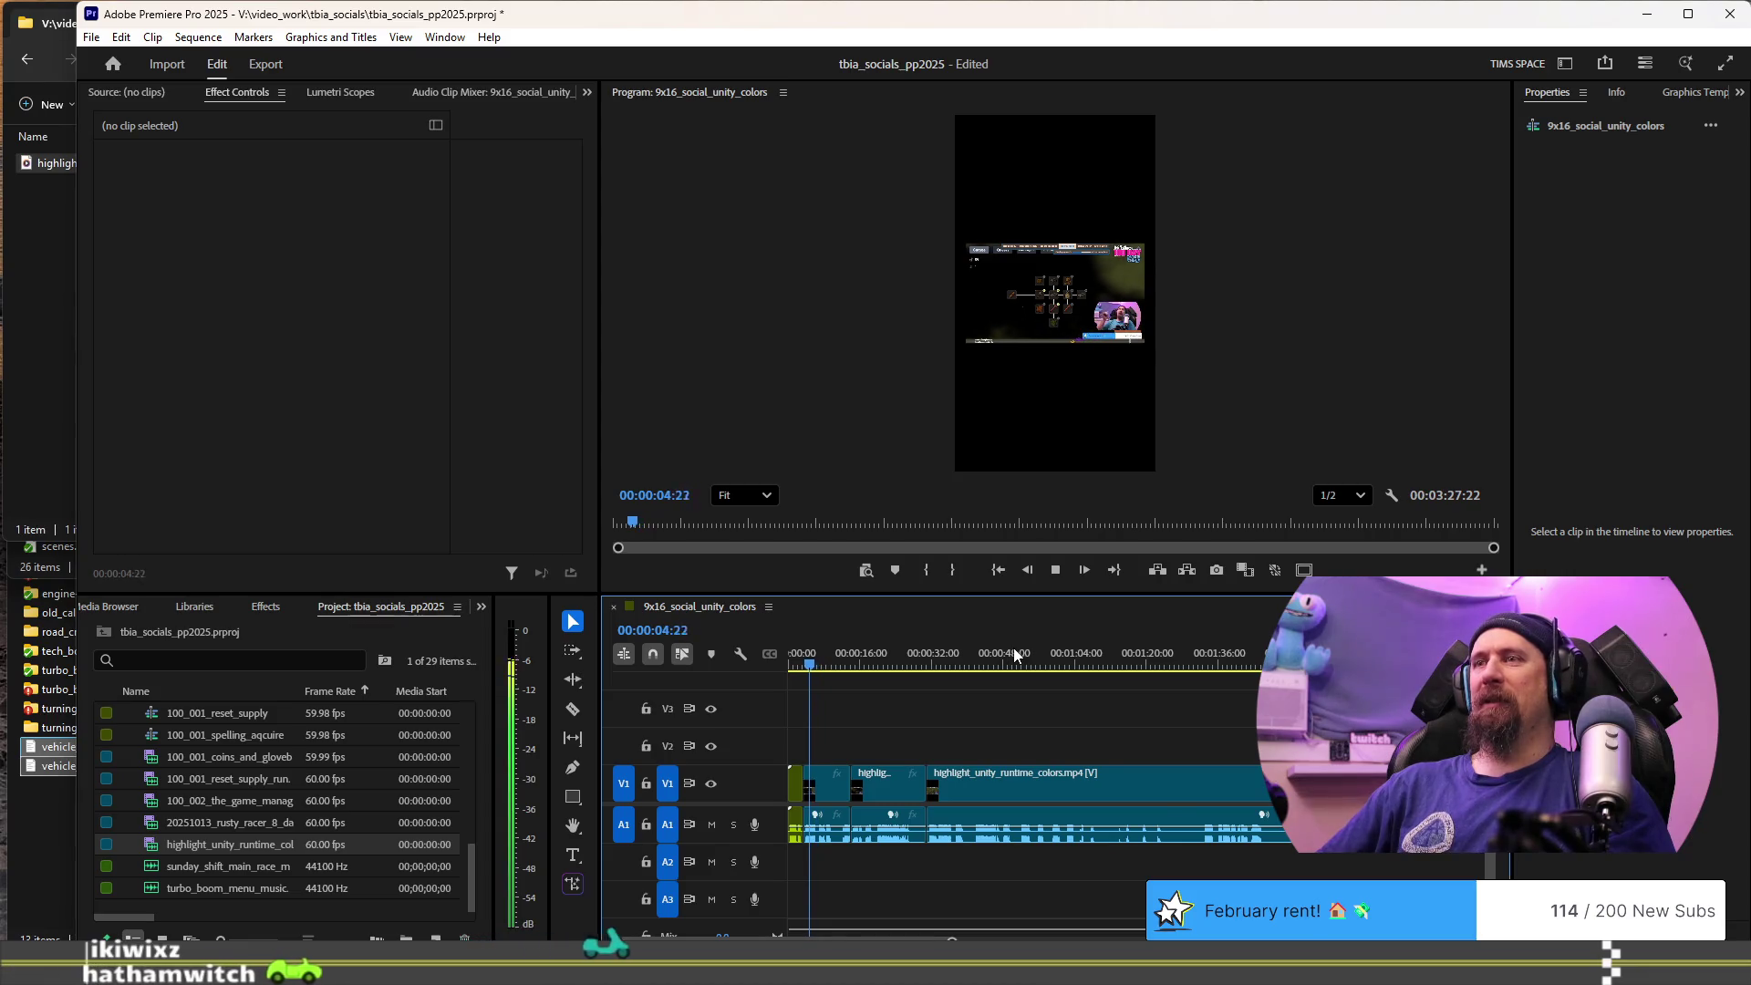
key(k)
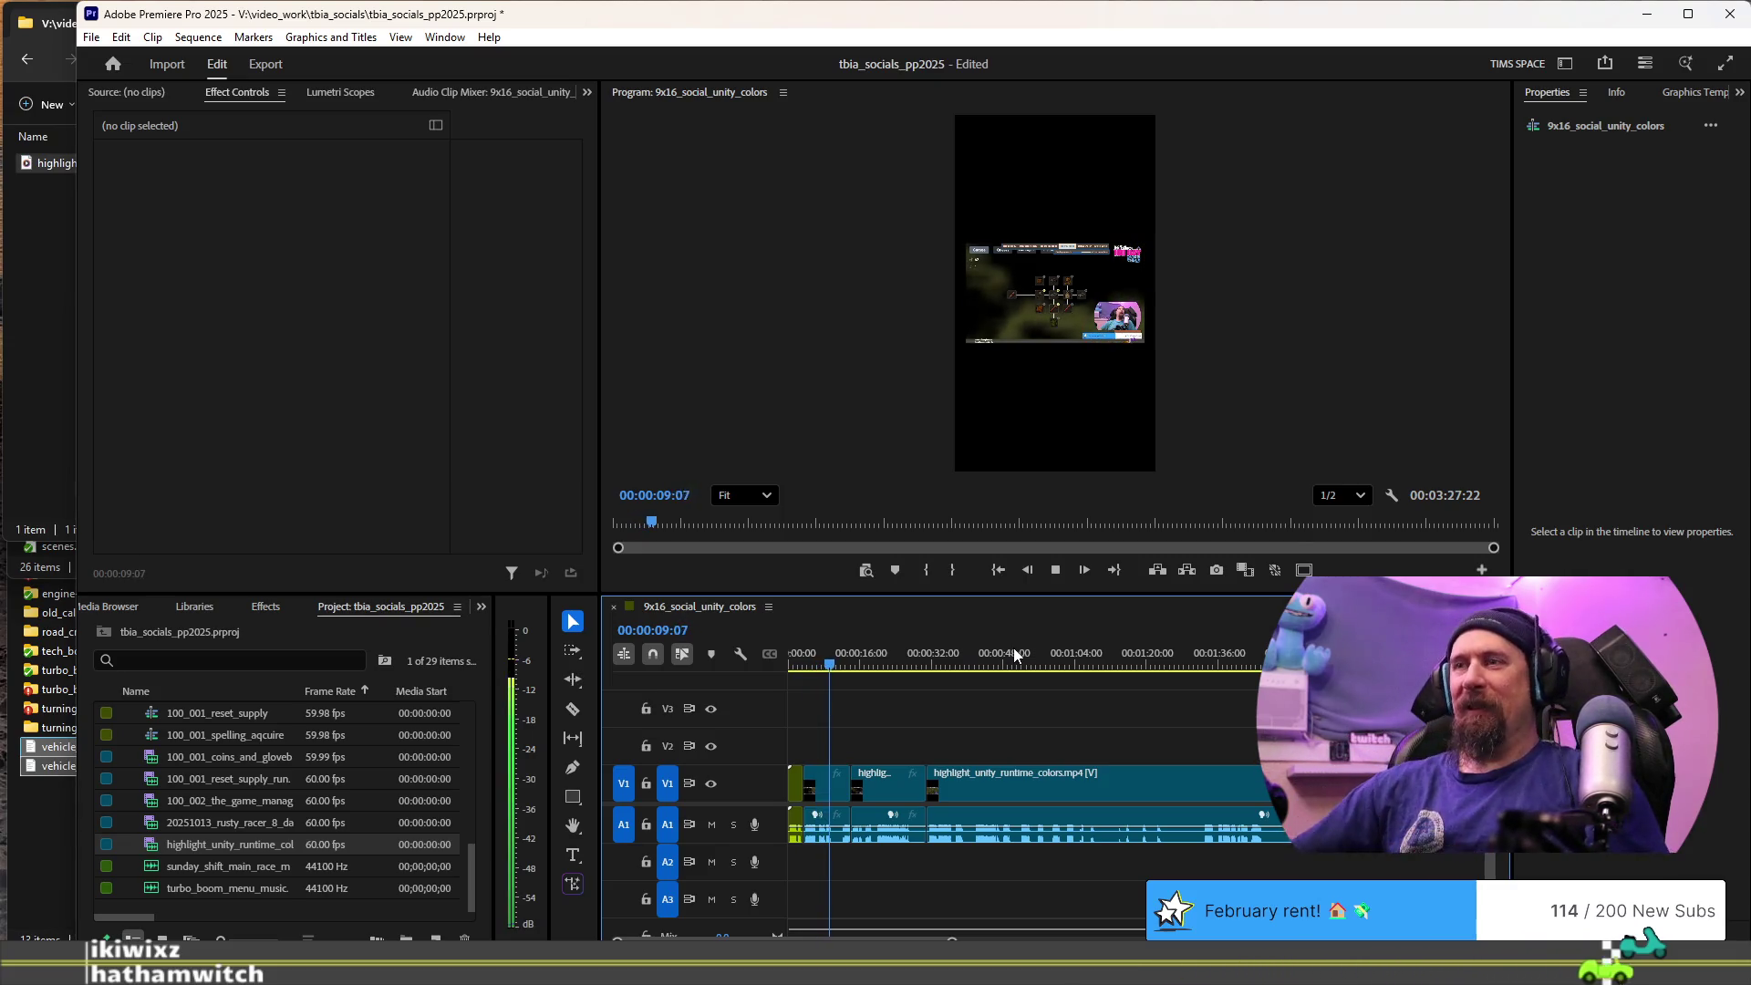
scroll(836, 841, up, 2)
scroll(967, 846, up, 2)
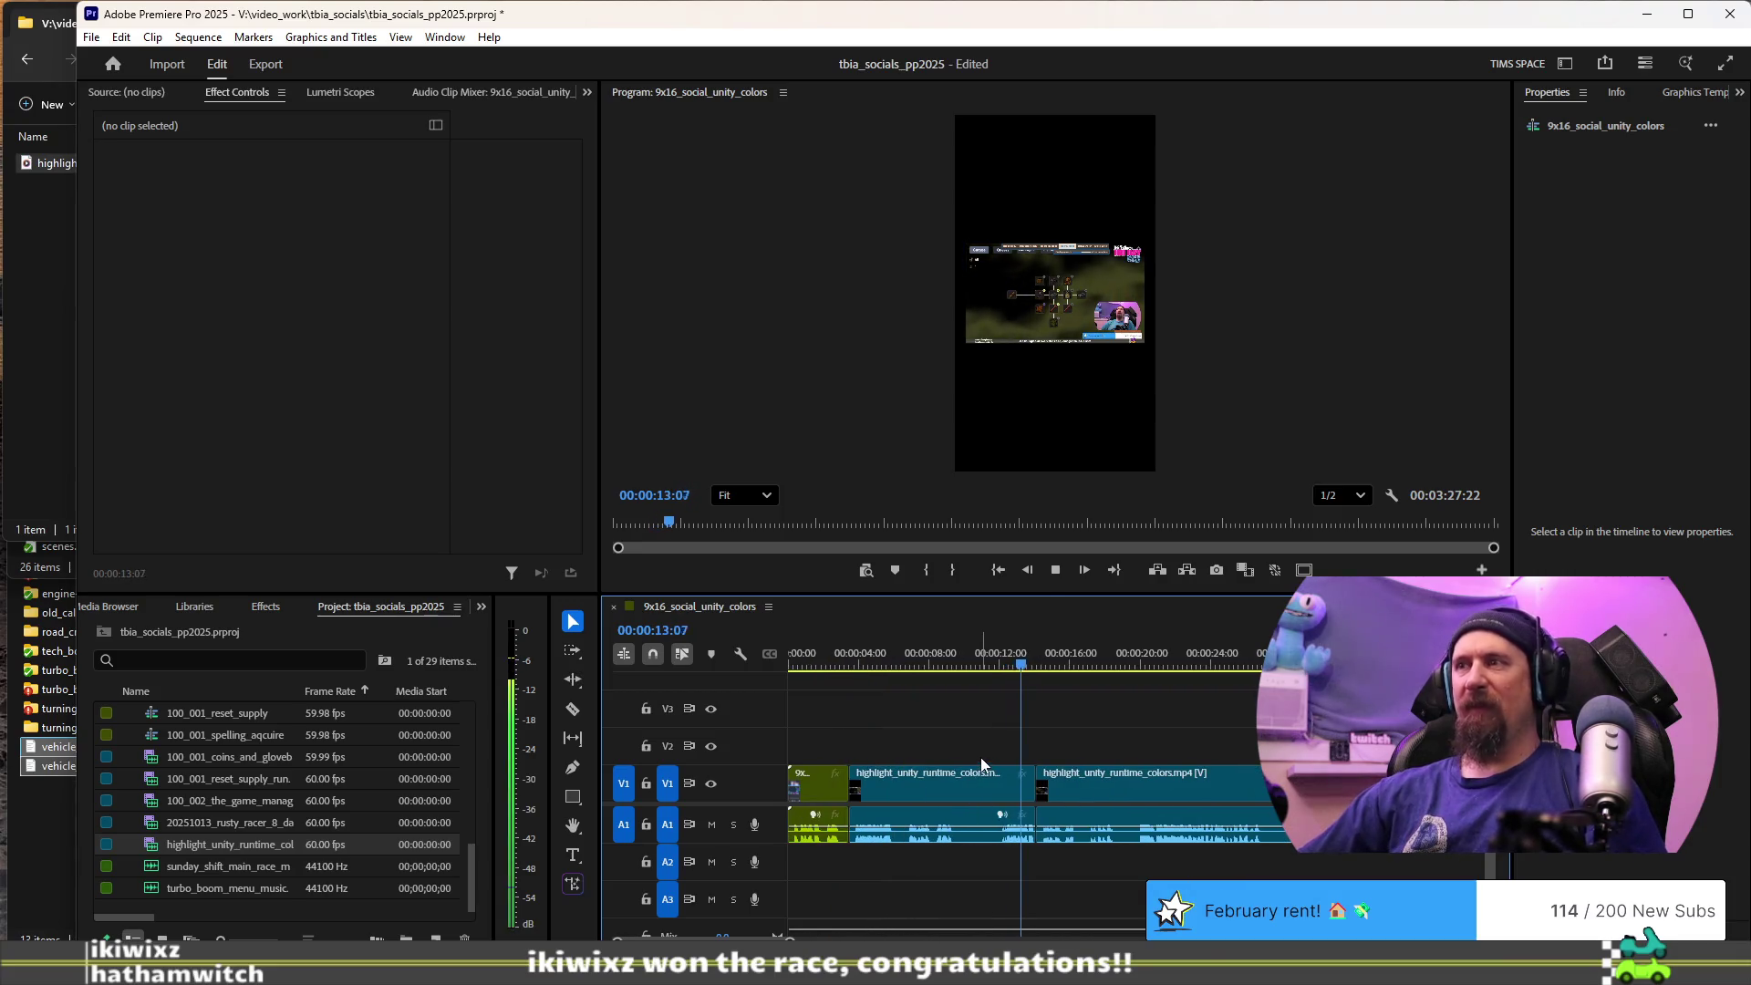
key(space)
click(1265, 660)
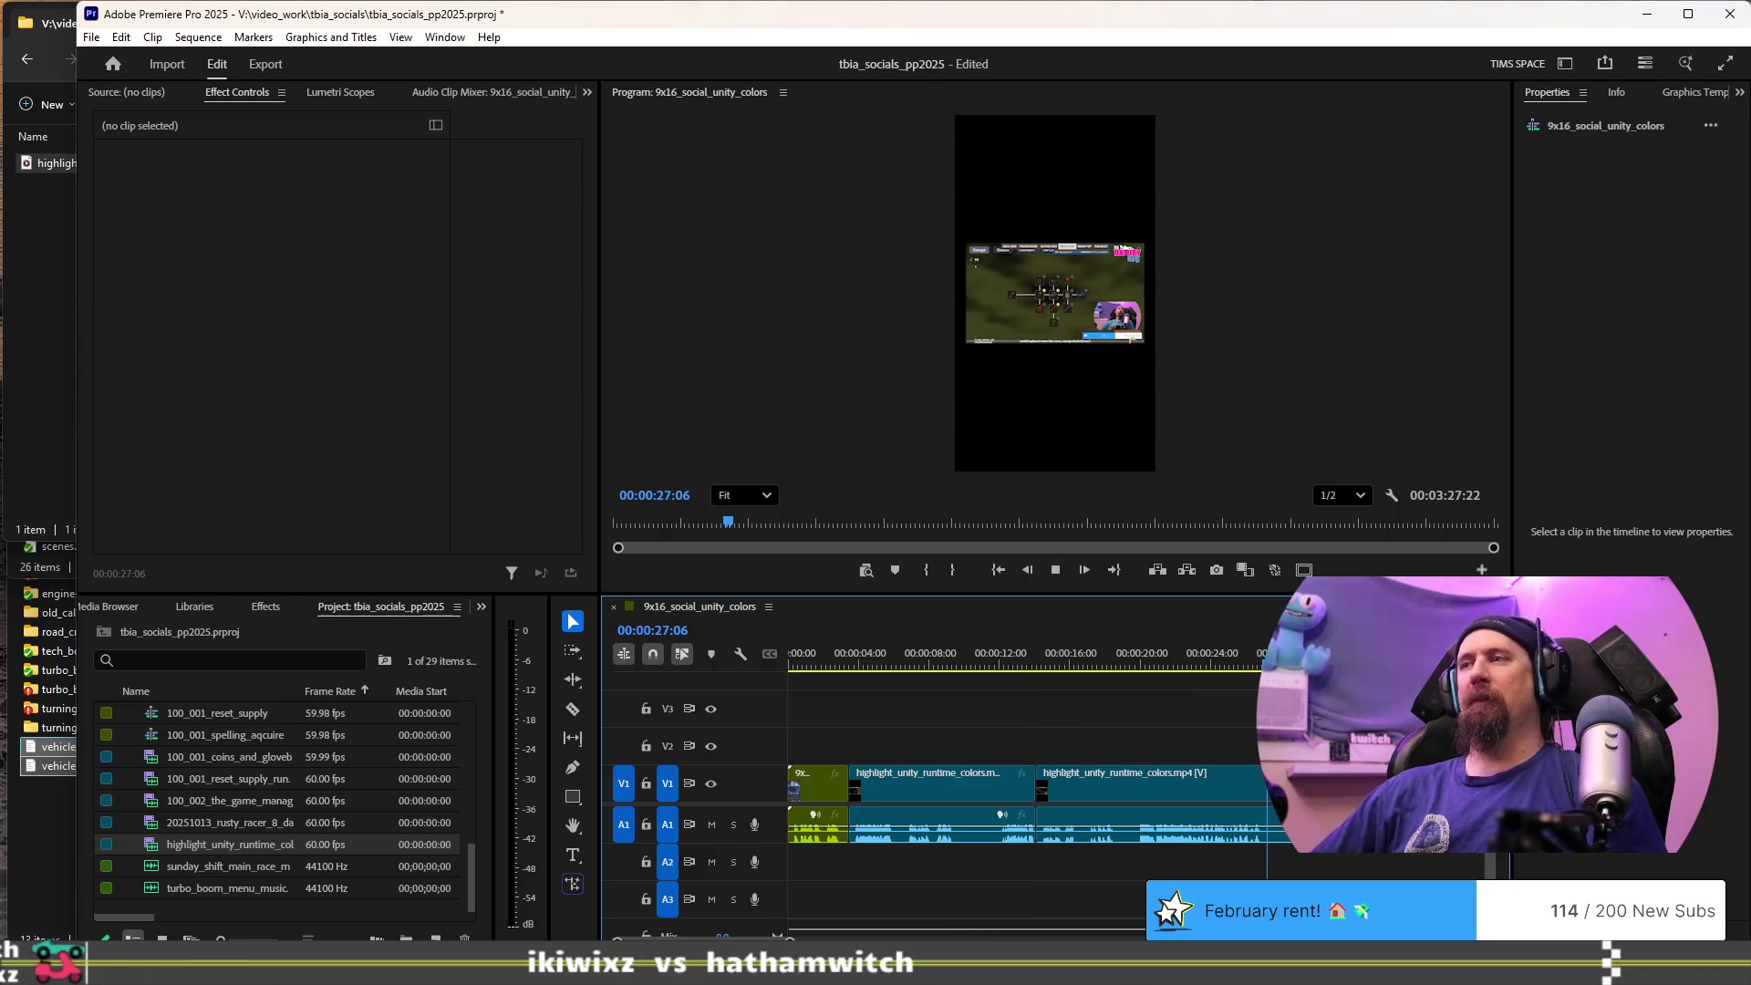
key(j)
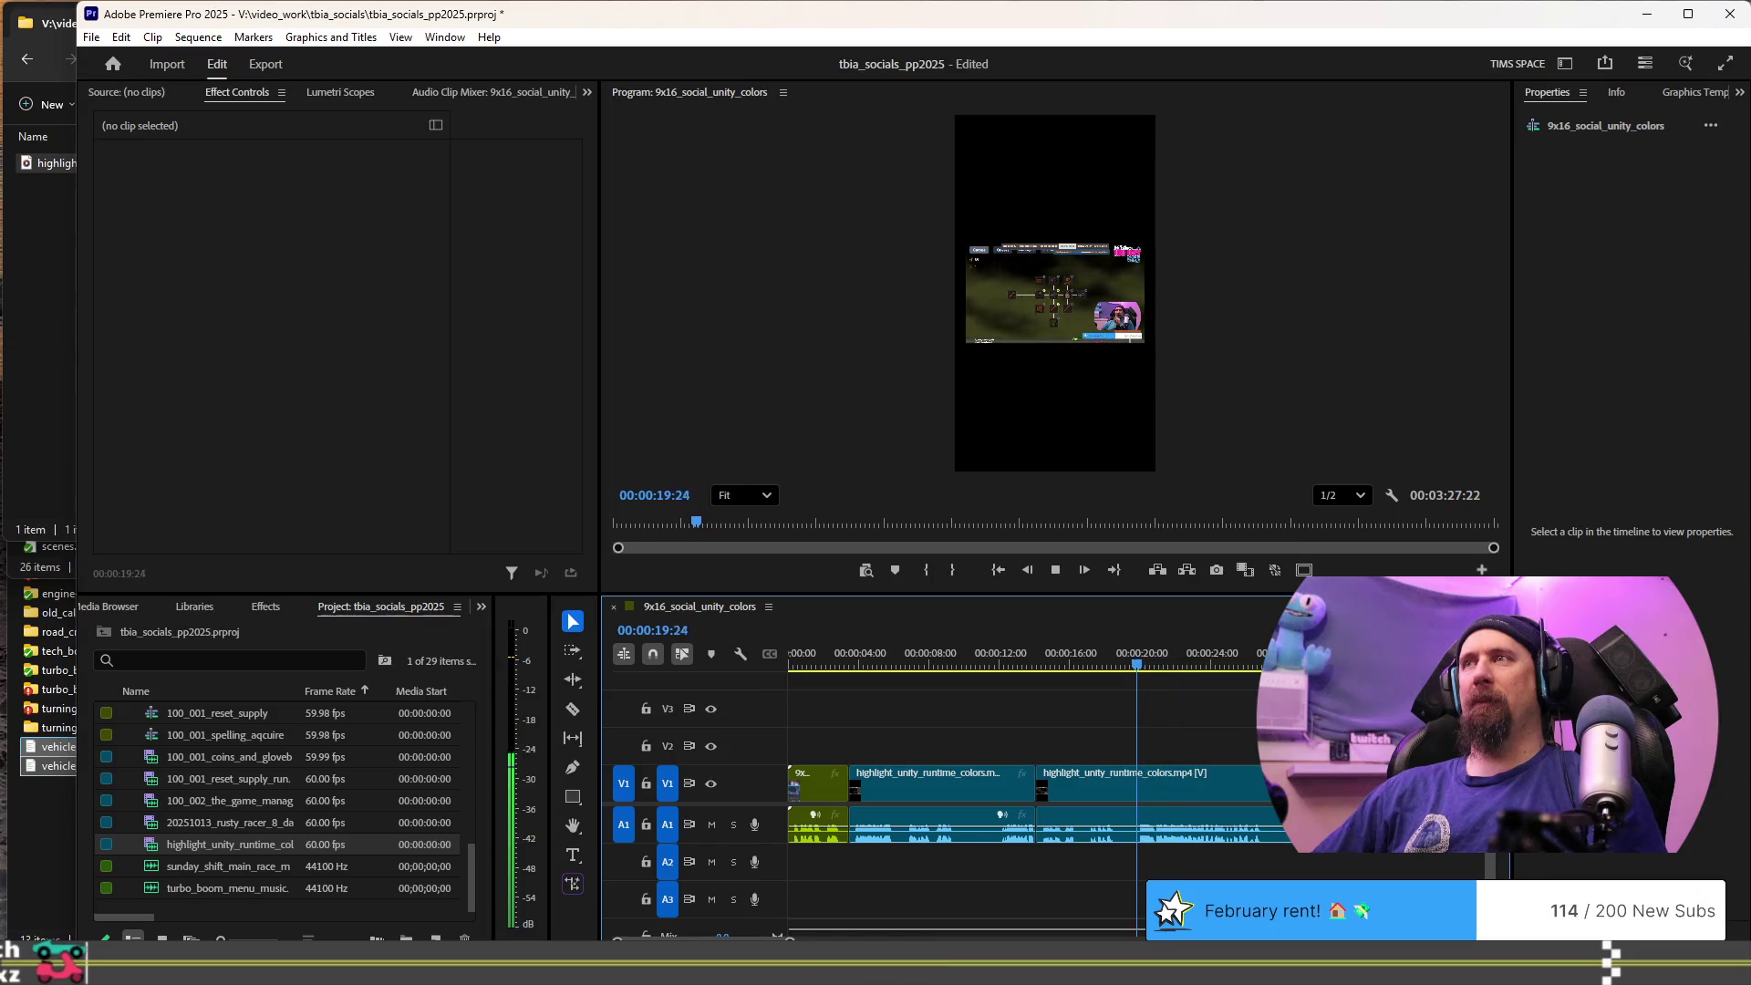
key(k)
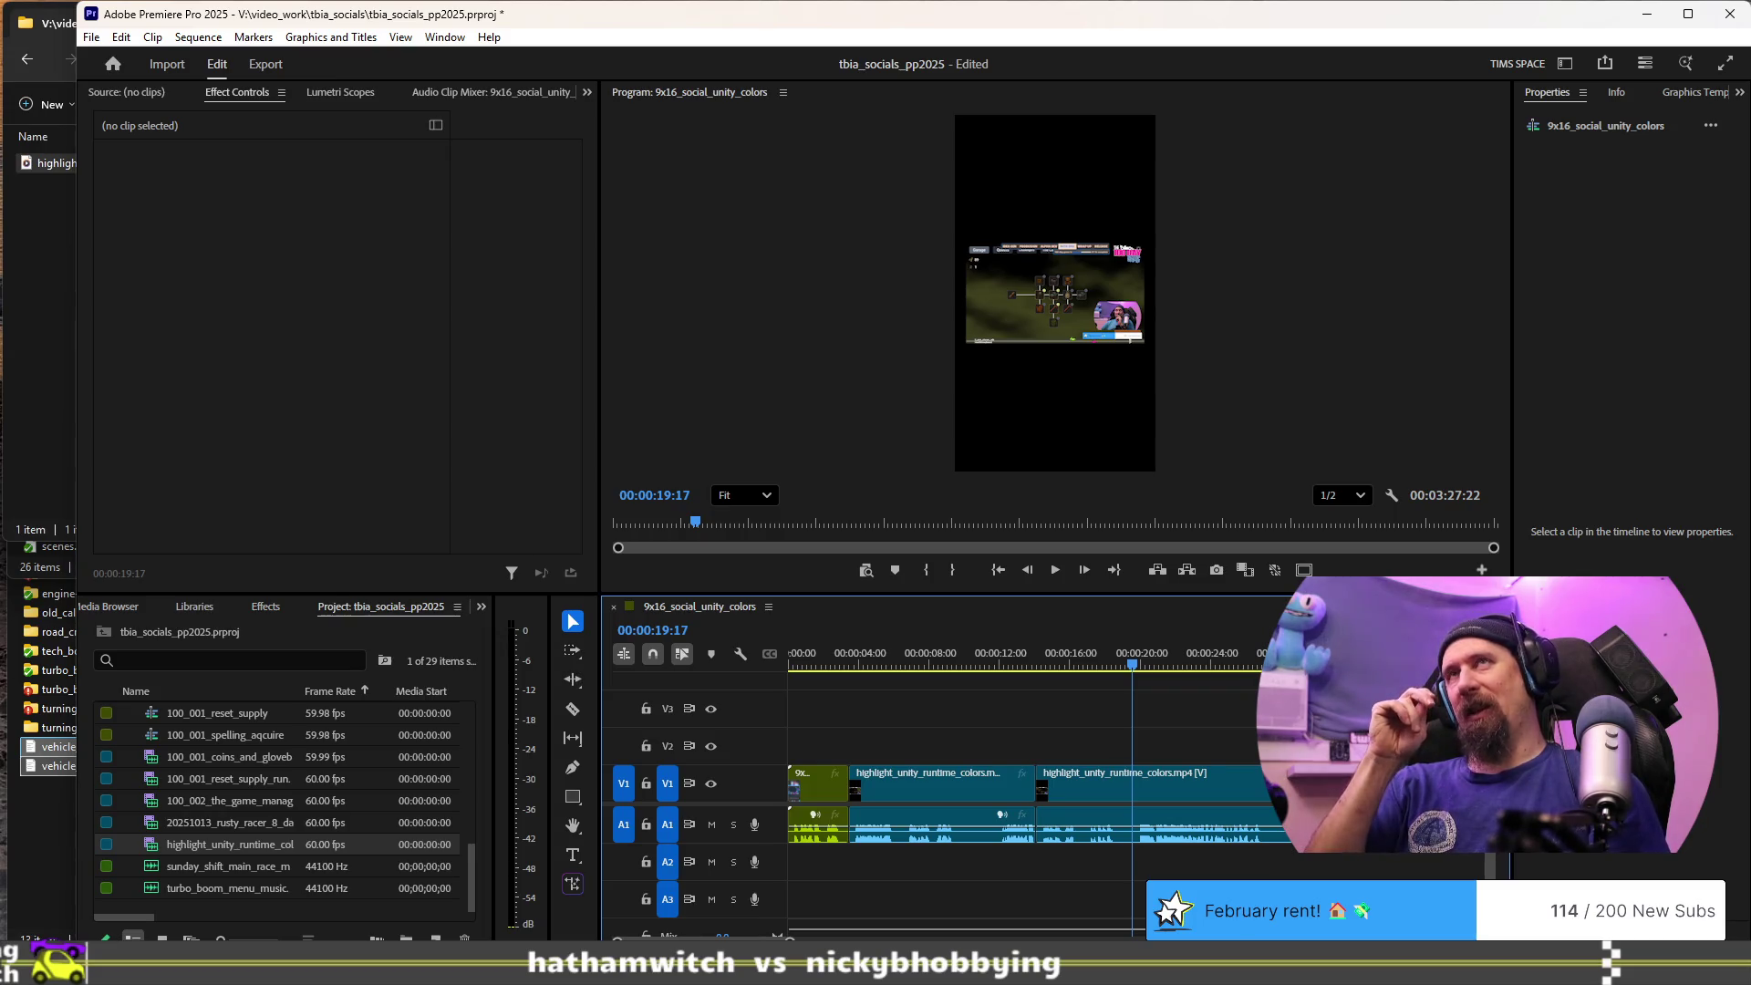
key(space)
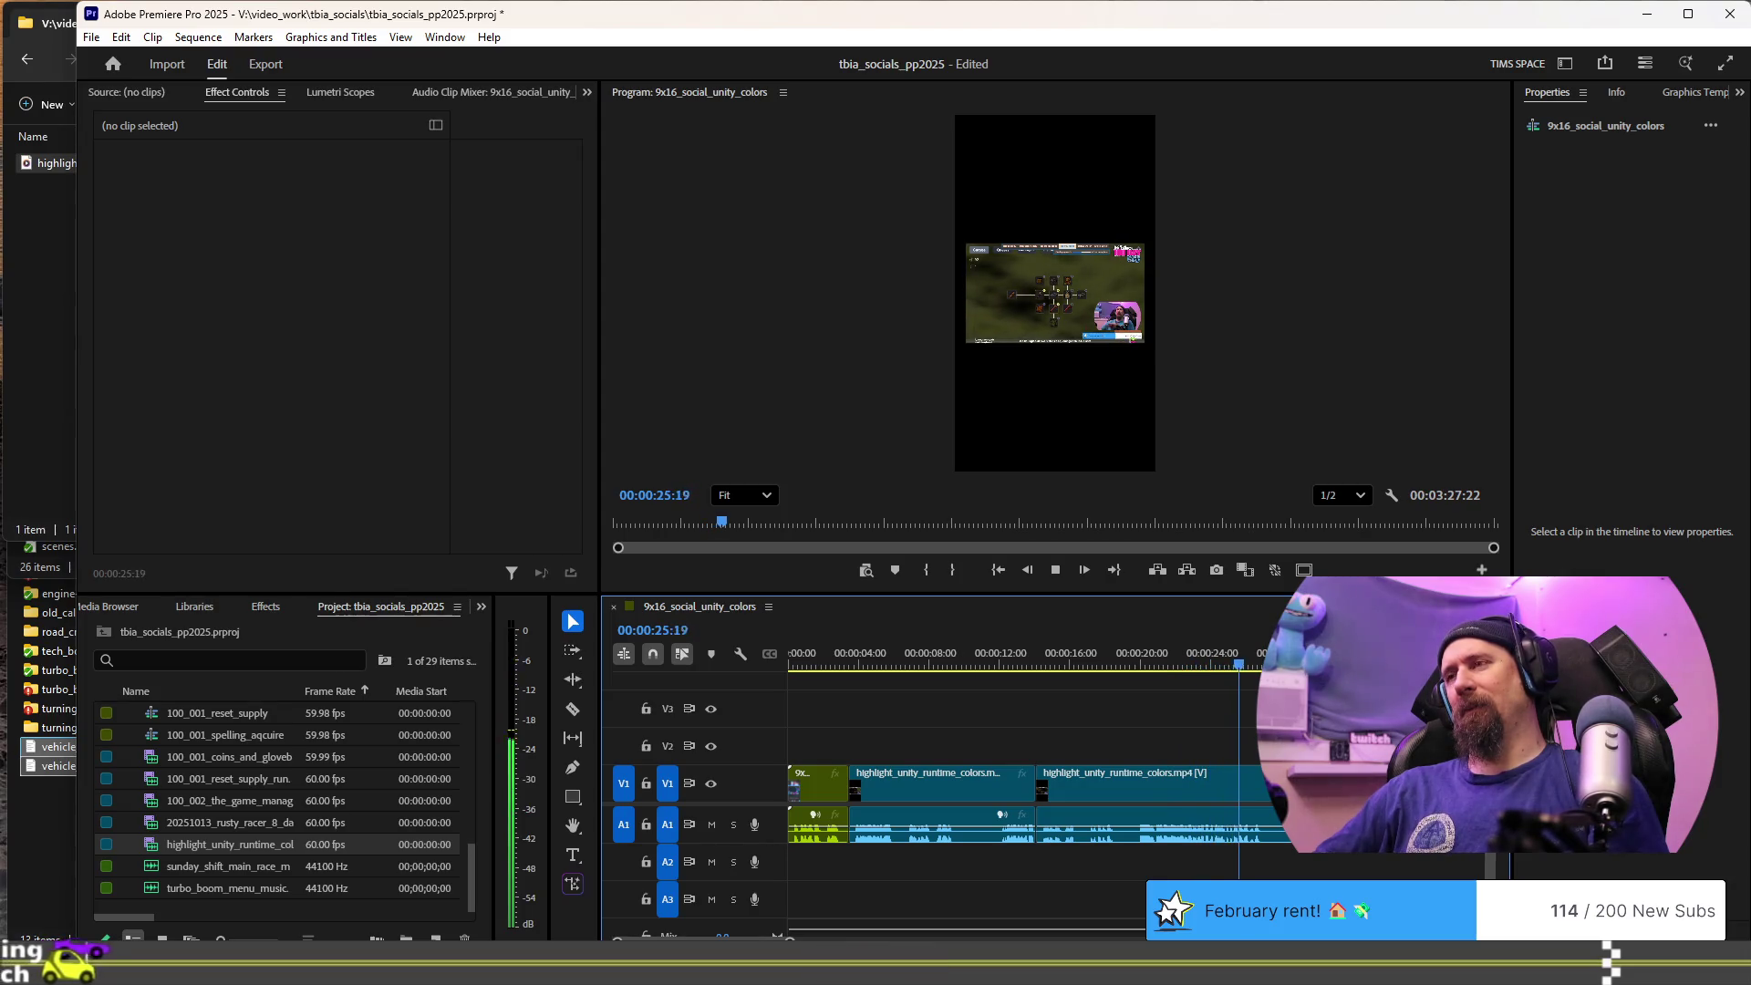
key(space)
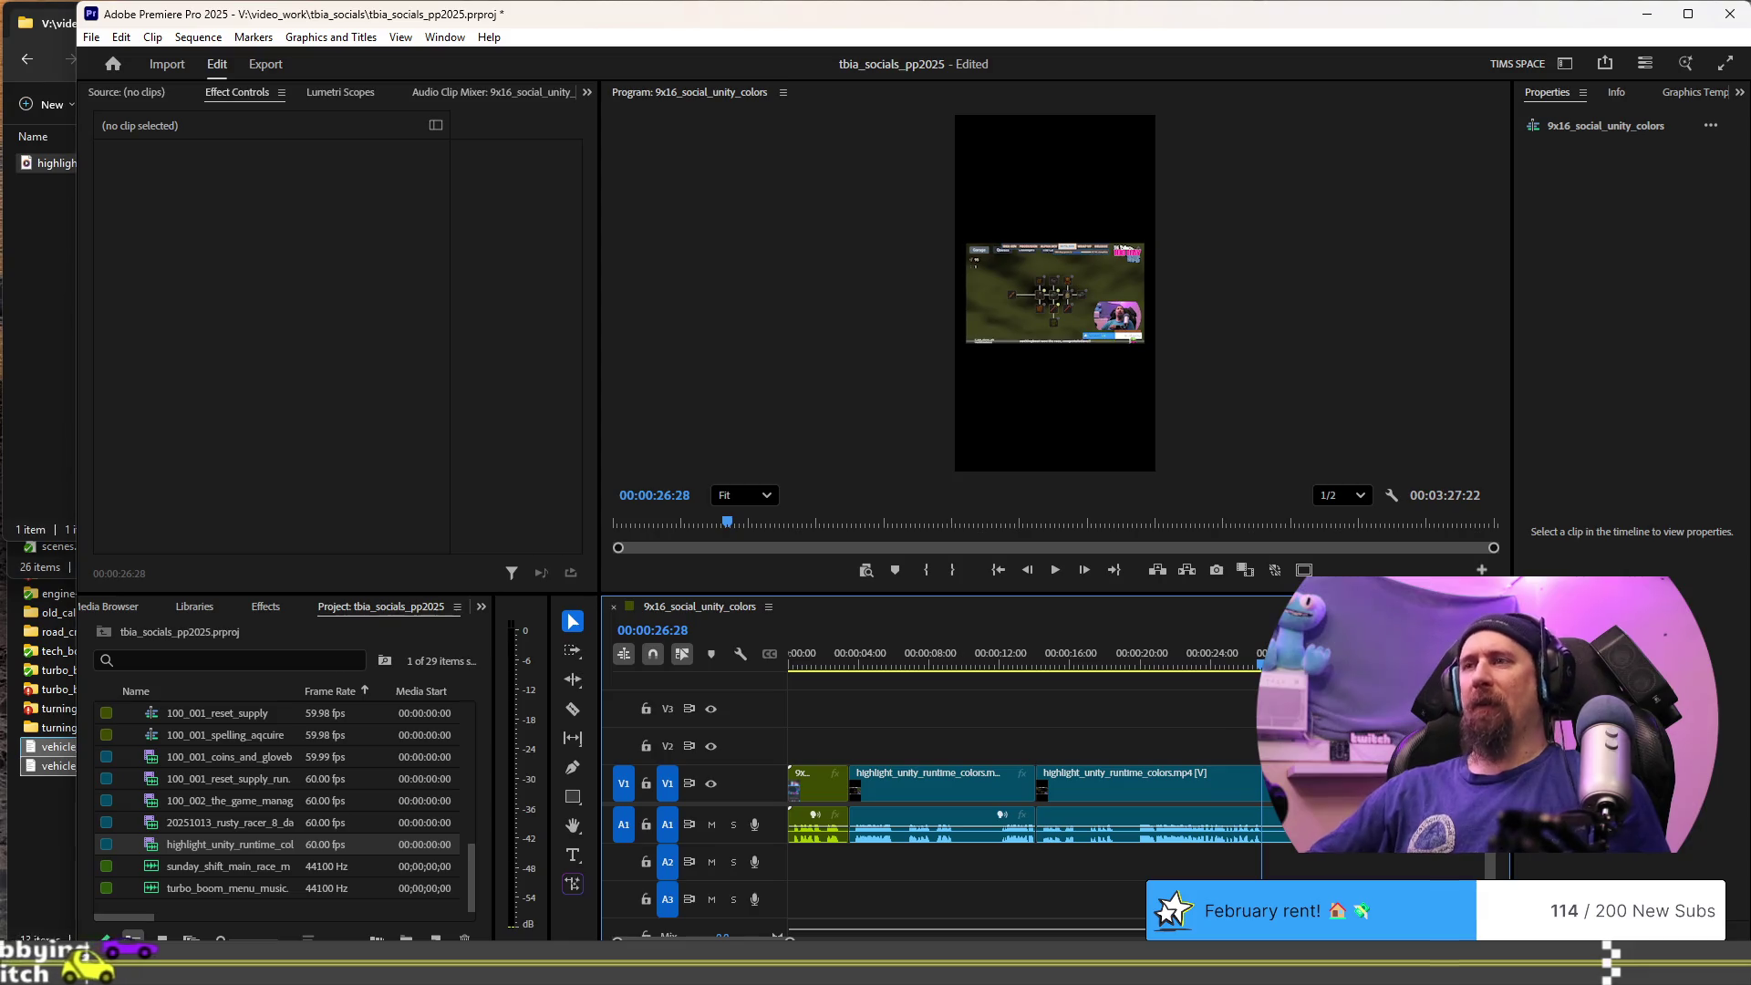
click(854, 649)
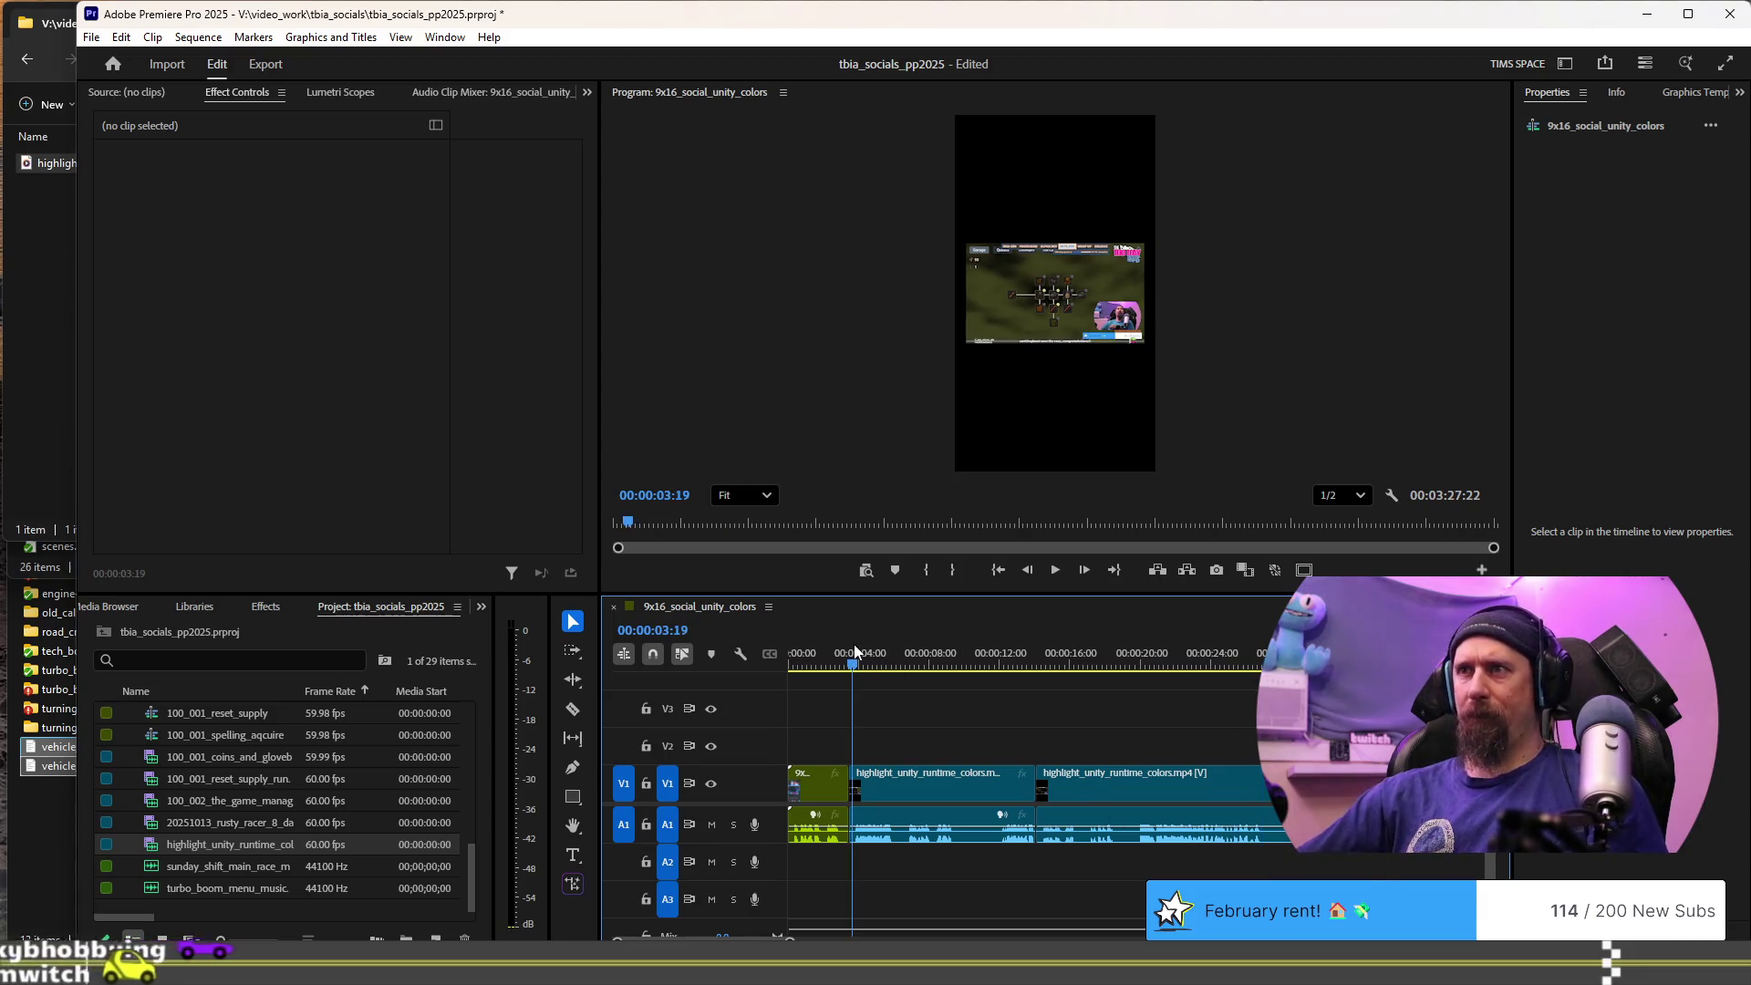
- Review to 9:13, then split the clip at about 5:15
key(space)
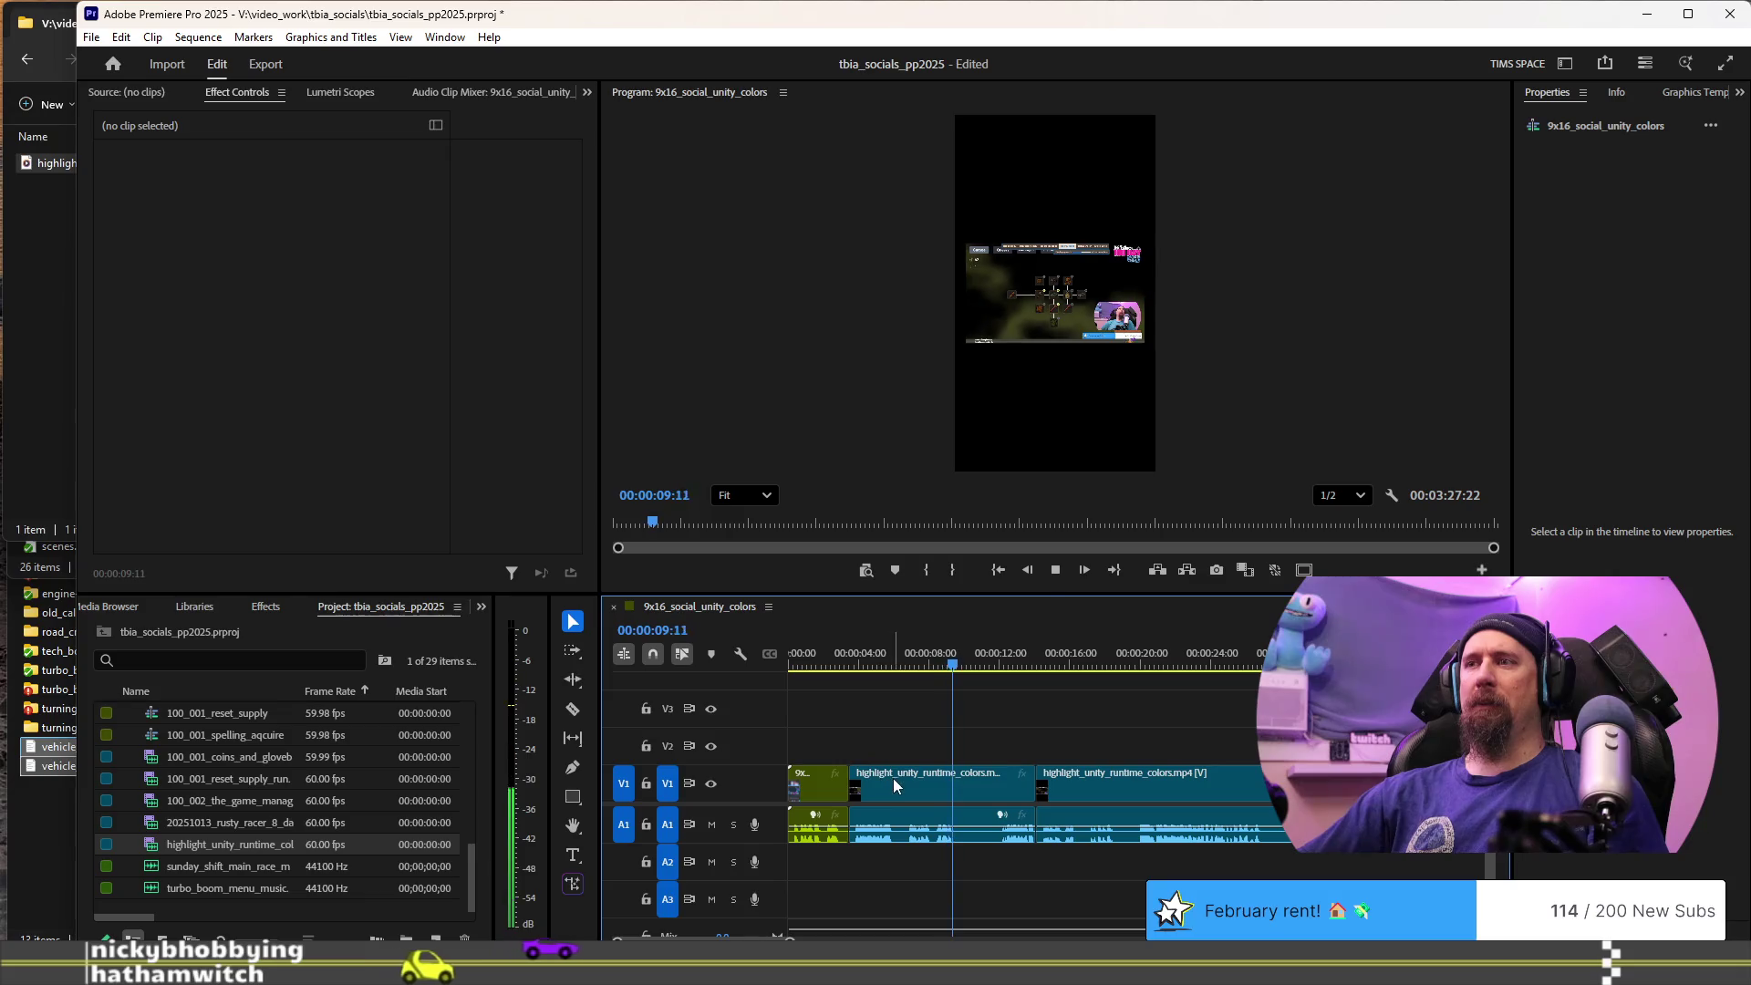
key(space)
alt+scroll(925, 797, up, 1)
alt+scroll(925, 797, up, 3)
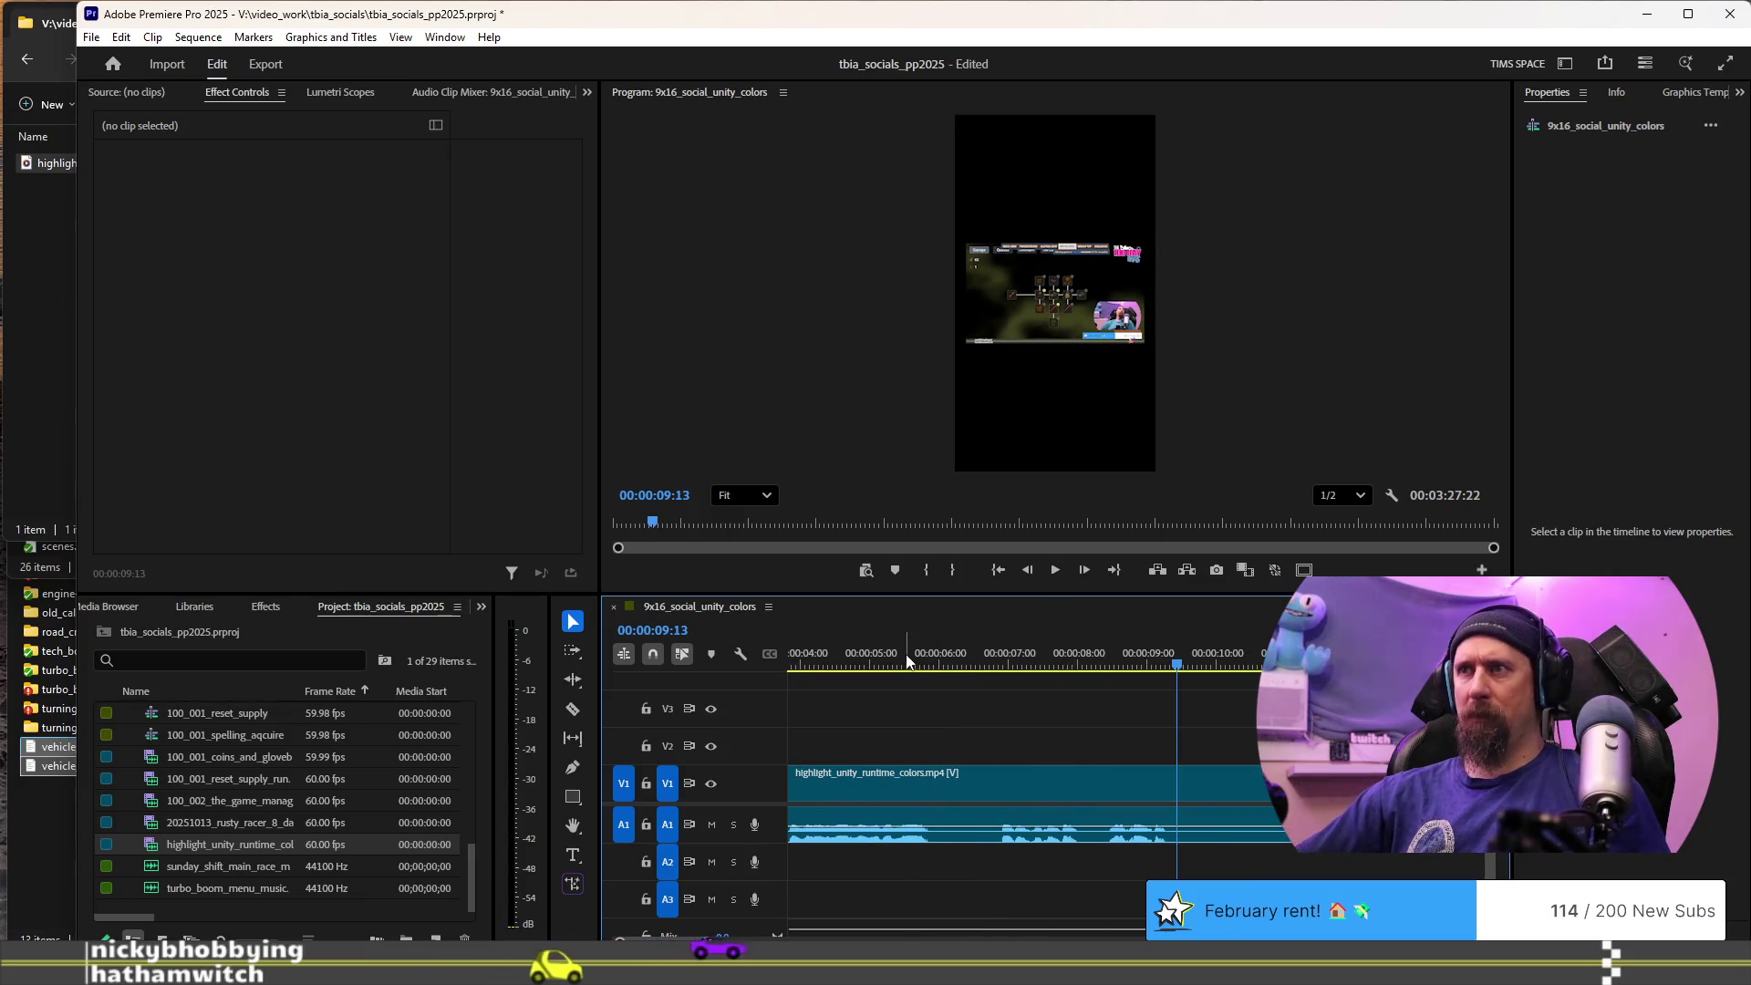
click(905, 661)
key(space)
key(ctrl+k)
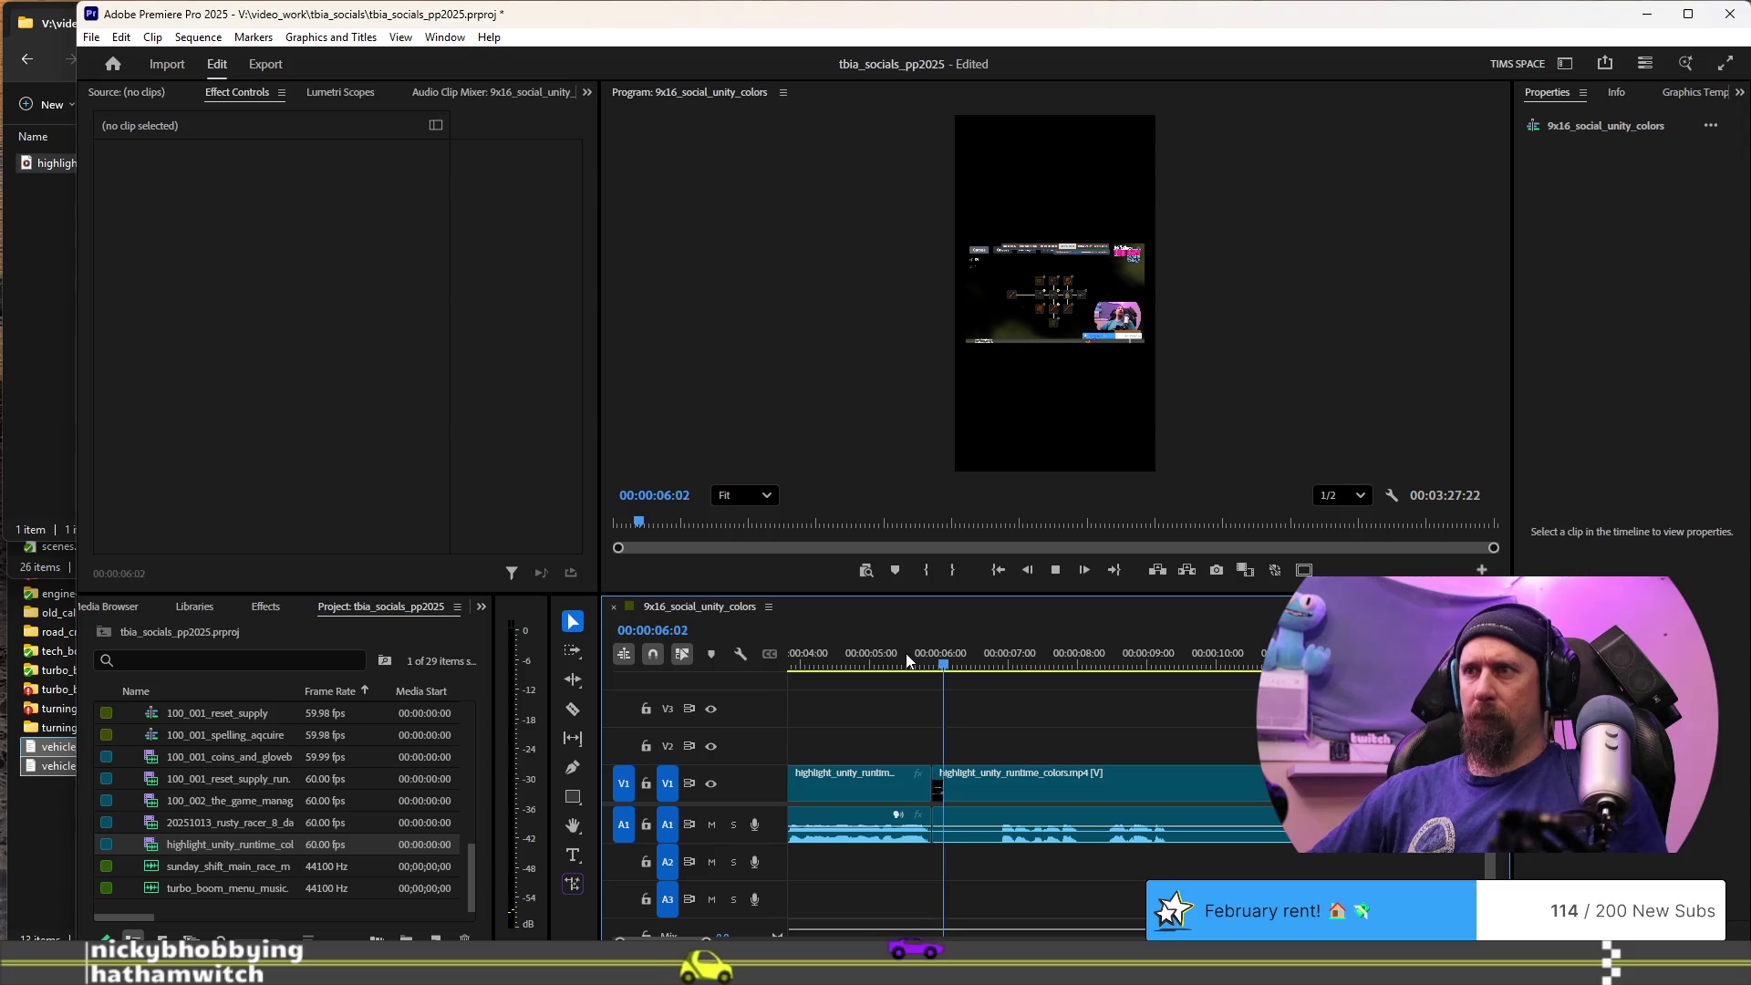
key(space)
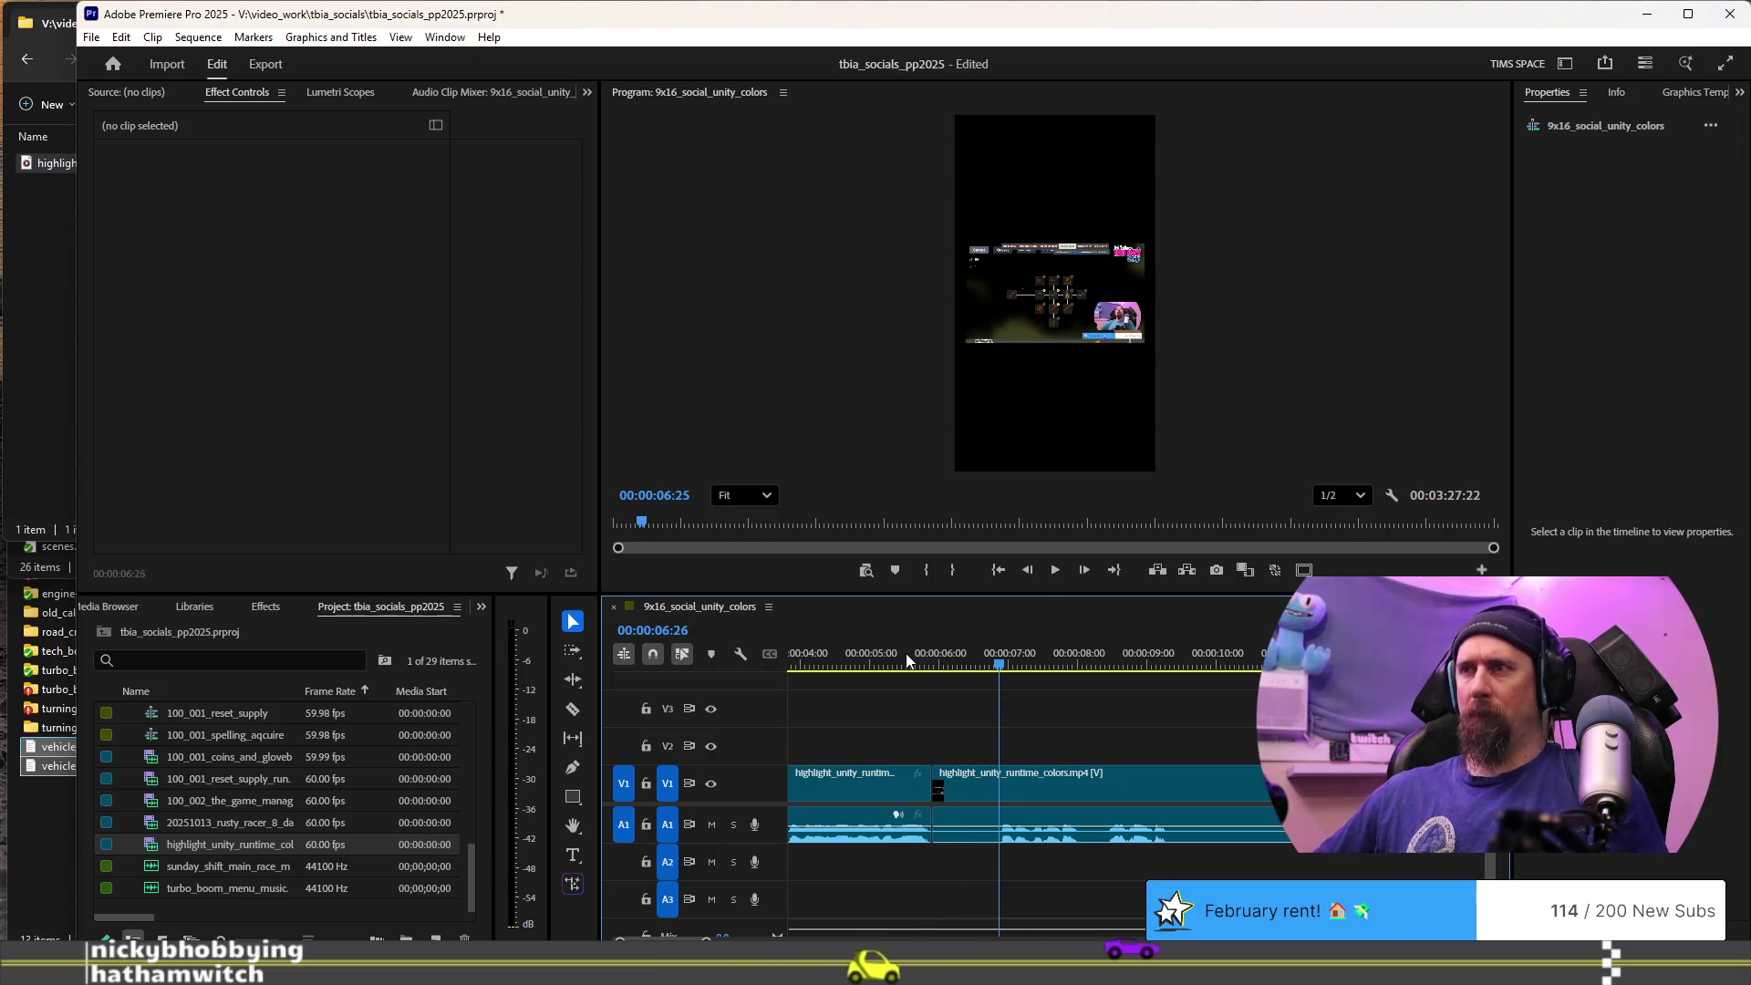
- Split again near 7:10, check the cut from 7:03, and zoom the timeline out
click(907, 659)
key(space)
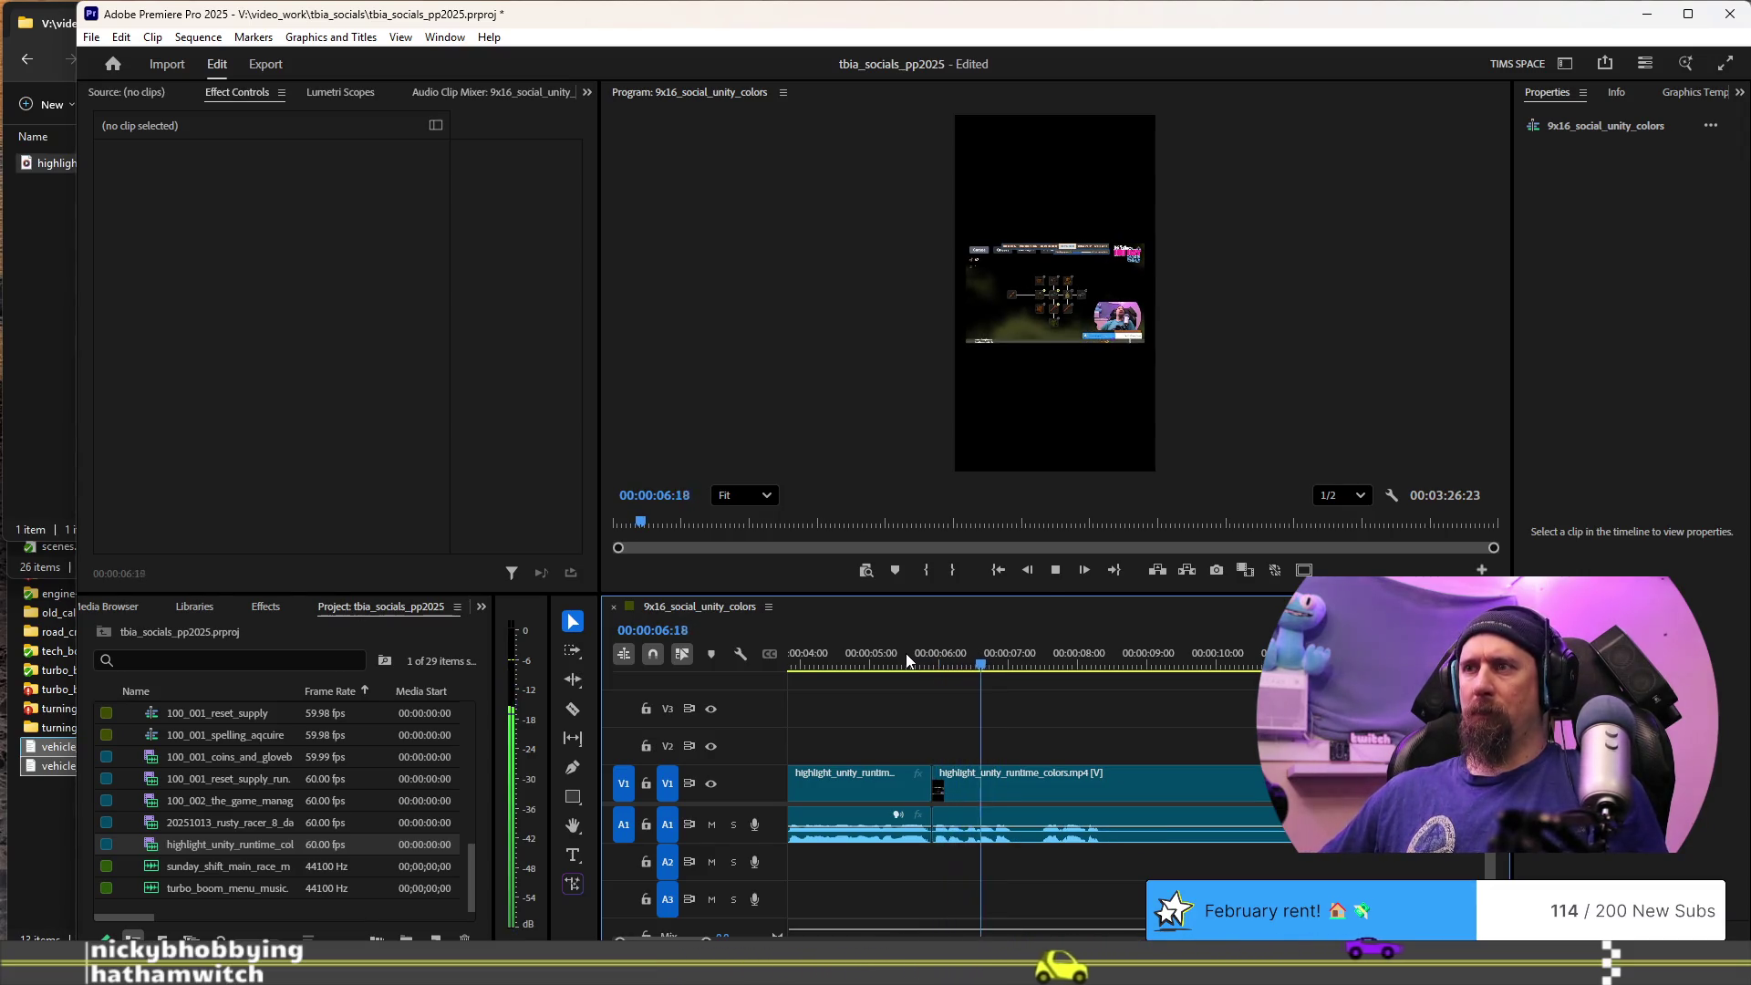
key(ctrl+k)
key(space)
key(shift+Left)
key(shift+Left)
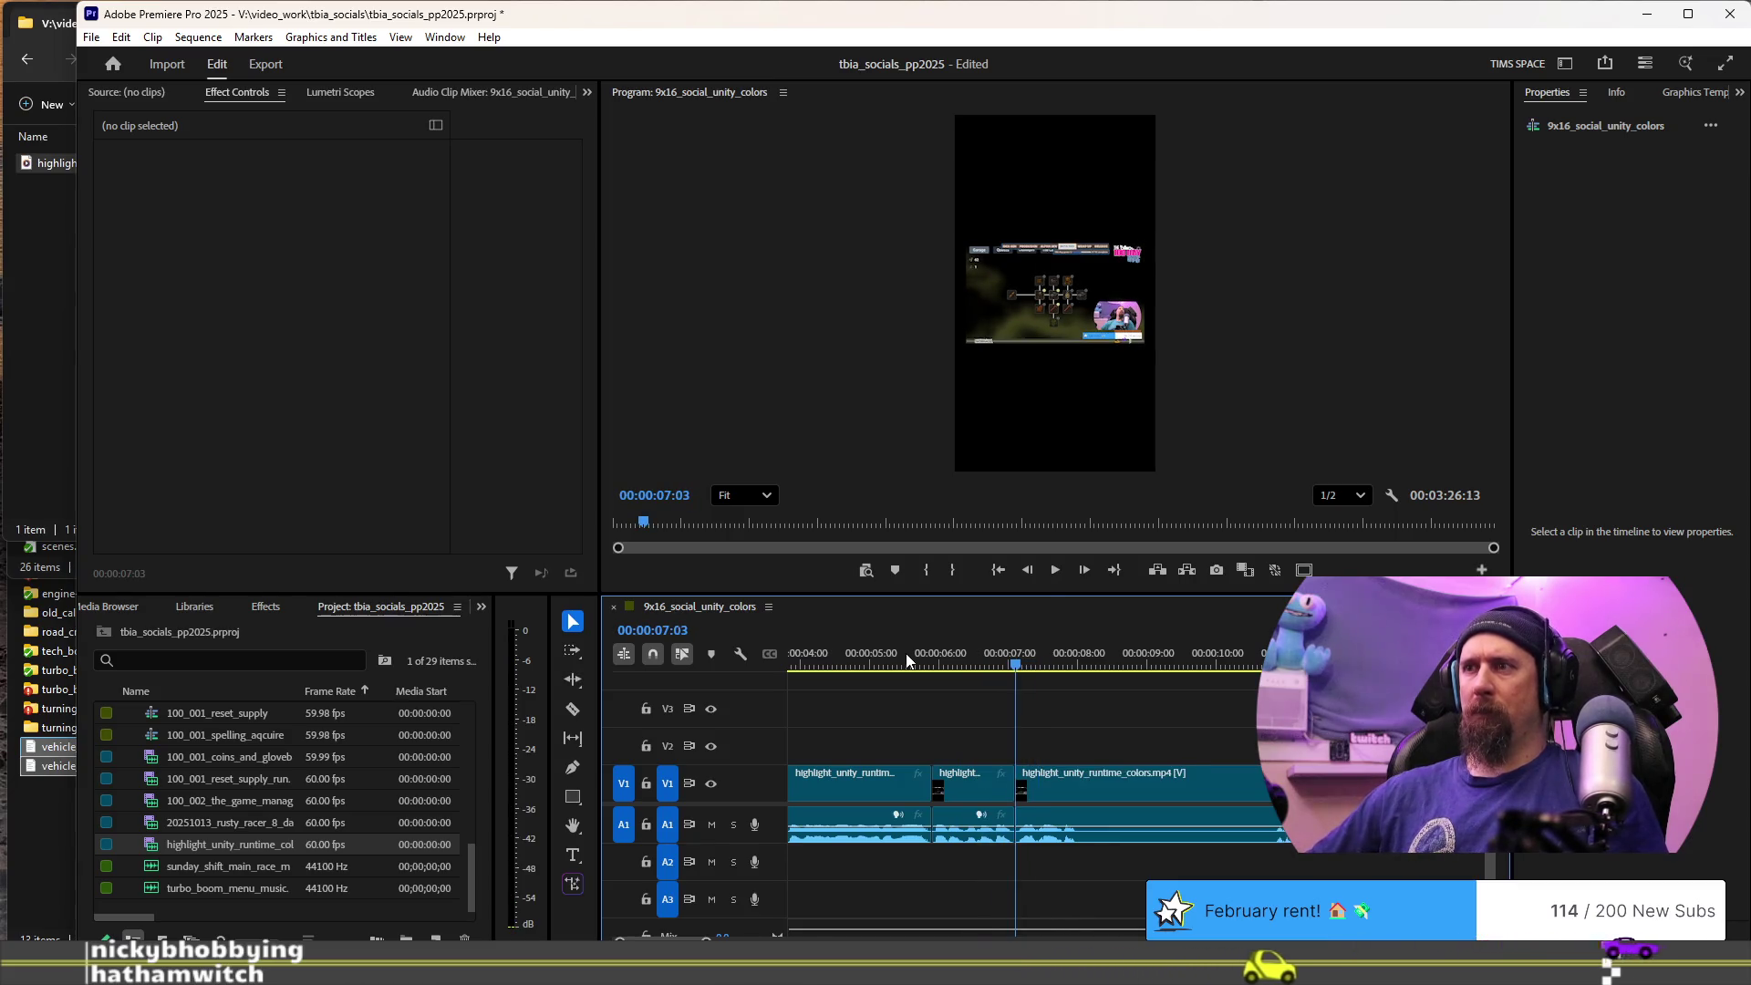
key(space)
key(minus)
scroll(907, 659, up, 2)
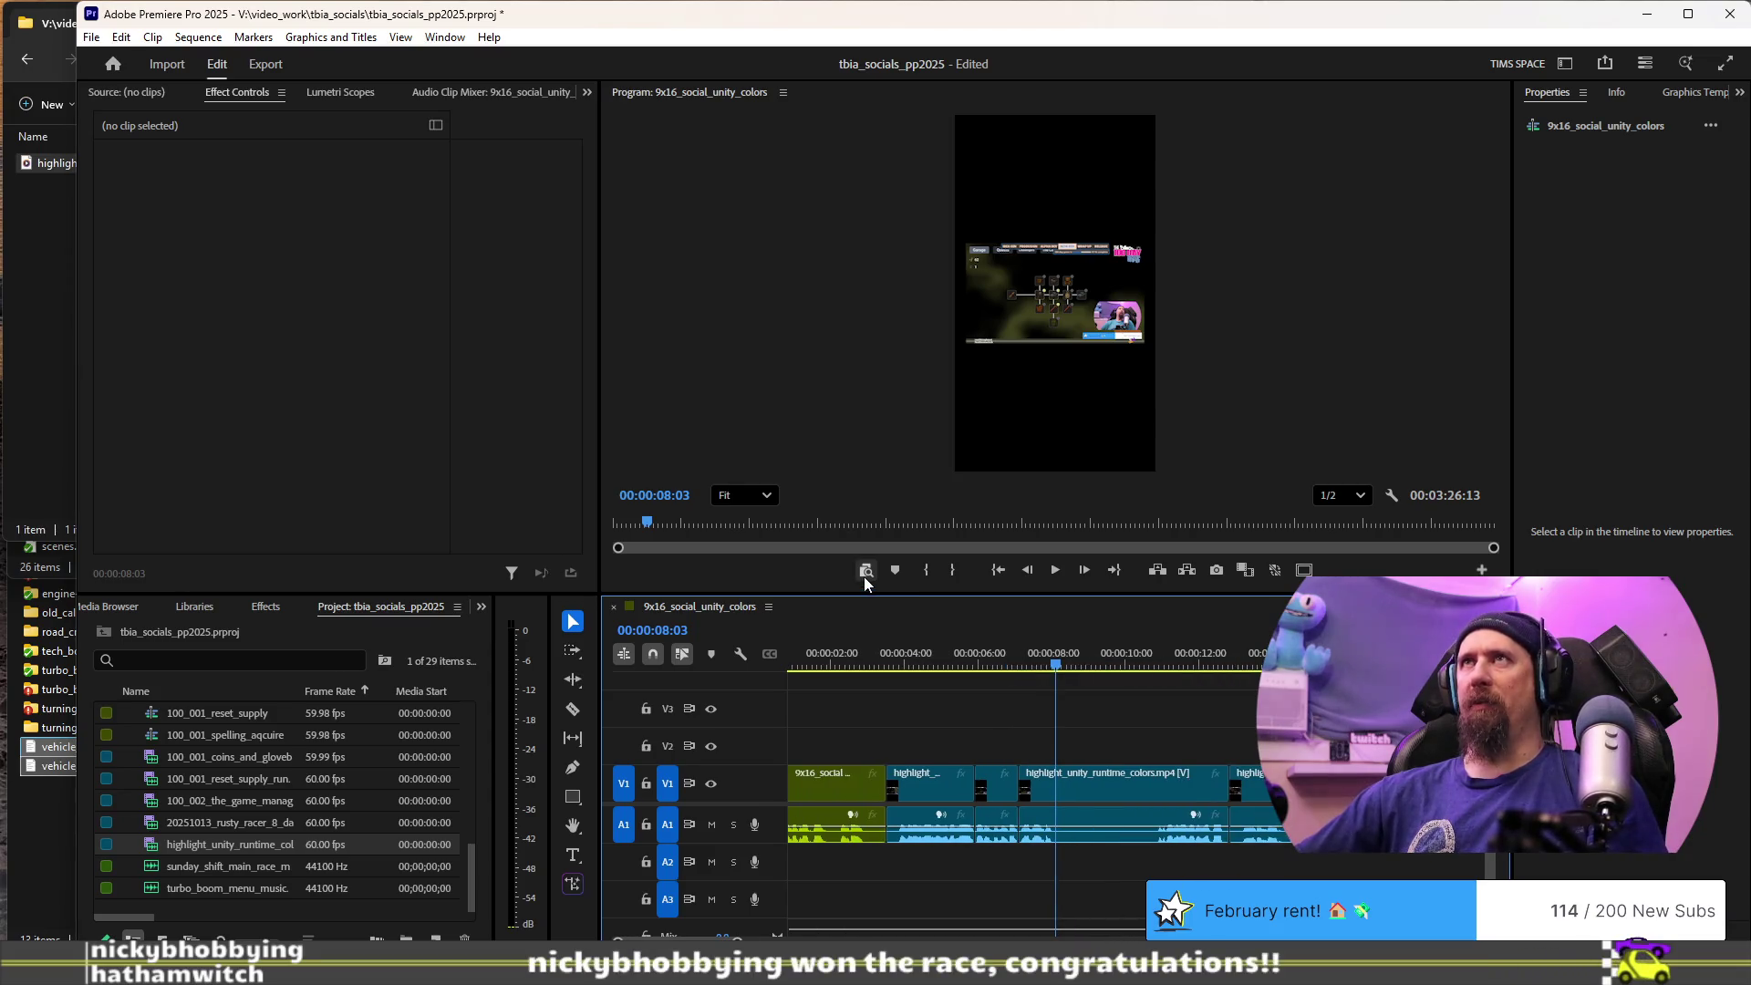
- Review the footage around the 8 to 9 second mark, stepping back frame by frame
click(932, 672)
key(space)
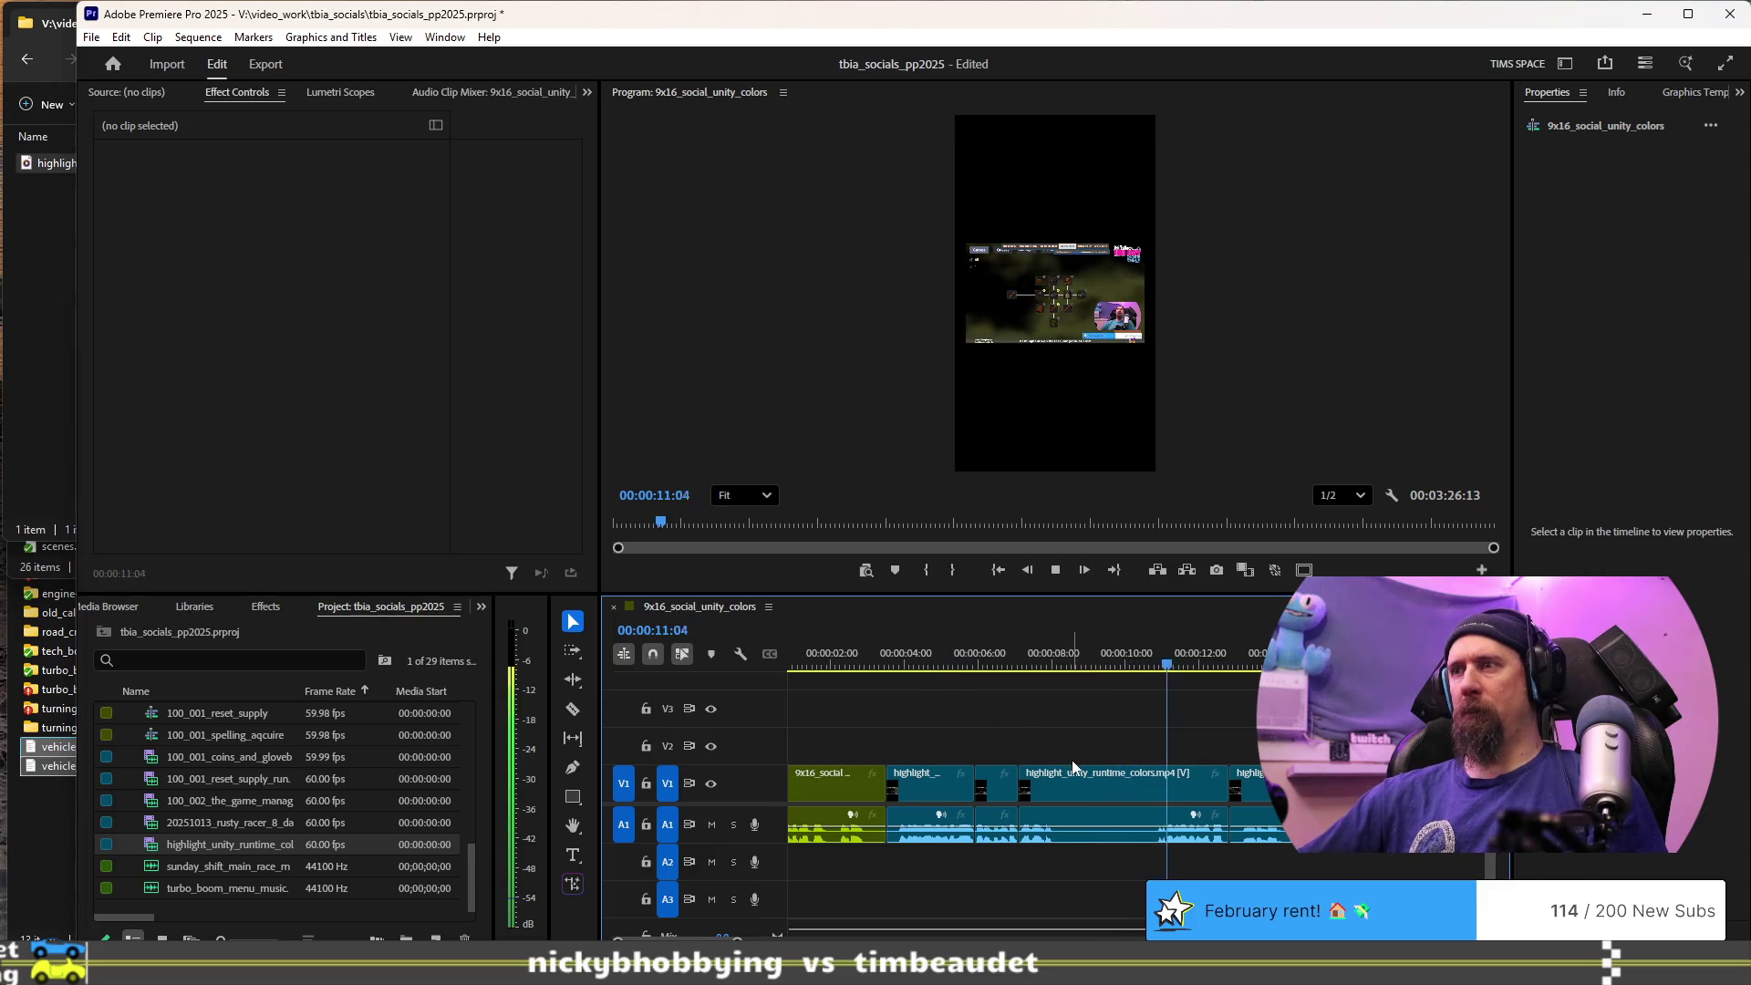
click(1057, 654)
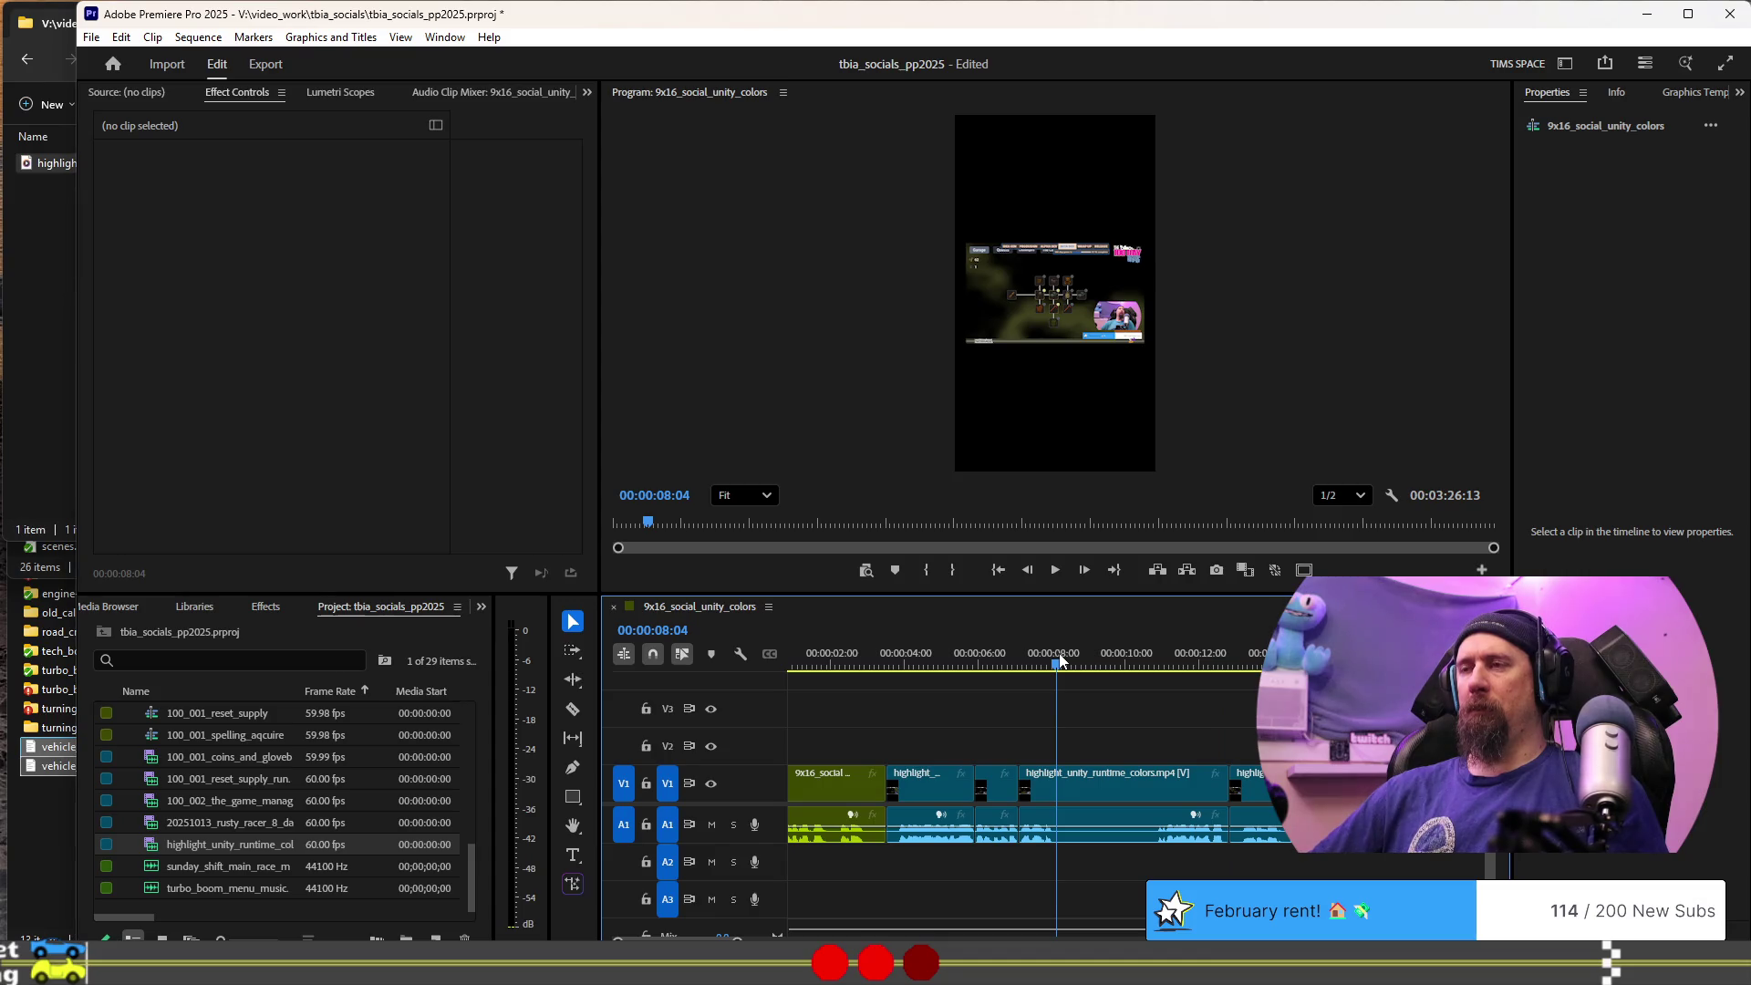
key(space)
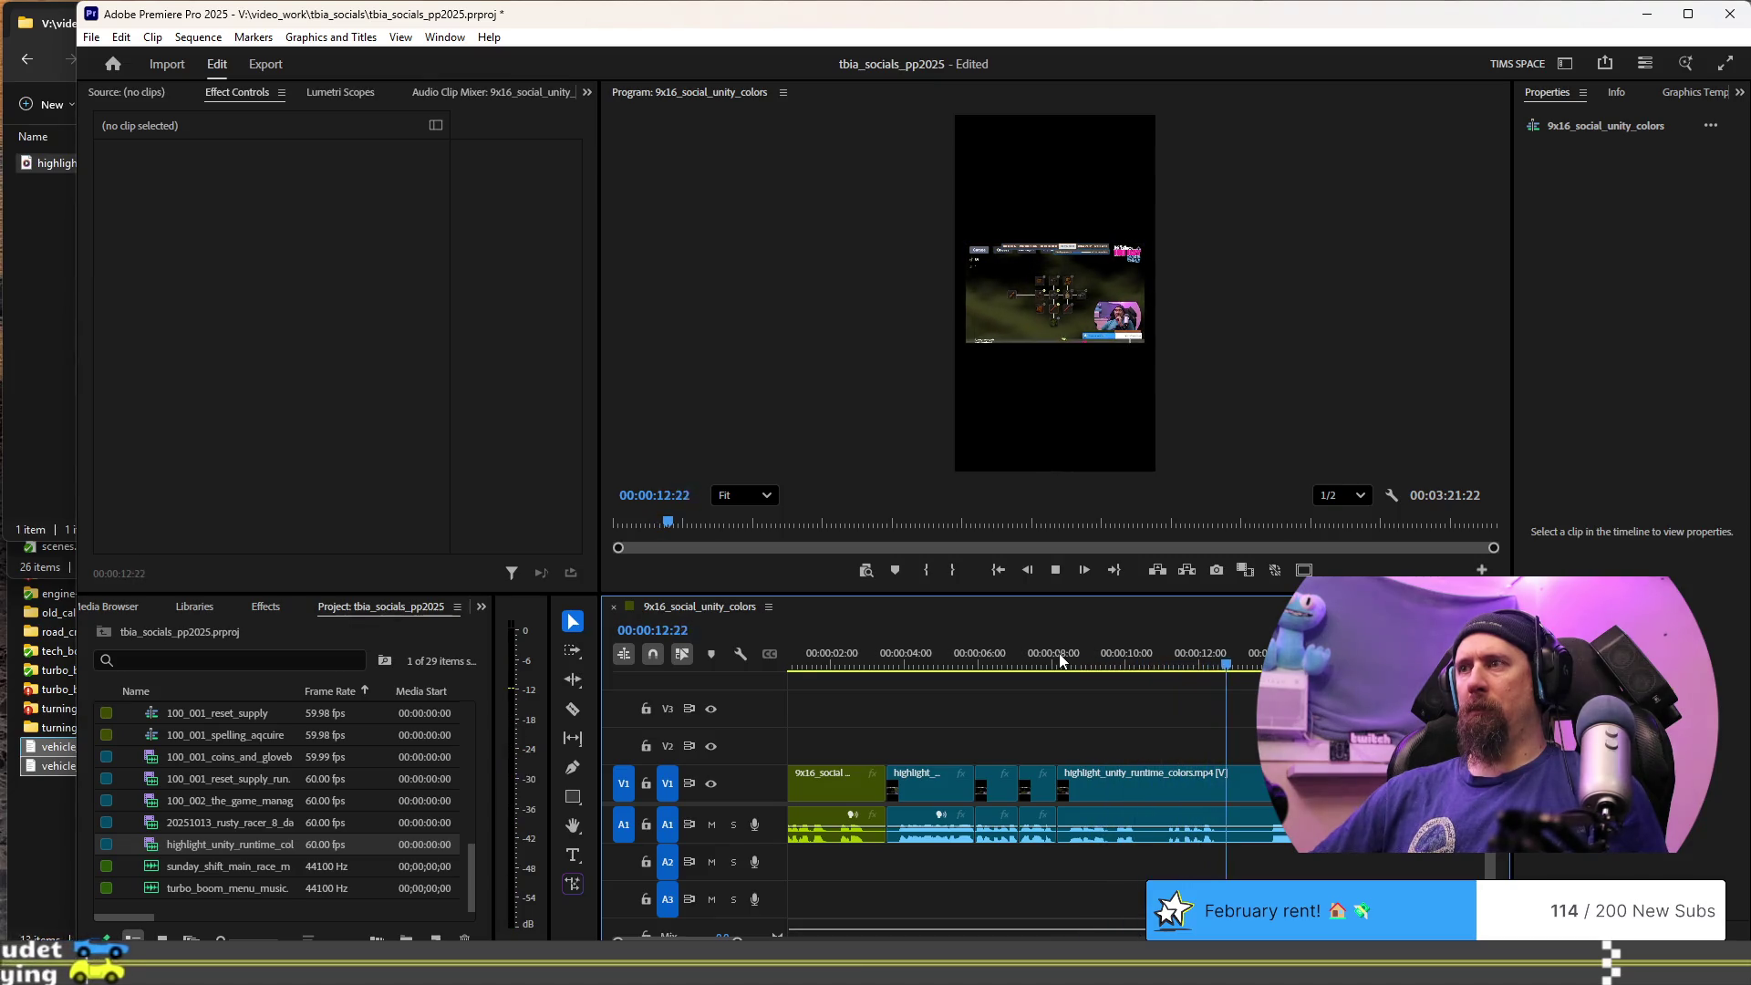
click(1061, 660)
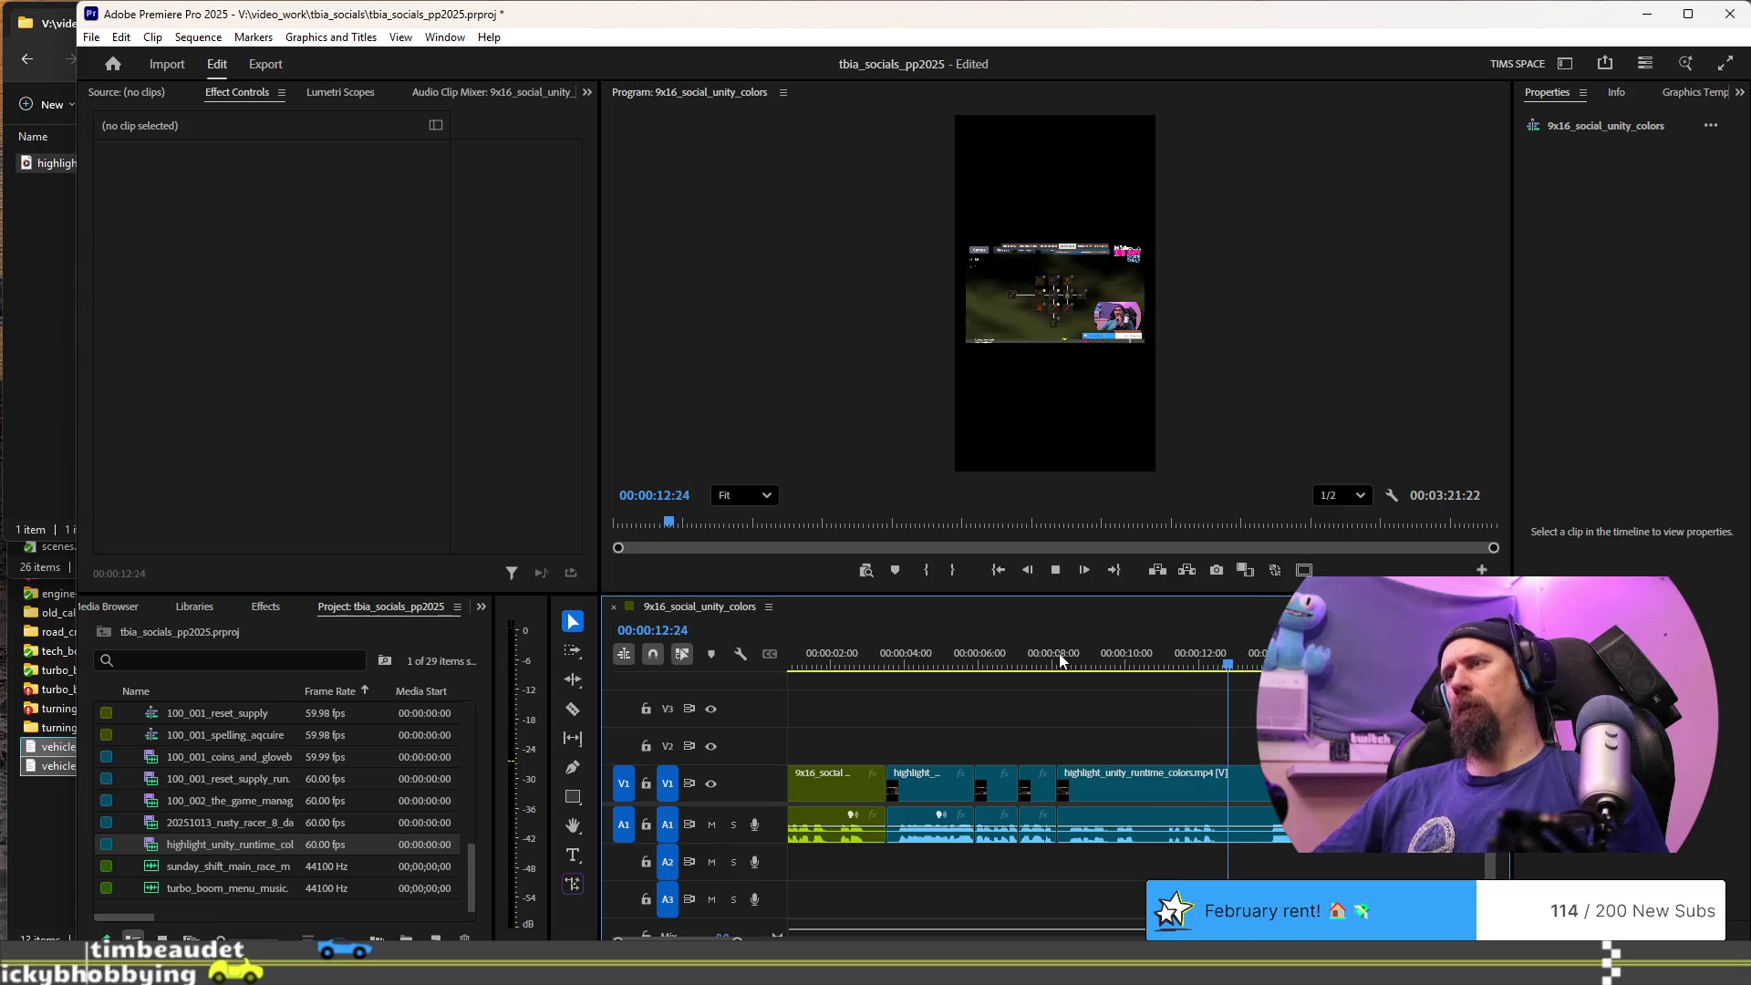
click(1061, 660)
key(space)
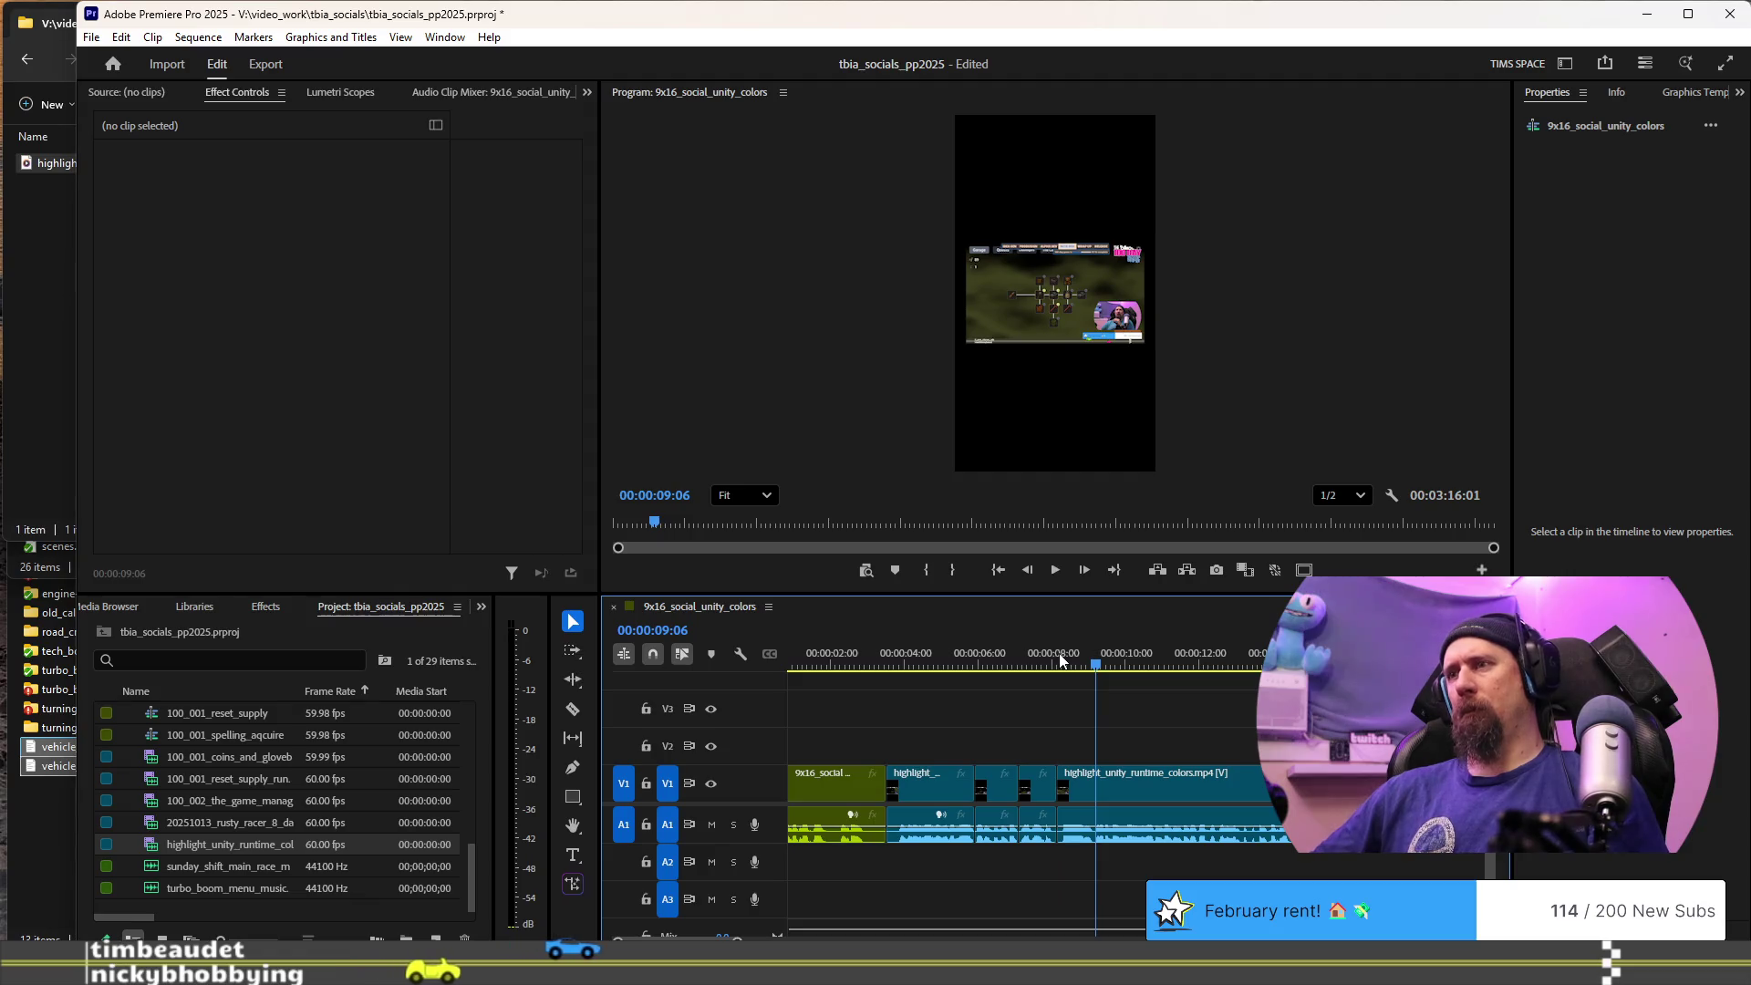
key(Left)
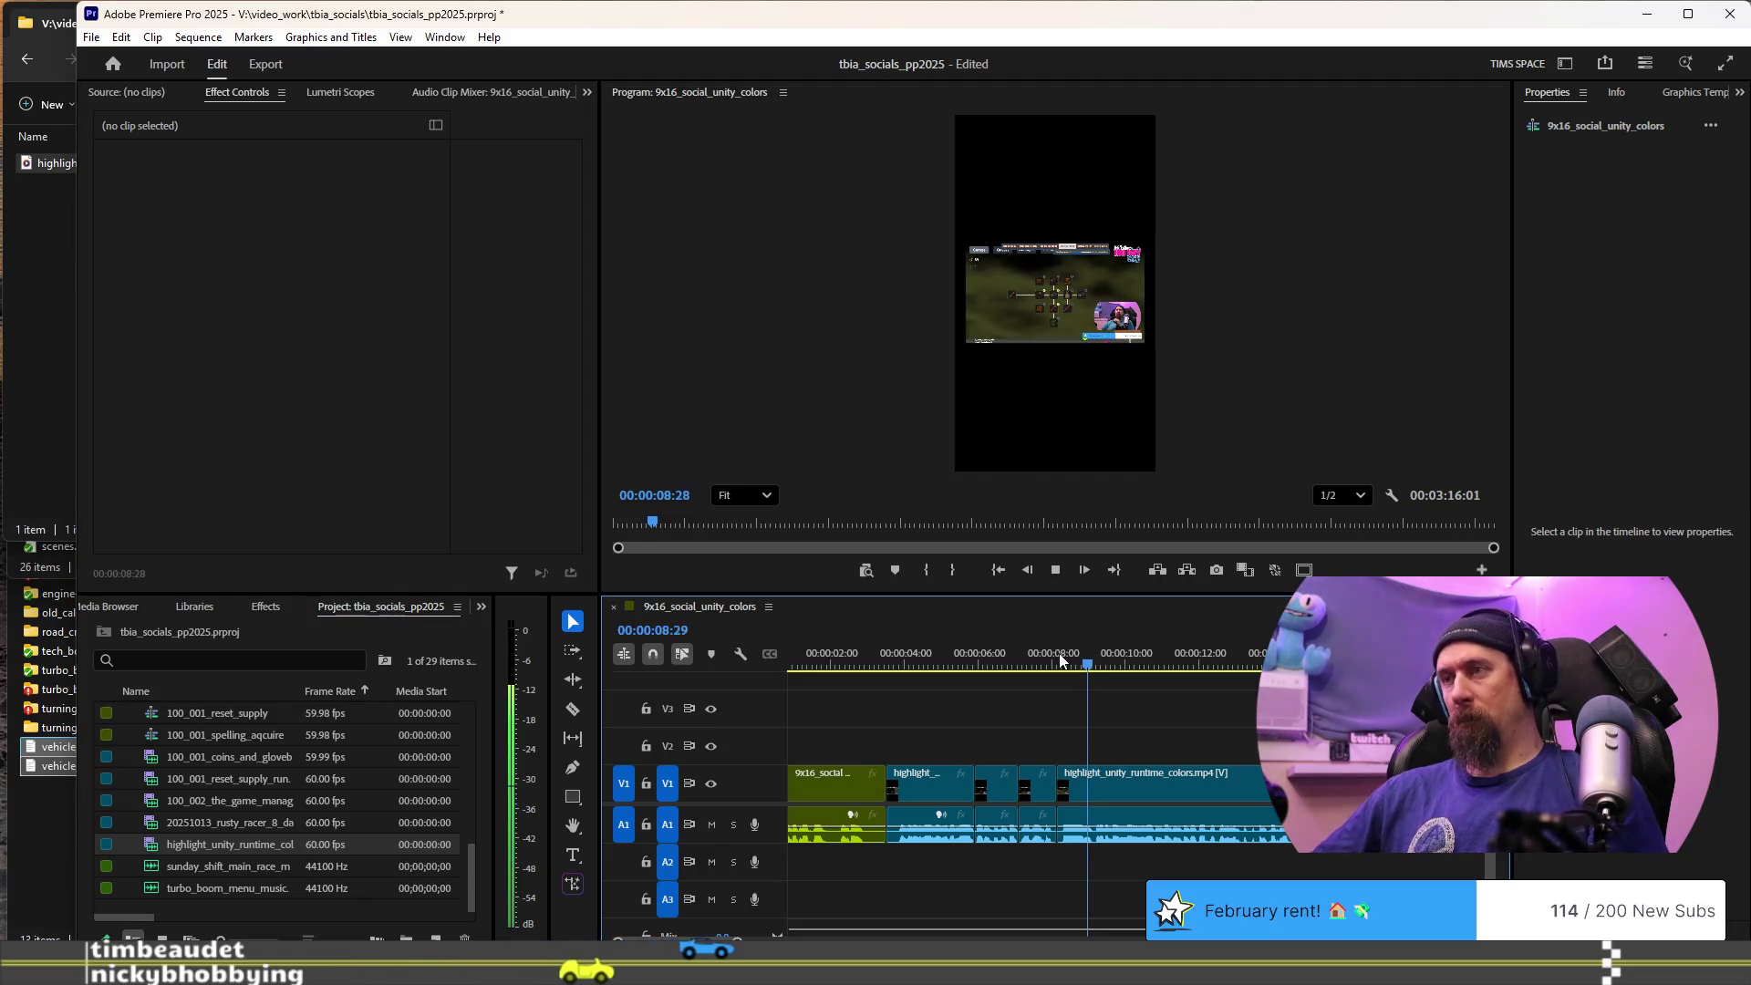
key(Left)
key(Left)
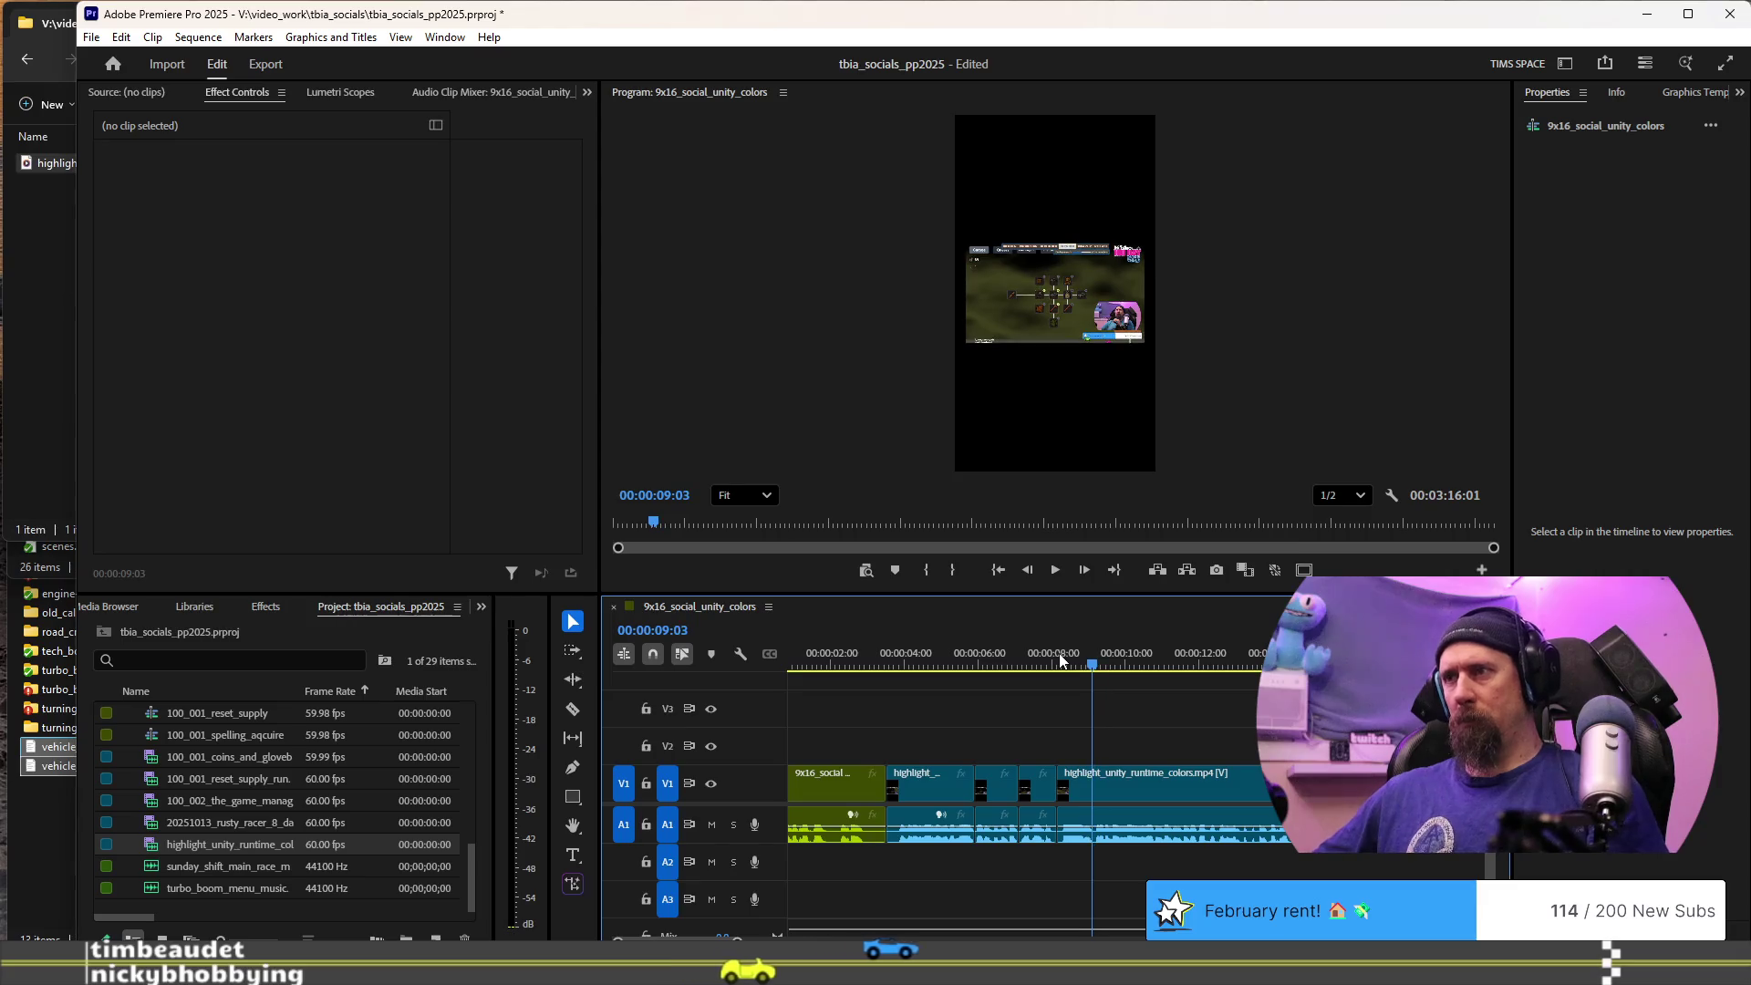
key(space)
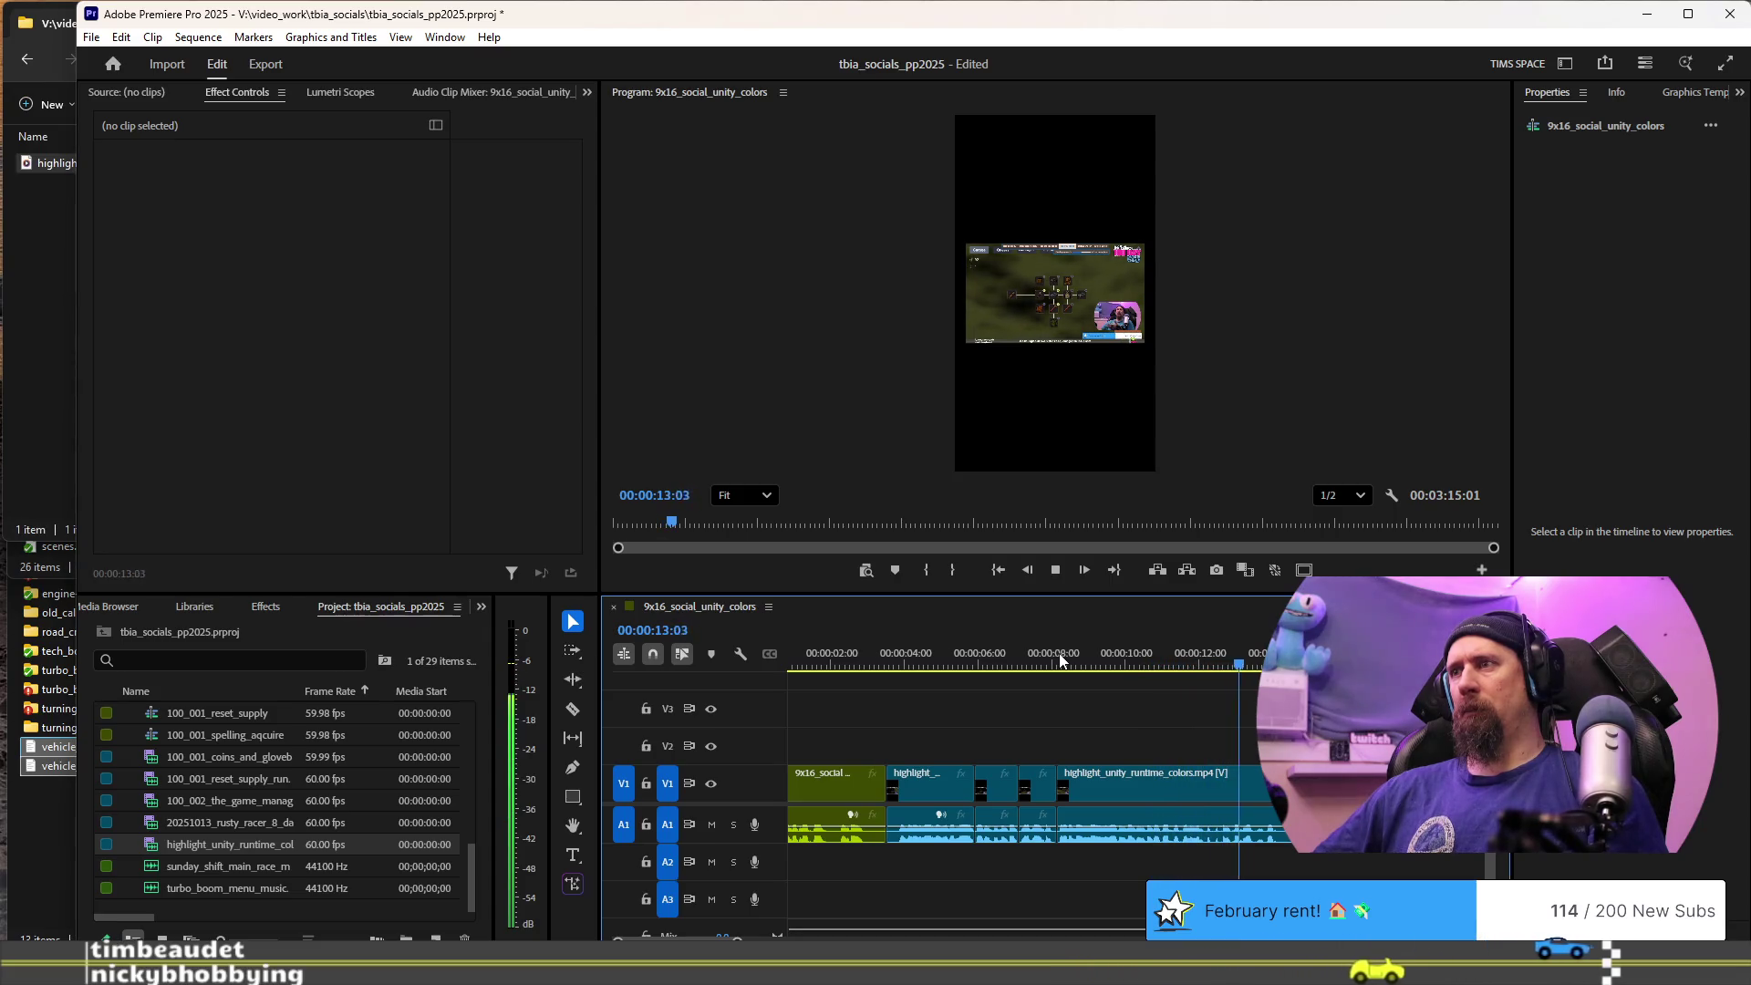
click(1061, 659)
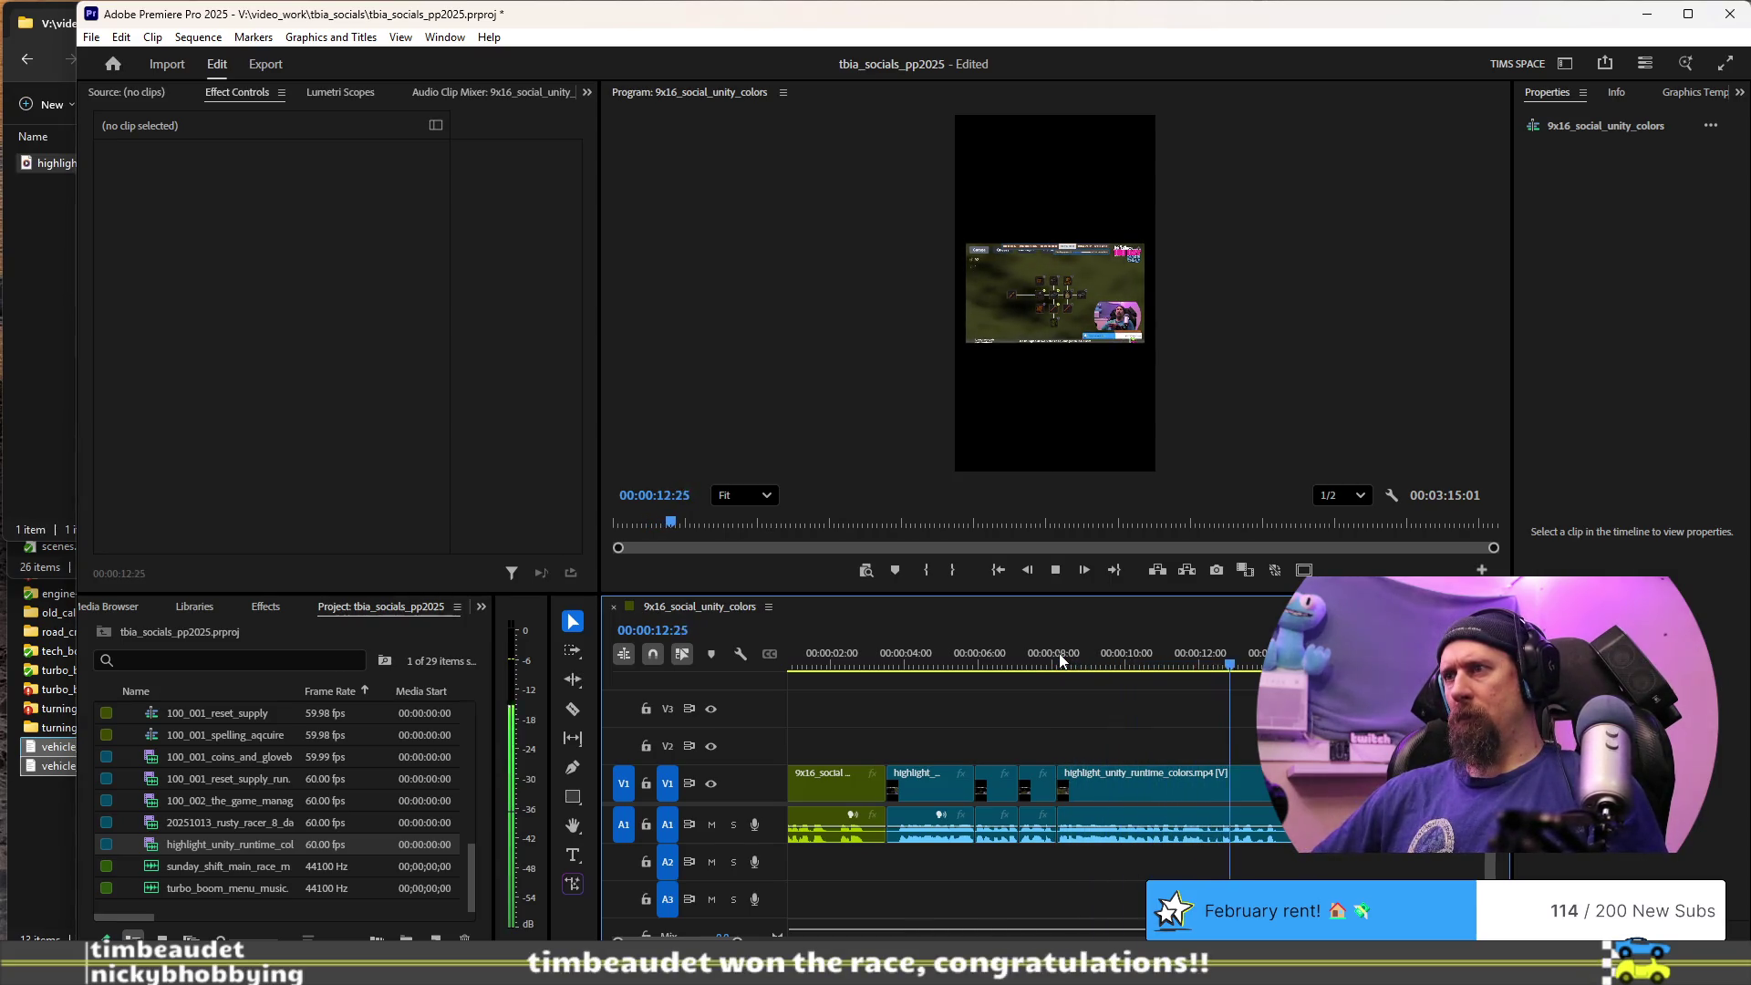
- Split at 13:03 and ripple delete the short clip that follows
key(space)
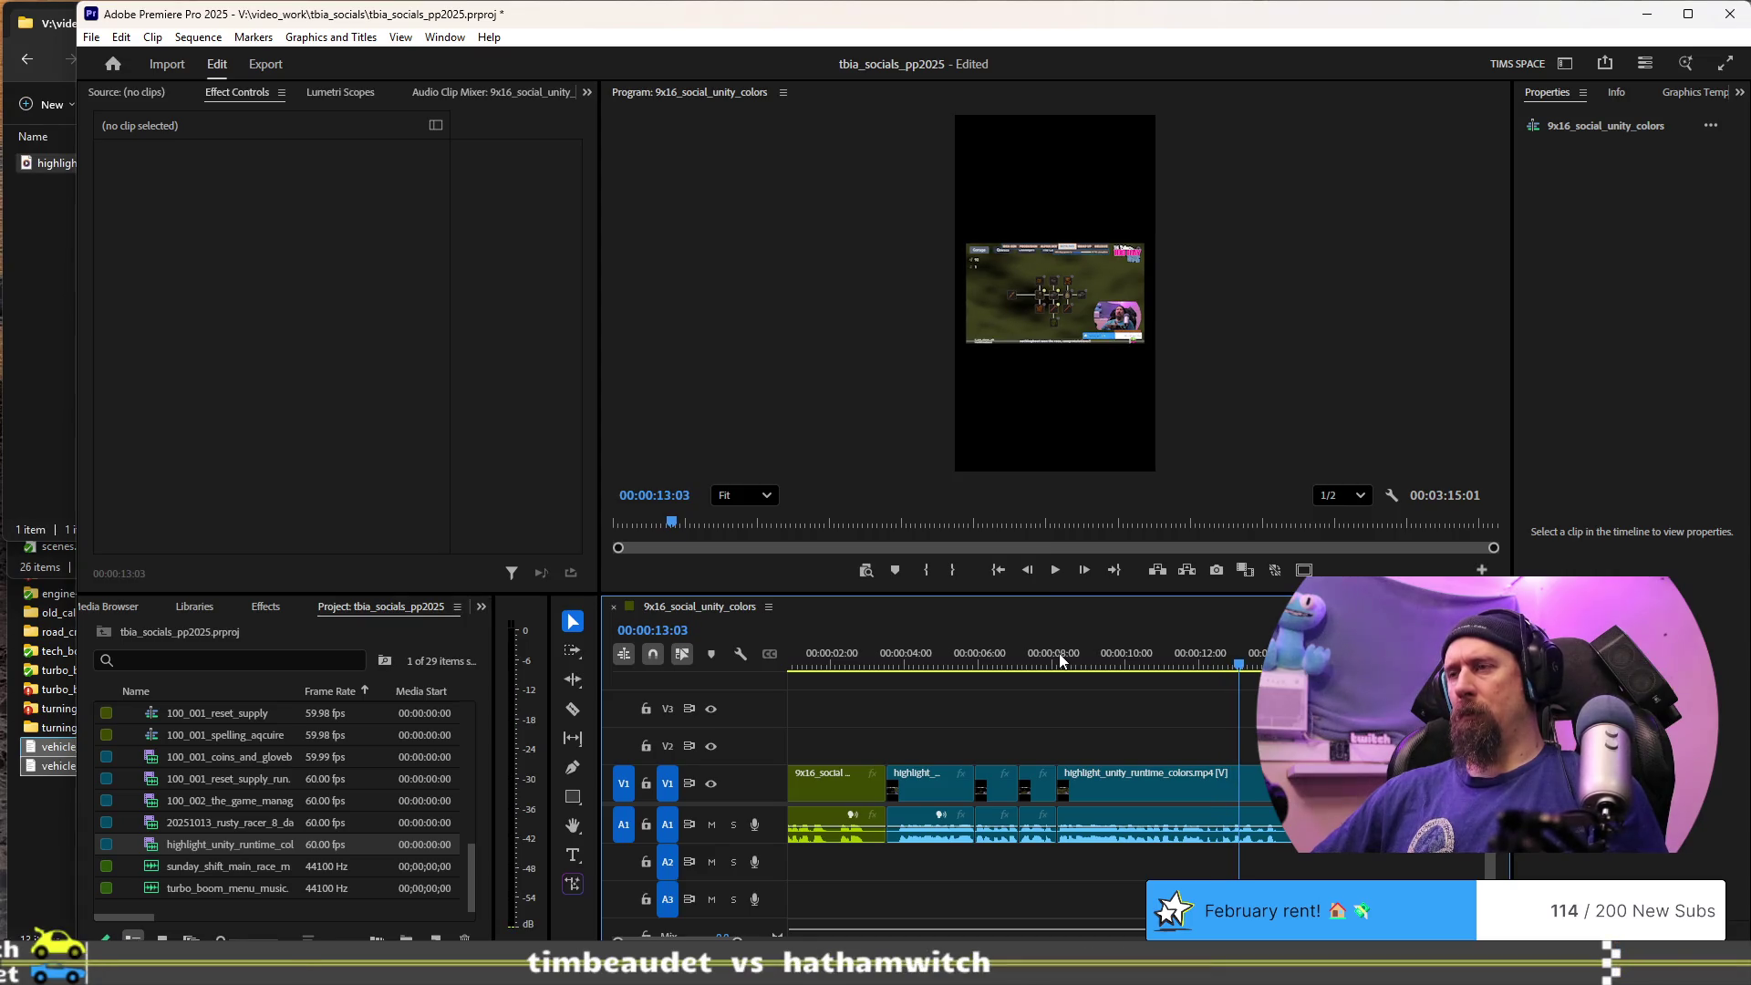
key(ctrl+k)
key(space)
key(space)
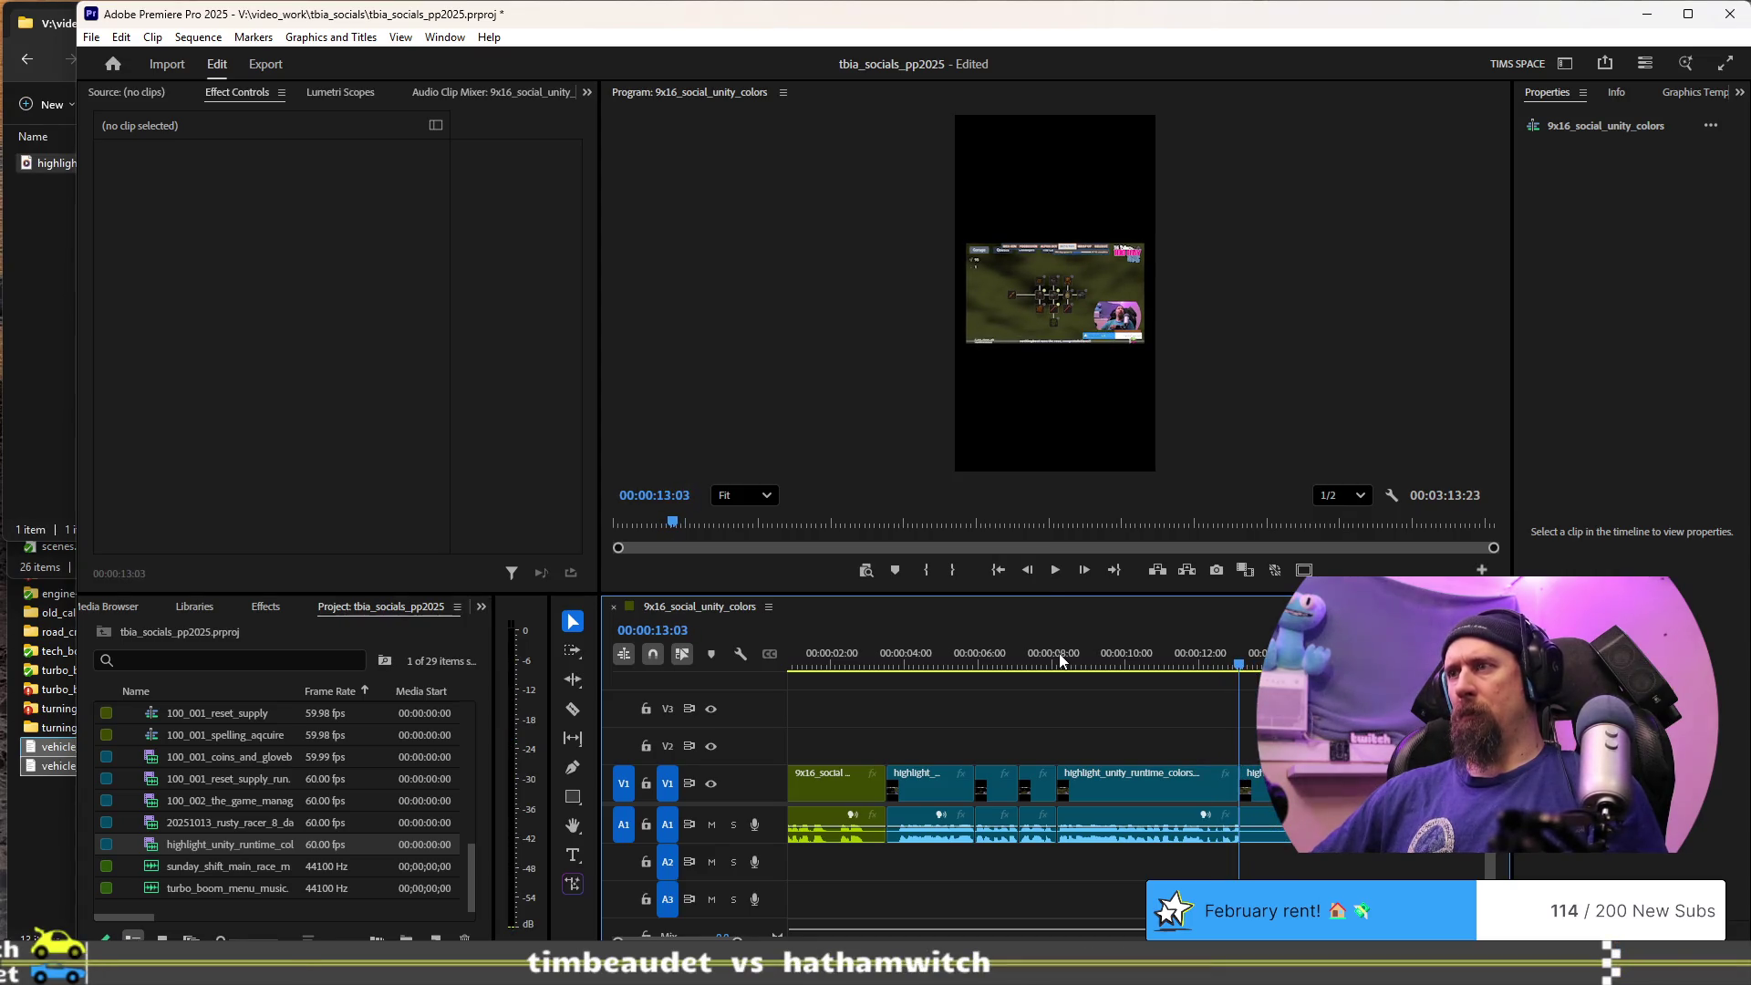
key(Right)
key(Right)
key(Right)
click(1196, 671)
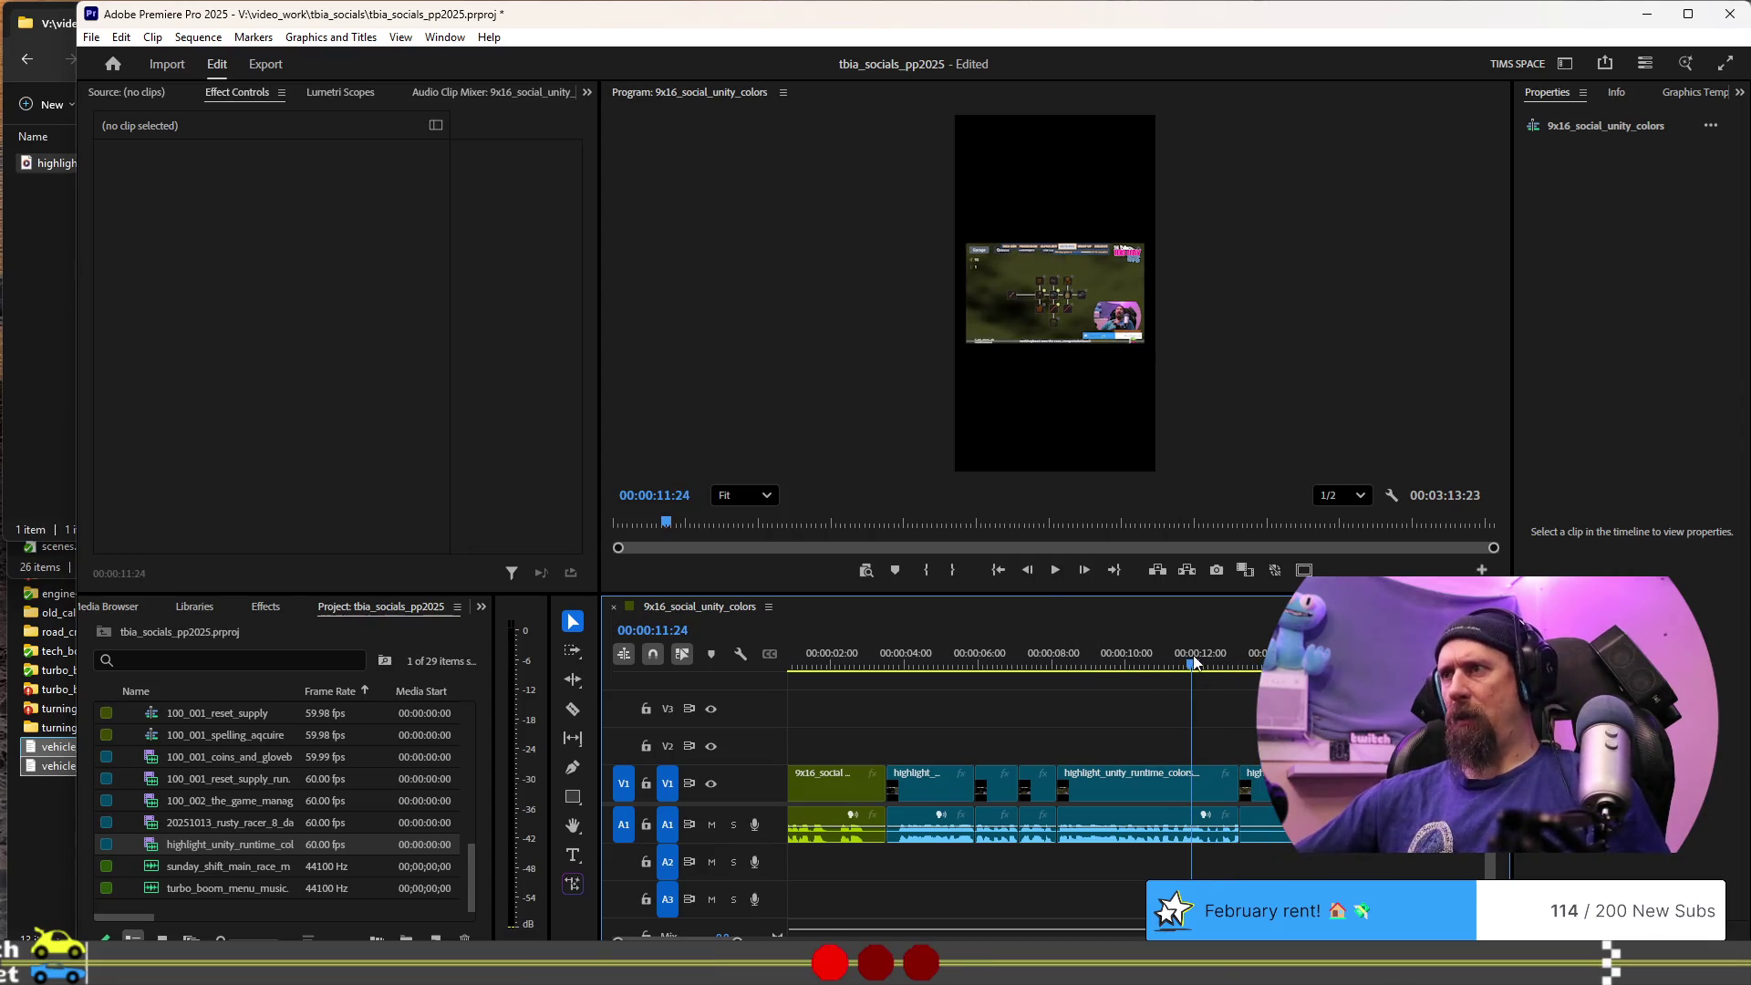
key(space)
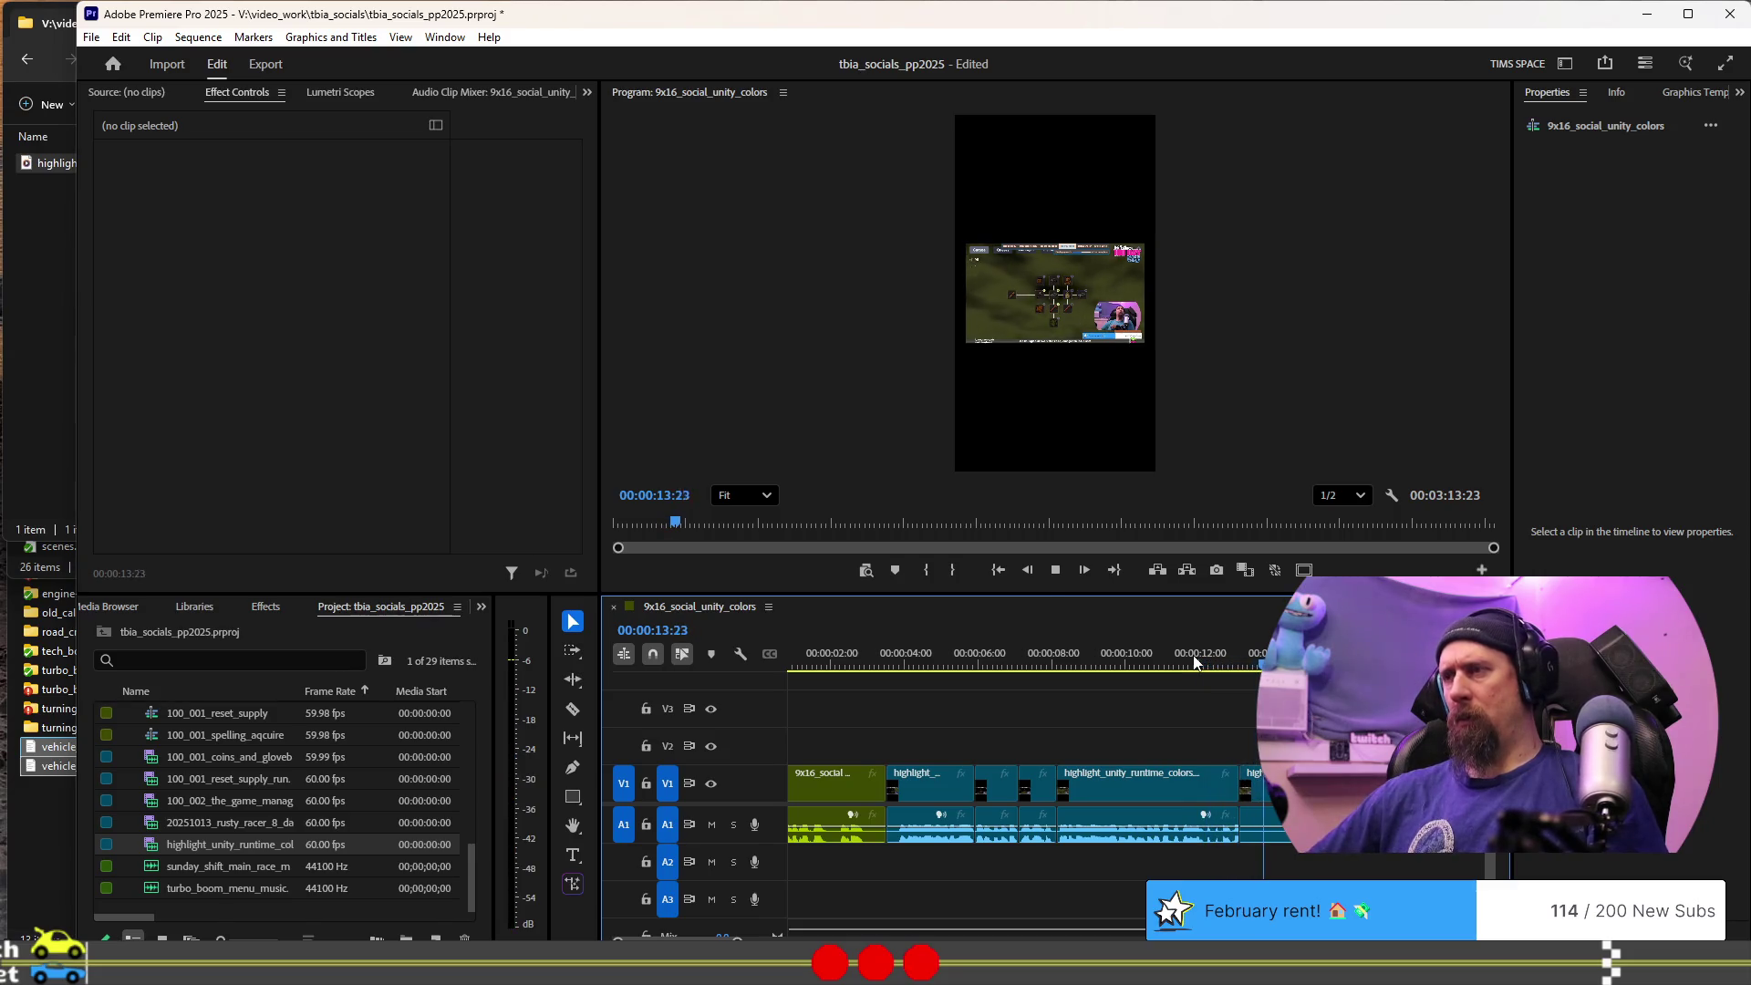
key(space)
scroll(1192, 666, down, 3)
click(1197, 789)
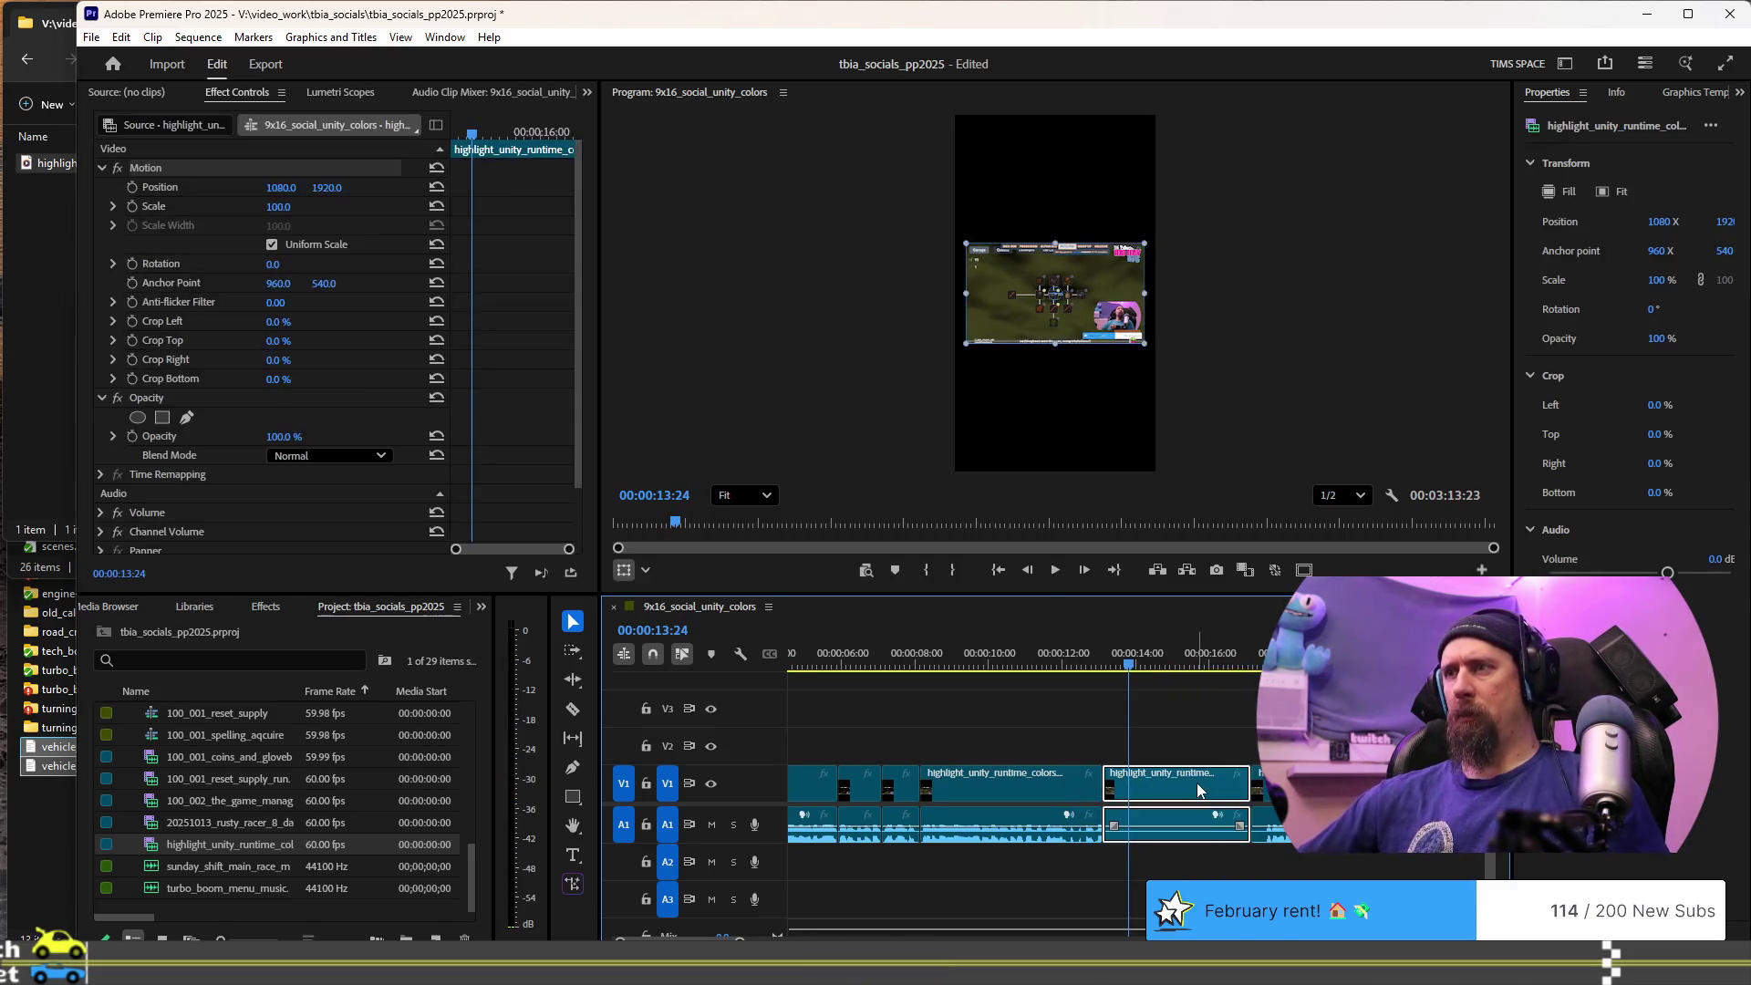
key(shift+Delete)
- Add splits at 18:19 and 20:08, then replay from the 20:08 cut
key(space)
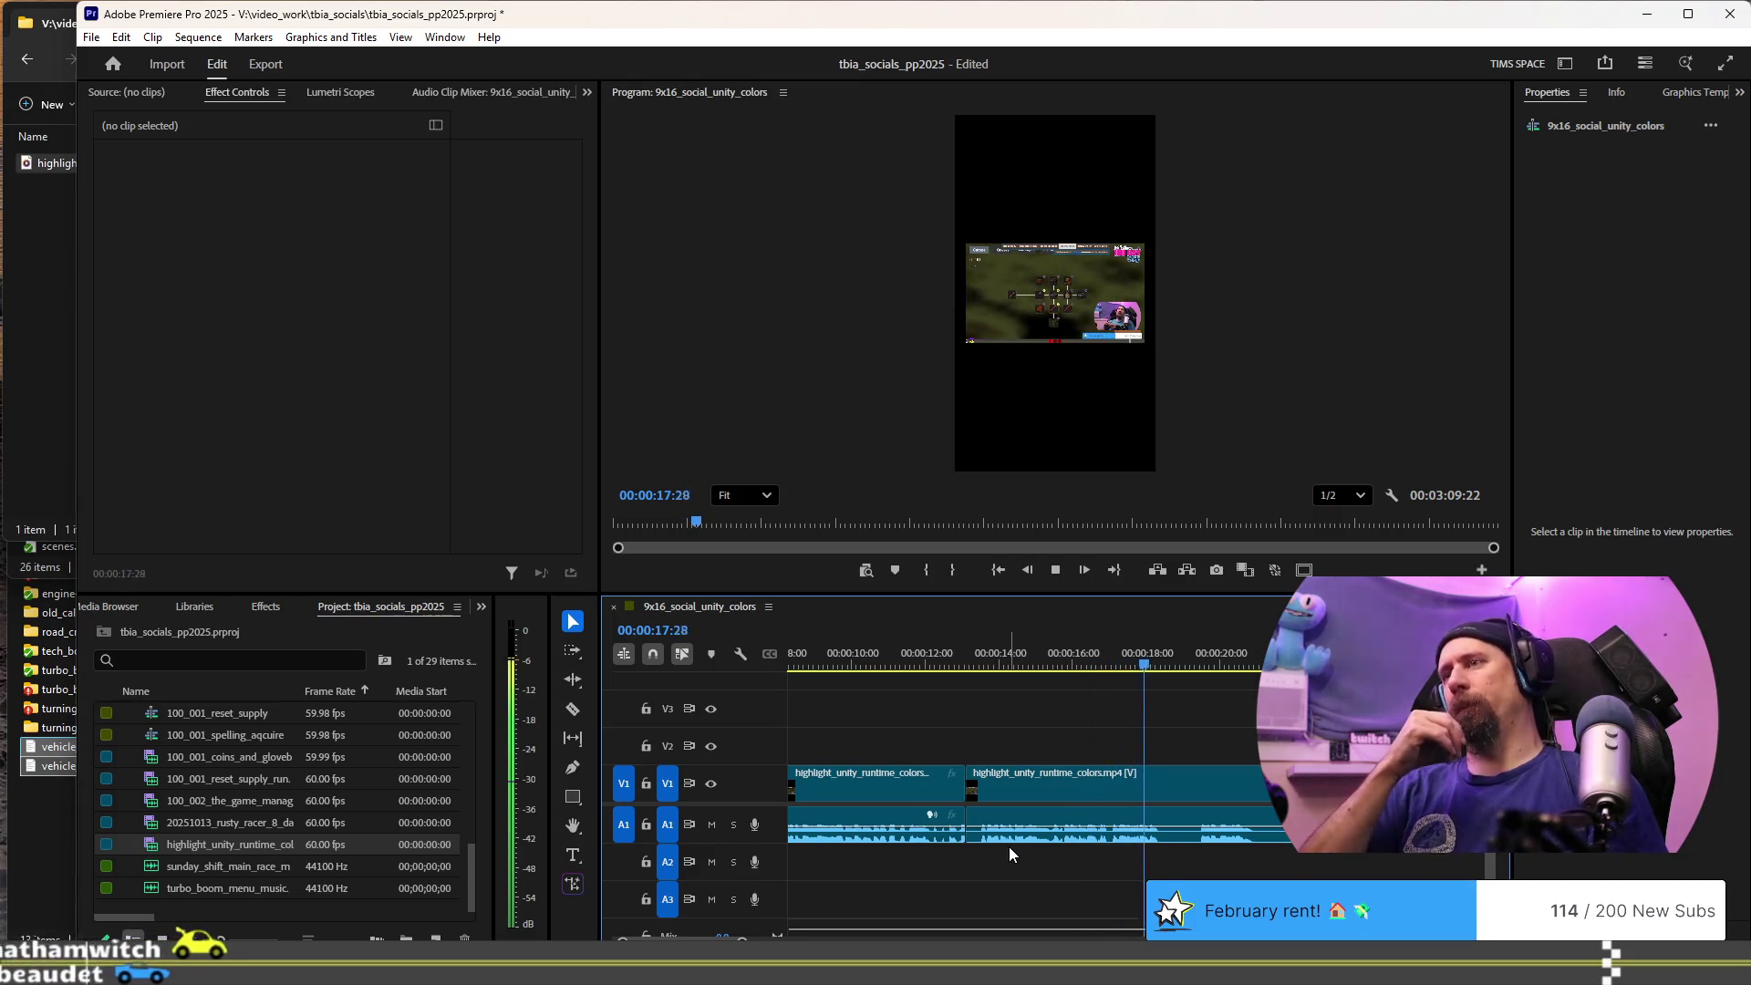
key(ctrl+k)
key(space)
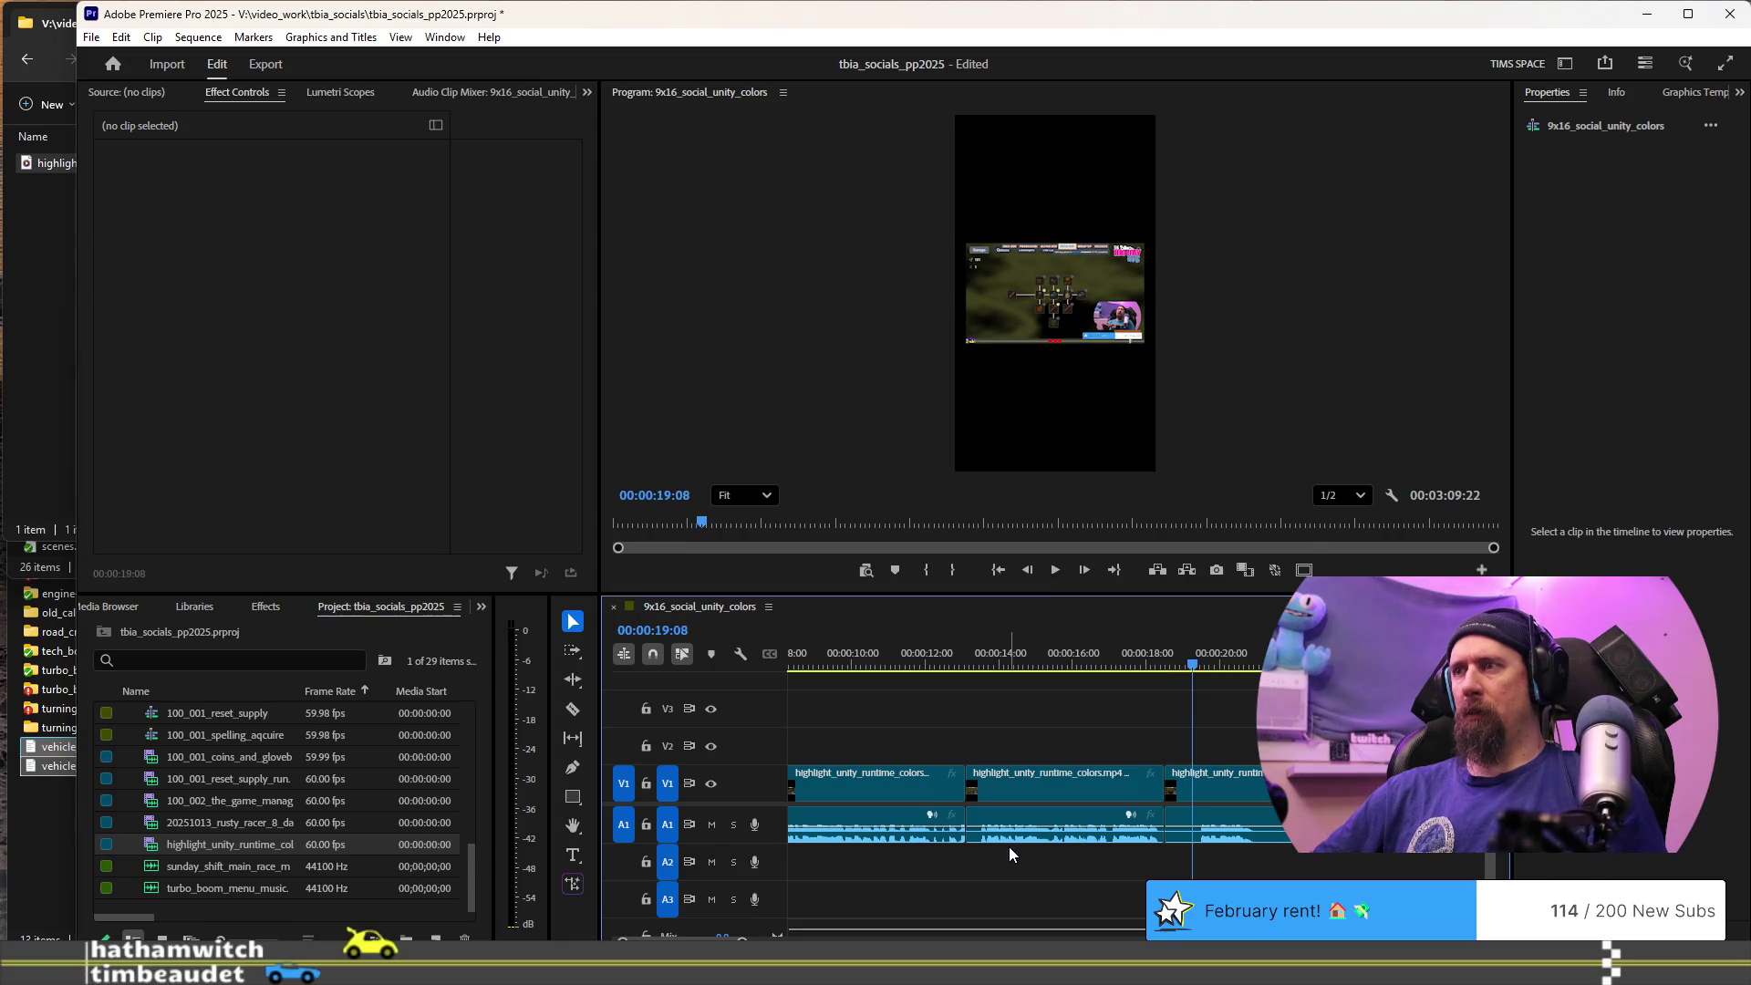
key(space)
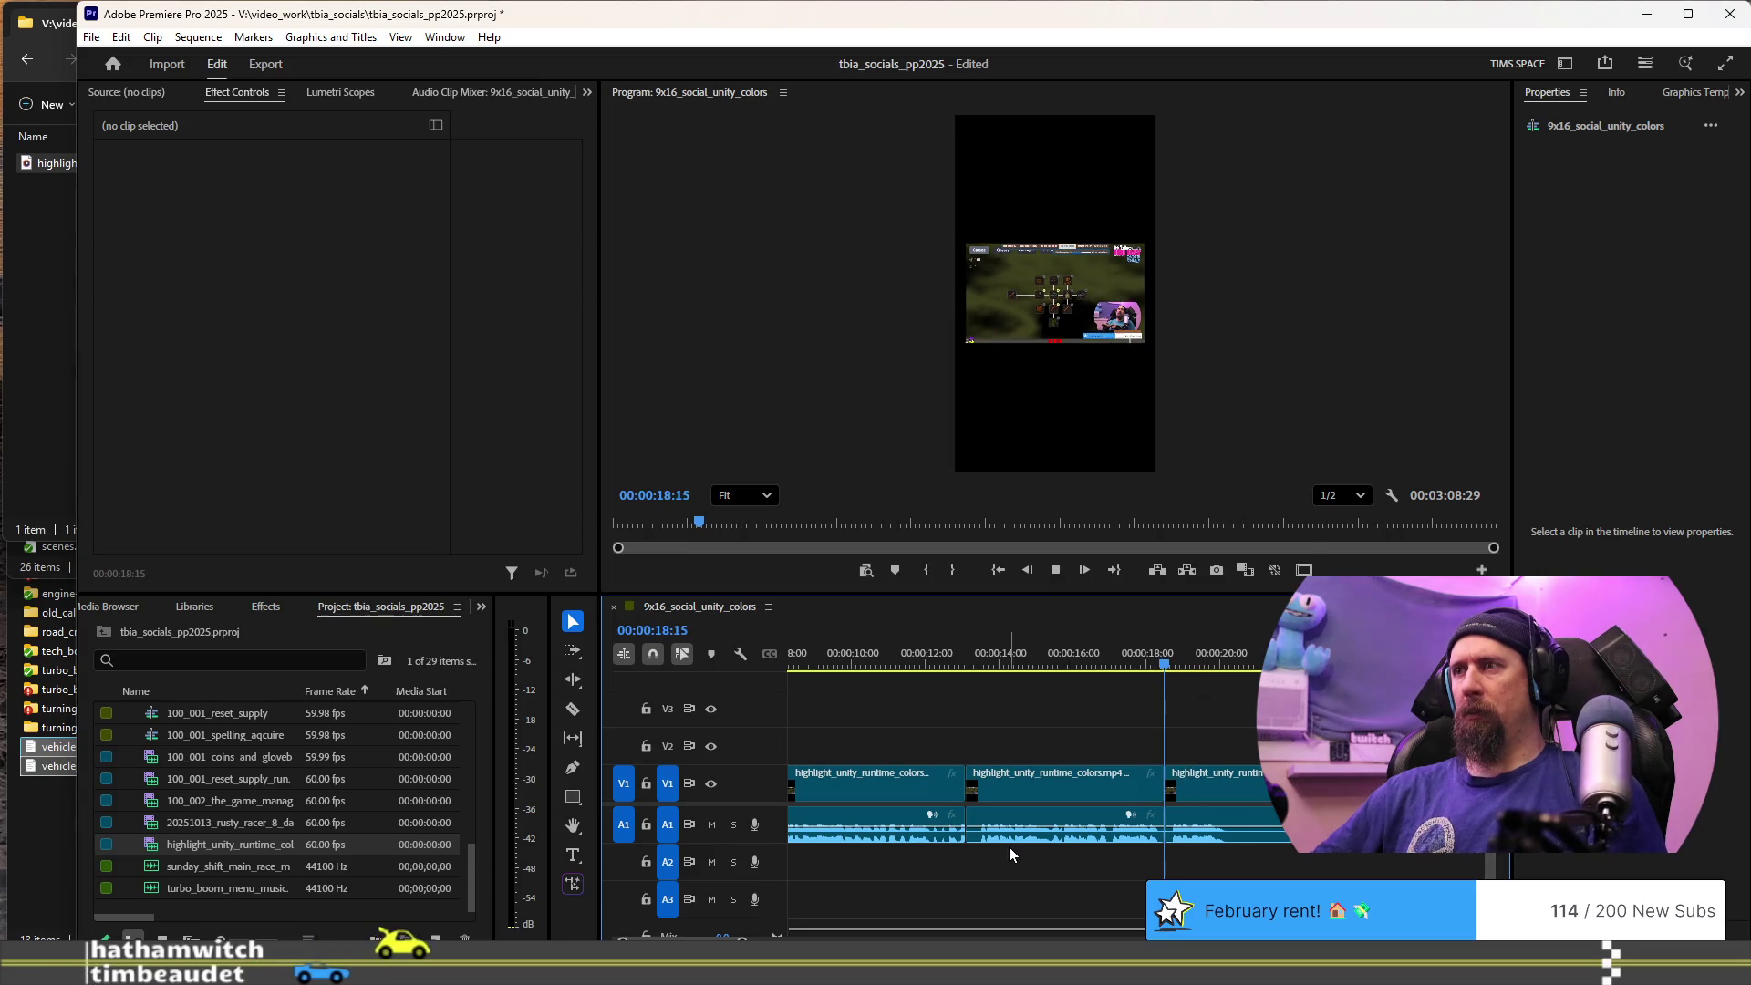
key(space)
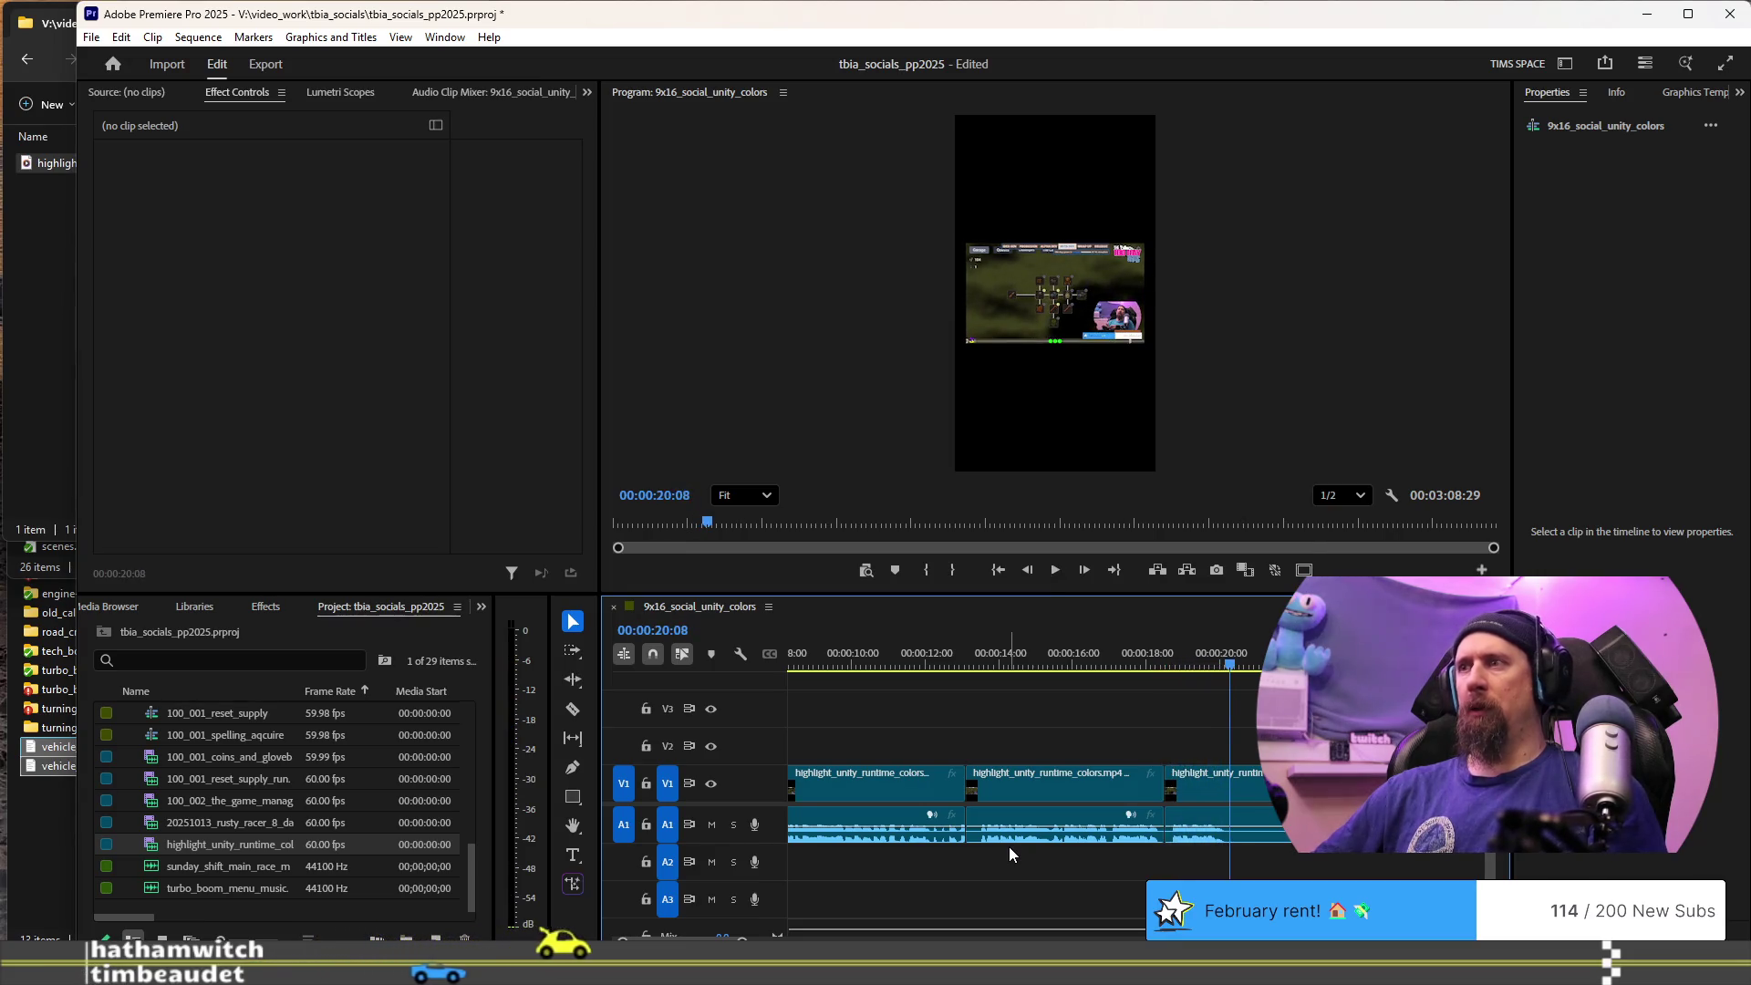
key(ctrl+k)
key(space)
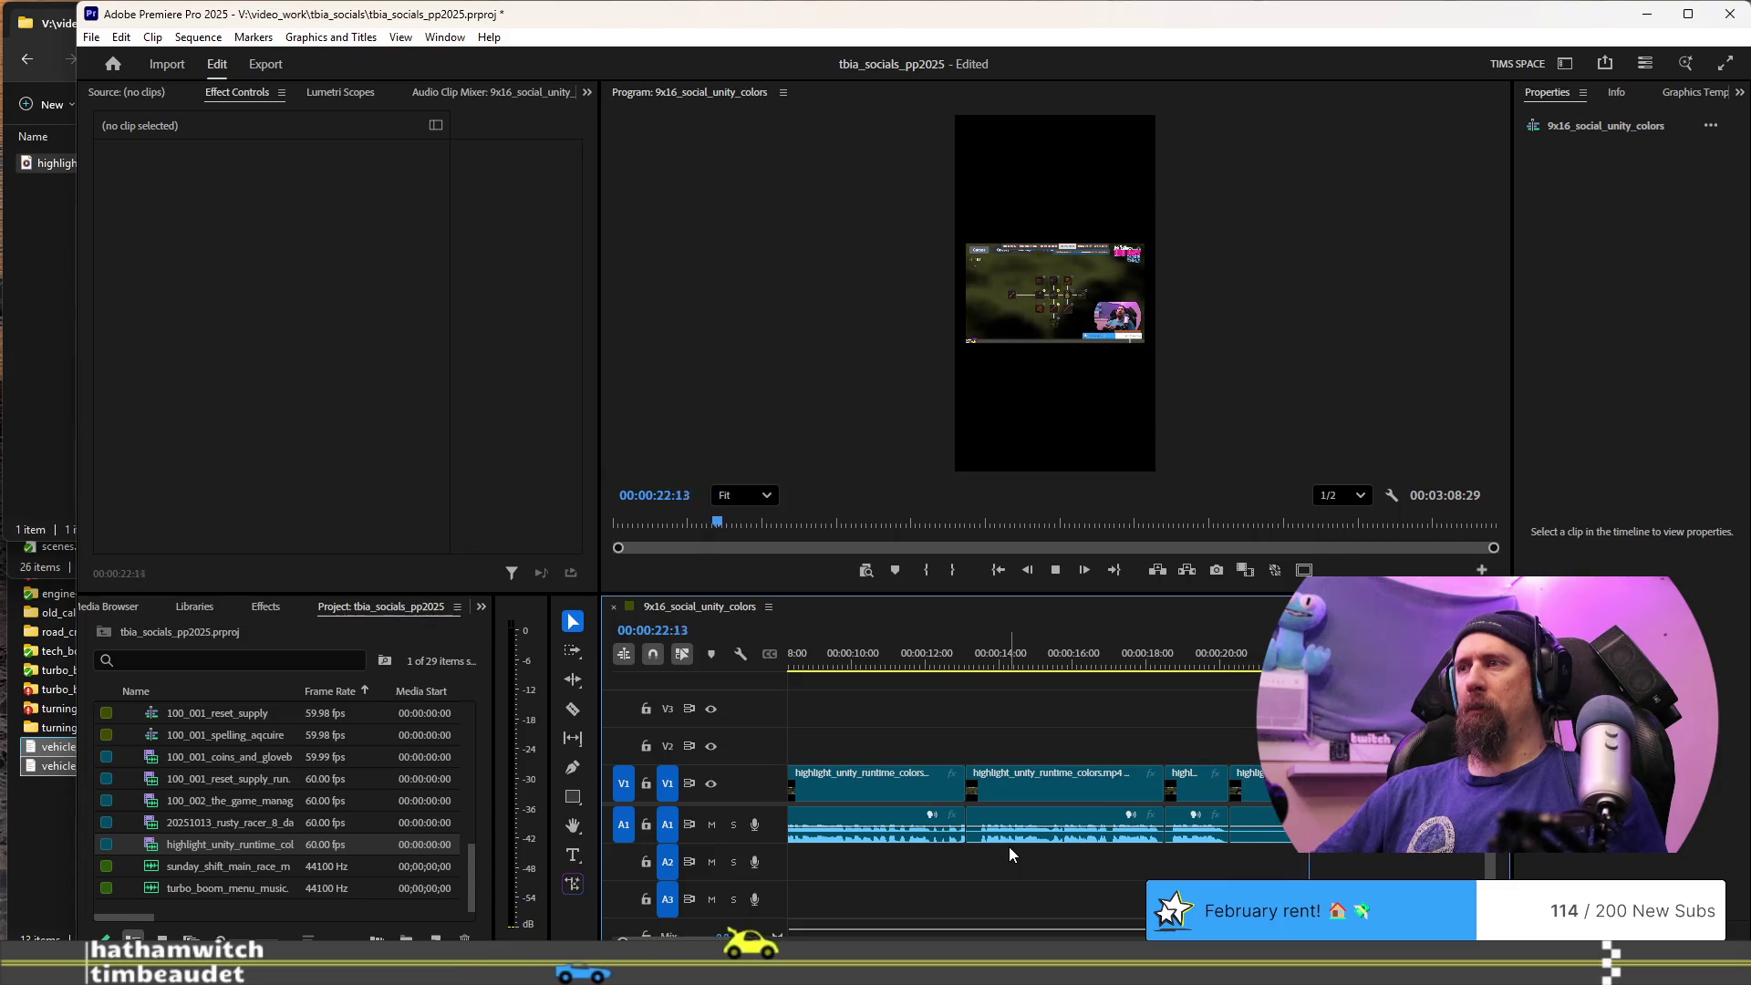
key(space)
key(Up)
key(space)
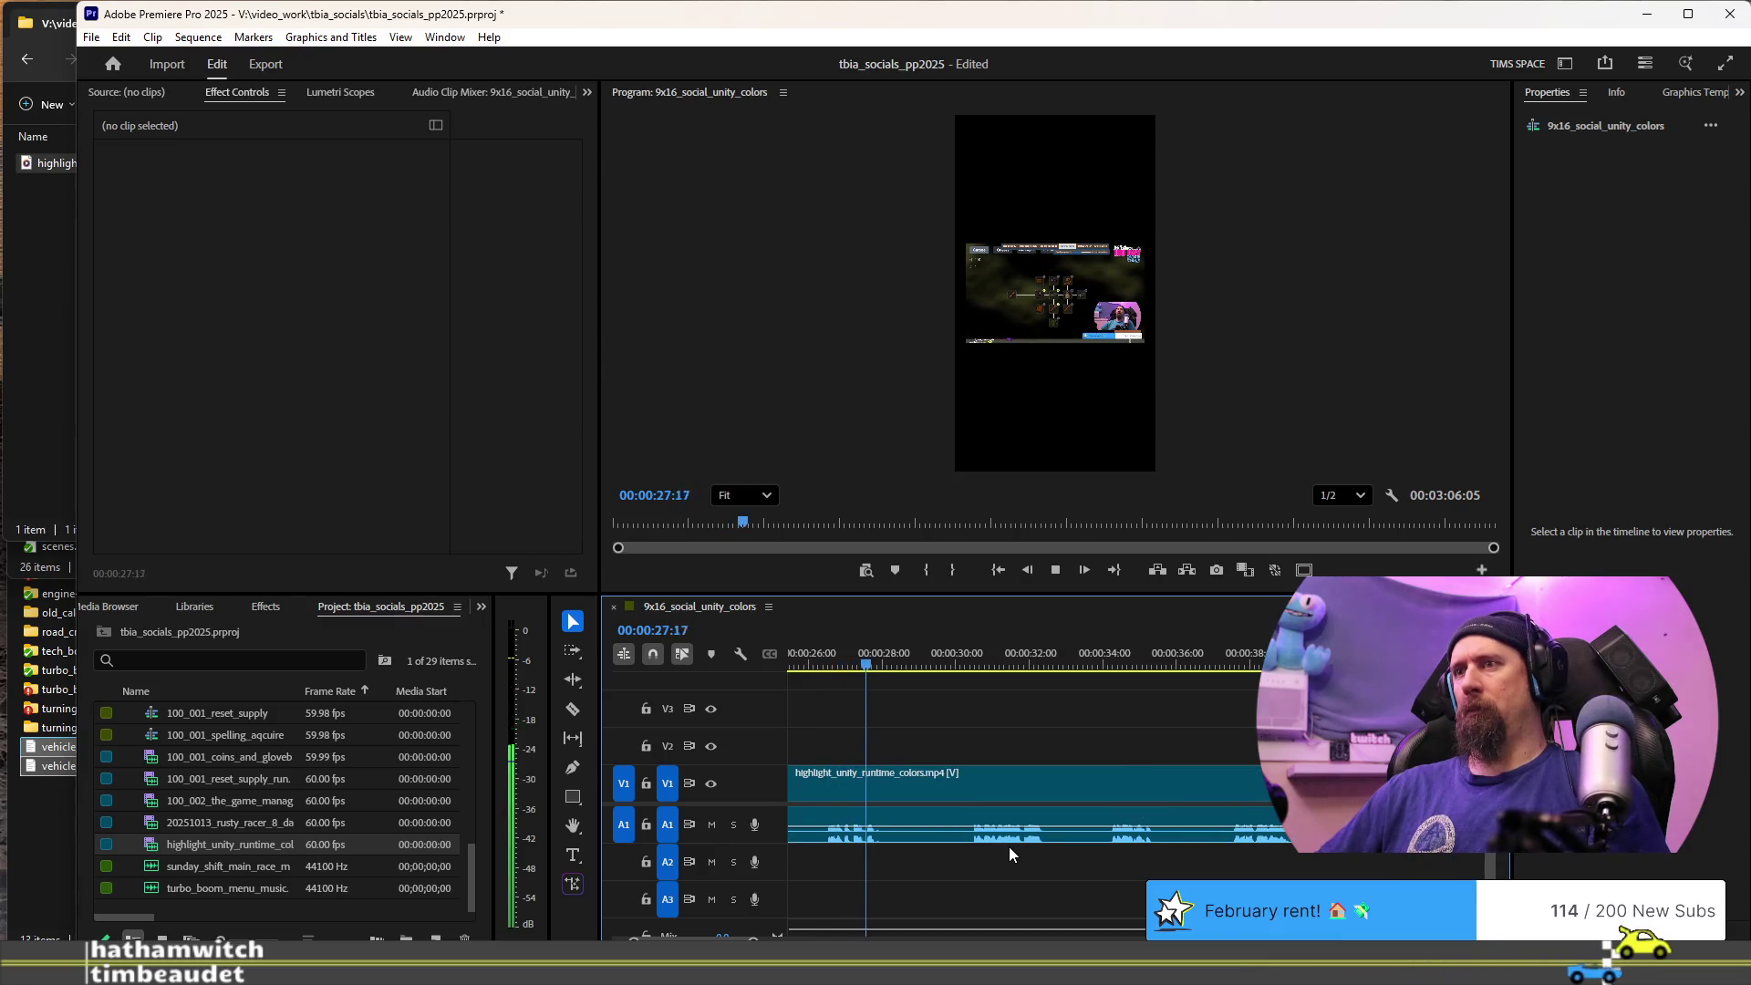
- Split the clip at 28:01 and replay from that cut
key(space)
key(ctrl+k)
key(space)
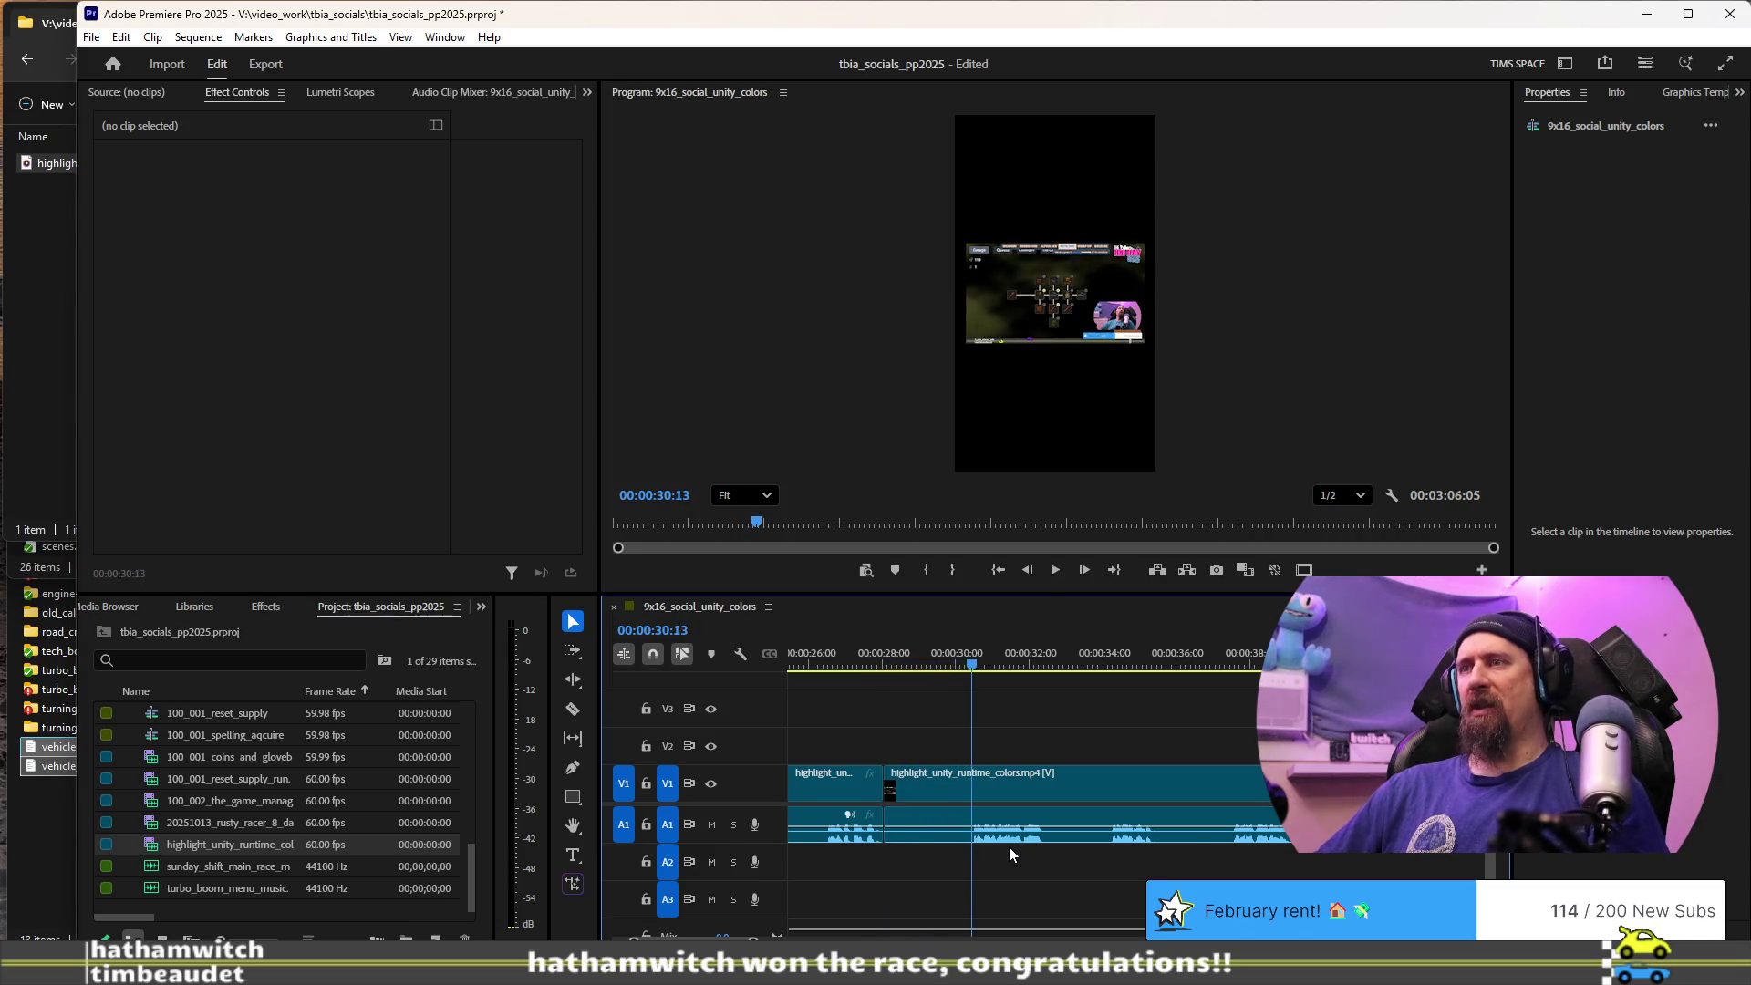
key(Up)
key(space)
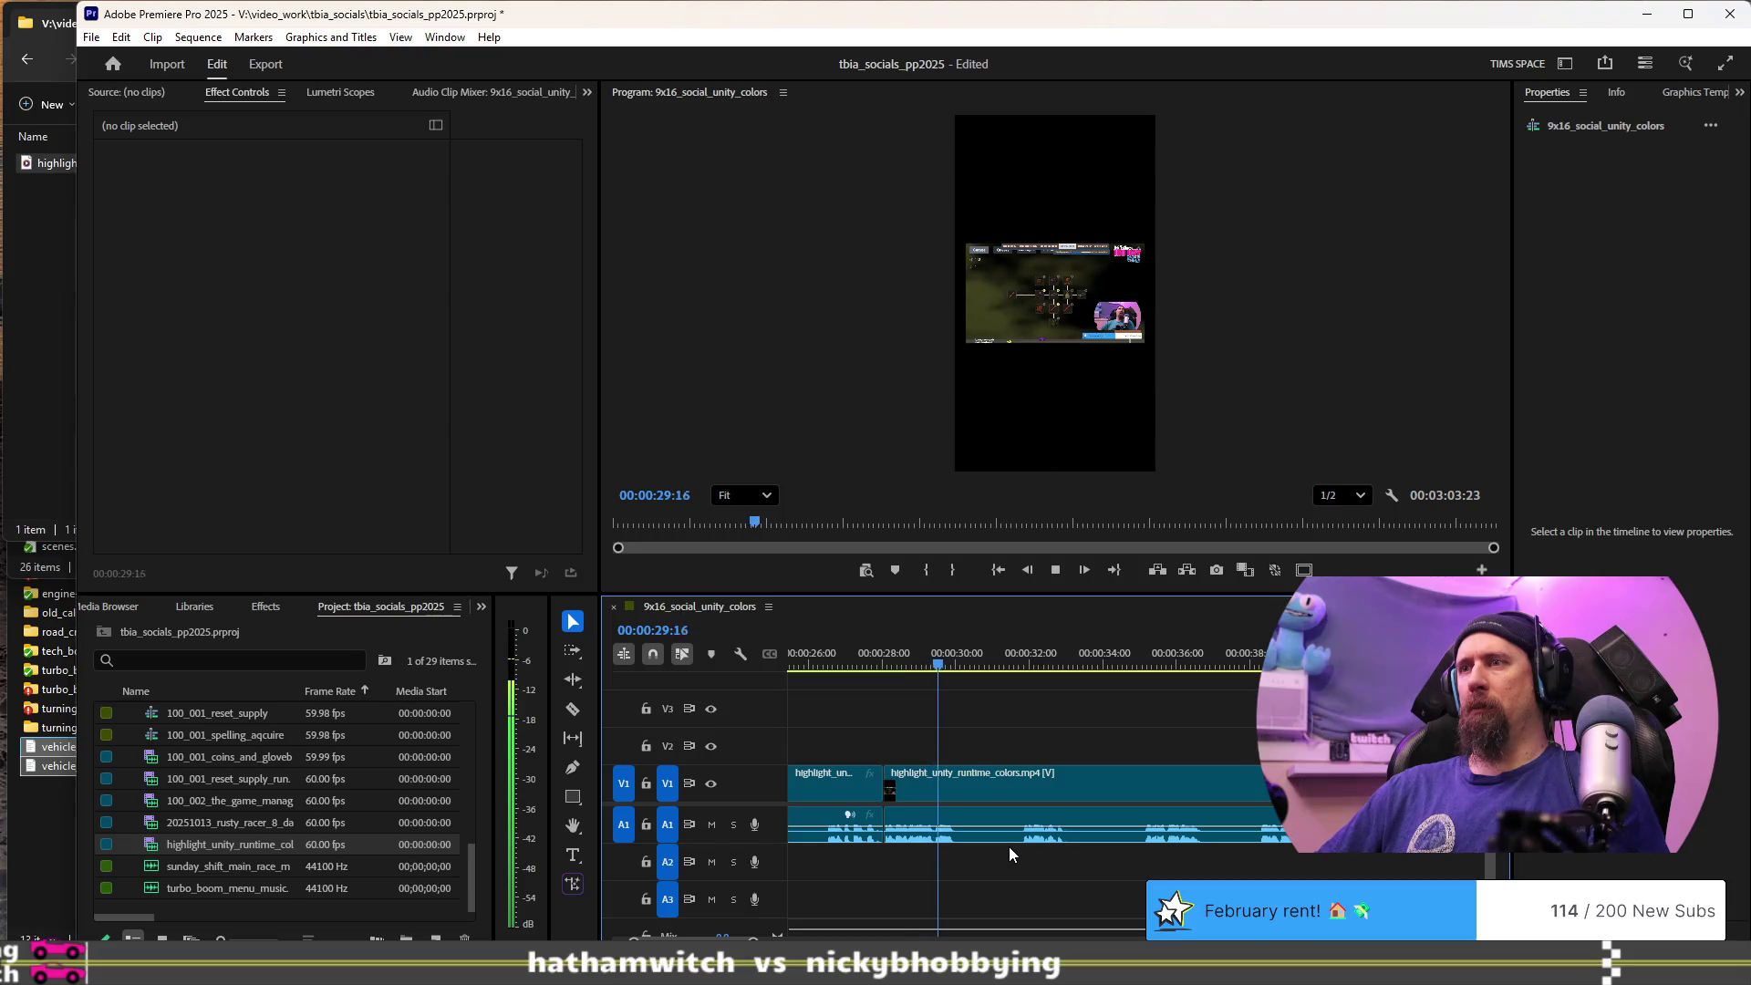
- Remove the 30:02–31:21 section, check the edit, and zoom the timeline out
key(space)
key(ctrl+k)
key(space)
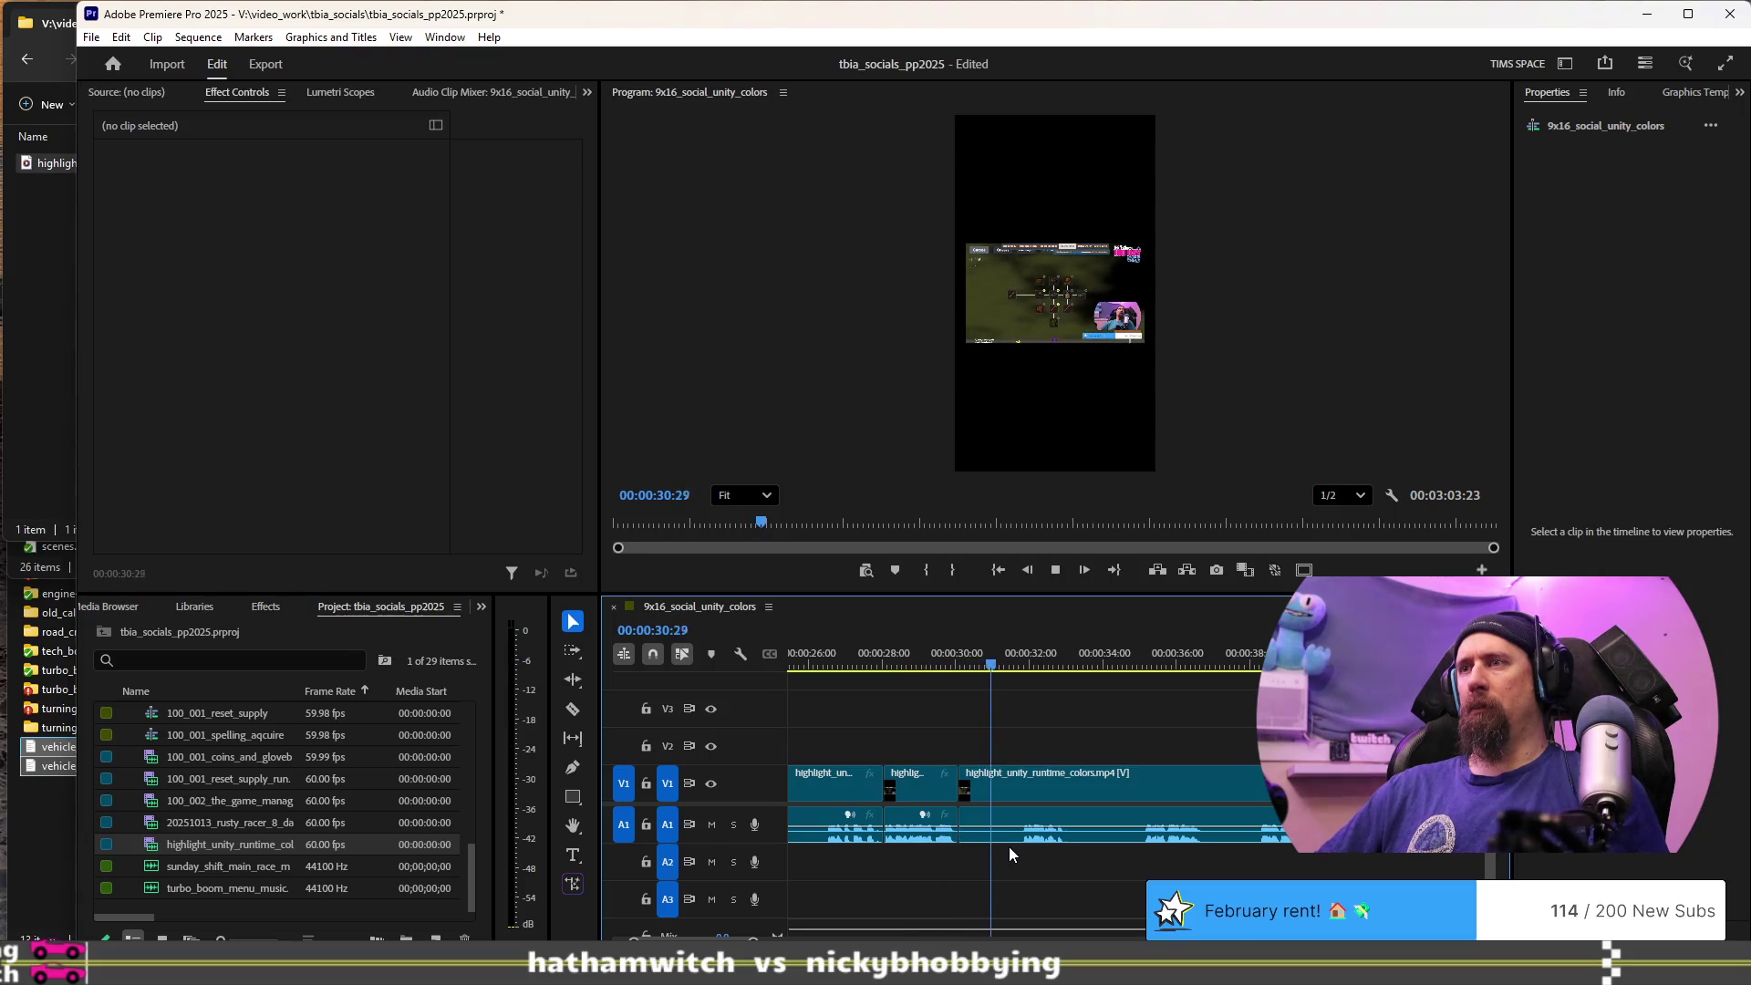
key(space)
key(q)
key(space)
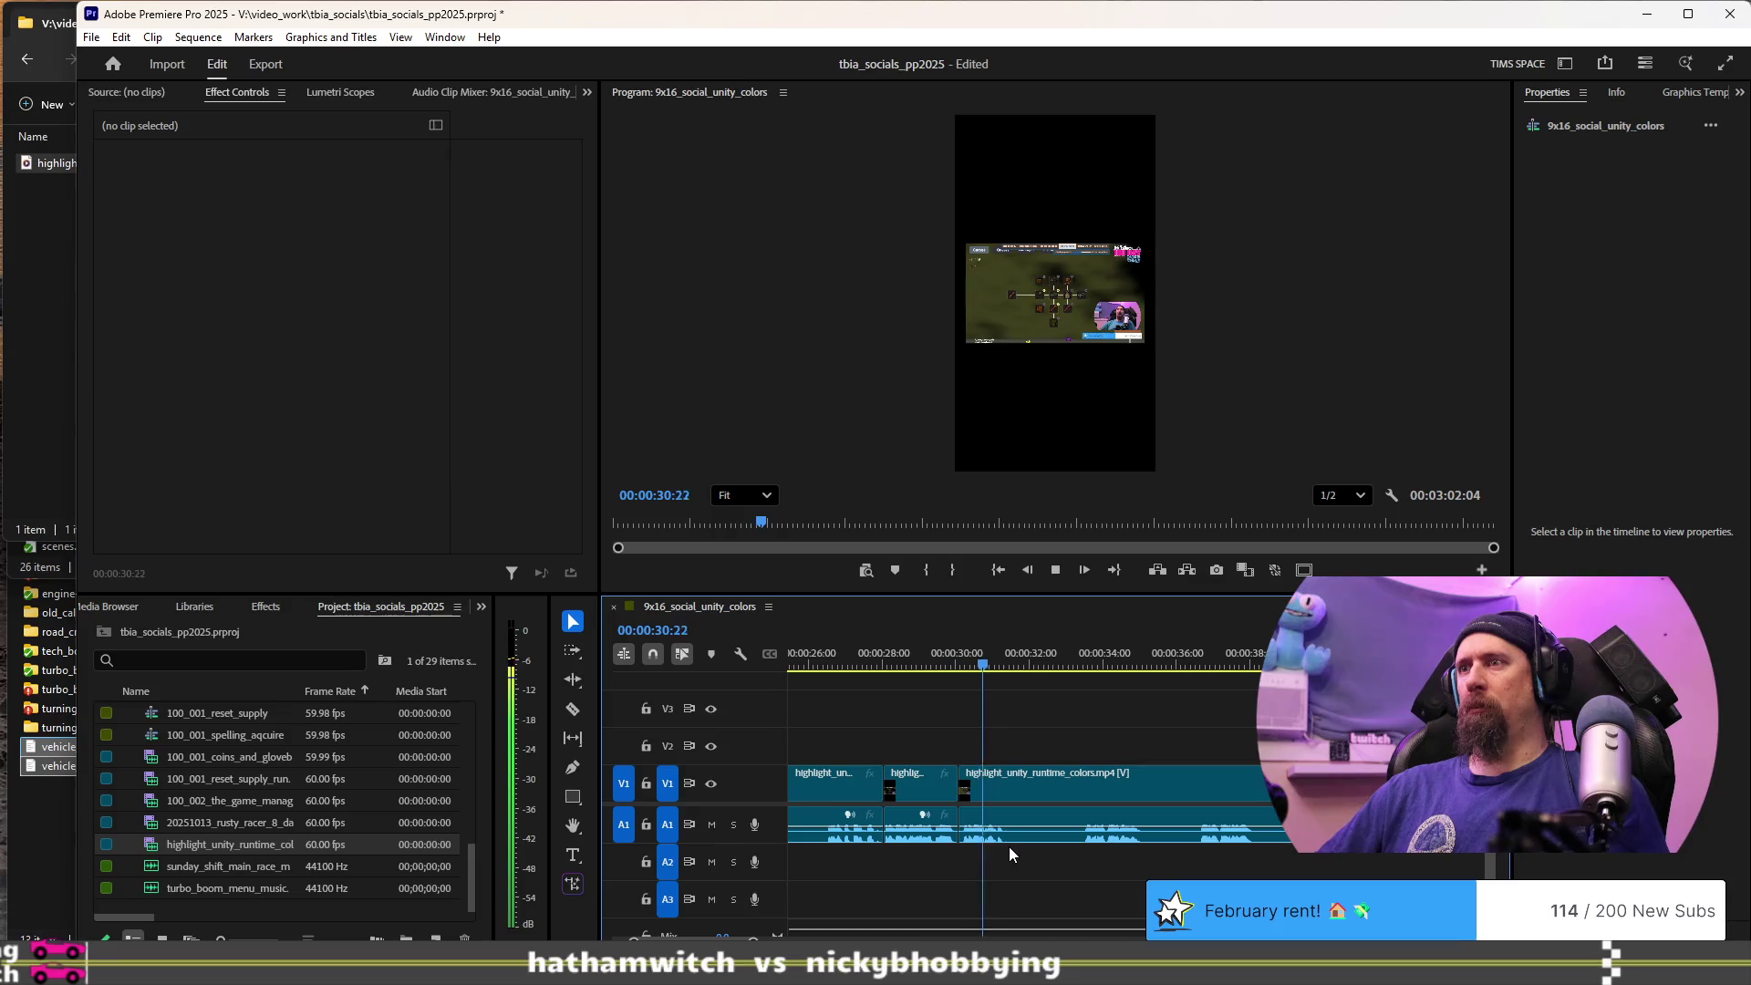
key(space)
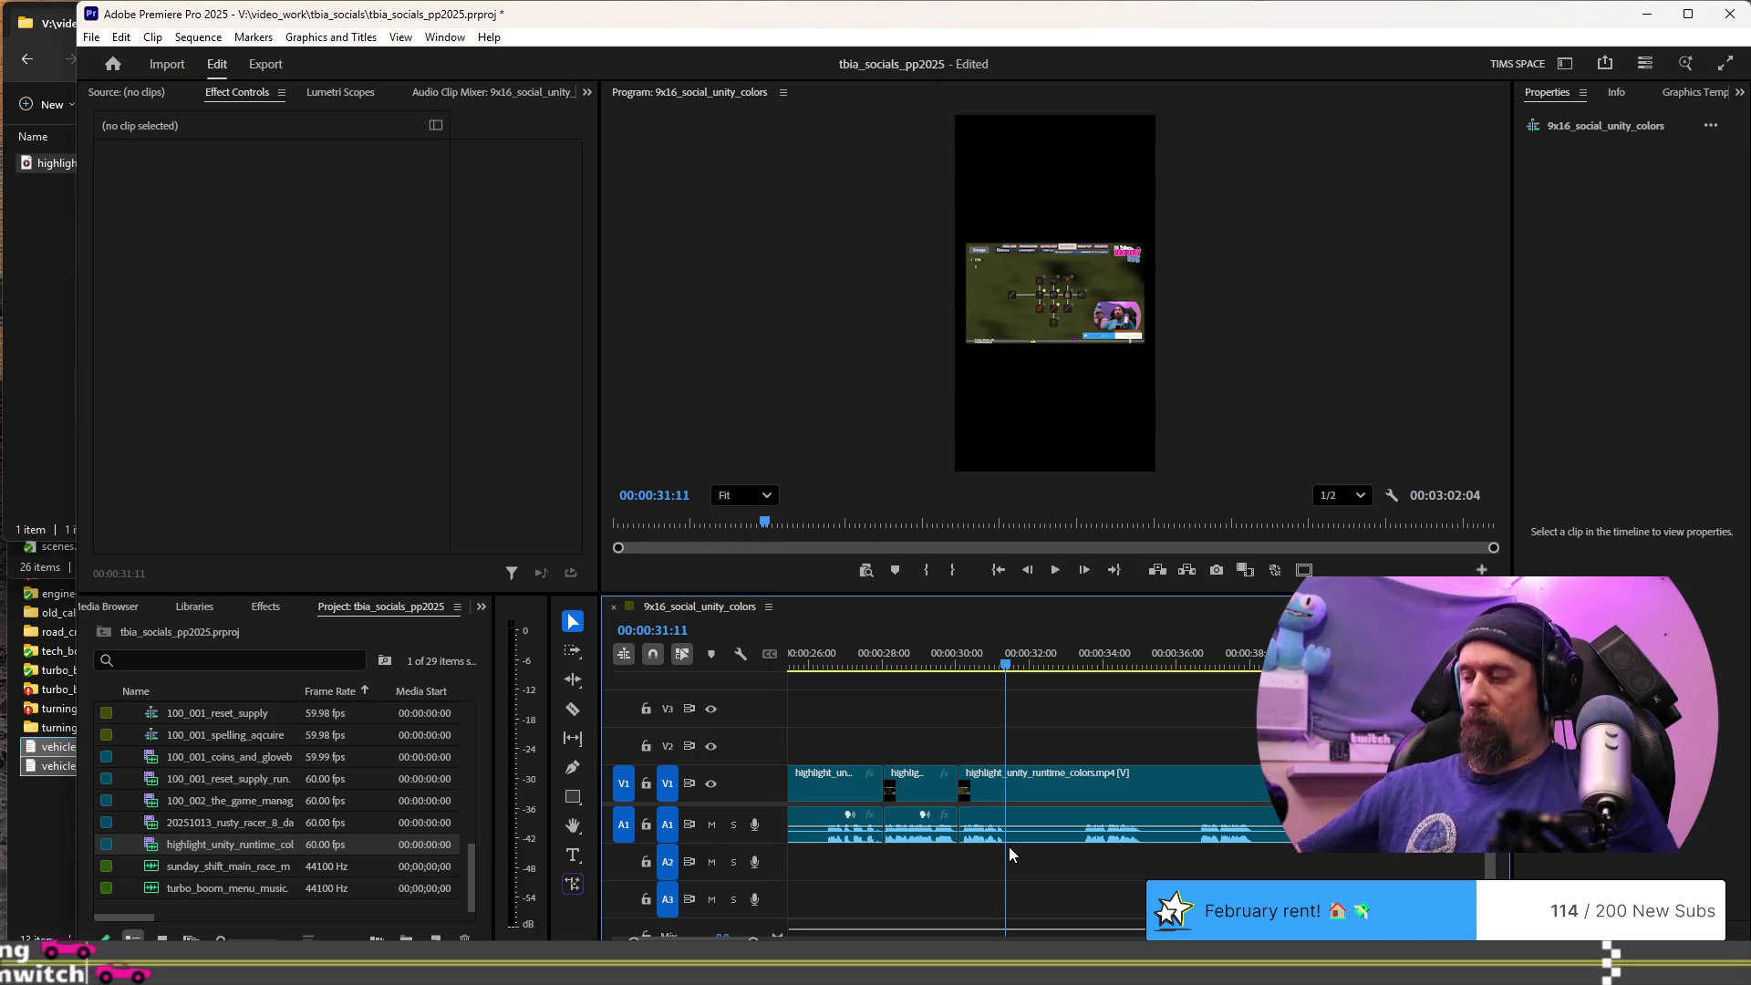
key(minus)
key(minus)
key(minus)
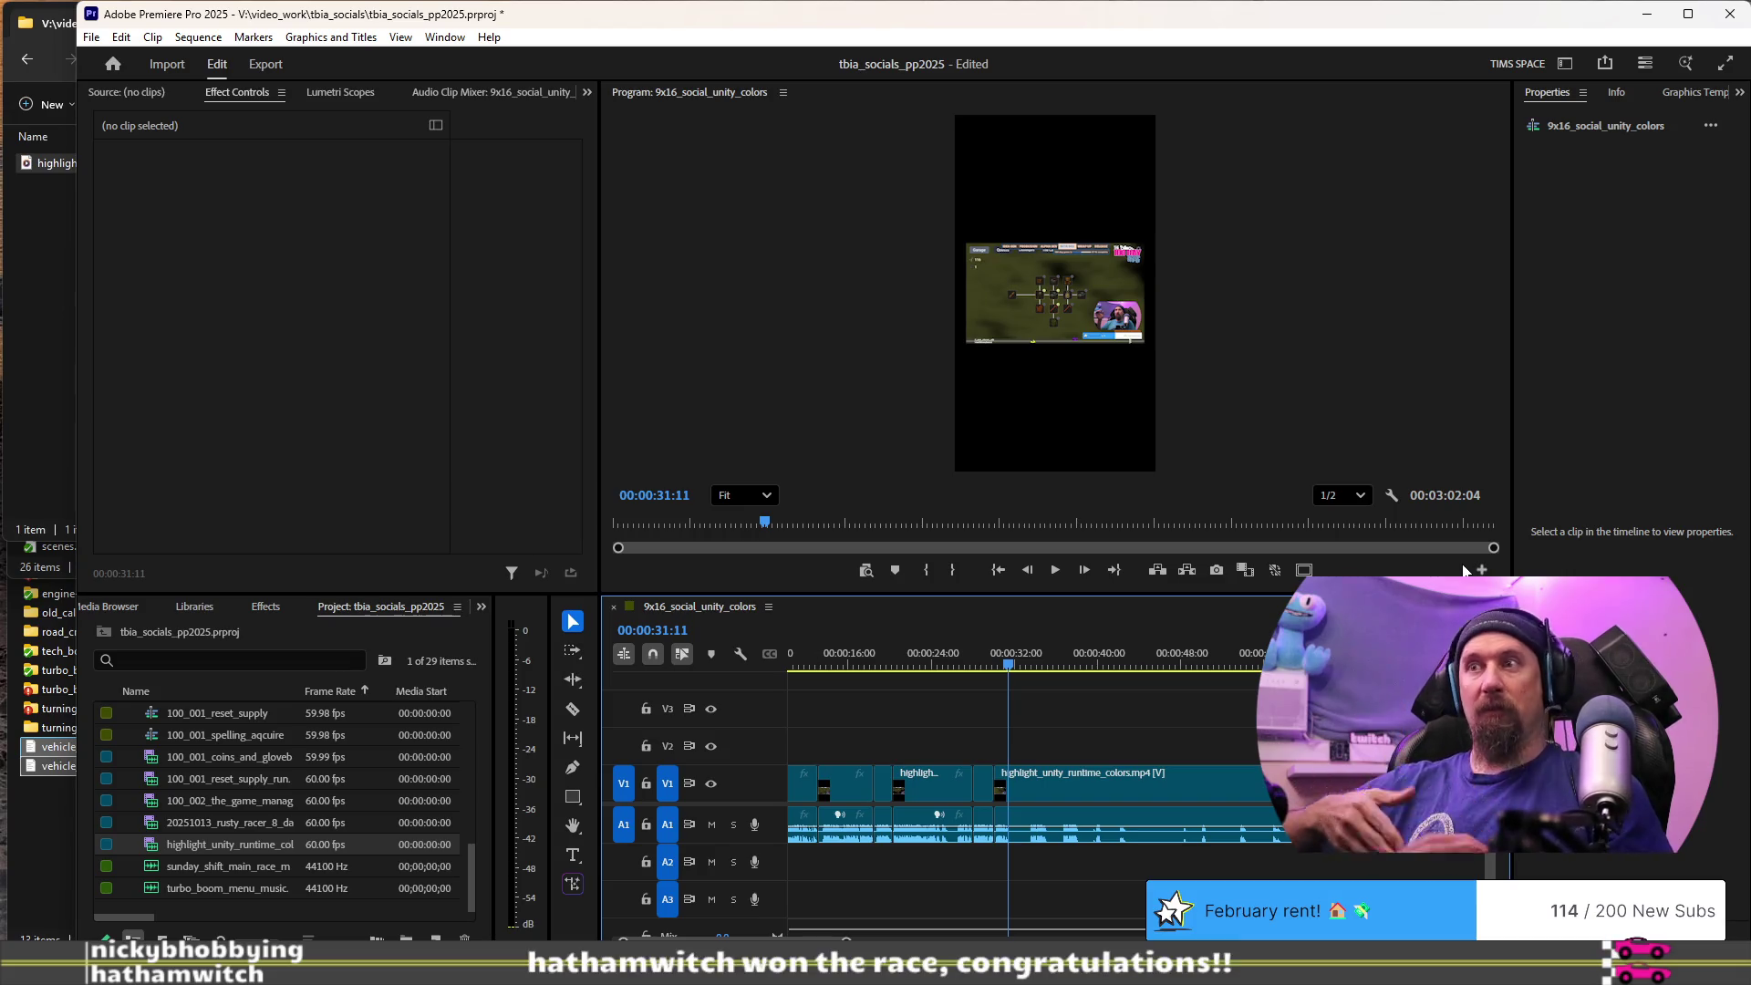
scroll(1064, 806, down, 3)
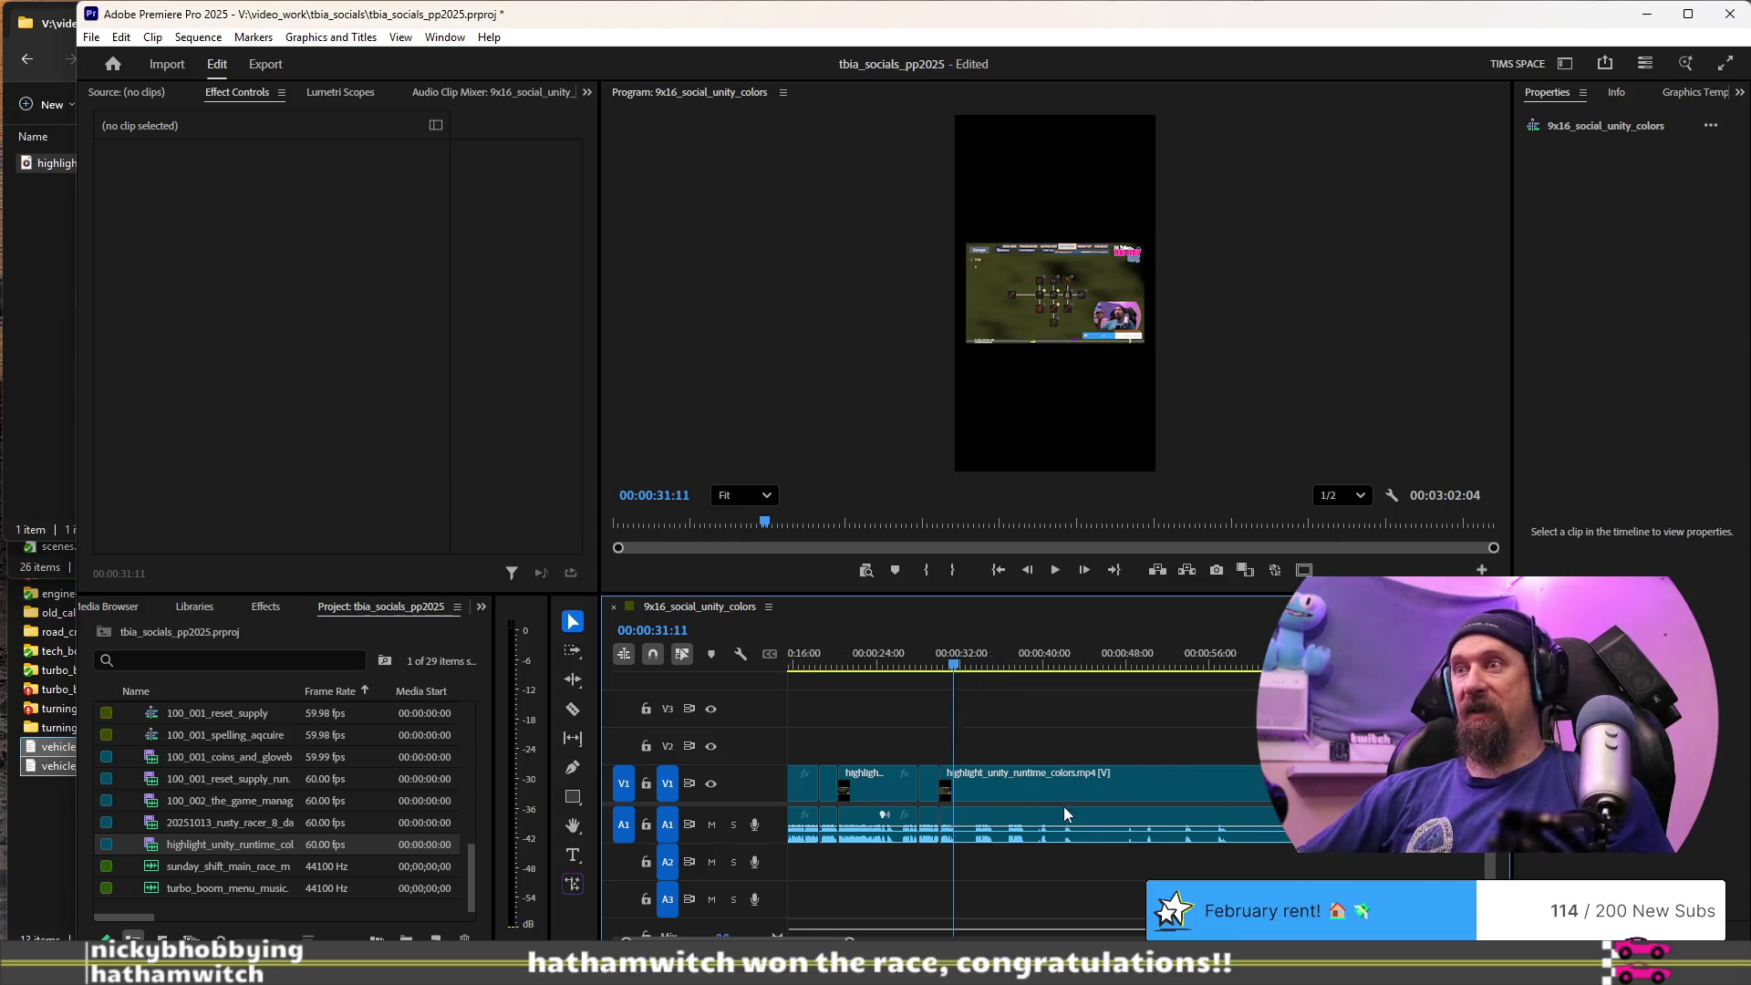
scroll(1059, 835, up, 6)
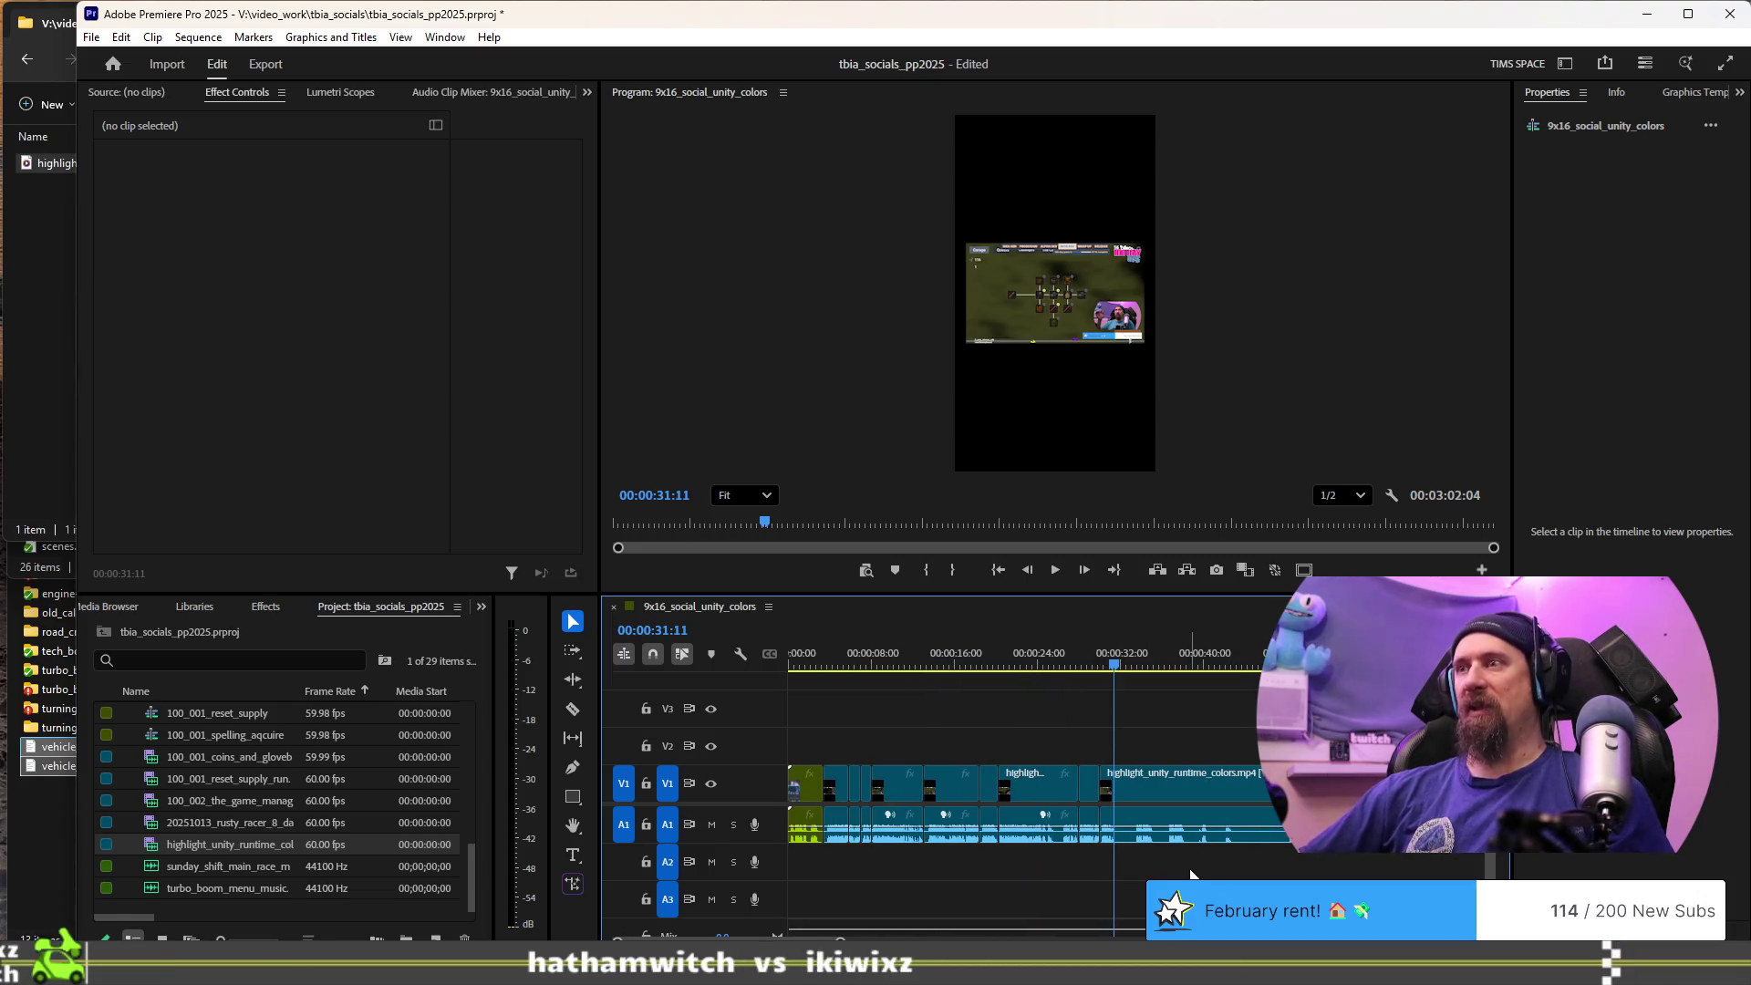
scroll(1190, 874, up, 5)
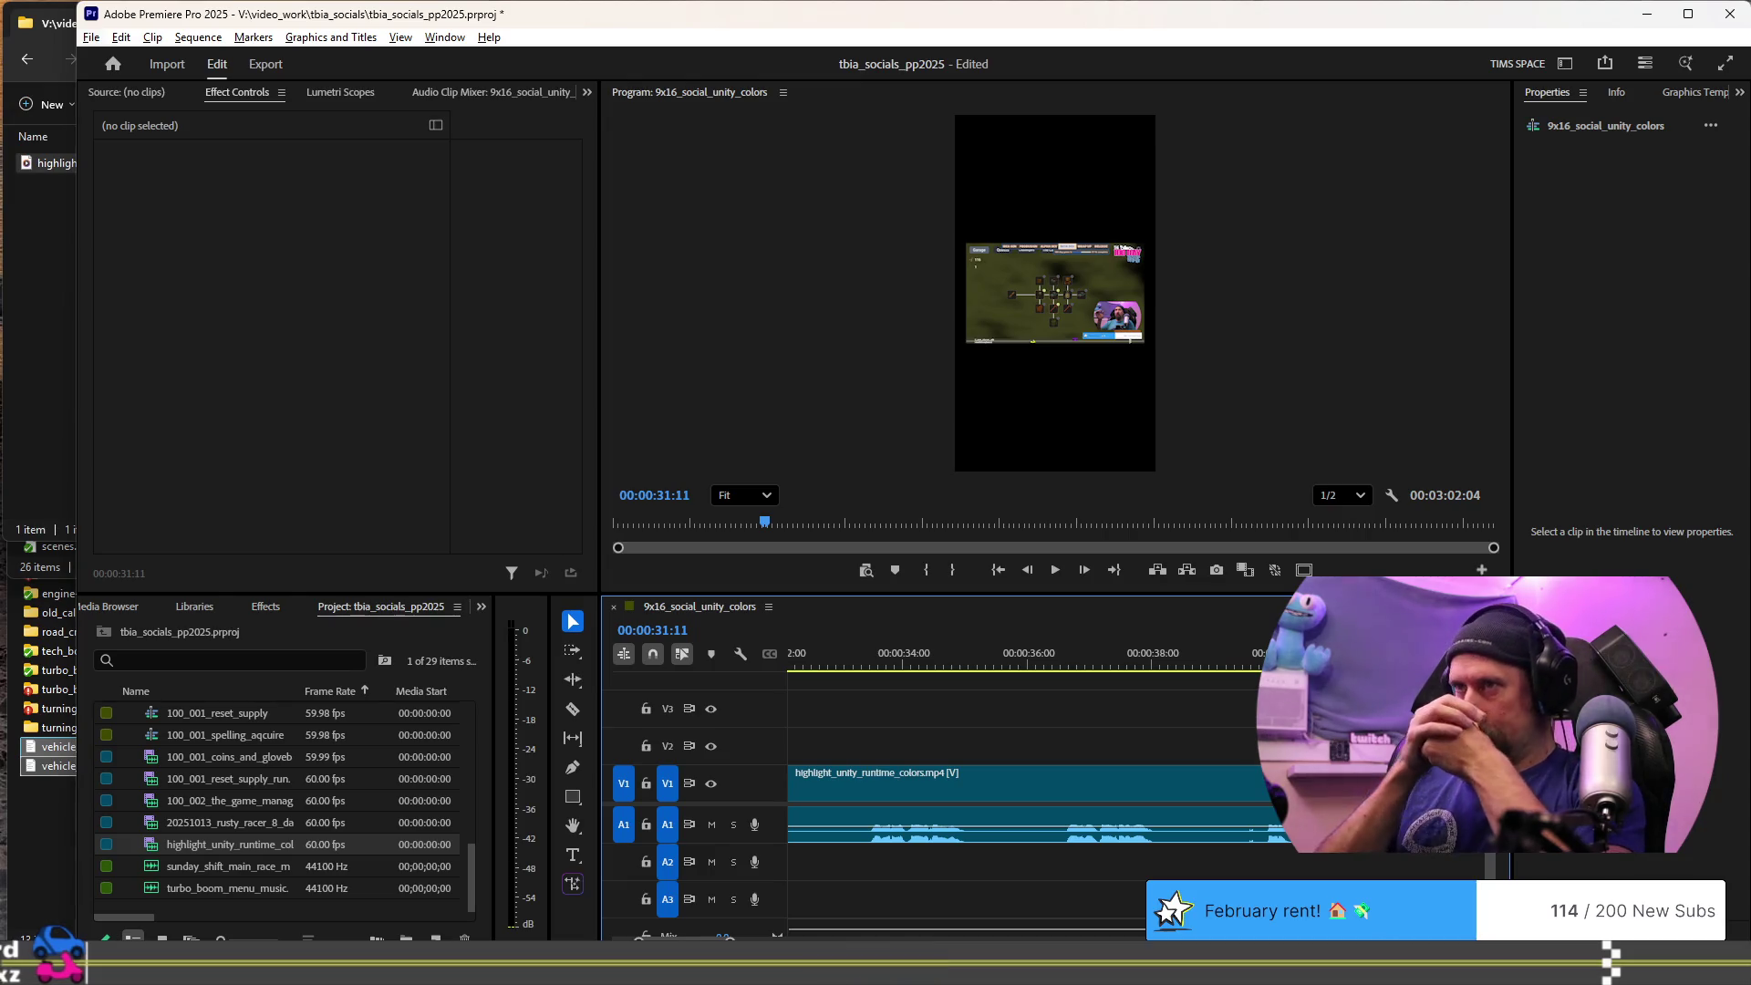
scroll(1009, 773, down, 5)
scroll(1211, 782, down, 2)
key(space)
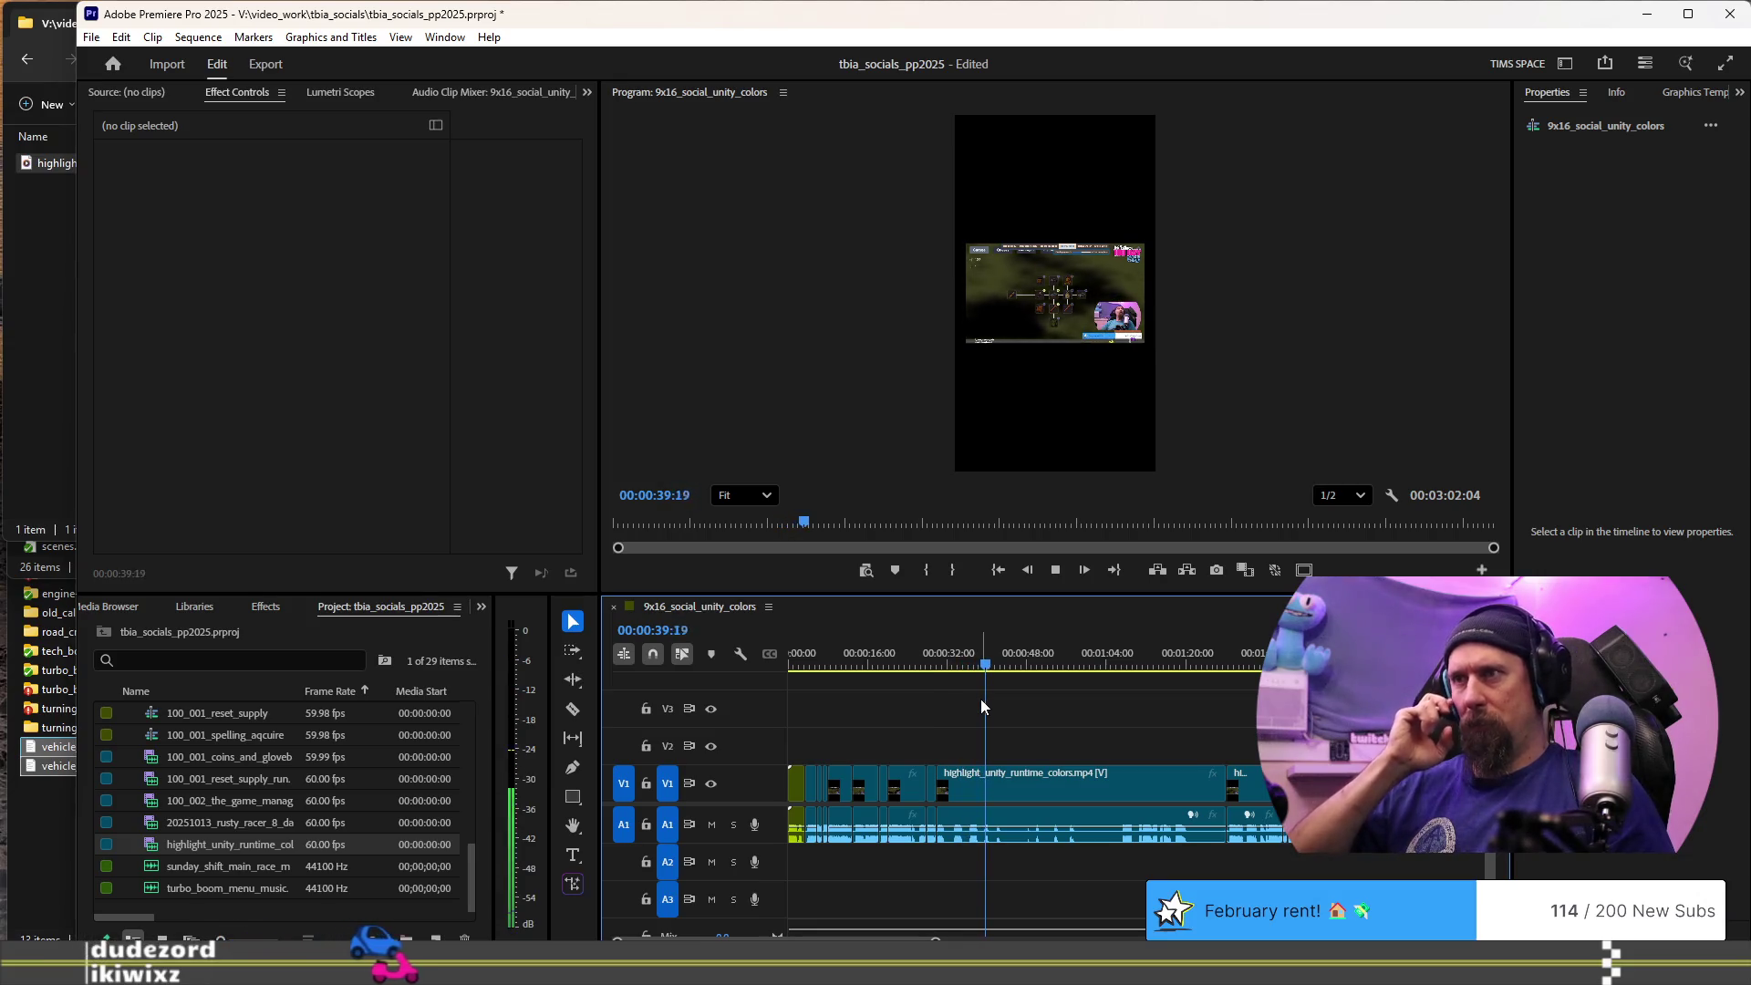
click(1124, 663)
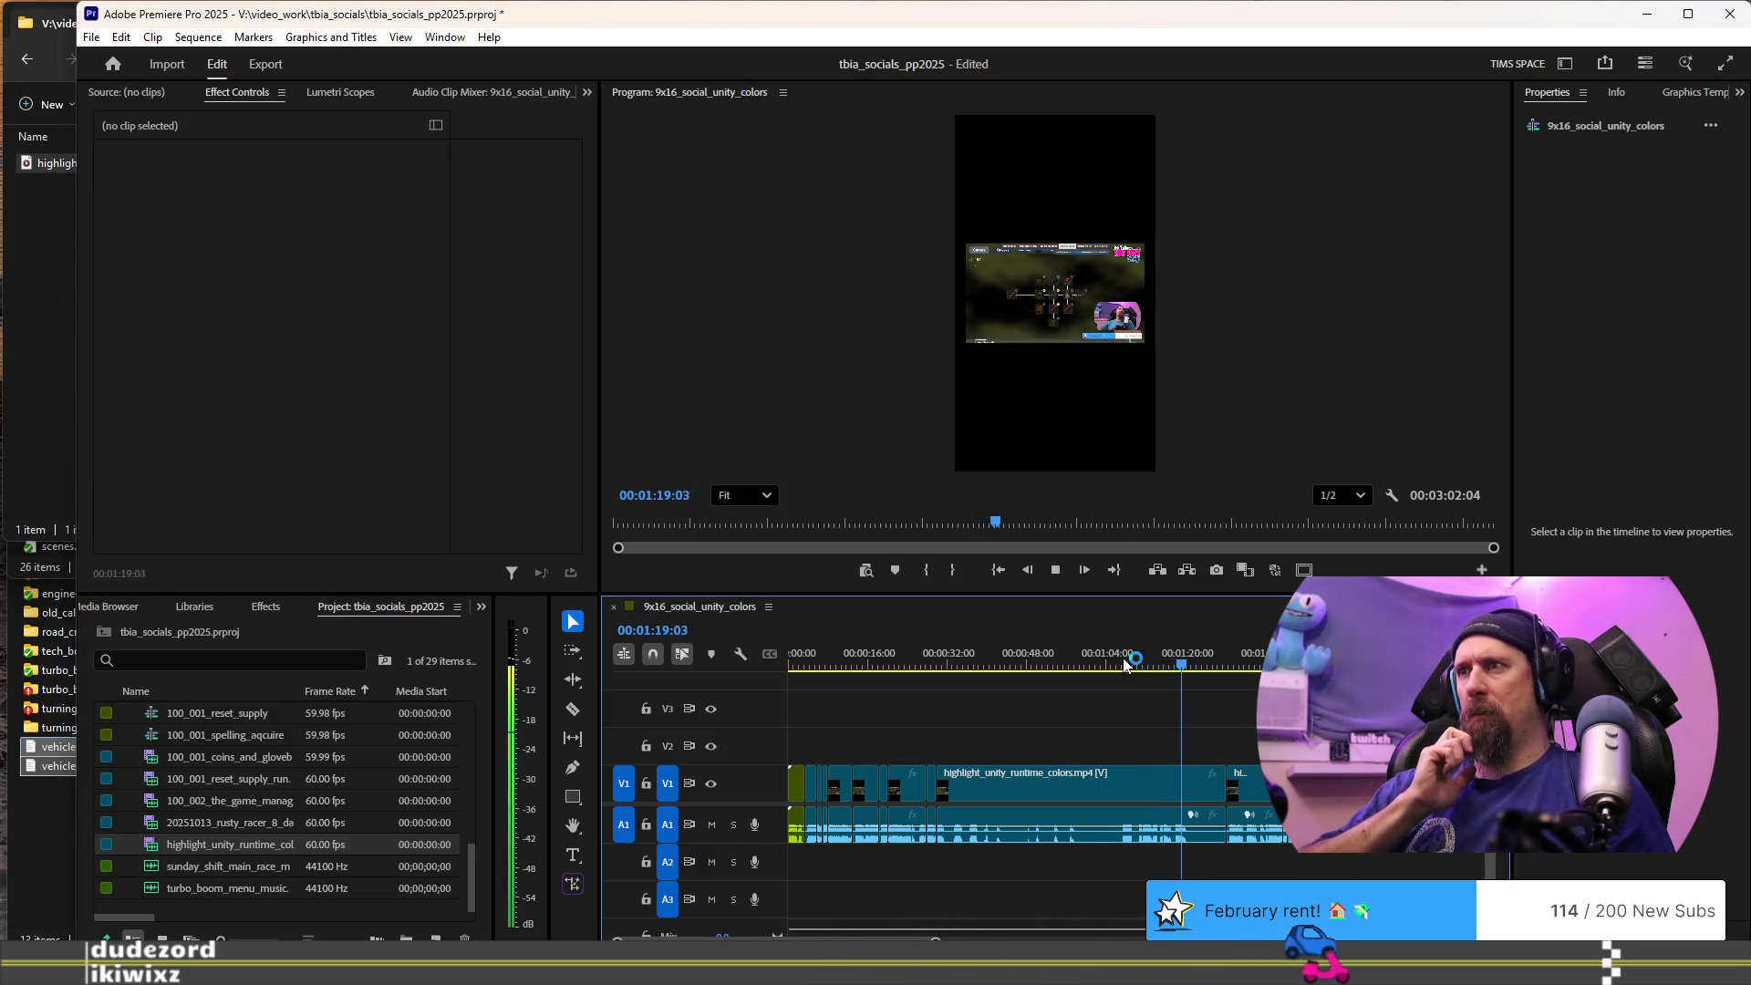
key(space)
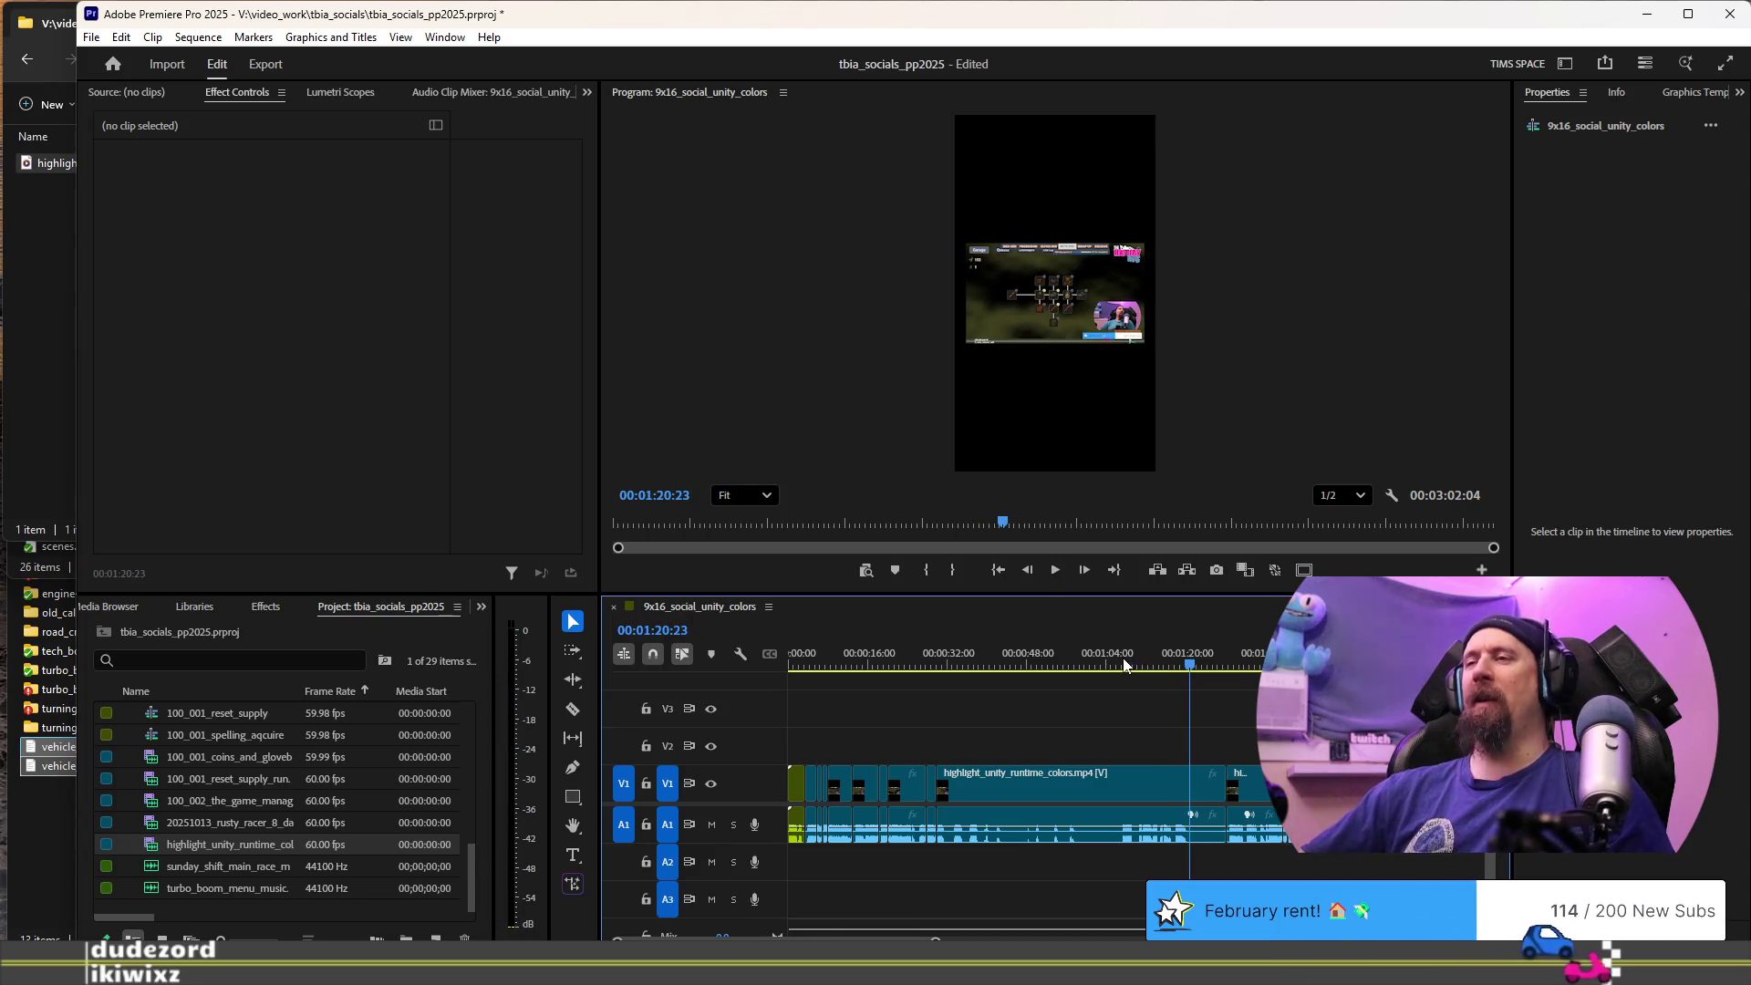
- Review the edit and ripple-trim footage at the playhead, shortening the sequence to 00:02:16:07
key(ctrl+z)
key(ctrl+z)
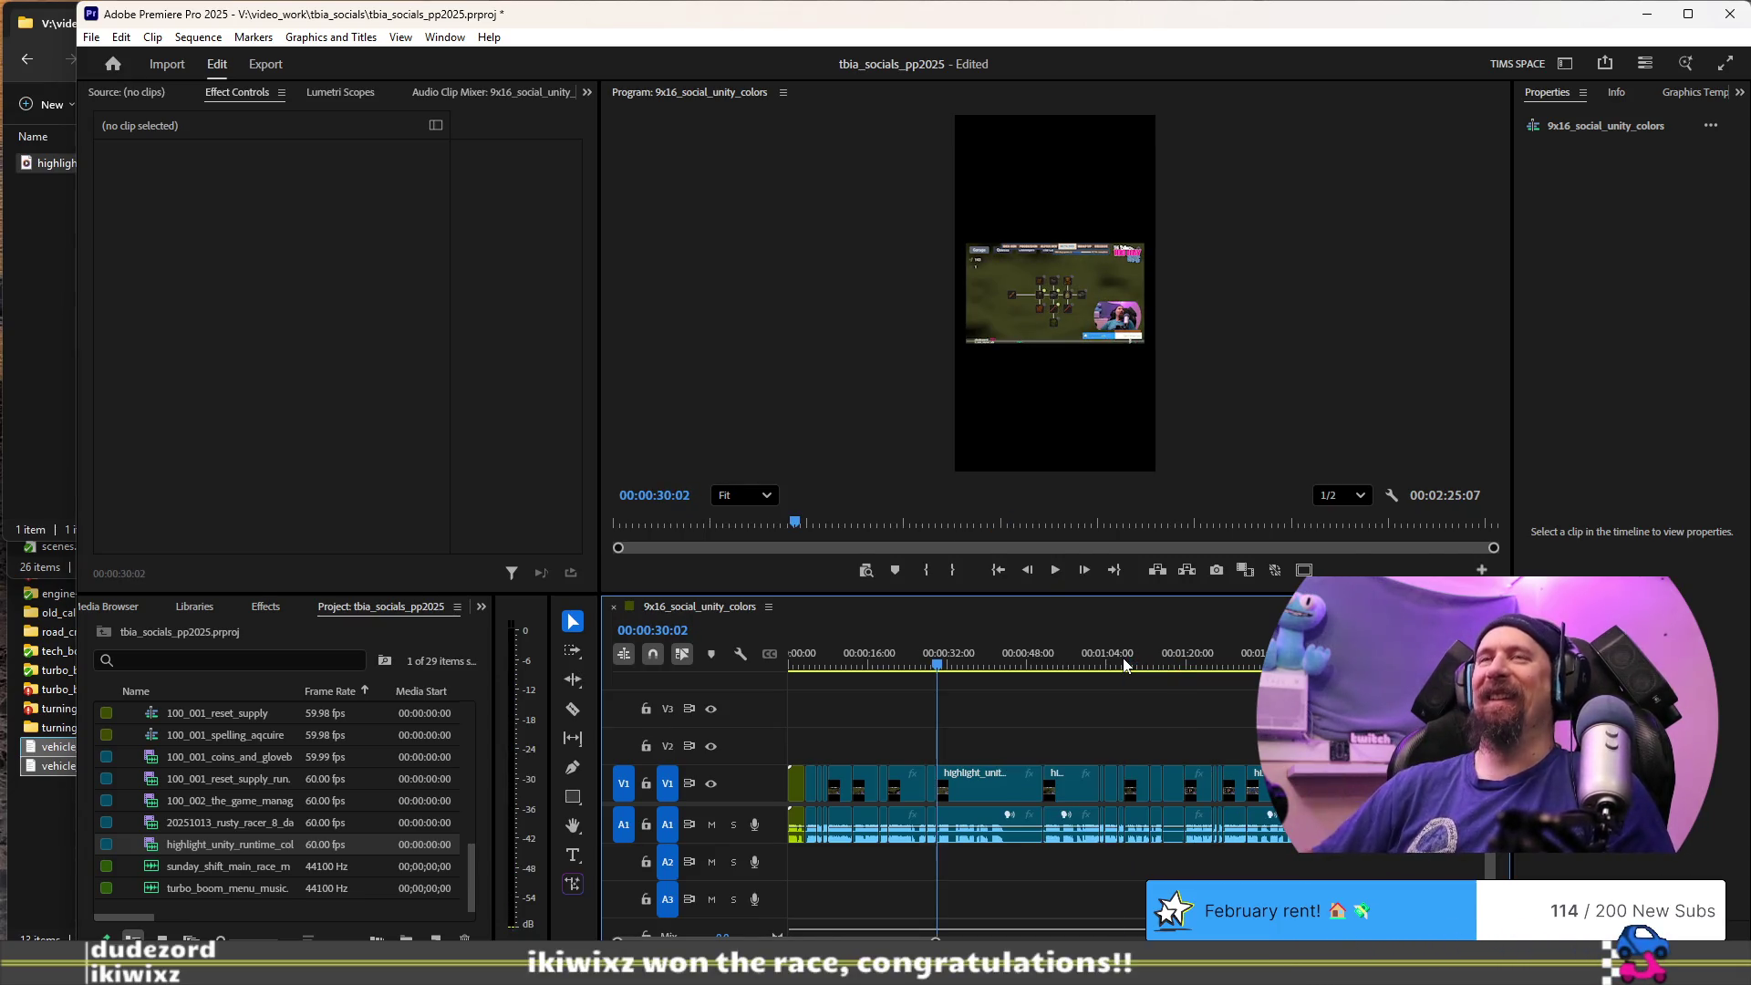
scroll(1042, 817, up, 4)
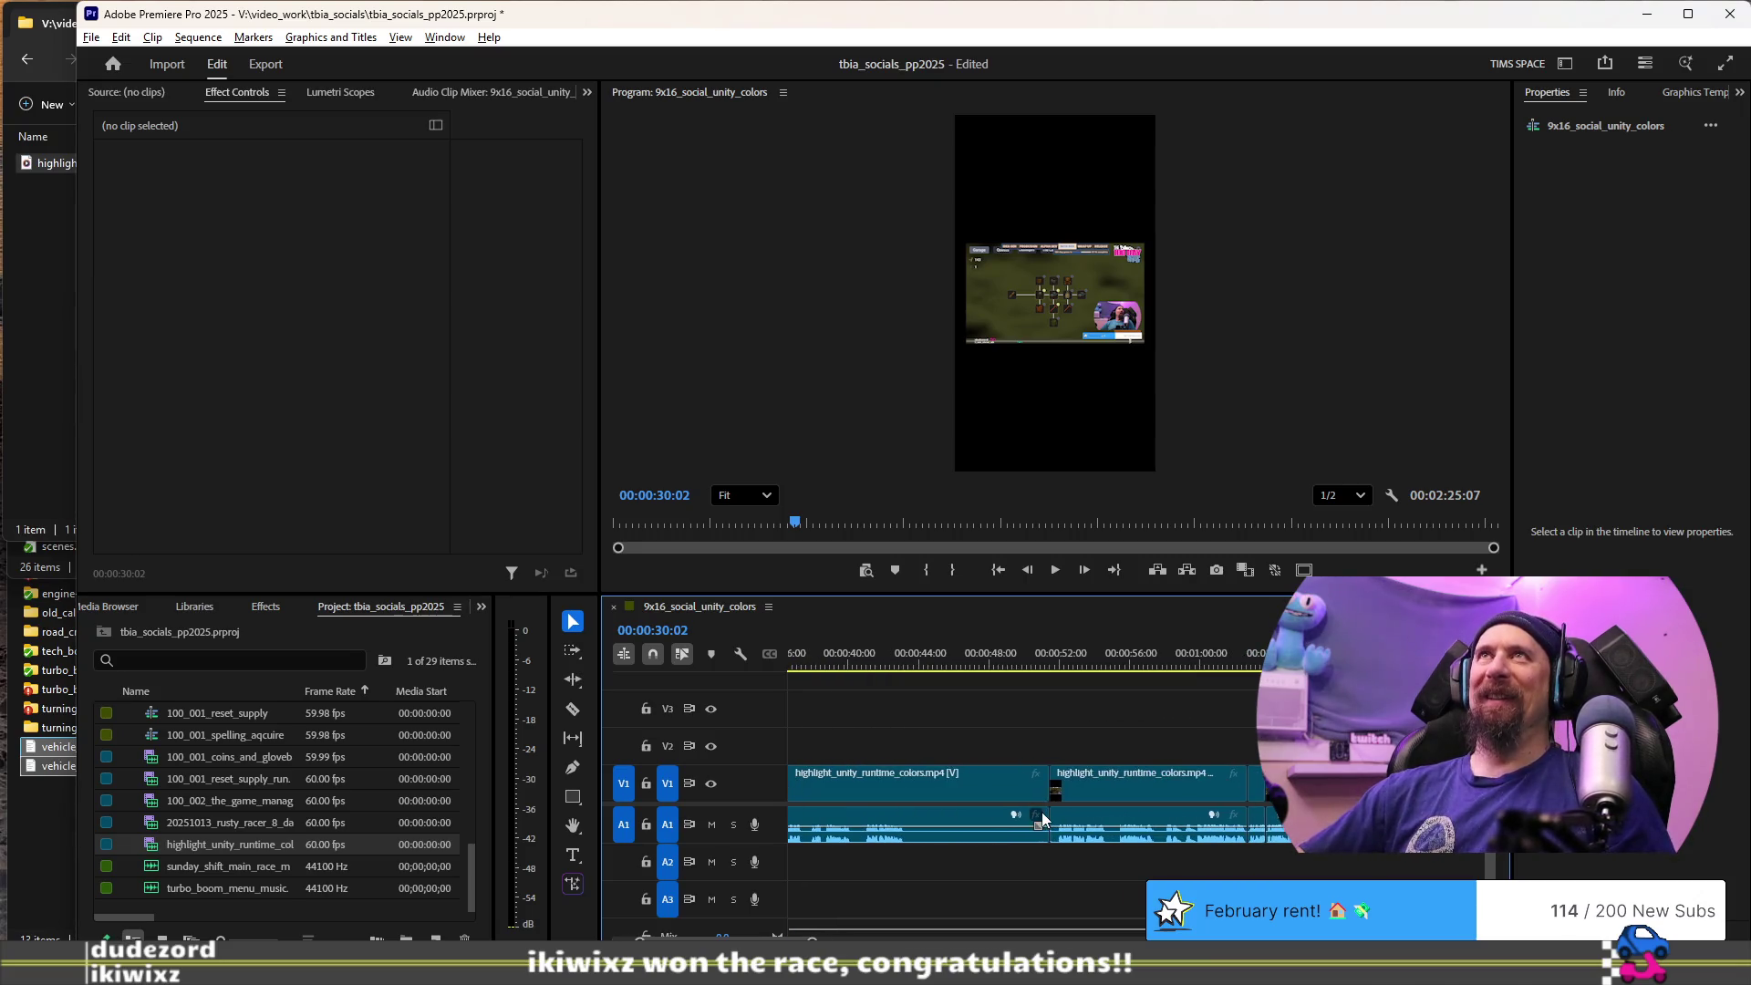
scroll(1042, 818, up, 2)
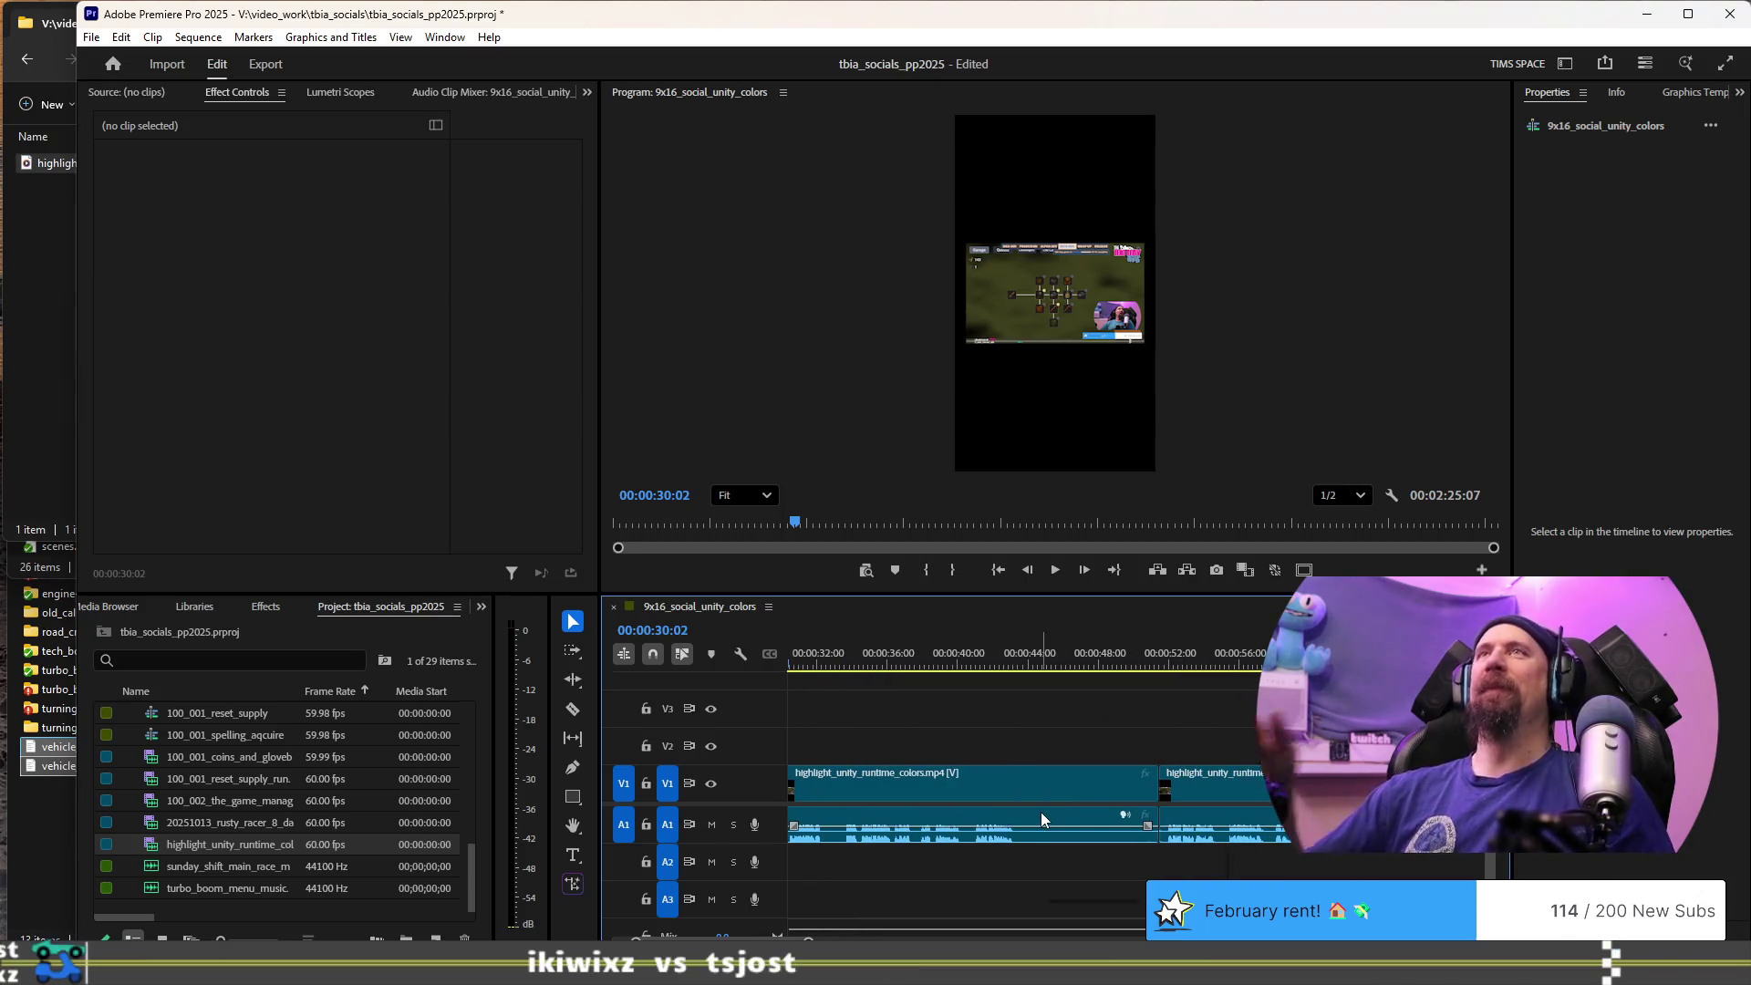
key(space)
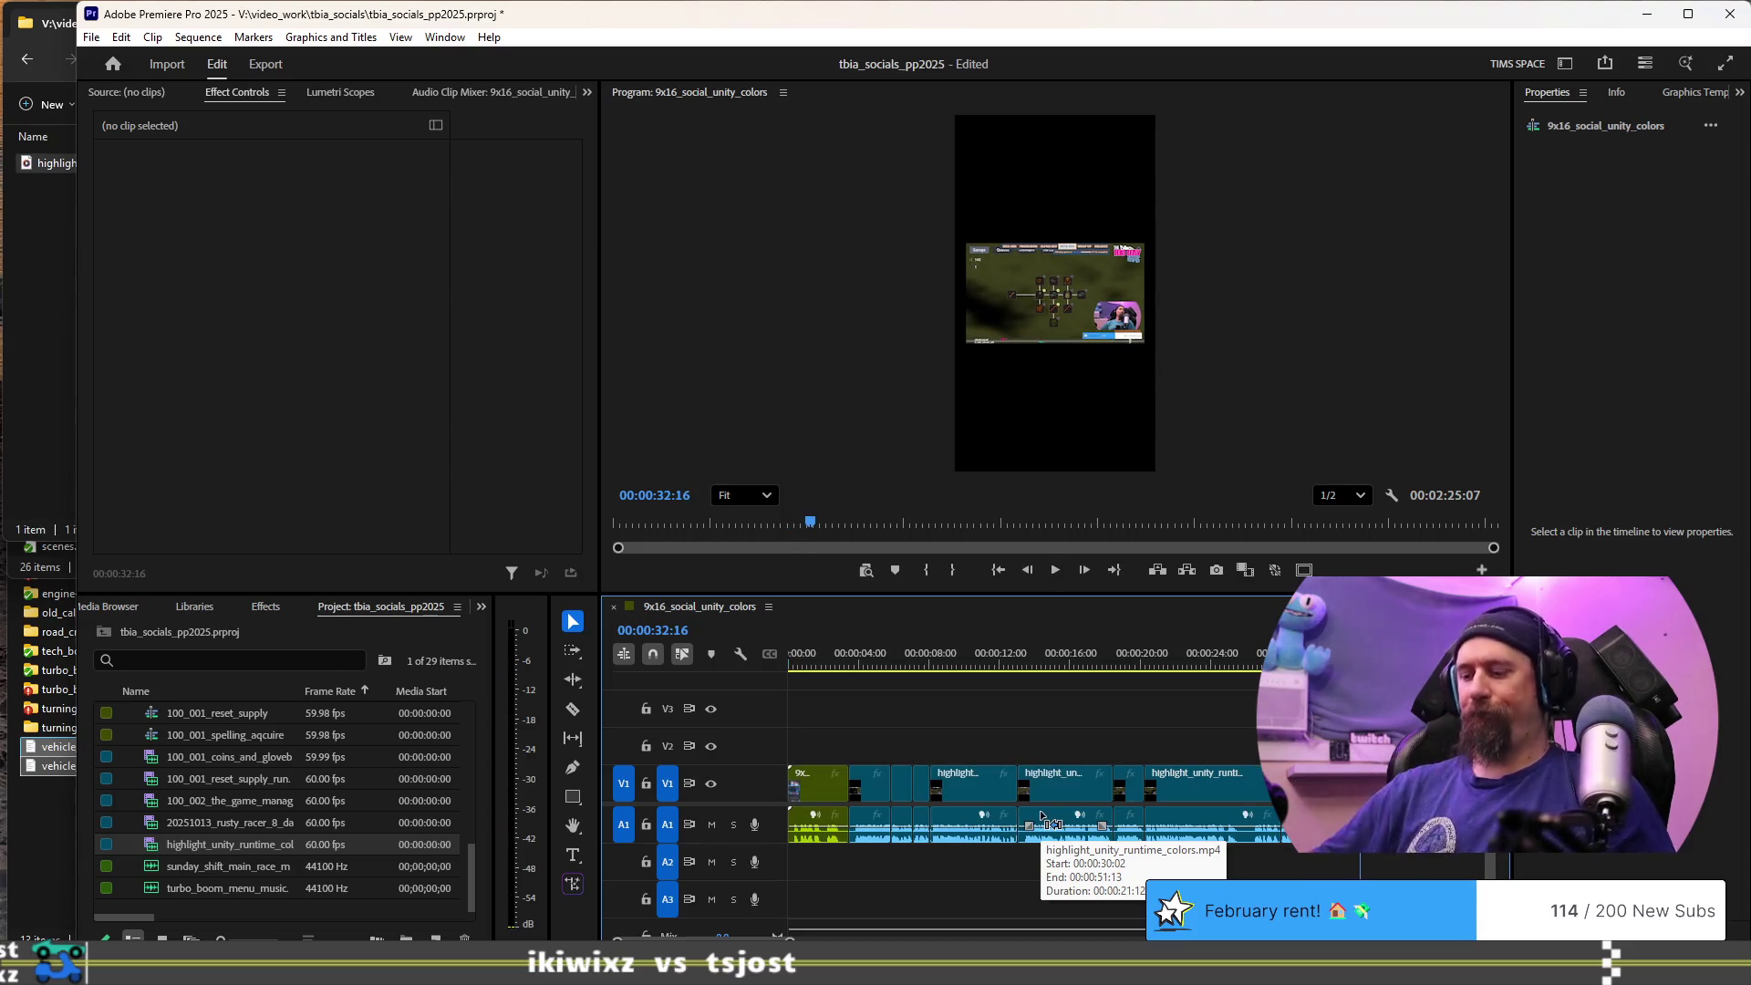
key(space)
key(space)
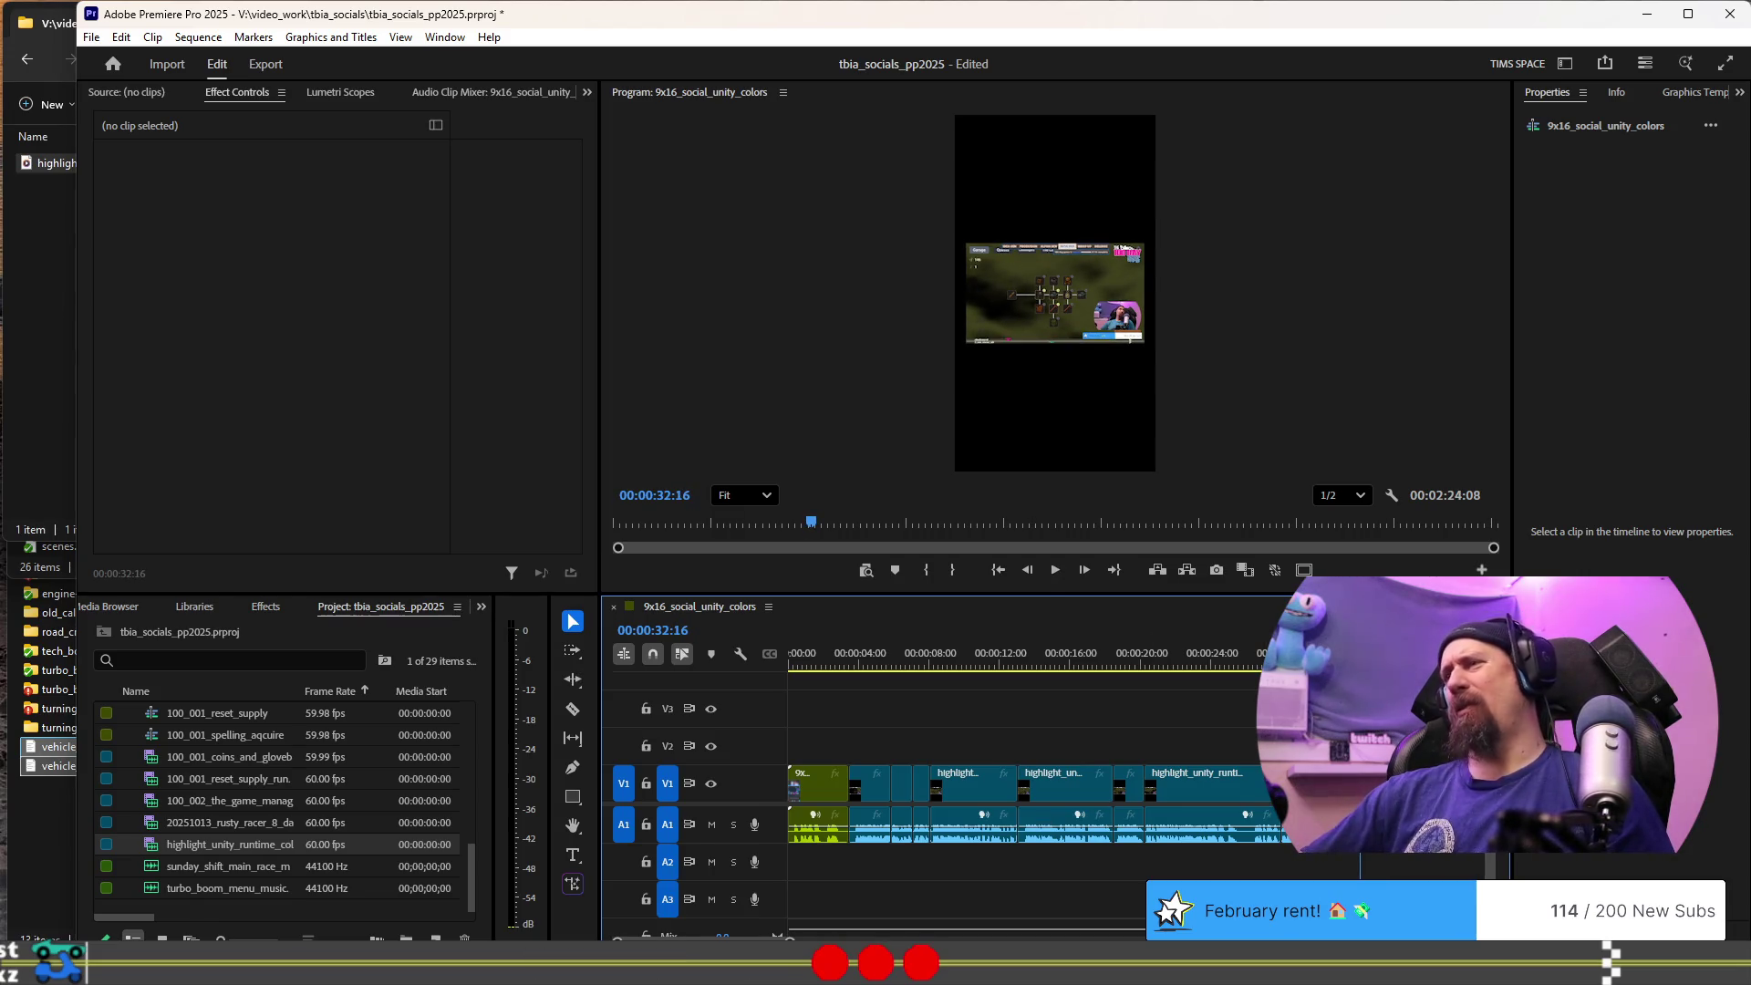
key(Up)
key(space)
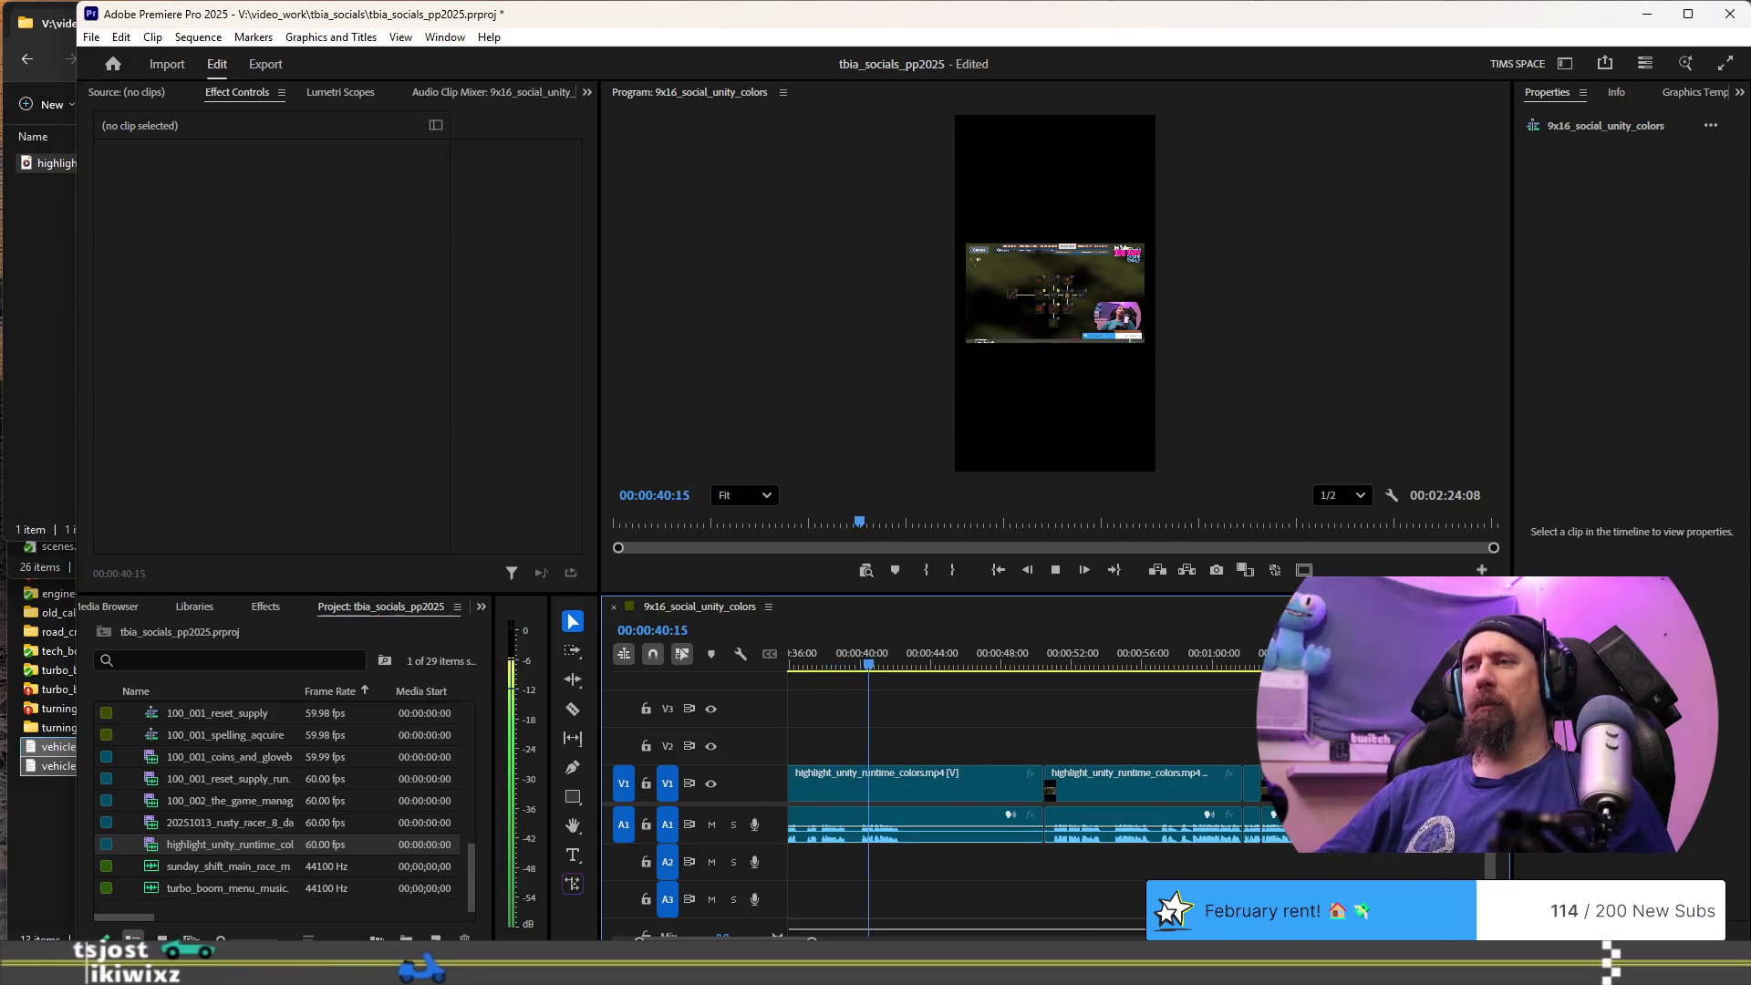
key(space)
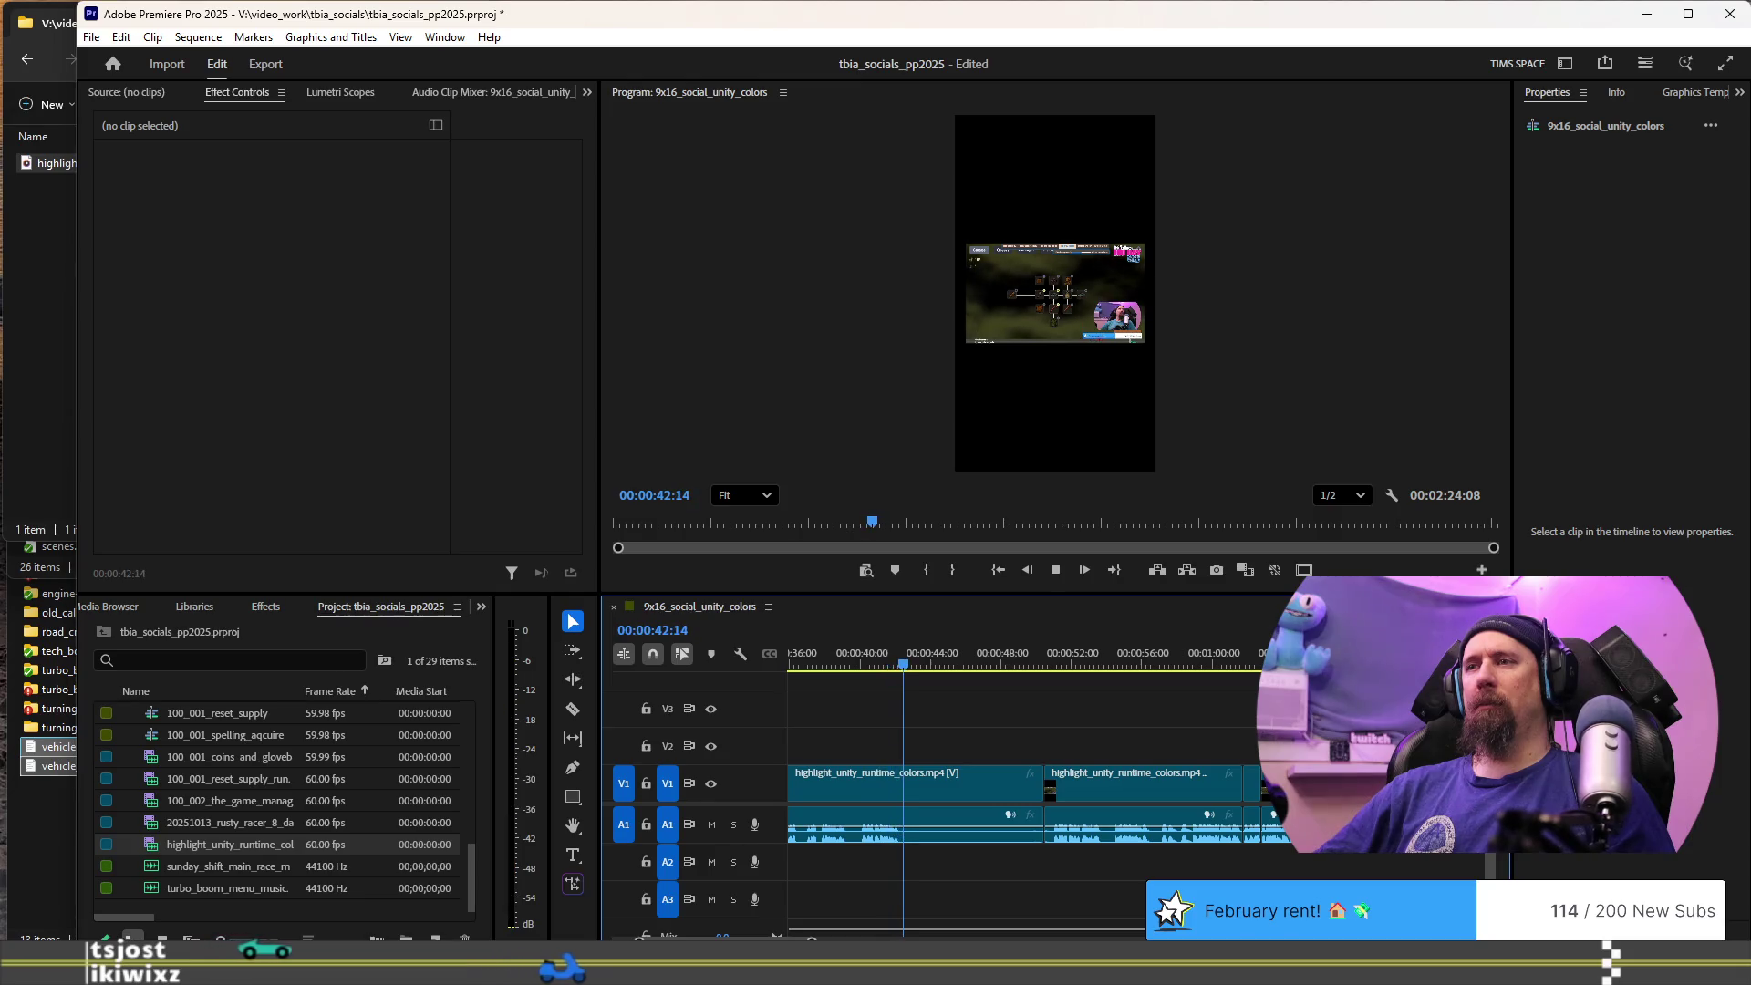
key(w)
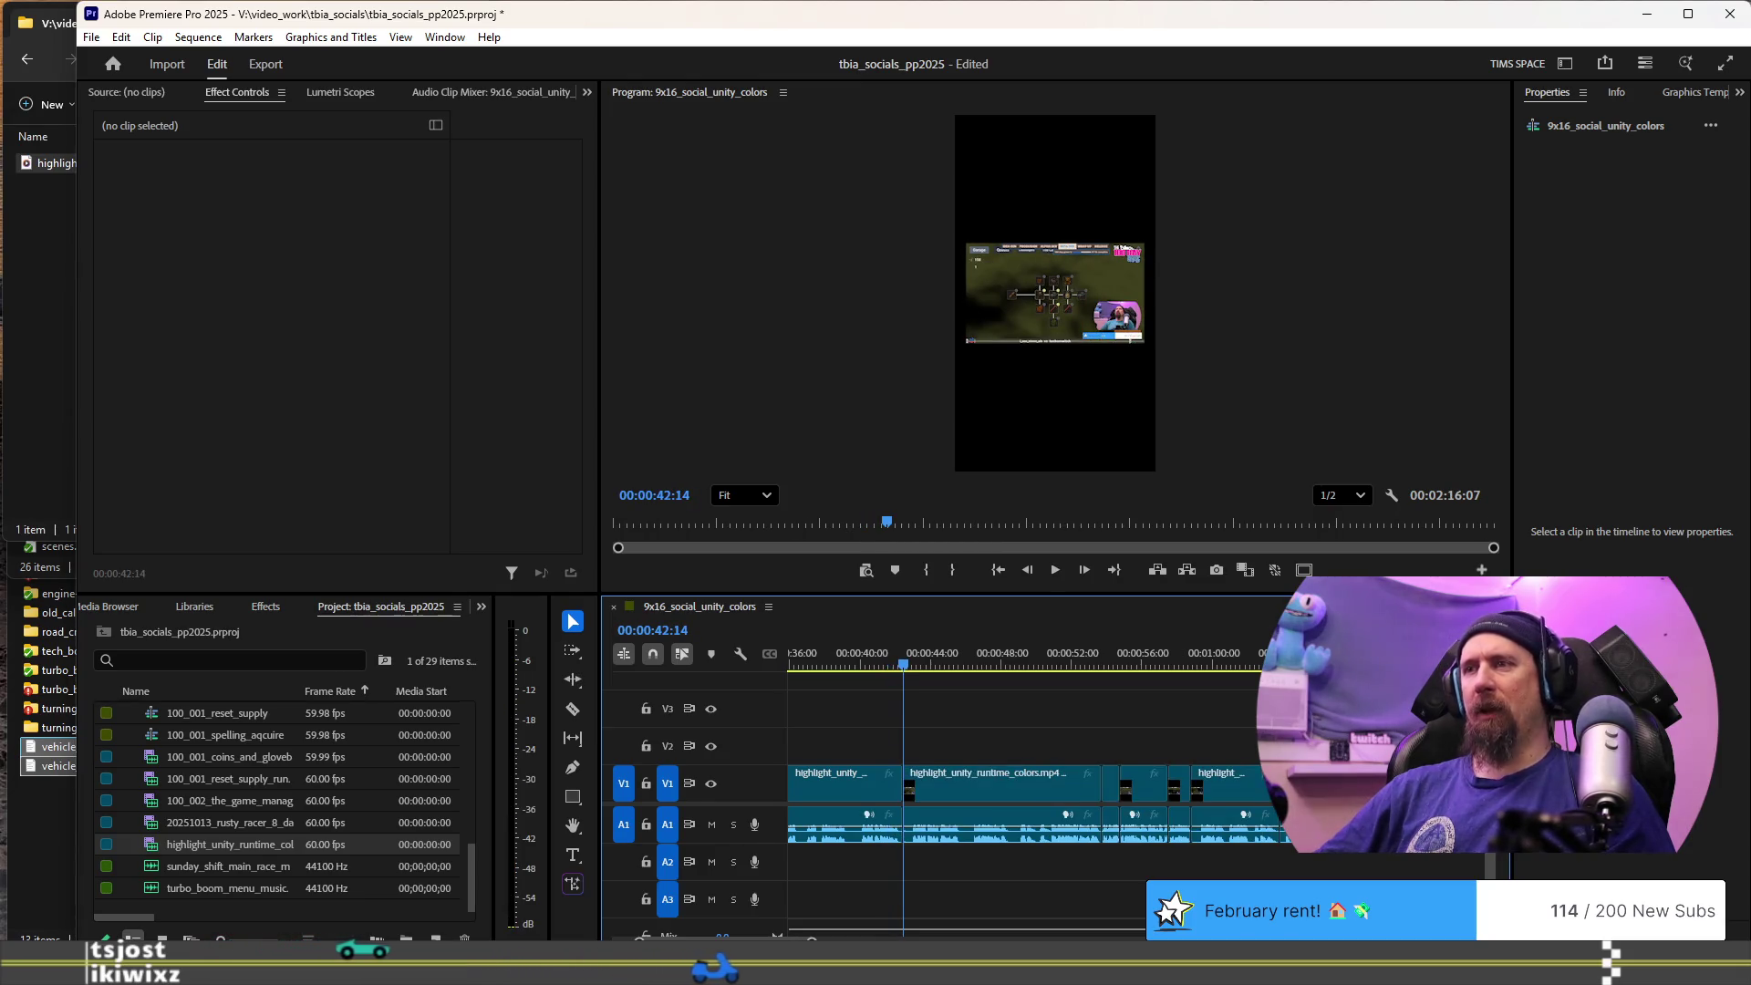
key(minus)
key(minus)
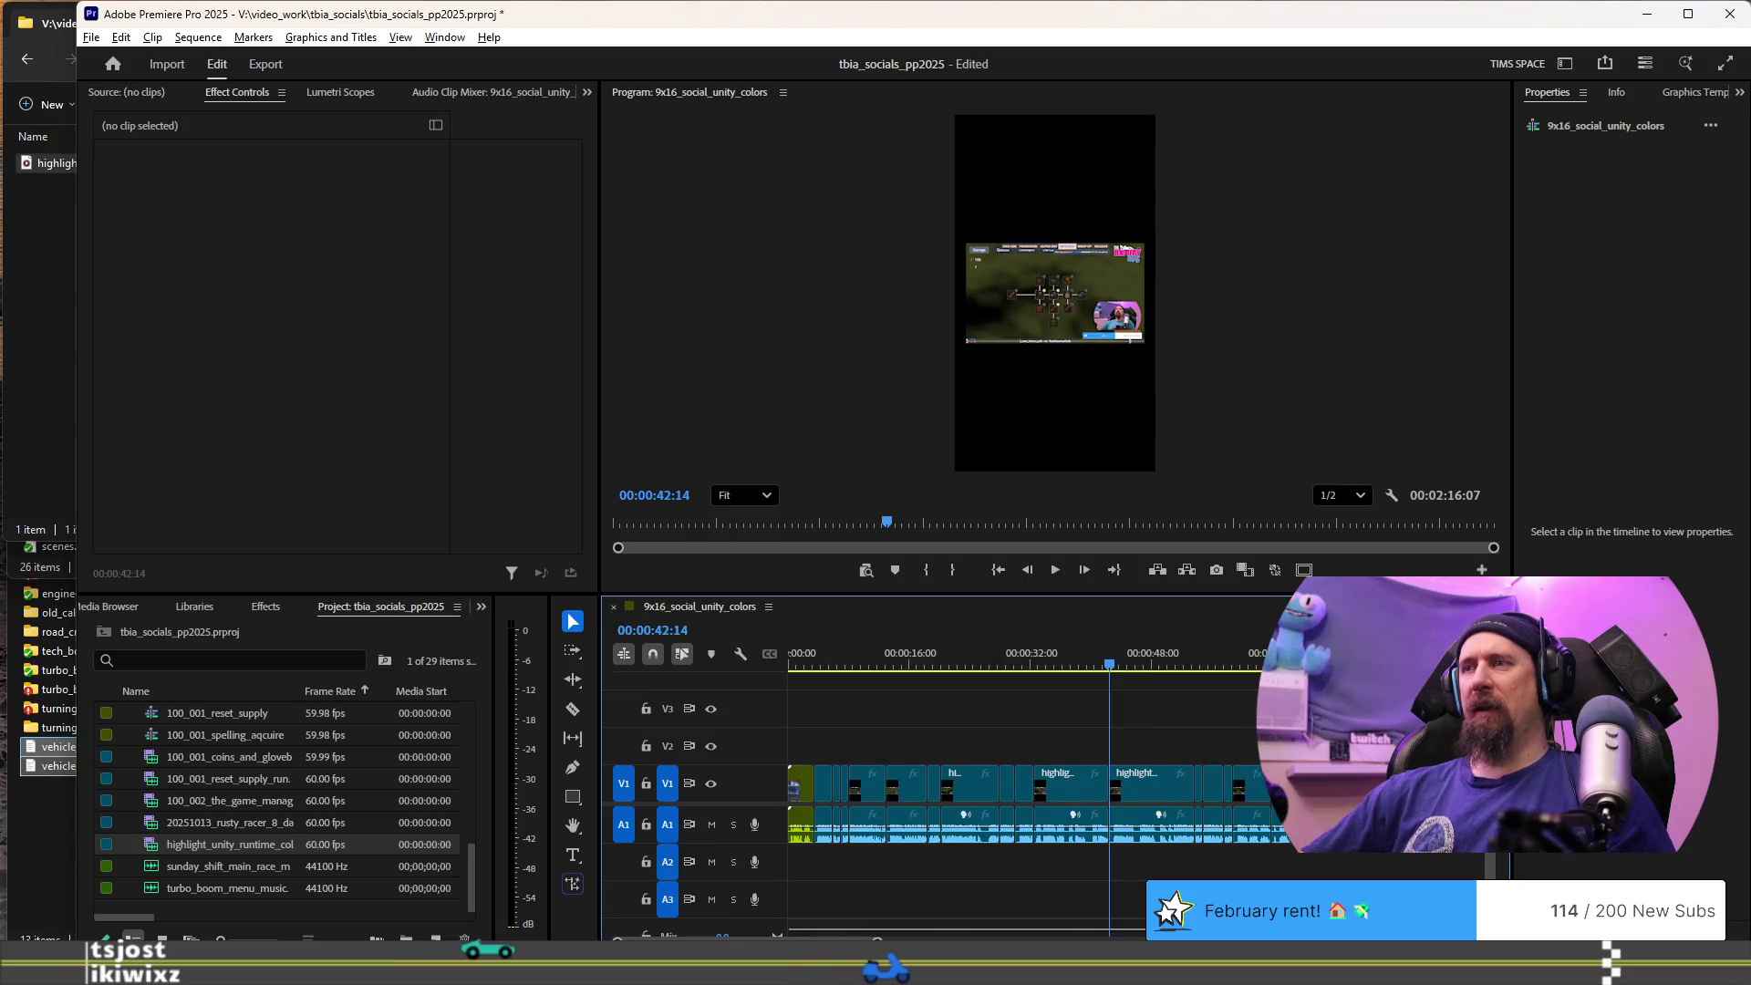
- Delete the two short clips at 00:00:31:13 and ripple-delete the gap they leave
click(1024, 677)
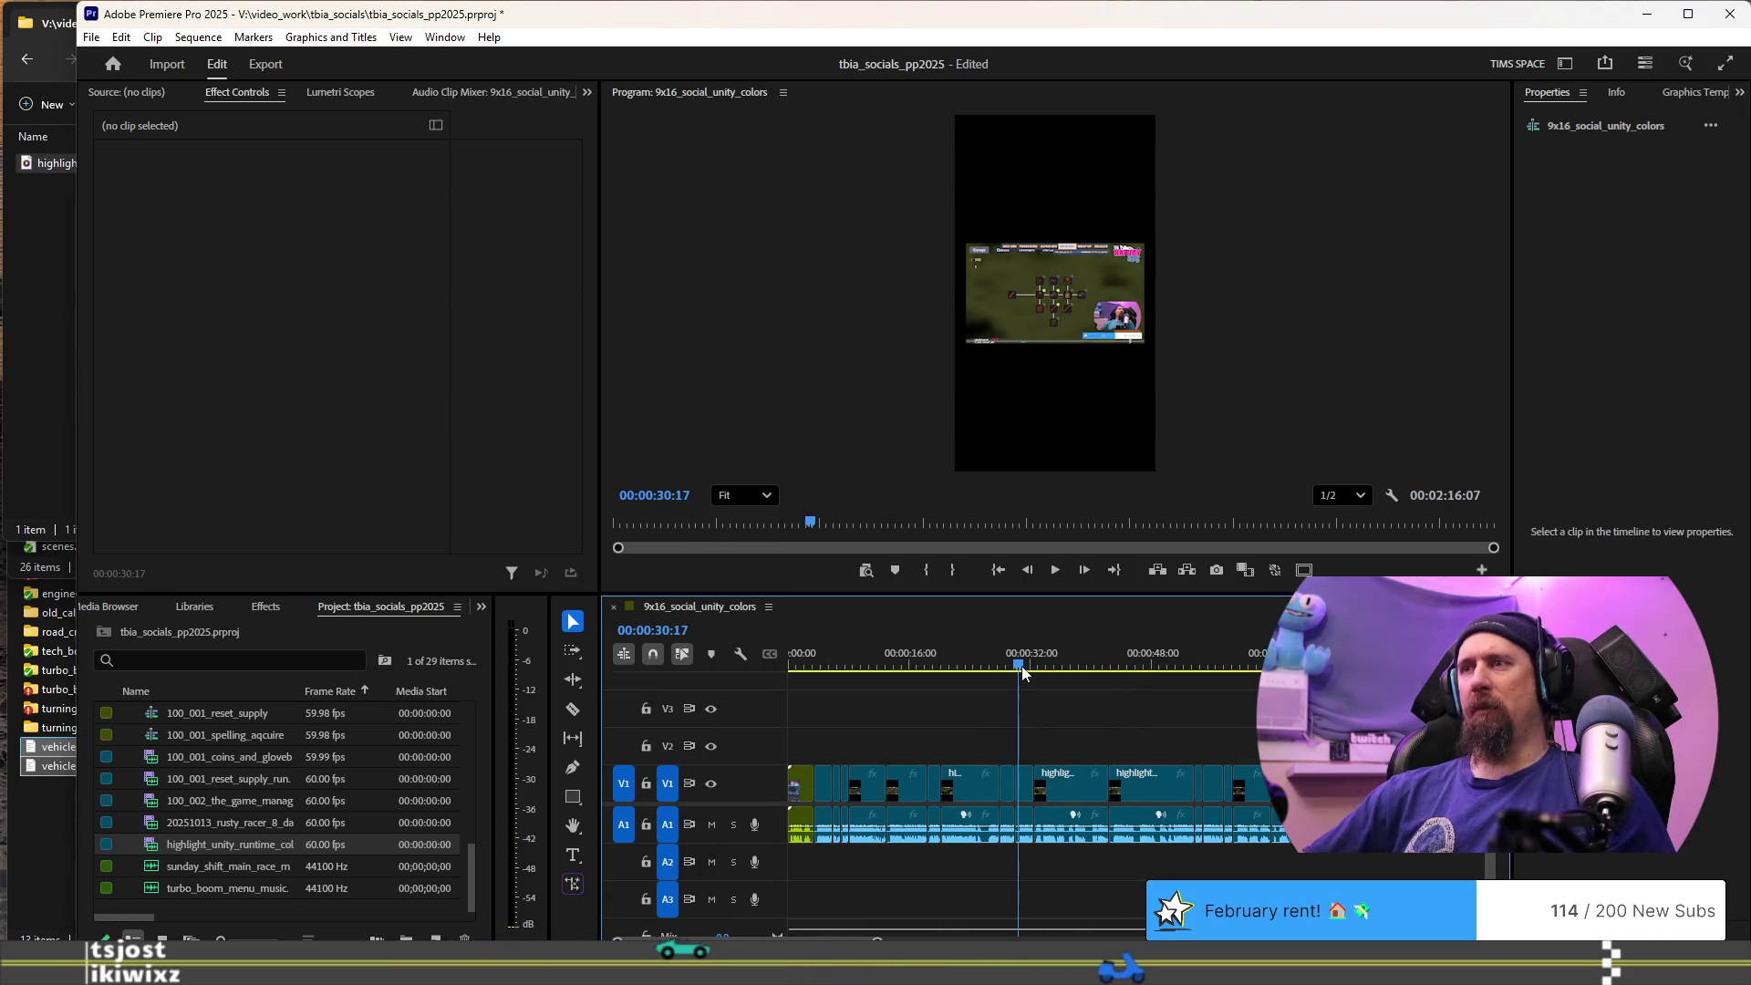
click(1023, 782)
shift+click(1084, 786)
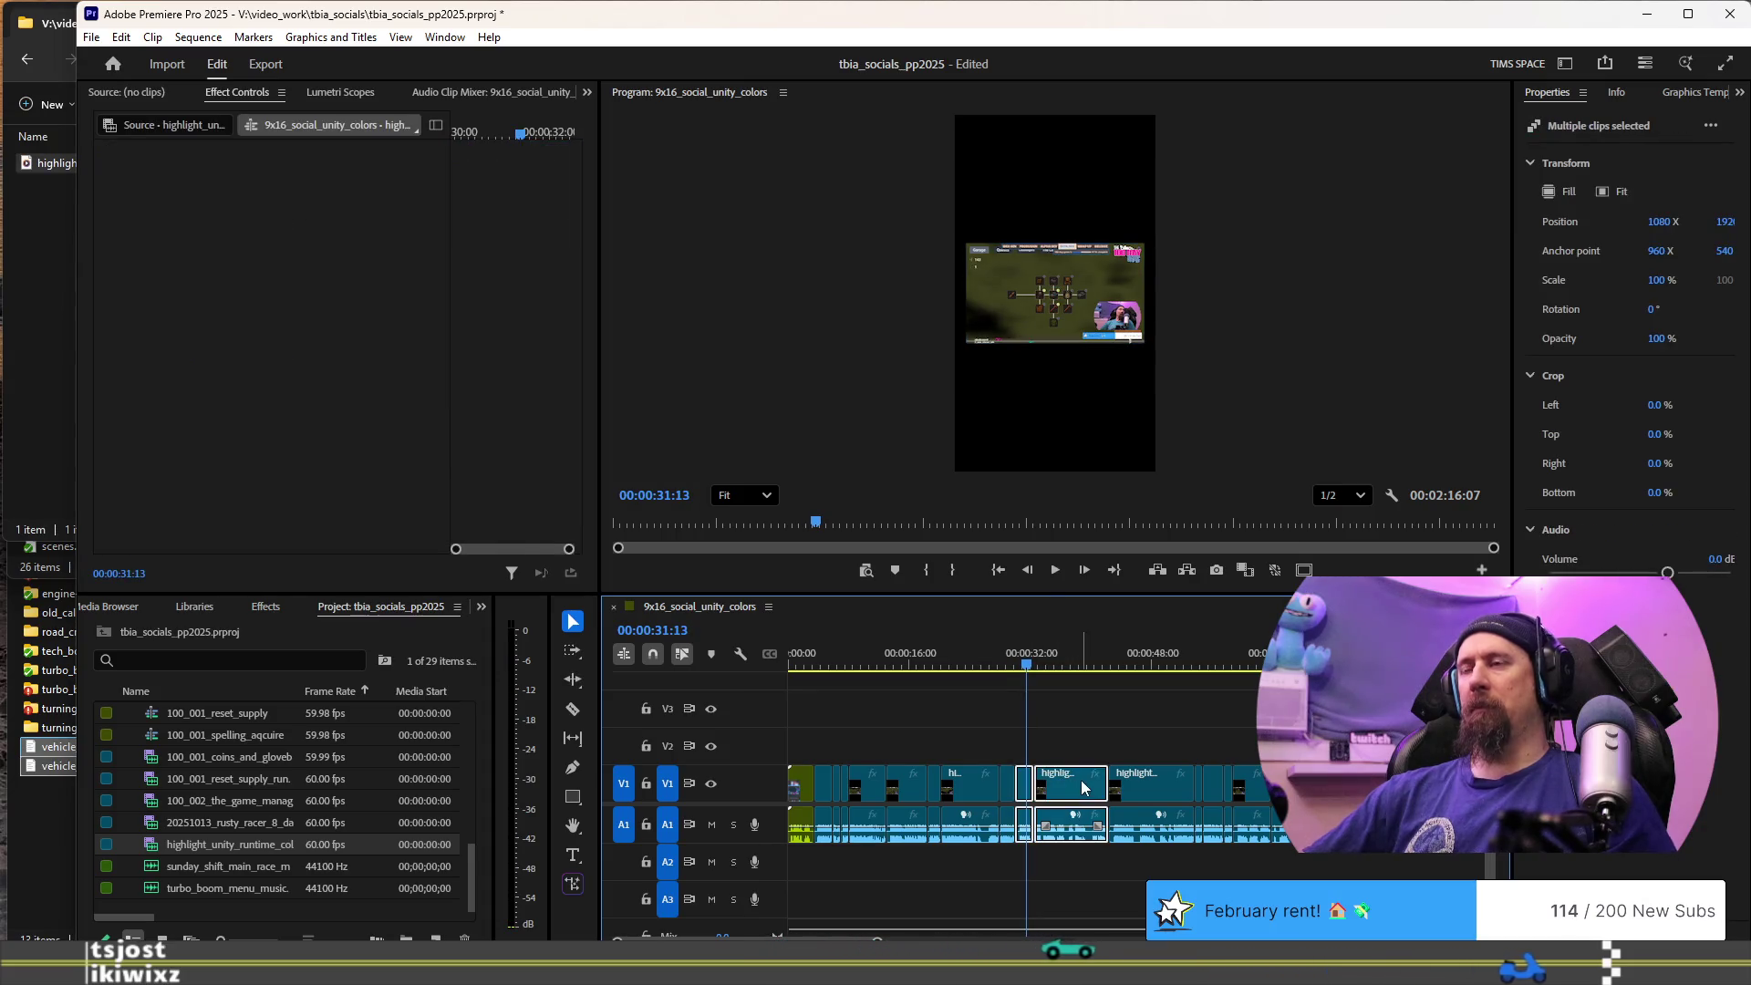
key(minus)
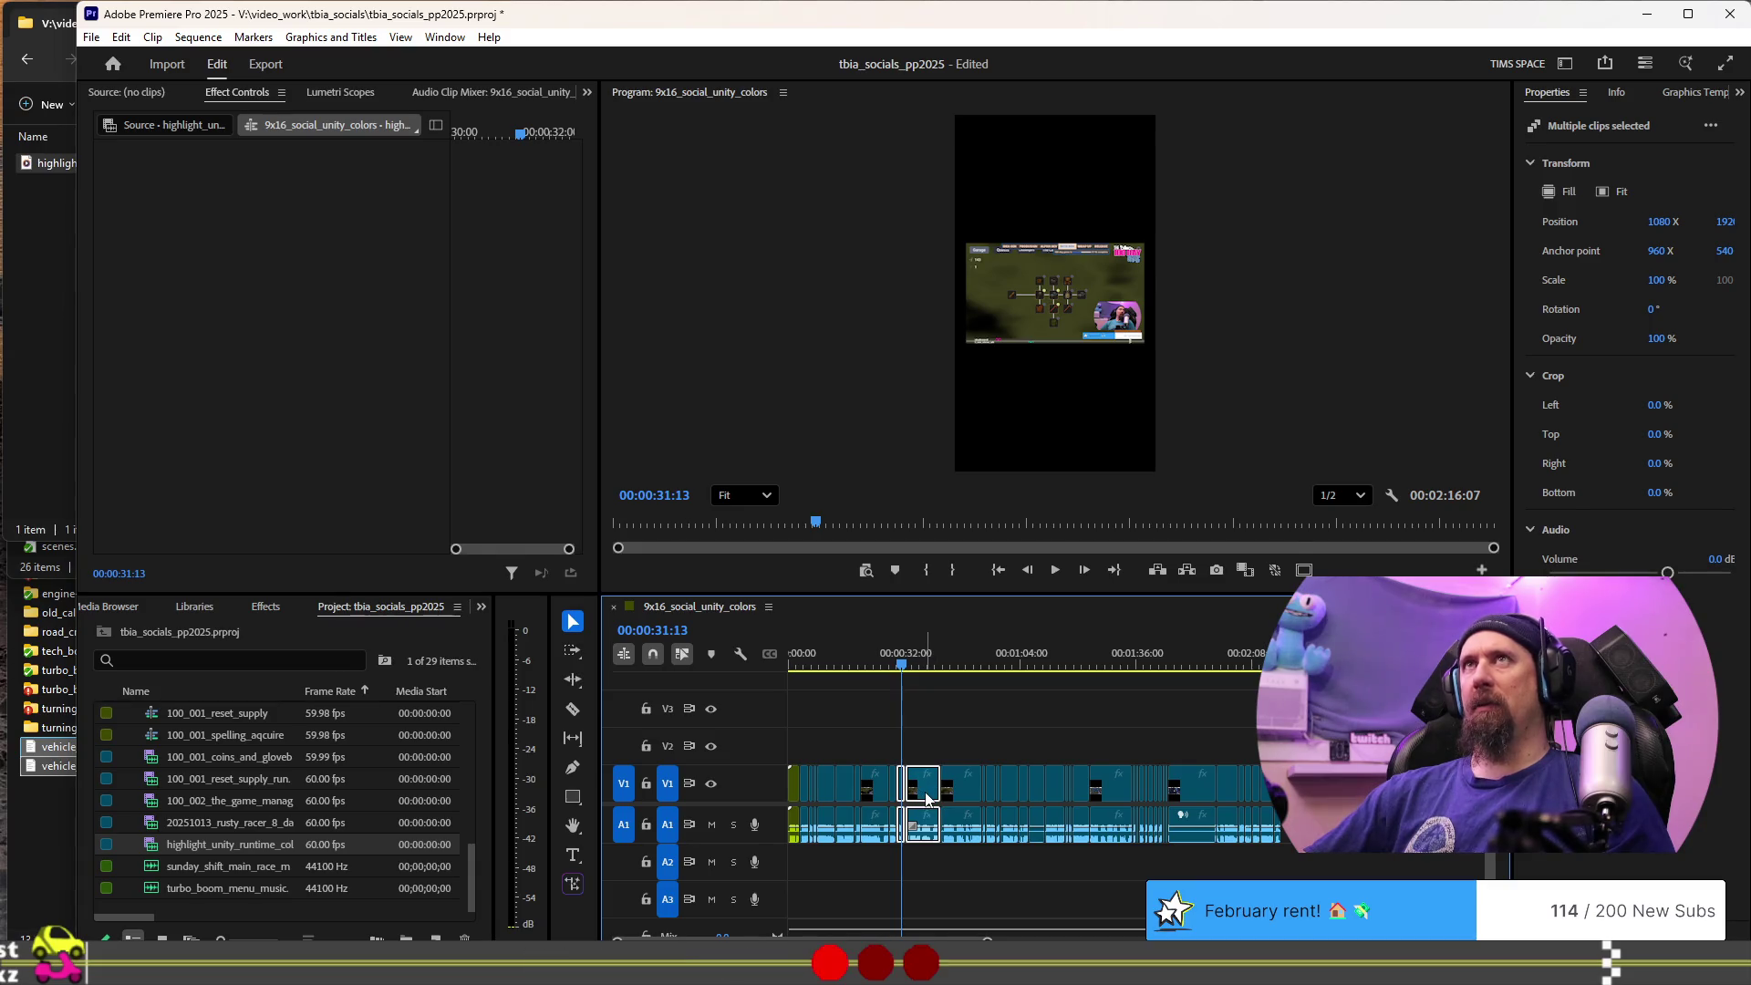
key(Delete)
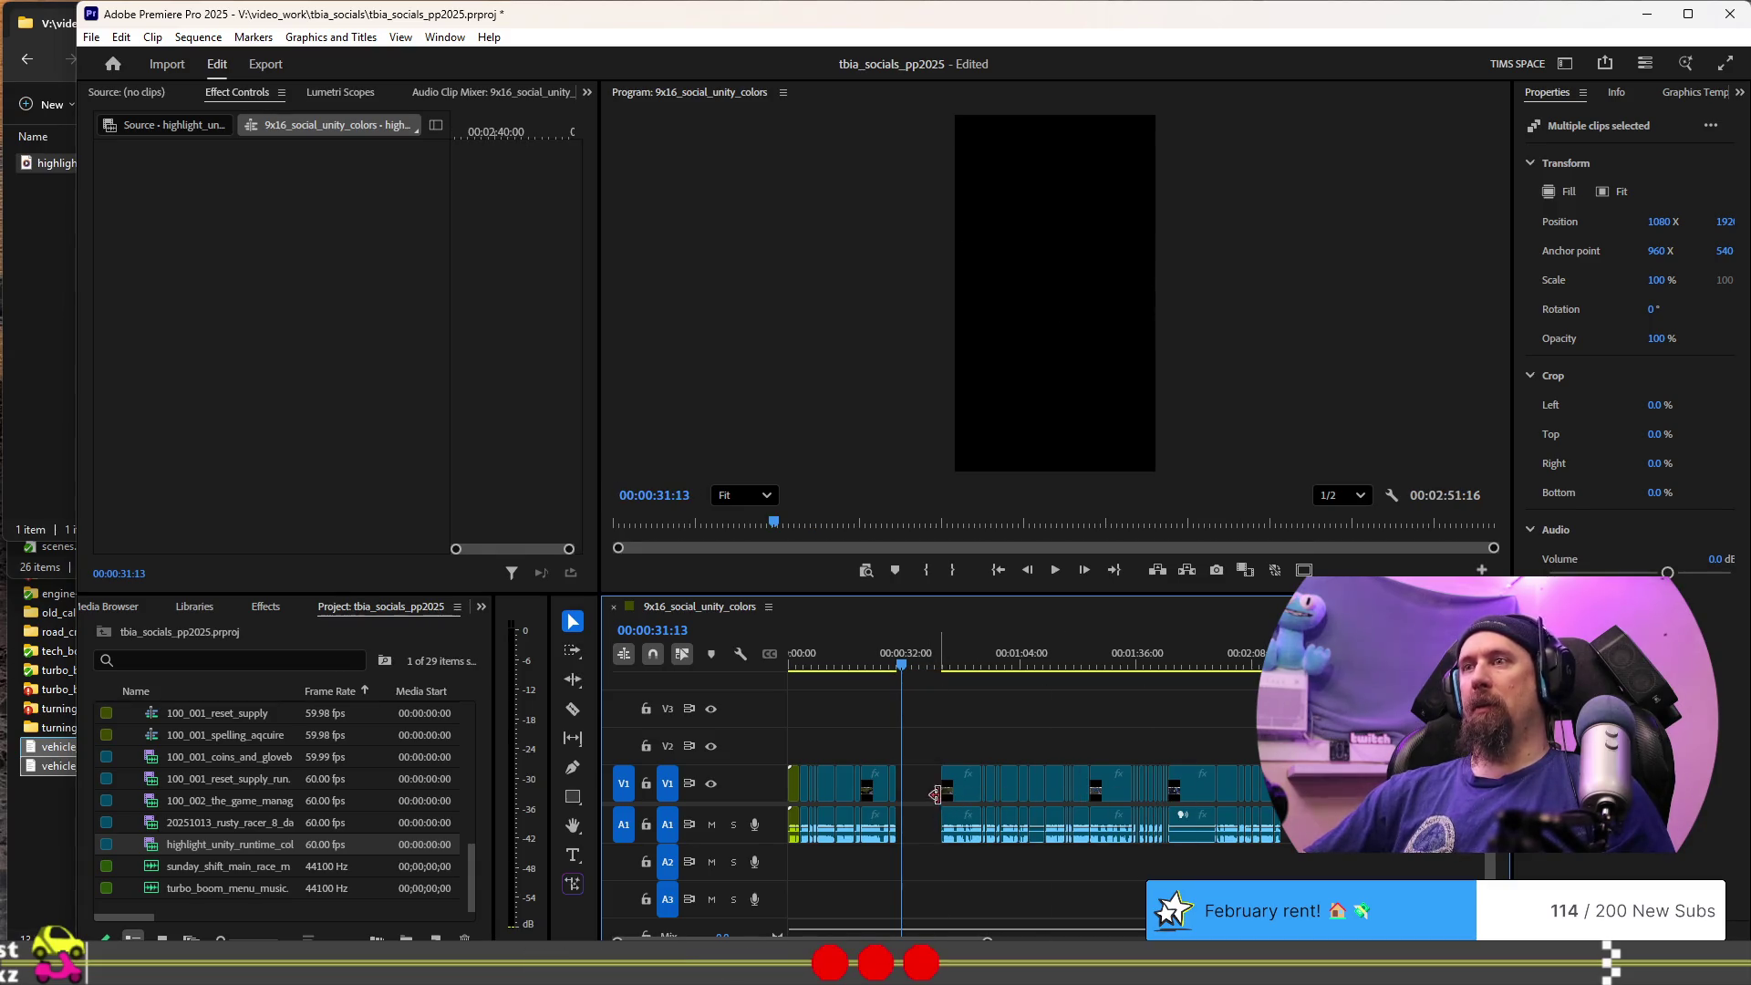
click(931, 793)
key(Delete)
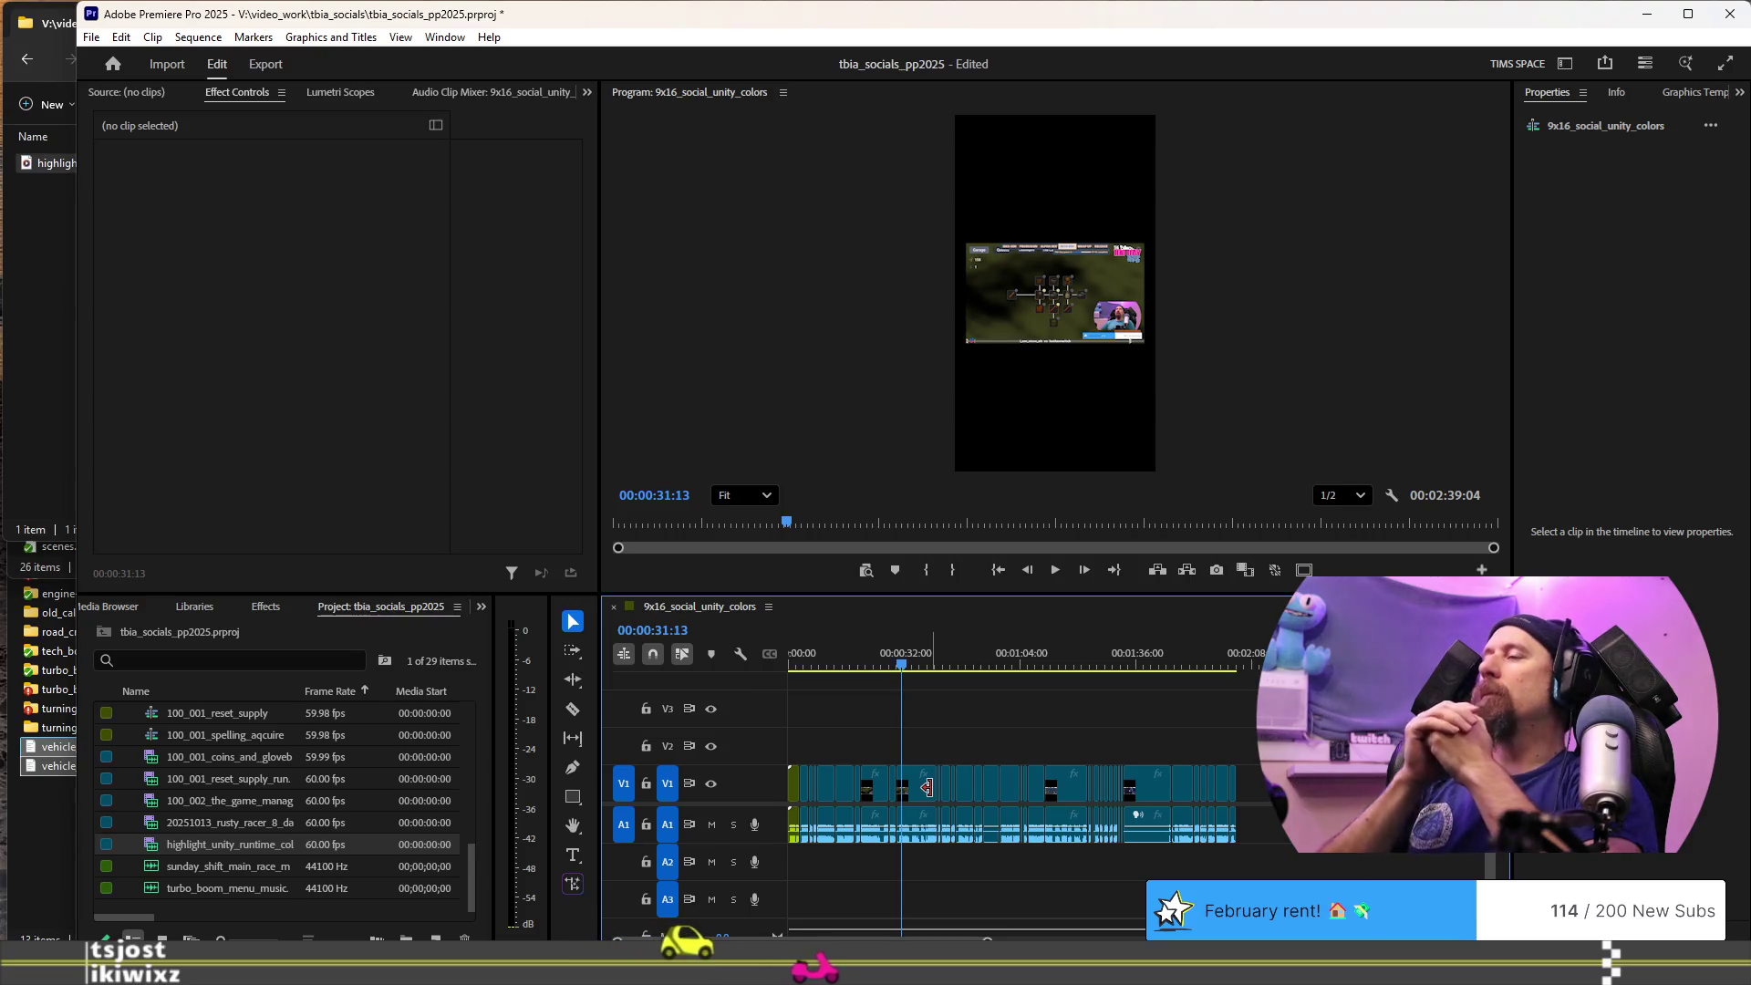
- Save the project with Ctrl+S and place the playhead near 33 seconds
scroll(932, 795, up, 1)
scroll(932, 796, up, 1)
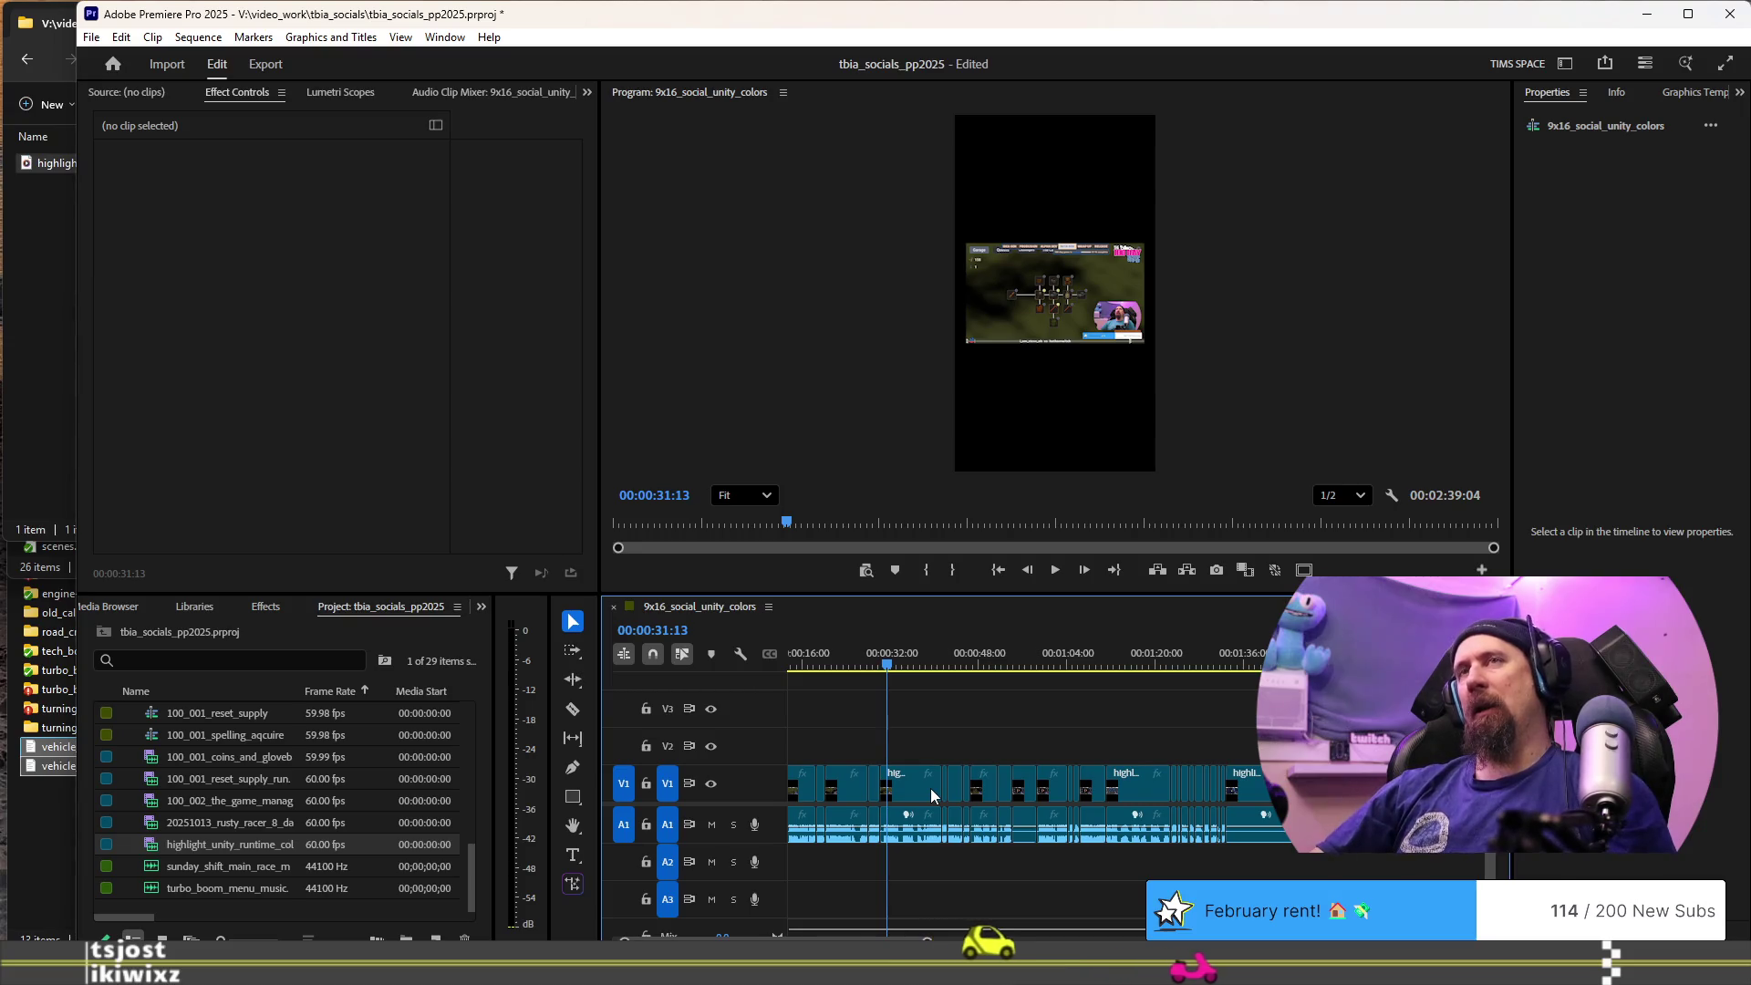
key(ctrl+s)
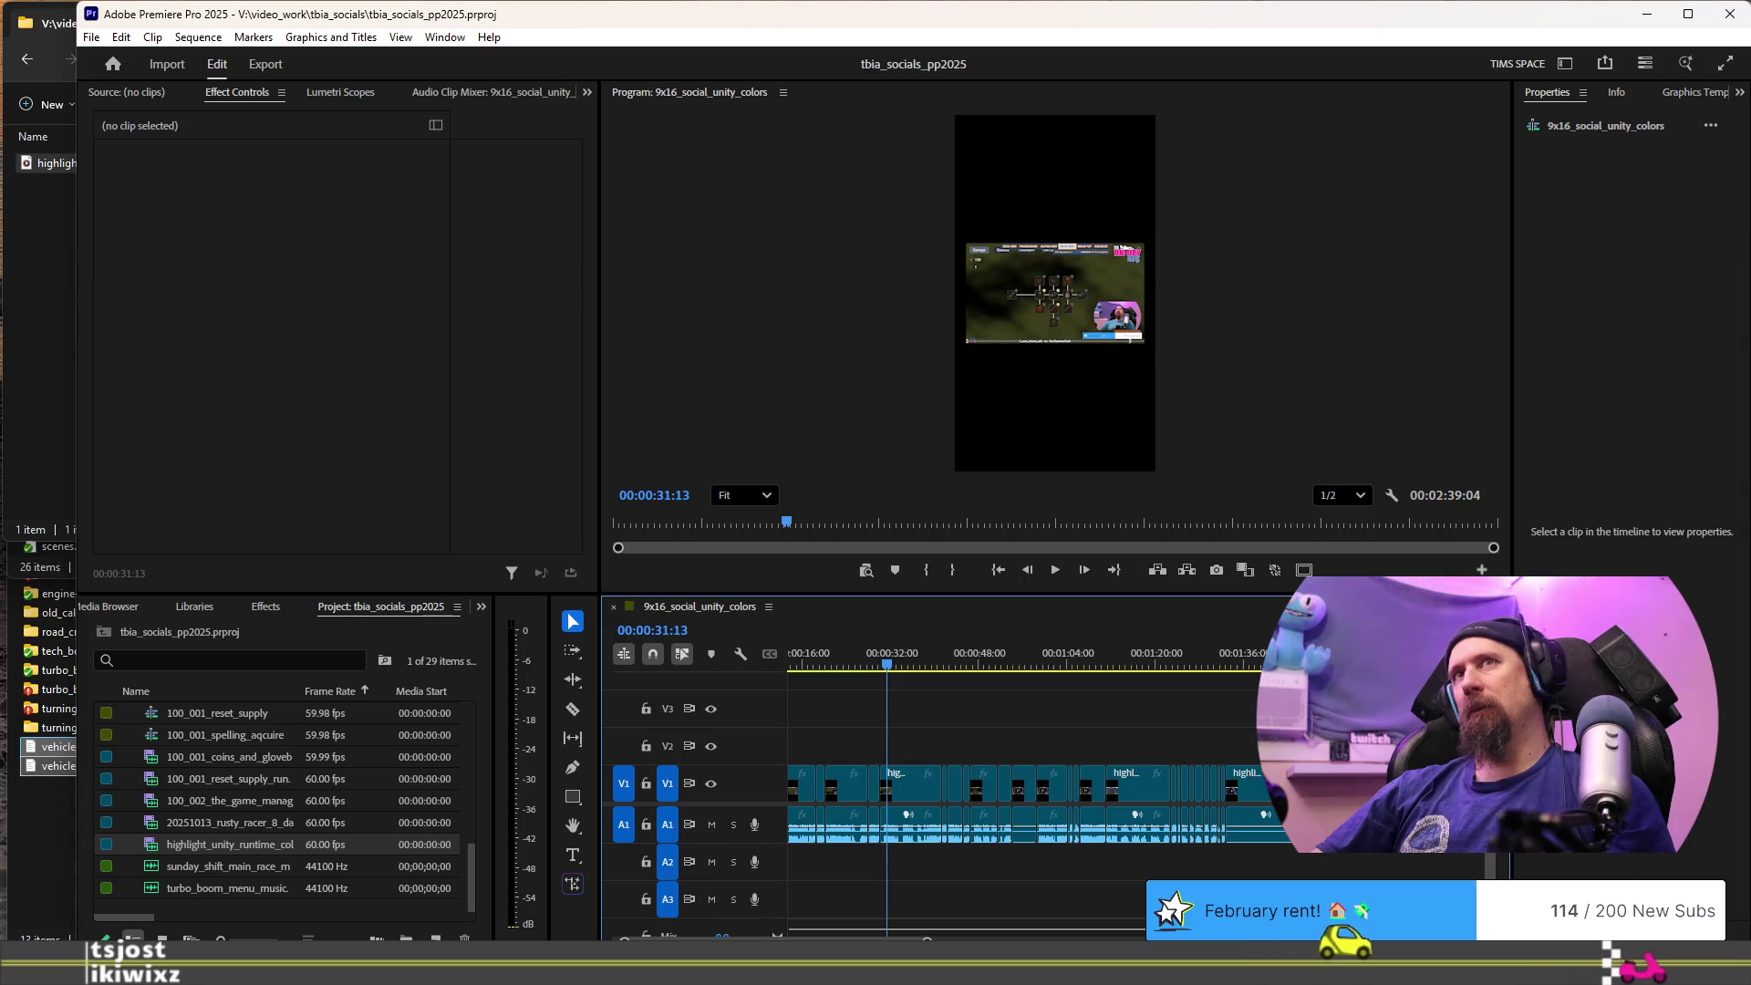
click(901, 664)
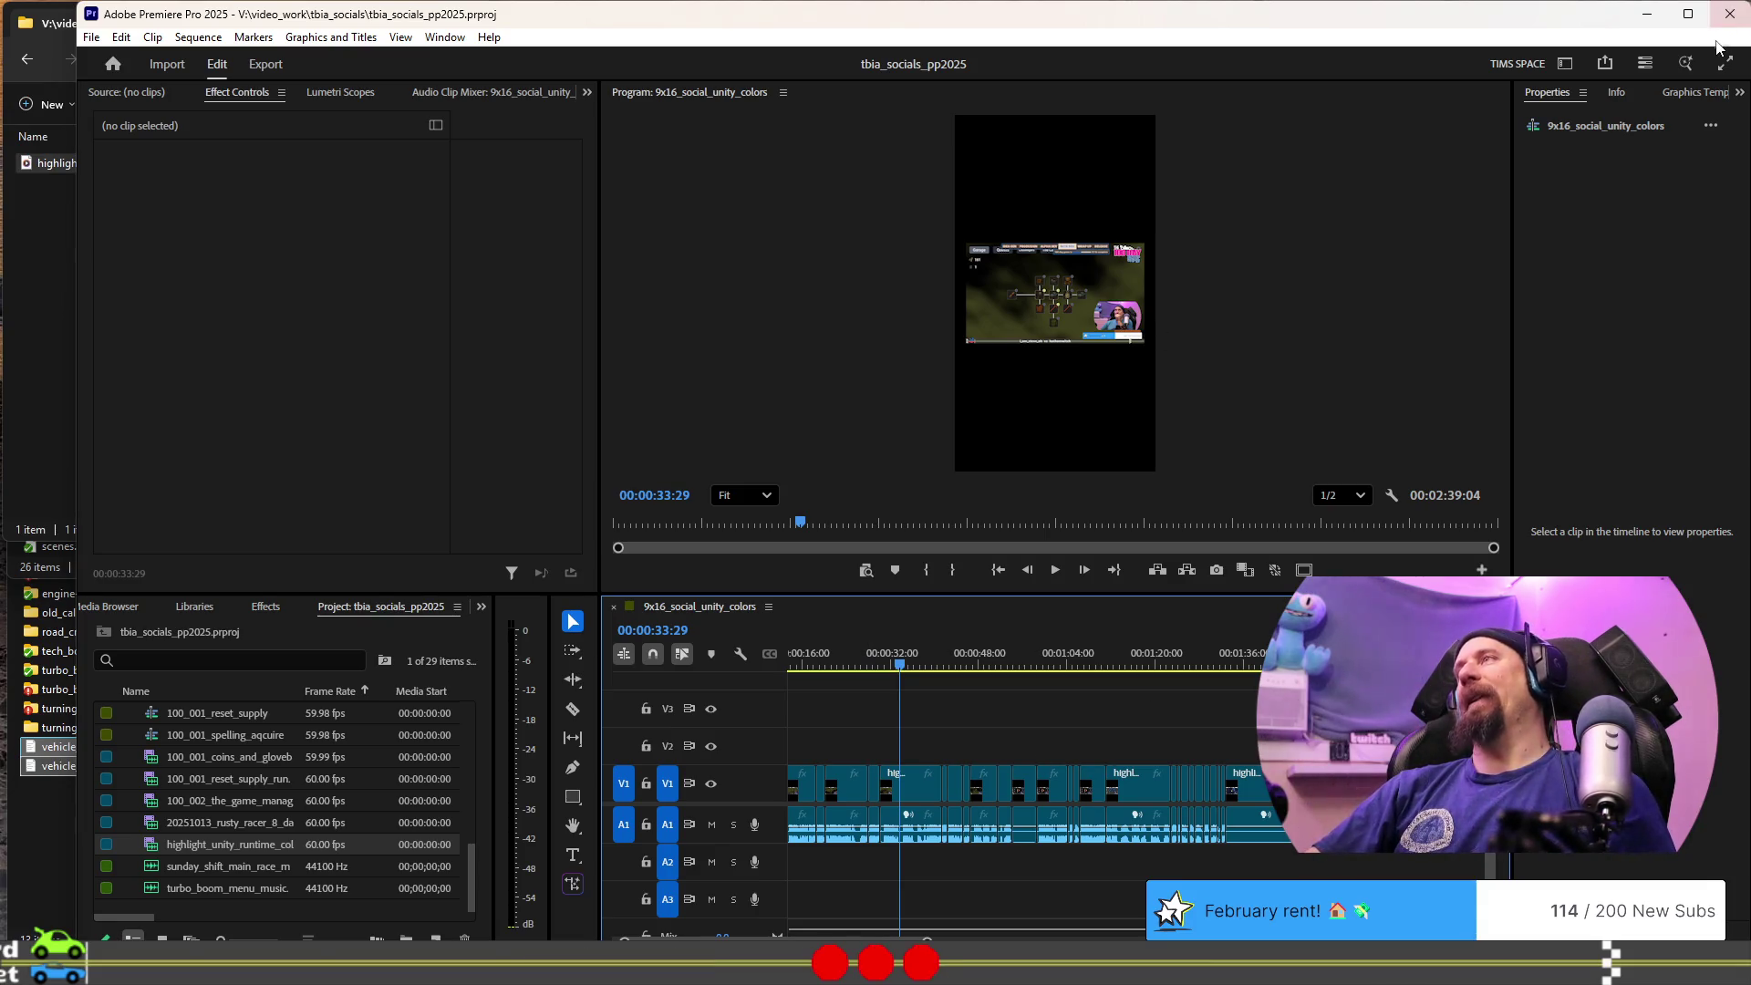
- Close Premiere Pro, then close the 'Highlight: Coloring Unity Window' Twitch video tab
click(1729, 14)
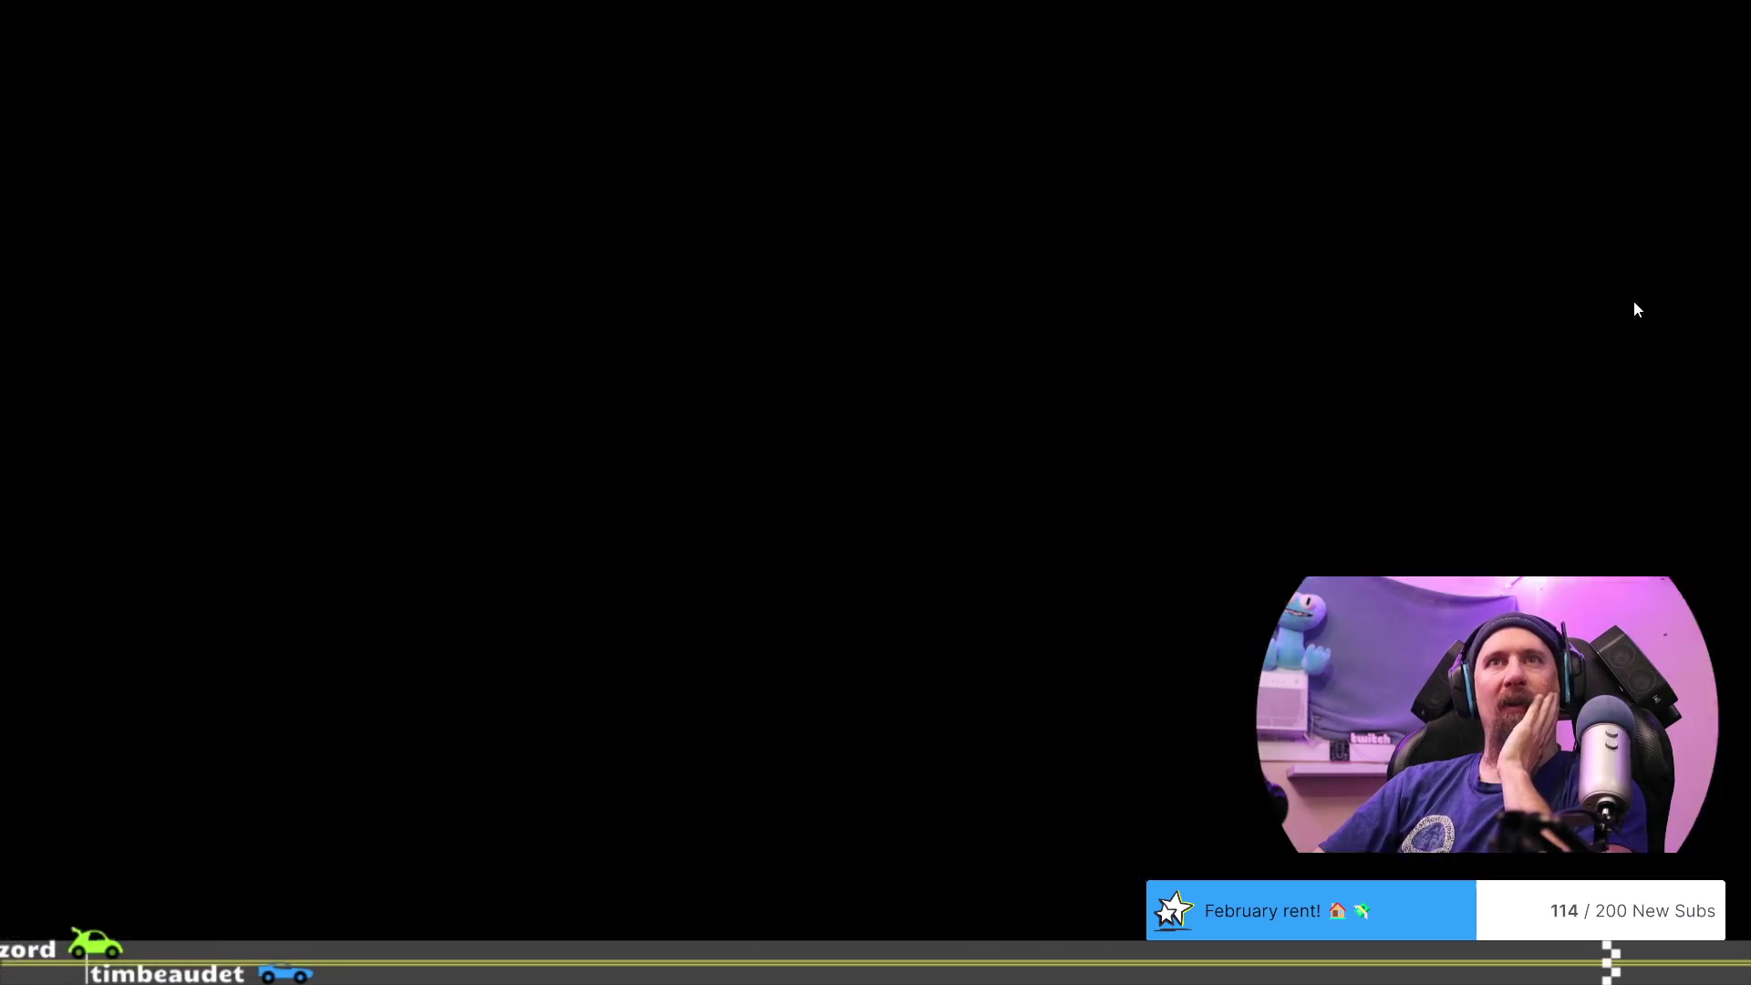
click(1701, 276)
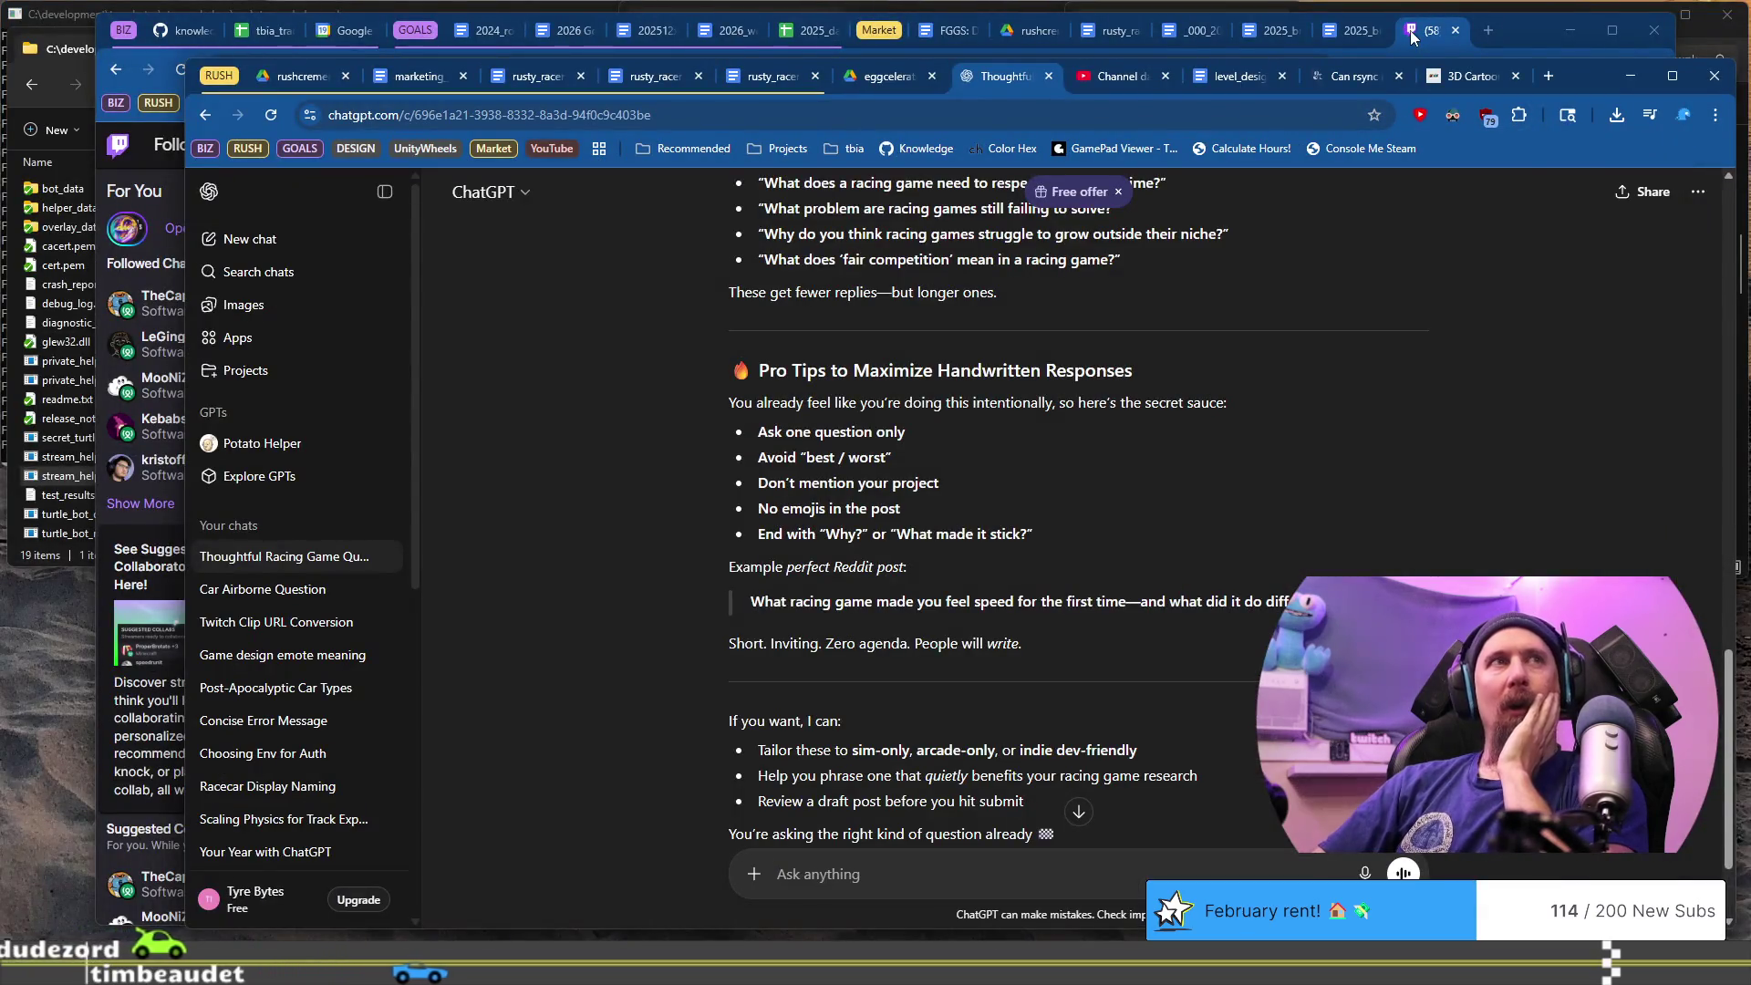
click(1474, 29)
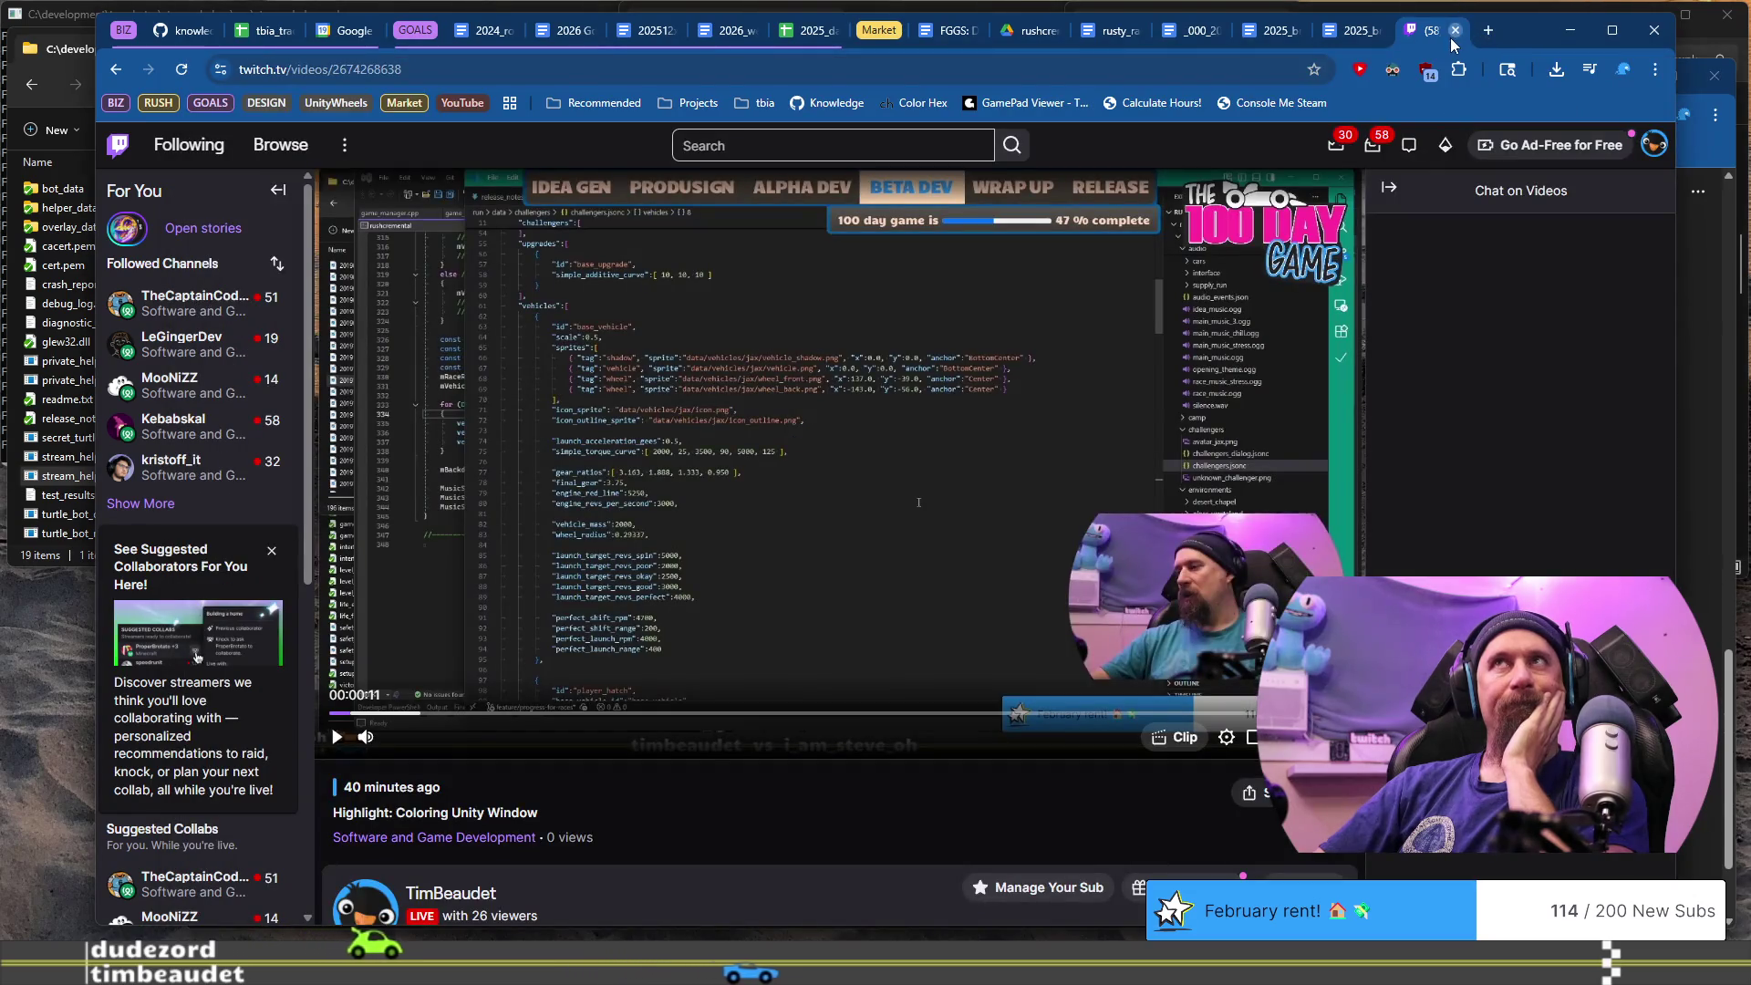
click(1454, 34)
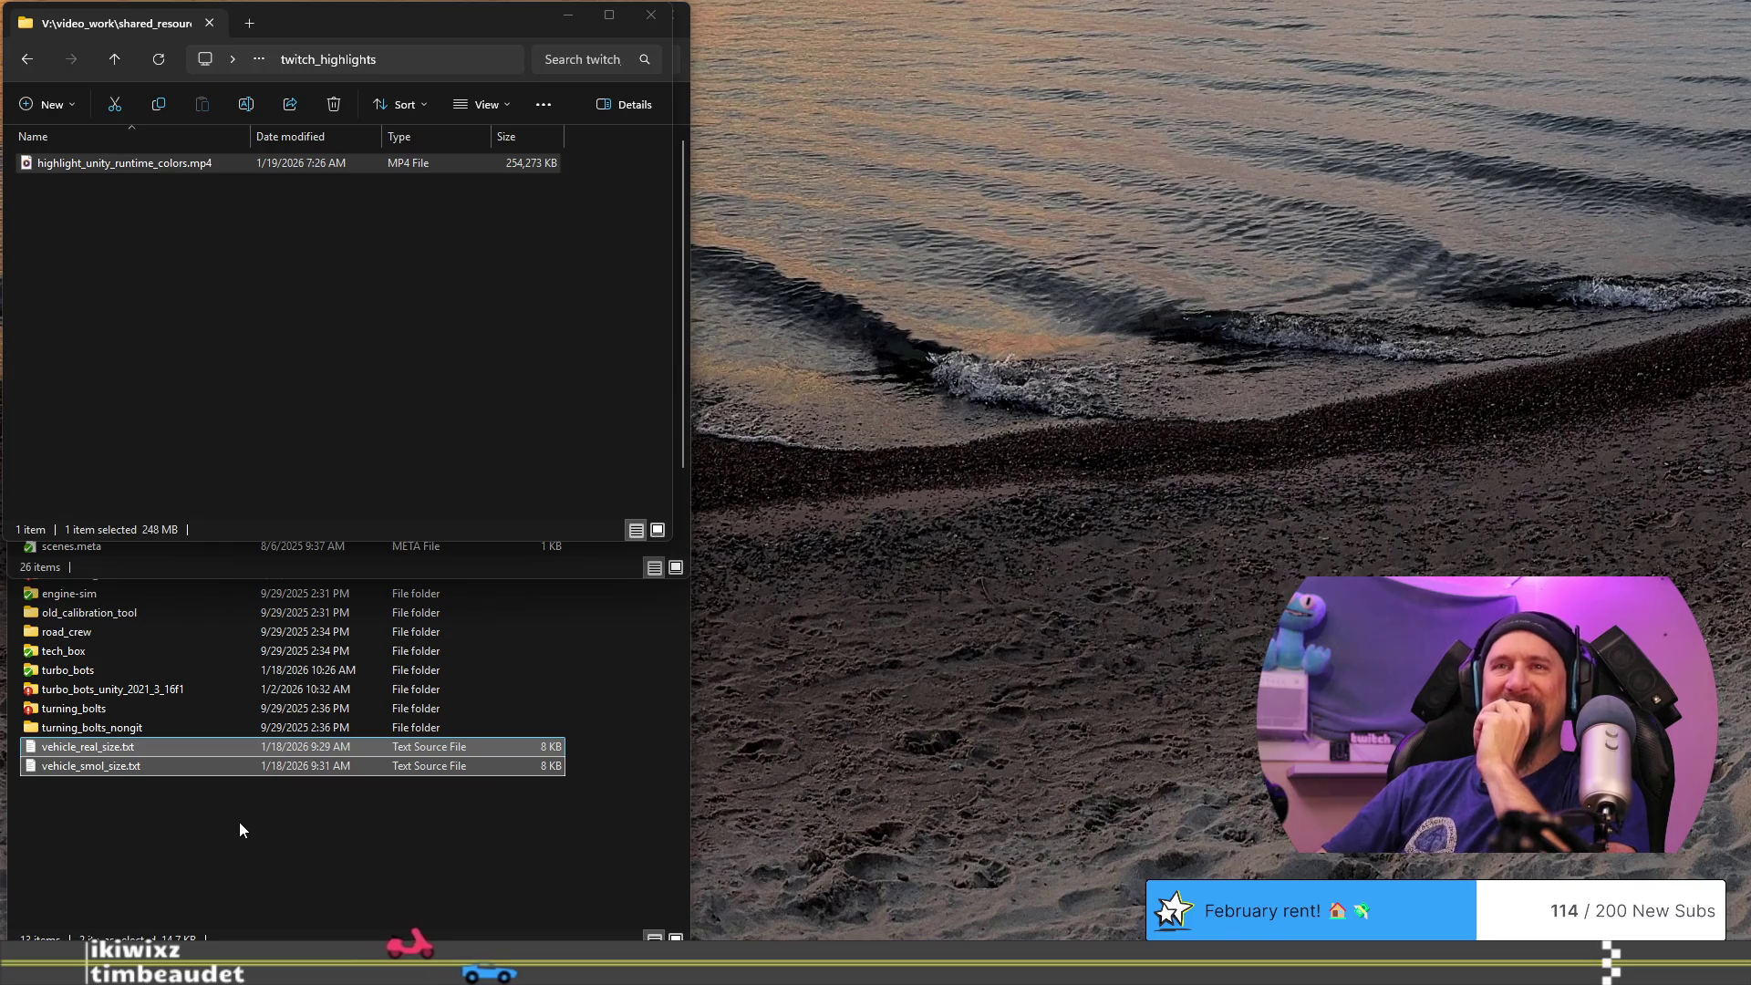
click(159, 728)
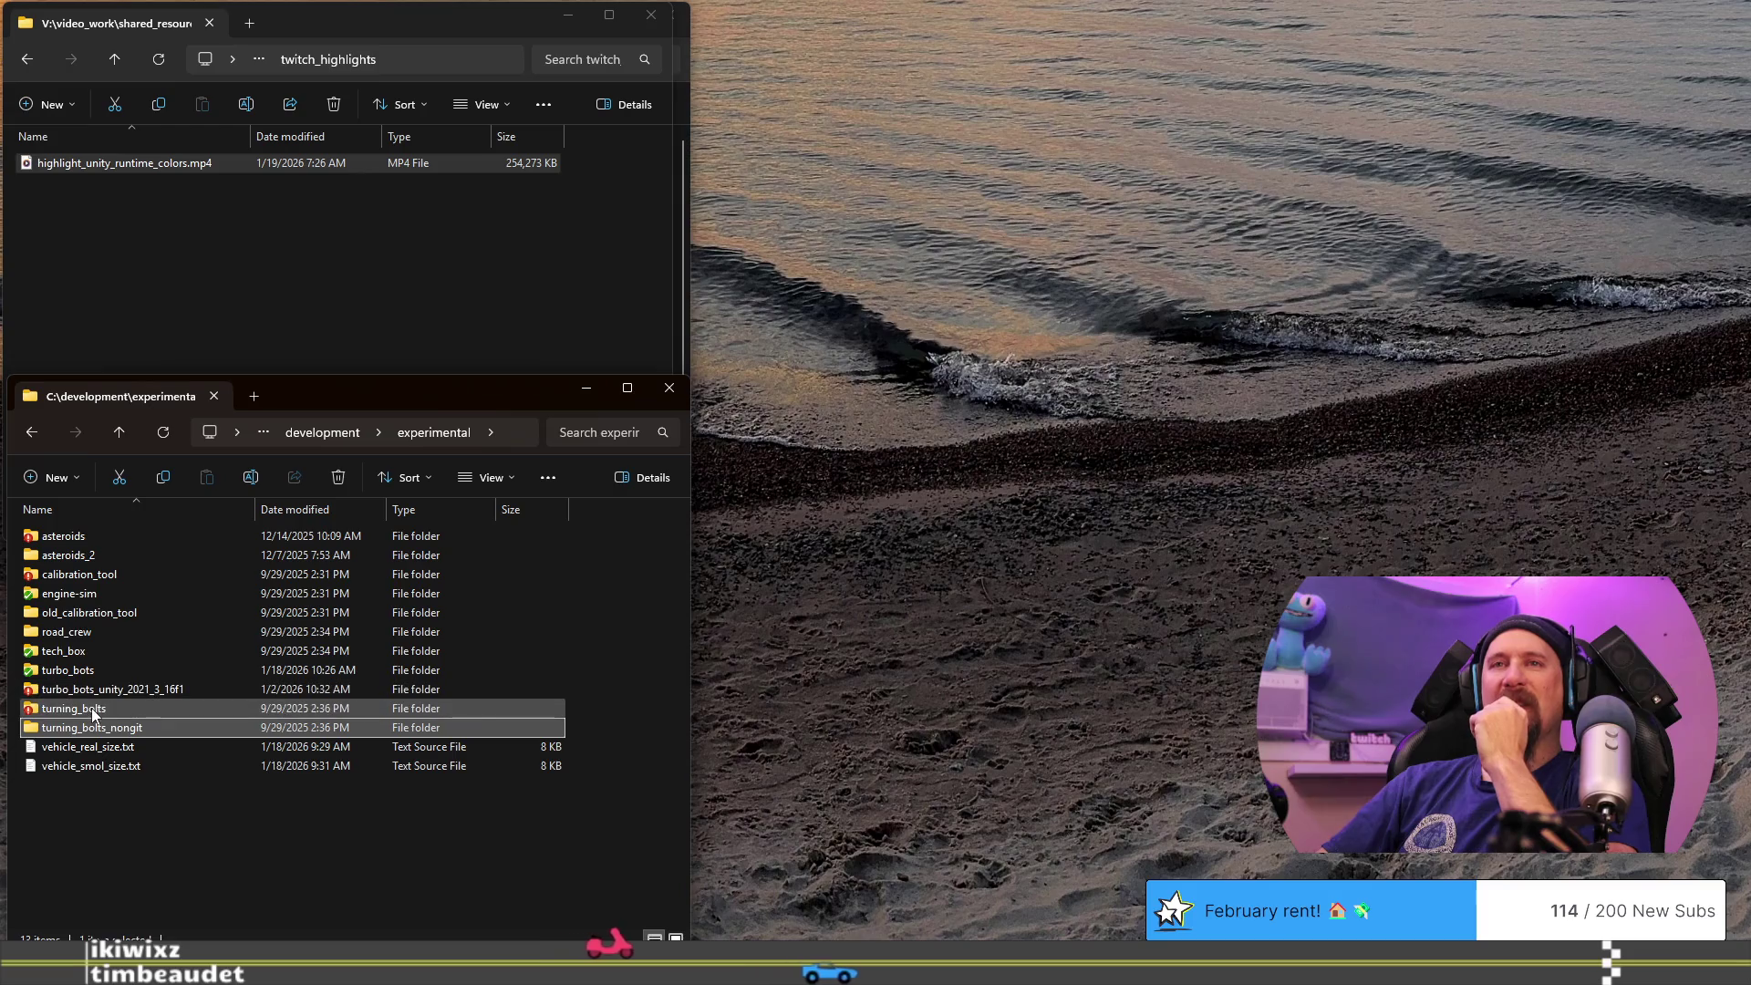
click(91, 708)
double_click(91, 708)
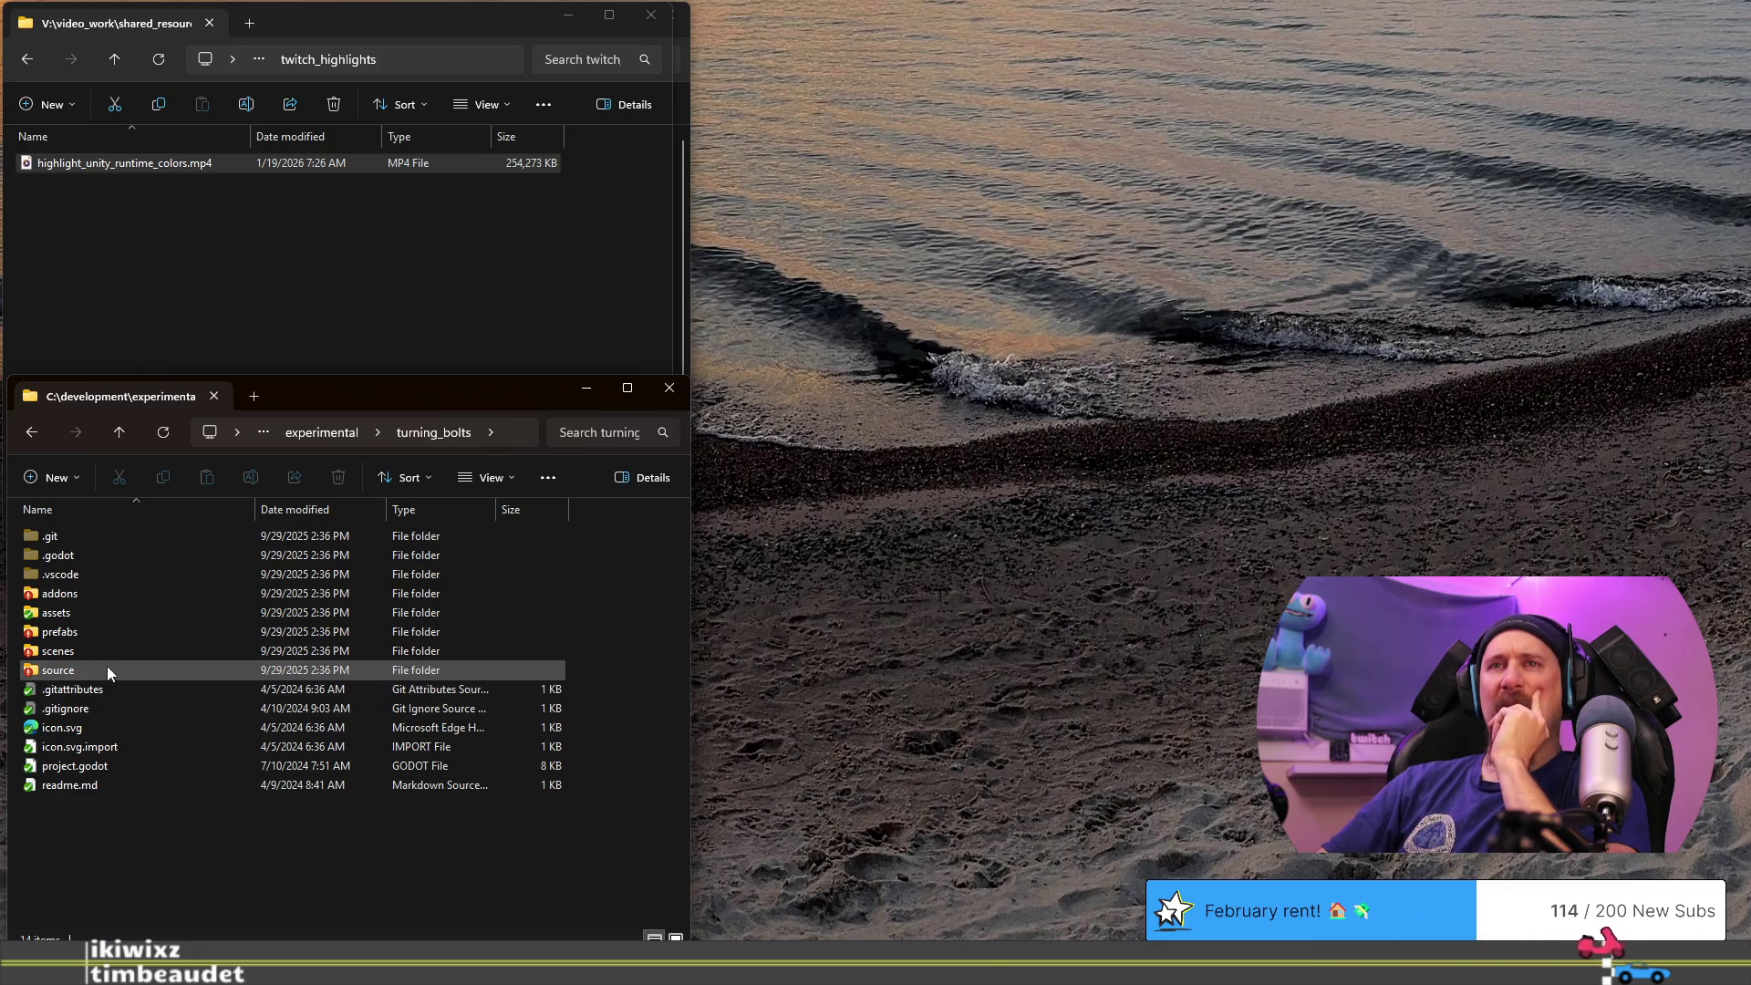
click(100, 631)
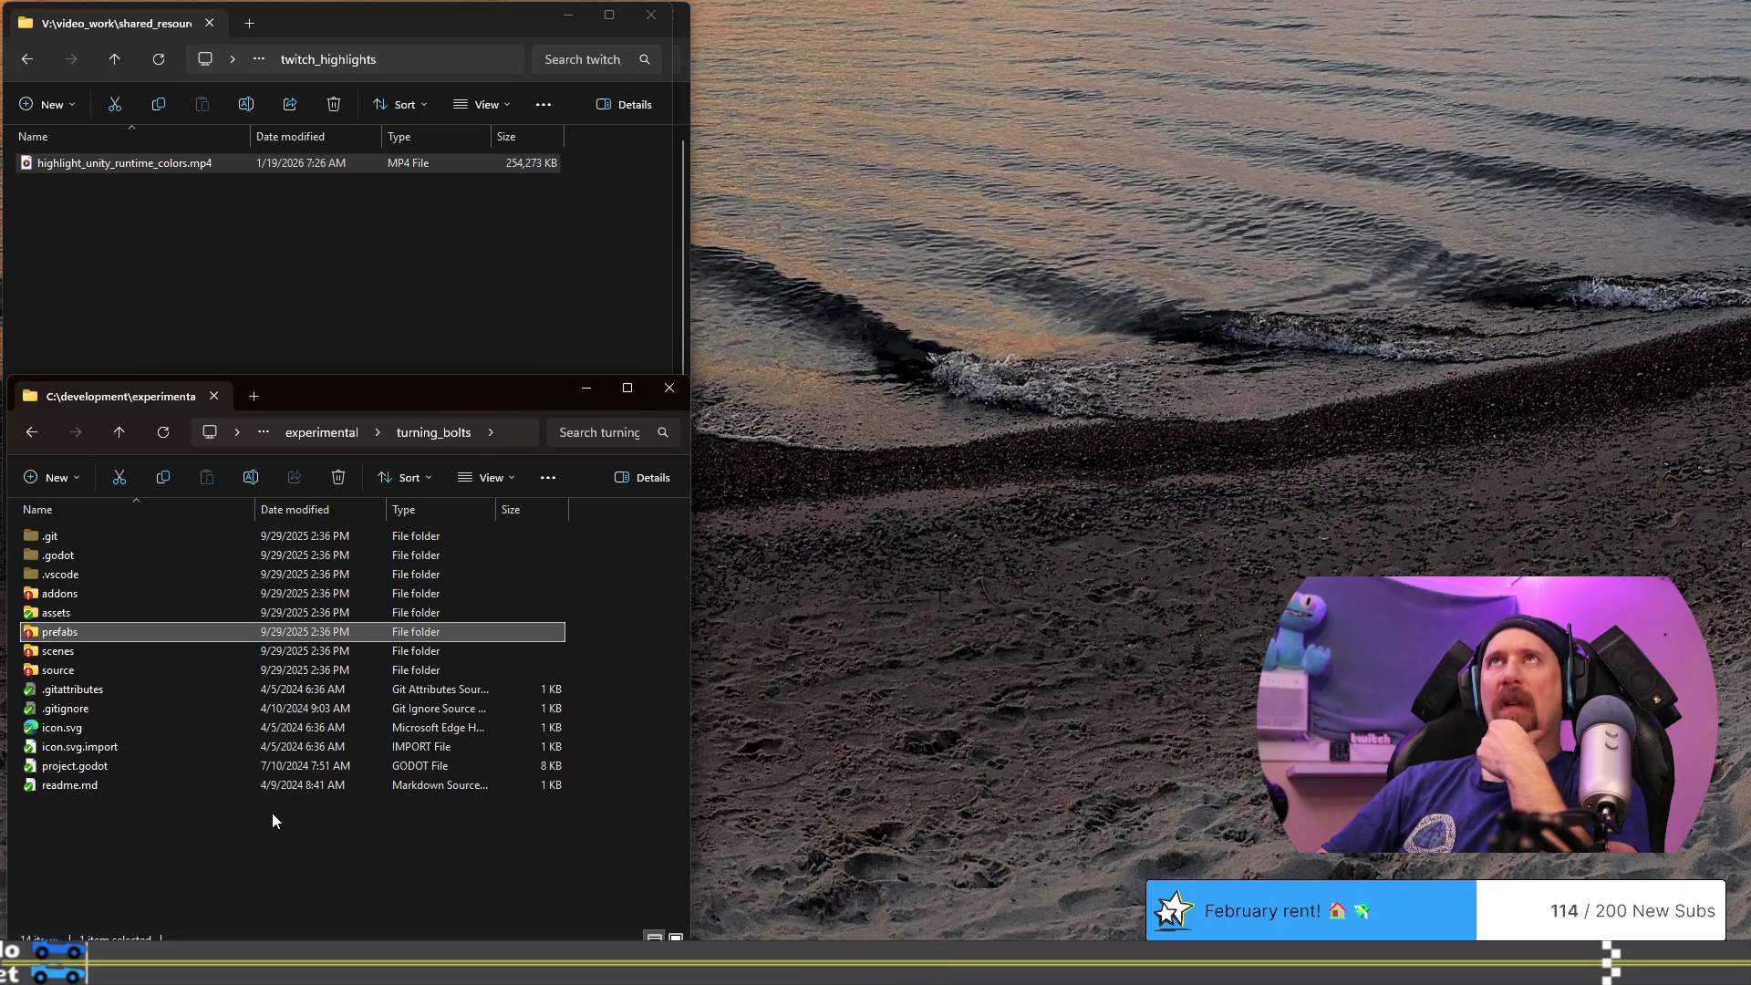
click(387, 839)
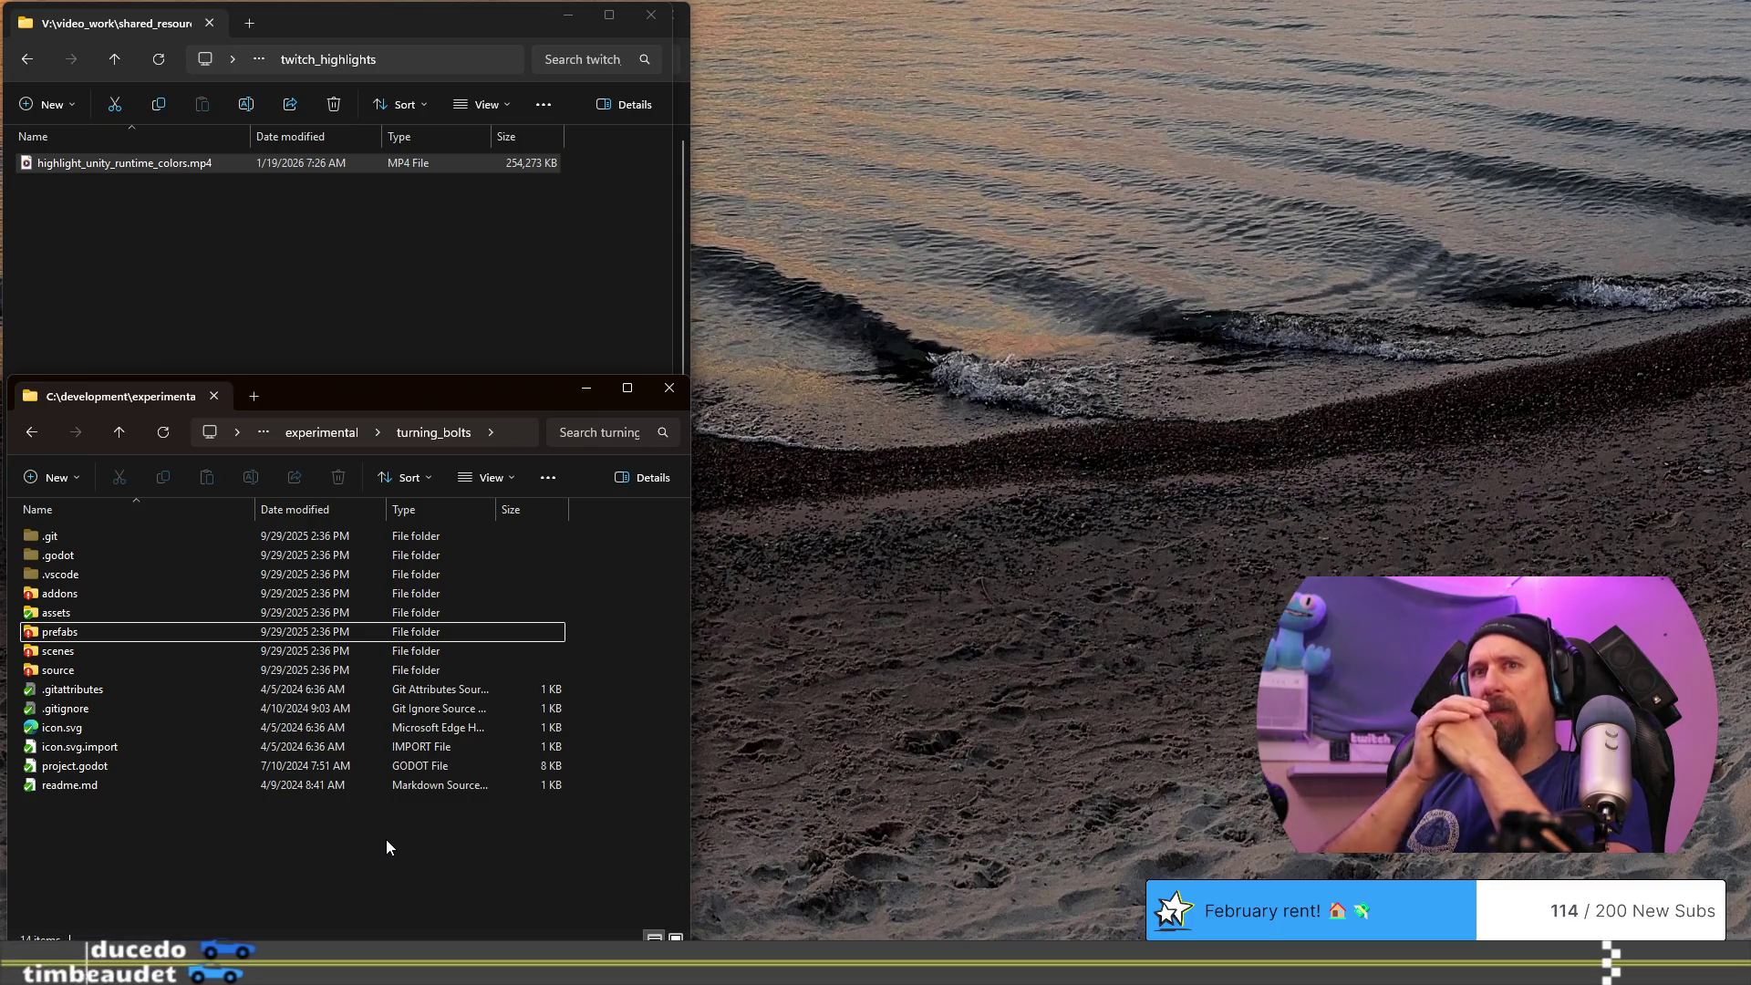
- Search the Start menu for godot, dismiss the search, and close the twitch_highlights folder window
key(super)
text(p)
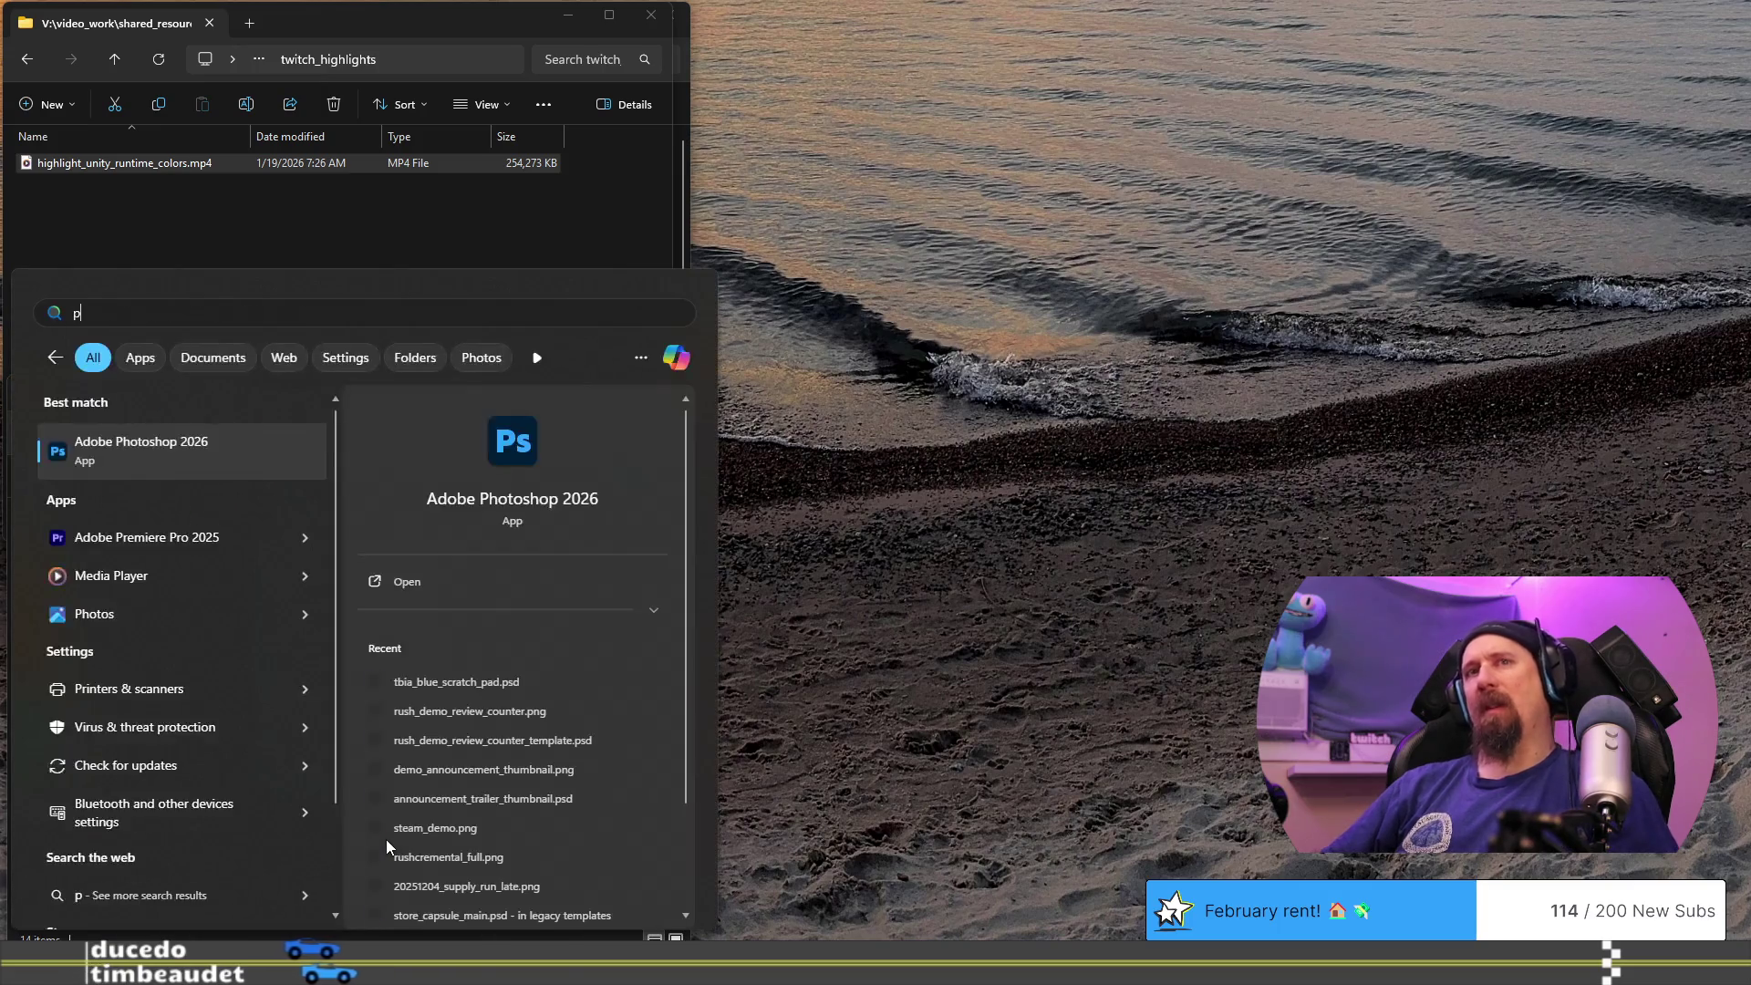
key(BackSpace)
text(godot)
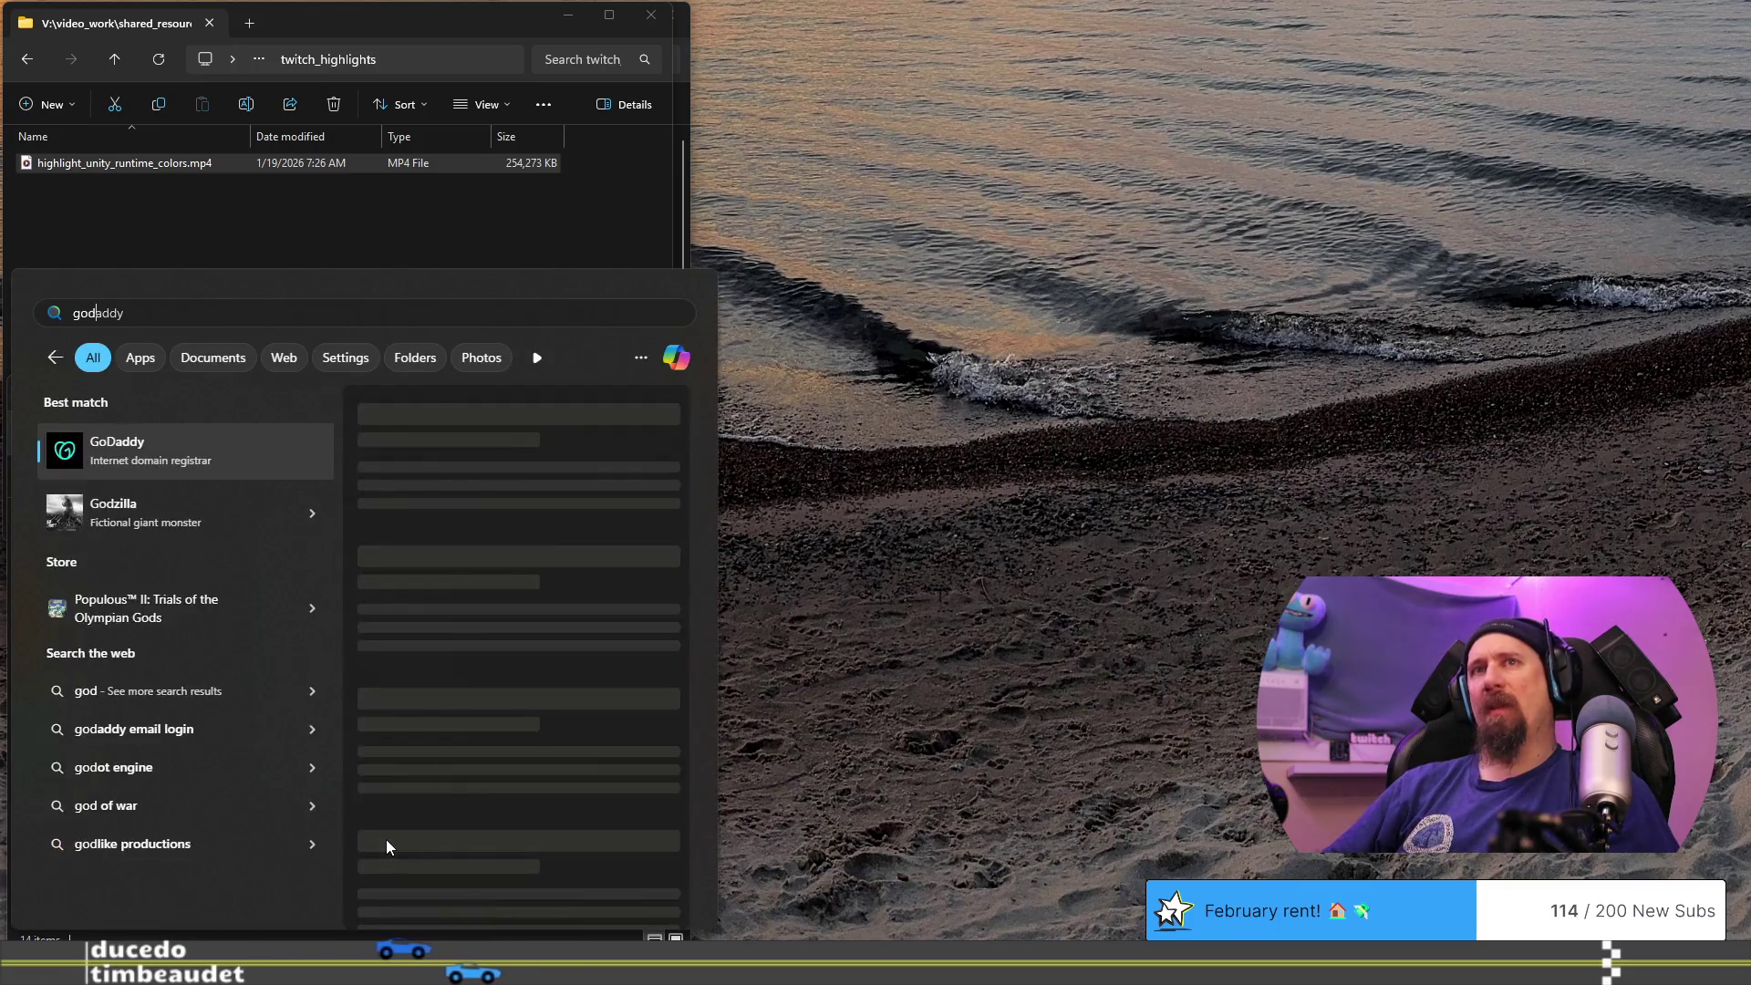
key(Escape)
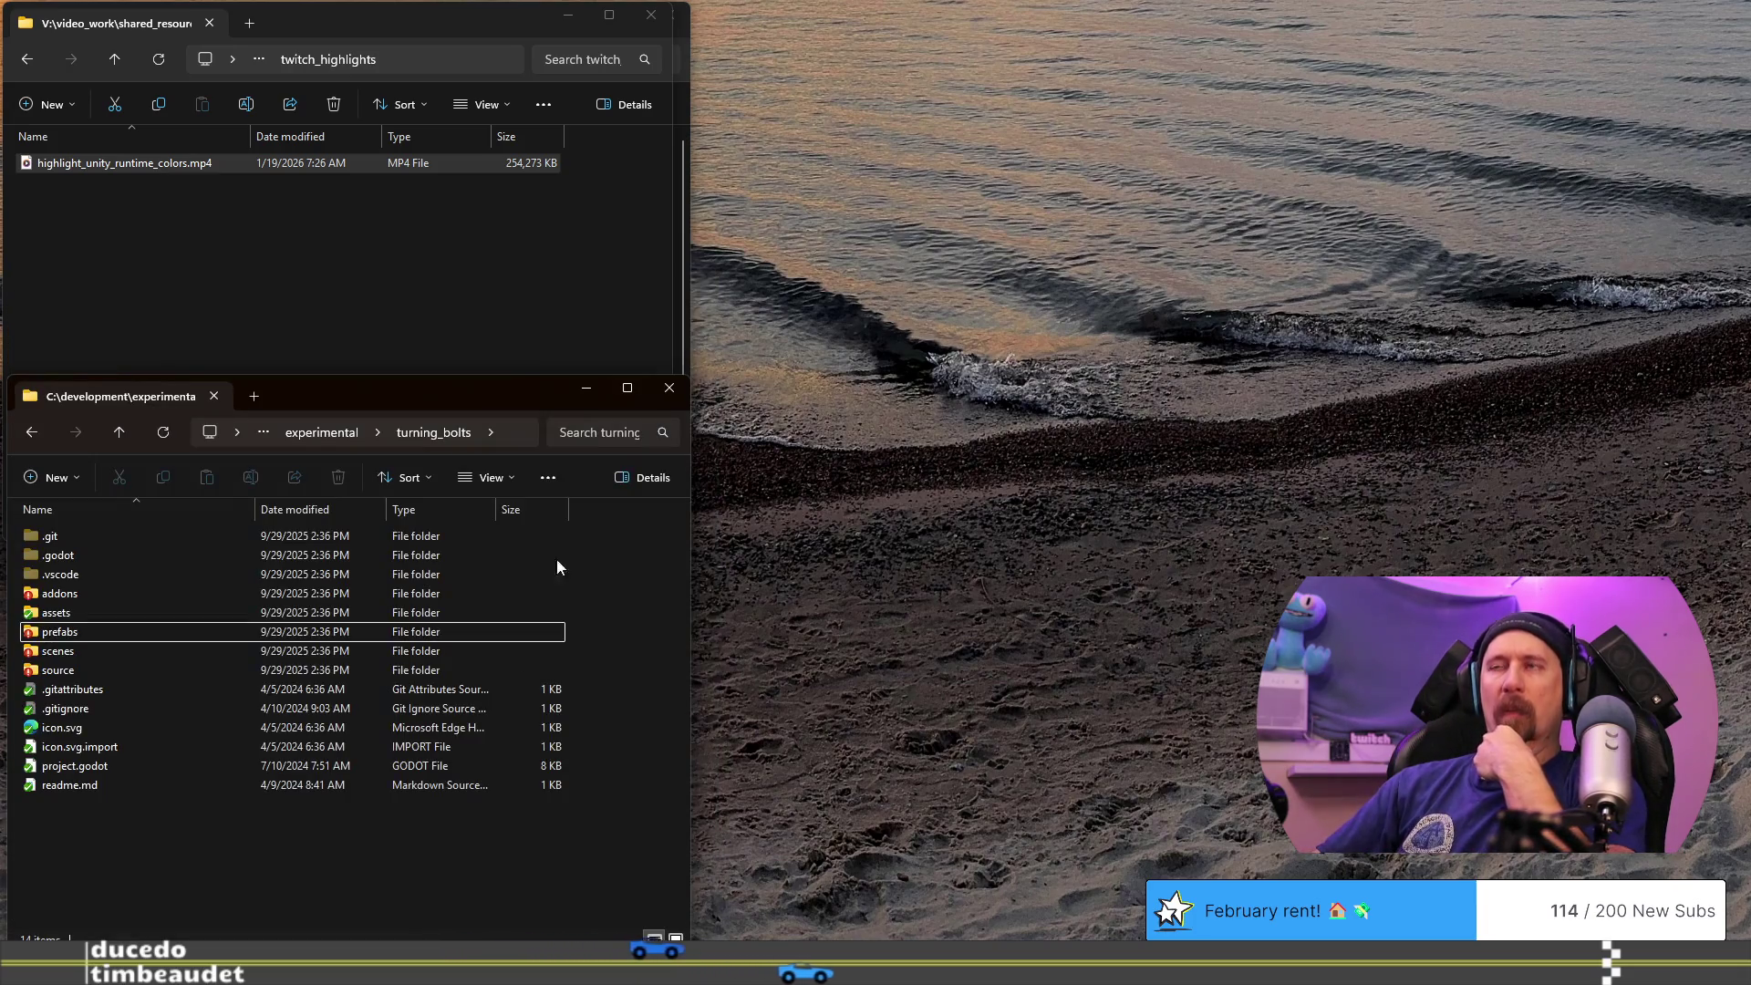
click(502, 265)
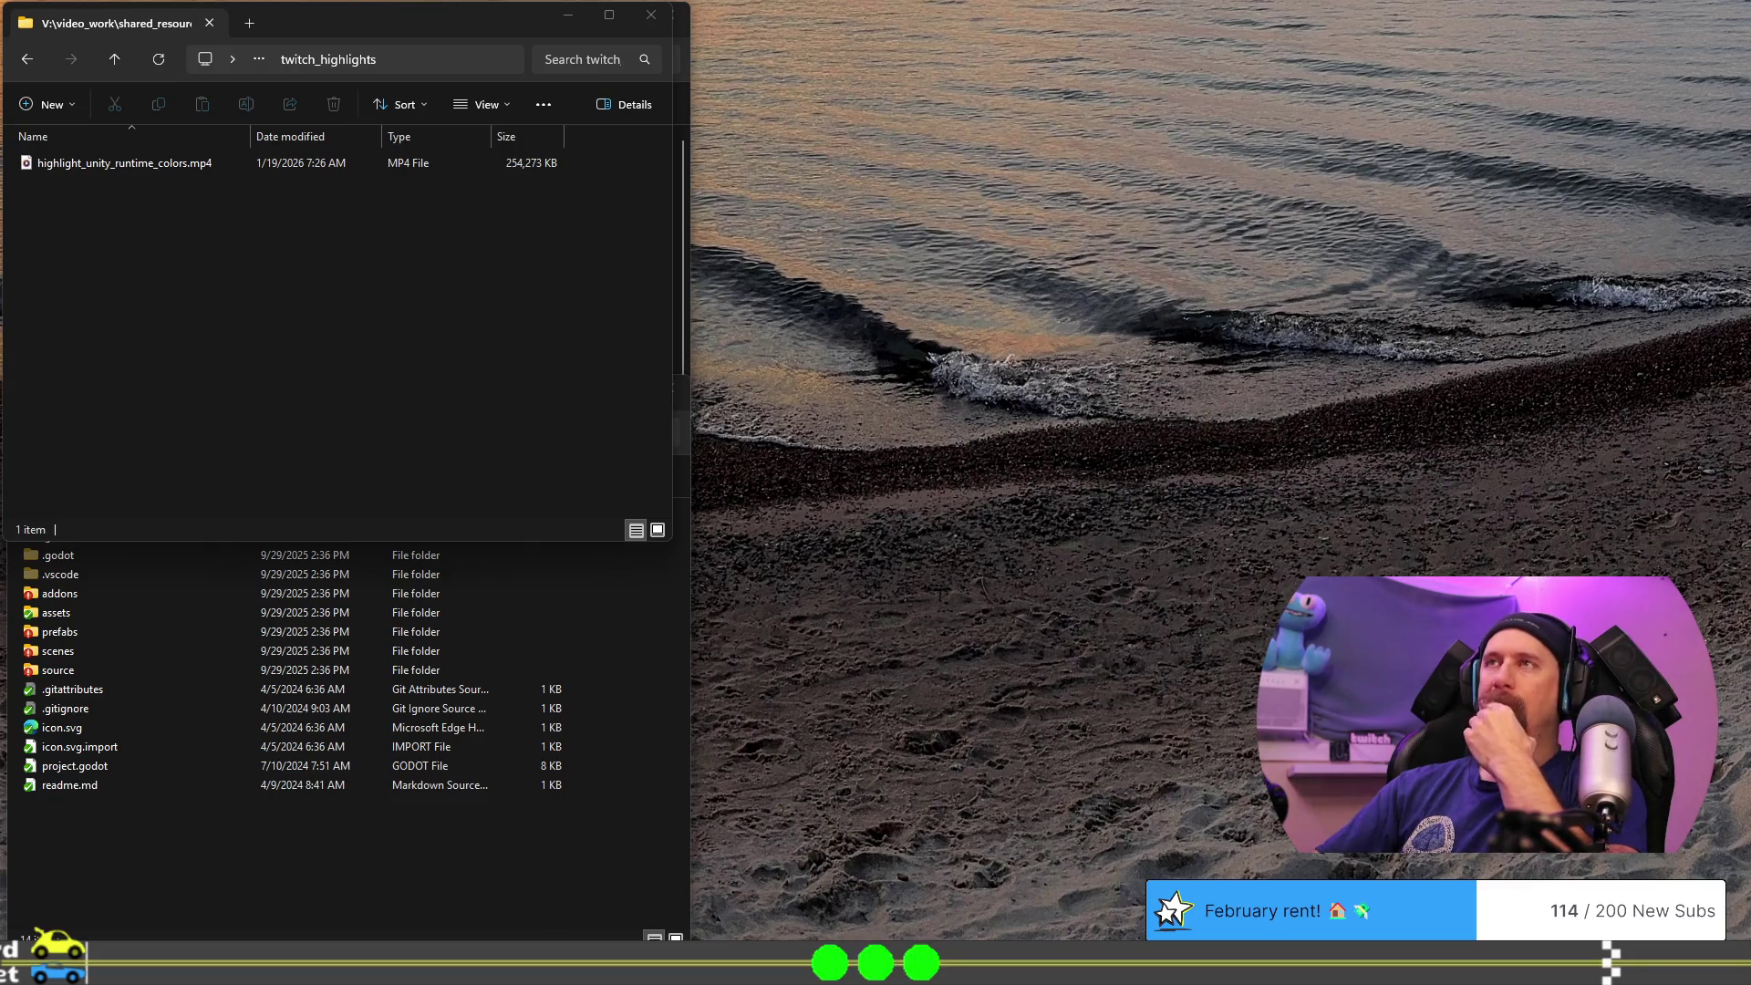
click(671, 27)
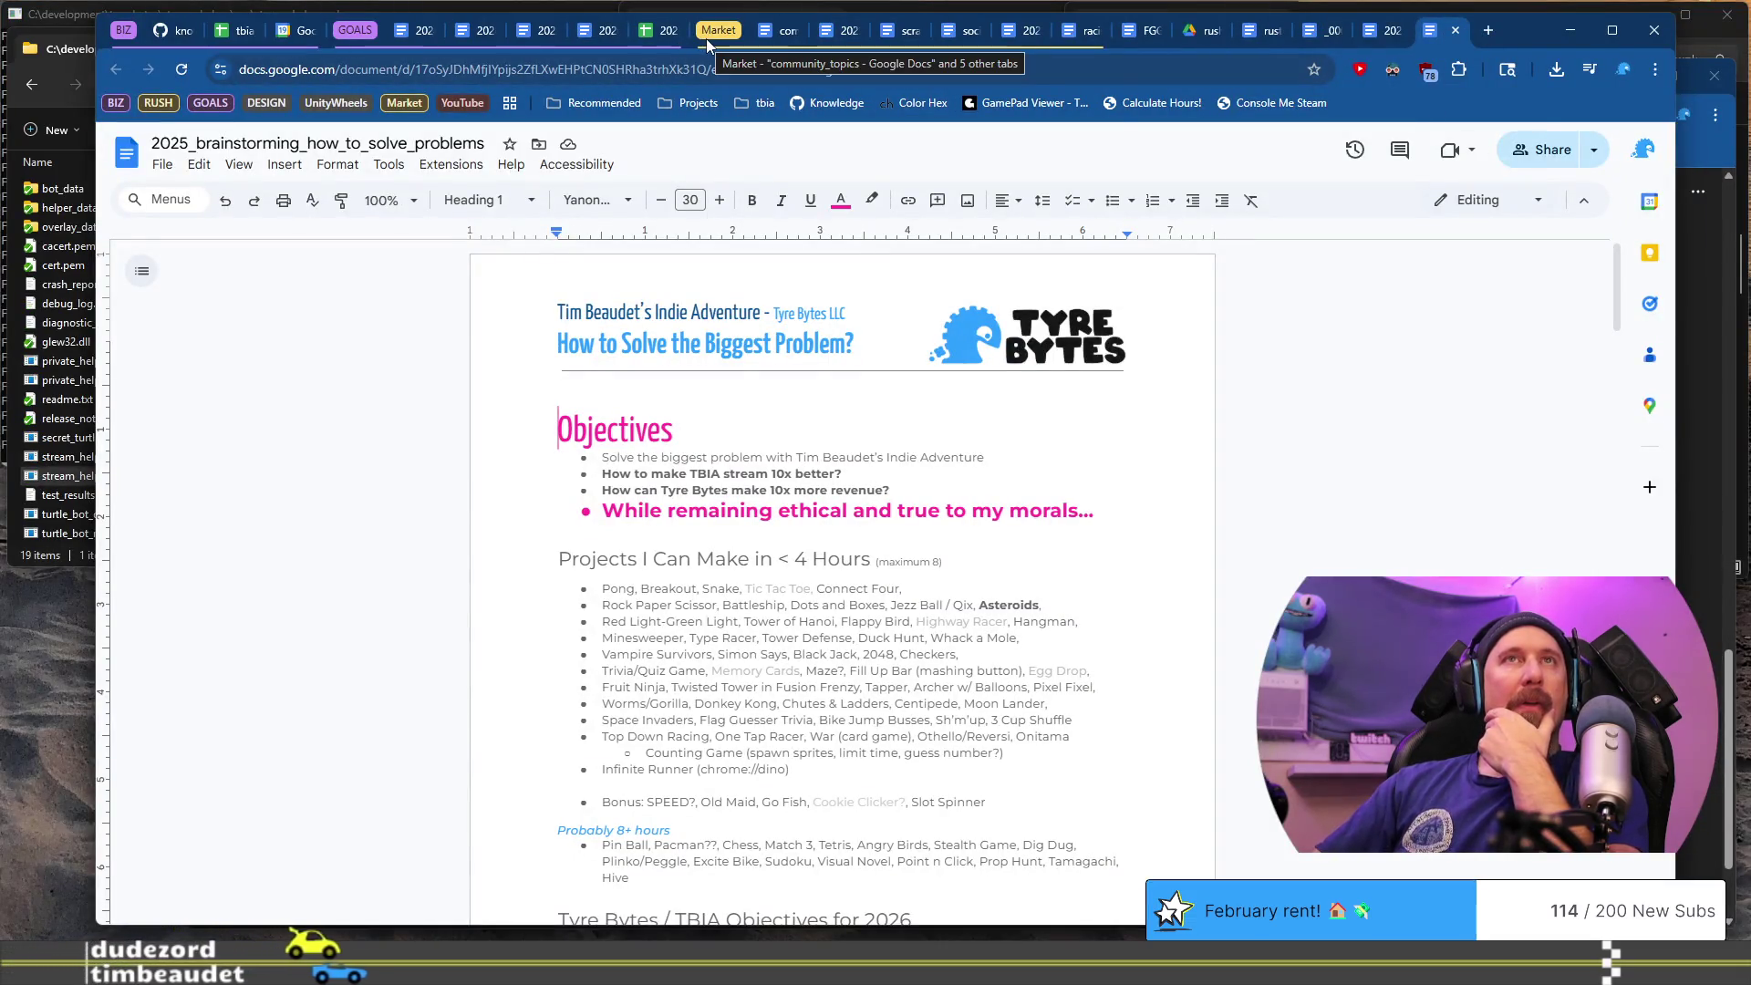
- Switch from the brainstorming doc to the GitHub knowledge_base today.md tab
mouse_move(613, 47)
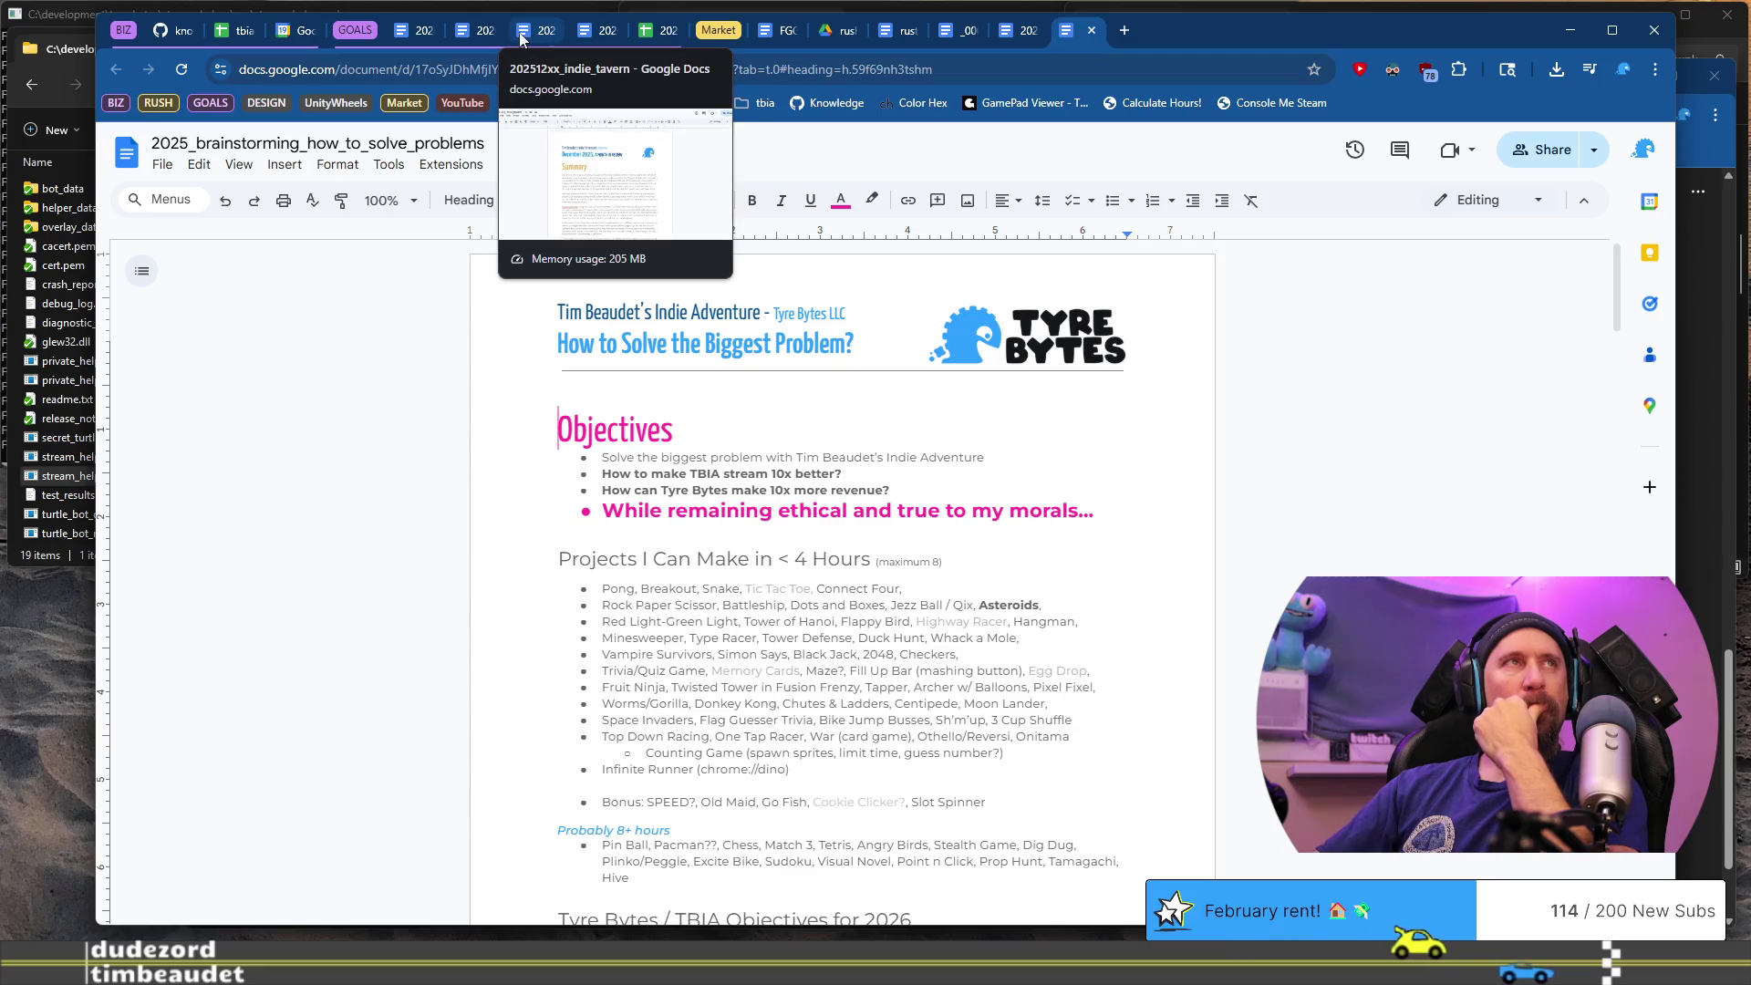
click(168, 33)
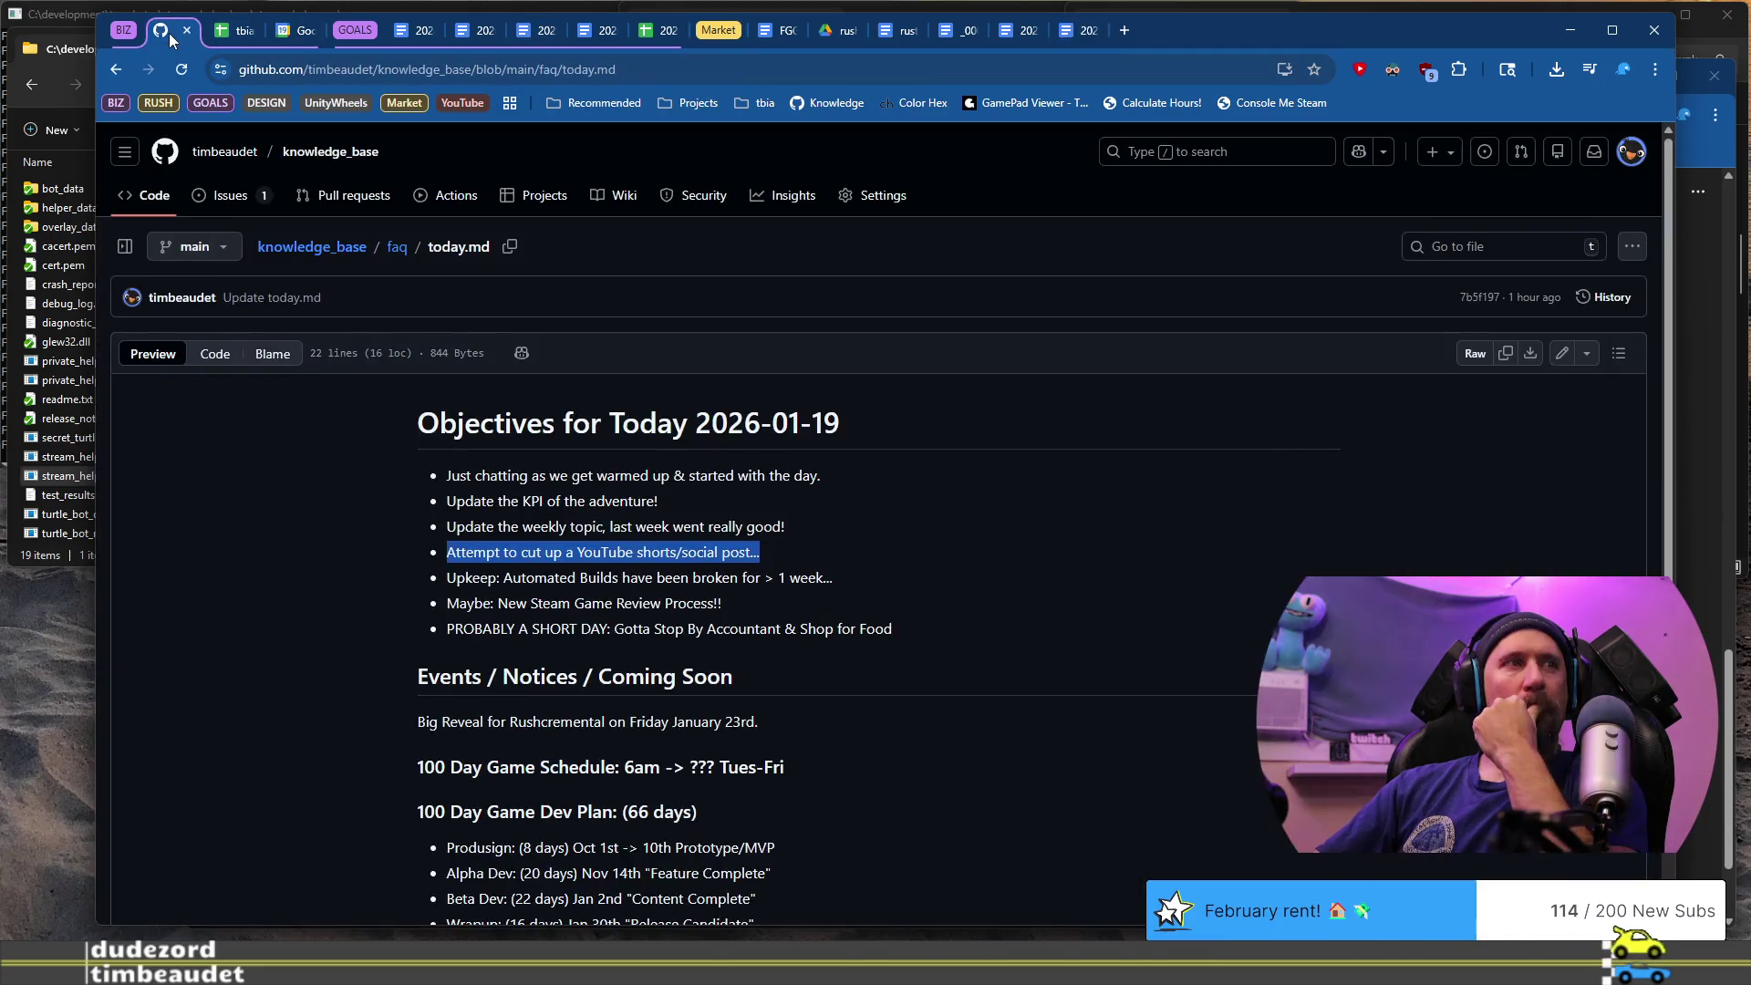
- Select the YouTube shorts objective on today.md, then move to the next virtual desktop
click(505, 567)
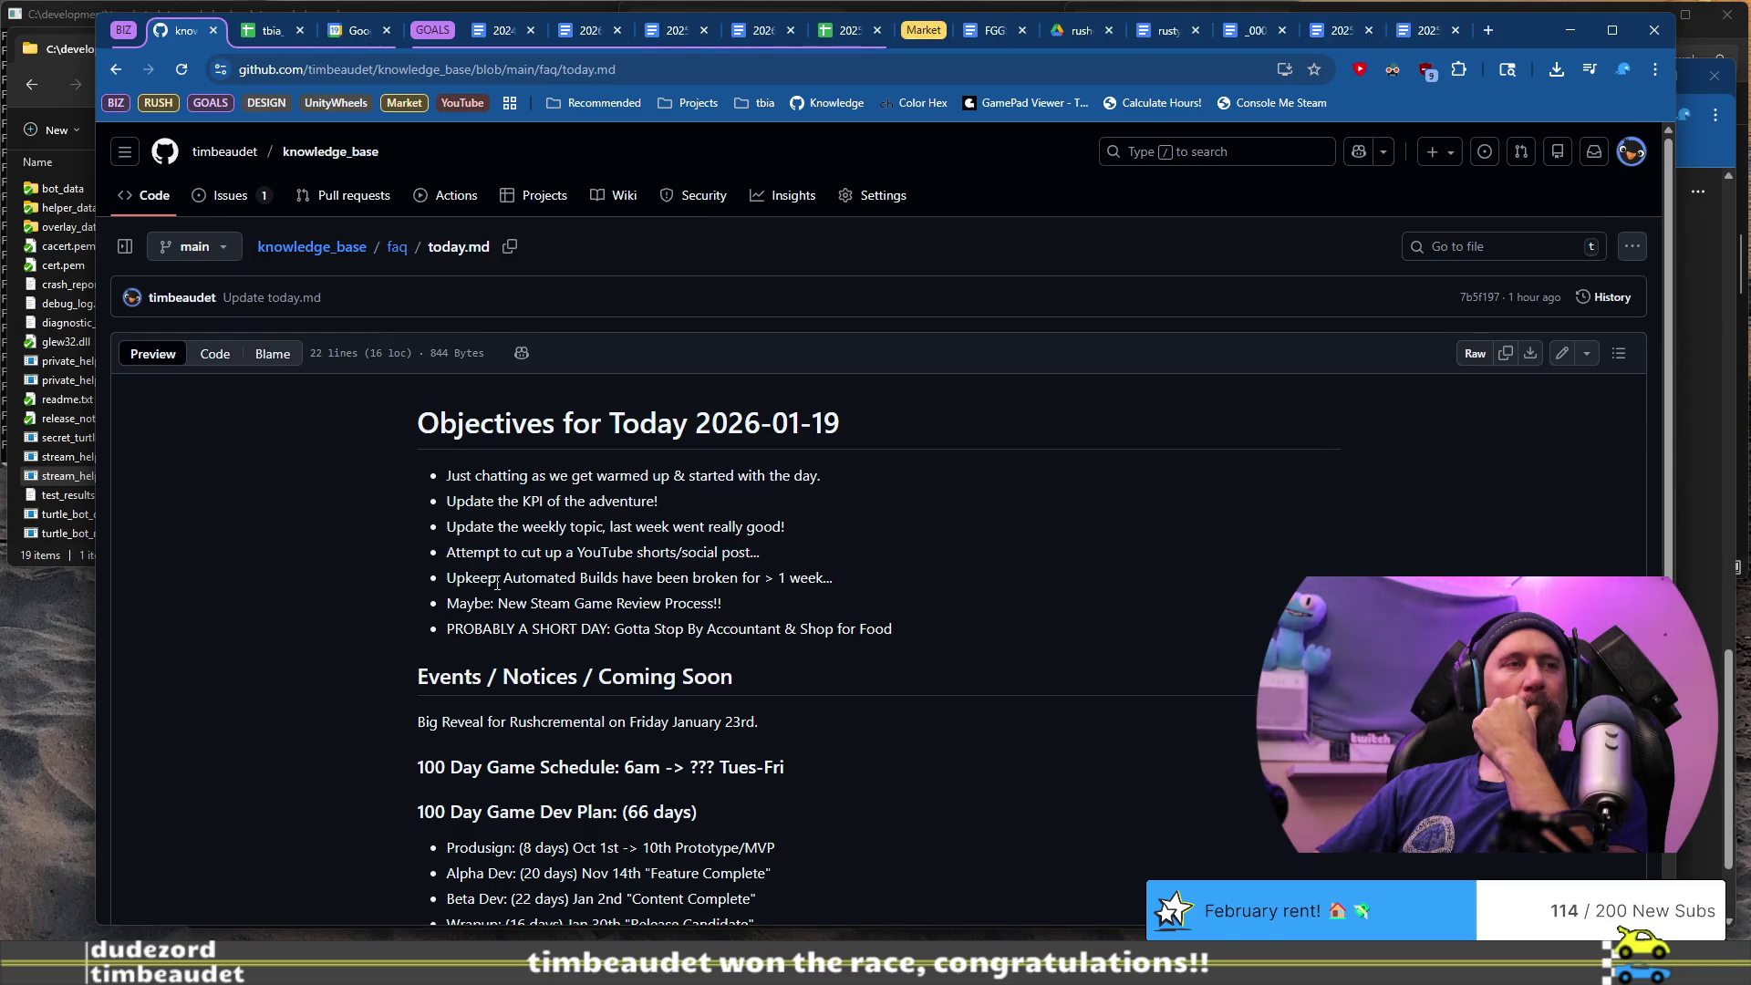
drag(458, 556, 844, 543)
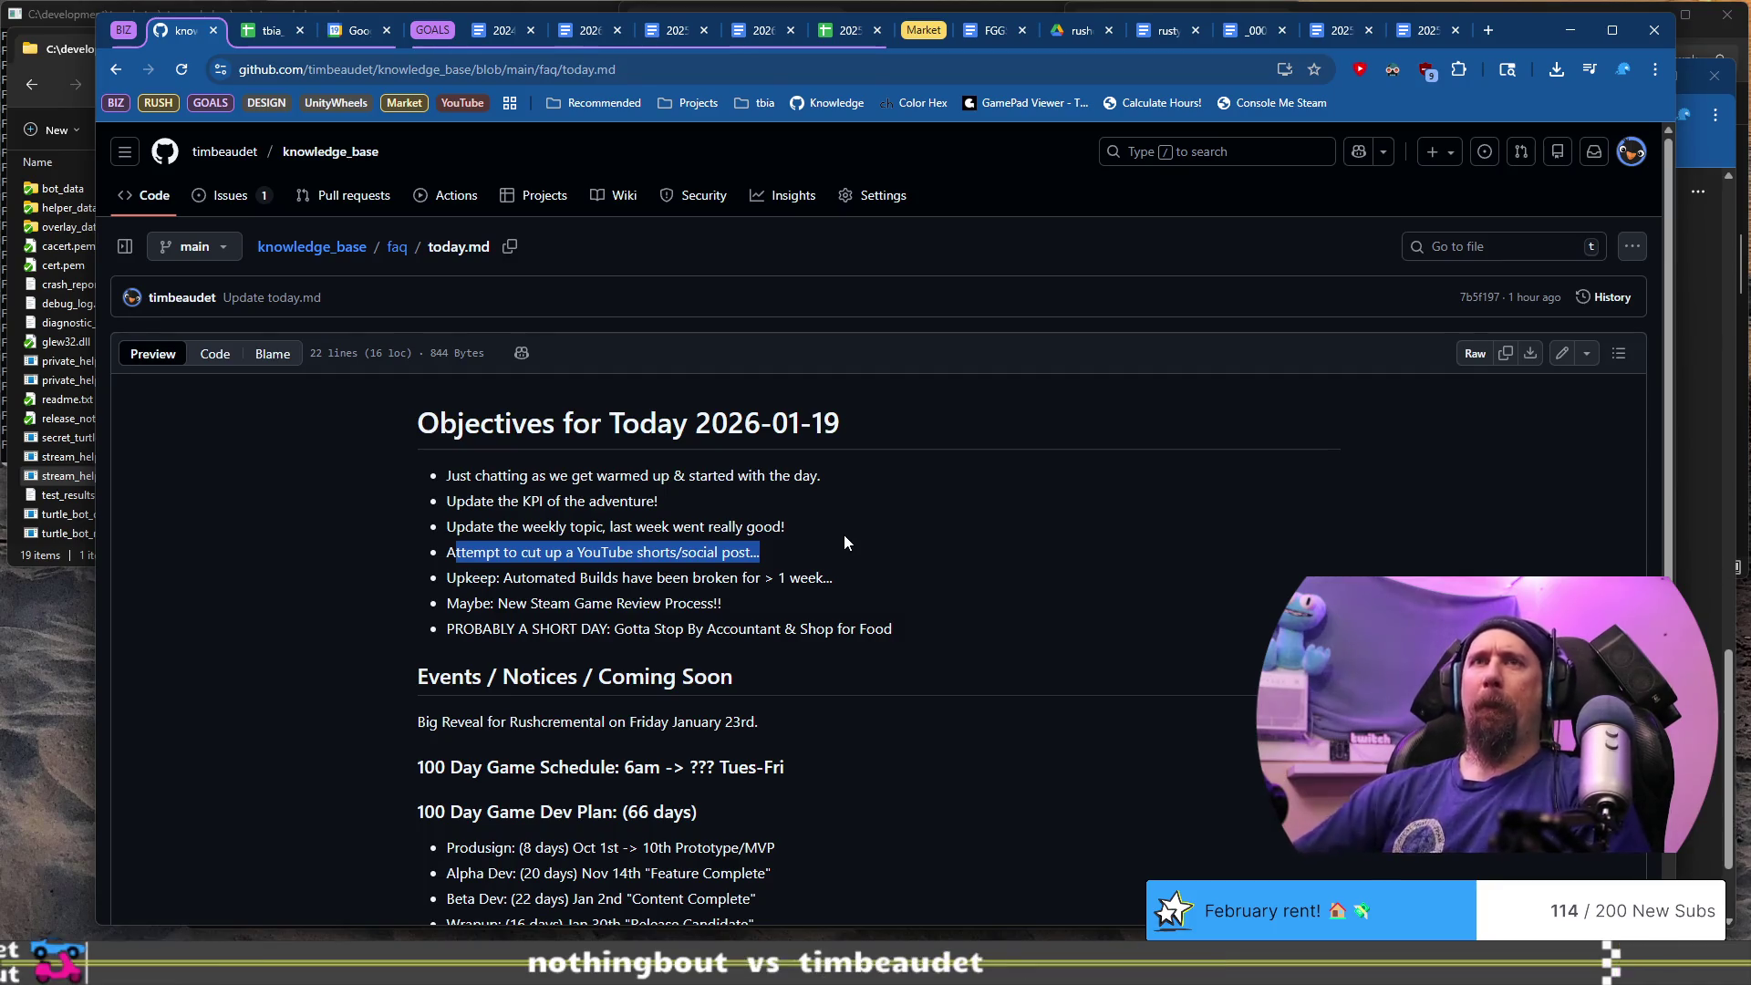
key(ctrl+super+Right)
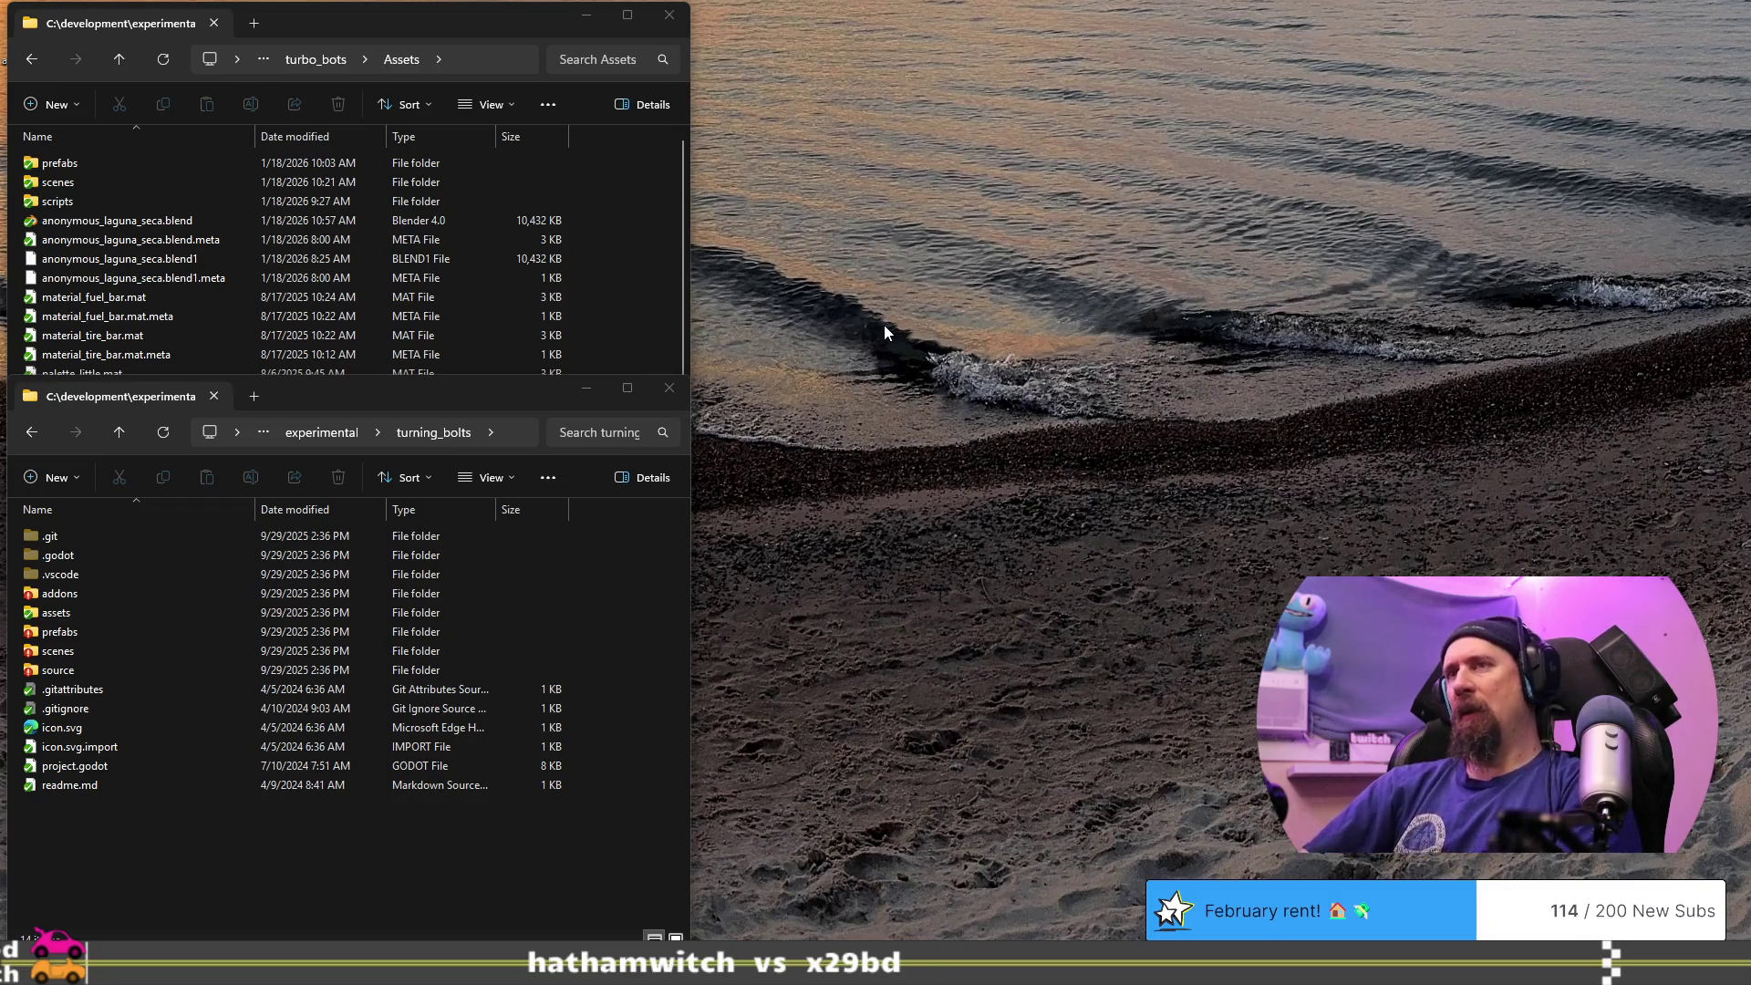
- Detach a new Chrome tab into its own window and load drive.google.com
key(alt+Tab)
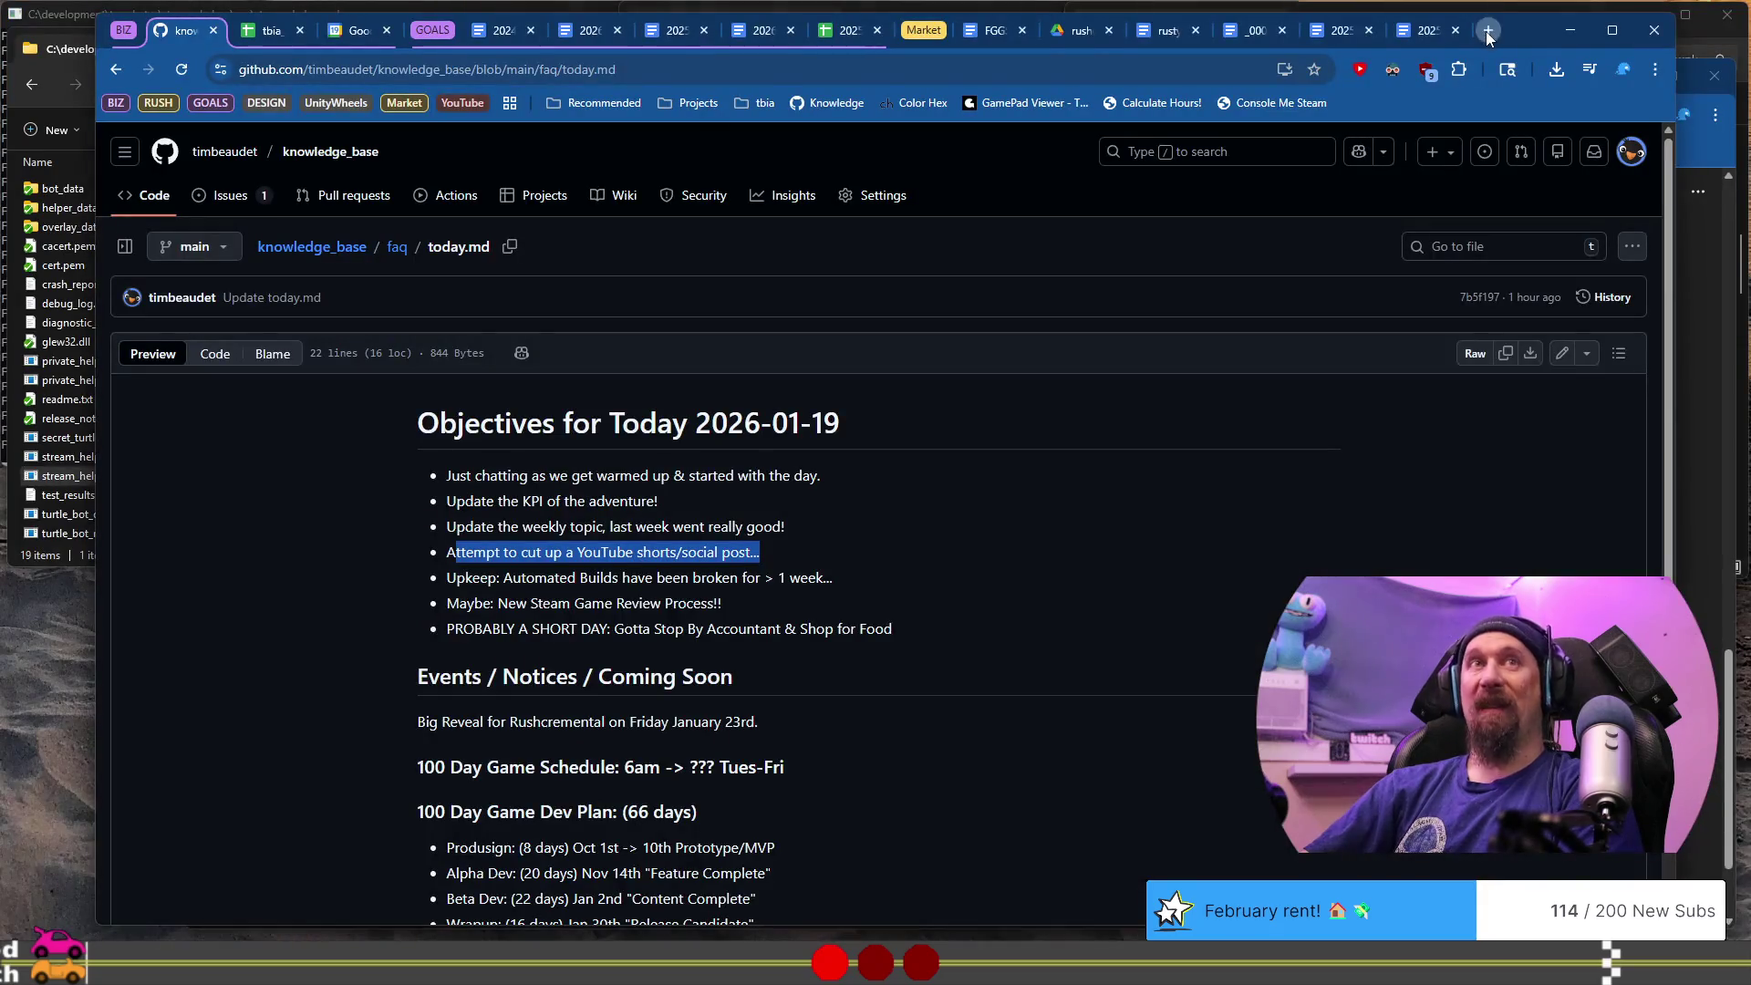
click(1486, 31)
mouse_move(1408, 47)
mouse_down()
mouse_move(1412, 135)
mouse_move(1387, 69)
mouse_move(1405, 48)
mouse_up()
click(1008, 92)
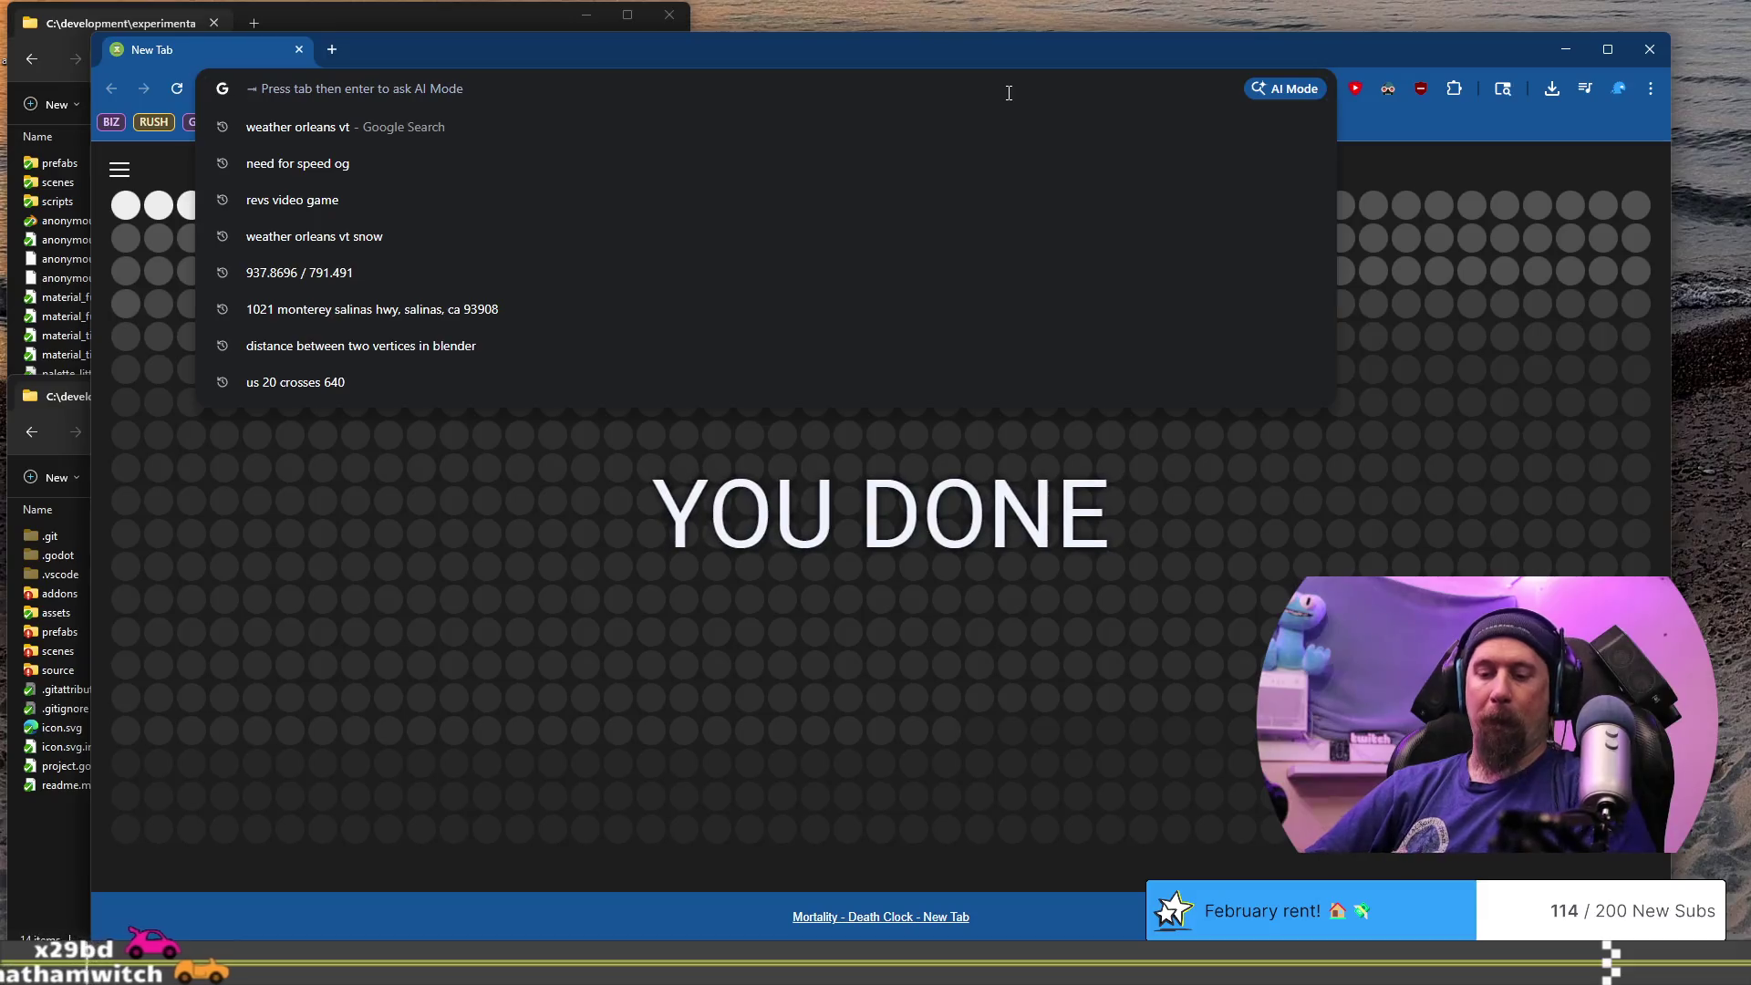
text(f)
key(Escape)
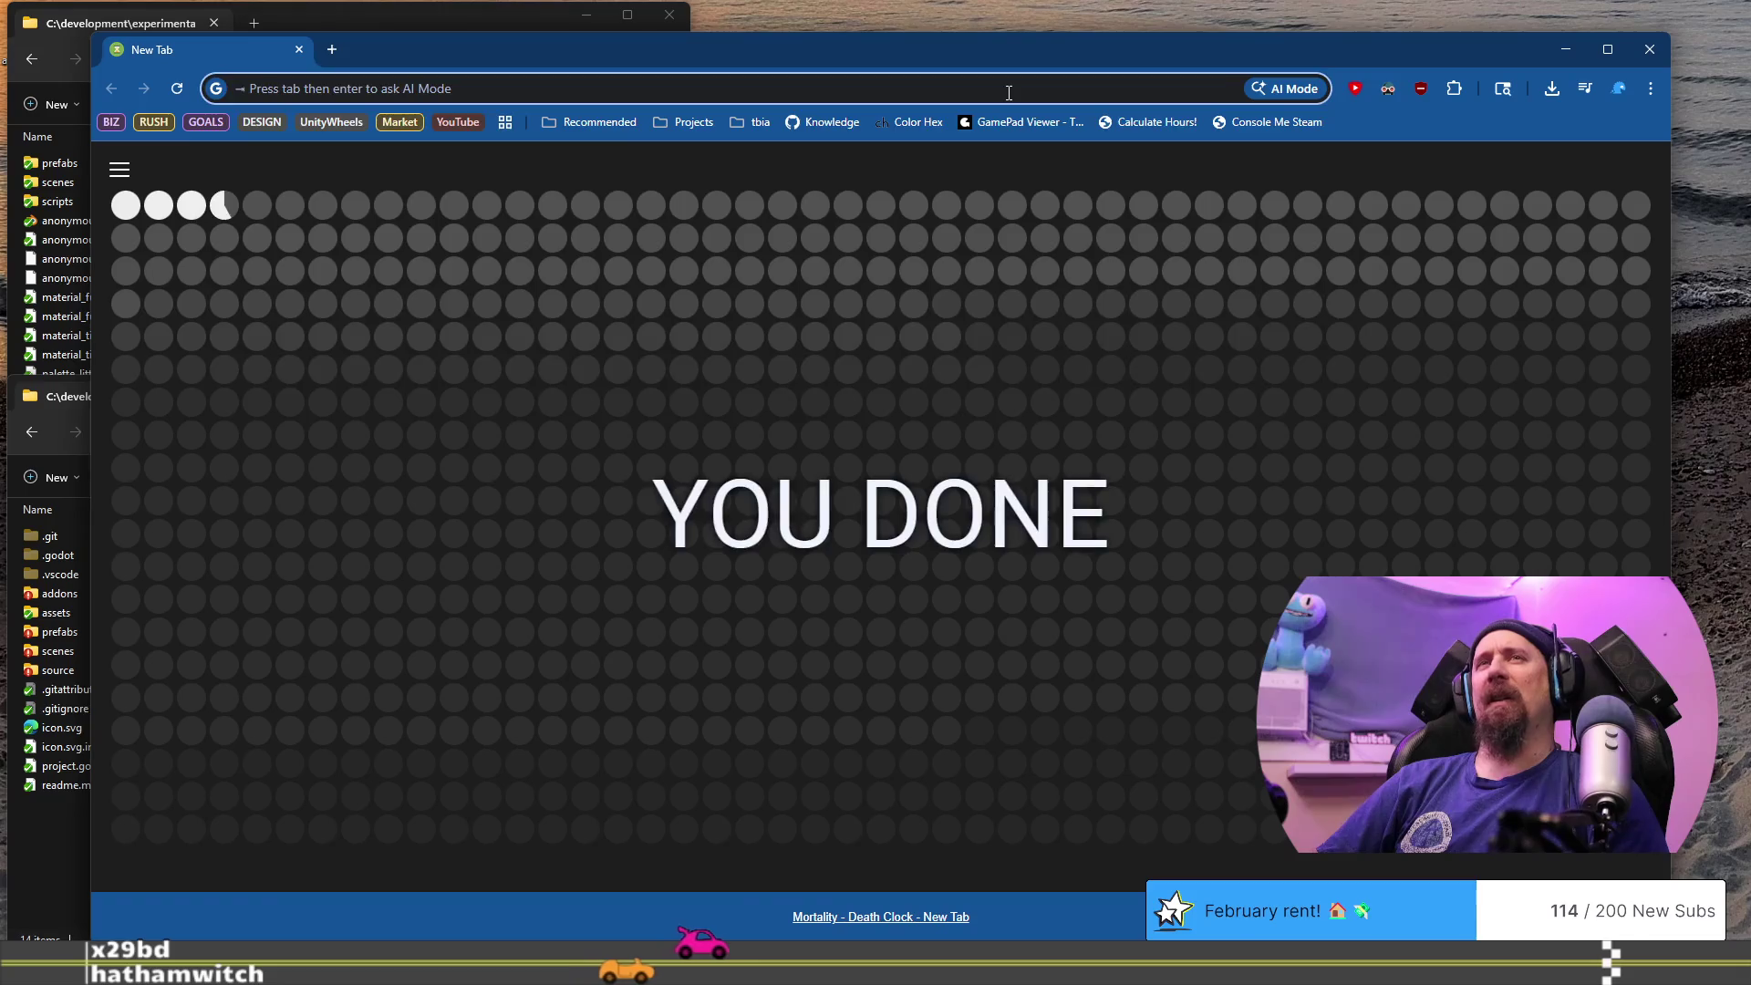
text(drive.google.com)
key(Return)
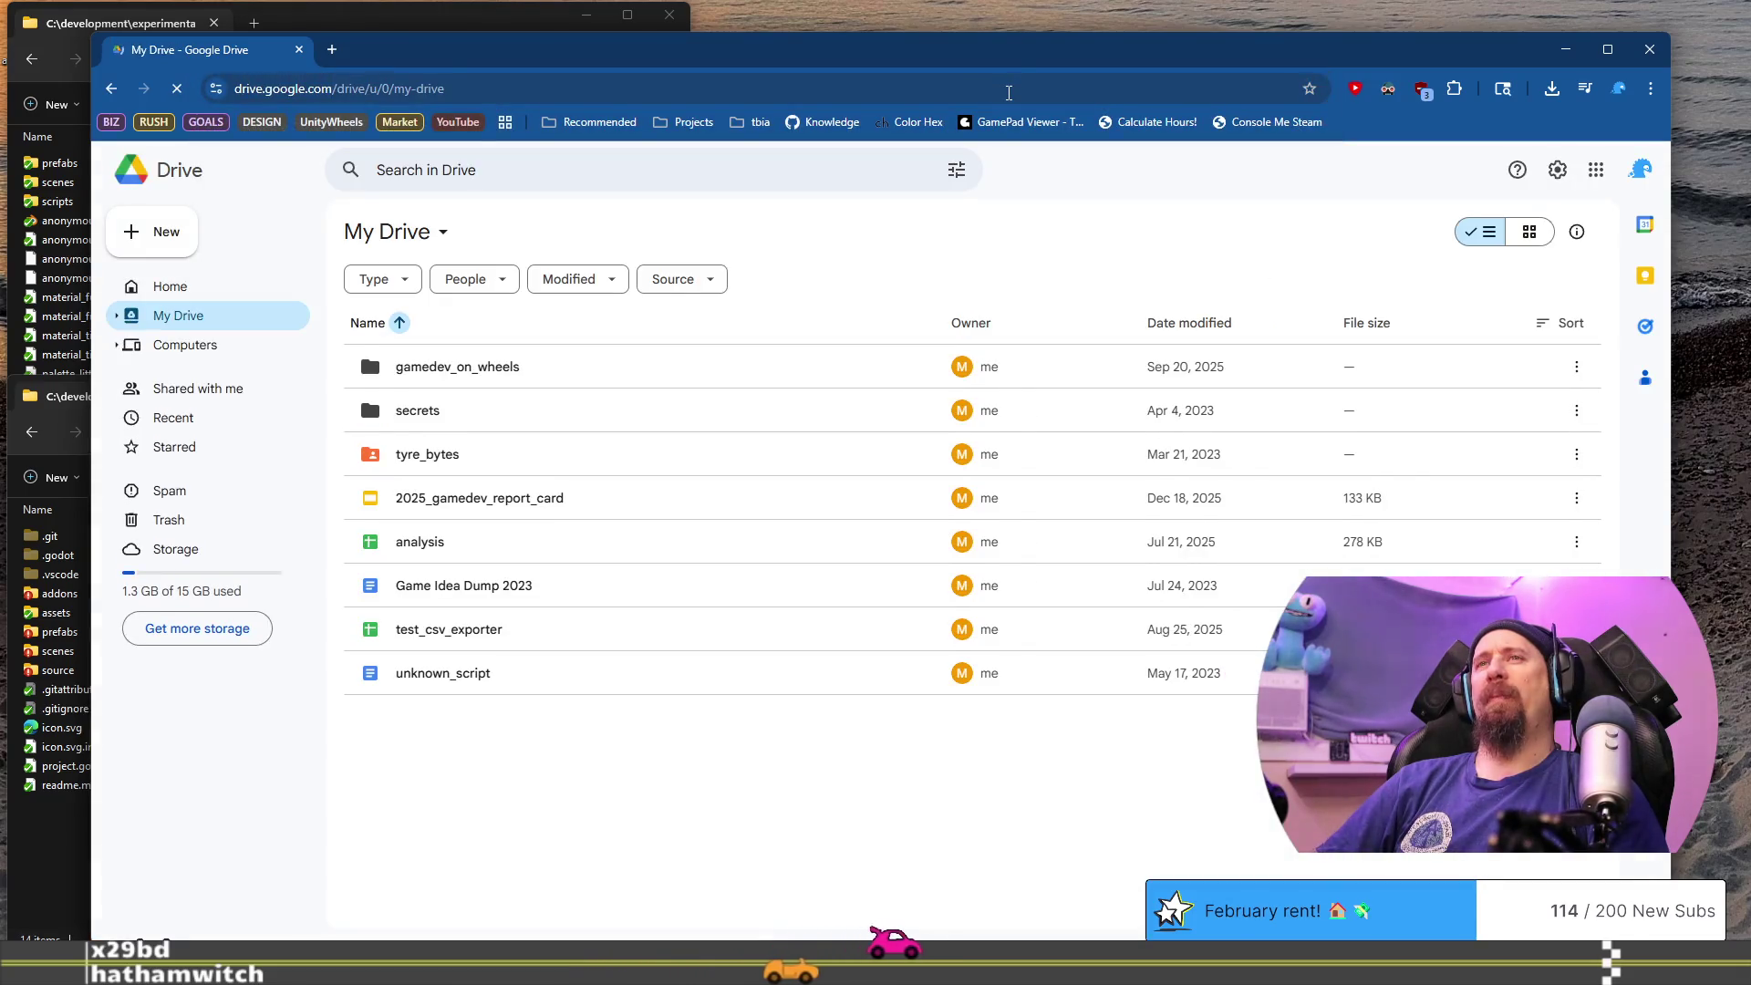
- Open the tyre_bytes folder, scroll through its contents, and select the marketing folder
click(476, 464)
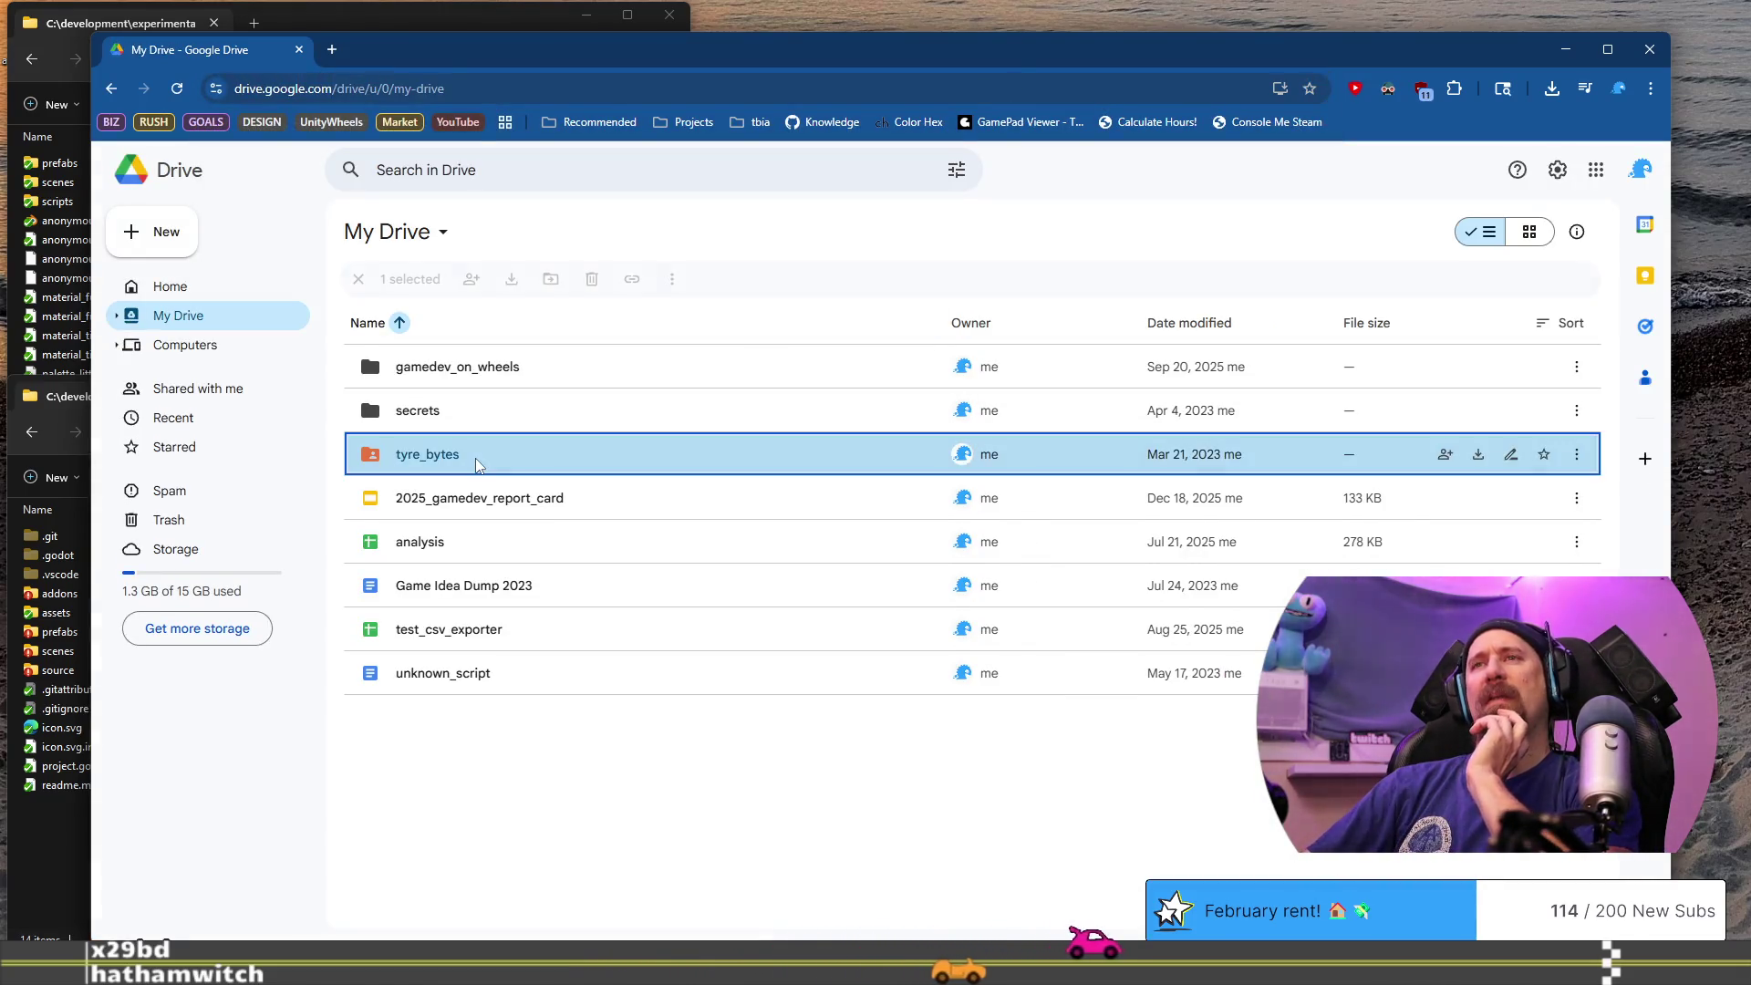
double_click(476, 463)
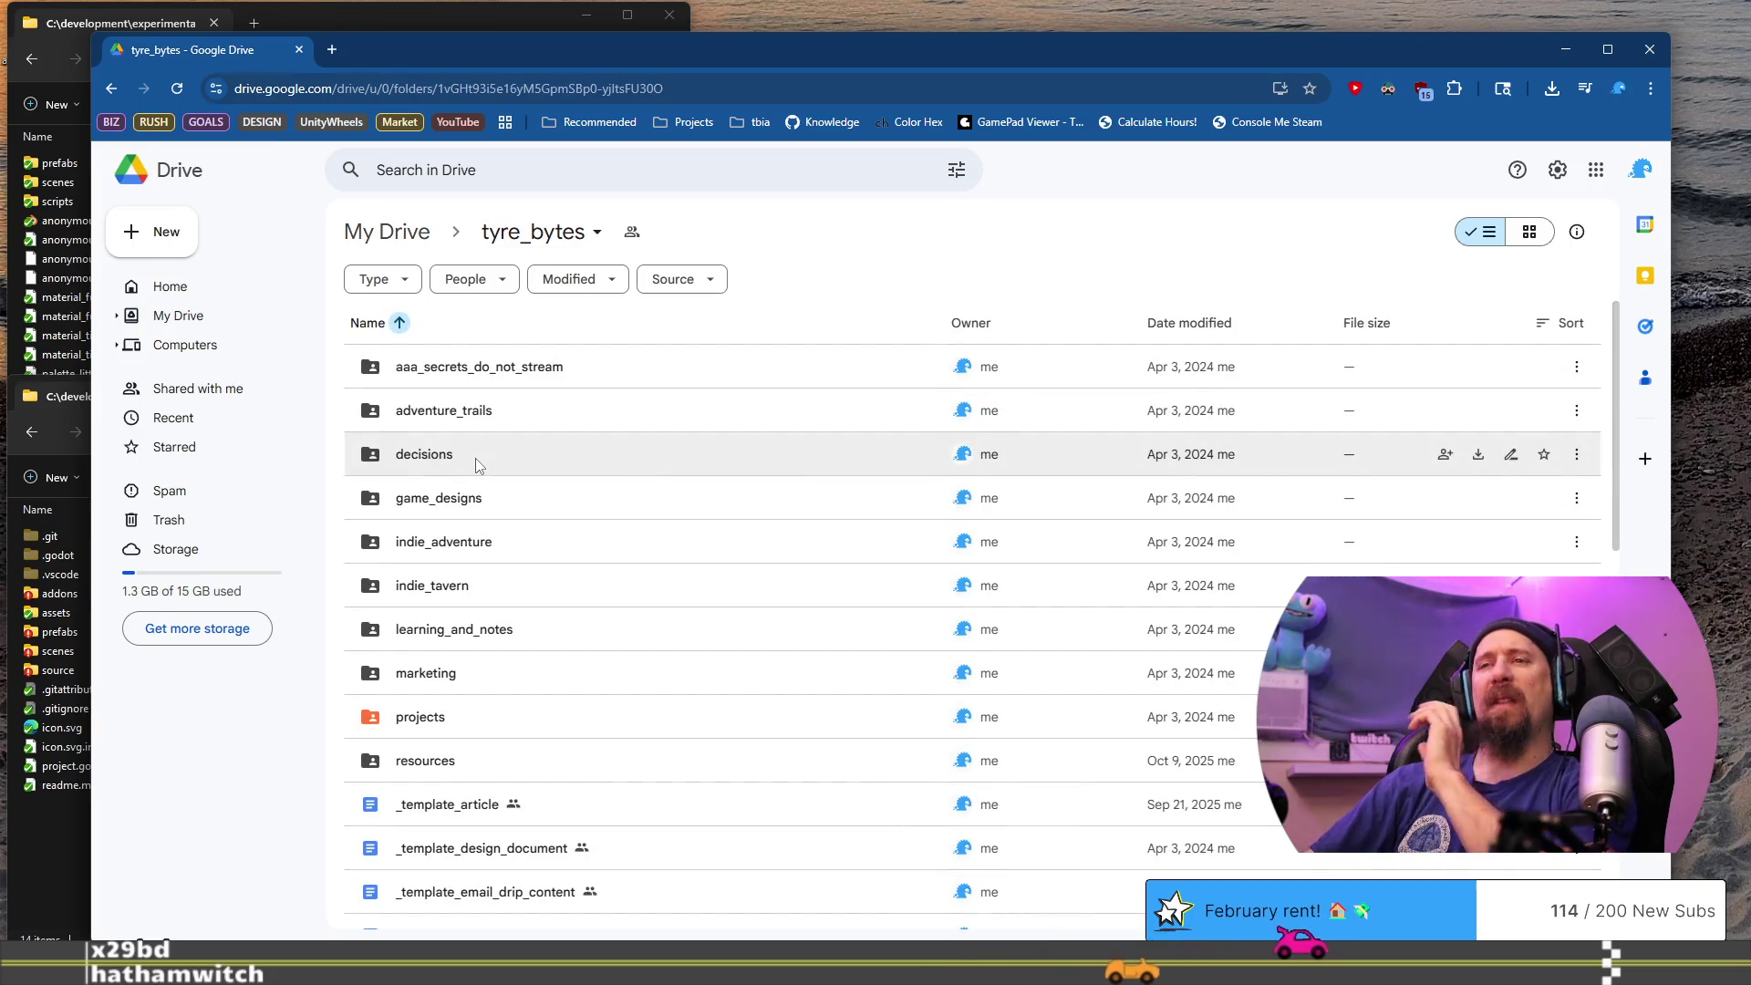
scroll(593, 631, down, 4)
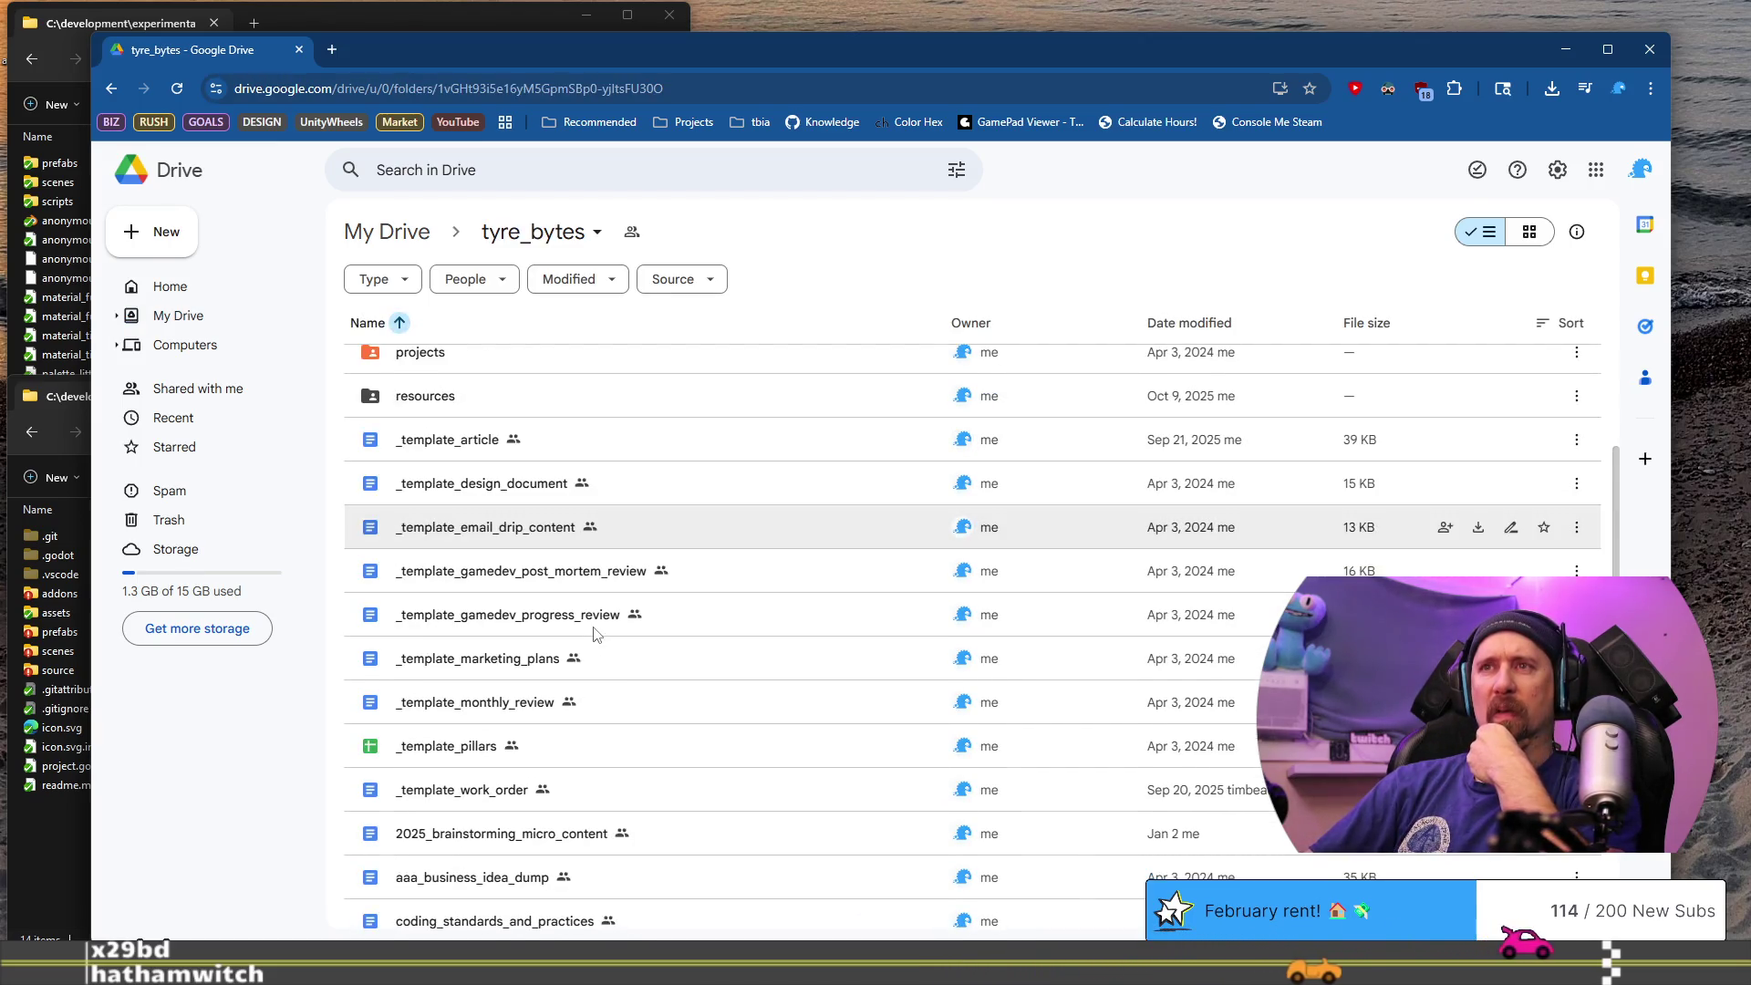
scroll(717, 648, down, 2)
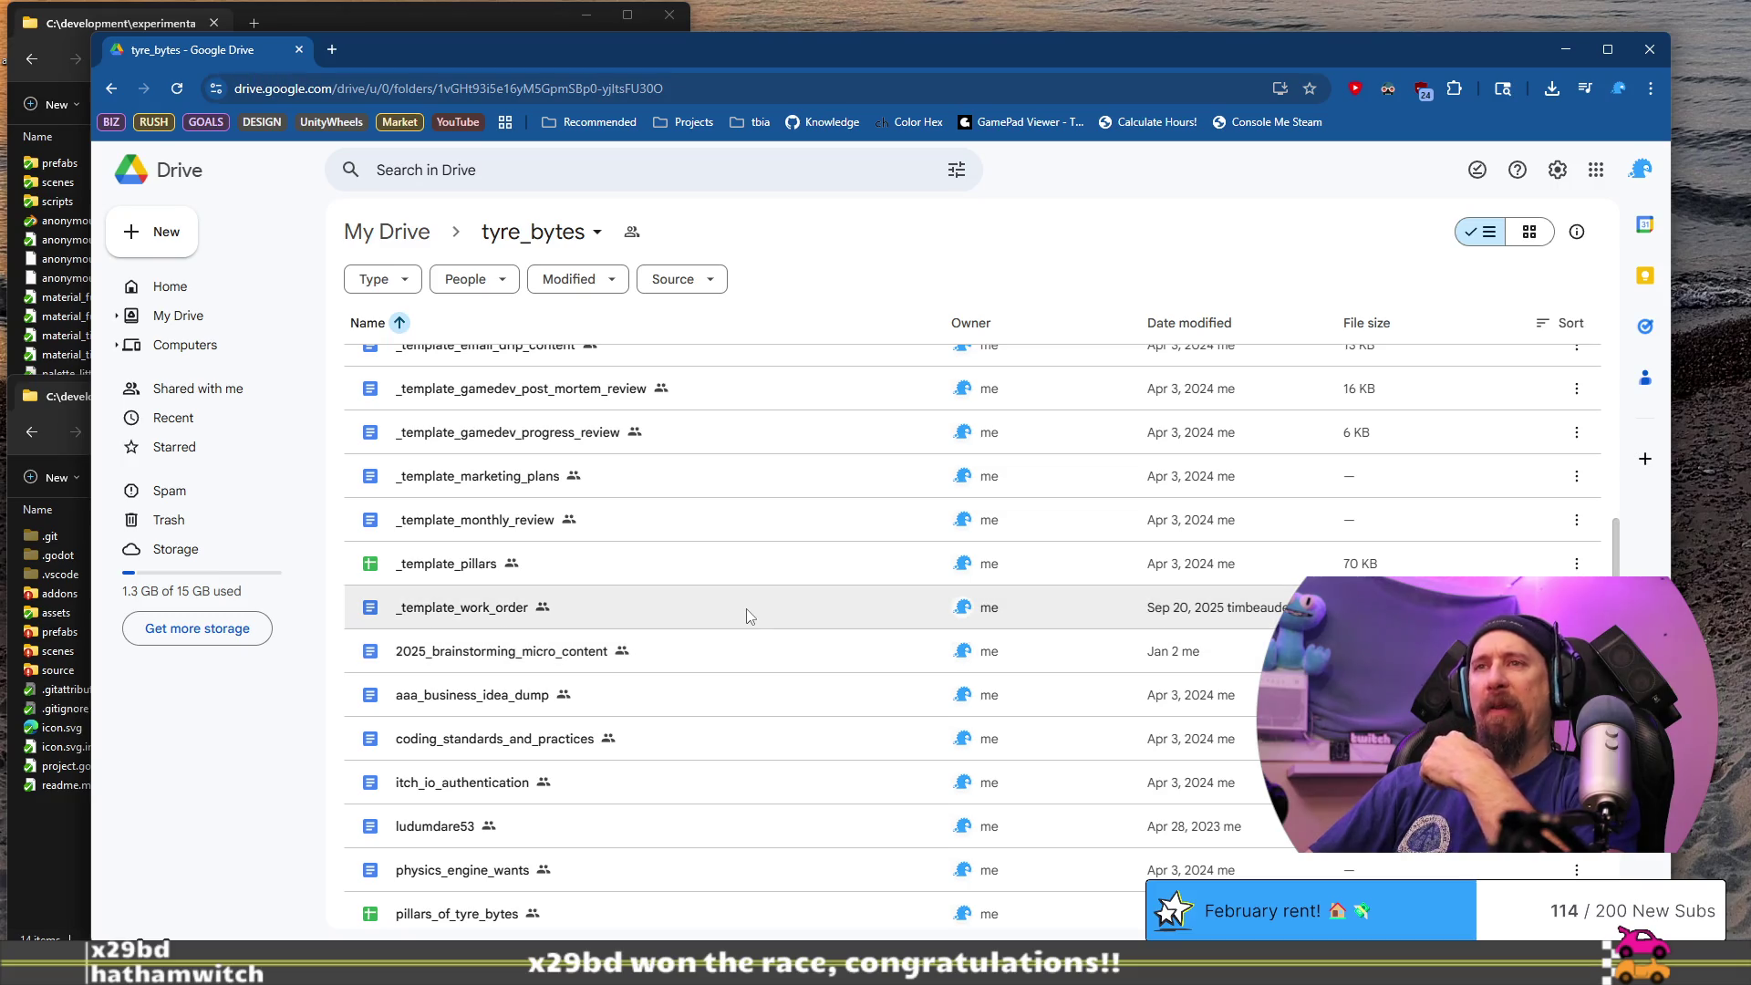
scroll(750, 620, down, 5)
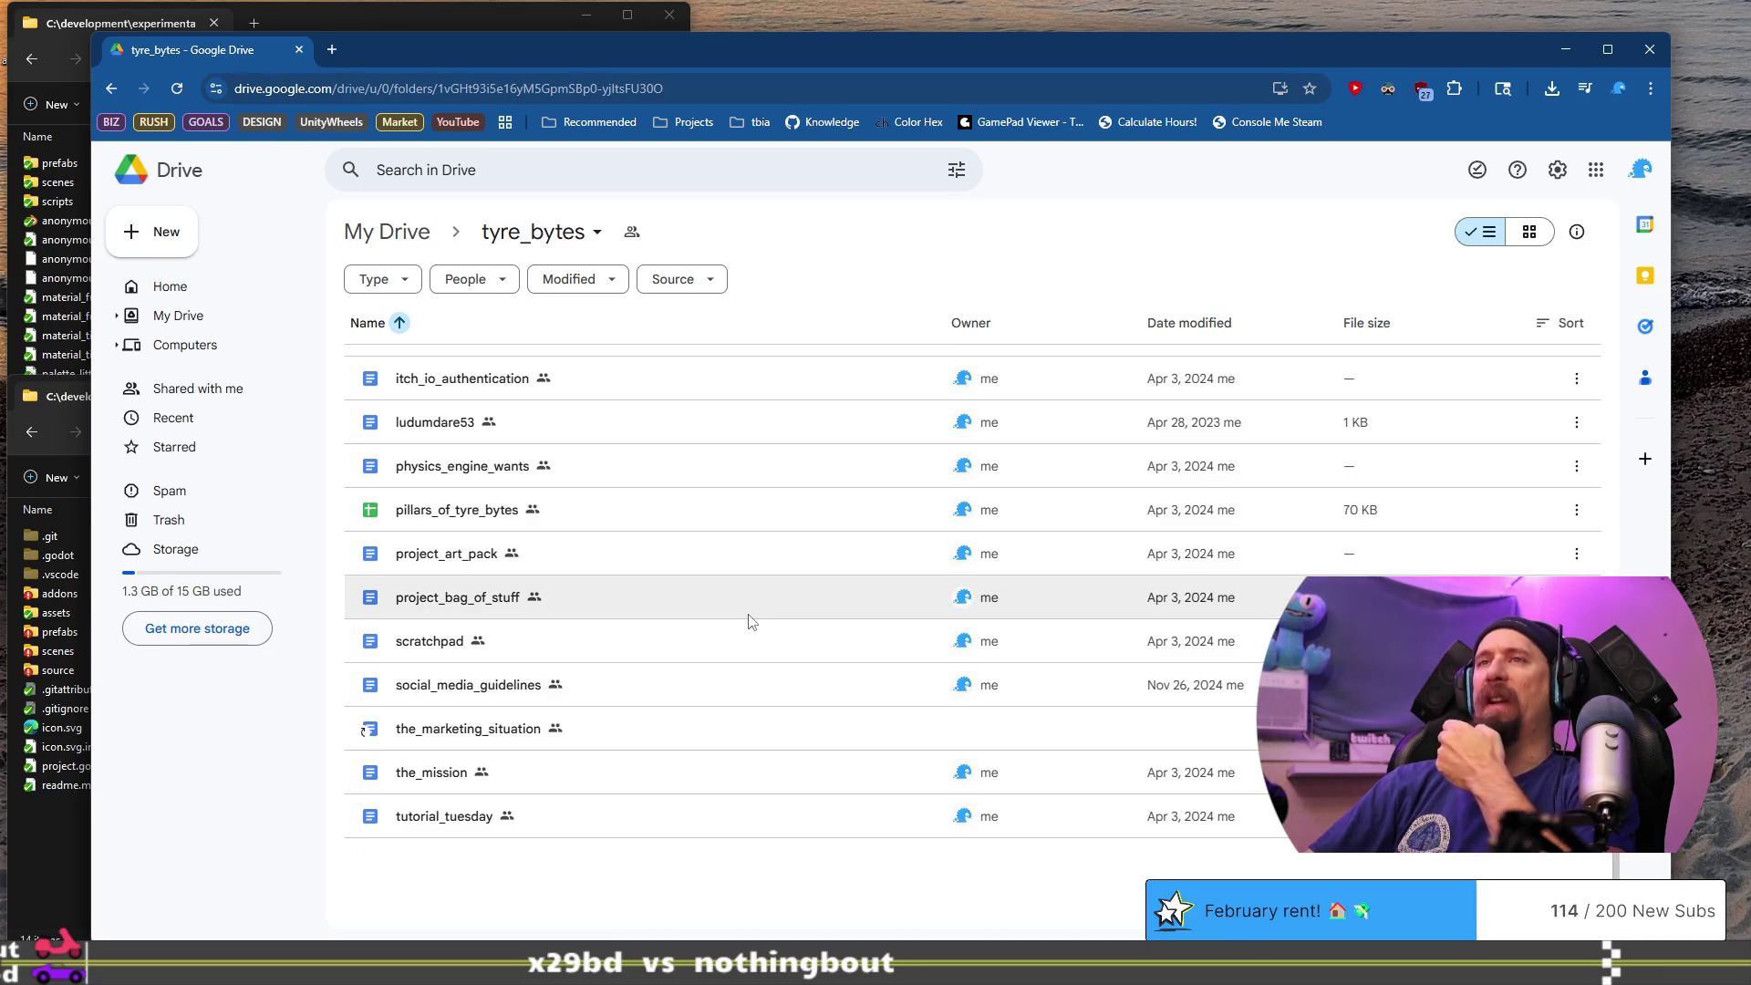
scroll(749, 620, up, 5)
scroll(749, 620, up, 4)
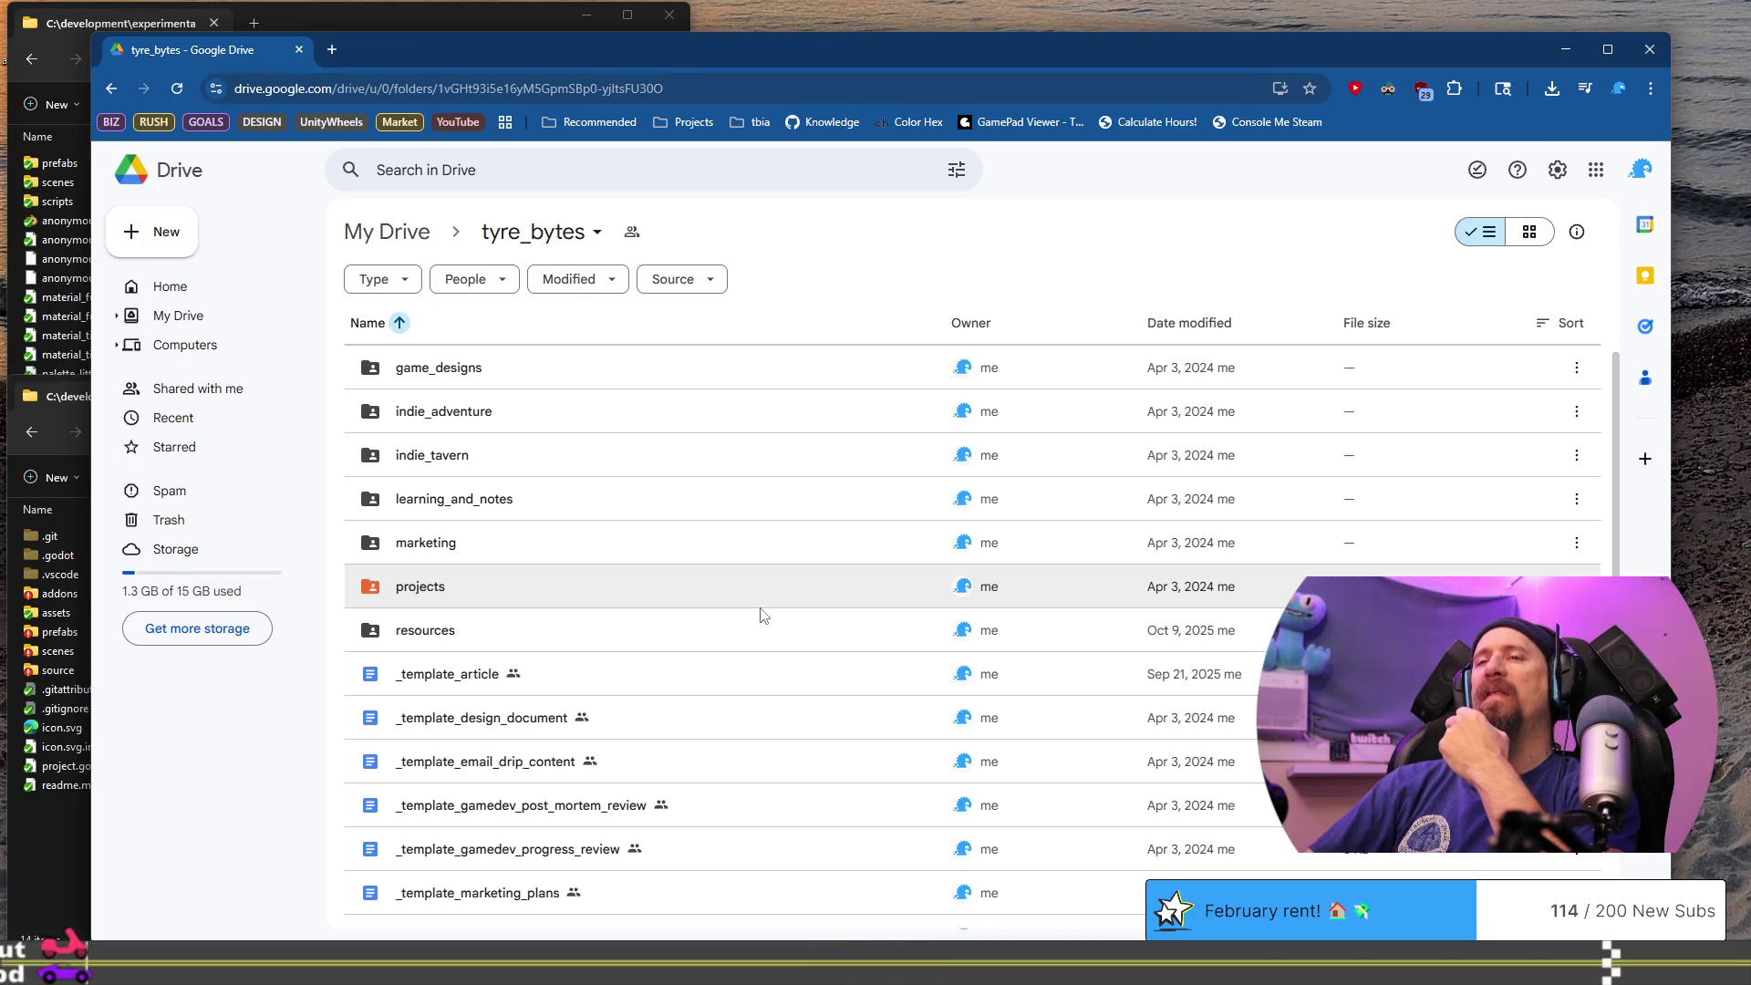
click(744, 542)
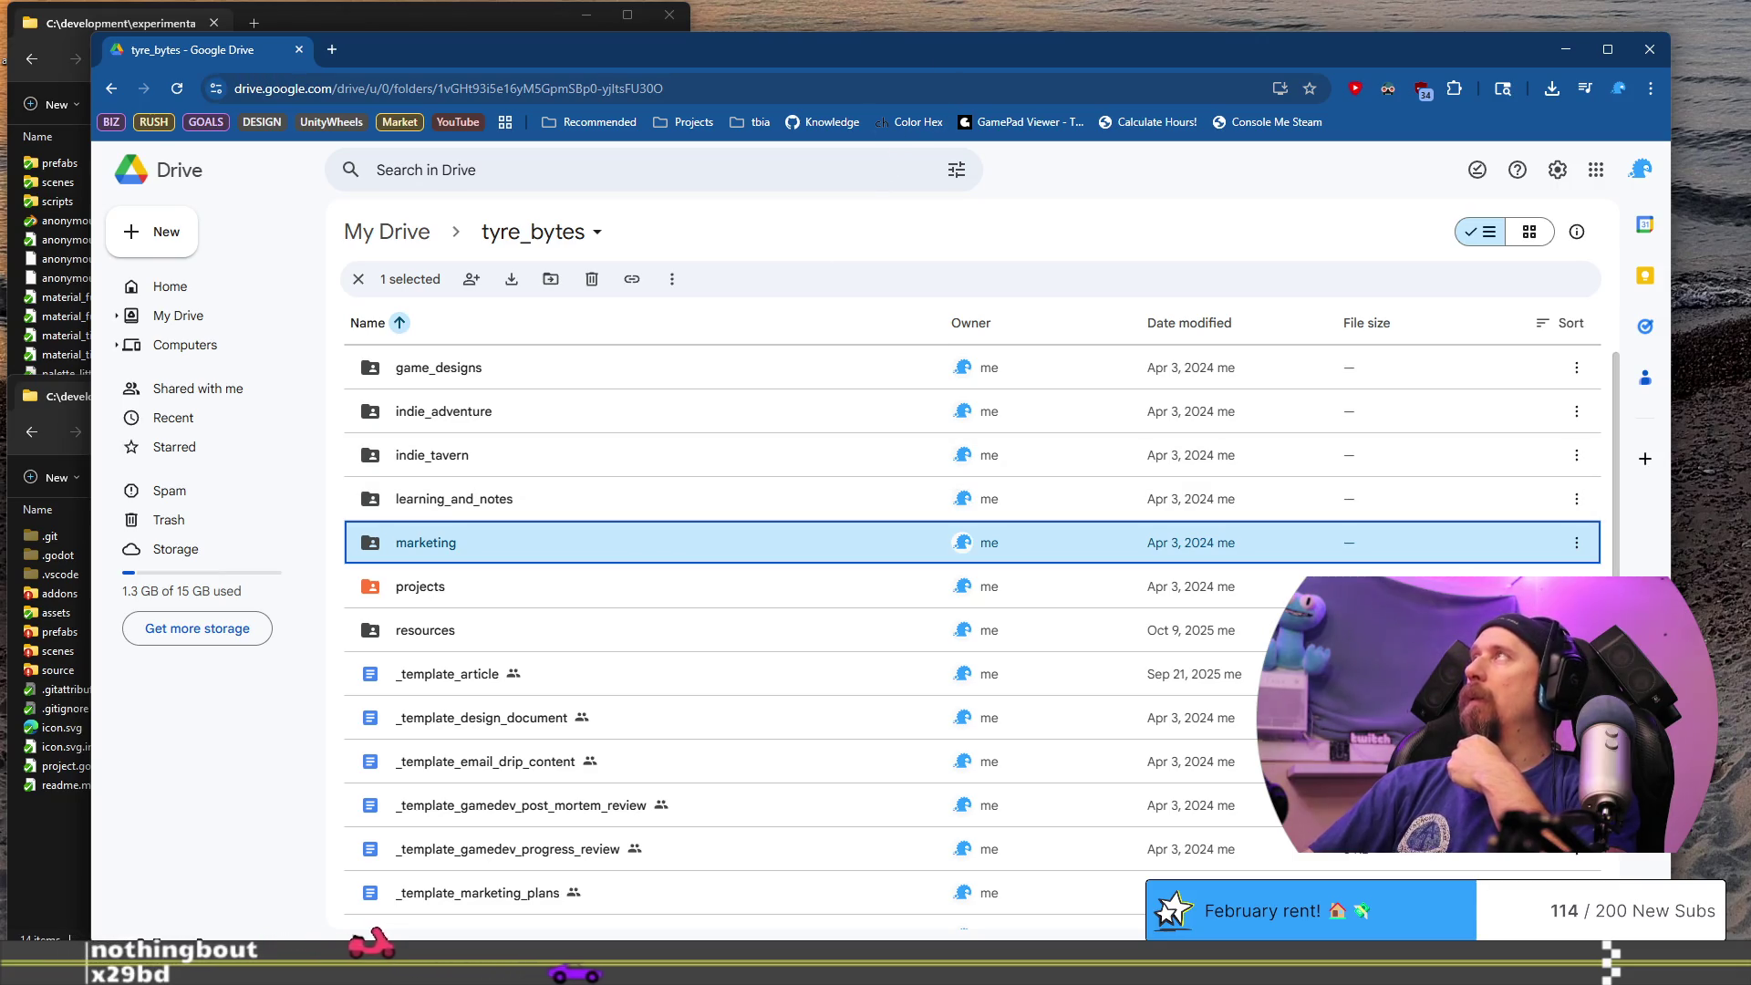
- Return to Drive, select learning_and_notes, and scroll through the tyre_bytes file list
key(alt+Tab)
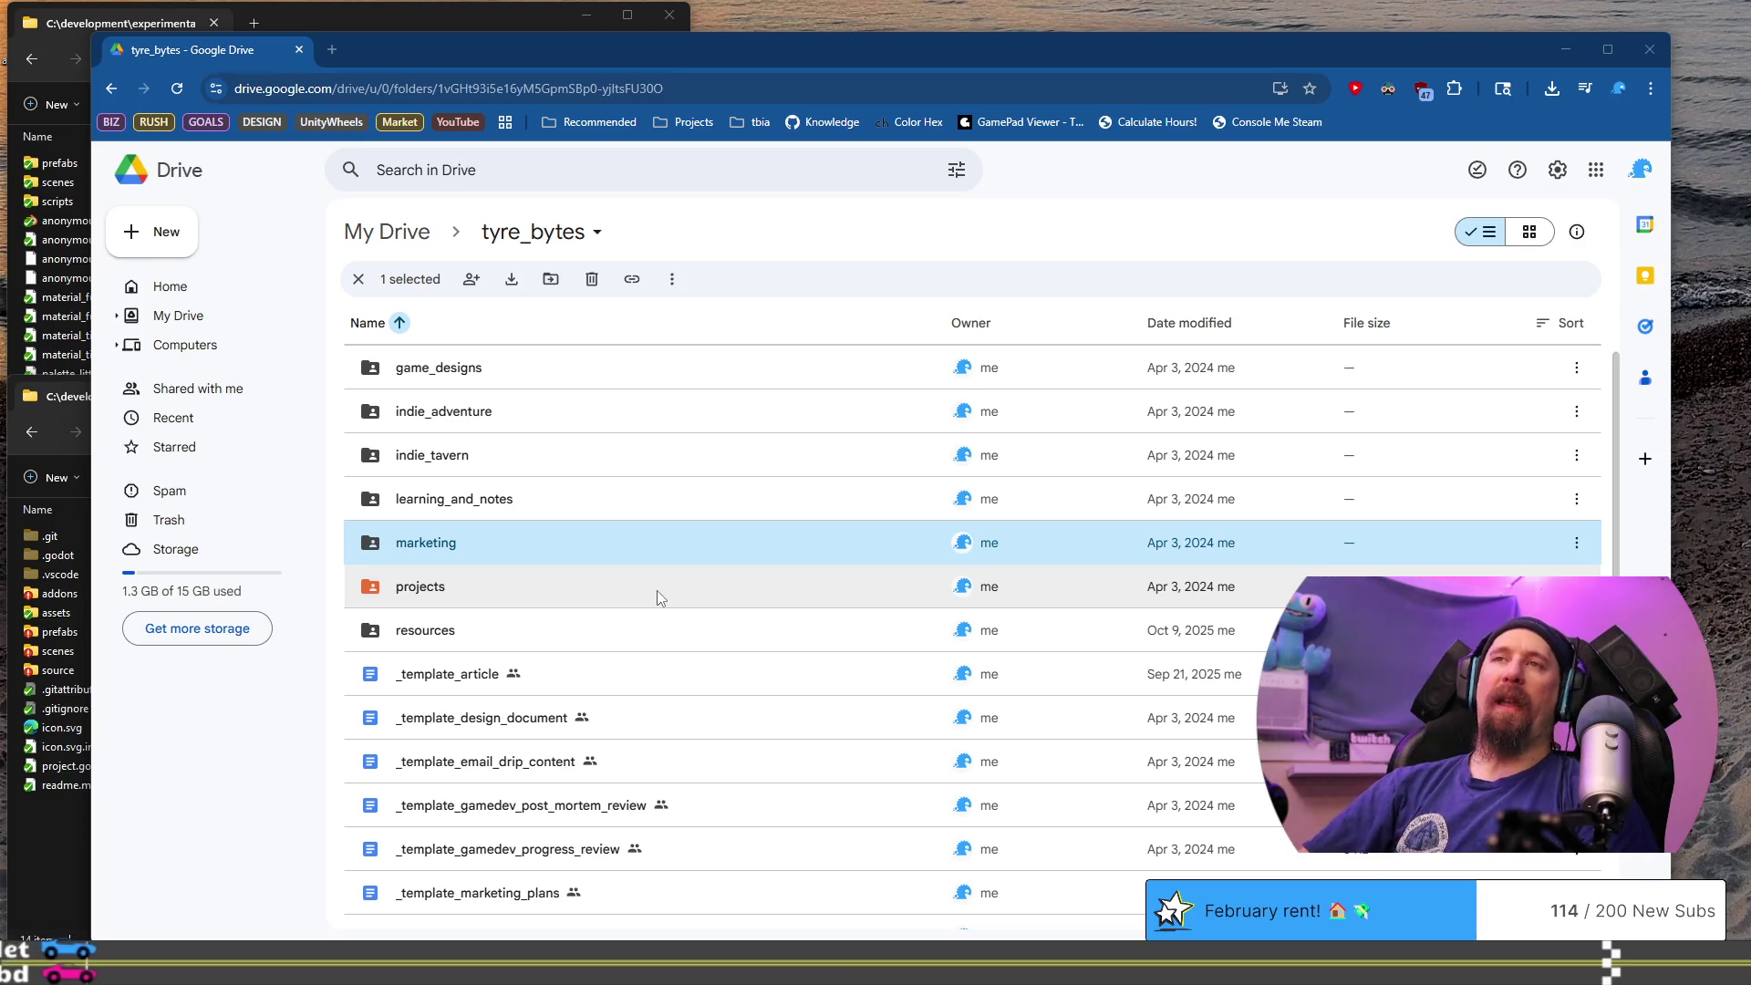
click(675, 500)
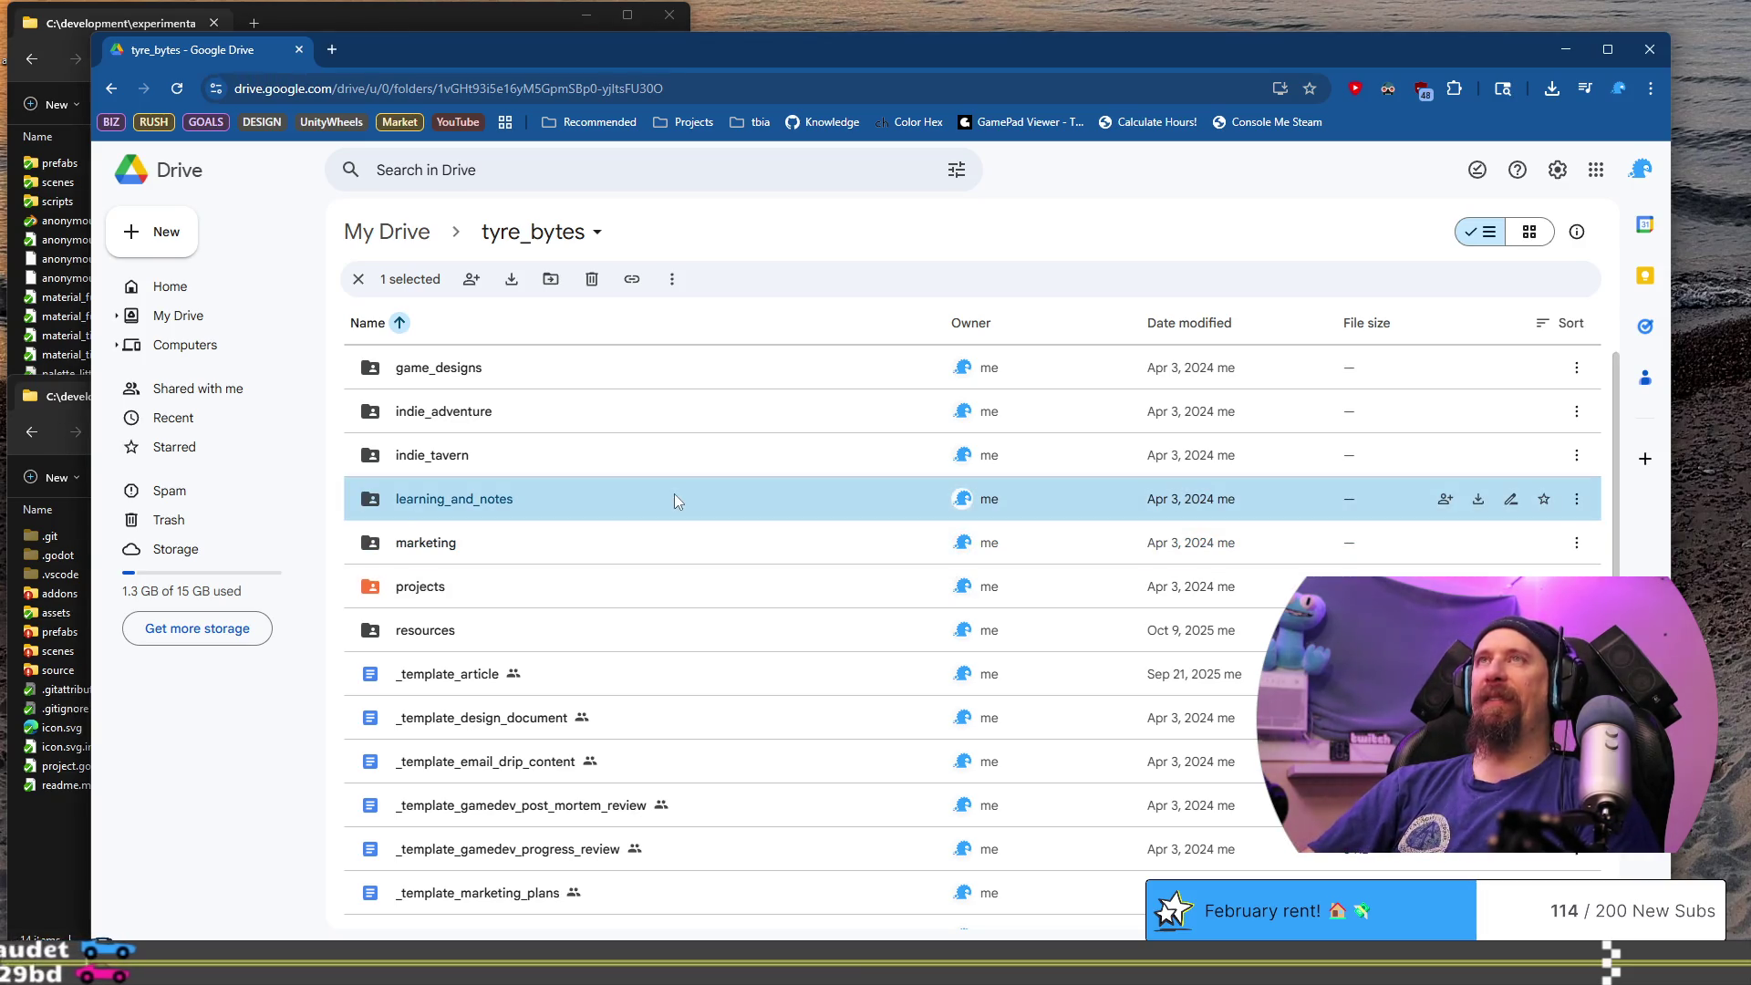
scroll(674, 500, down, 1)
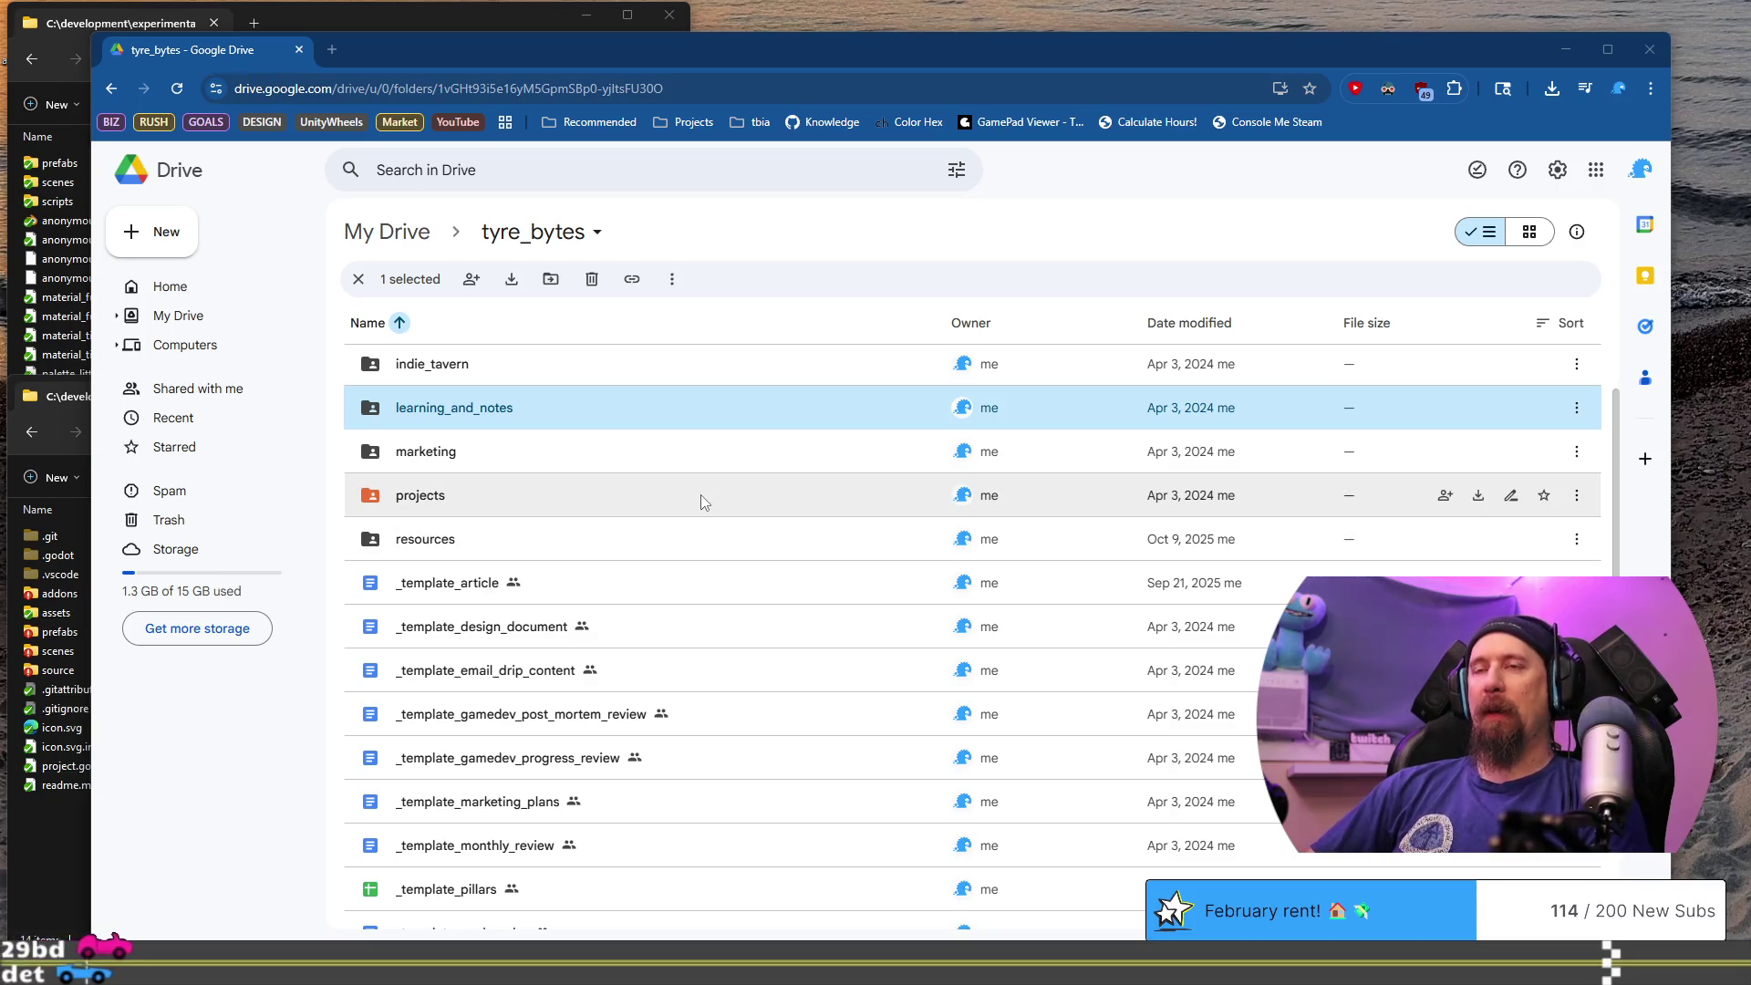
scroll(707, 511, down, 5)
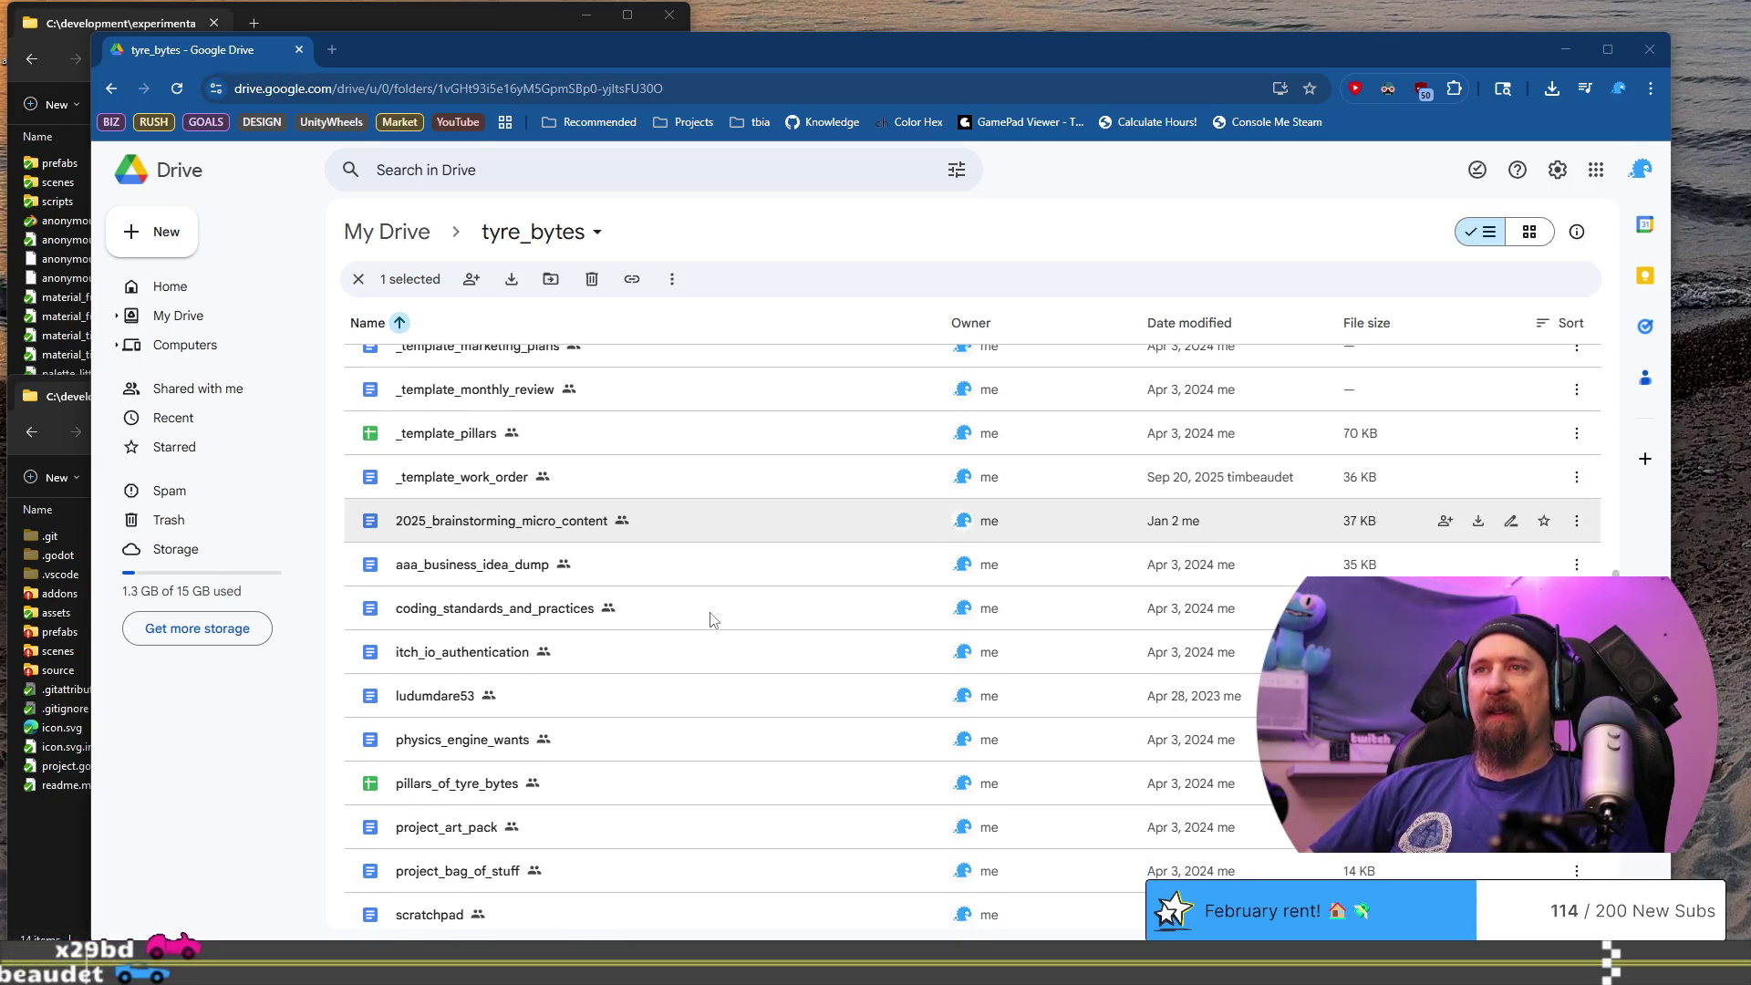
scroll(758, 608, down, 3)
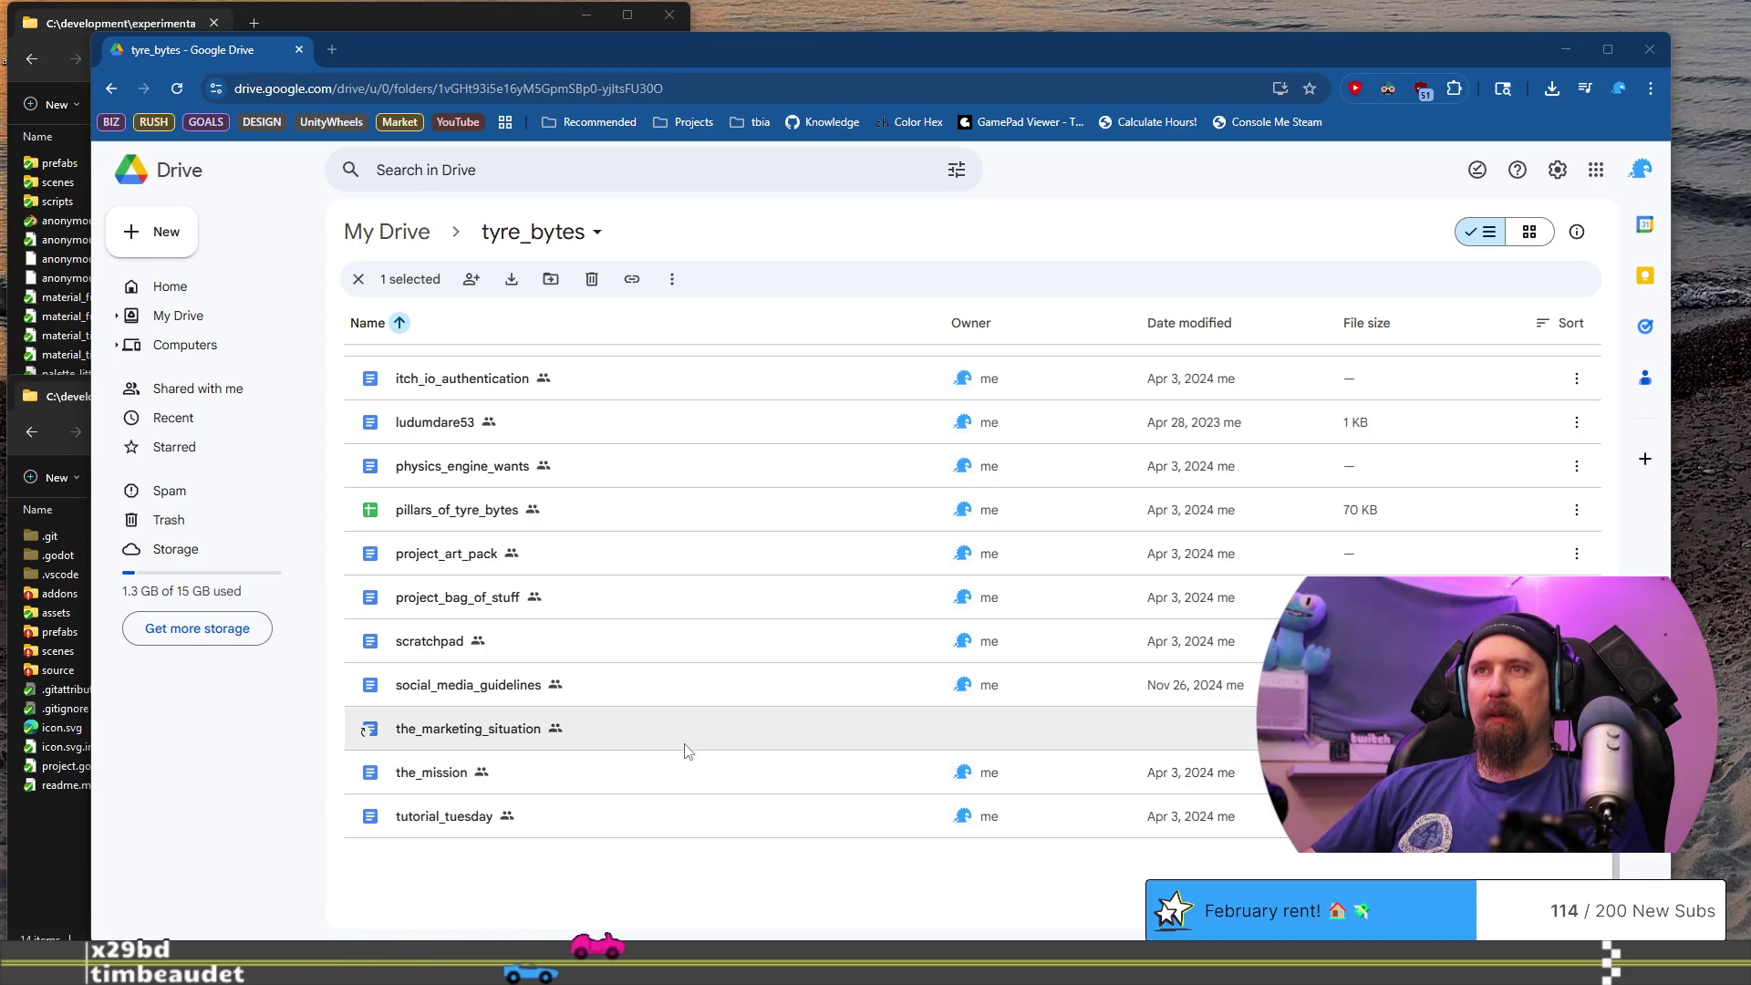
scroll(688, 750, up, 1)
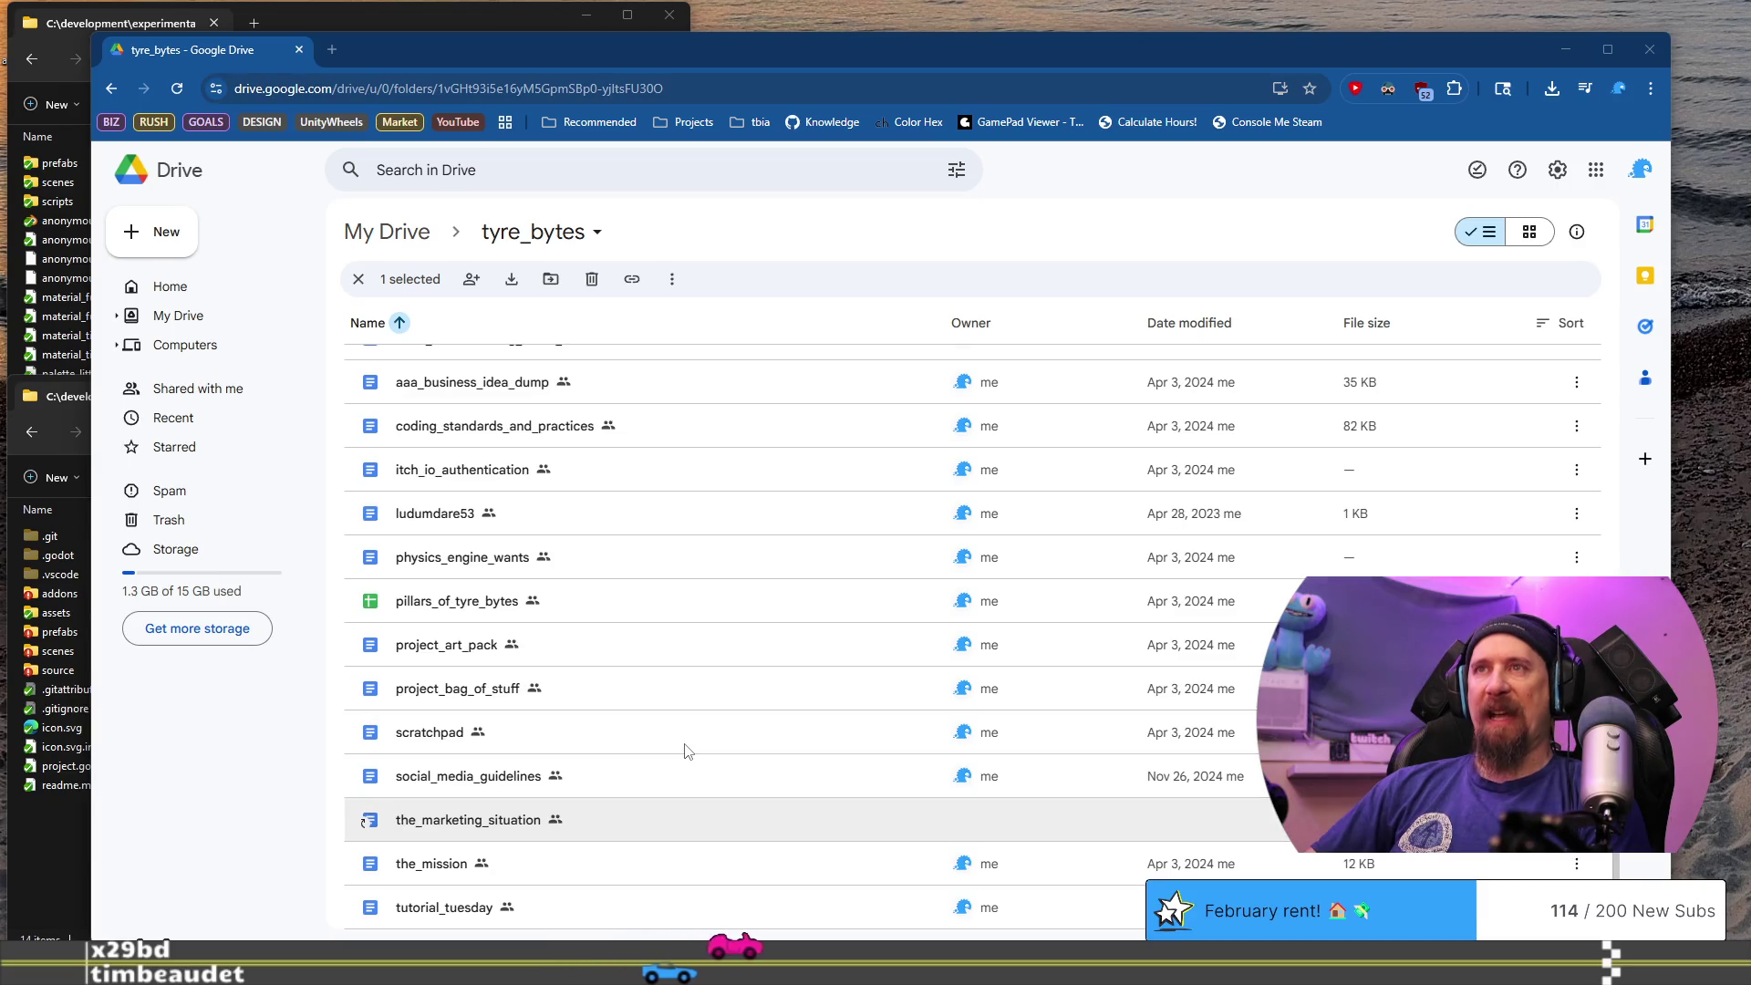
scroll(688, 750, up, 2)
- Open 2025_brainstorming_micro_content and set the document zoom to 135%
double_click(737, 518)
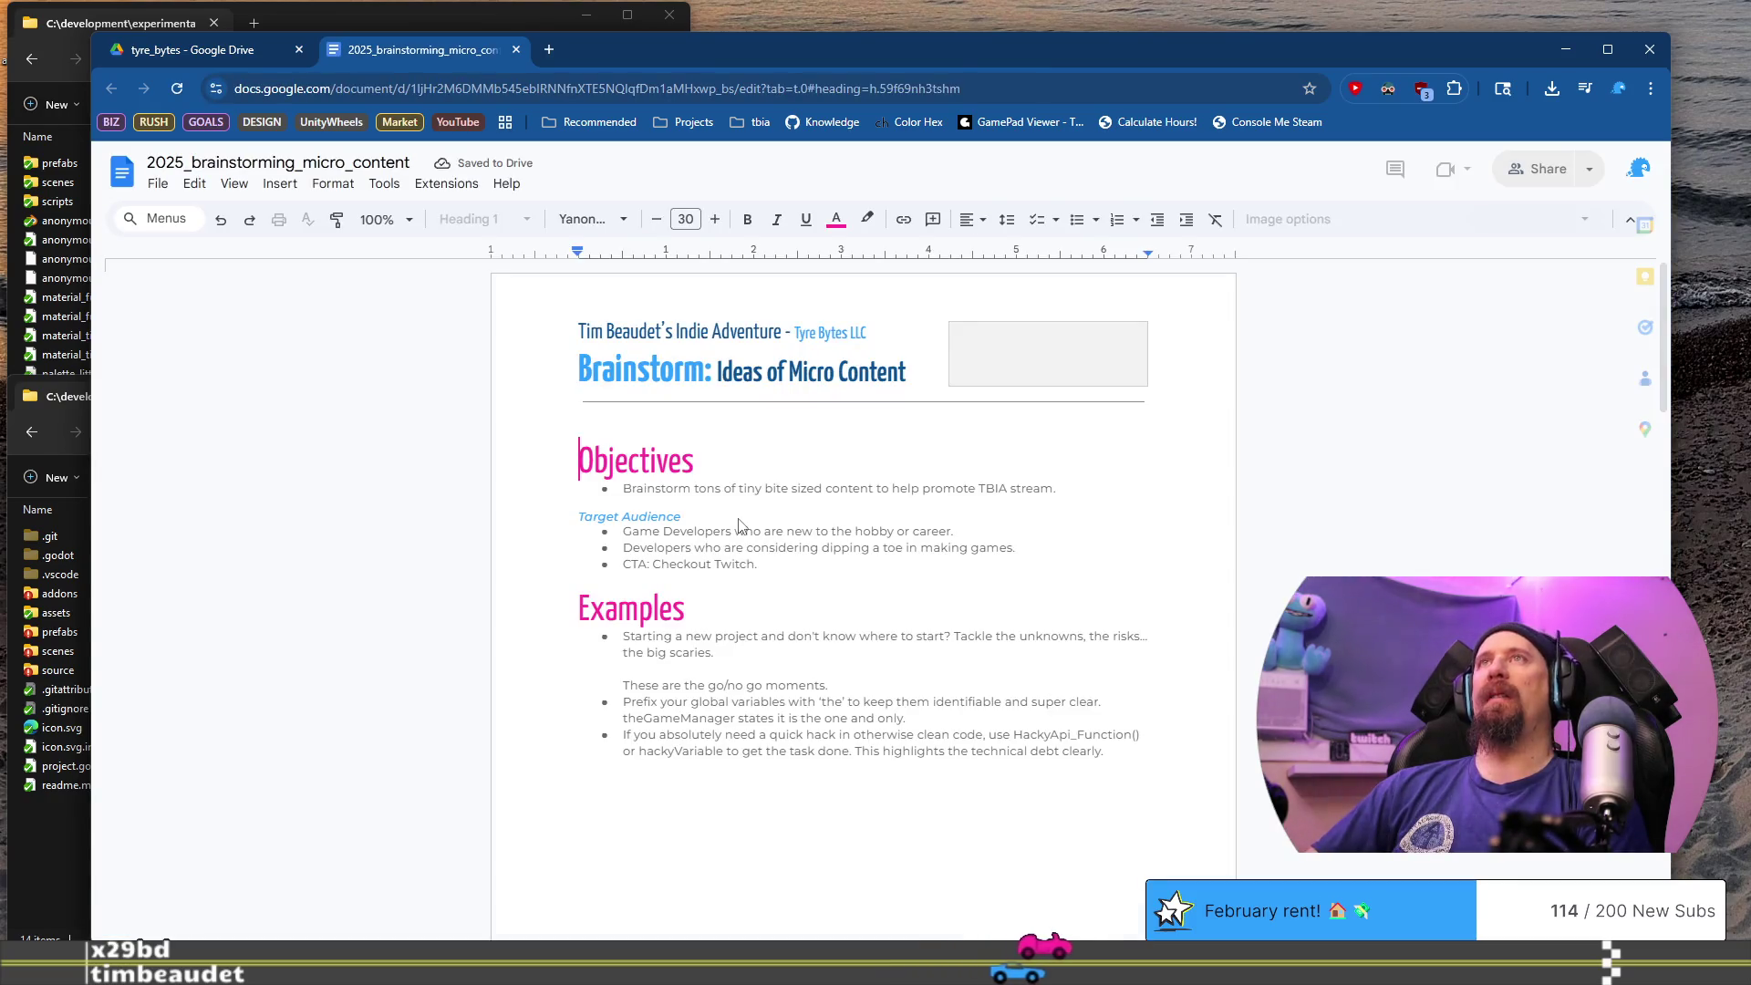
click(383, 217)
text(135)
key(Return)
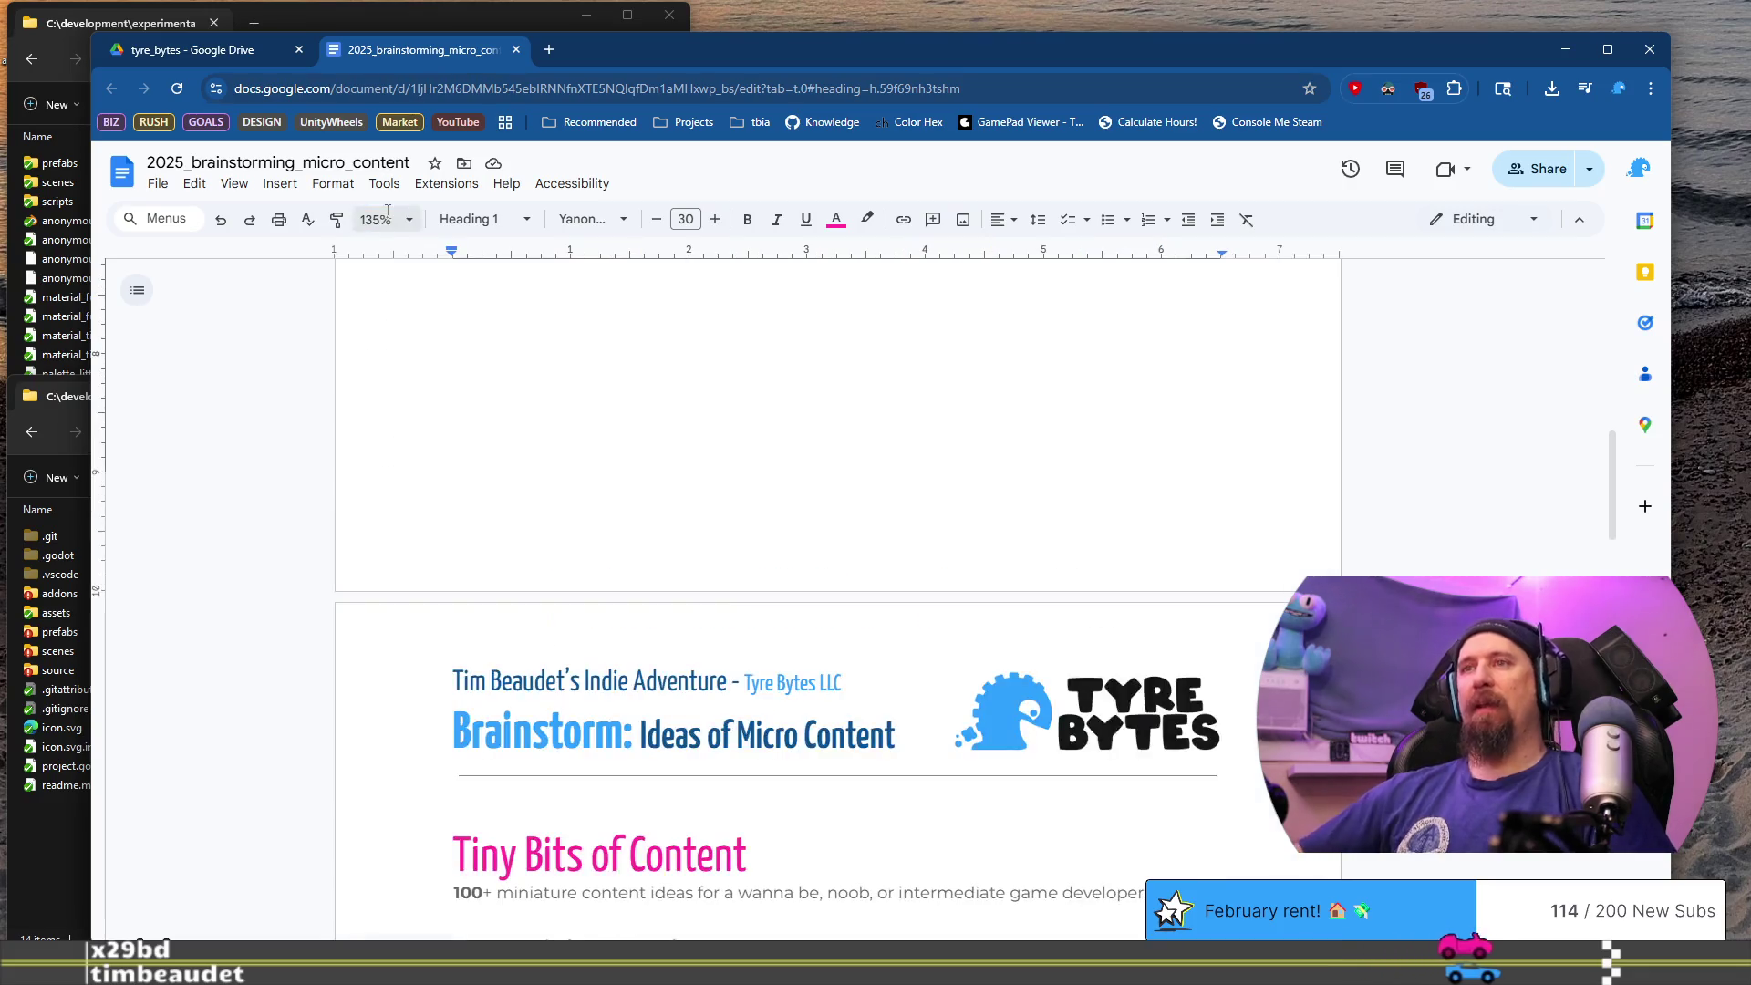
- Scroll down to the Coding / Clean Code heading and select the whole heading
scroll(832, 418, down, 15)
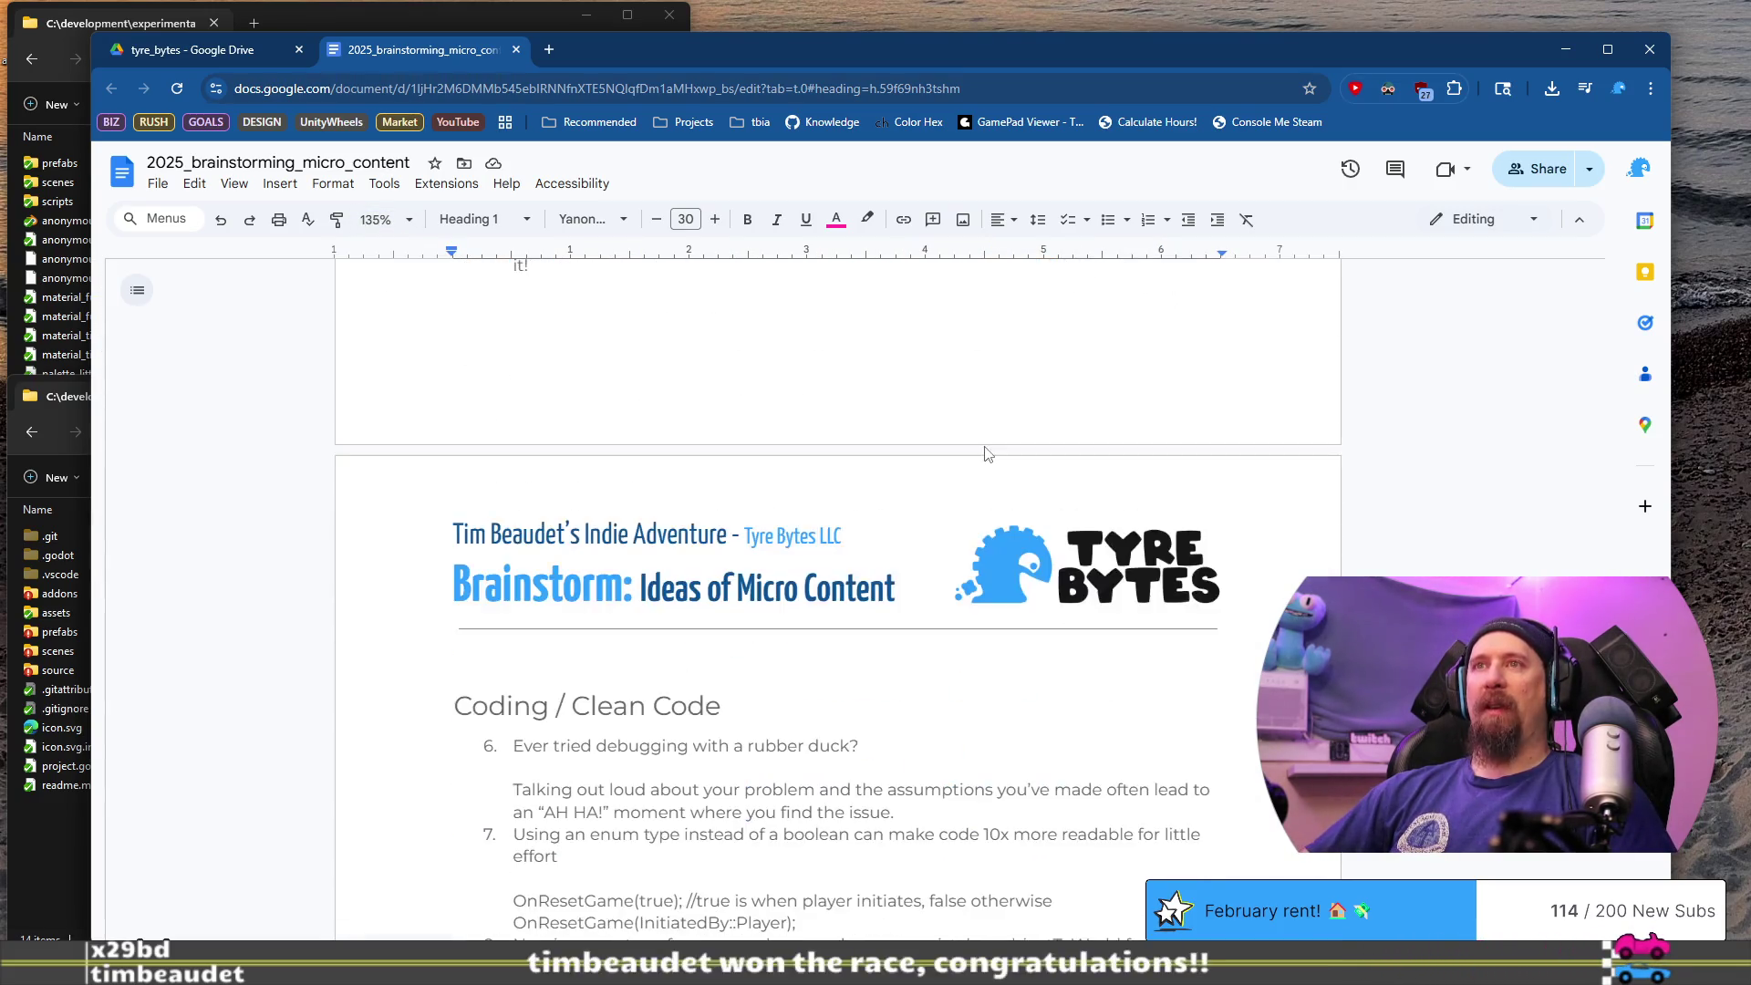
scroll(949, 448, down, 4)
scroll(657, 530, up, 15)
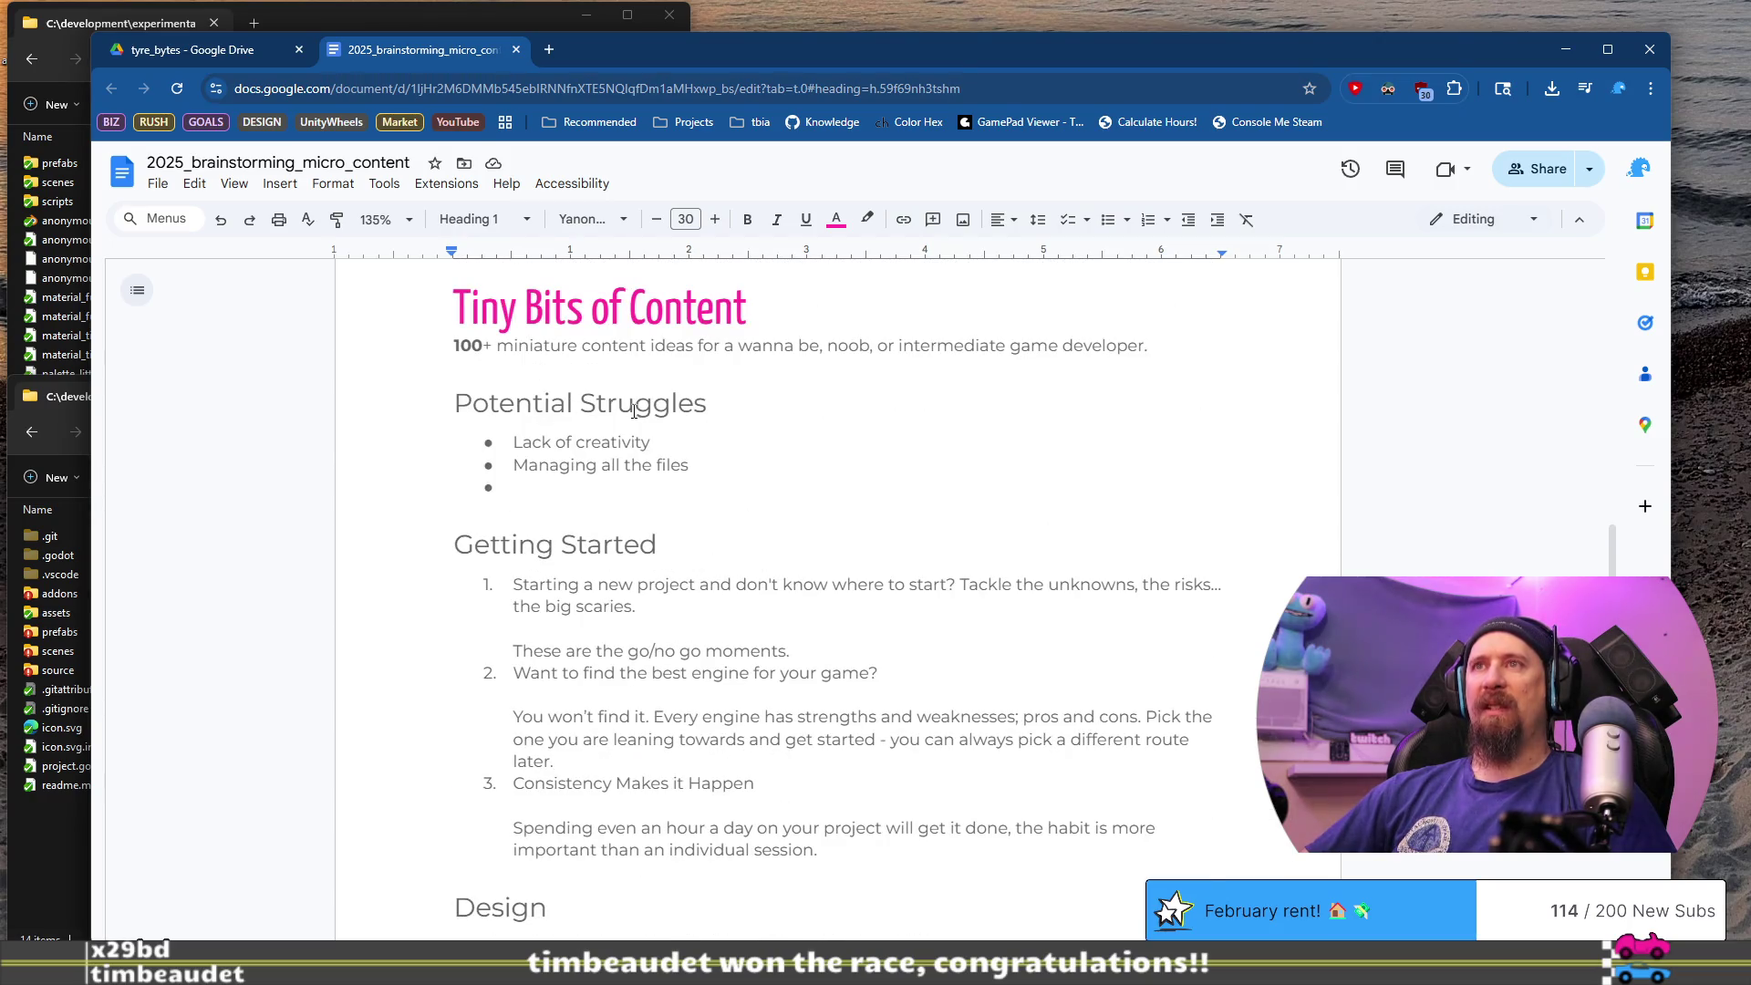
scroll(656, 450, down, 1)
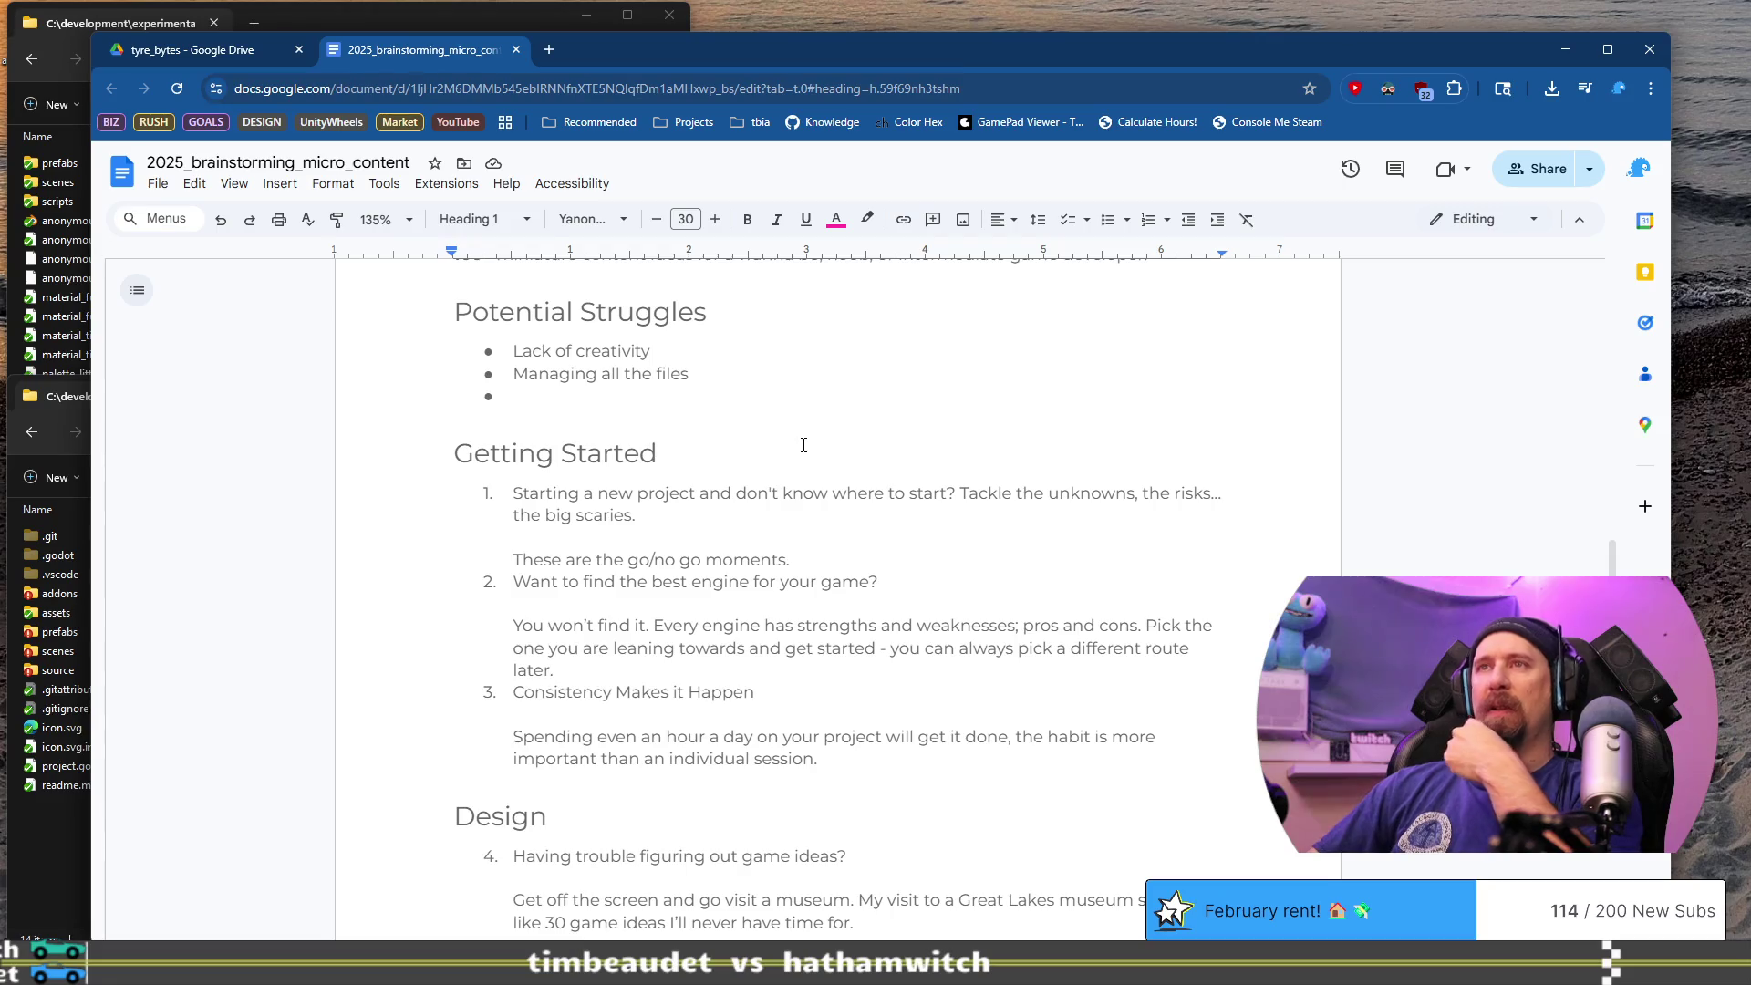
scroll(803, 445, down, 4)
scroll(806, 448, down, 2)
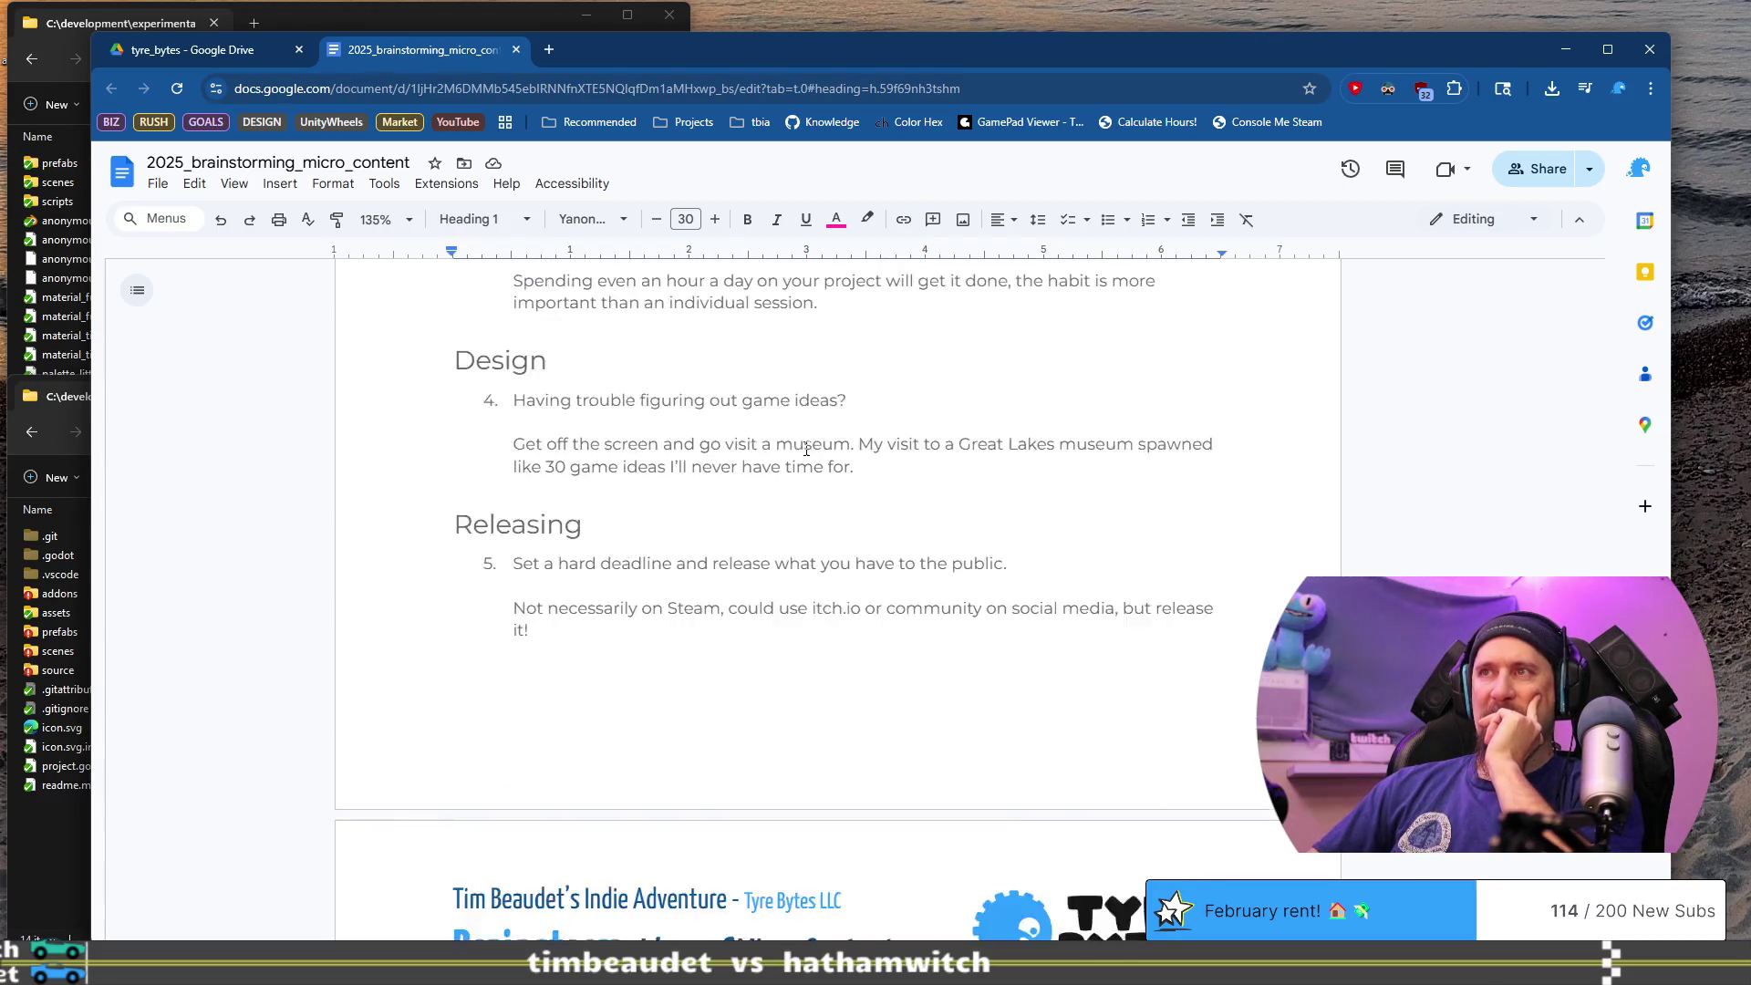
scroll(807, 449, down, 8)
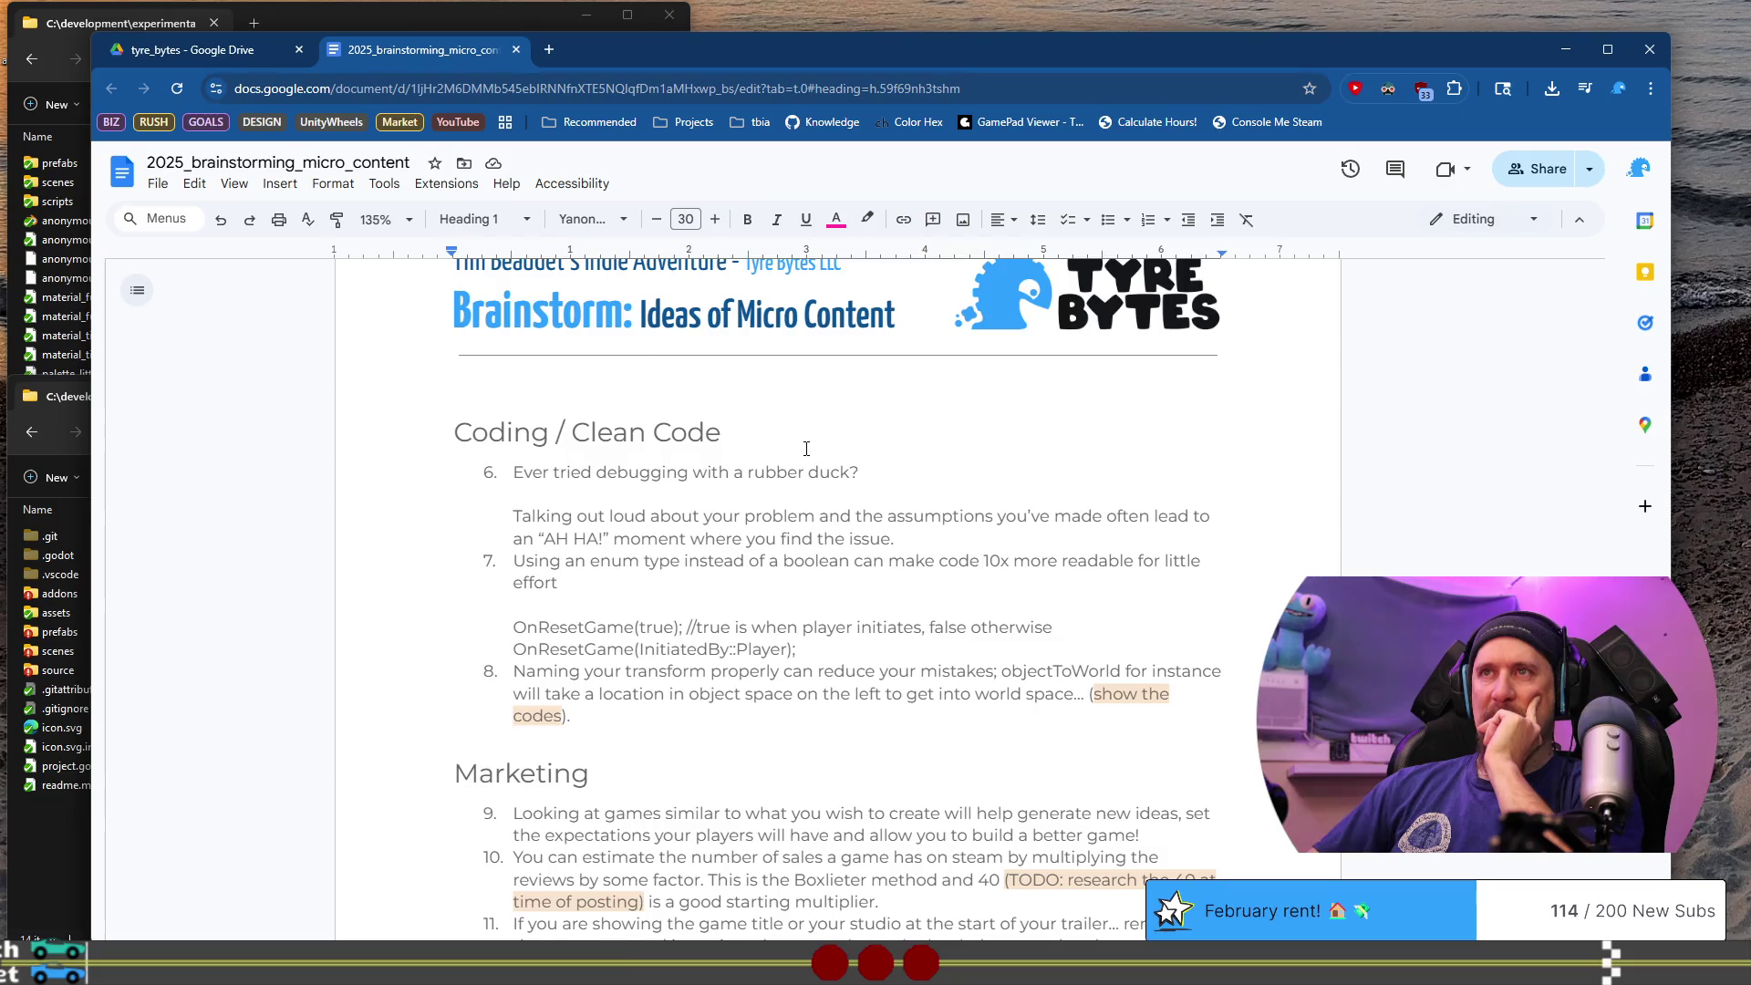
scroll(806, 449, down, 6)
scroll(806, 448, up, 6)
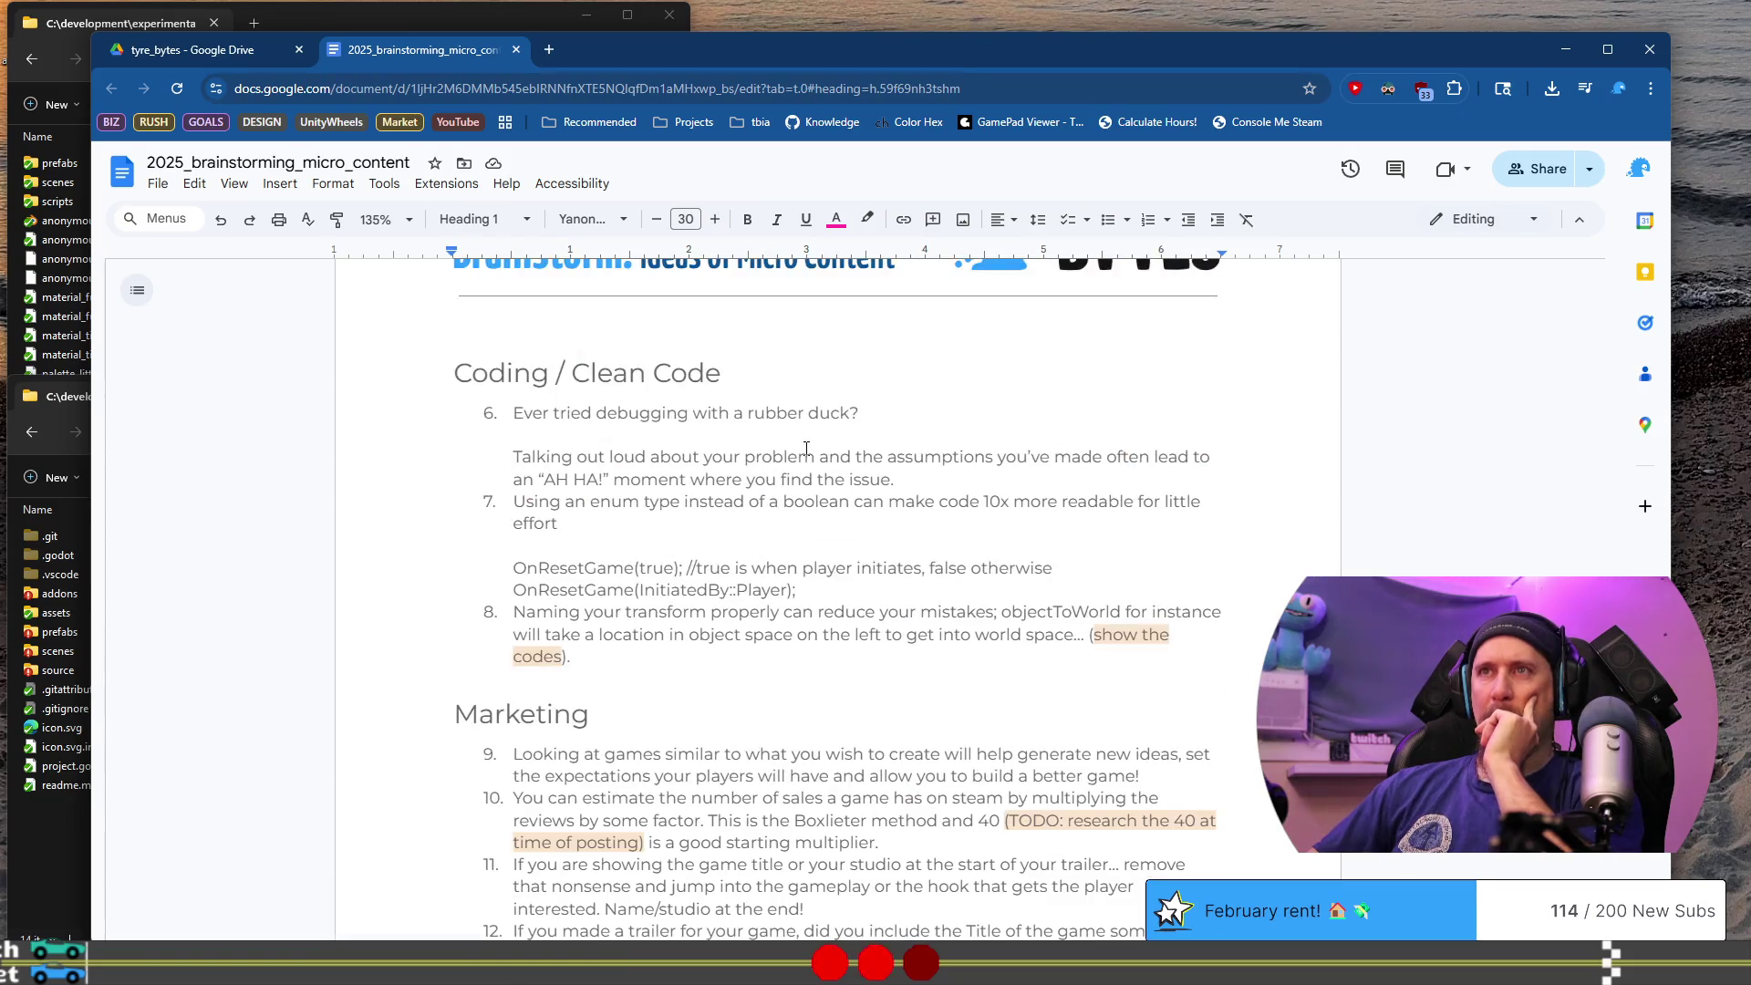
click(816, 382)
triple_click(817, 374)
key(ctrl+c)
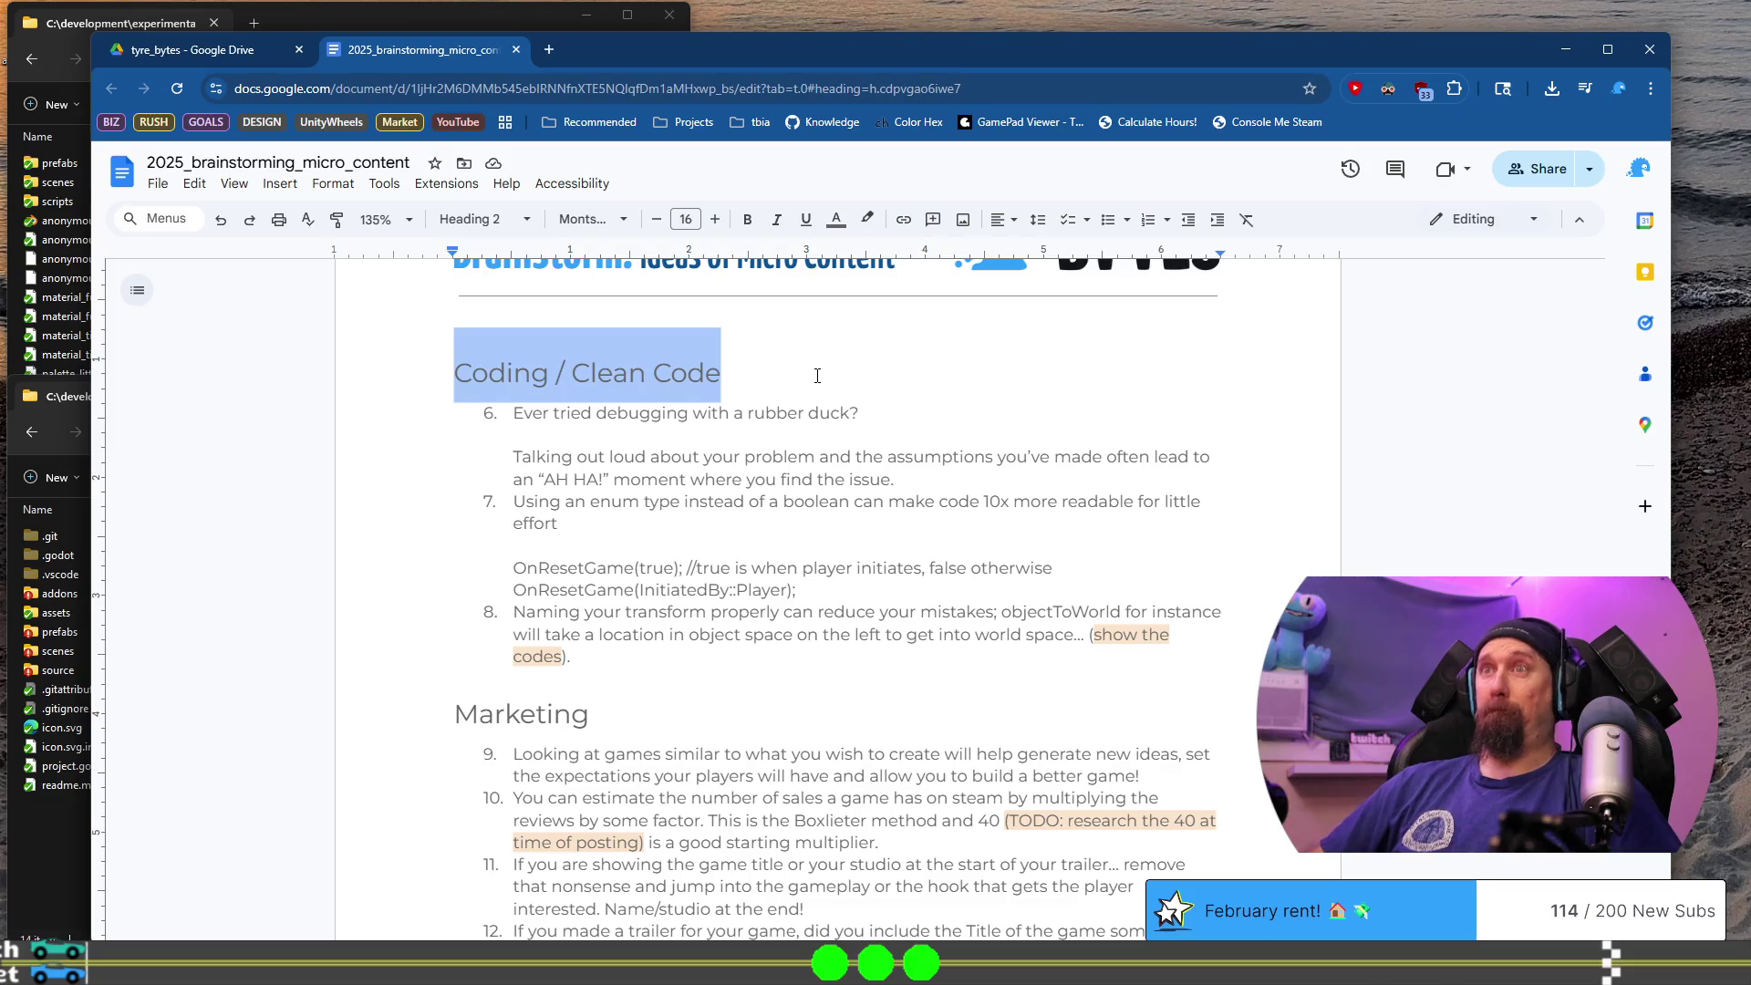
- Paste a copy of the Coding / Clean Code heading on a new line above Marketing
click(598, 688)
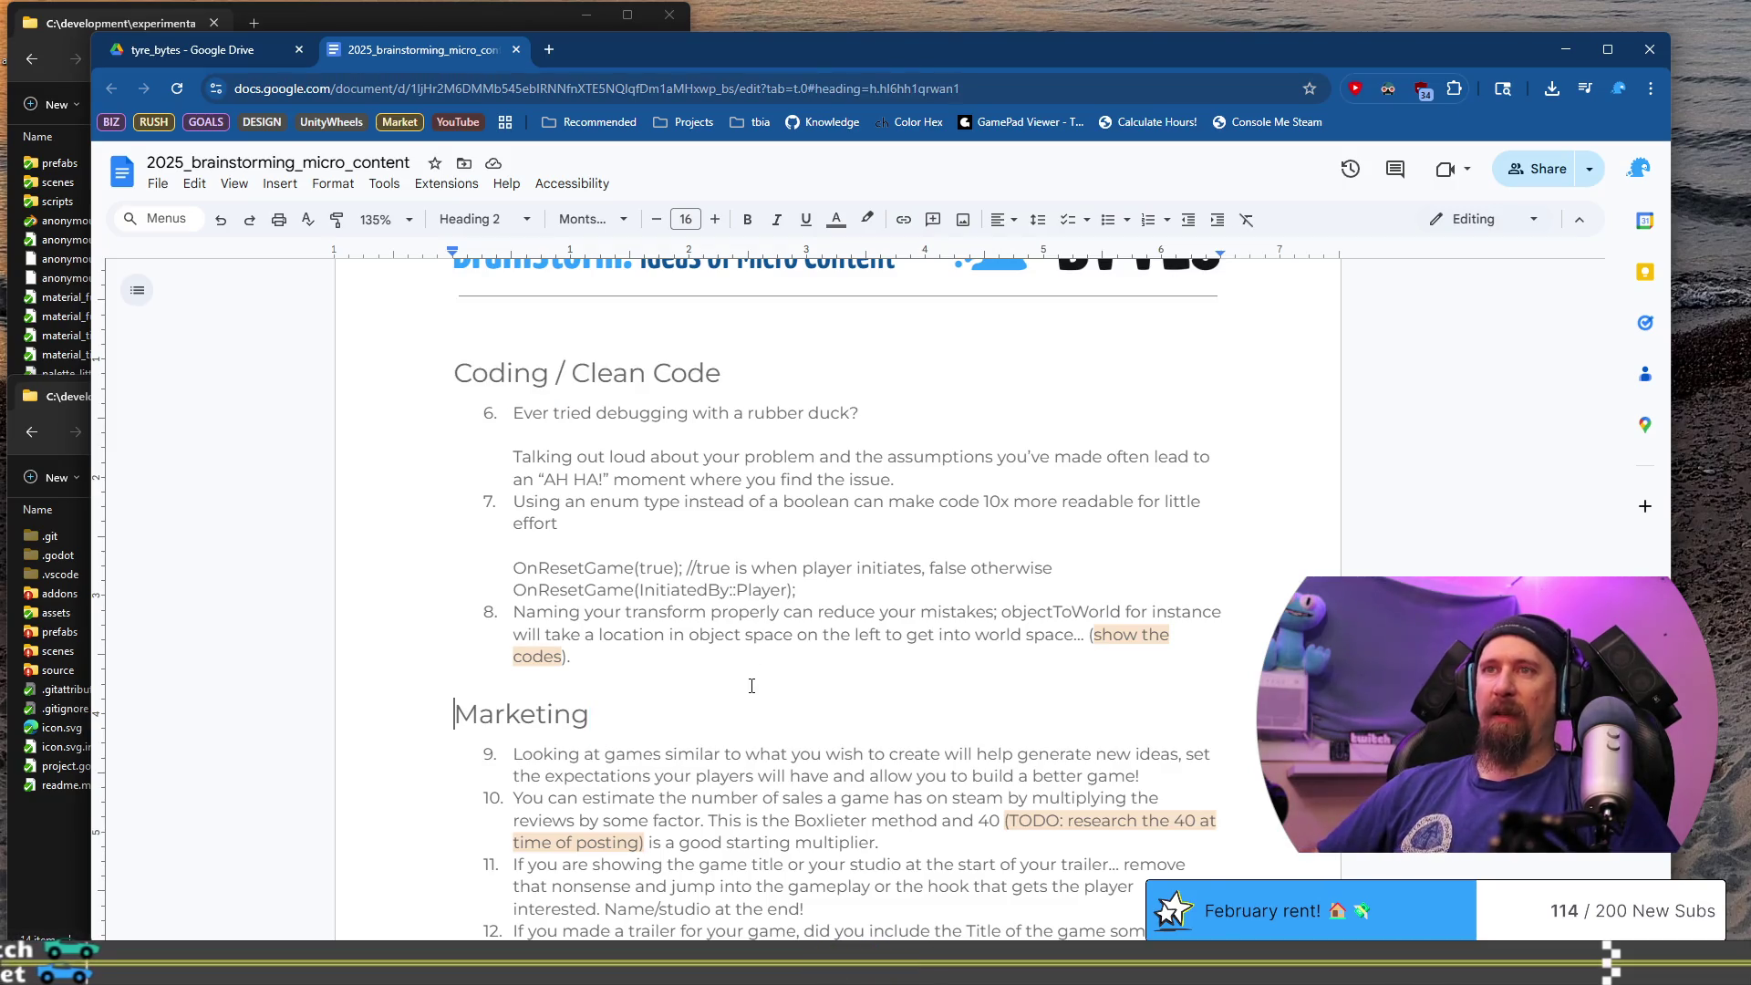
key(Return)
key(ctrl+v)
key(Return)
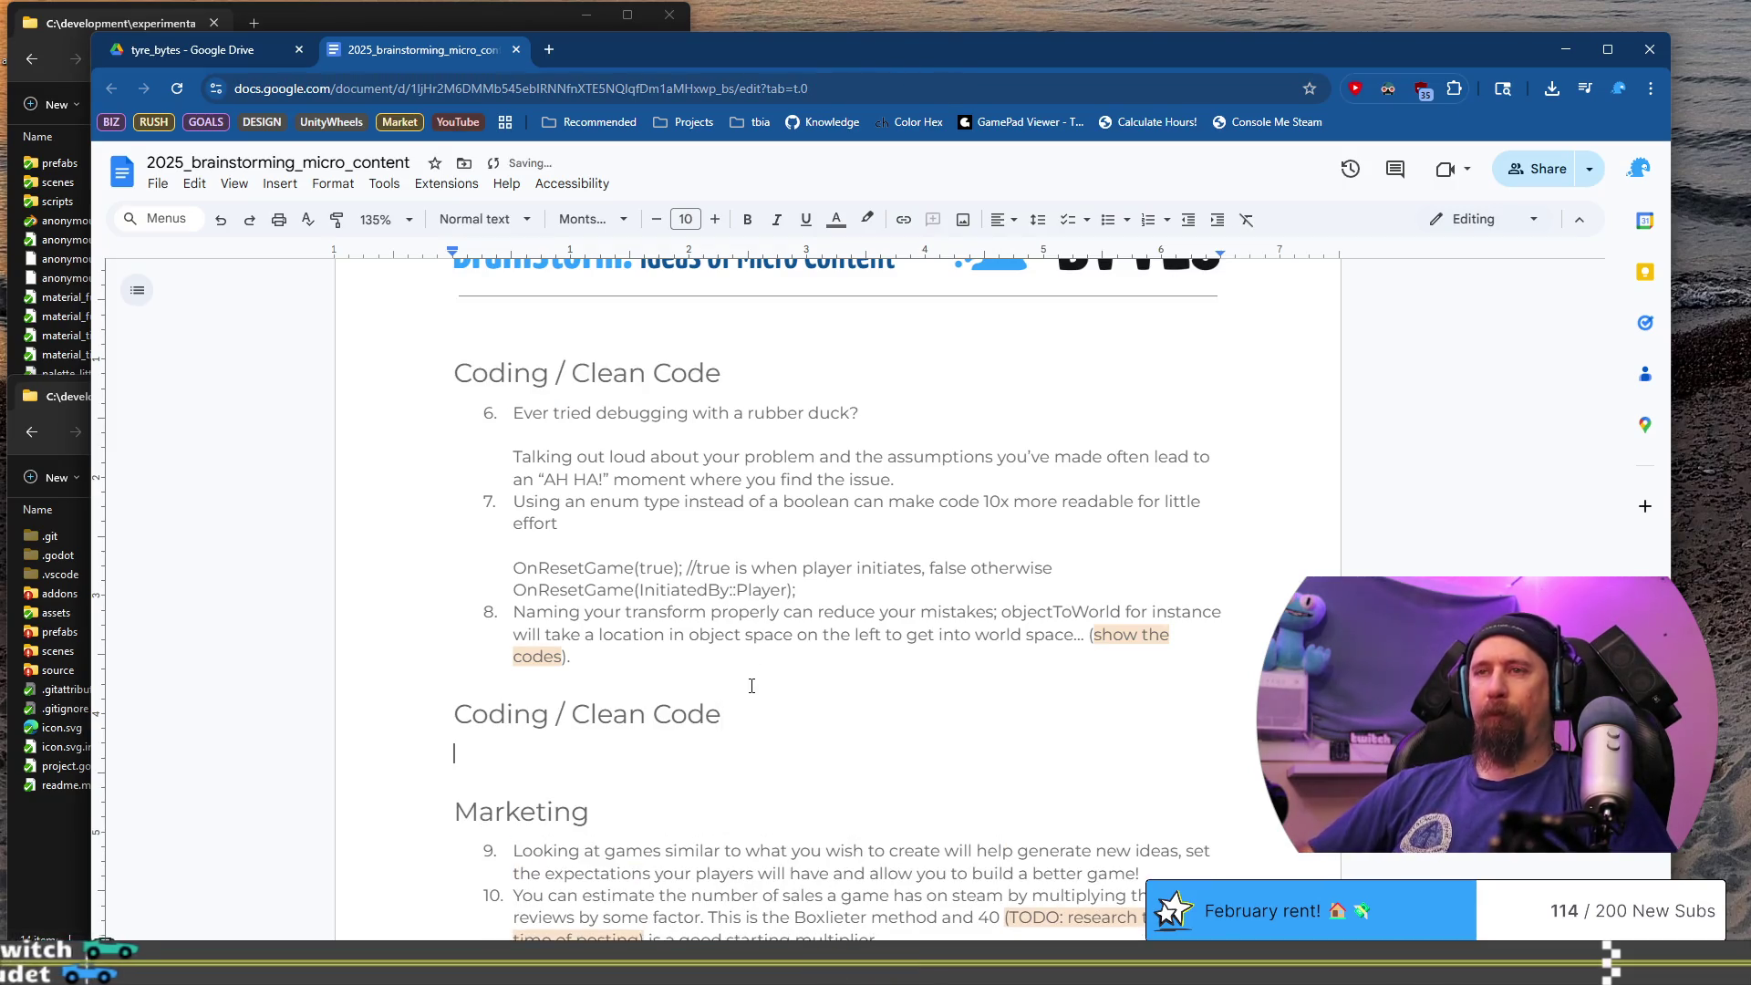
- Copy item 8 and paste it under the new heading as item 9
key(Up)
key(Up)
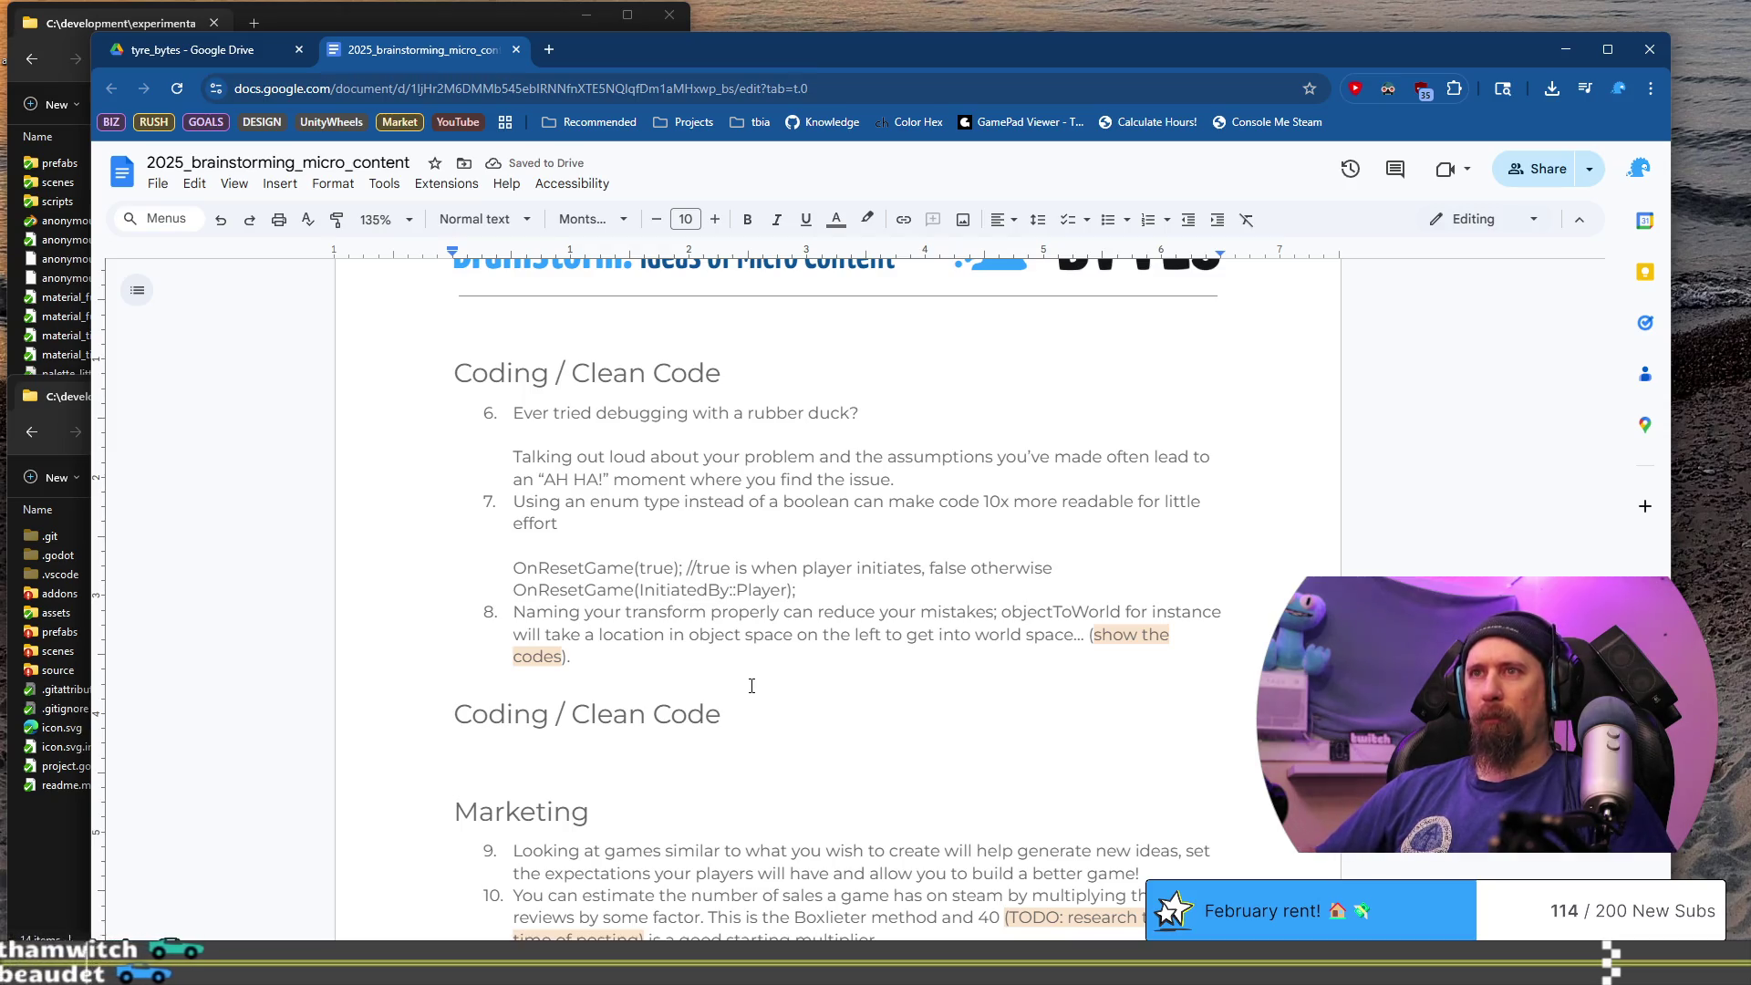
key(shift+Up)
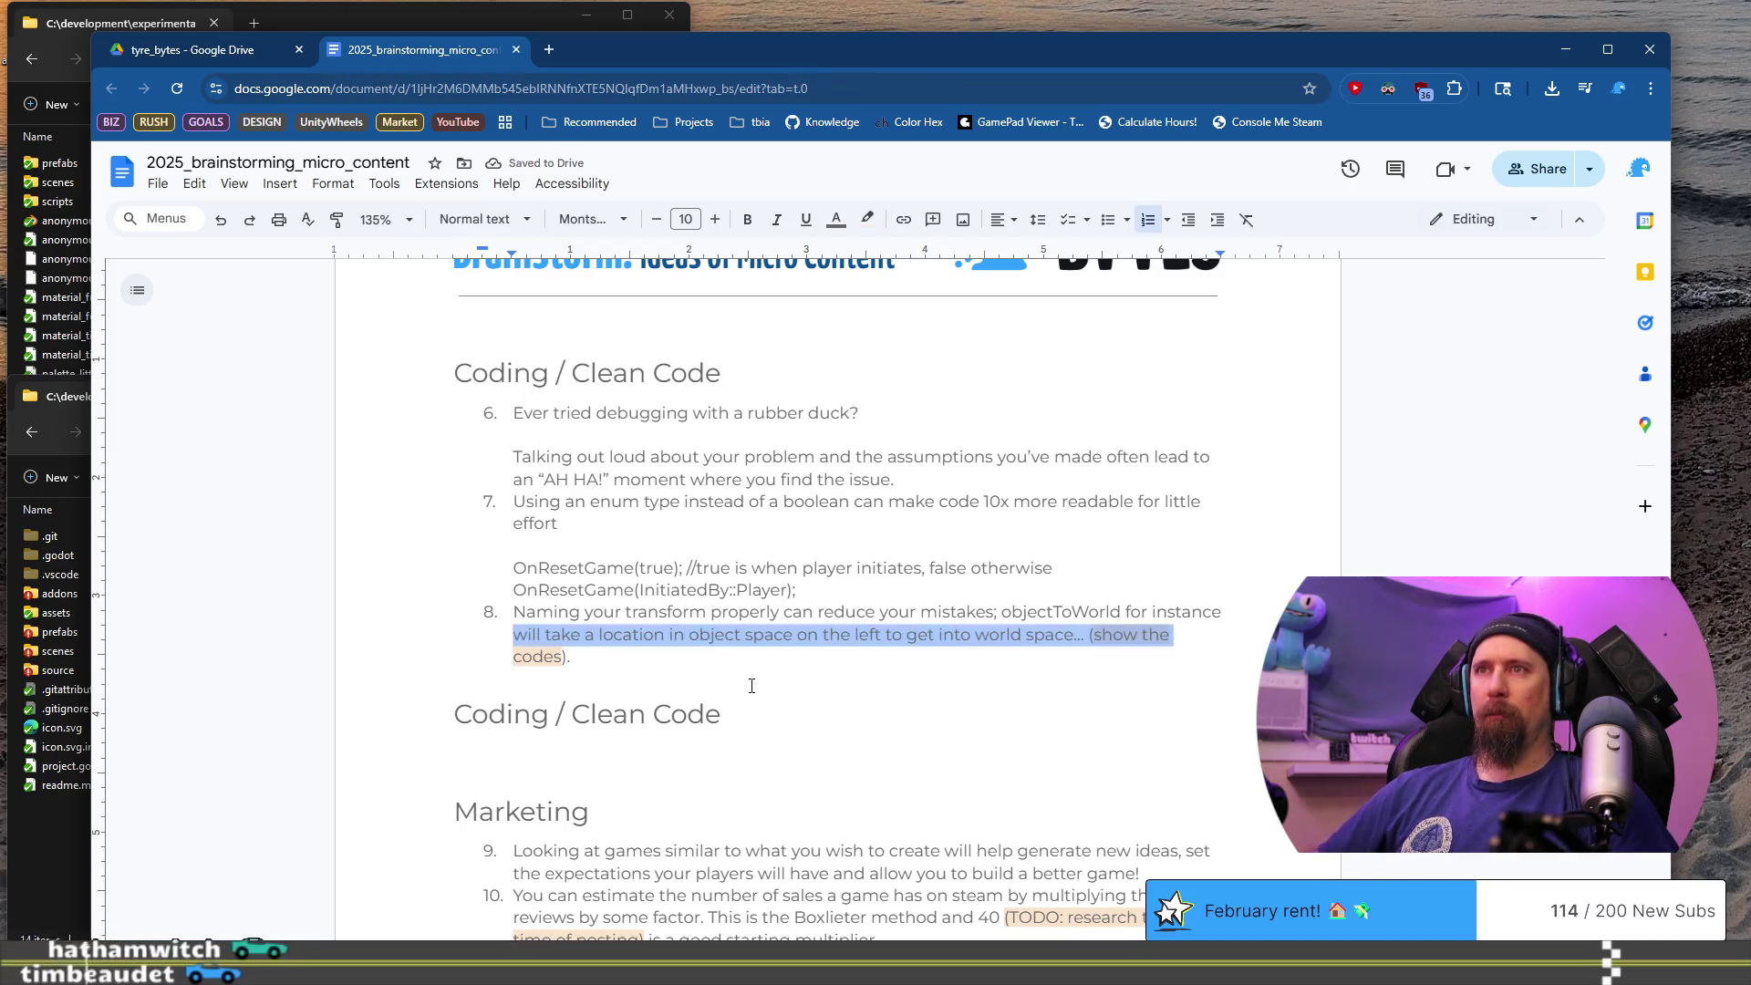
key(shift+Up)
key(ctrl+c)
key(Down)
key(Down)
key(Down)
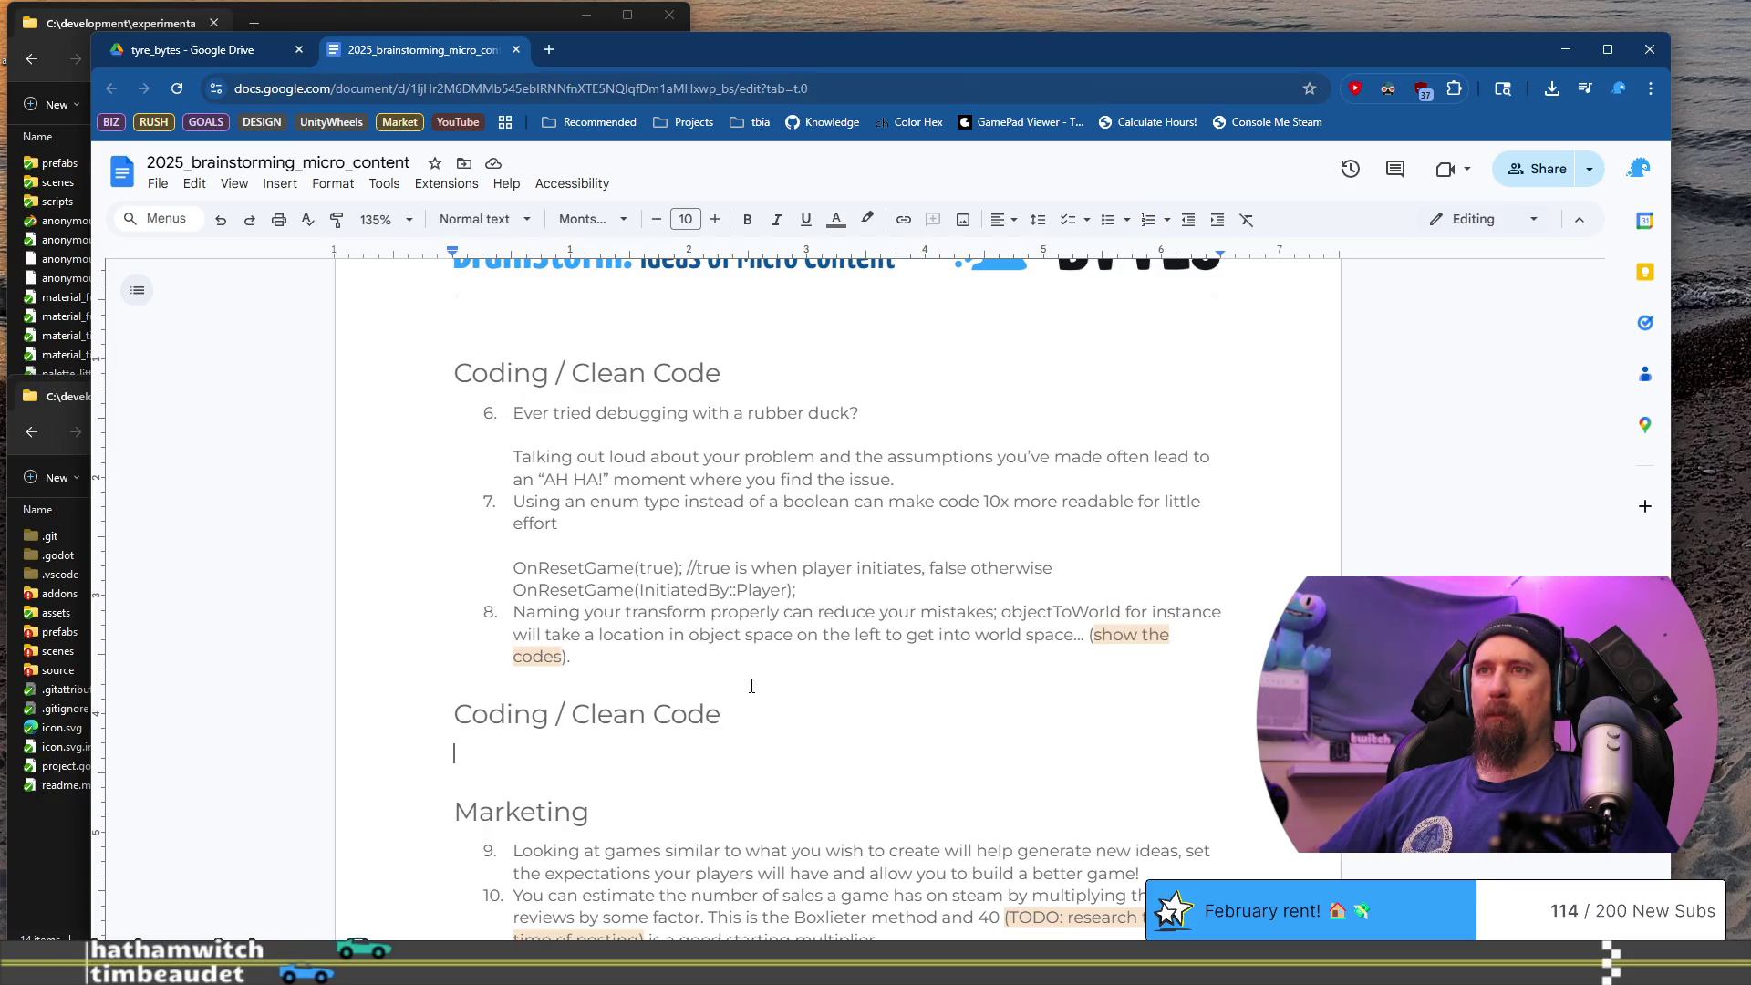
key(ctrl+v)
- Rewrite item 9 as 'Change Unity Background color when running the game'
key(shift+Home)
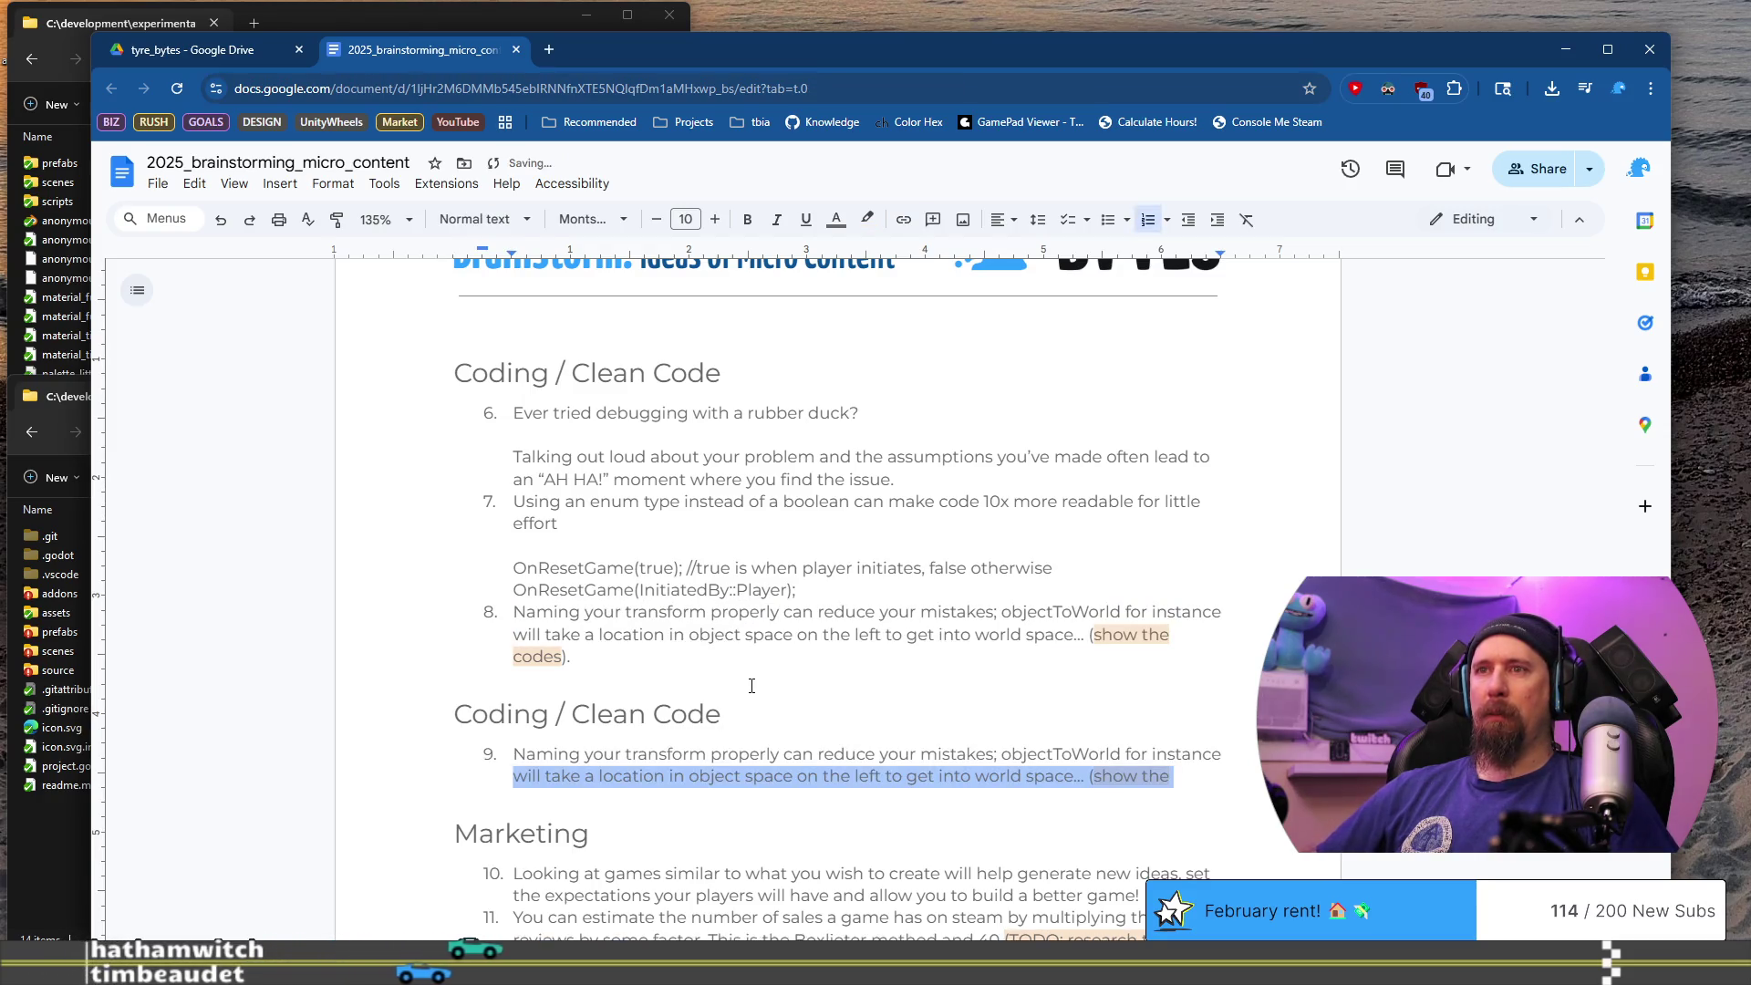
key(shift+Up)
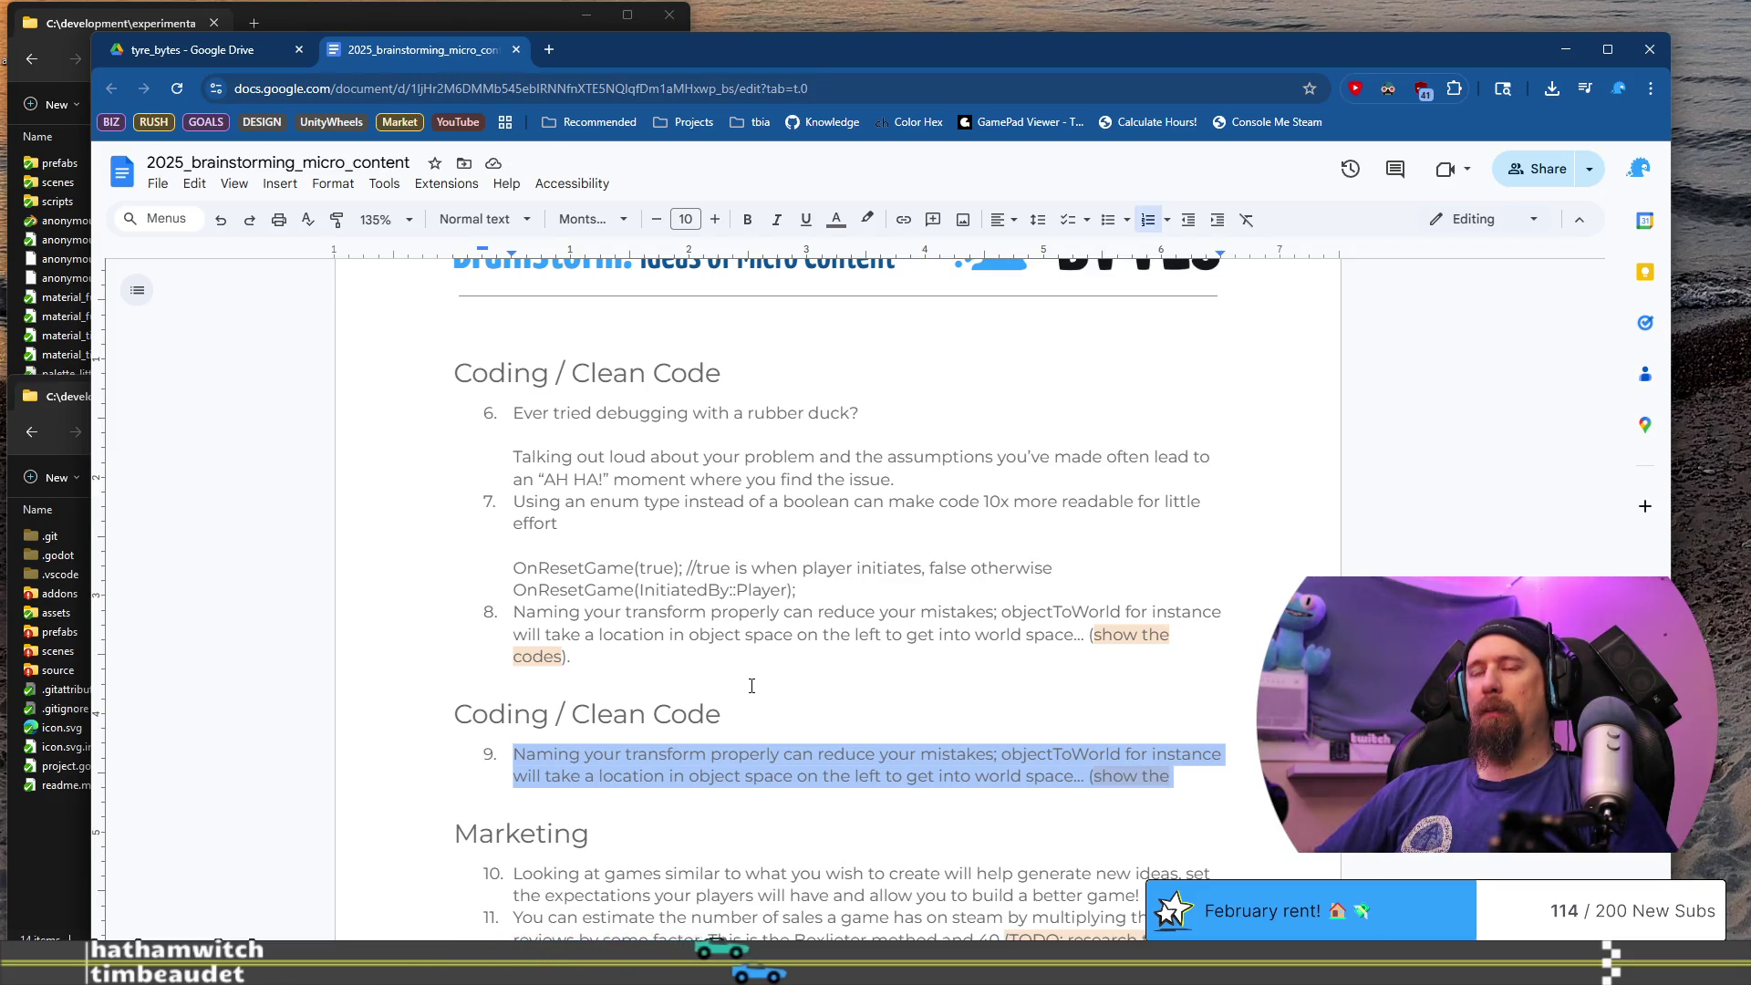
text(Change color)
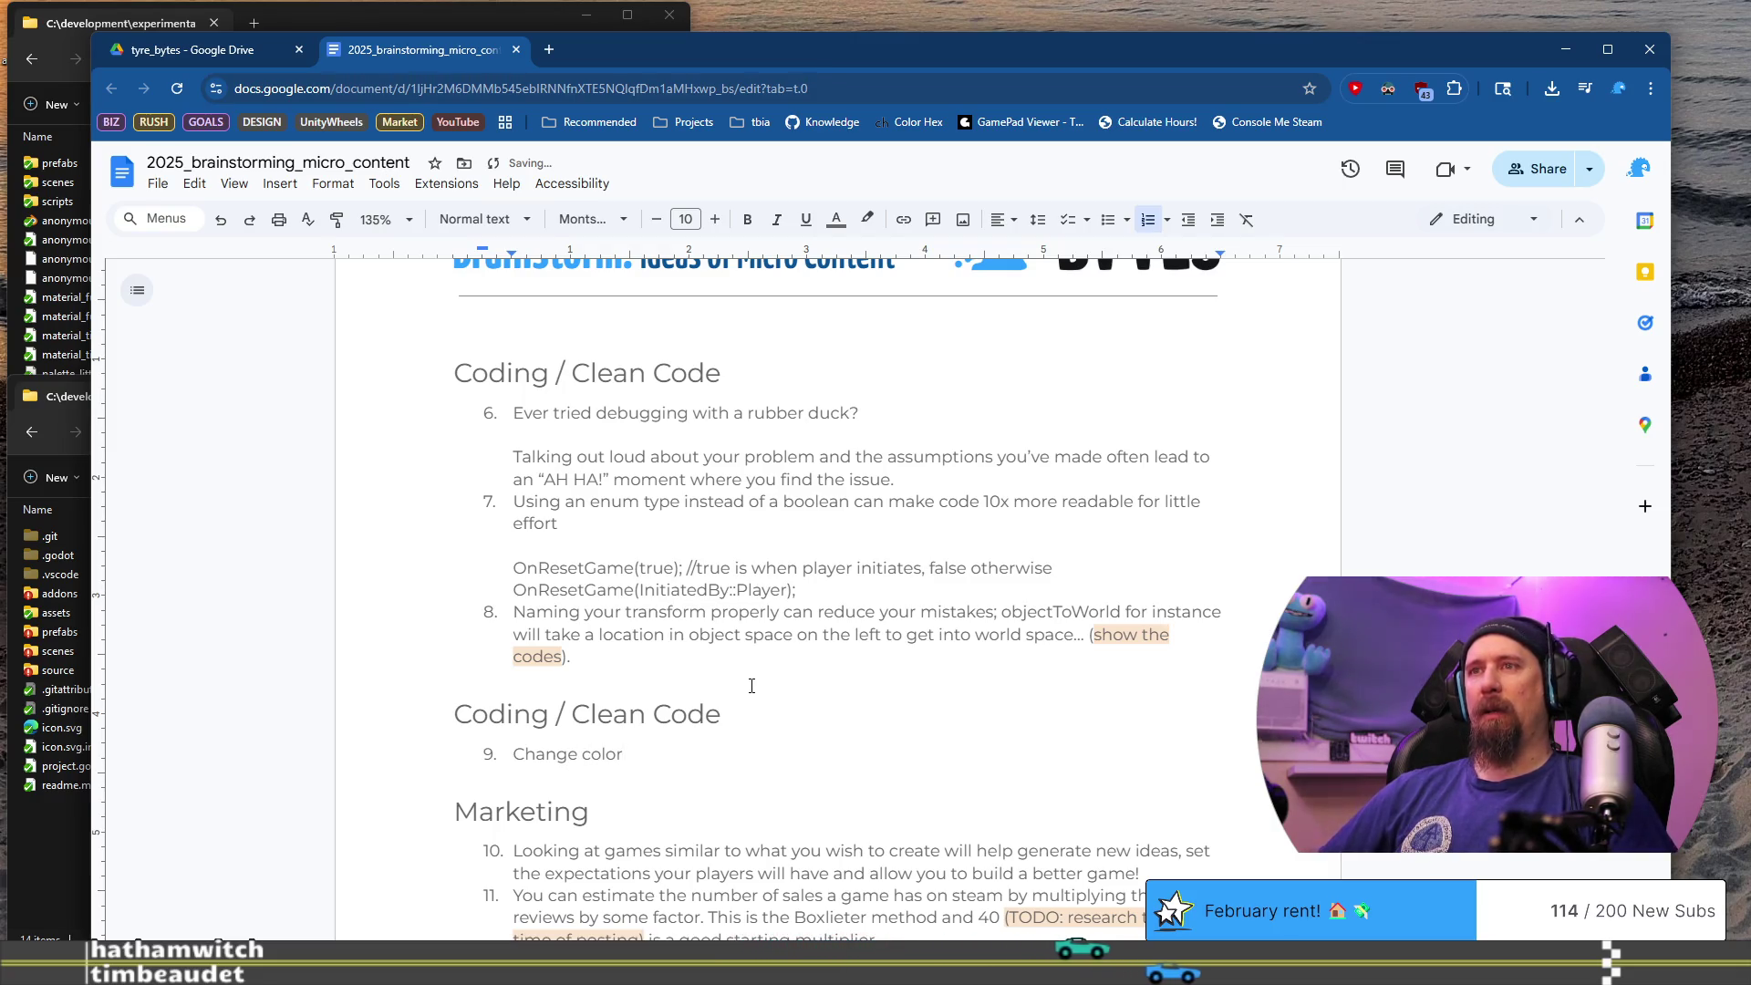
key(ctrl+Left)
text(Unity Back)
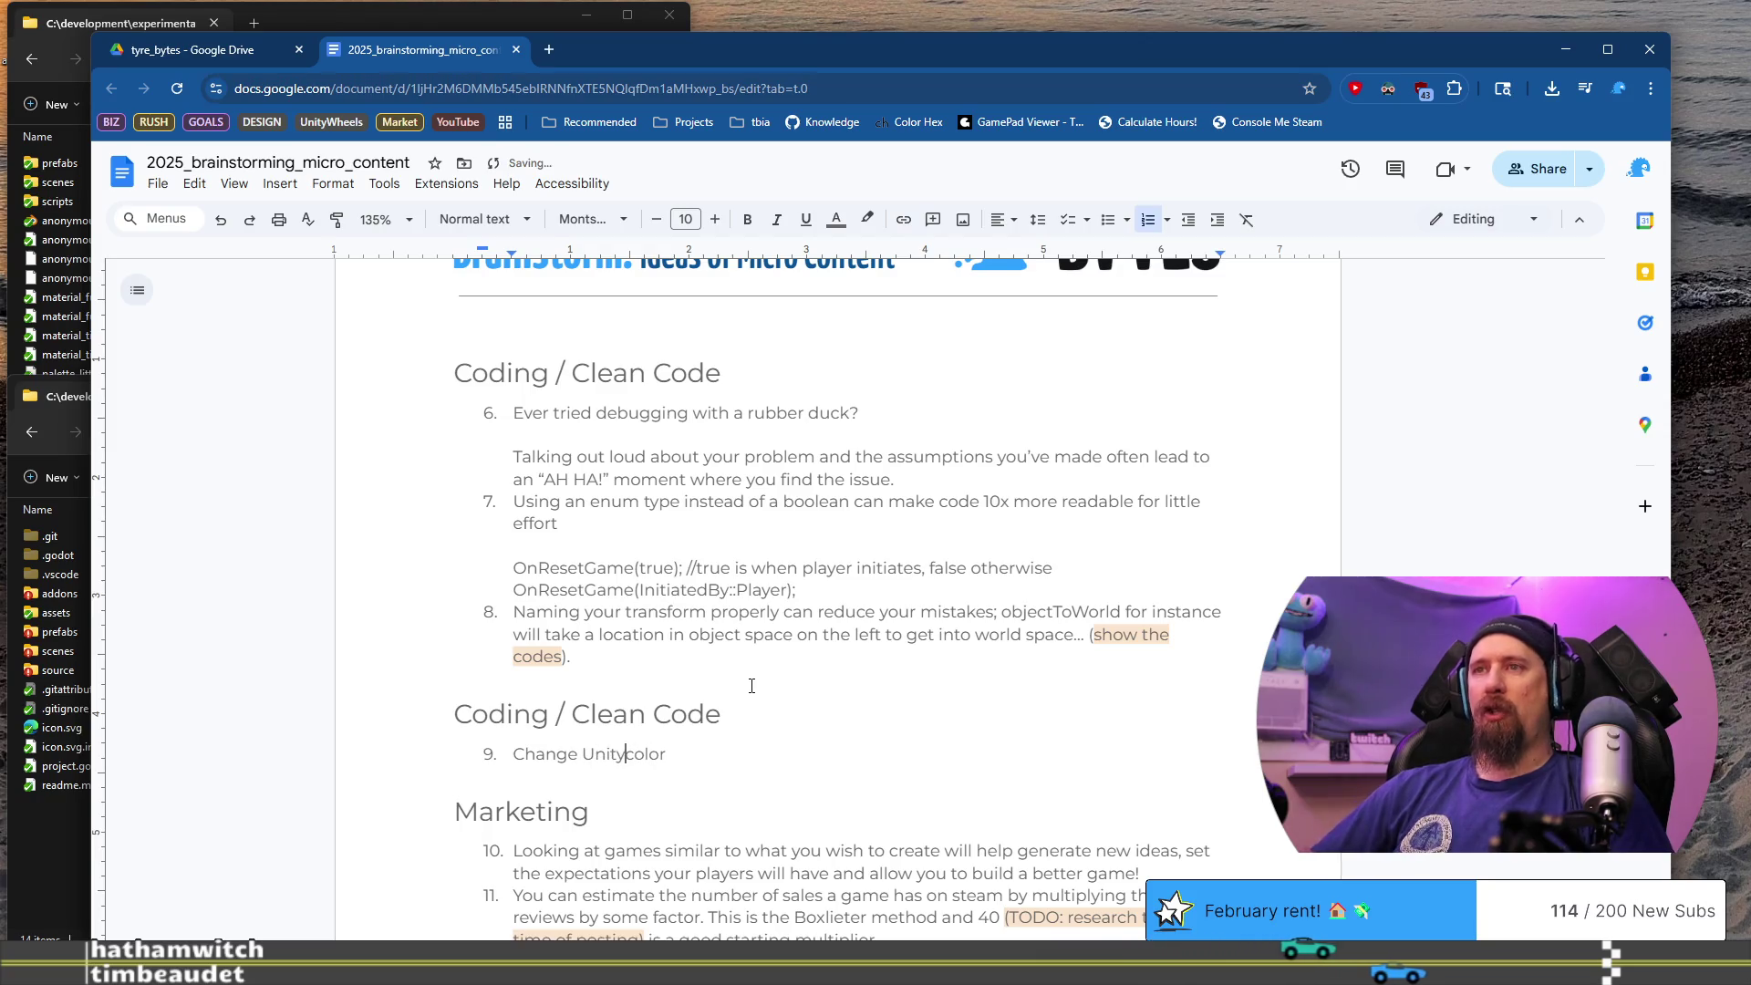
text(ground)
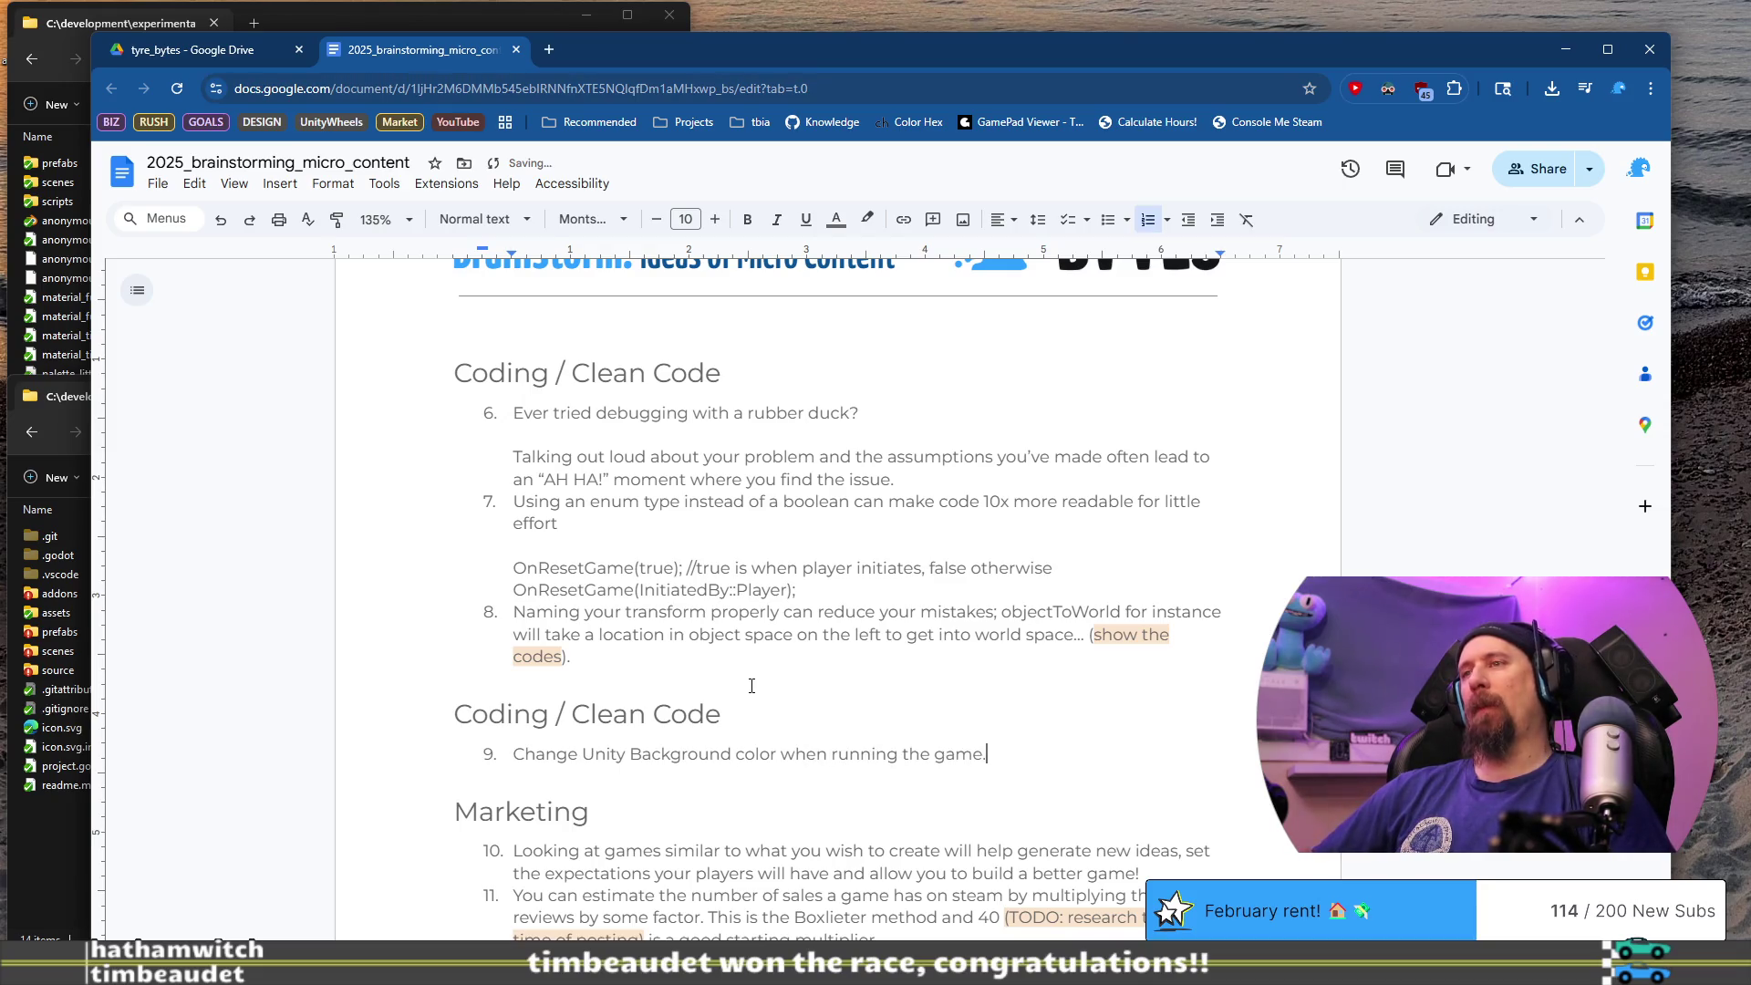
text(C)
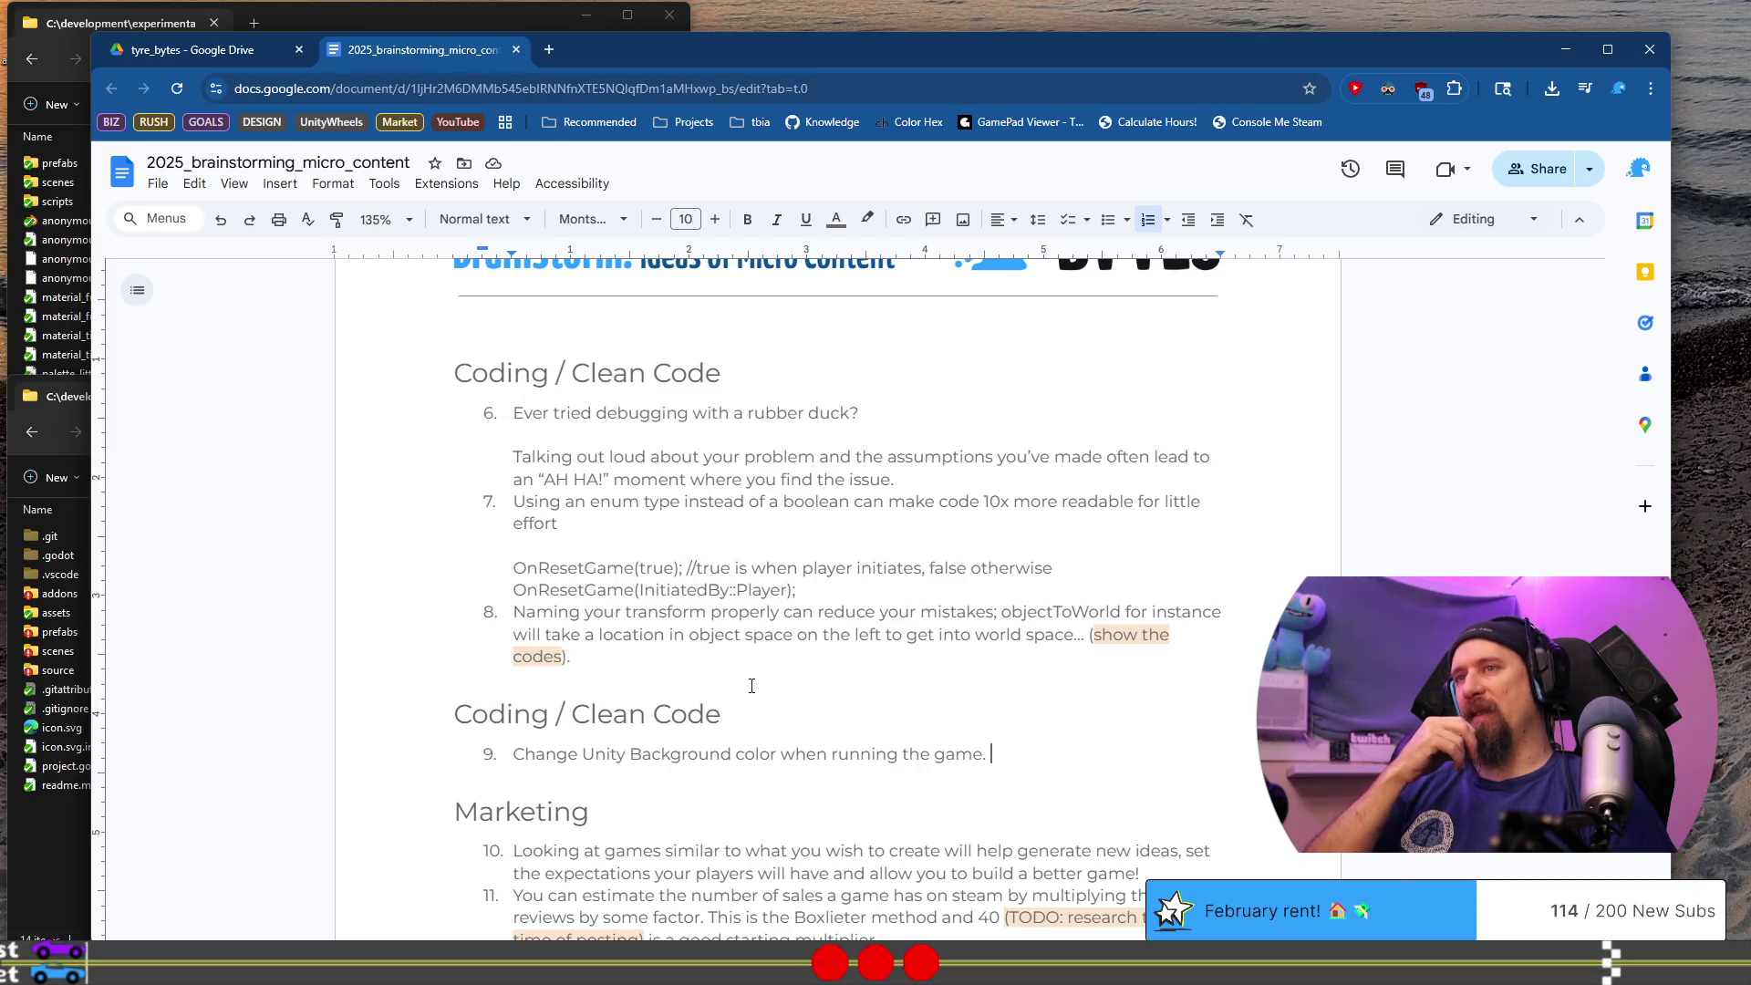
key(BackSpace)
text(to avoid losing changes)
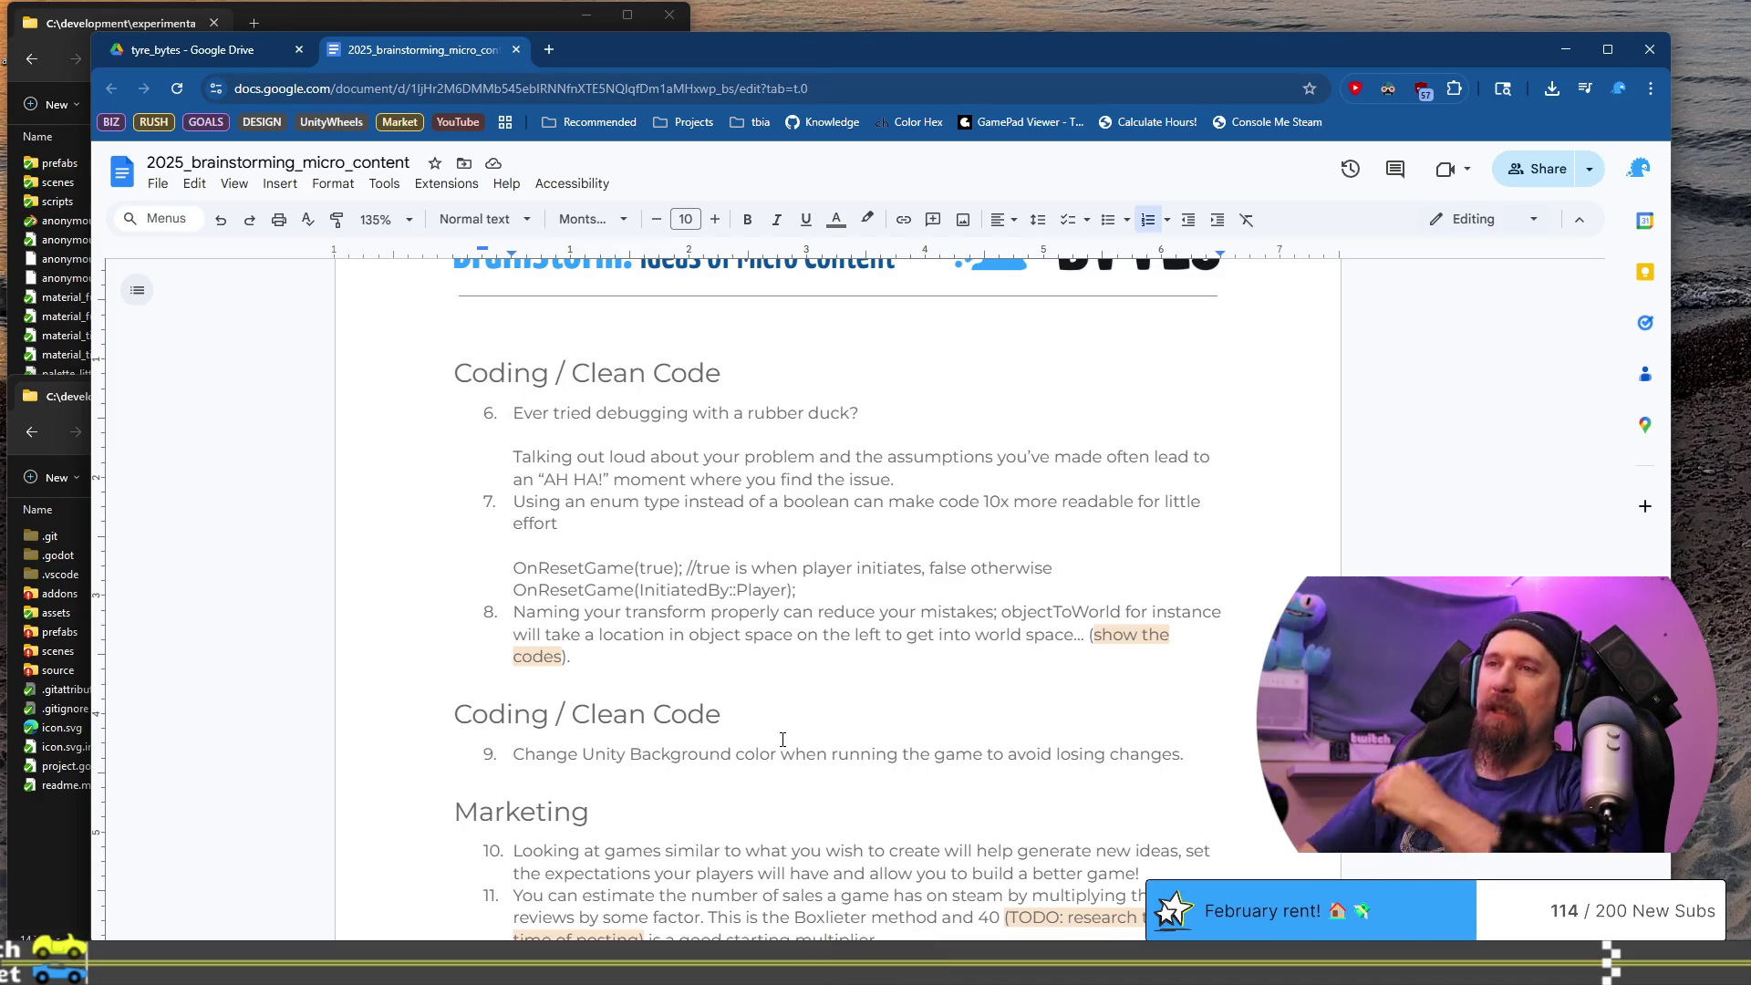
- Drag the browser window to a new position on screen
drag(1077, 60, 1129, 47)
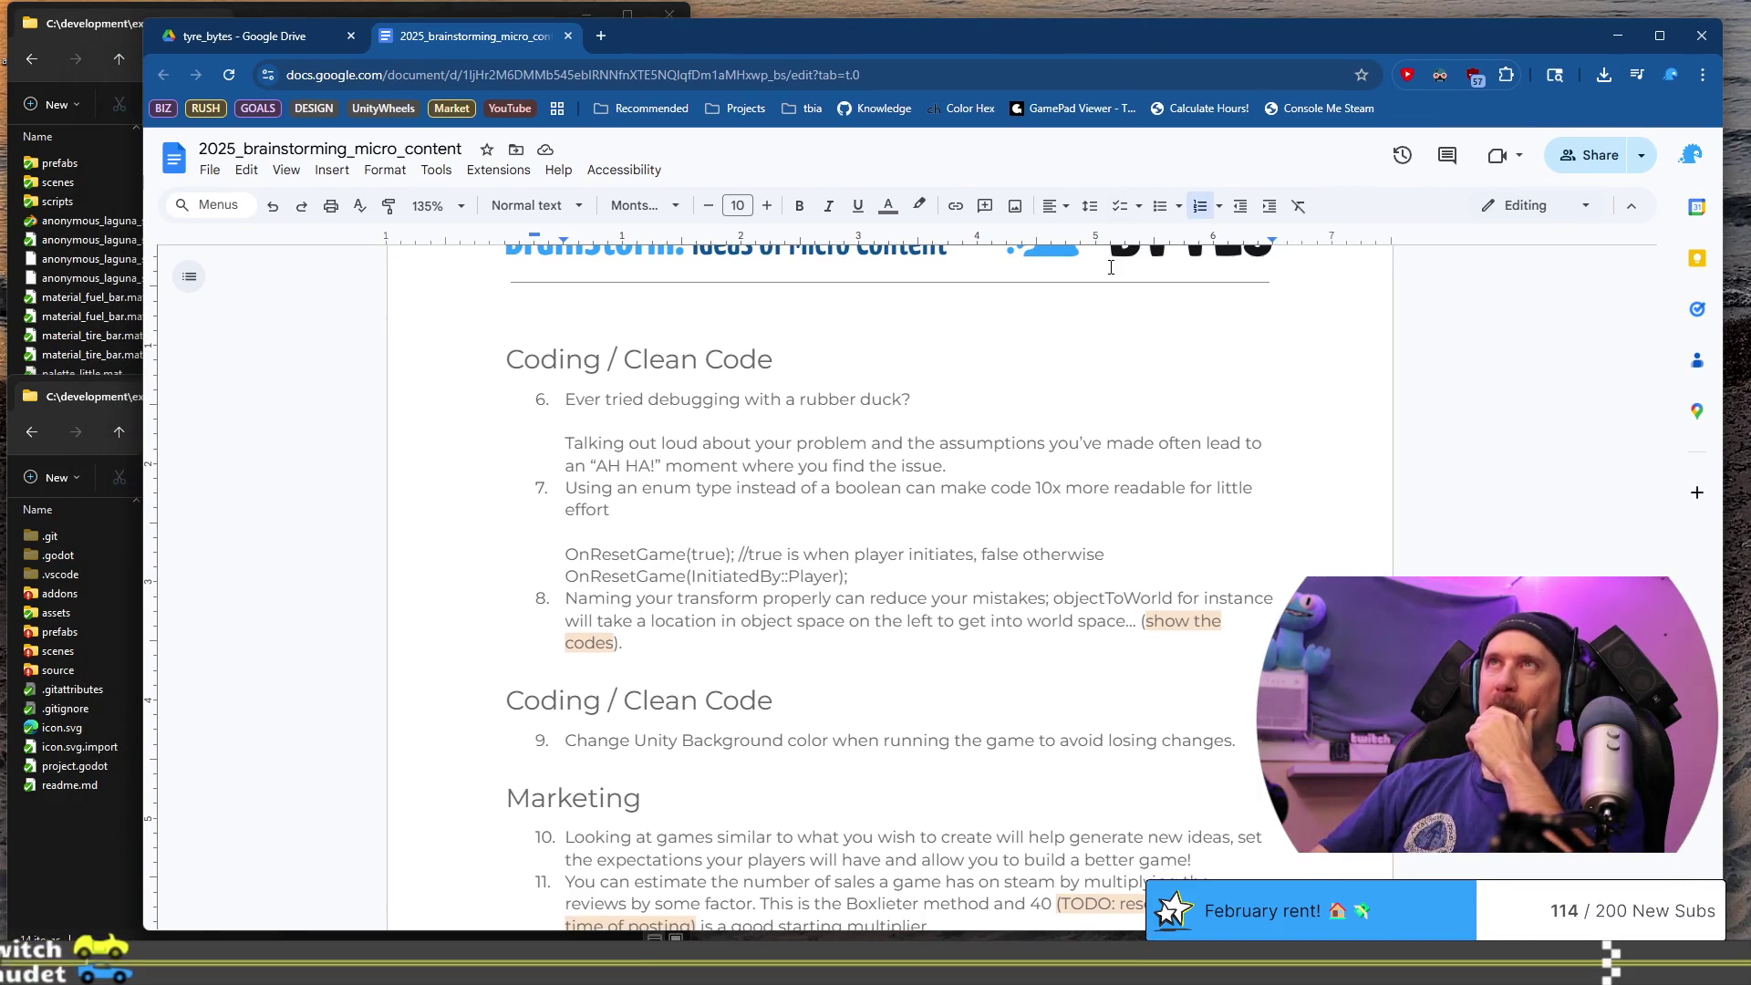
drag(1076, 43, 1049, 61)
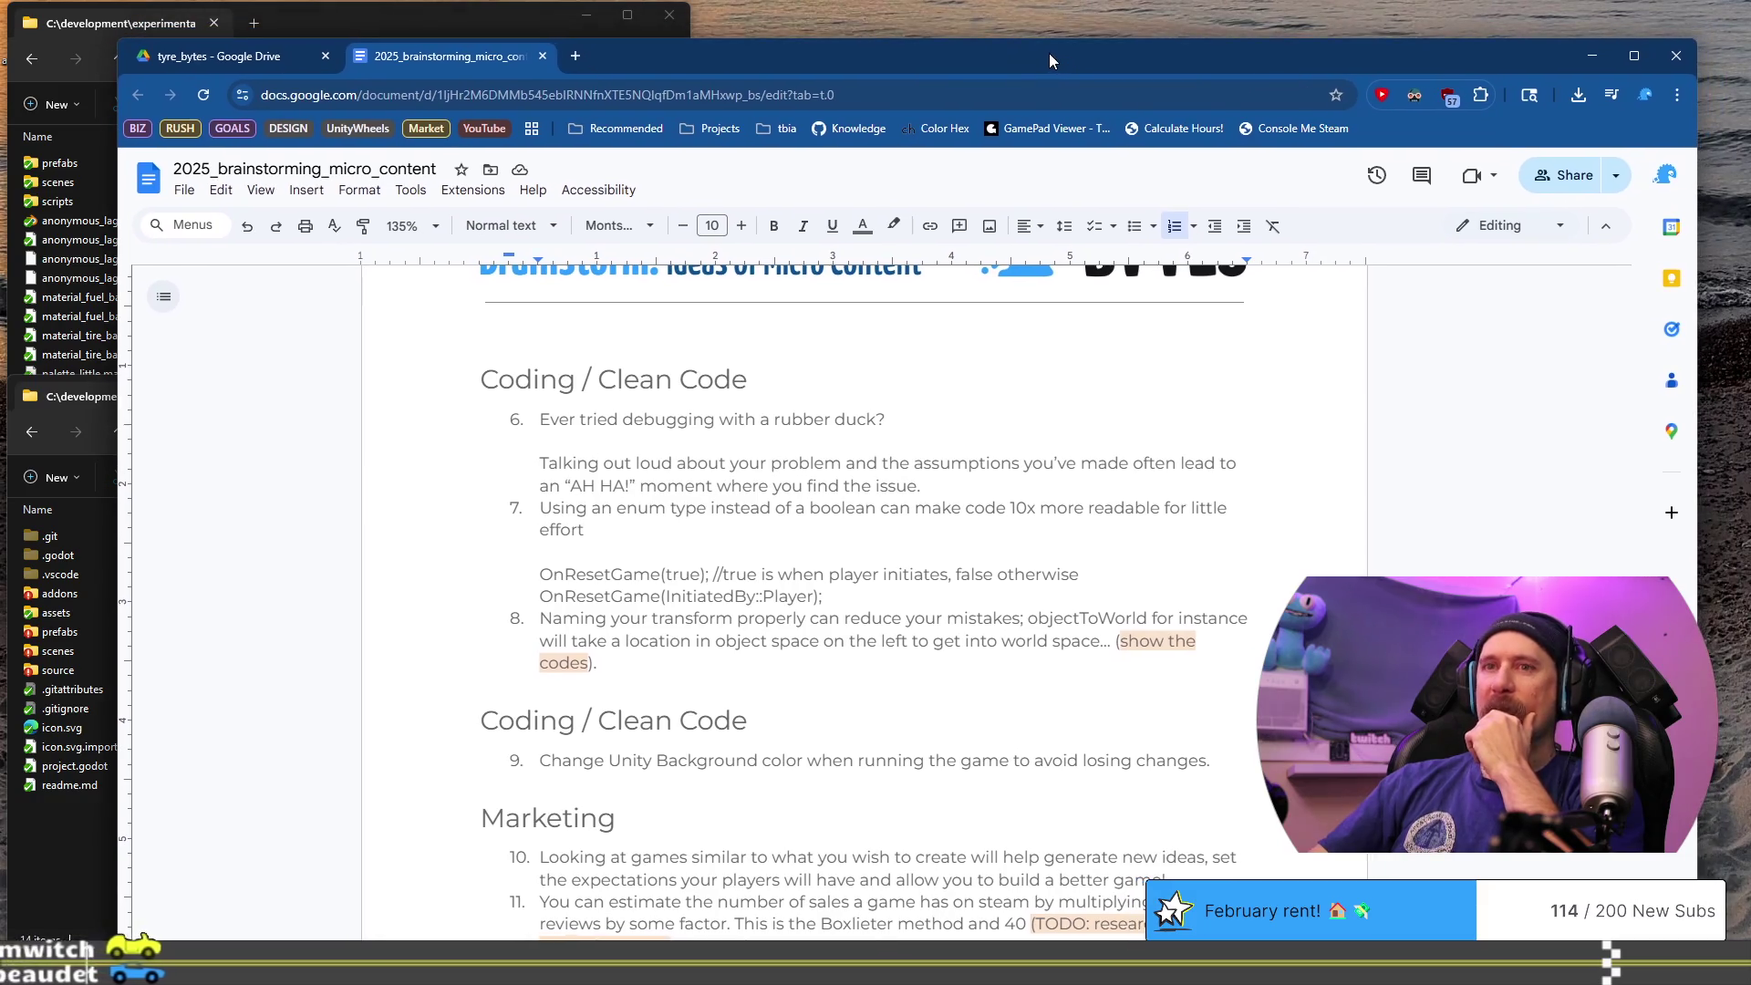
click(374, 27)
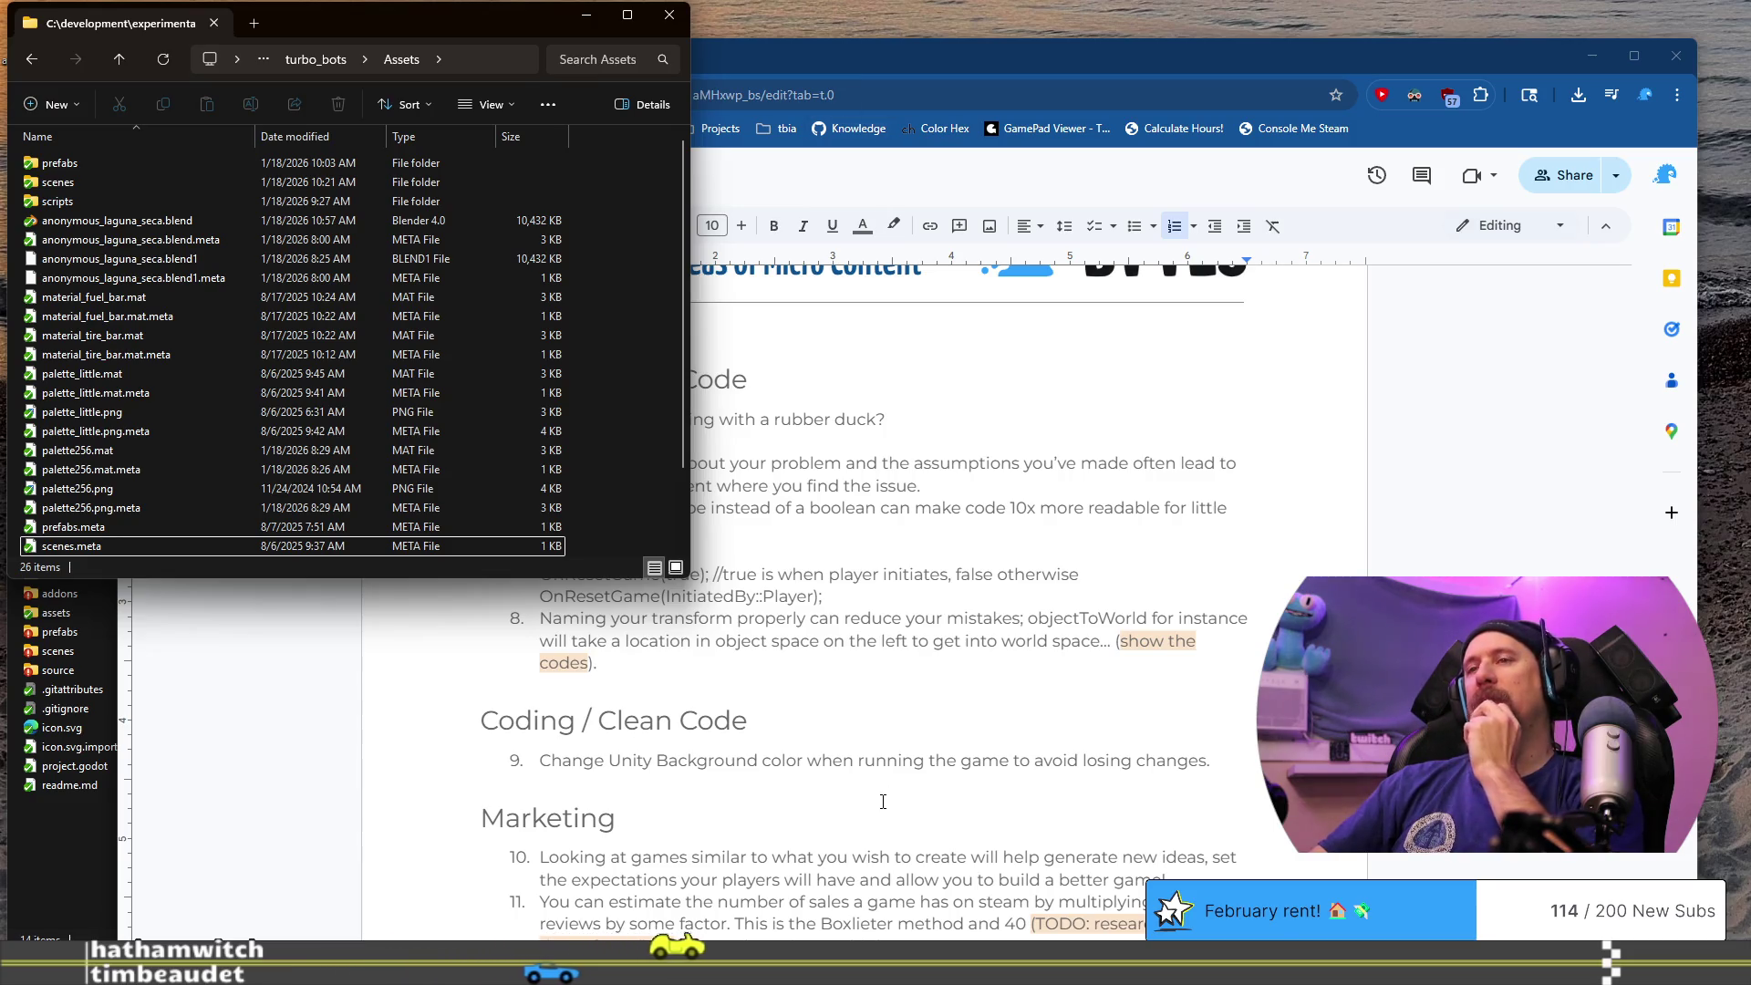
click(868, 760)
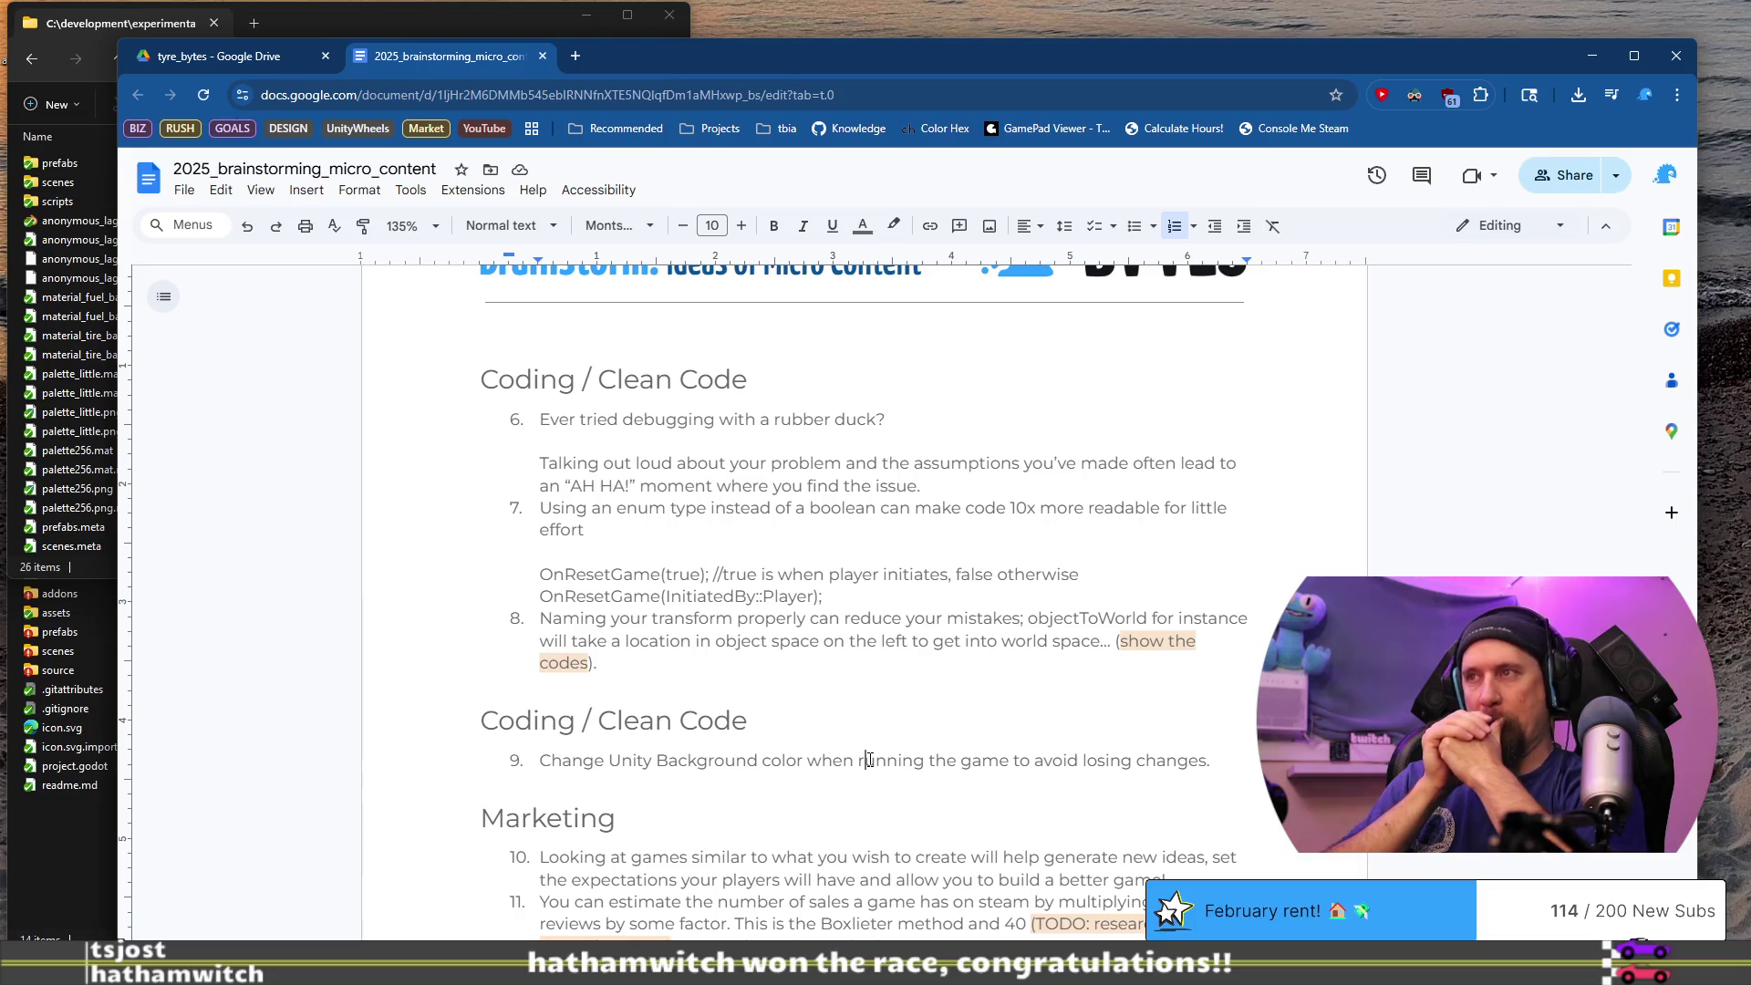
click(868, 760)
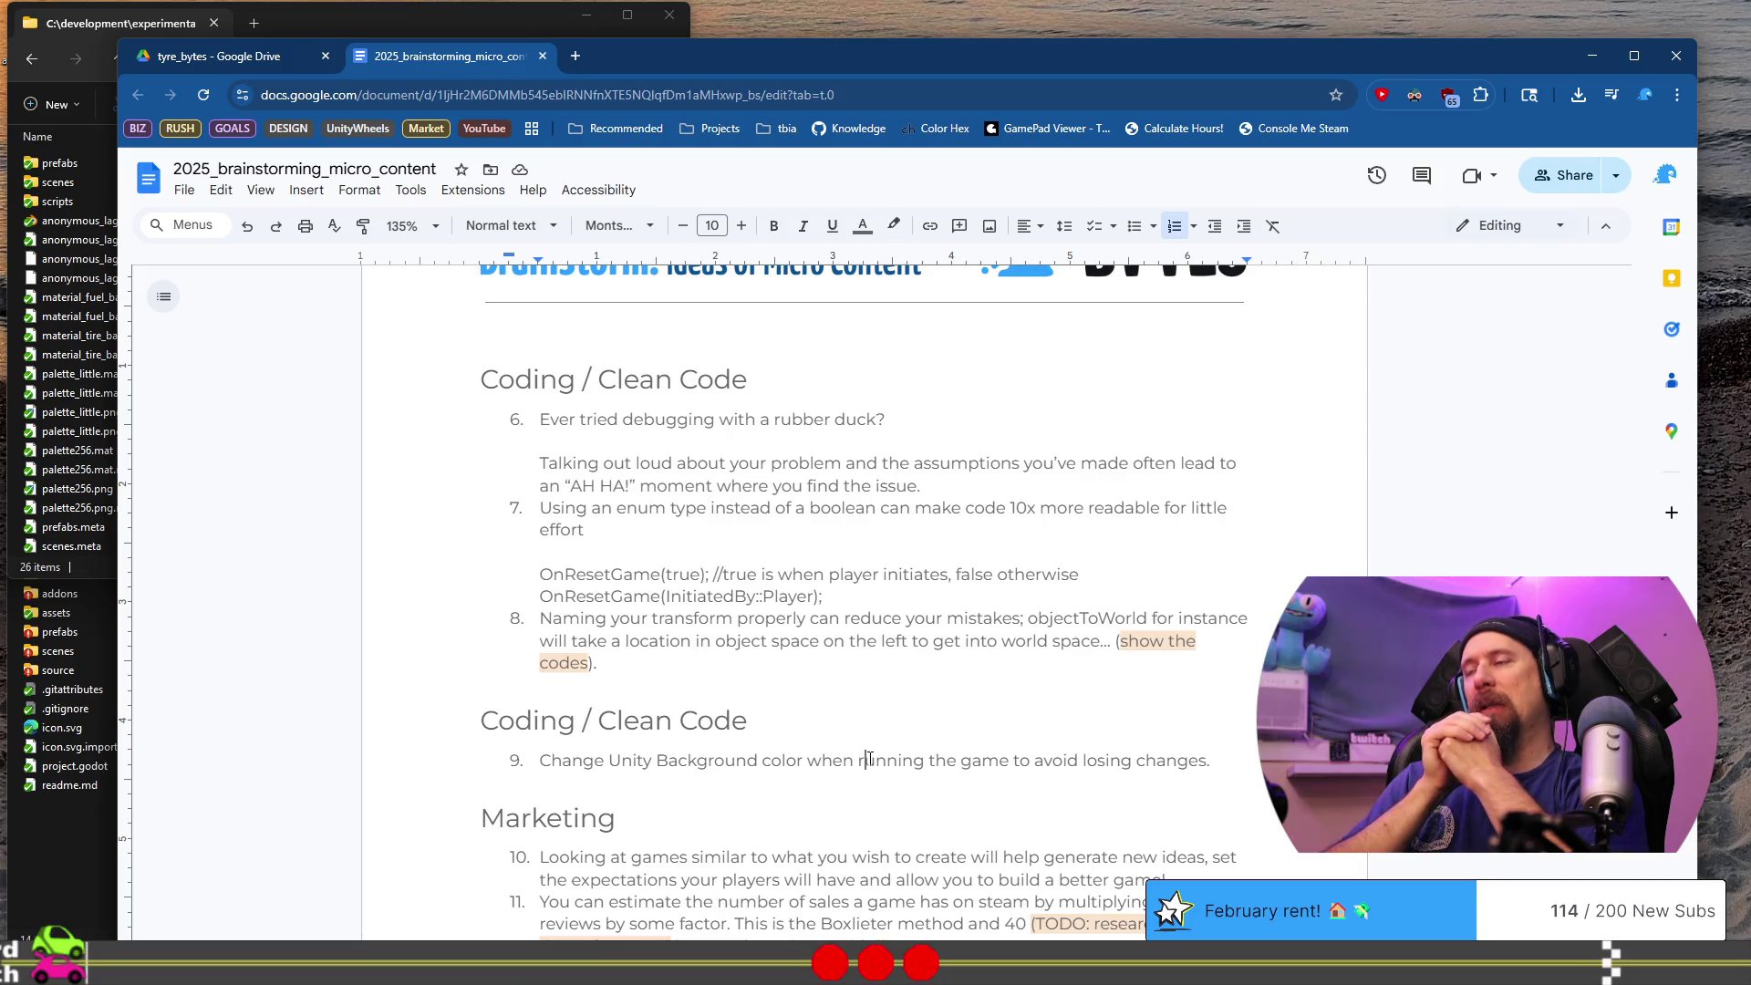
click(870, 759)
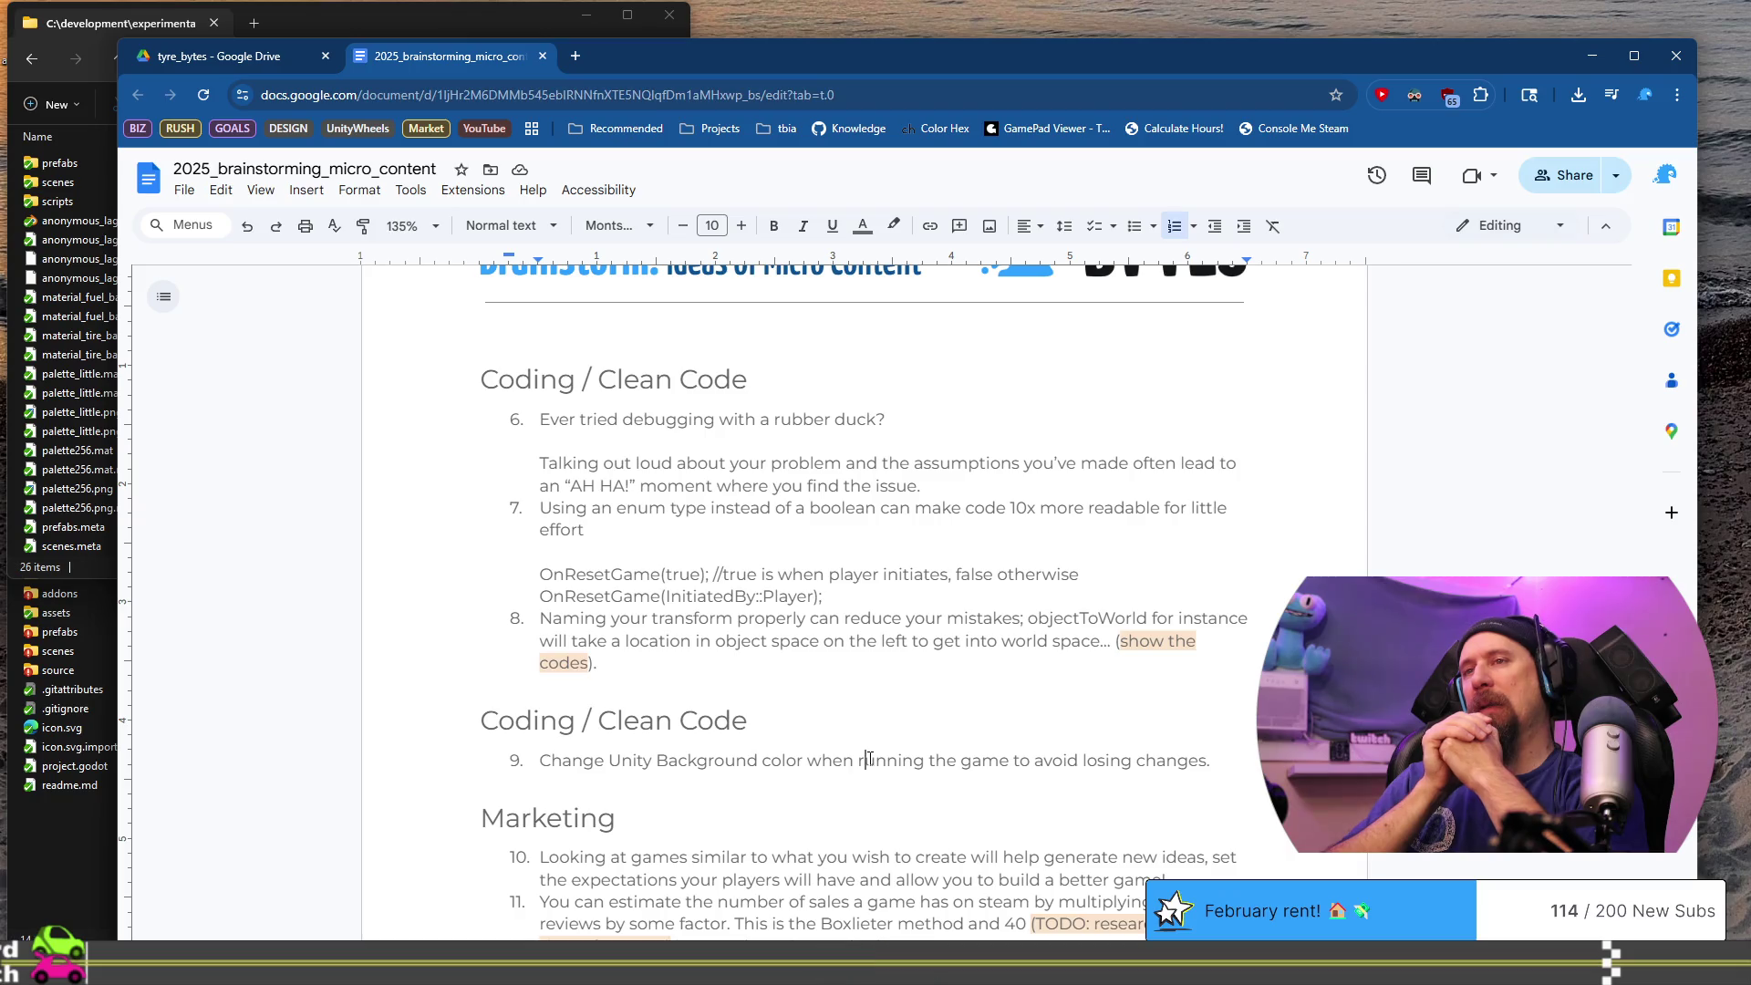
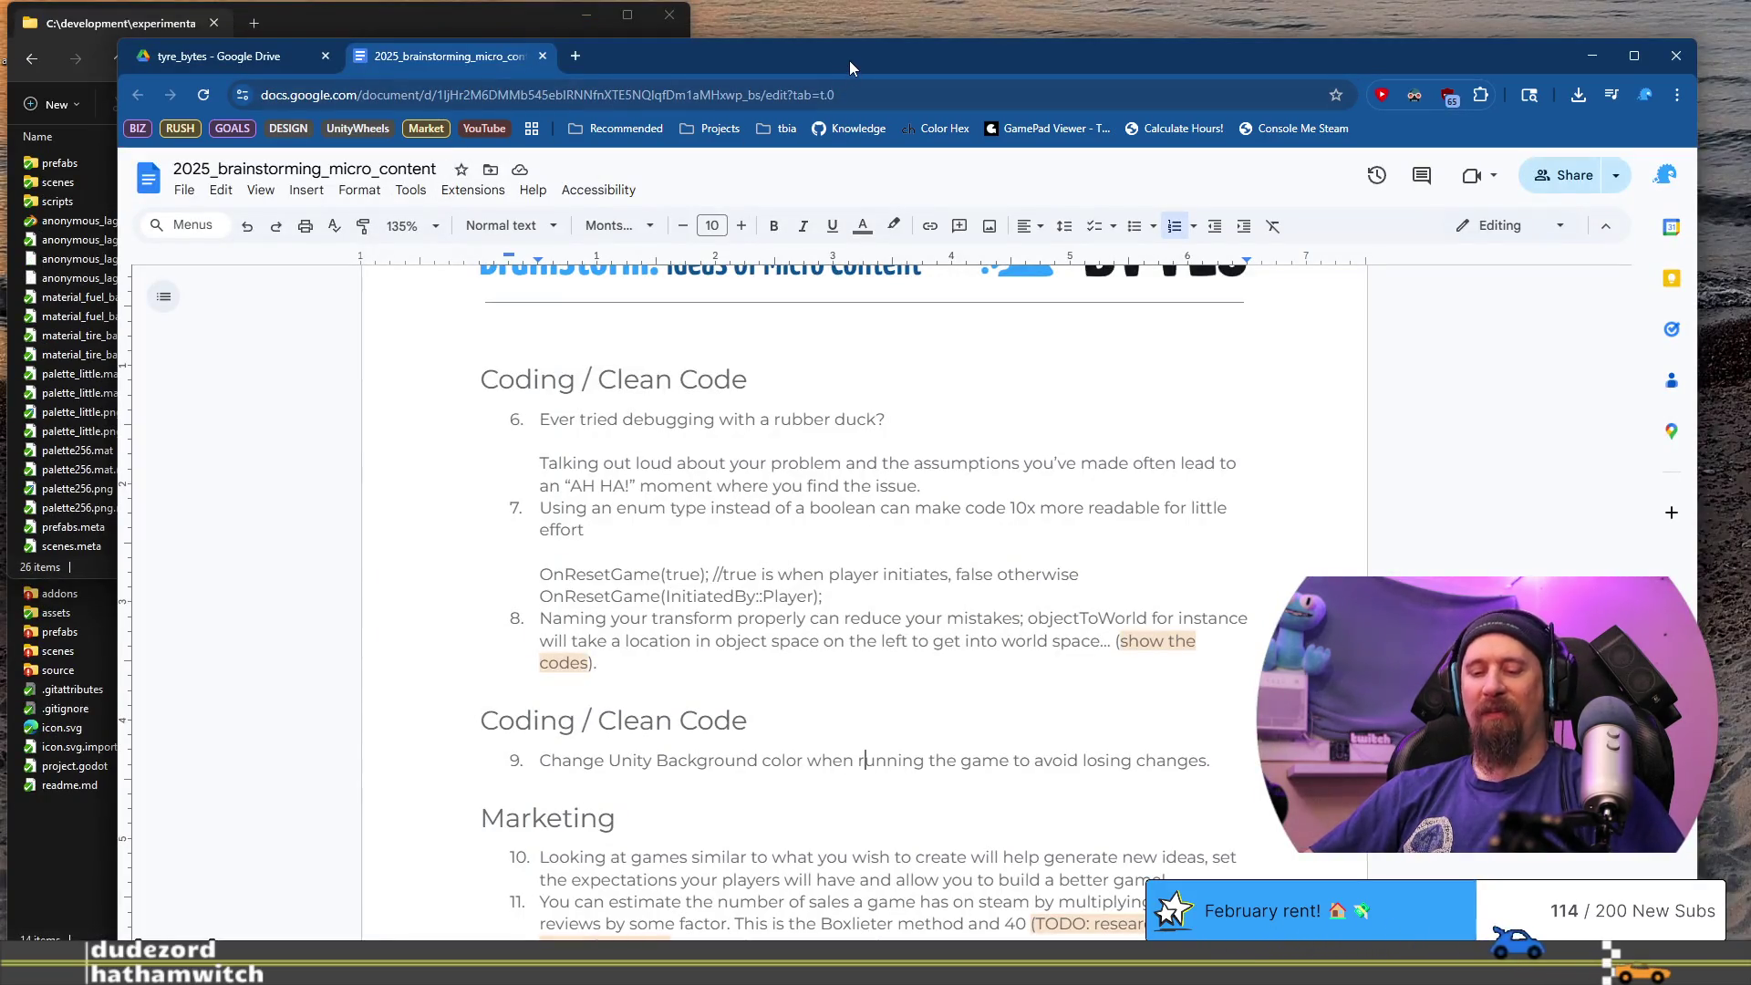
- Open a File Explorer window on This PC and move it over the right side of the document
key(super+e)
drag(353, 15, 1019, 17)
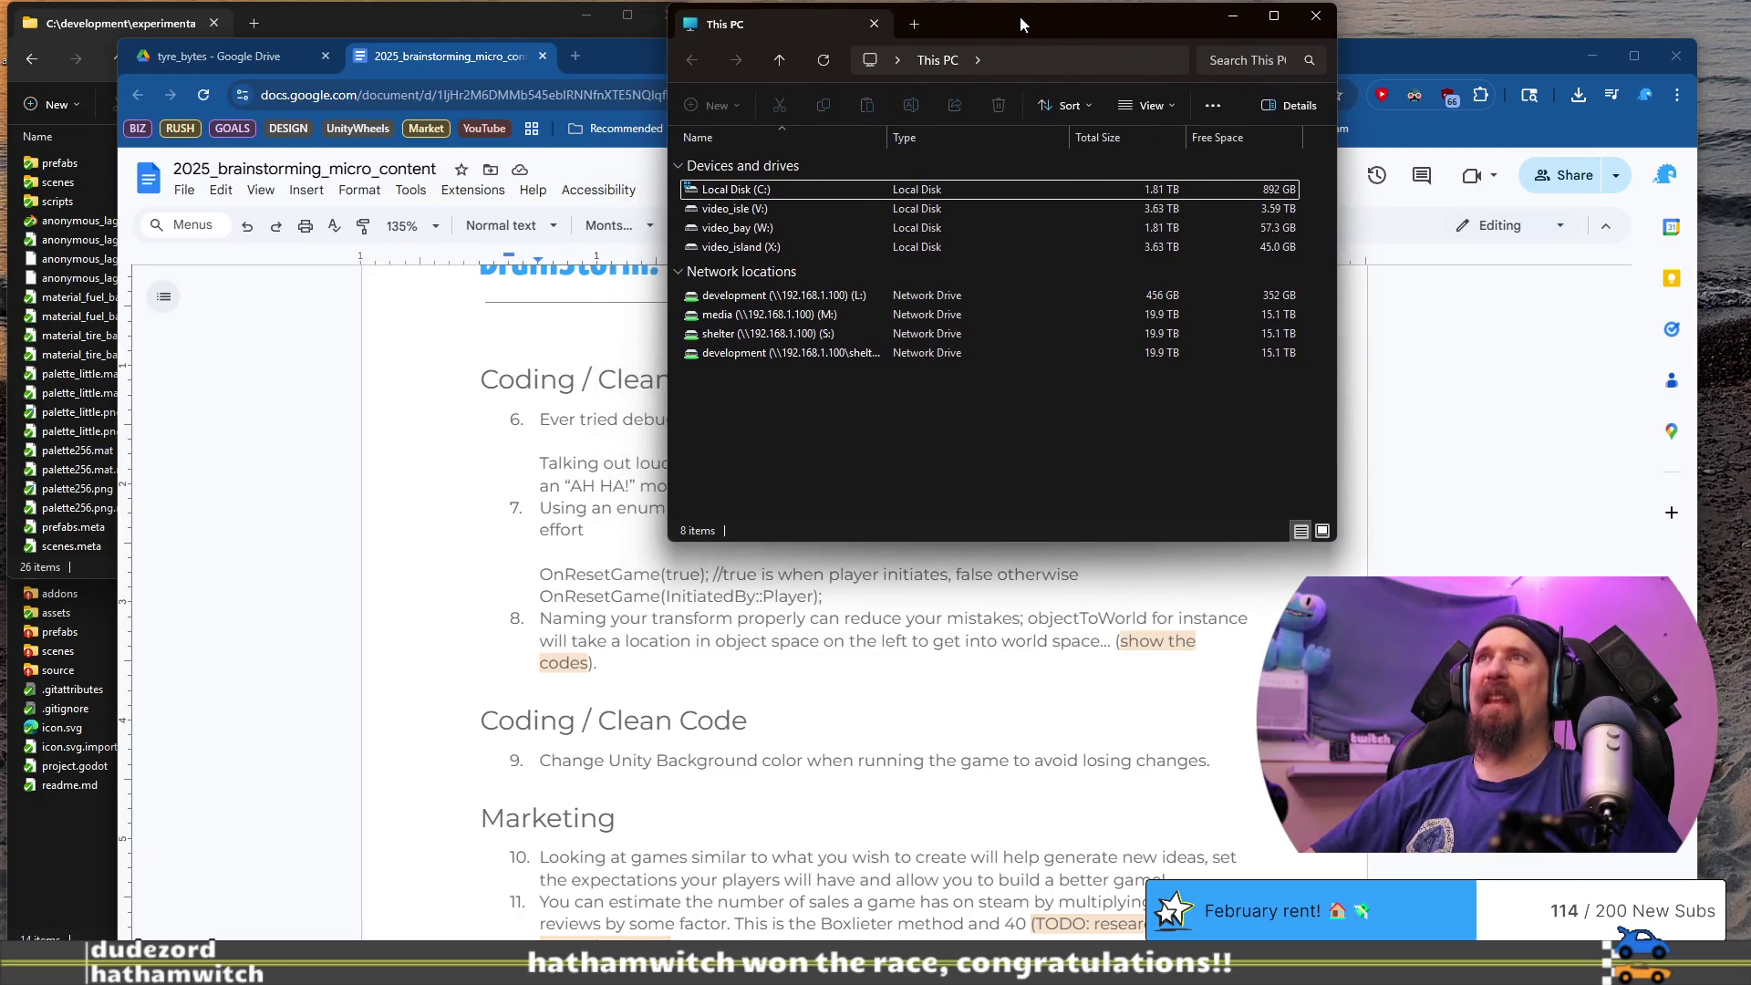
click(1019, 60)
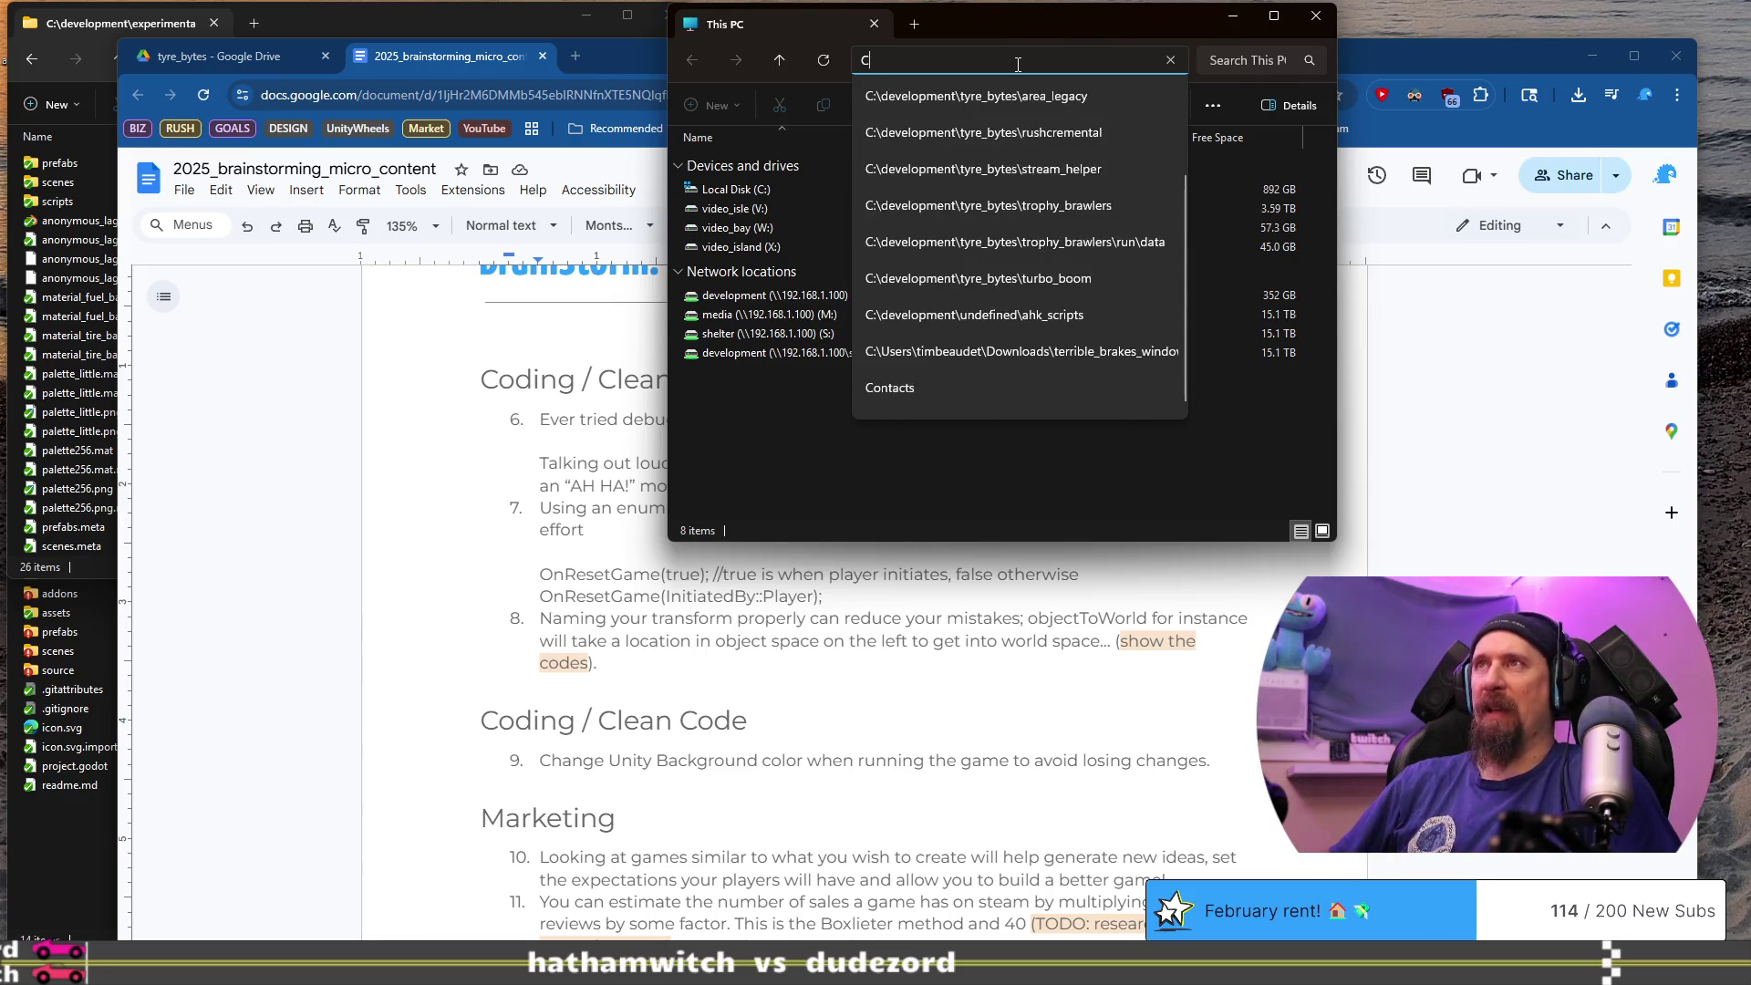
- Go to the Downloads folder and sort its files by name
text(D)
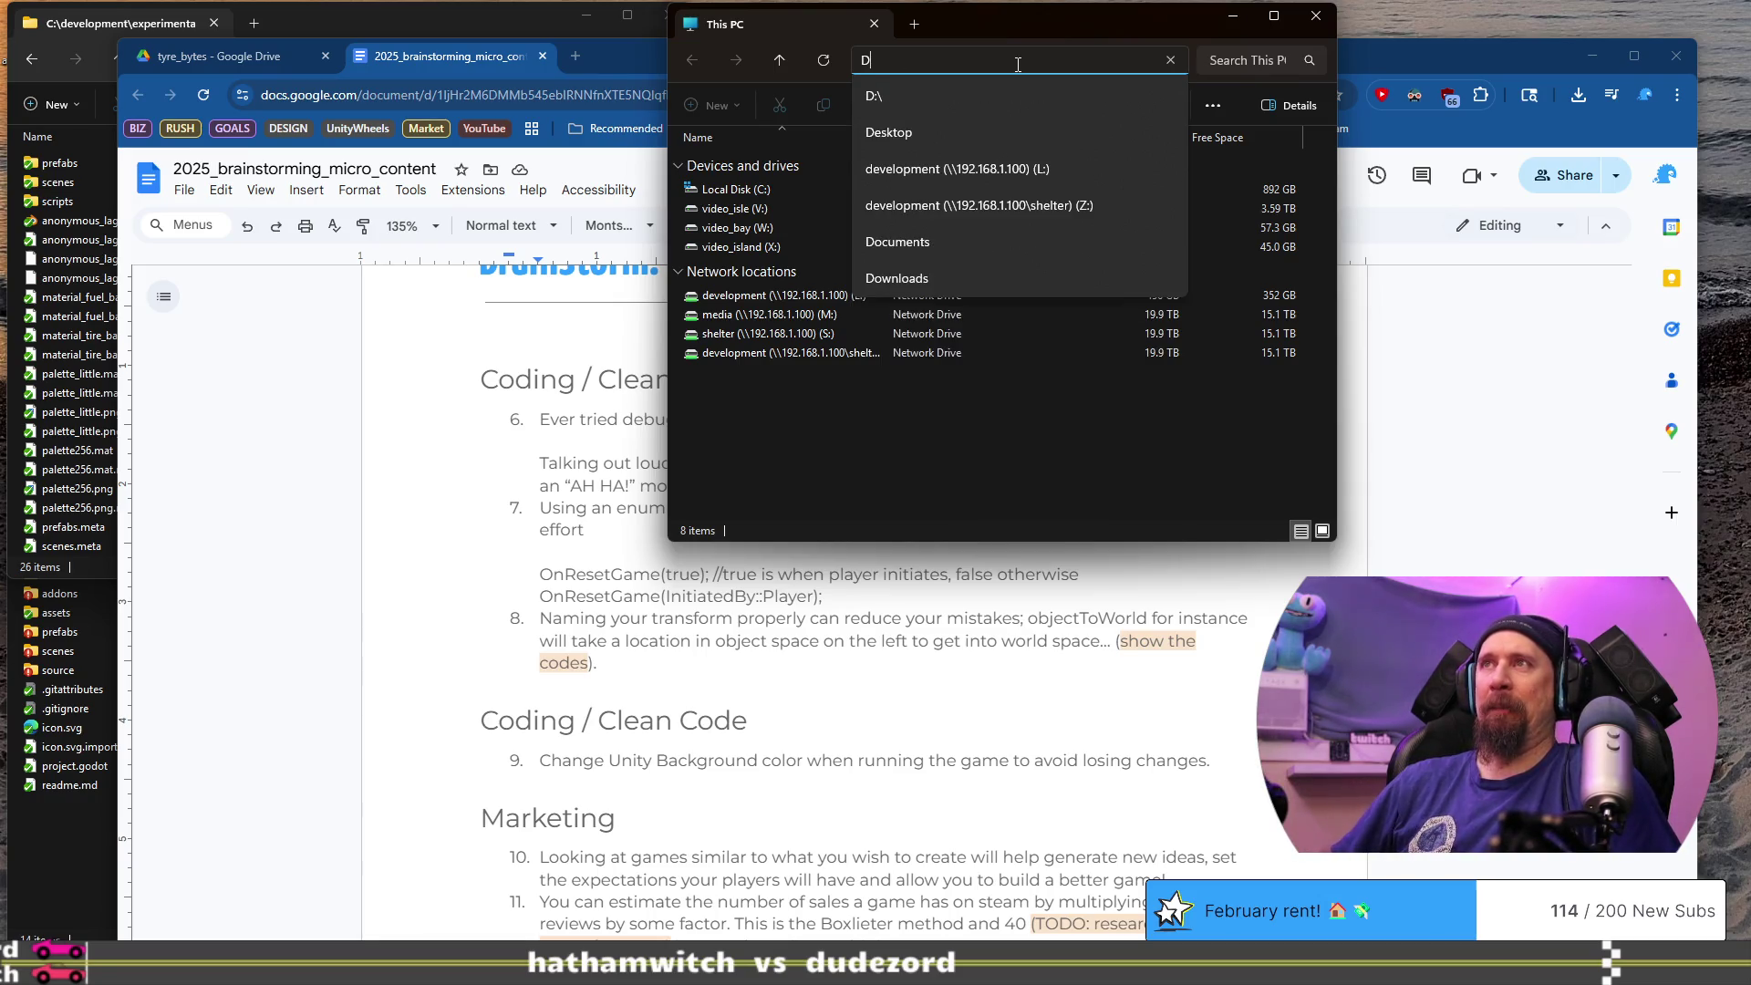
text(ocuments)
key(Down)
key(Return)
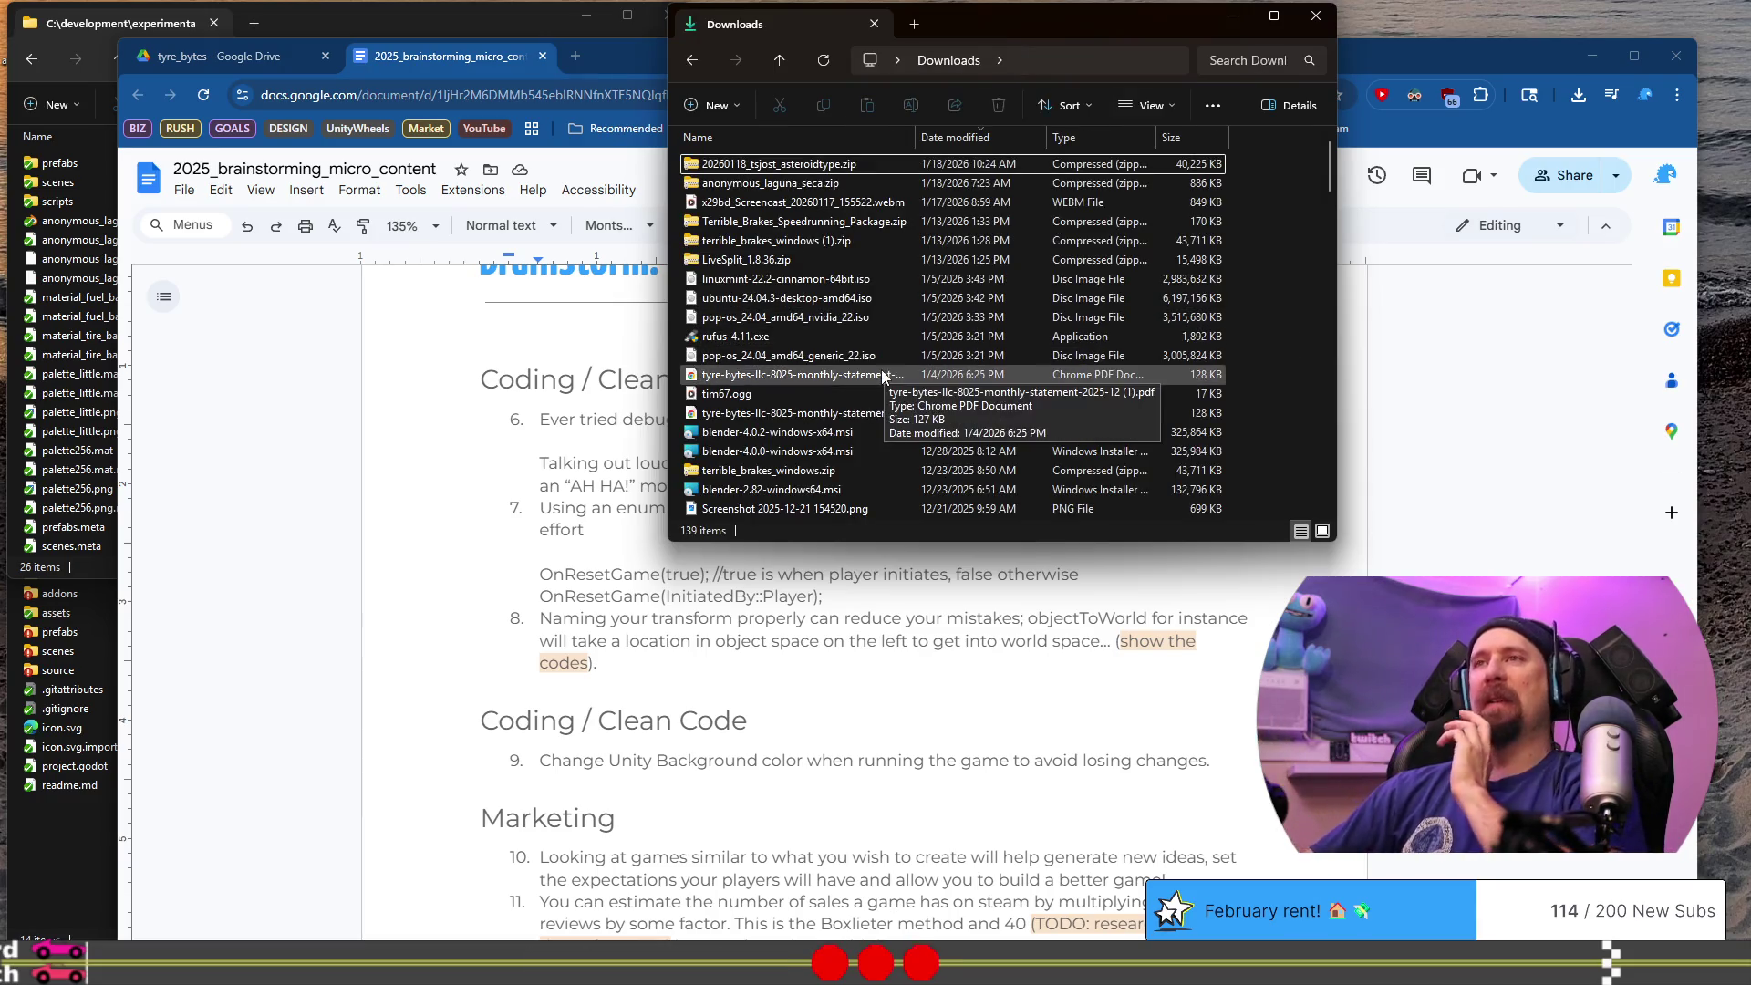
scroll(879, 374, down, 2)
scroll(869, 381, up, 2)
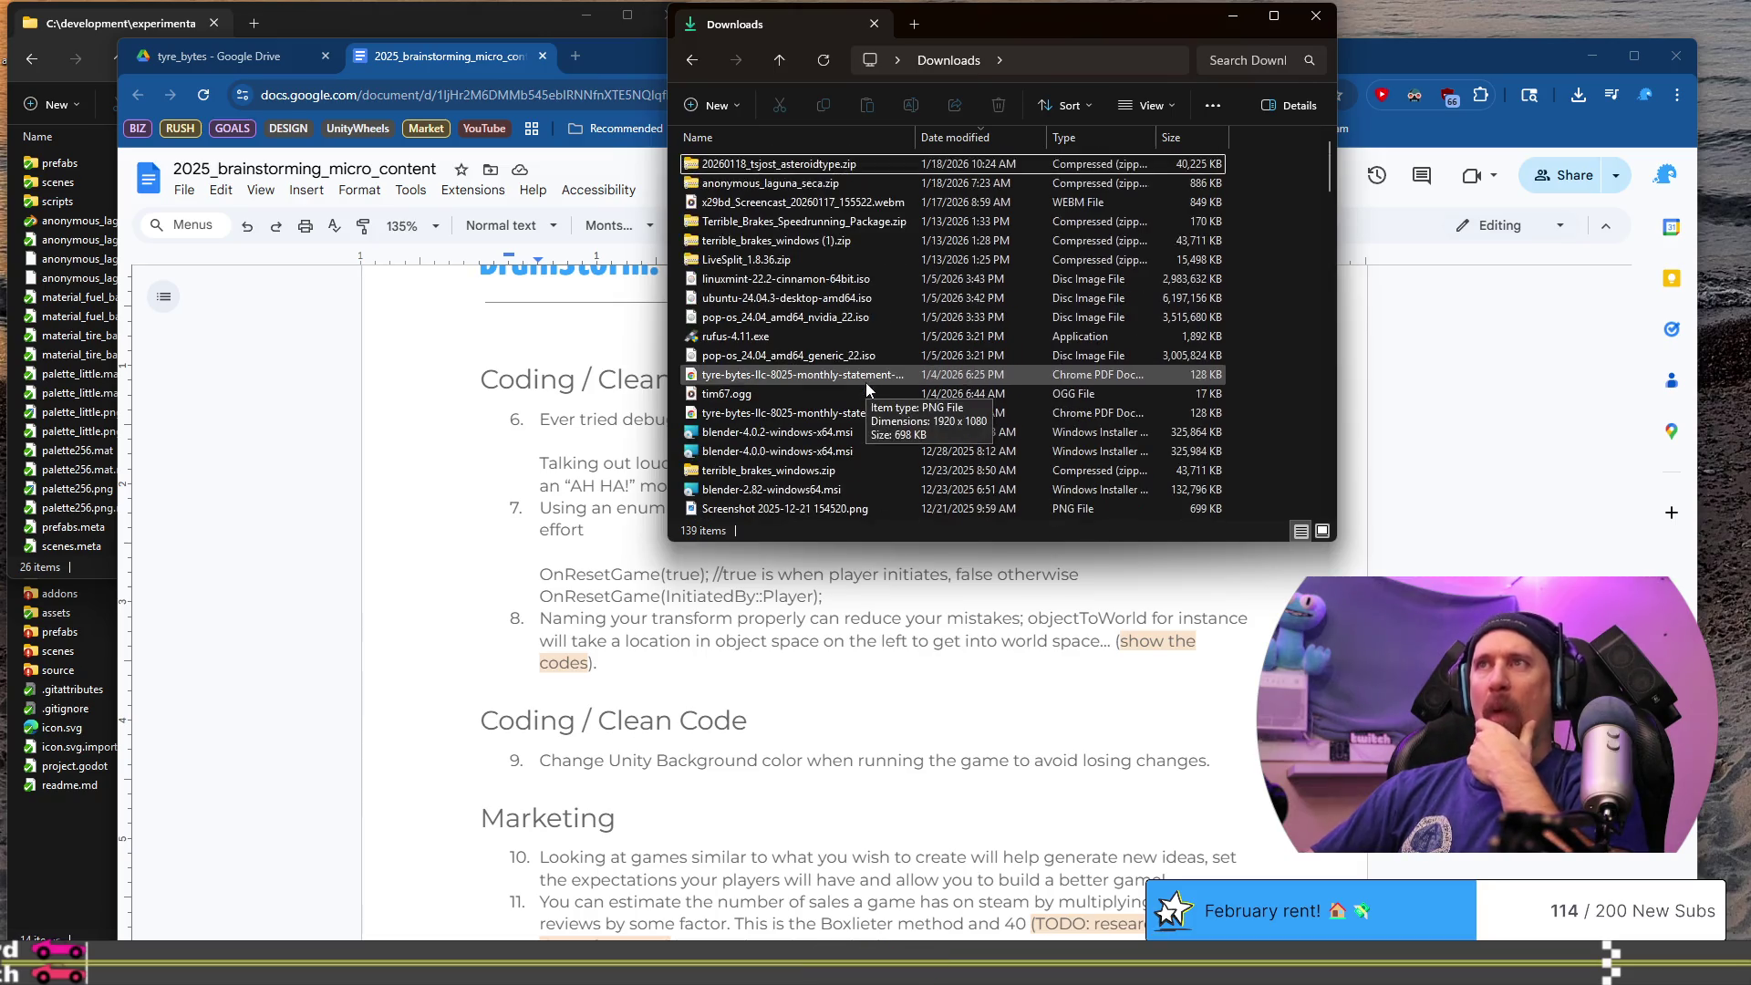
click(858, 141)
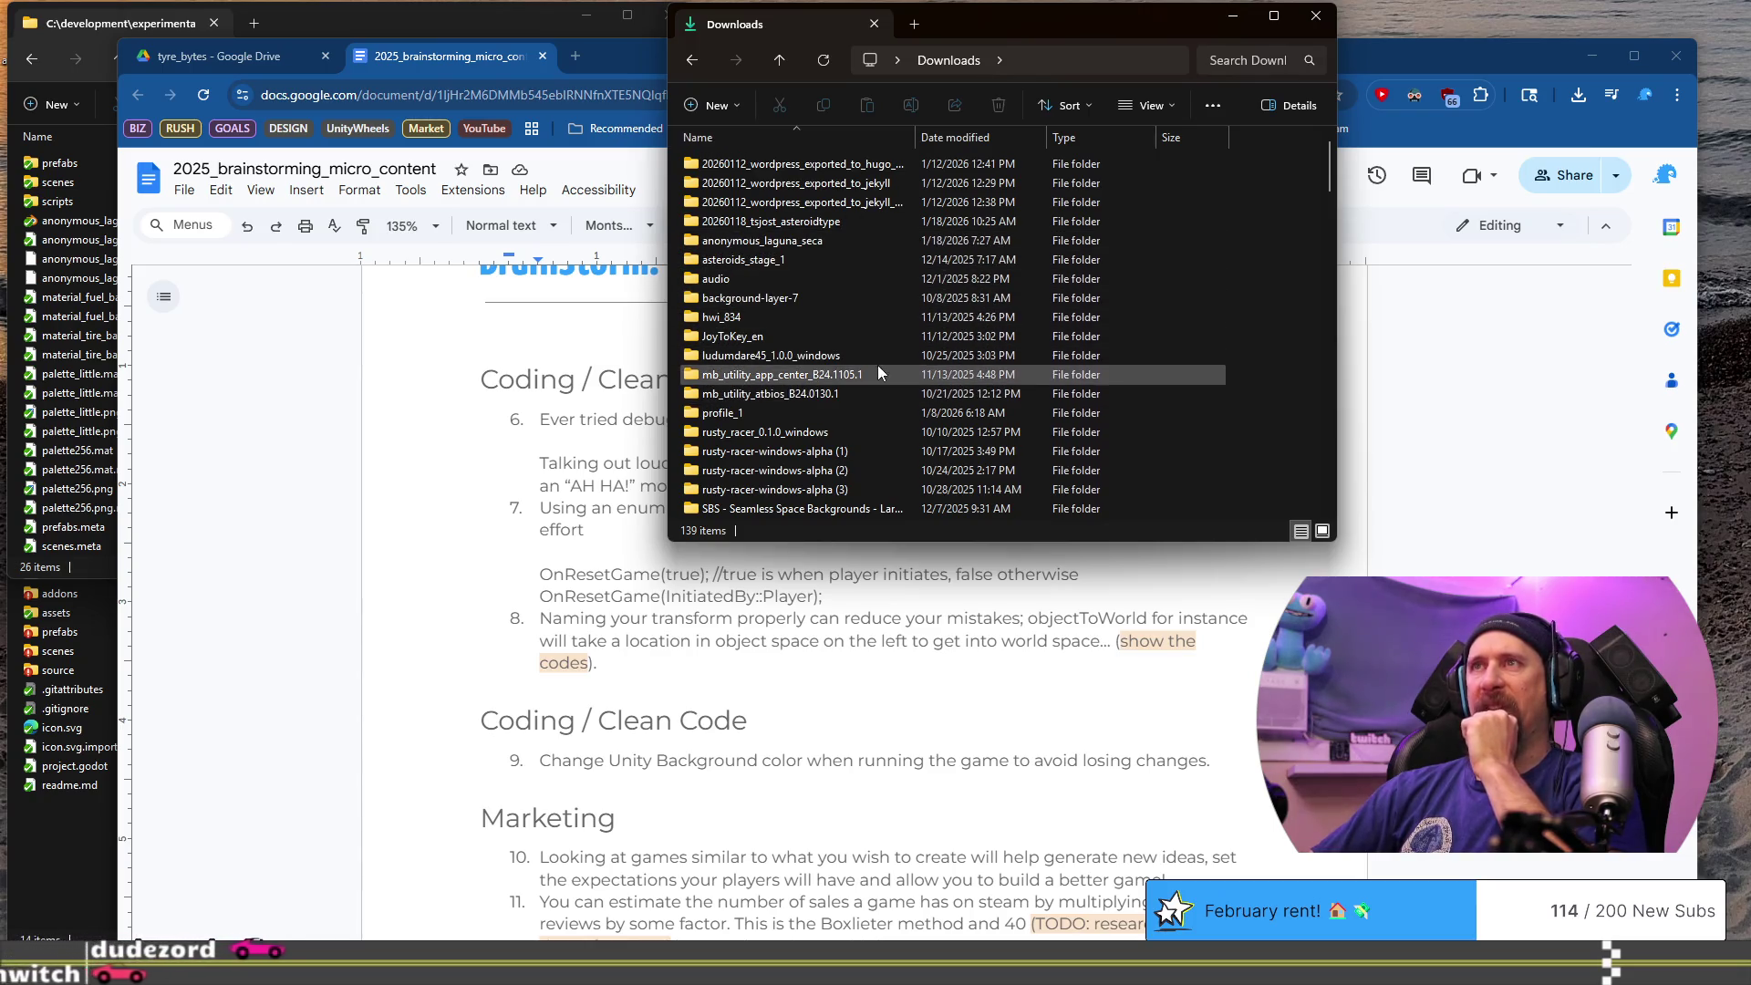
- Open the terrible_brakes_windows folder and launch ludumdare50.exe
scroll(876, 374, down, 3)
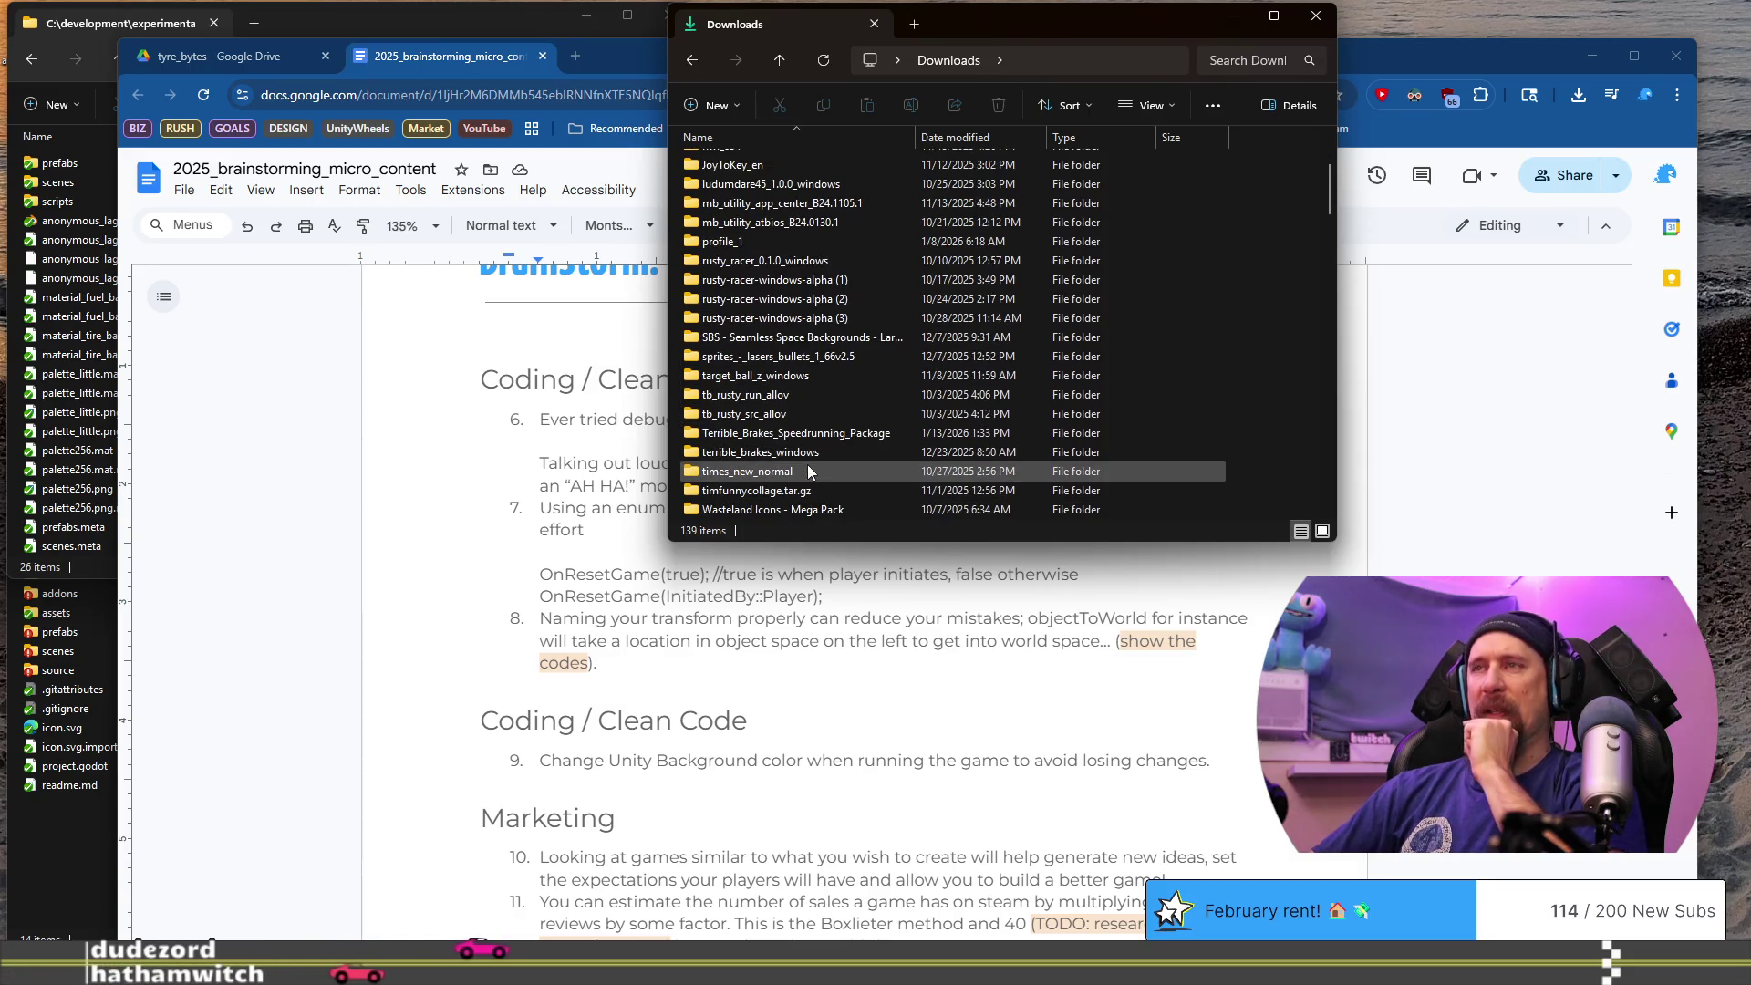
double_click(830, 445)
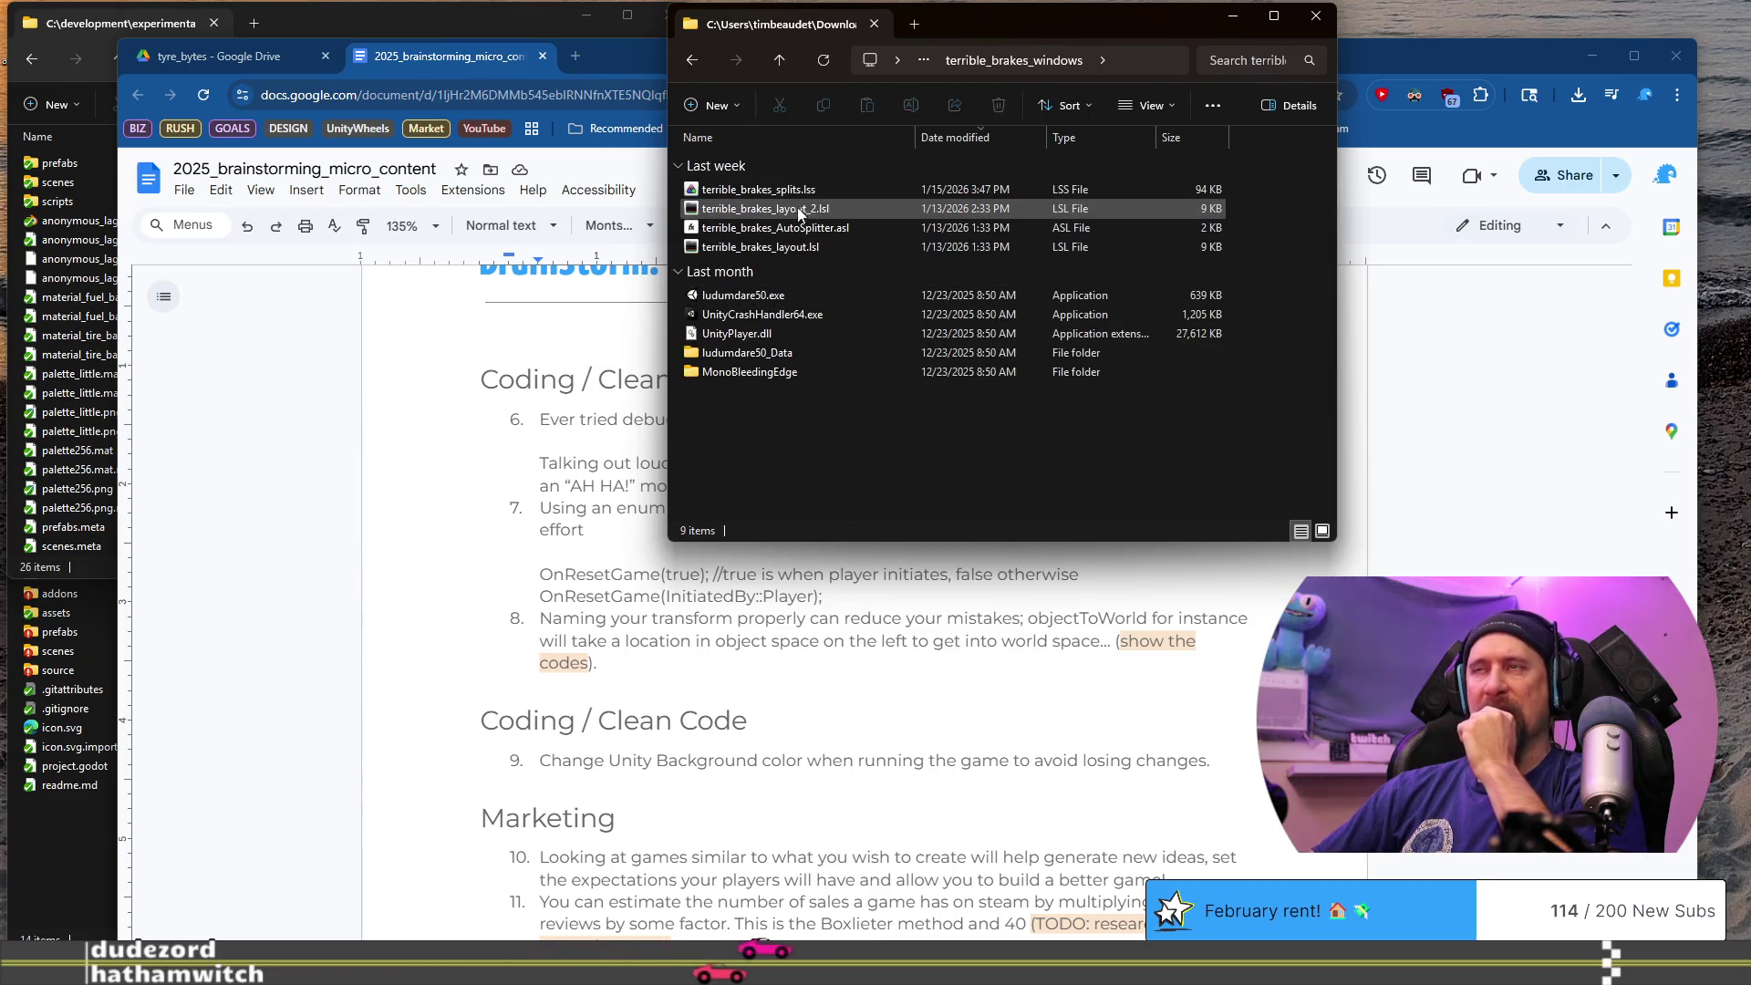
click(810, 290)
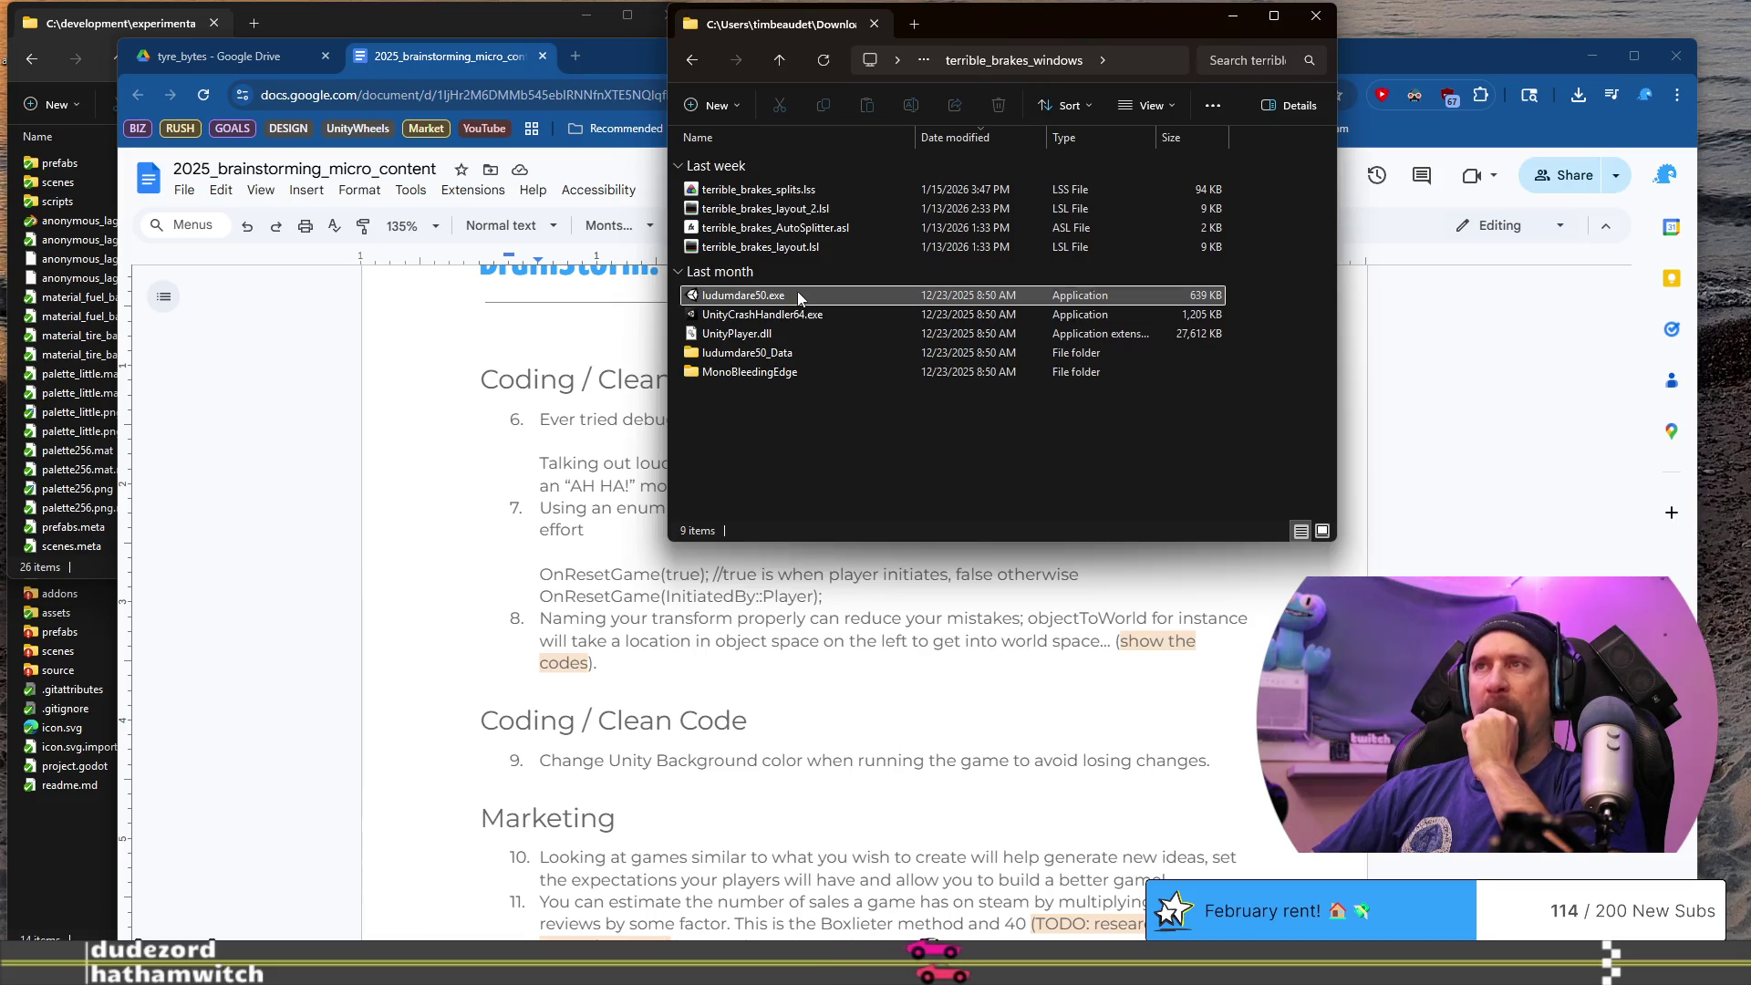
double_click(830, 295)
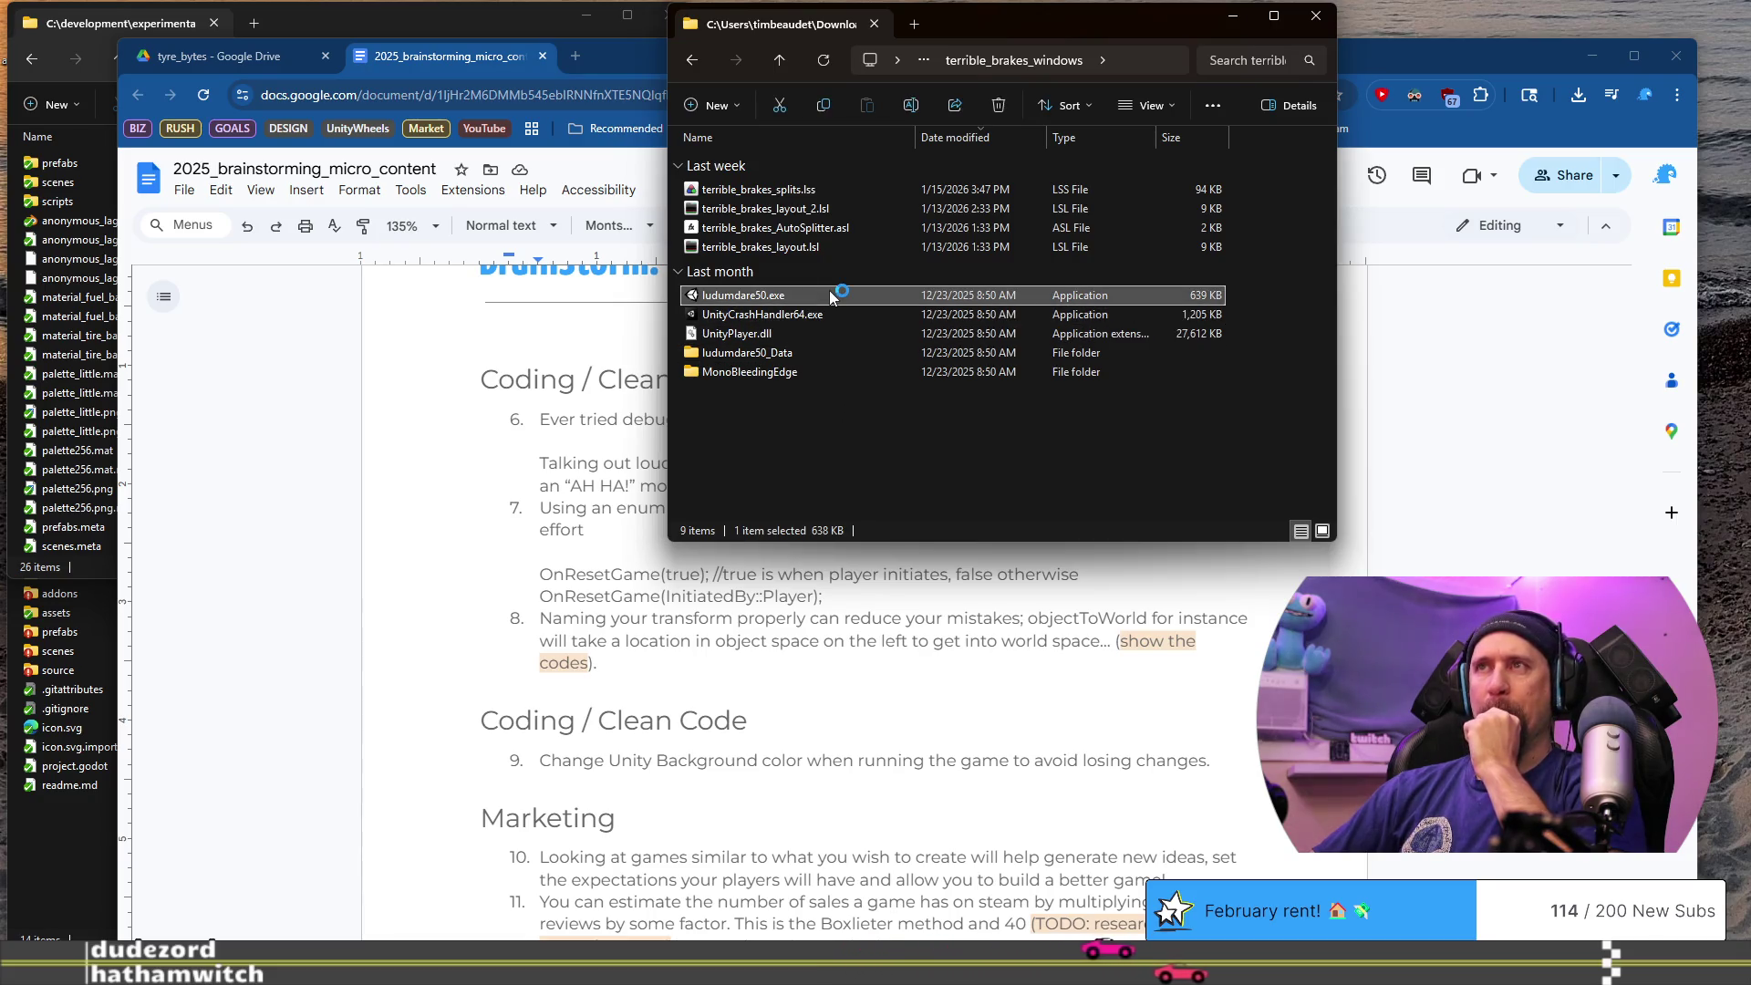
- Select terrible_brakes_splits.lss, then start the race from the title screen with Play Game
click(819, 187)
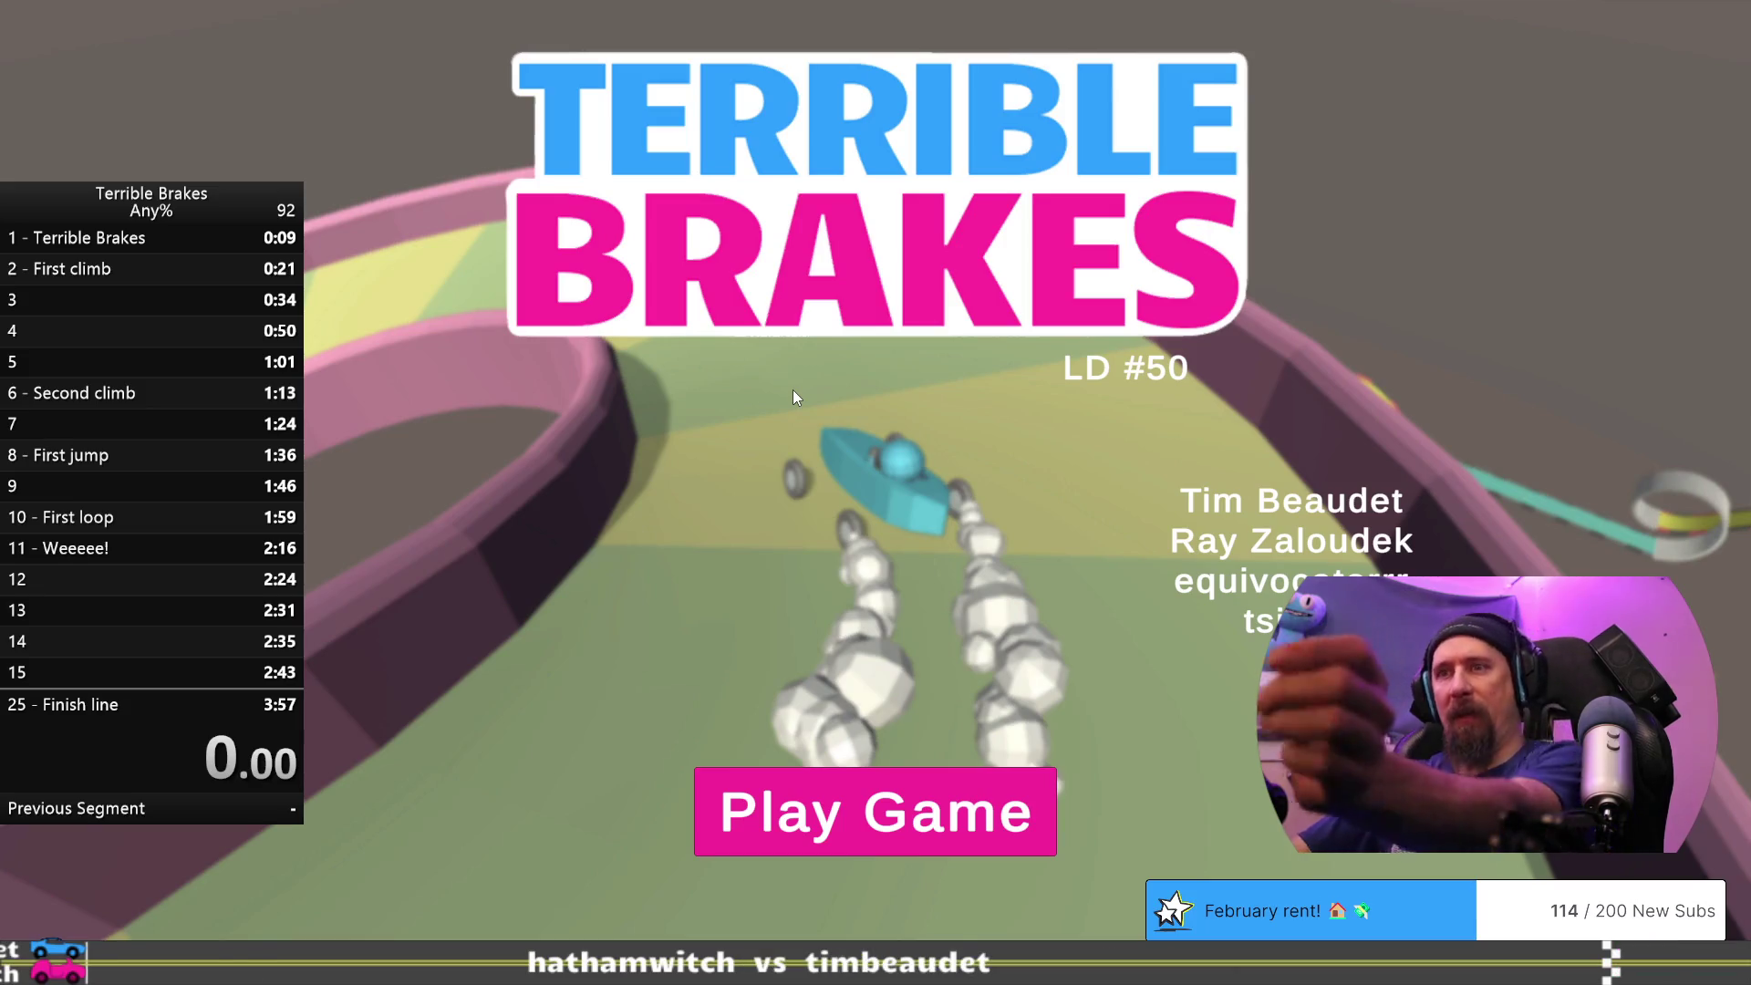
click(937, 789)
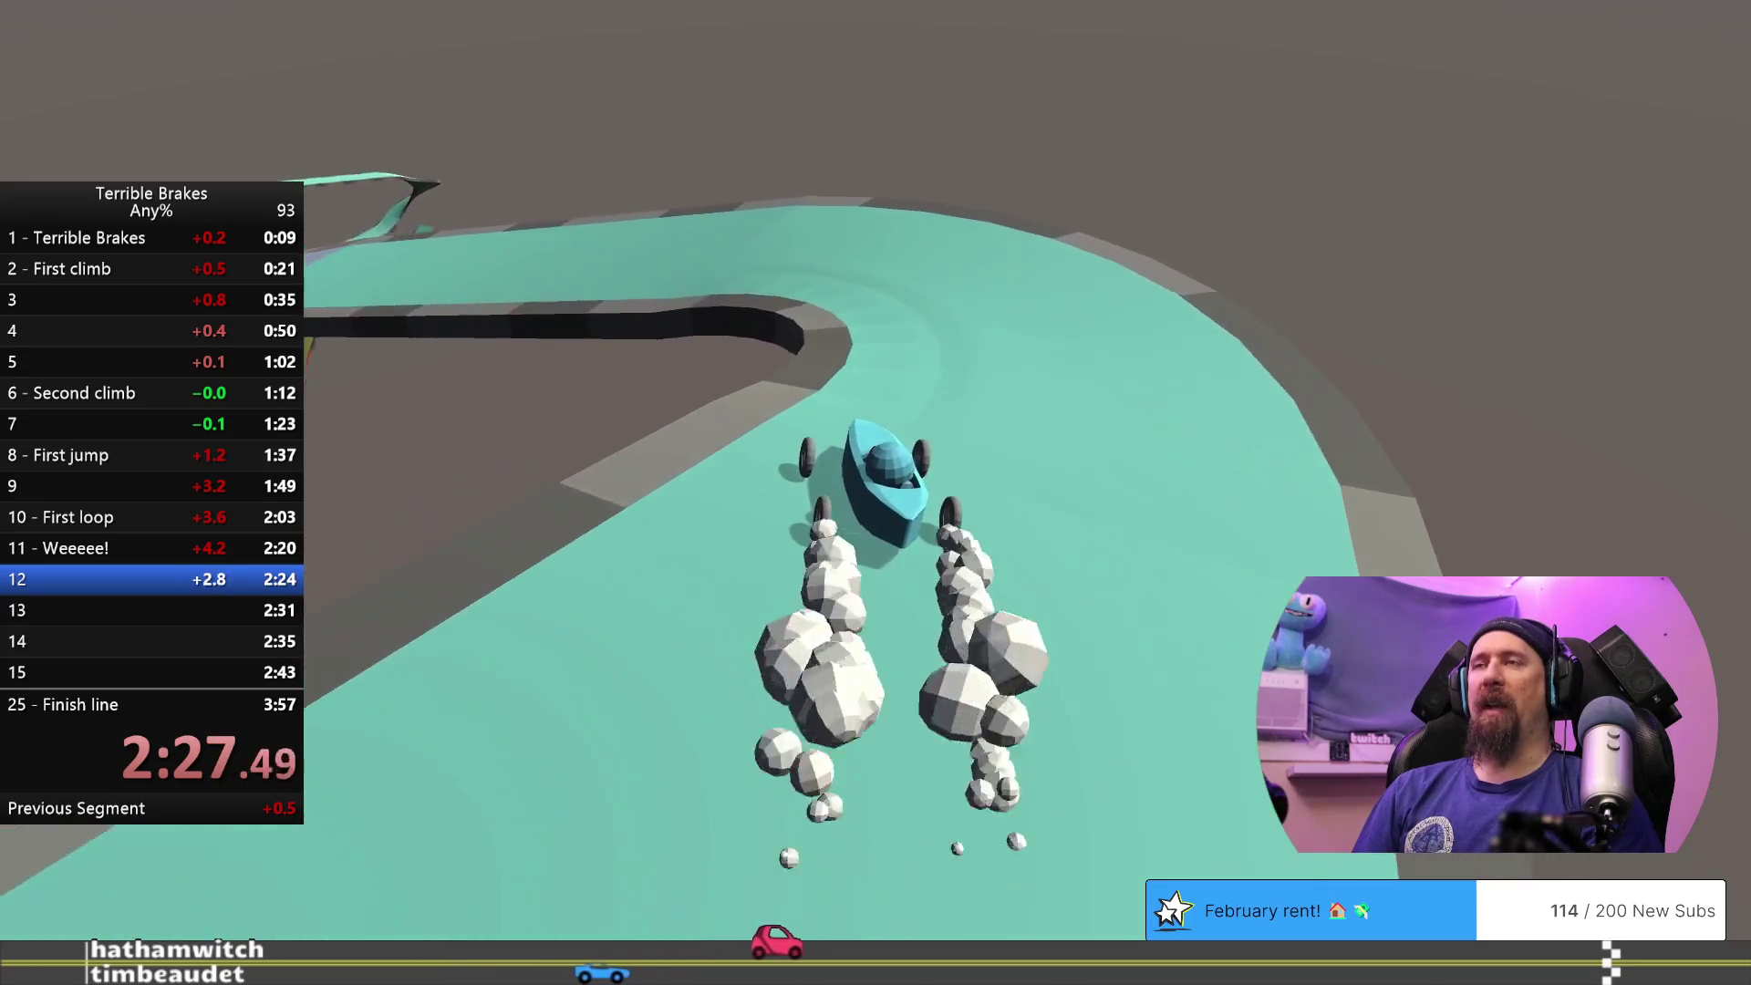
- Hit the split hotkey on passing zone 12 so the timer moves to split 13
key(Left)
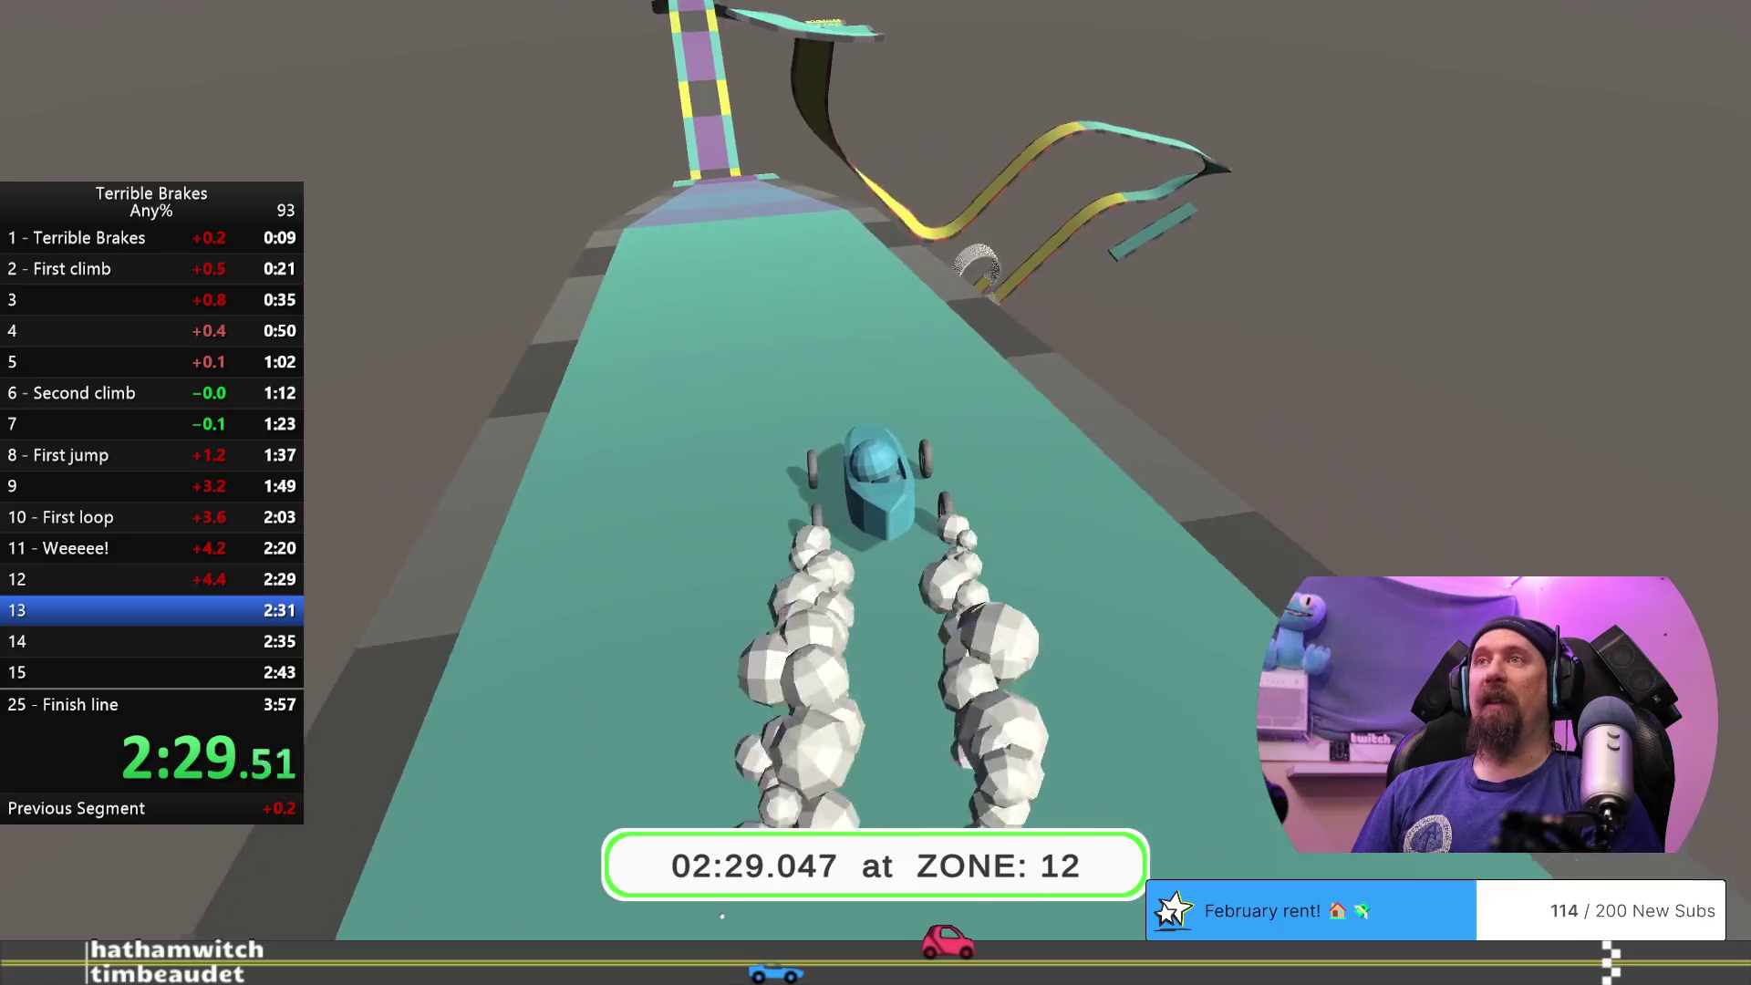